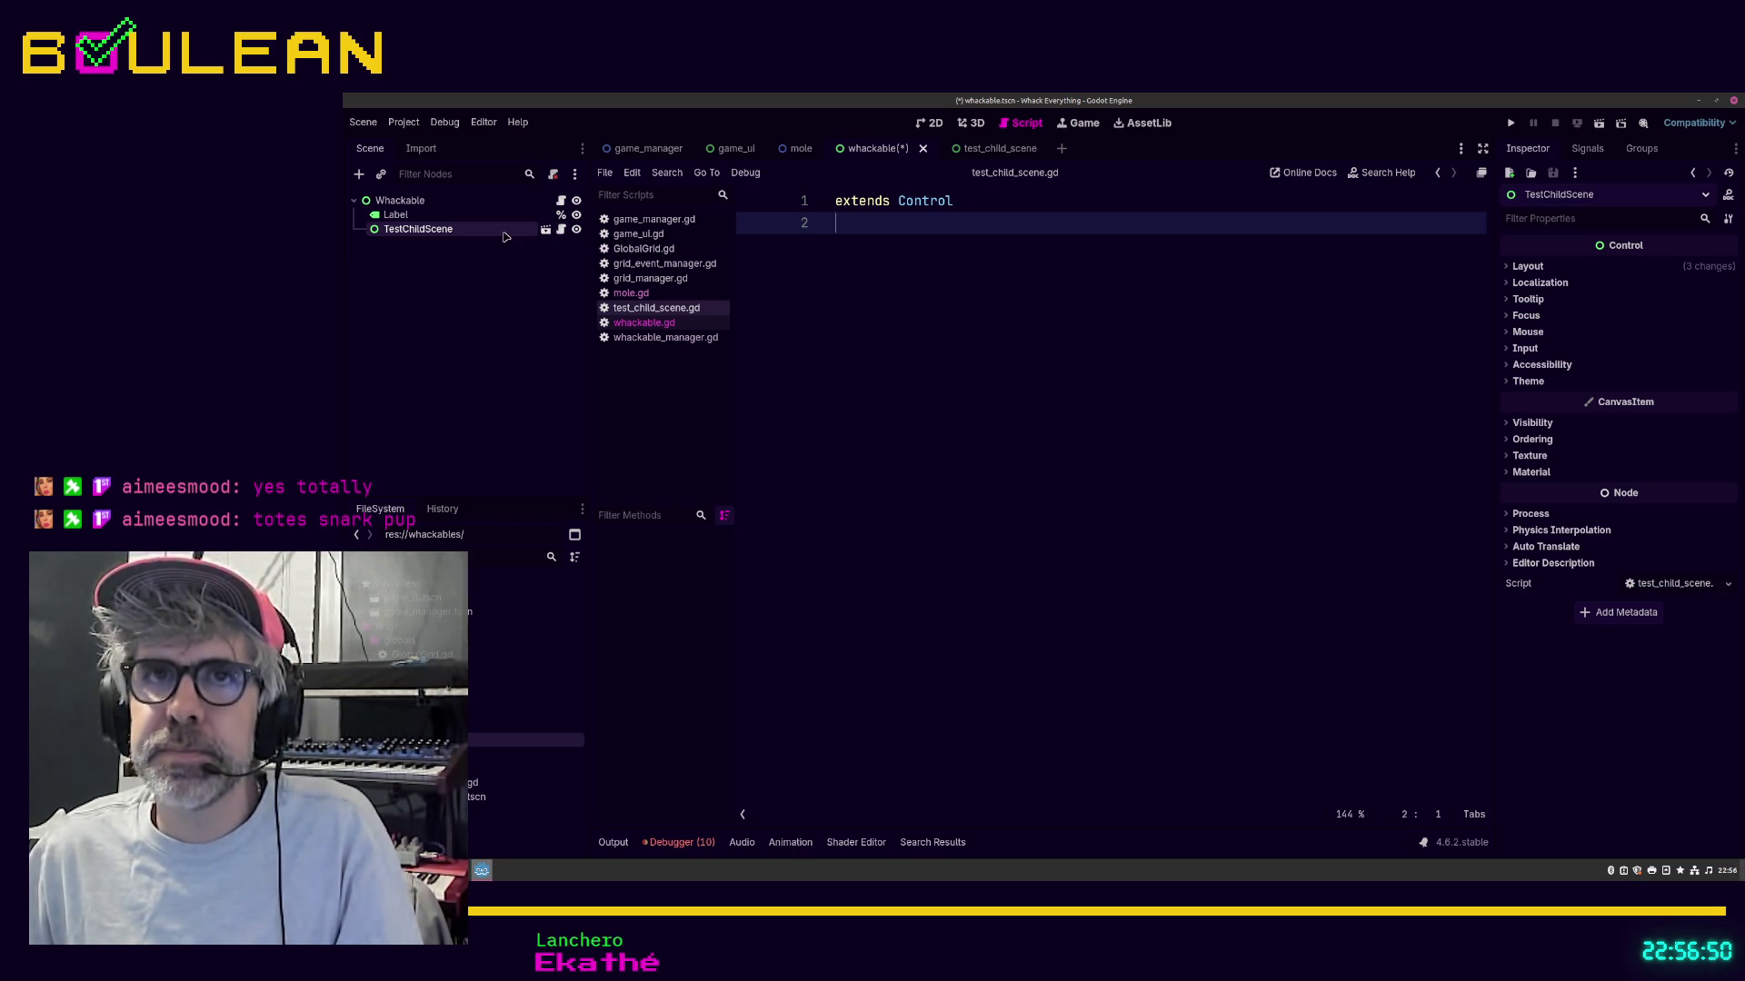
Step: Inspect the Label and TestChildScene nodes, then open TestChildScene as its own scene
{"action": "left_click", "coordinate": [414, 217]}
{"action": "left_click", "coordinate": [411, 231]}
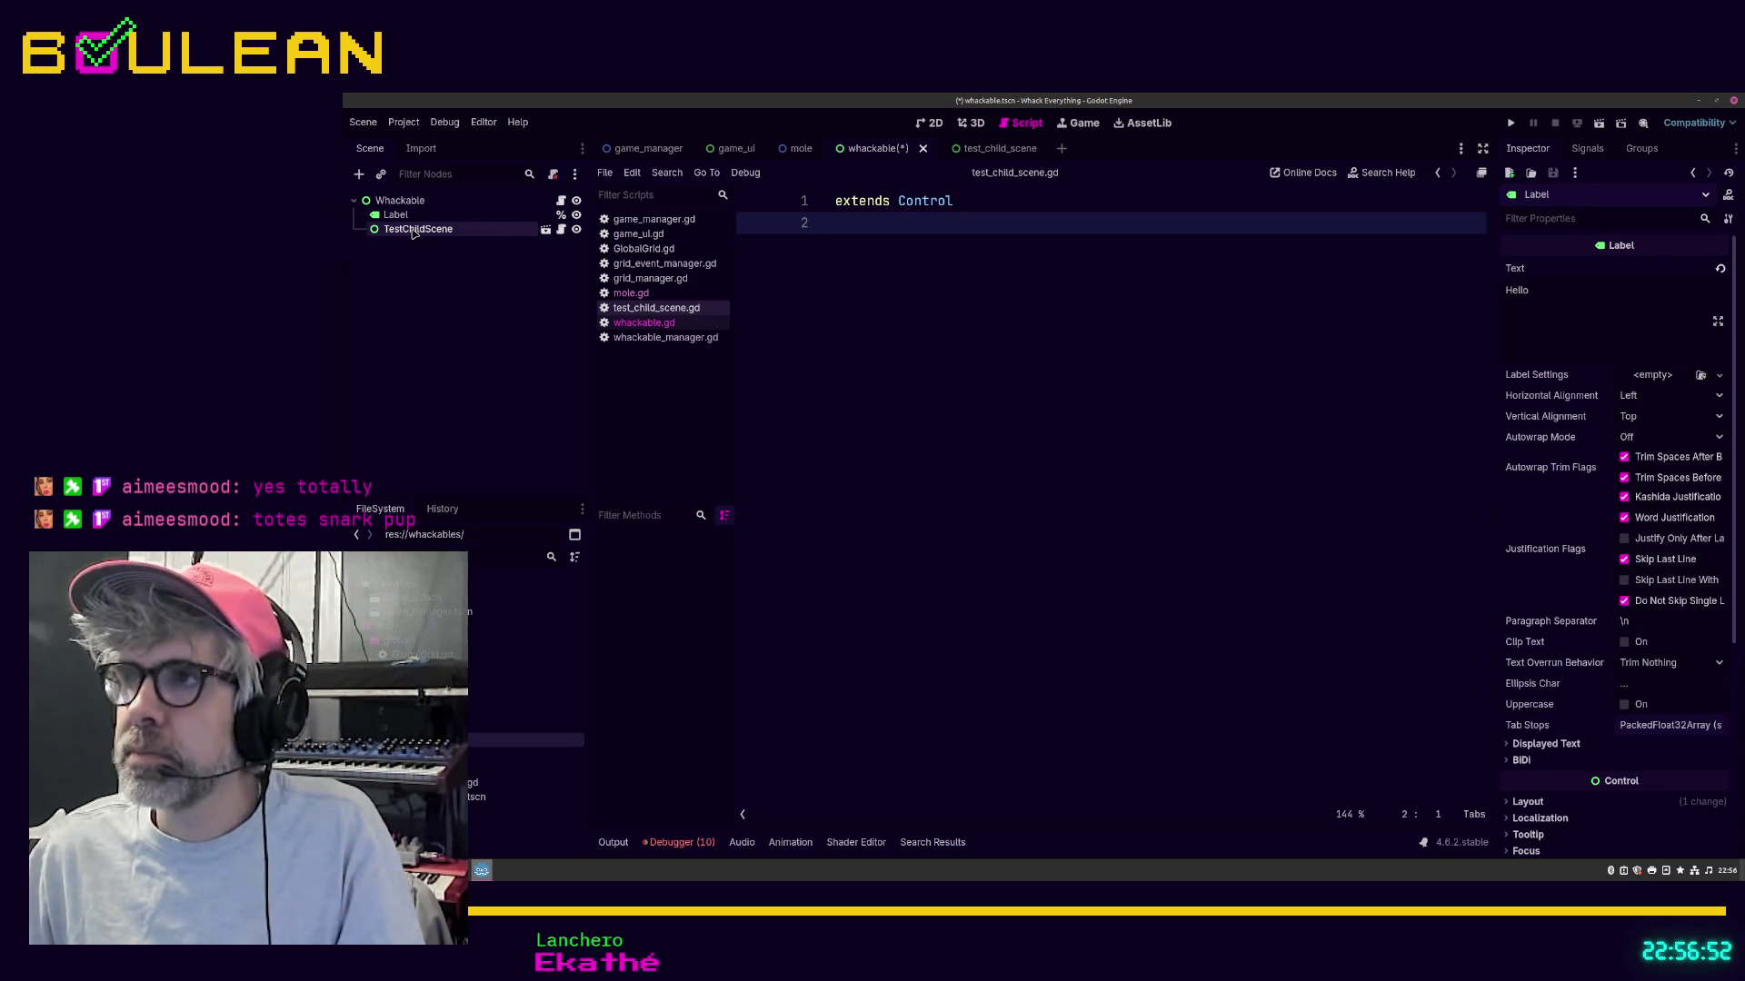
{"action": "left_click", "coordinate": [546, 231]}
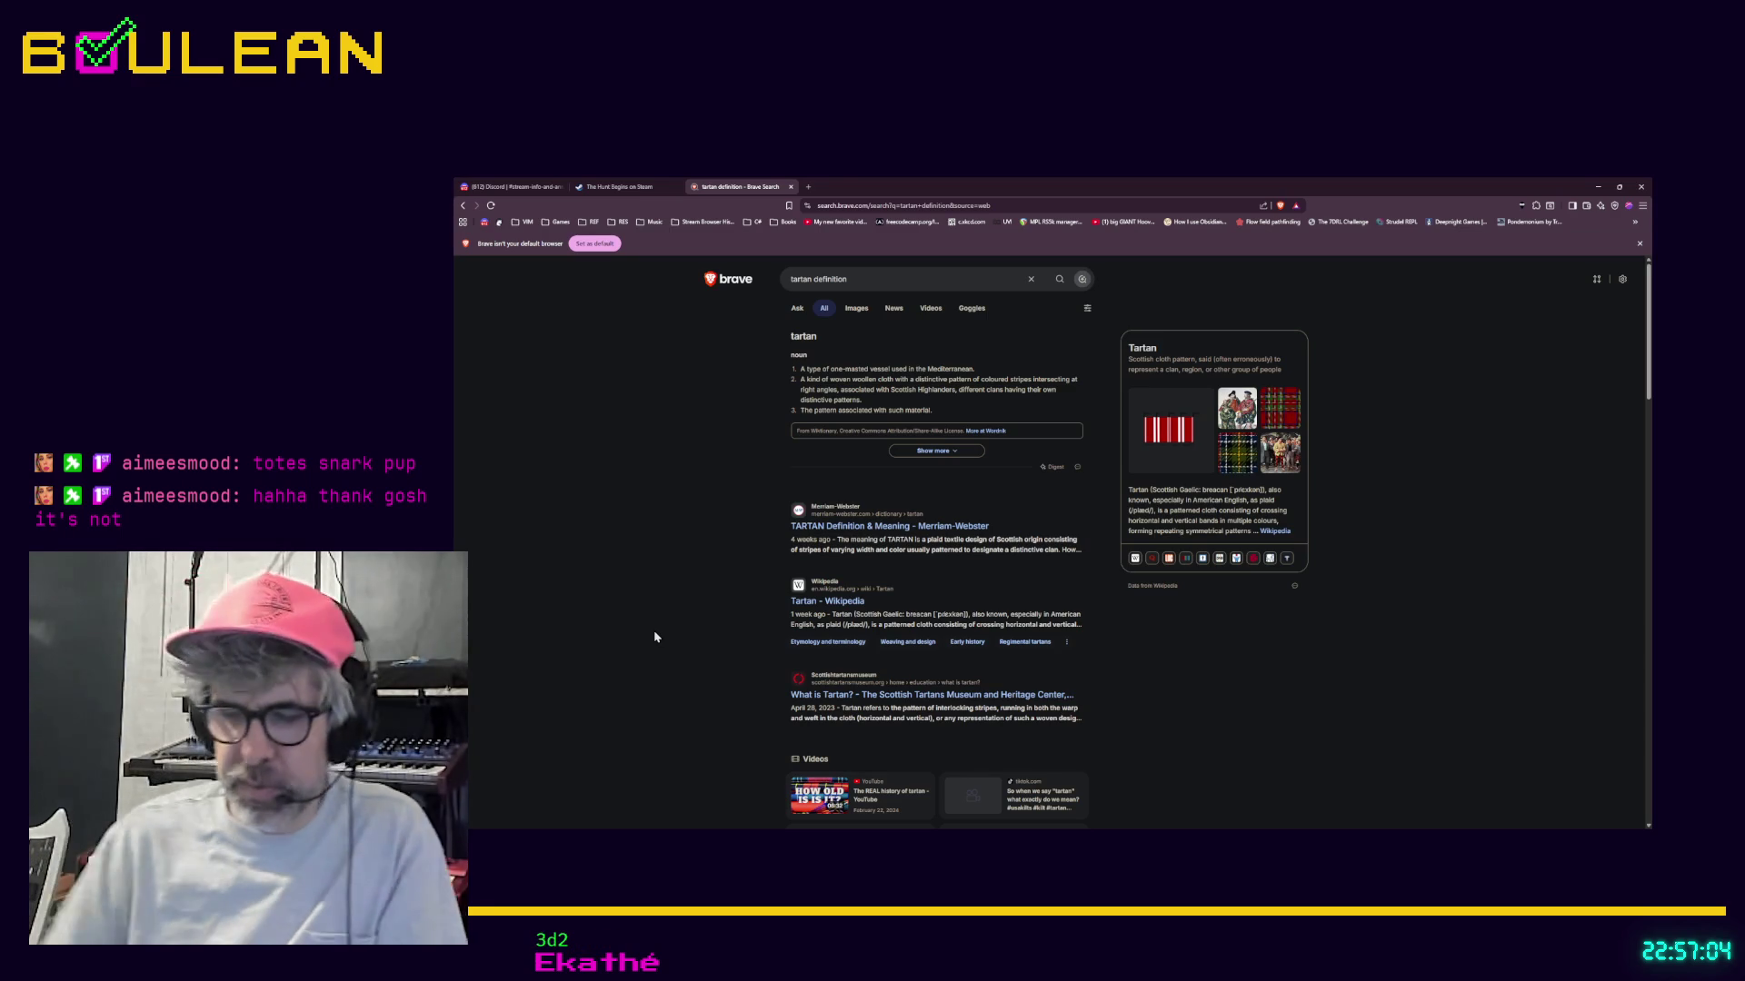
Step: Search 'godotscene inheritance with nodes in trese to use as a template' and open the r/godot inheriting-scenes thread
{"action": "key", "text": "ctrl+t"}
{"action": "type", "text": "godot"}
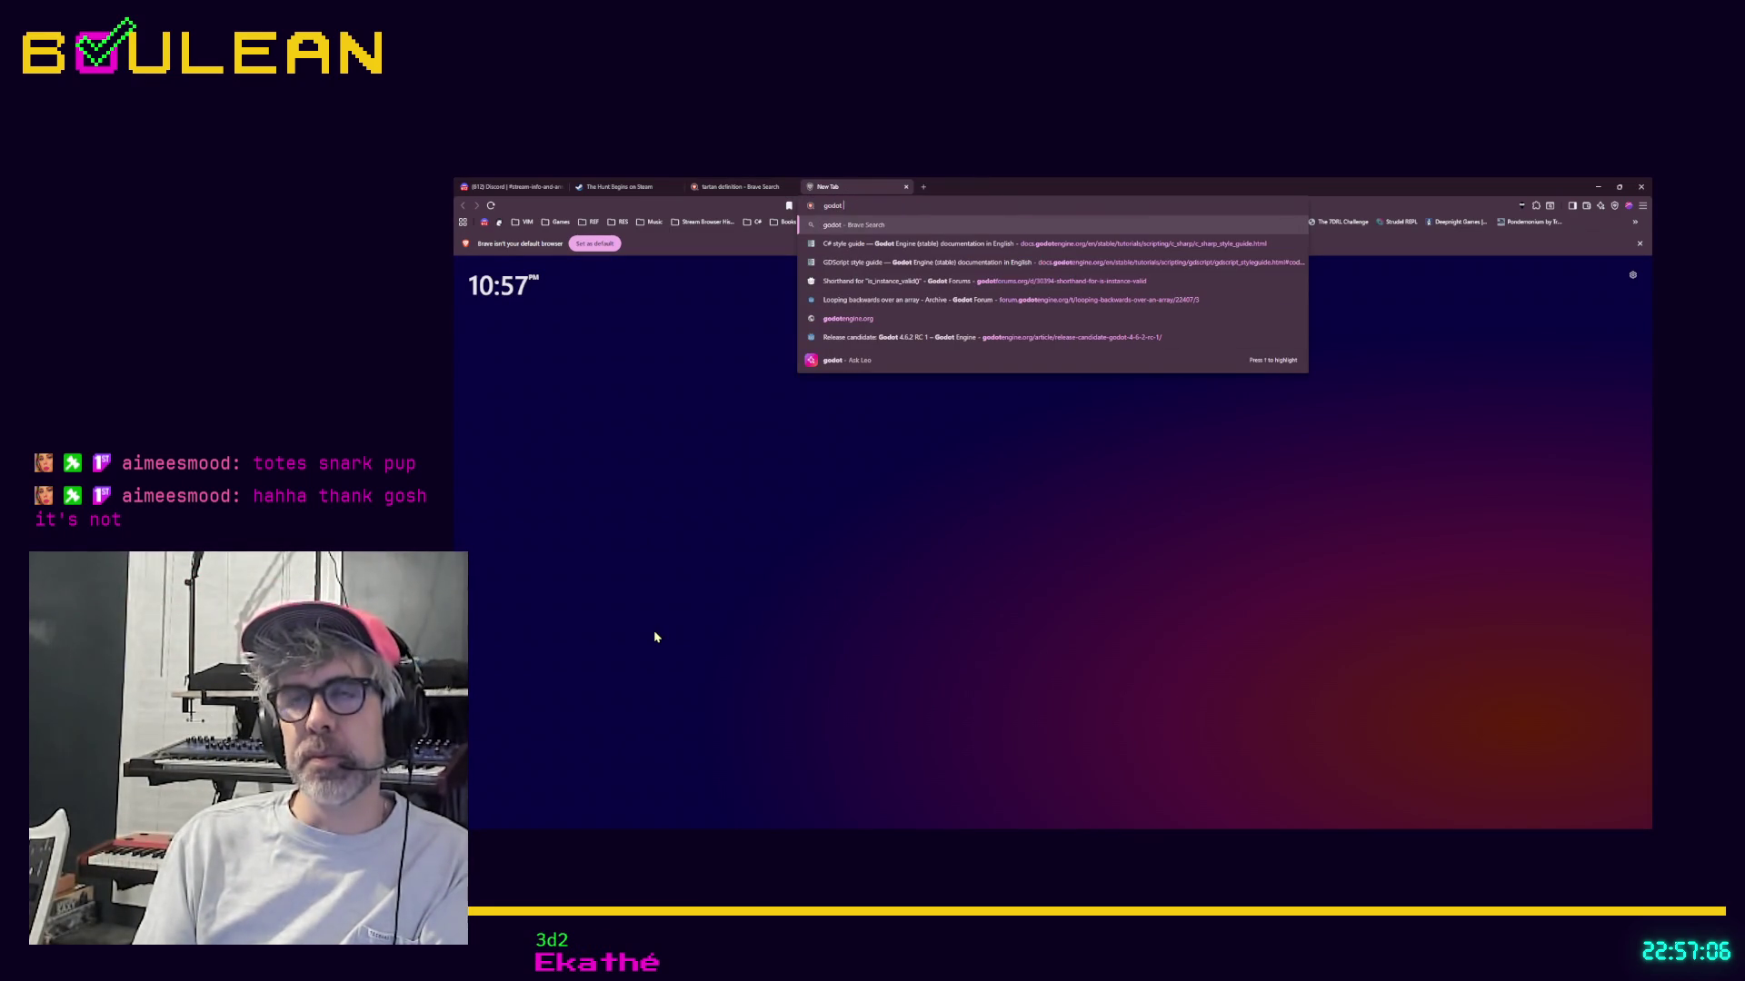
{"action": "type", "text": "scene inheritance with"}
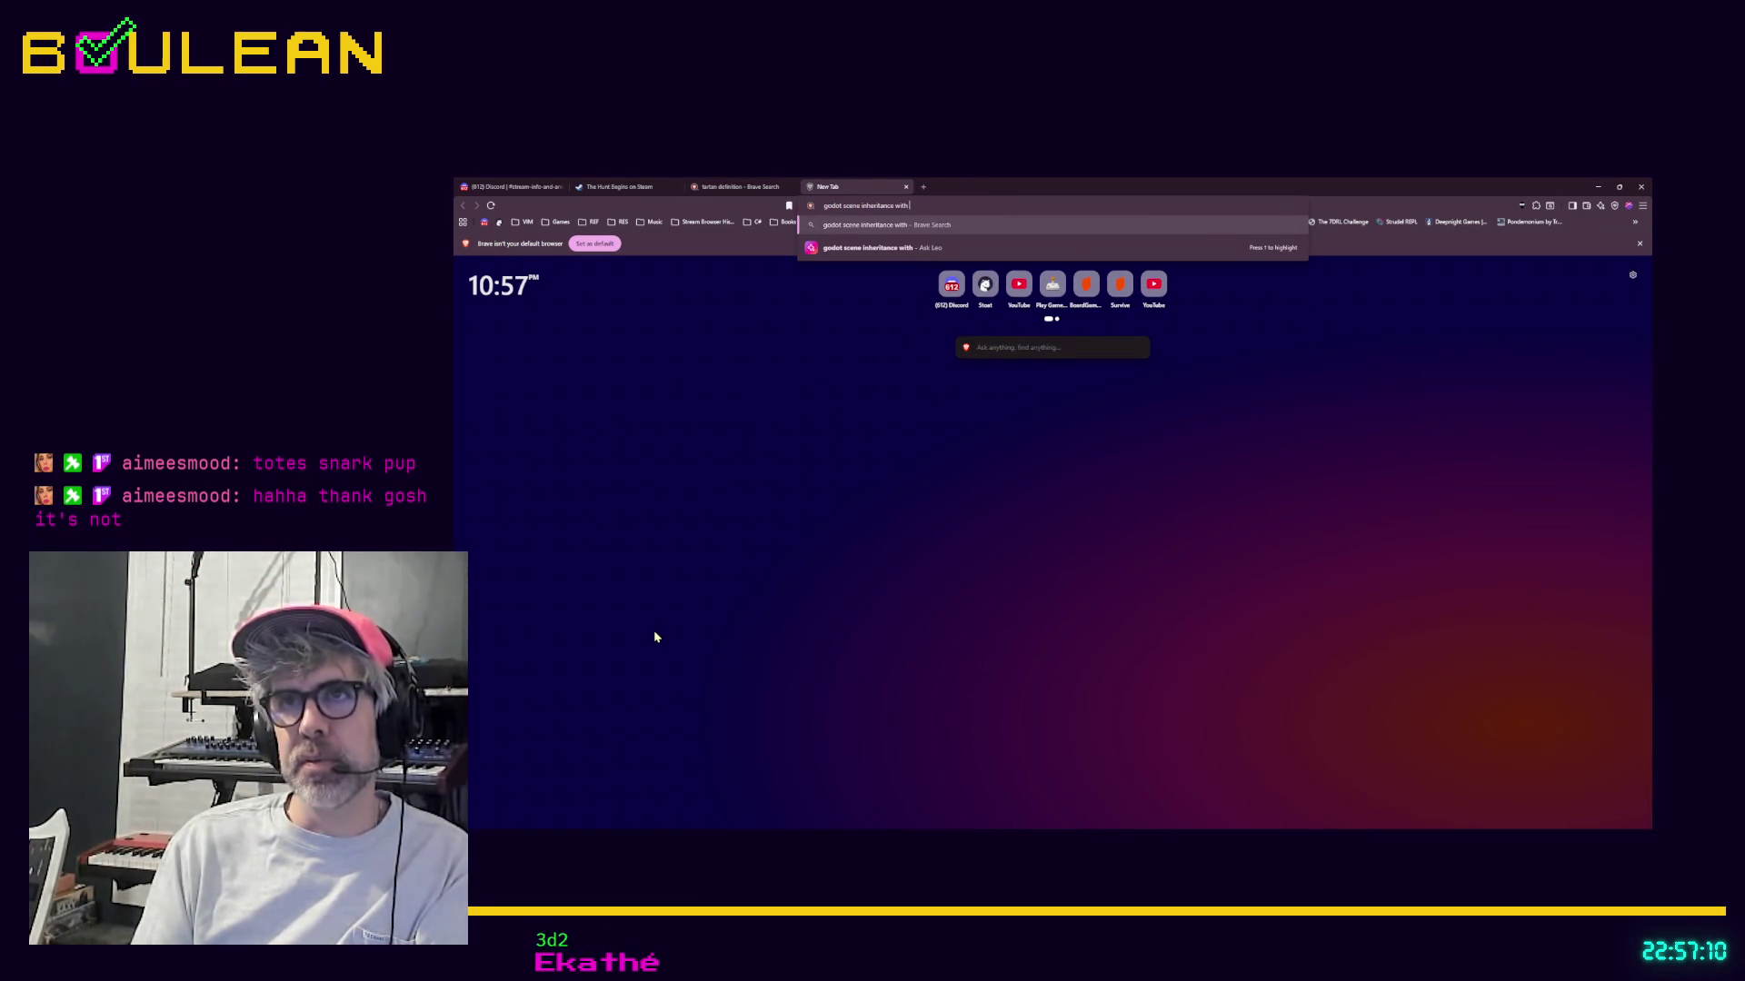
{"action": "type", "text": " nodes in tres"}
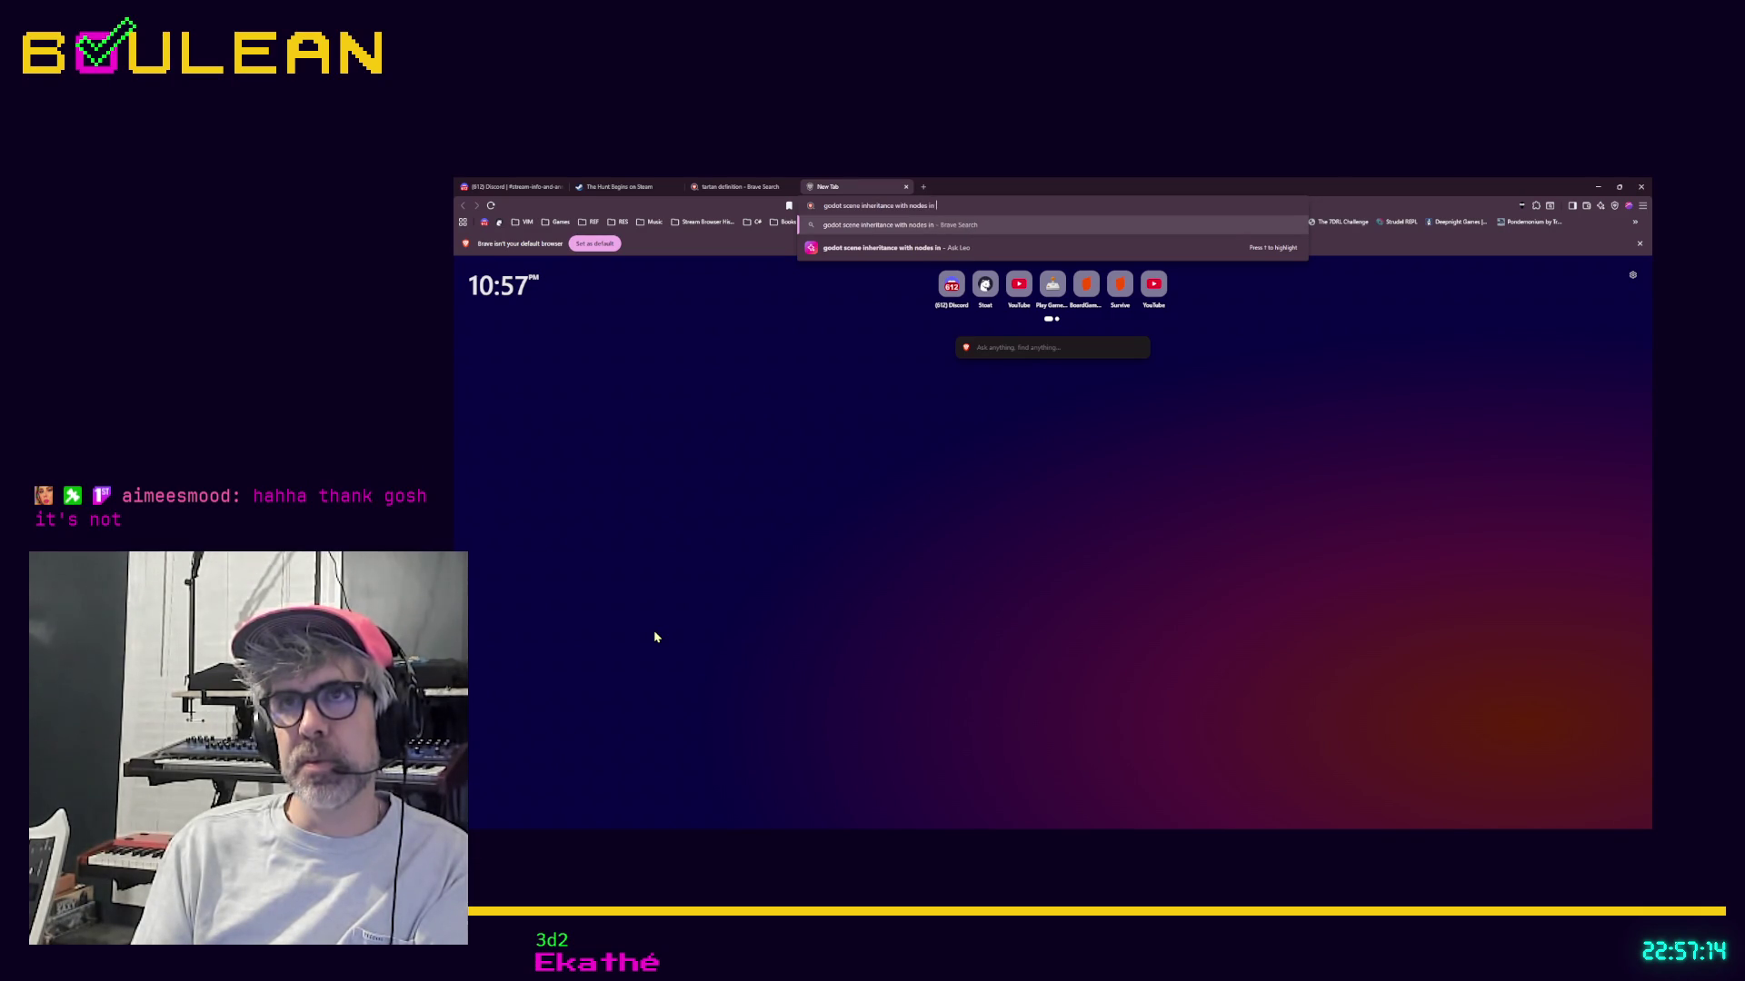
{"action": "type", "text": "e to use"}
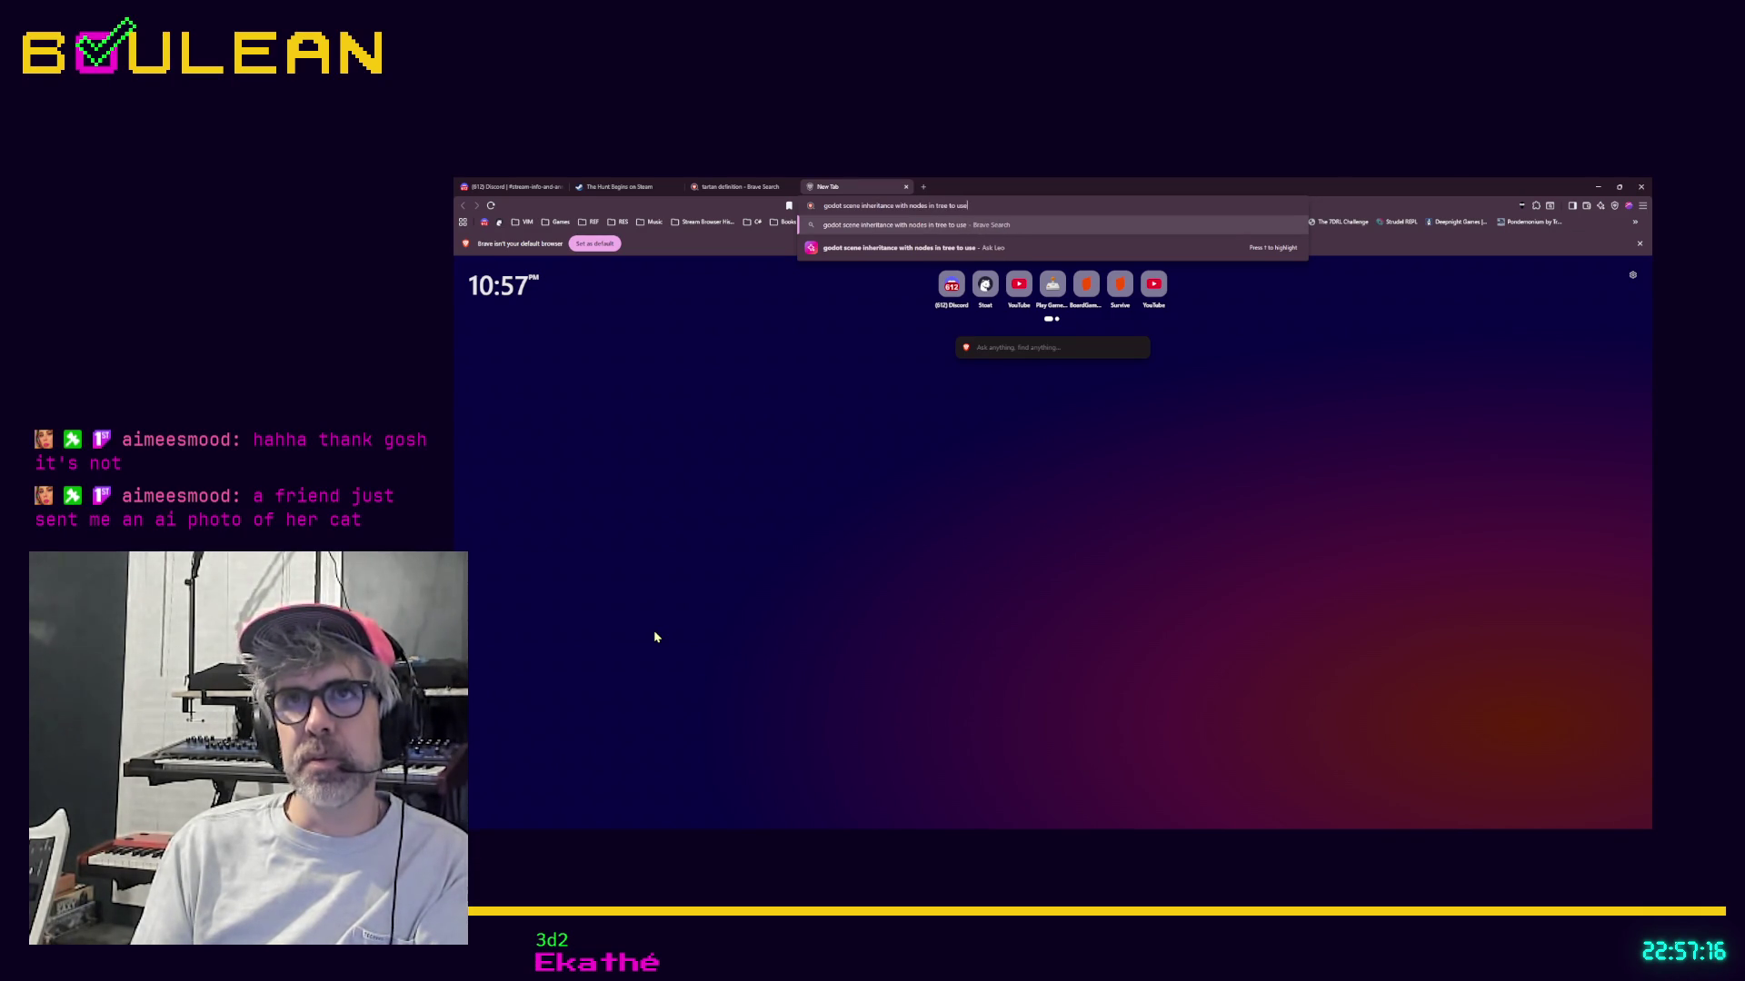
{"action": "type", "text": " as a template"}
{"action": "key", "text": "Return"}
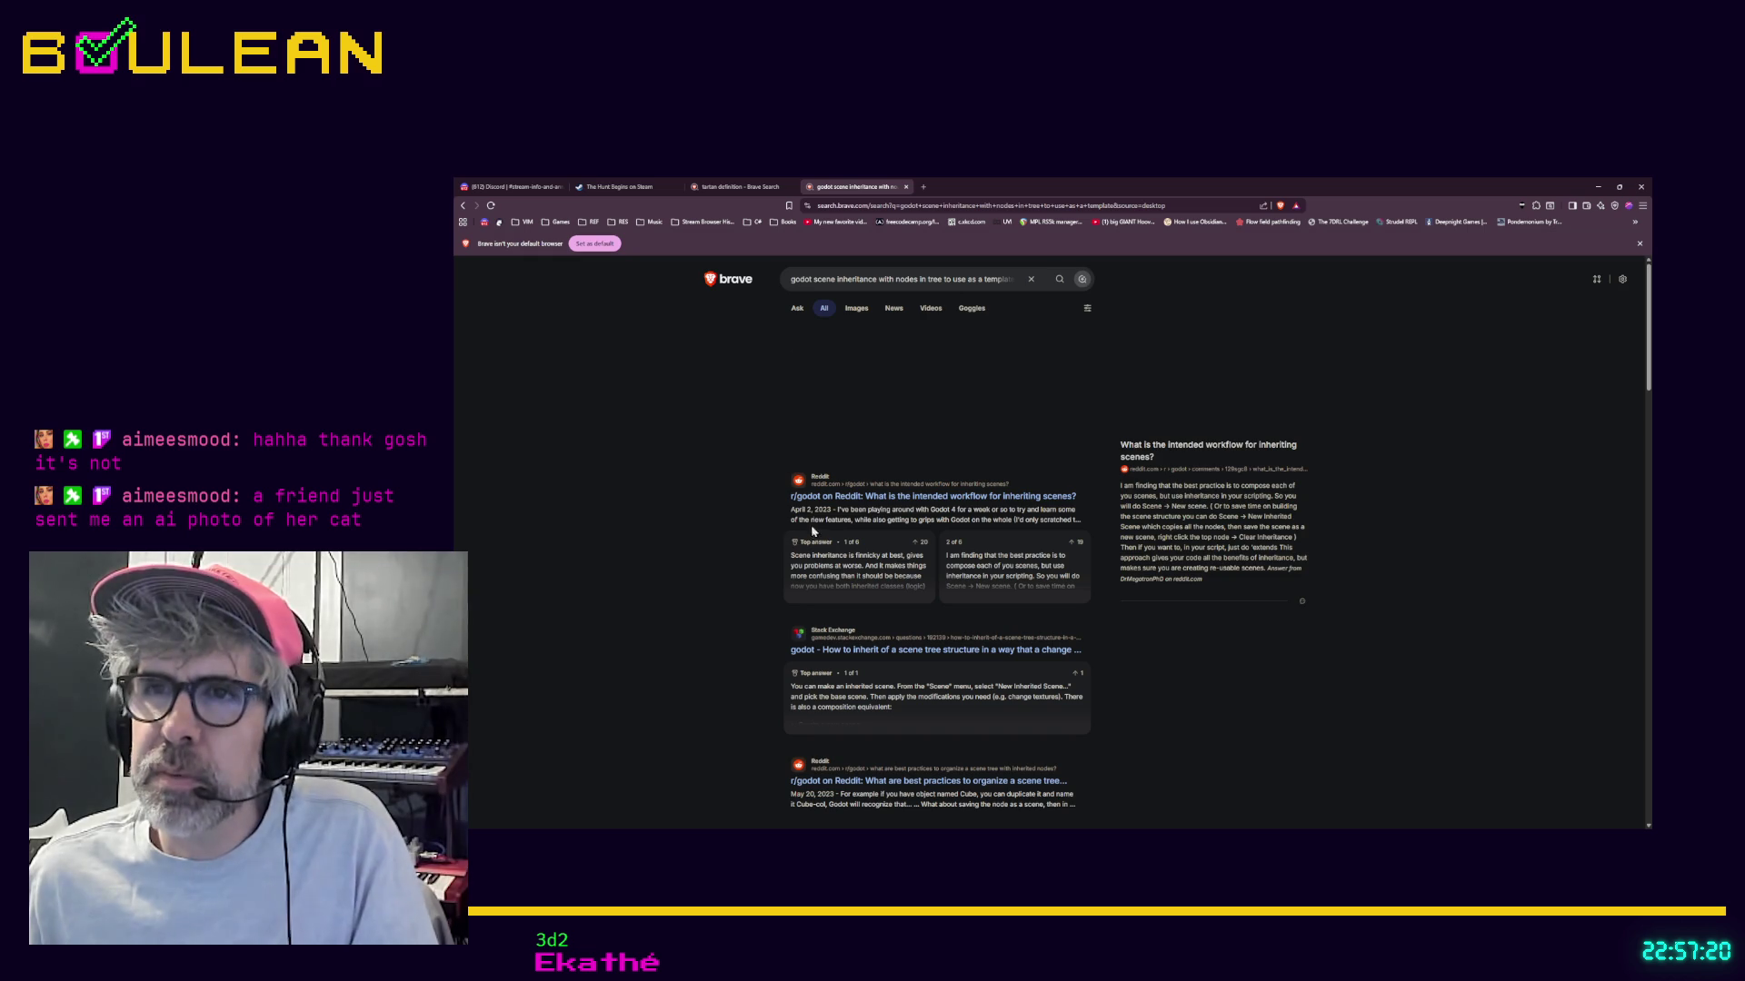
{"action": "left_click", "coordinate": [841, 499]}
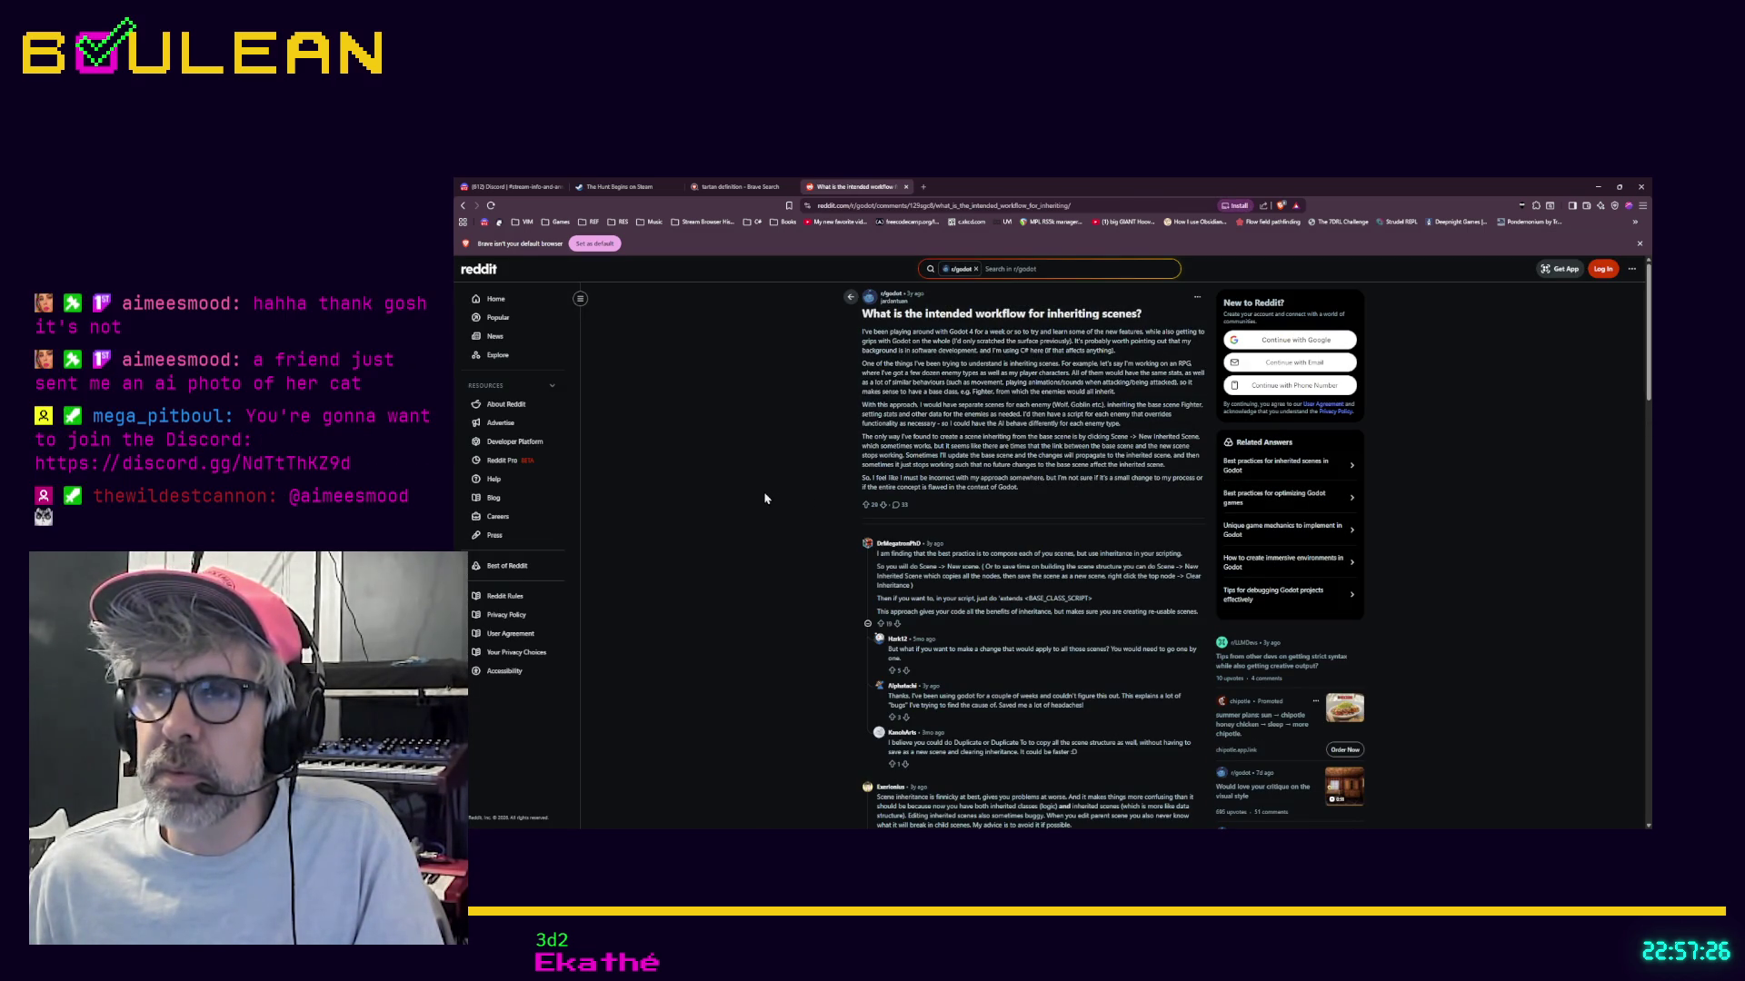
Step: Read the Reddit answers on inheriting scenes, then return to Godot
{"action": "scroll", "coordinate": [765, 498], "scroll_direction": "down", "scroll_amount": 1}
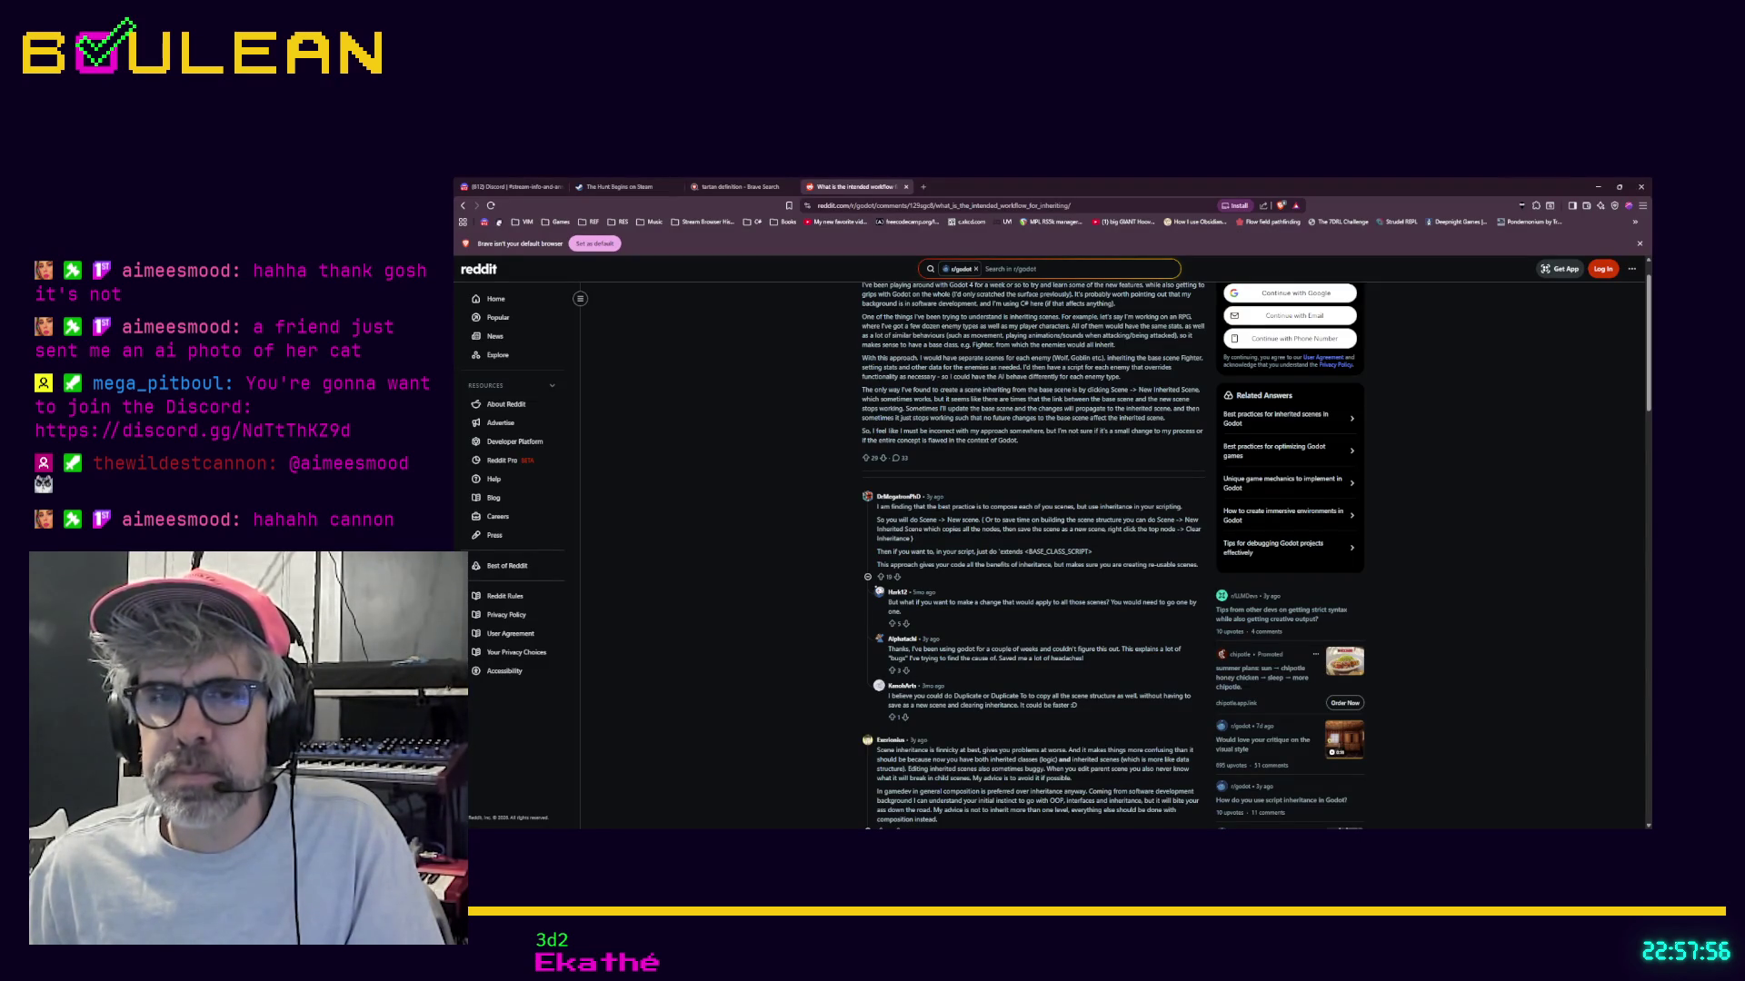
{"action": "key", "text": "alt+Tab"}
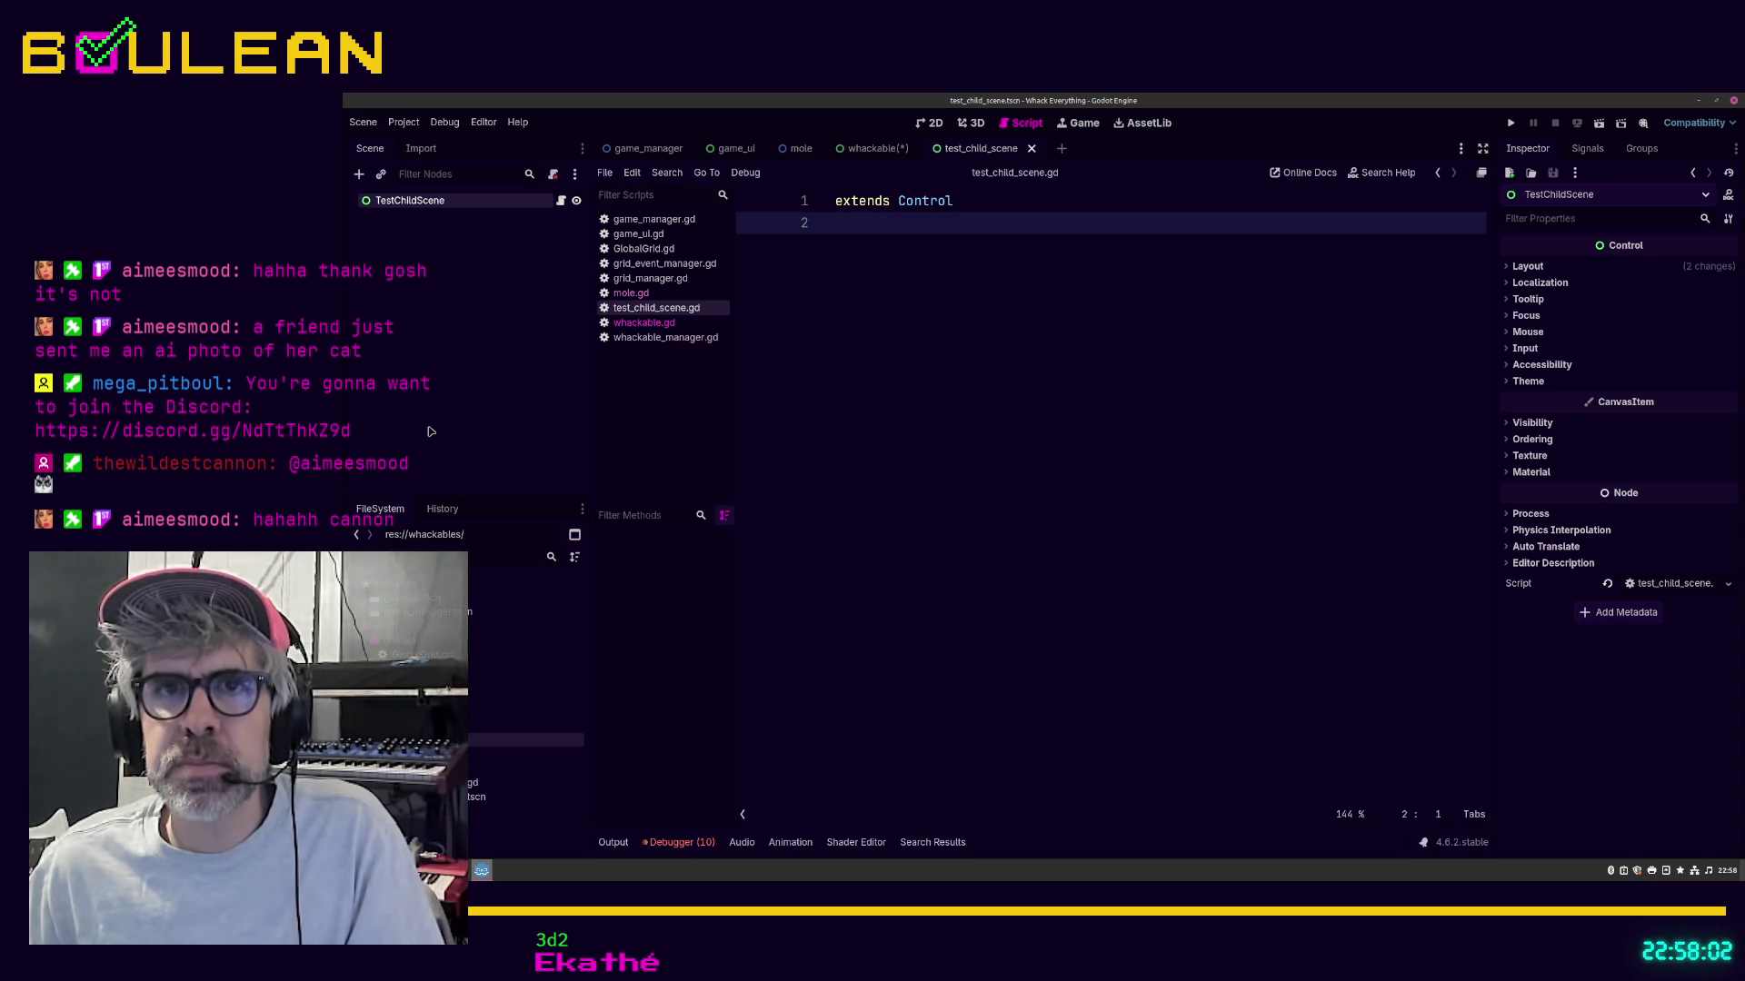
Step: Cancel Add Node and start a new scene in the whackables folder from the FileSystem menu
{"action": "left_click", "coordinate": [360, 175]}
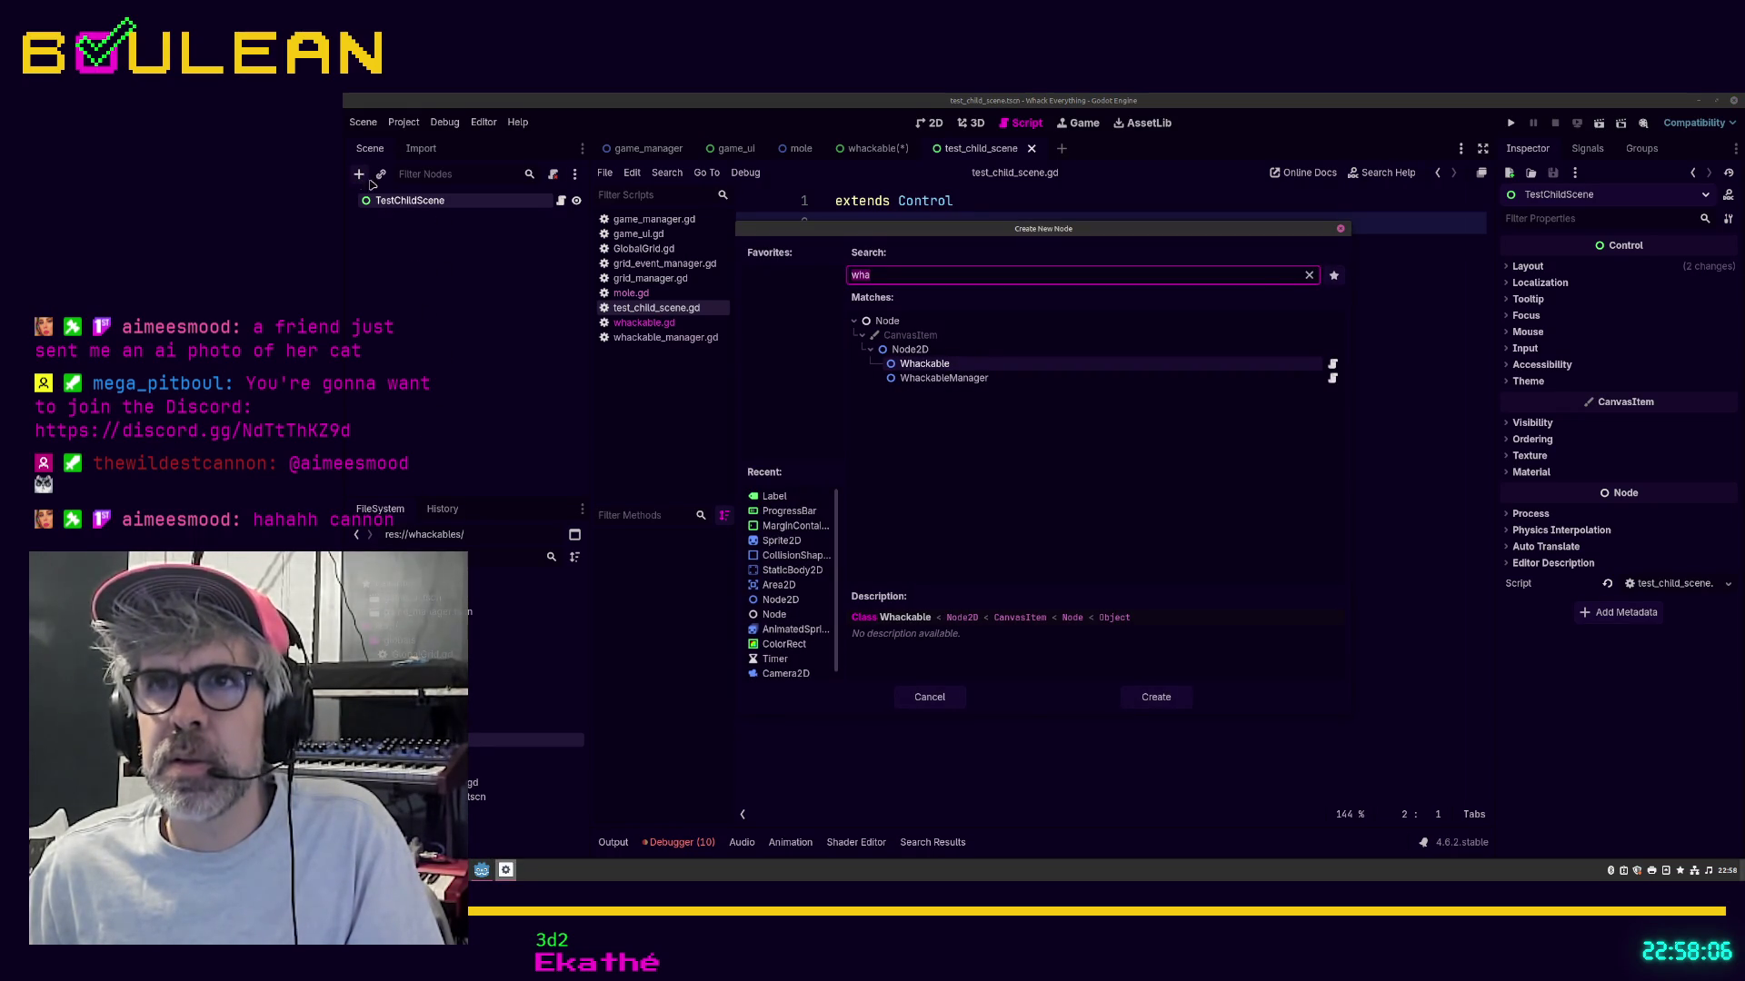
{"action": "left_click", "coordinate": [1340, 230]}
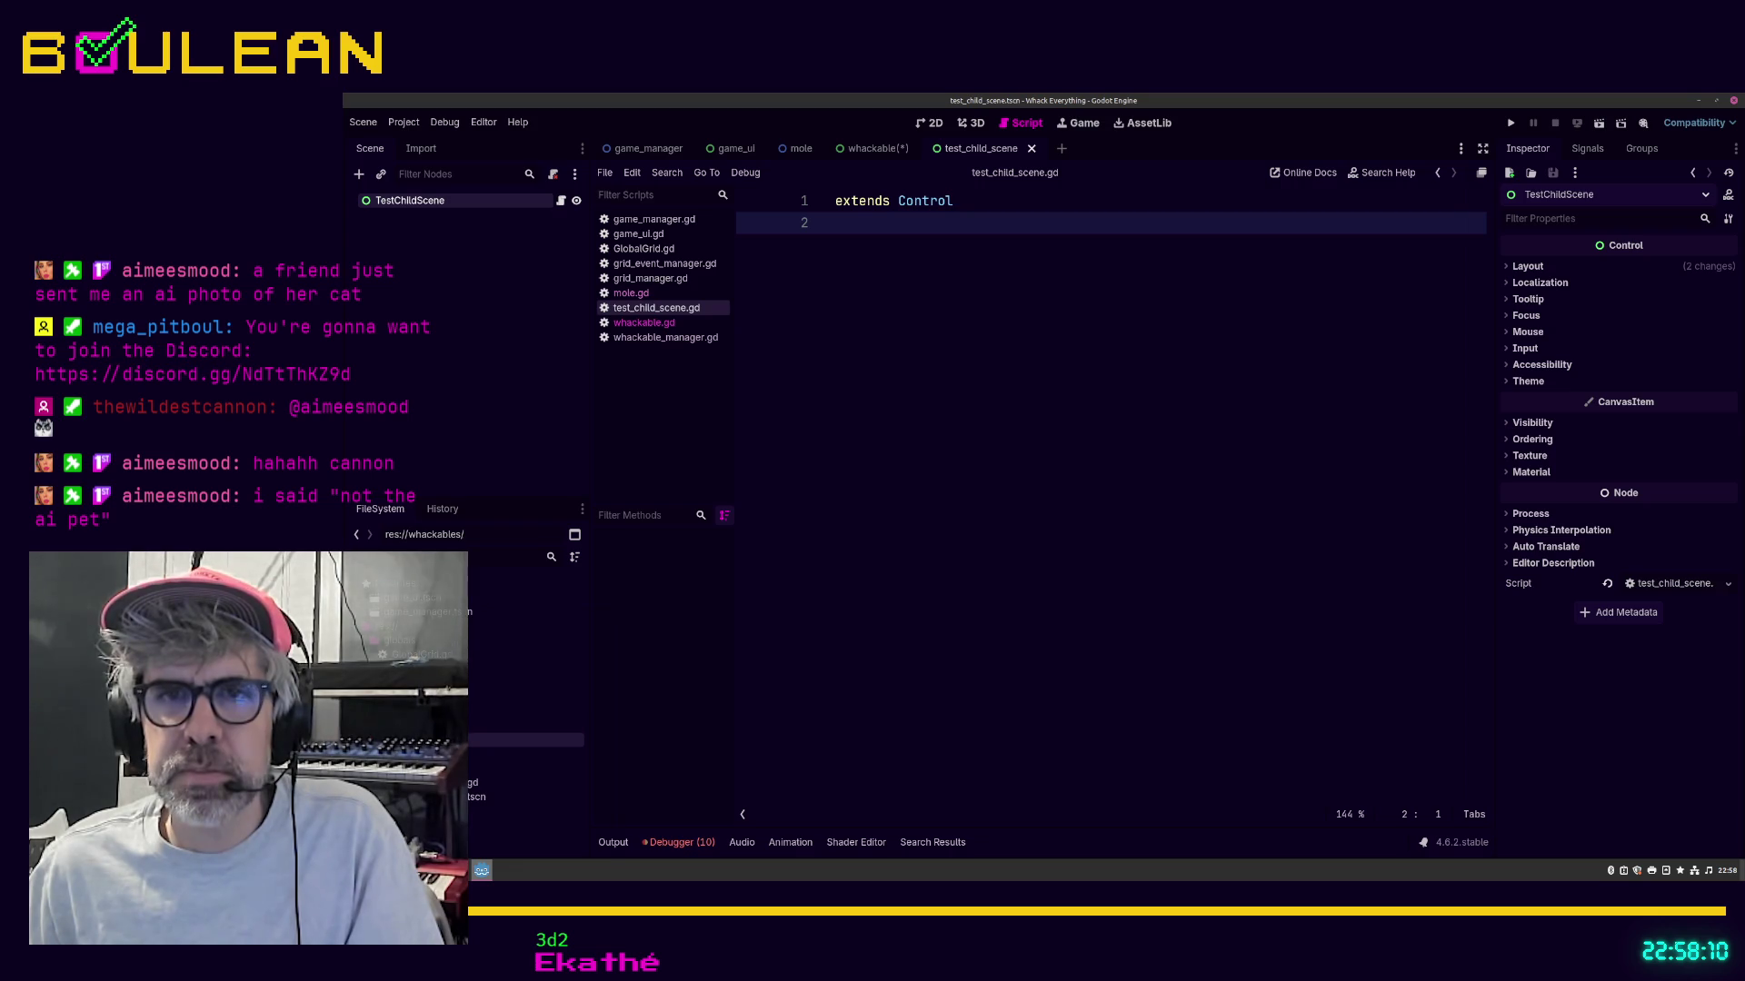
{"action": "right_click", "coordinate": [413, 740]}
{"action": "mouse_move", "coordinate": [564, 625]}
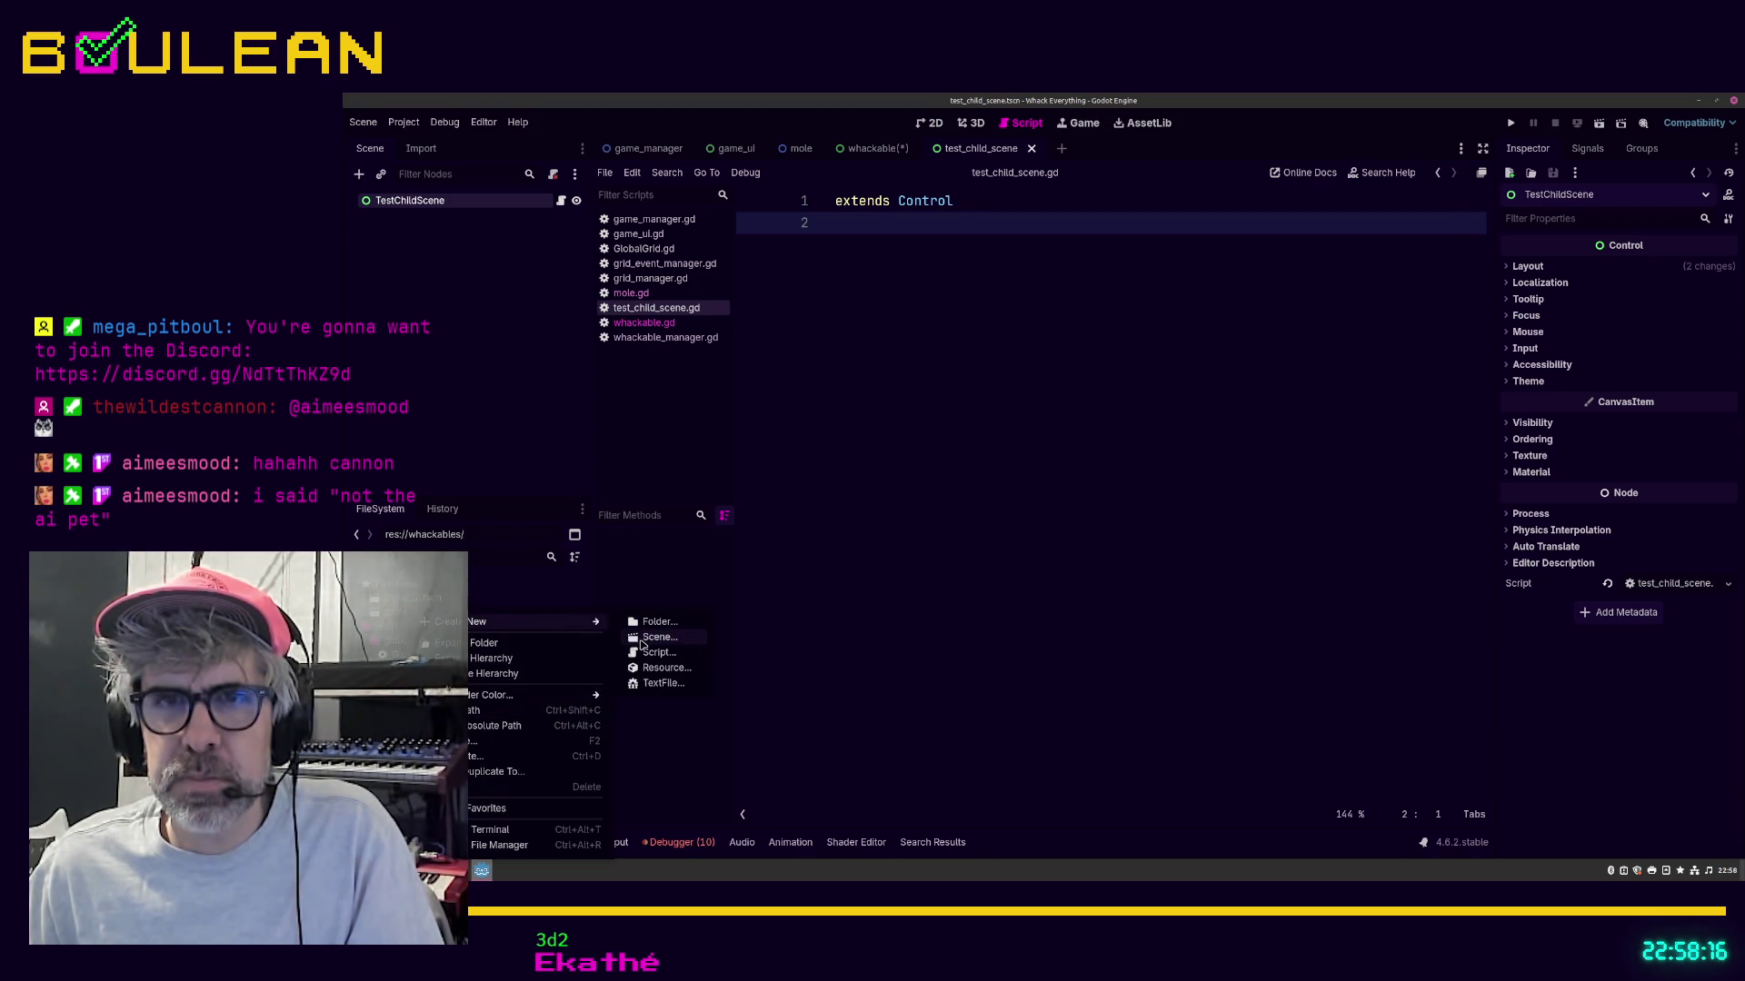
{"action": "left_click", "coordinate": [651, 638]}
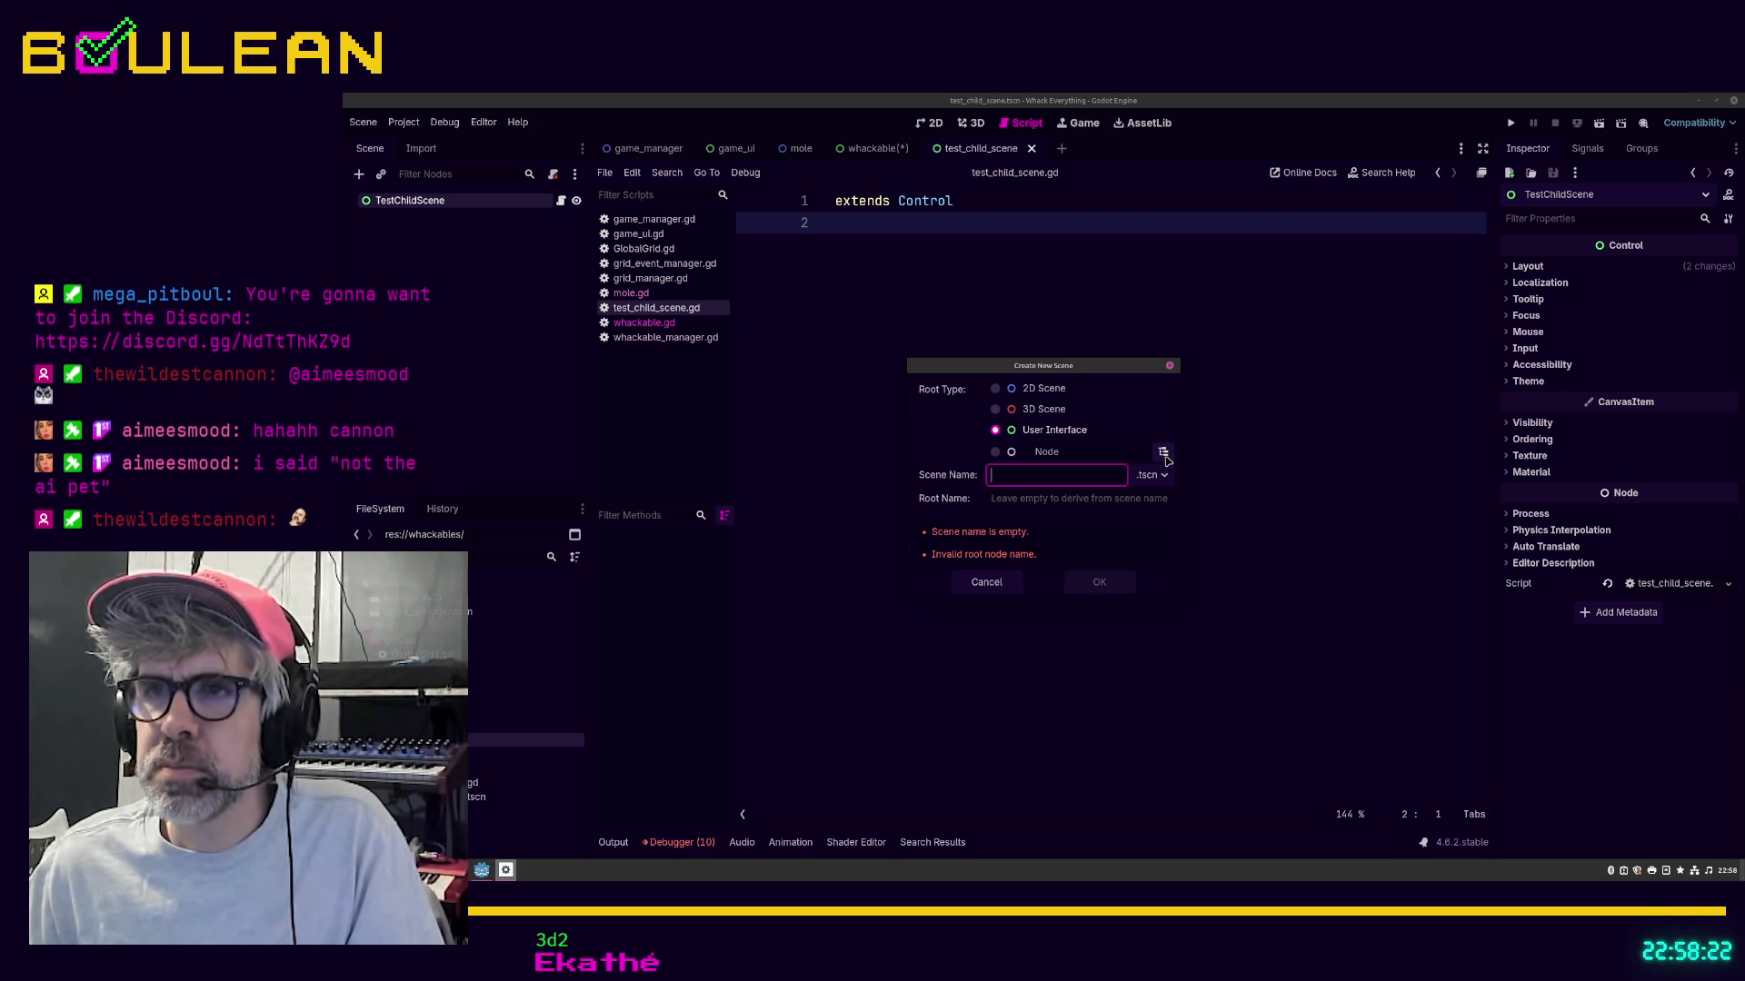
Step: Browse root node types, cancel the new scene, and return to the whackable scene
{"action": "left_click", "coordinate": [1164, 455]}
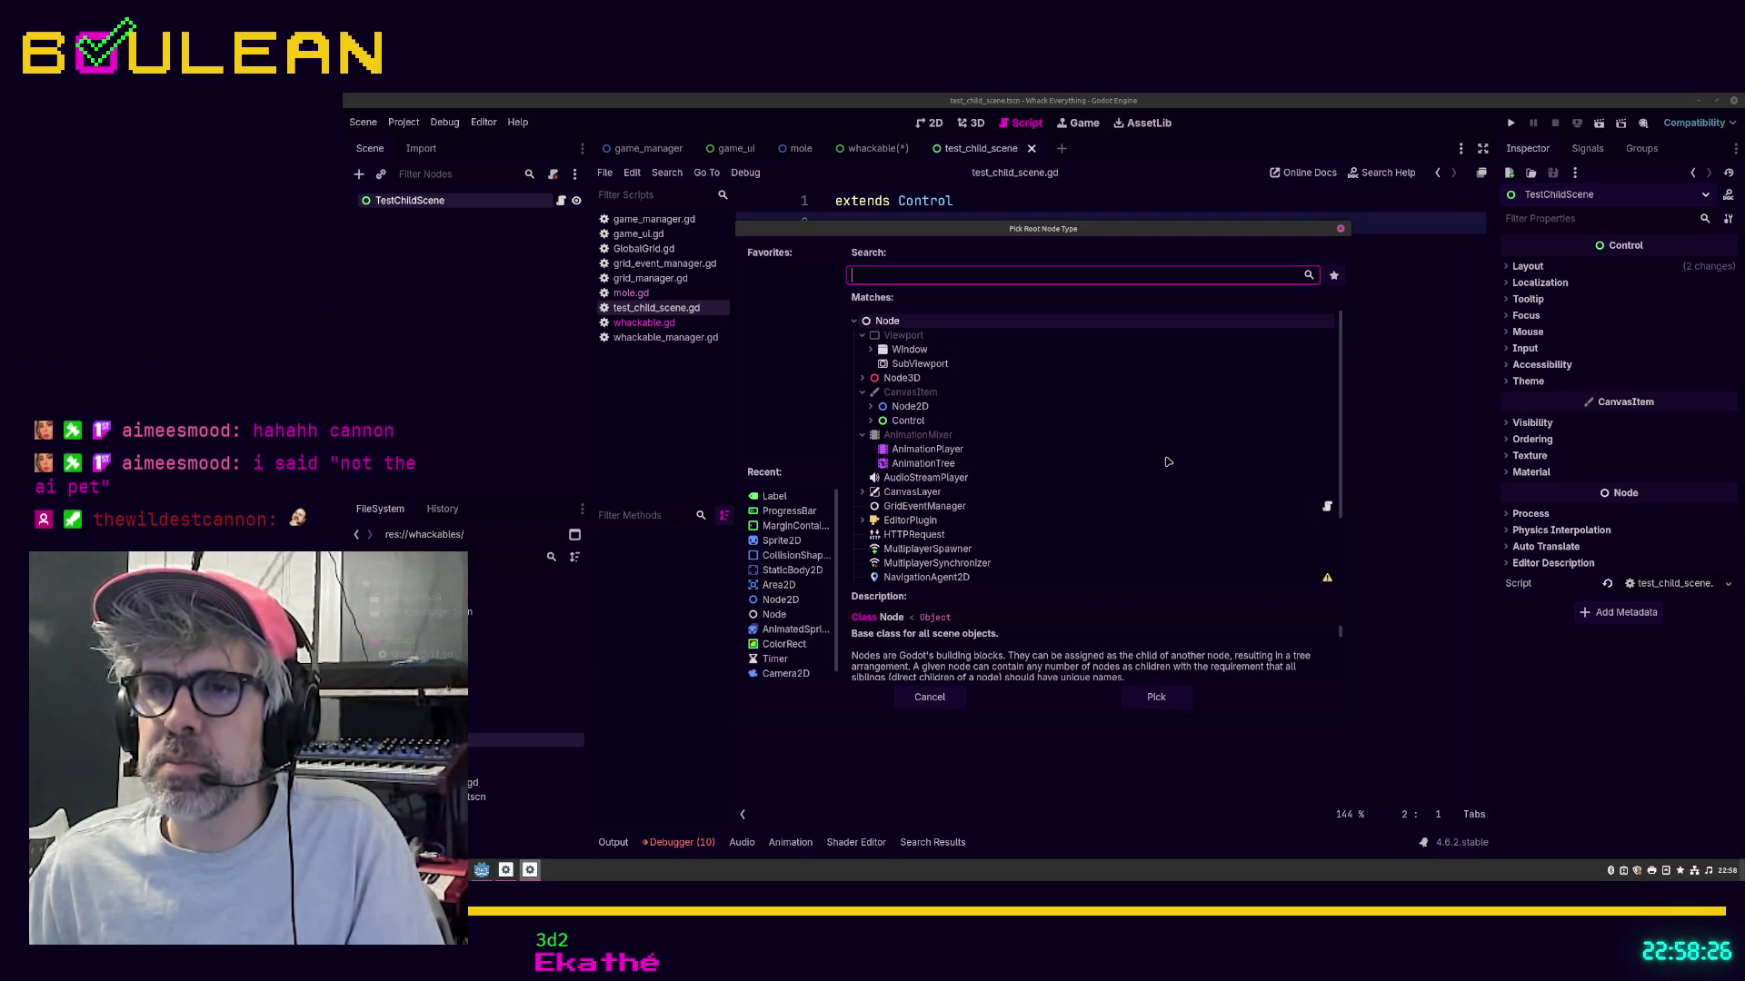
{"action": "left_click", "coordinate": [1341, 230]}
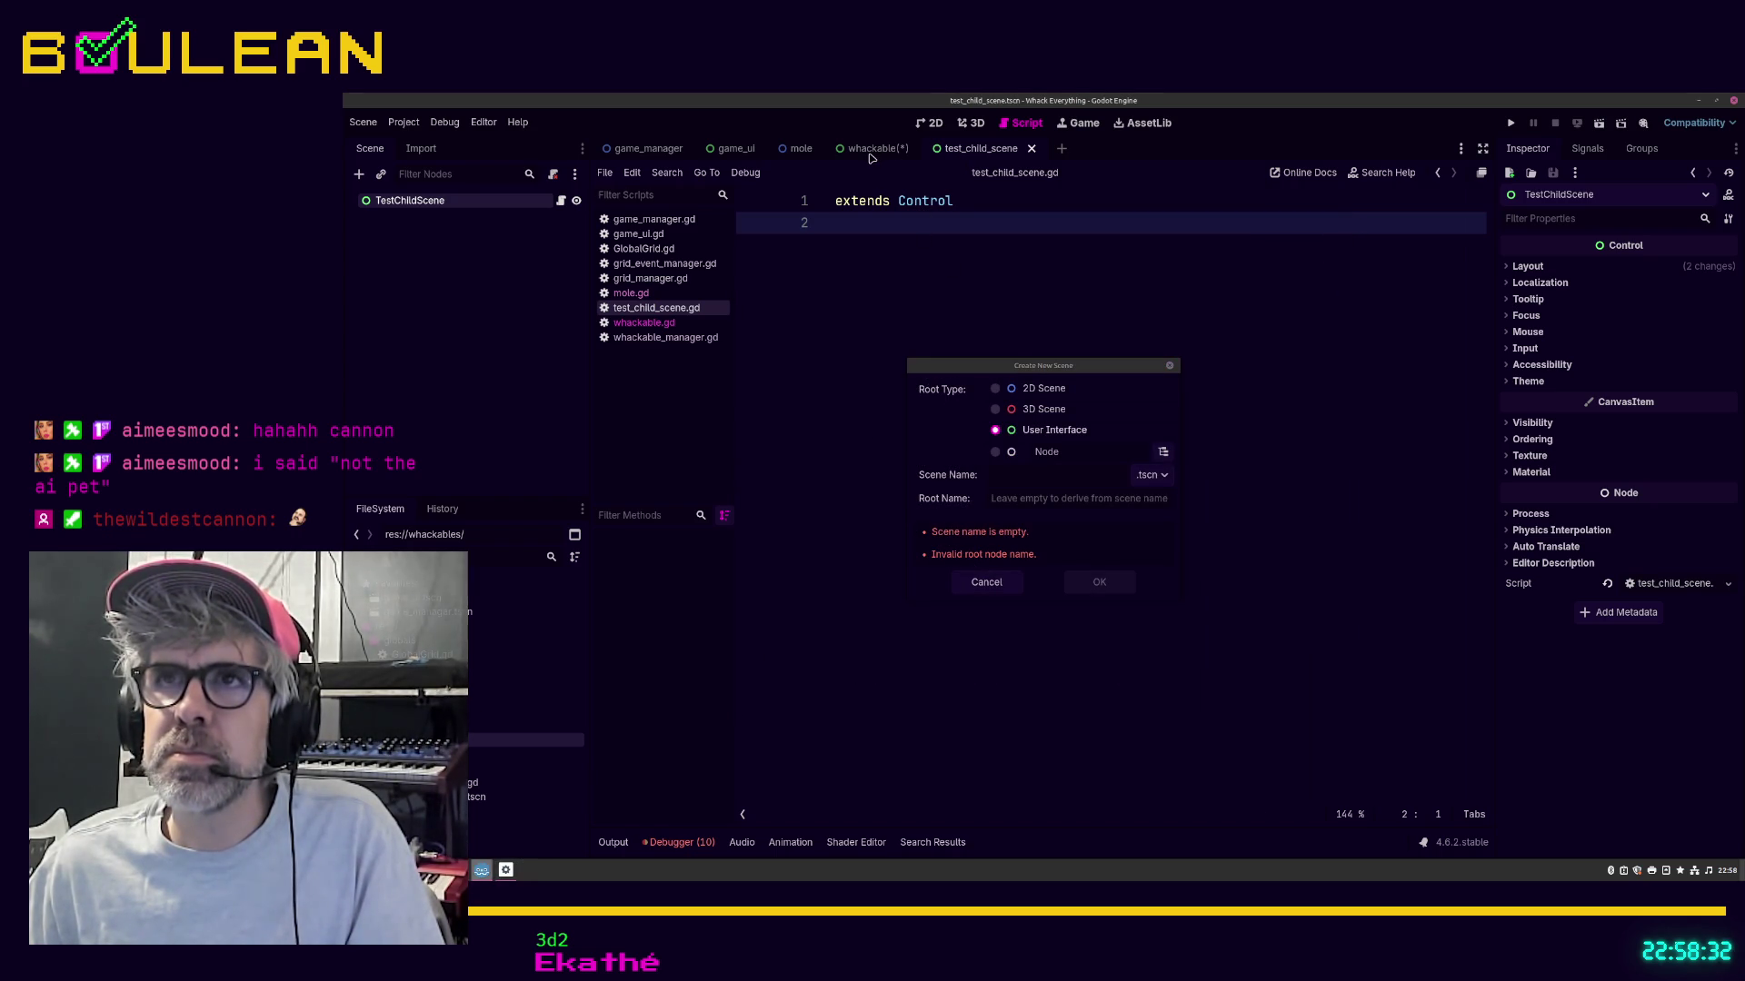
{"action": "left_click", "coordinate": [1169, 366]}
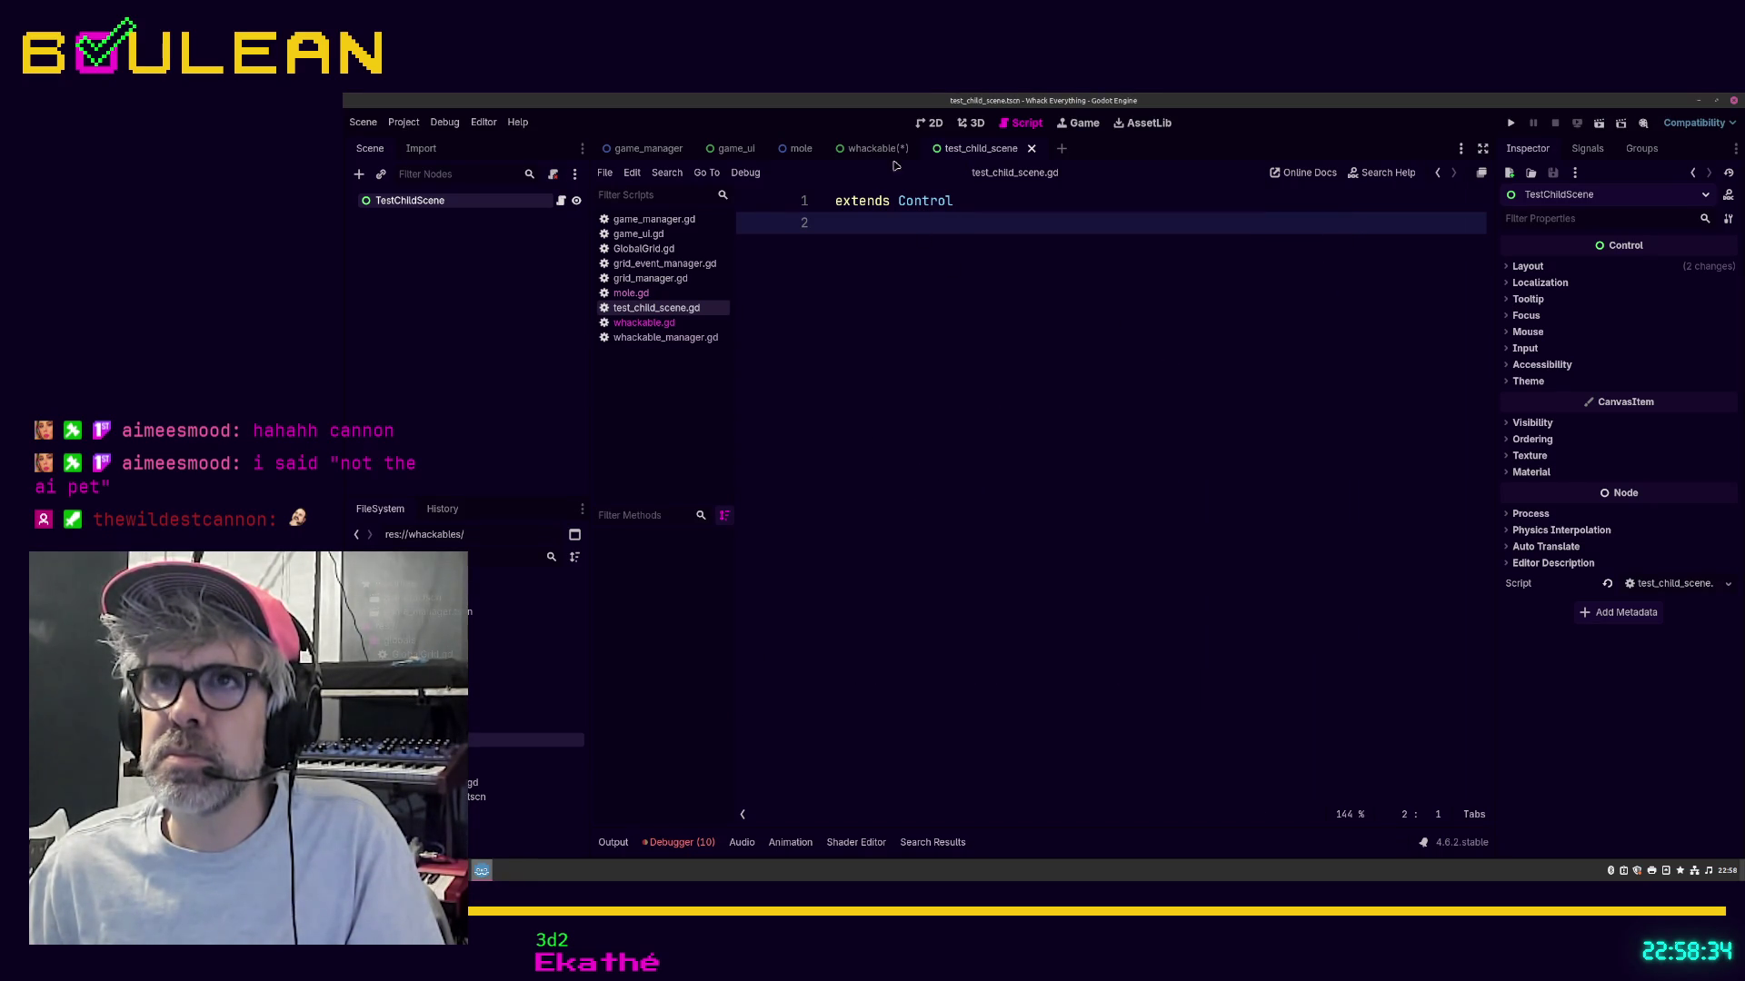
{"action": "left_click", "coordinate": [870, 150]}
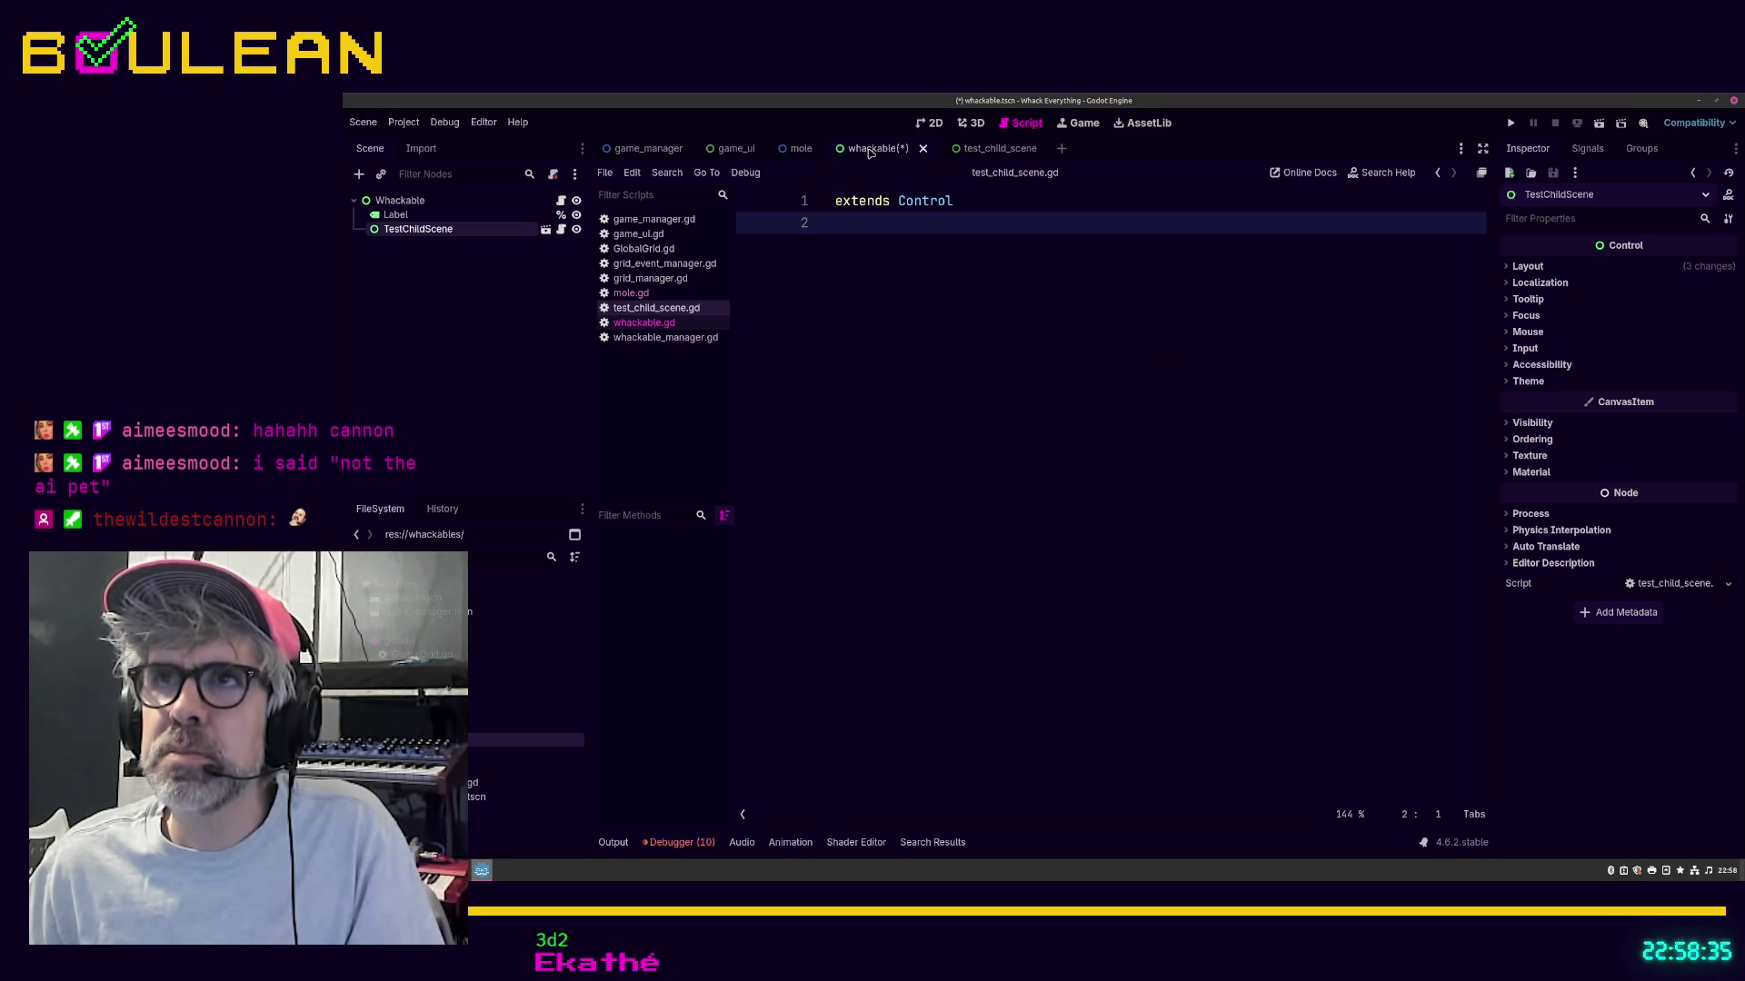
Step: Save the whackable scene and choose Scene > New Inherited Scene
{"action": "left_click", "coordinate": [492, 294]}
{"action": "key", "text": "ctrl+s"}
{"action": "left_click", "coordinate": [364, 125]}
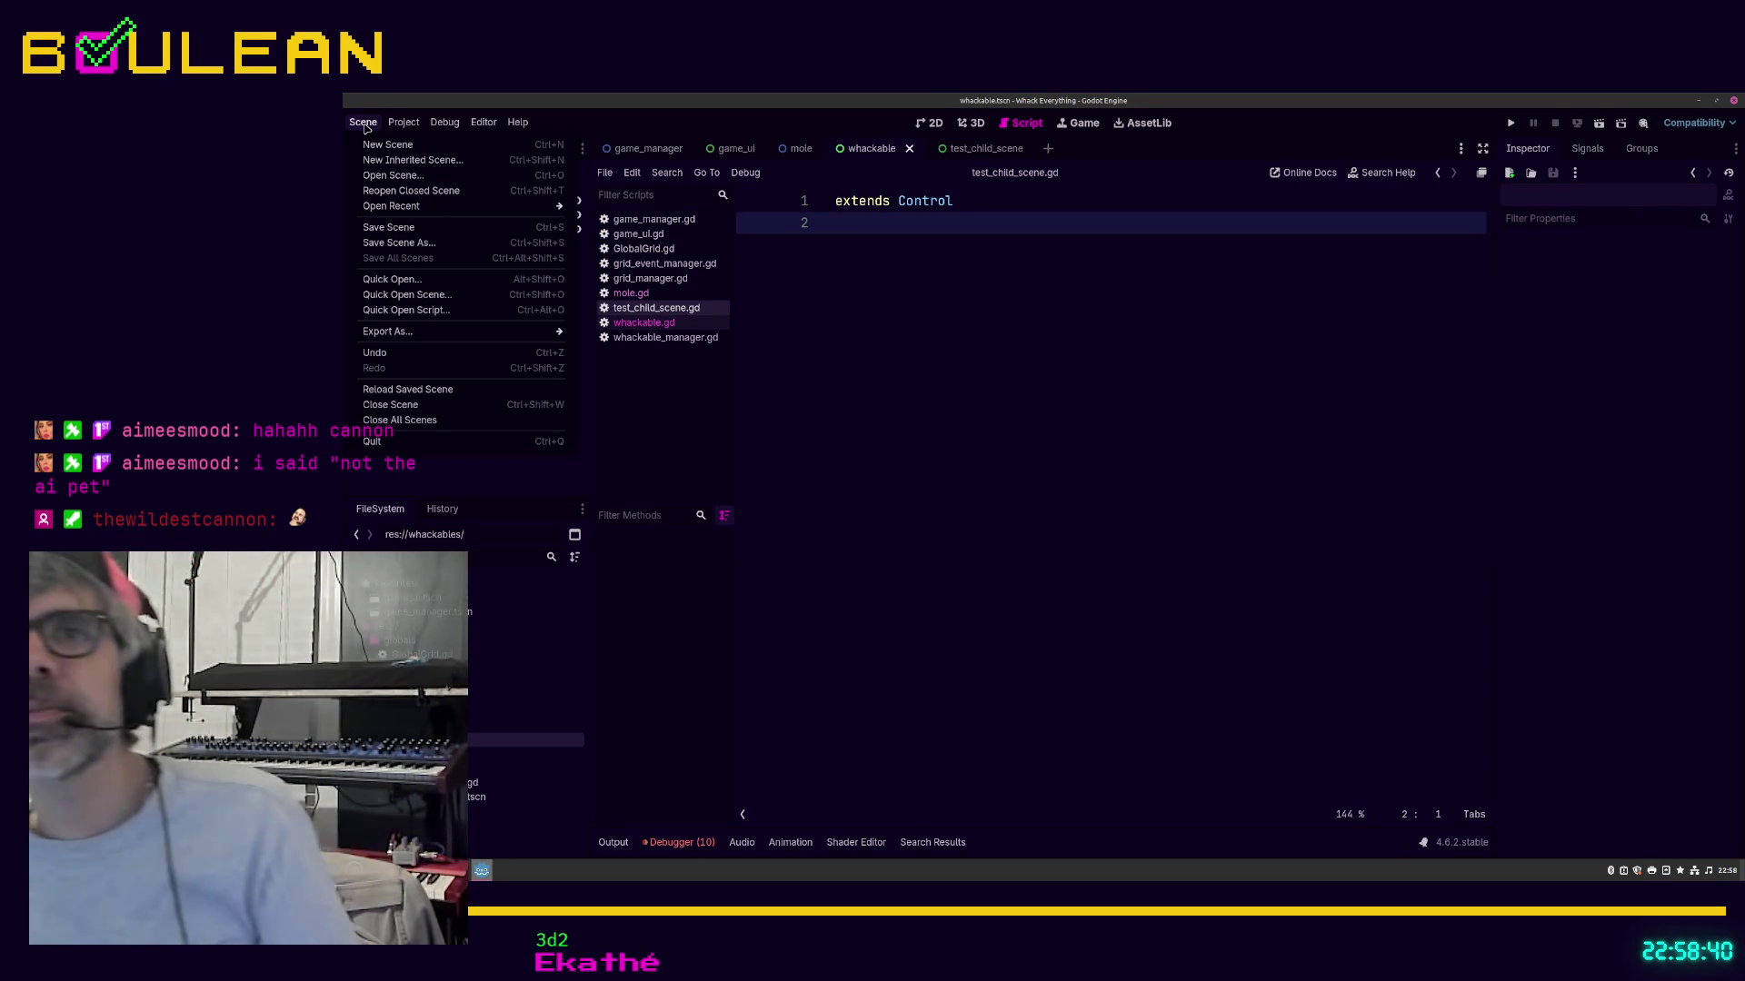
{"action": "left_click", "coordinate": [421, 160]}
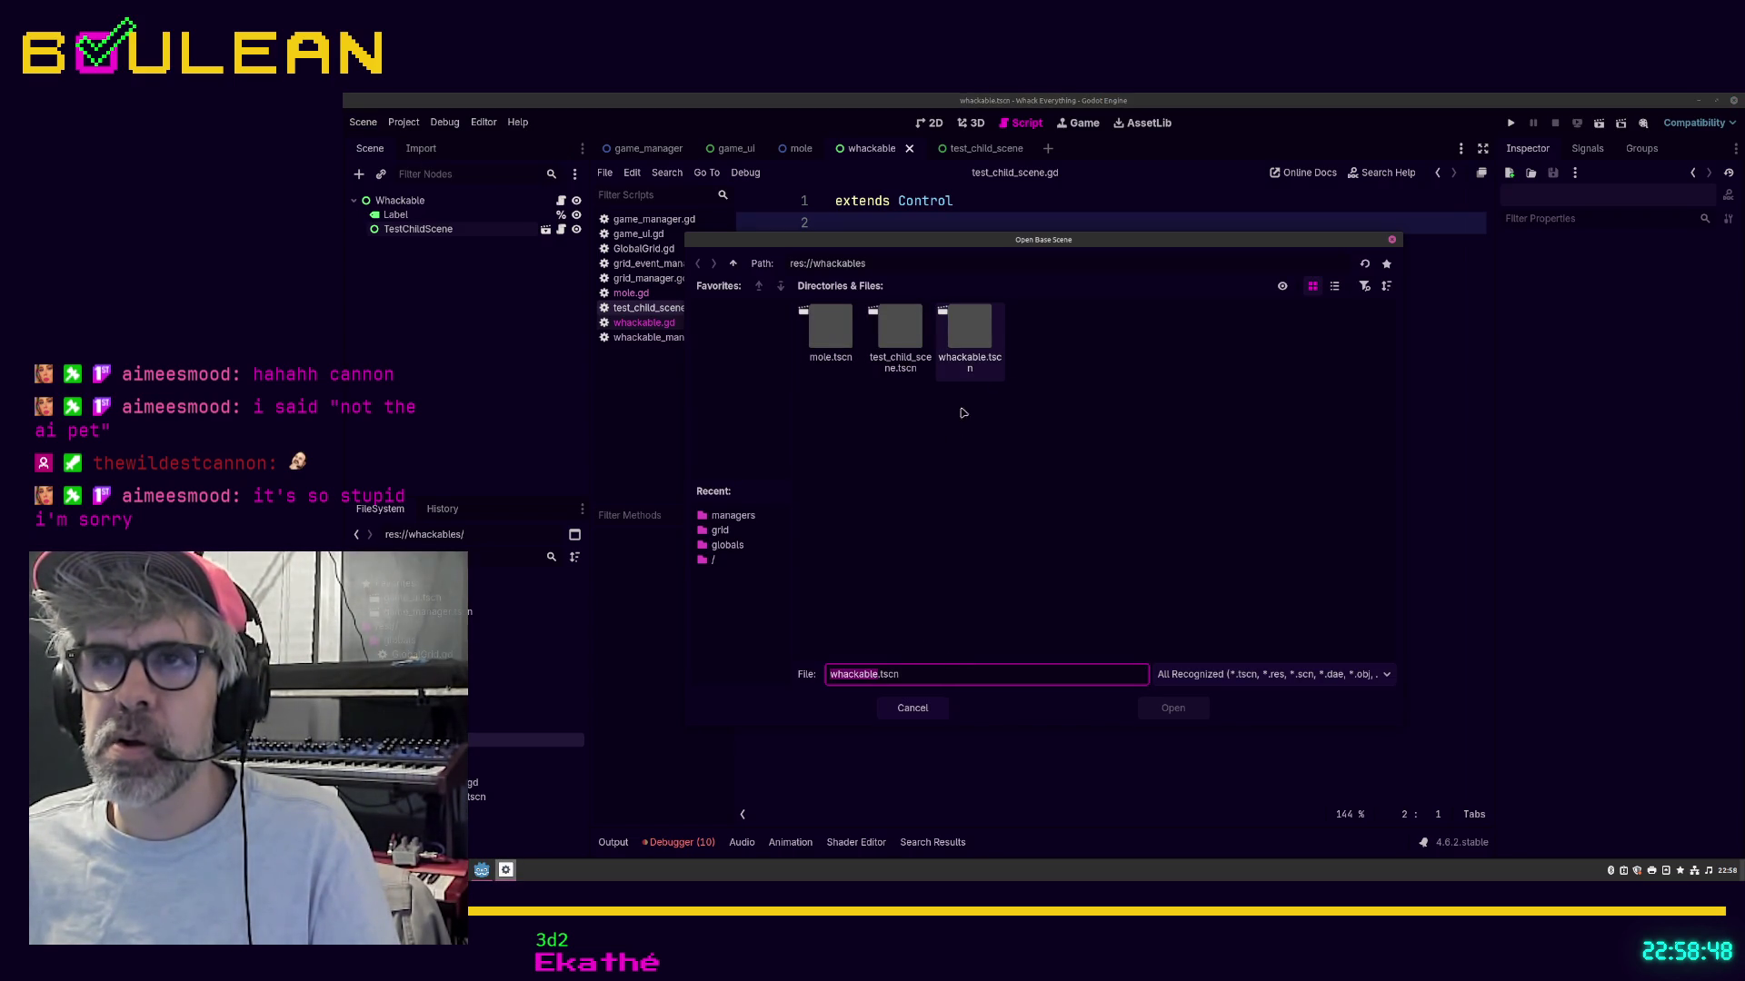
Step: Create the inherited scene from whackable.tscn in the Open Base Scene dialog
{"action": "left_click", "coordinate": [974, 345]}
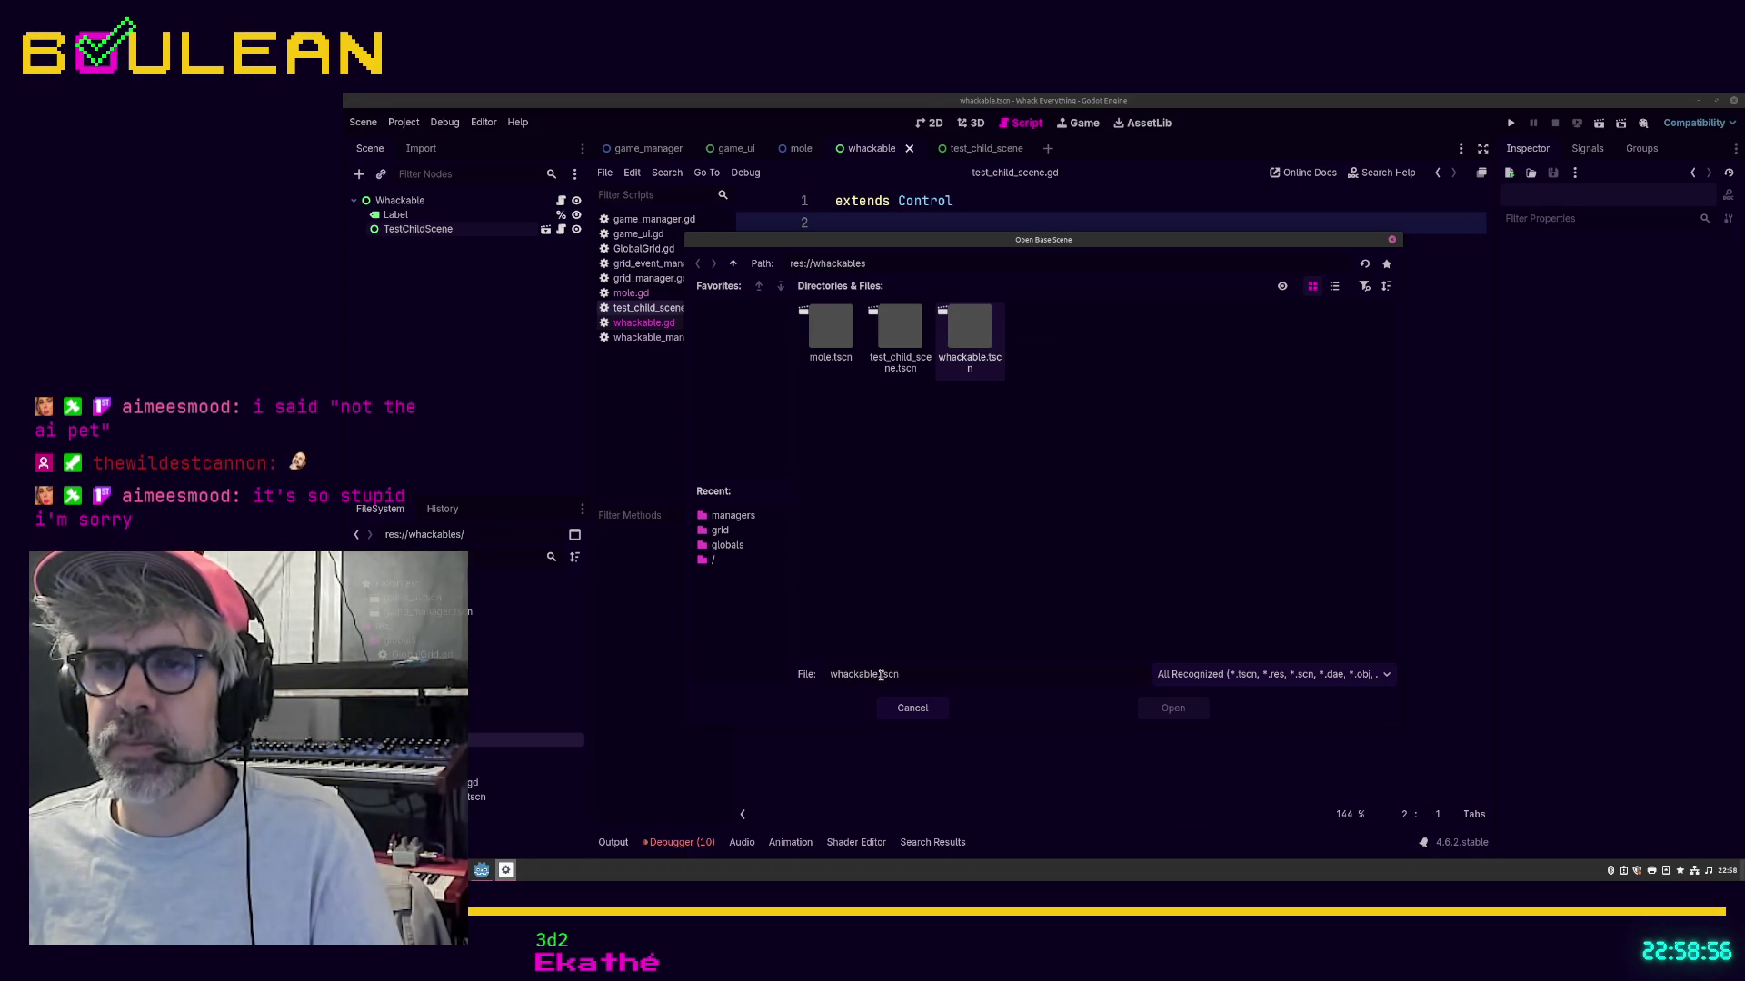
{"action": "type", "text": "b"}
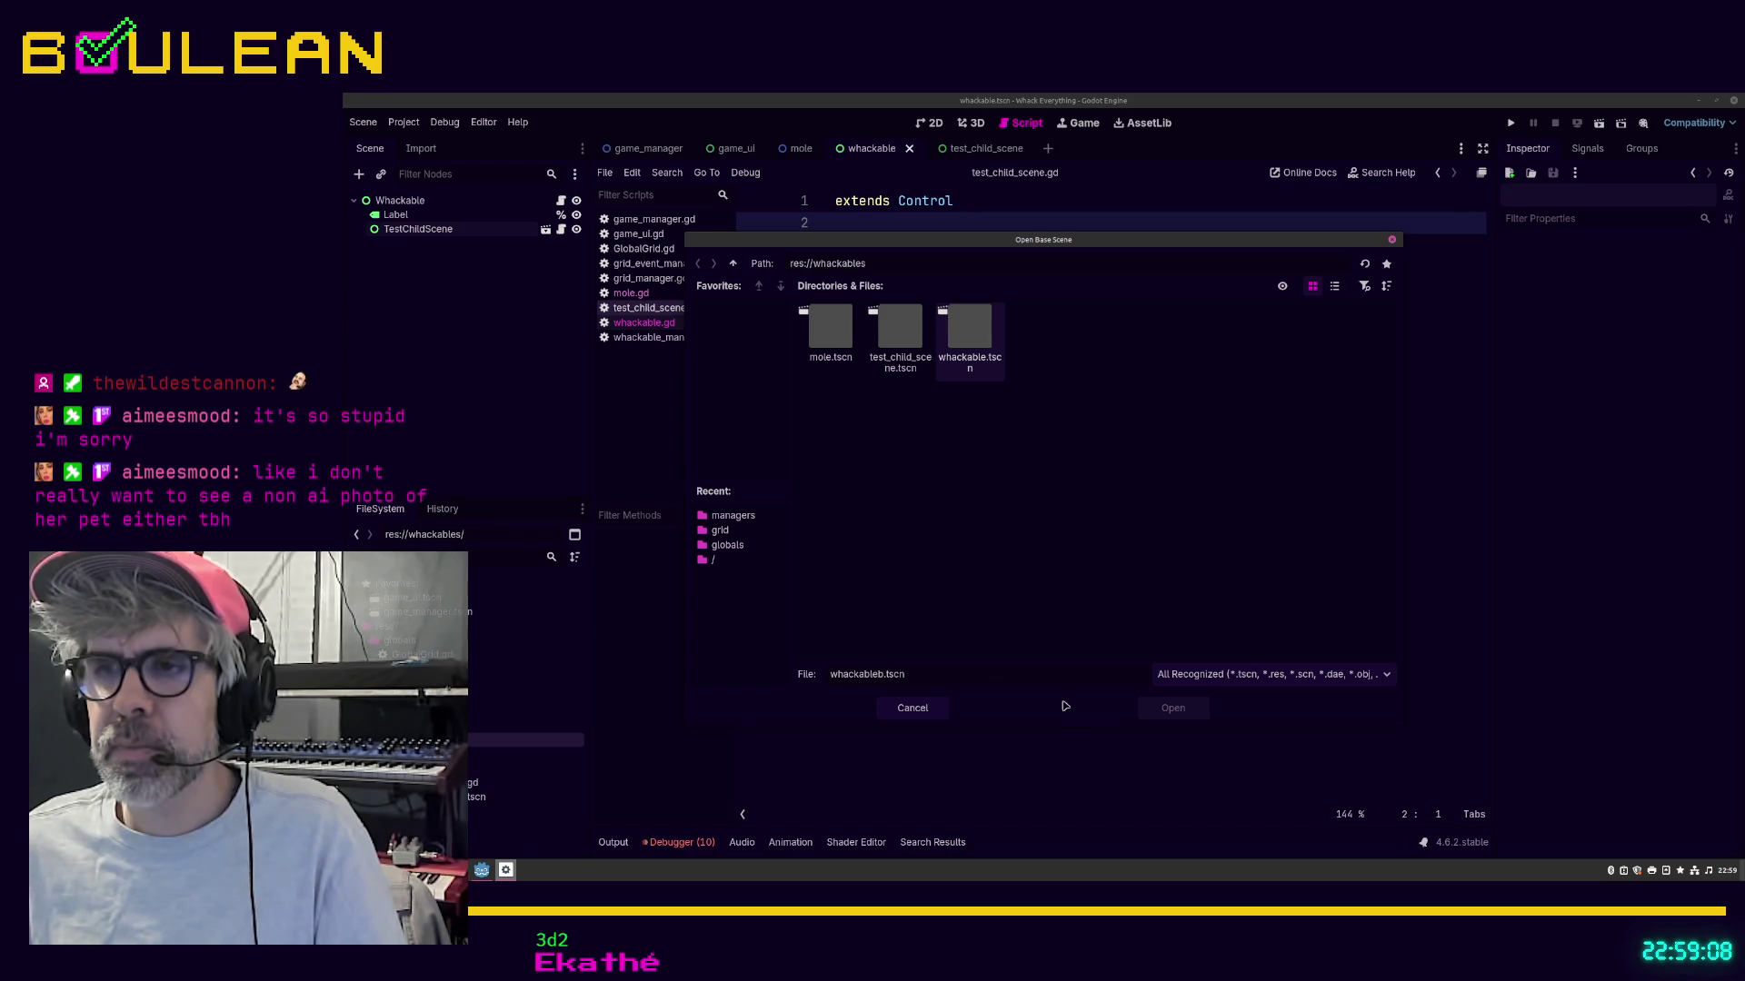
{"action": "left_click", "coordinate": [1391, 239]}
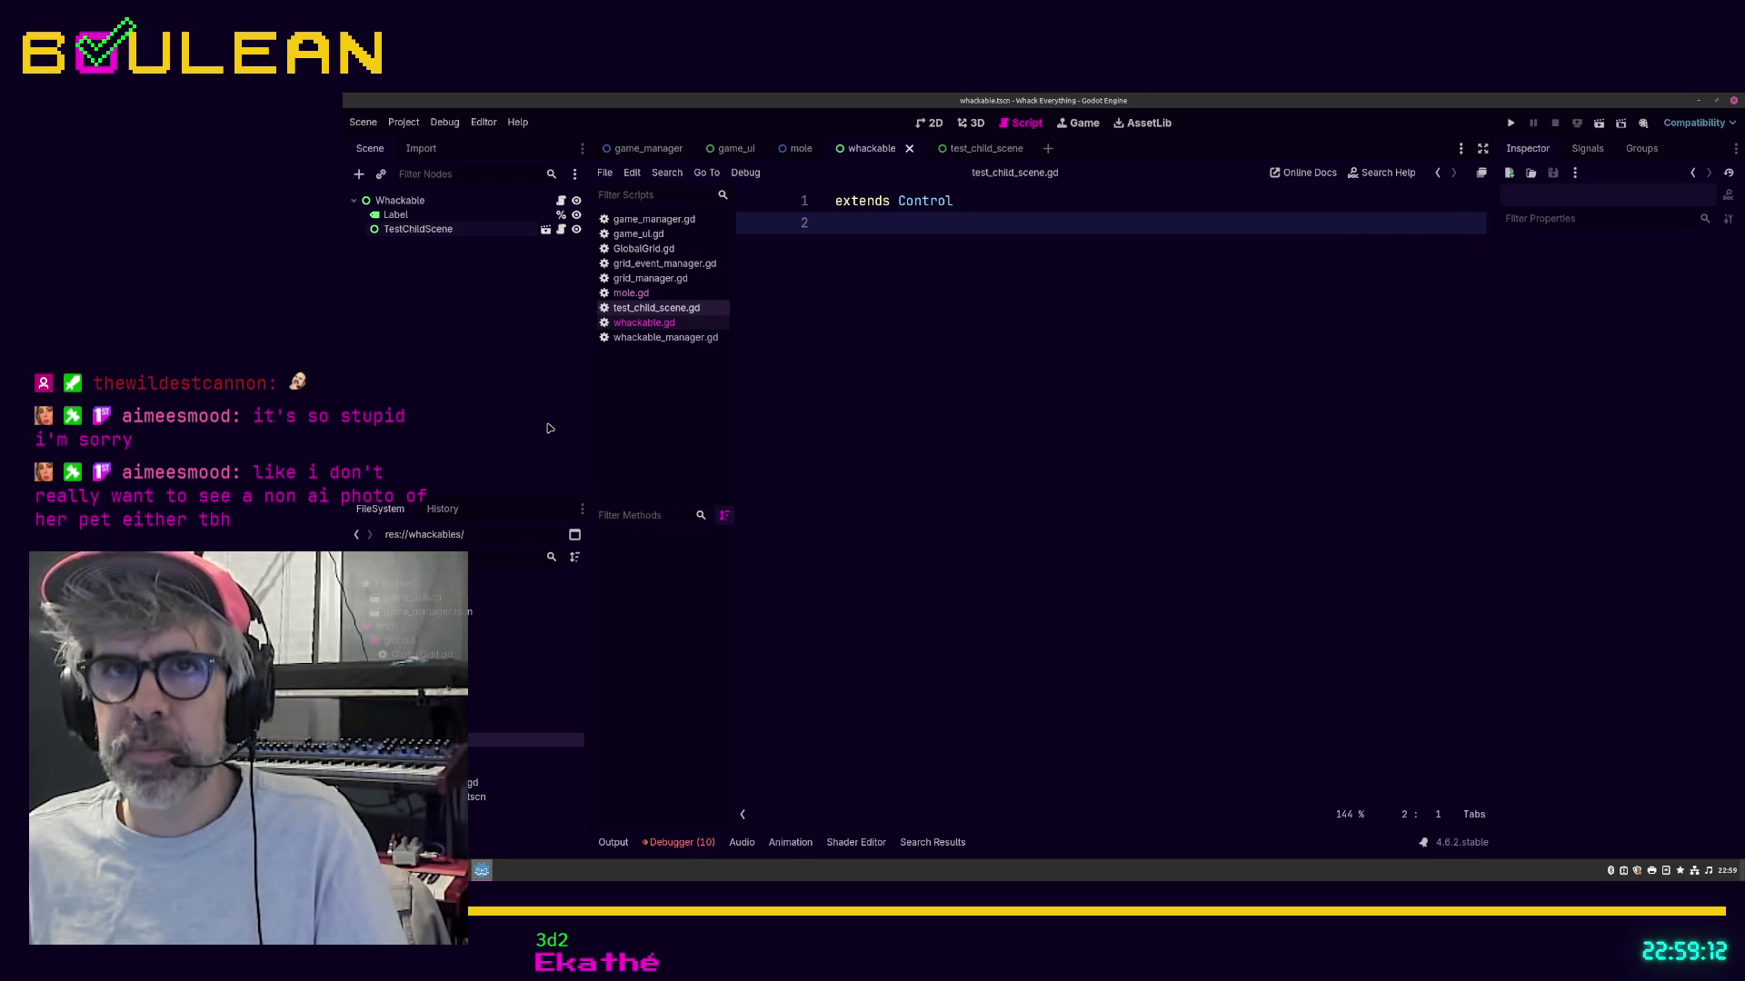
{"action": "key", "text": "ctrl+shift+n"}
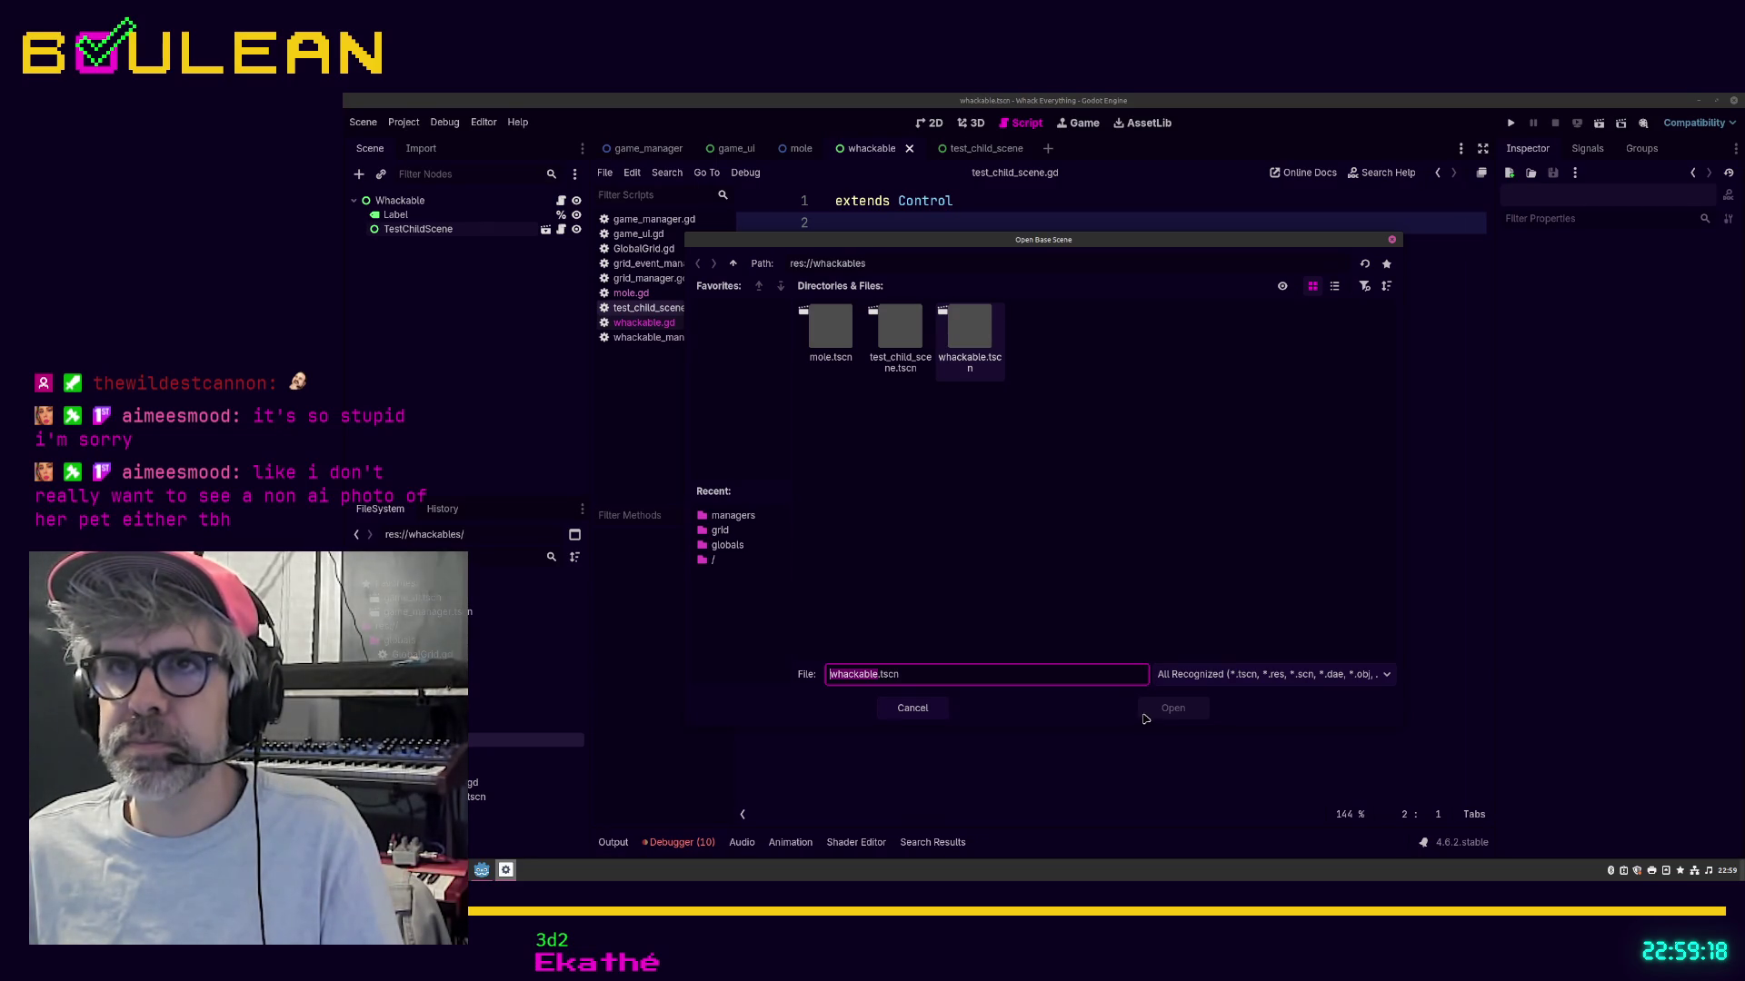
{"action": "double_click", "coordinate": [966, 347]}
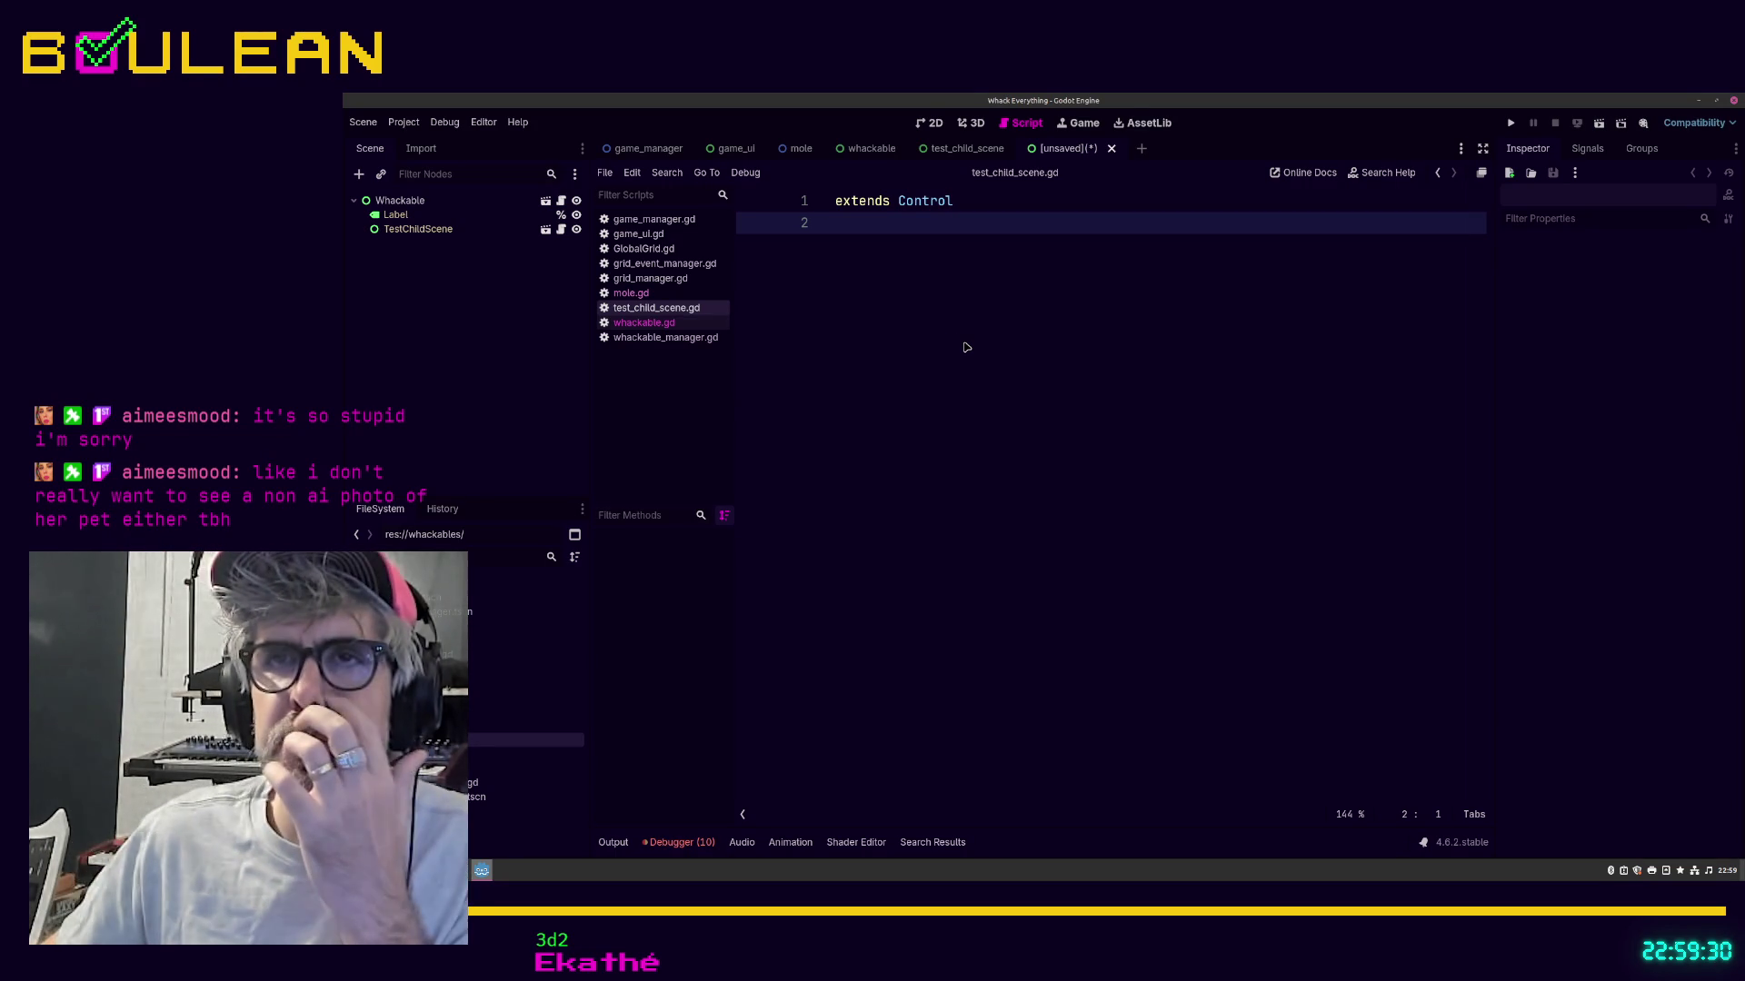
Step: Glance at the whackable.gd script, then close the unsaved inherited scene with Don't Save
{"action": "left_click", "coordinate": [673, 323]}
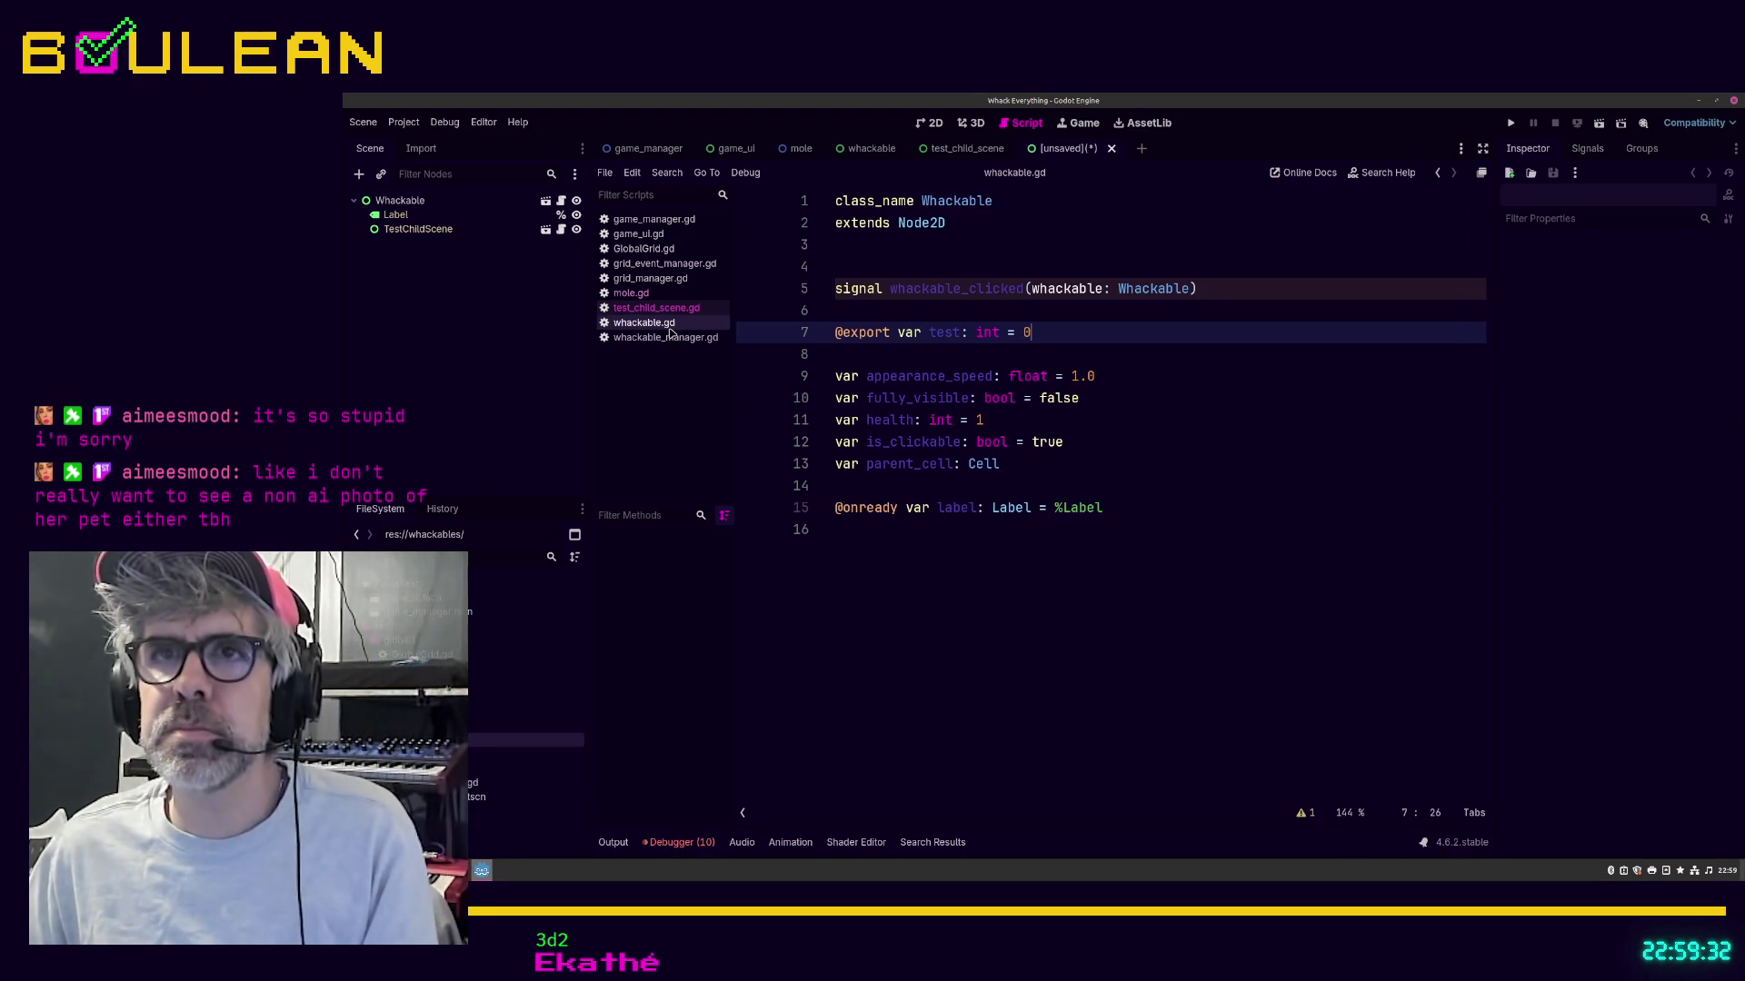
{"action": "left_click", "coordinate": [677, 309]}
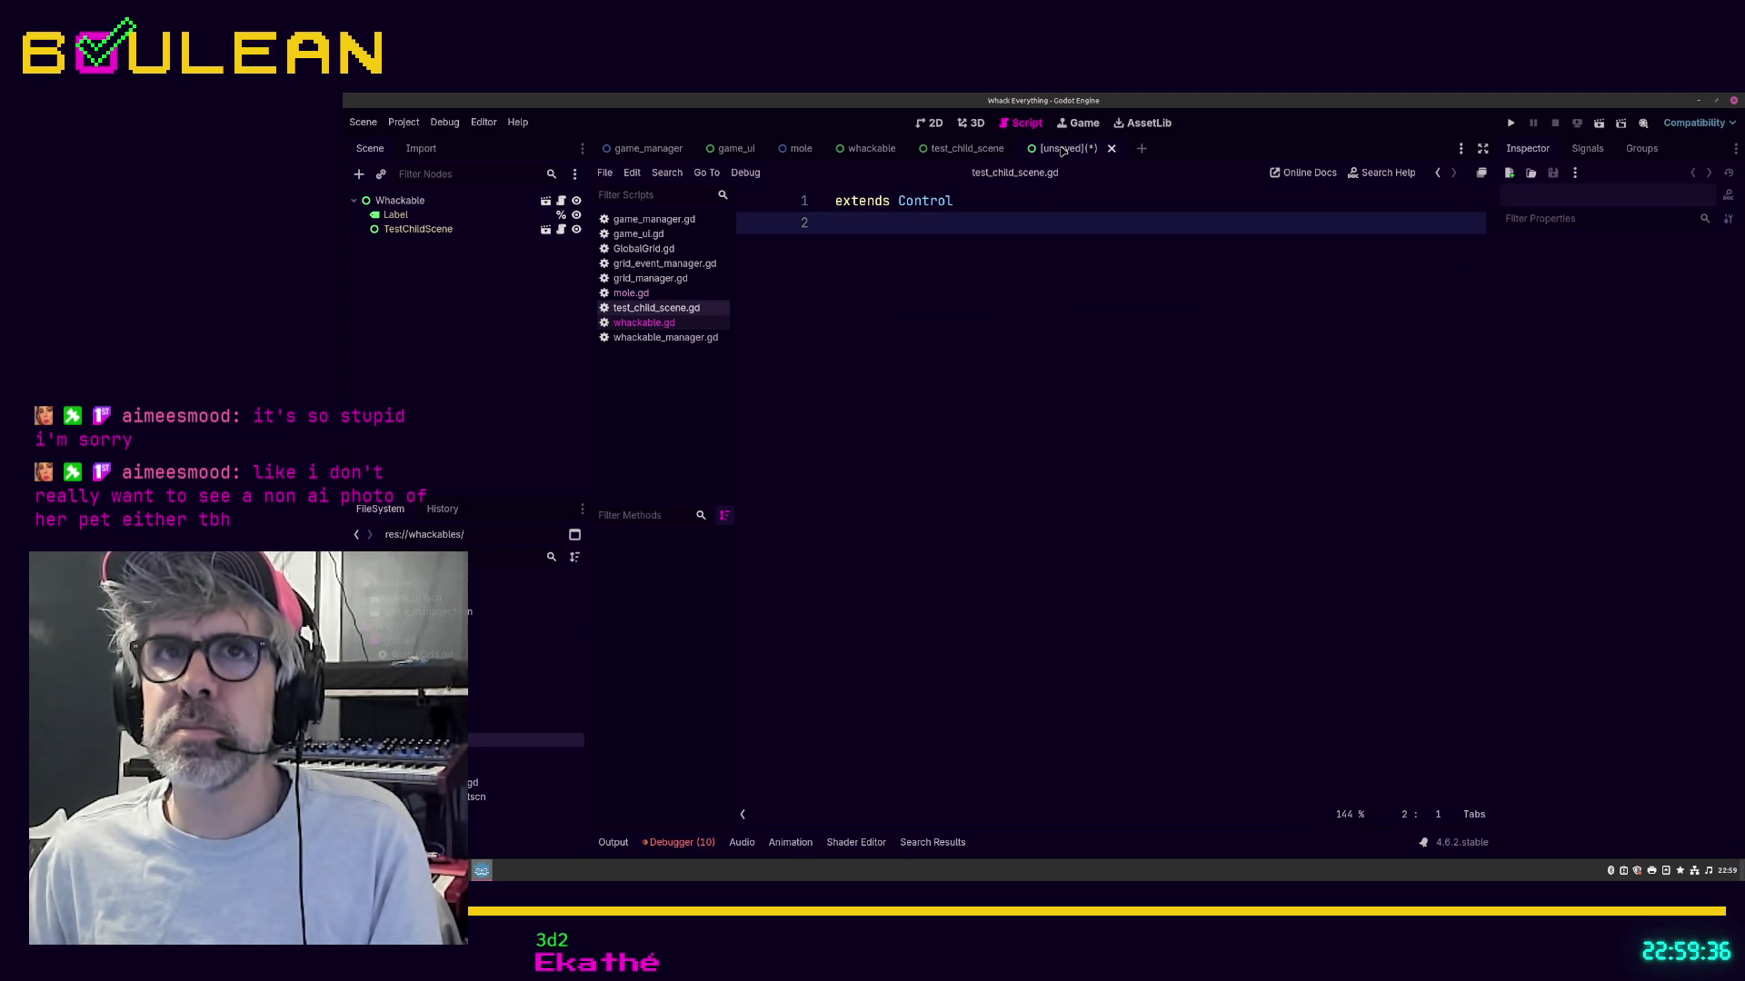
{"action": "left_click", "coordinate": [1111, 149]}
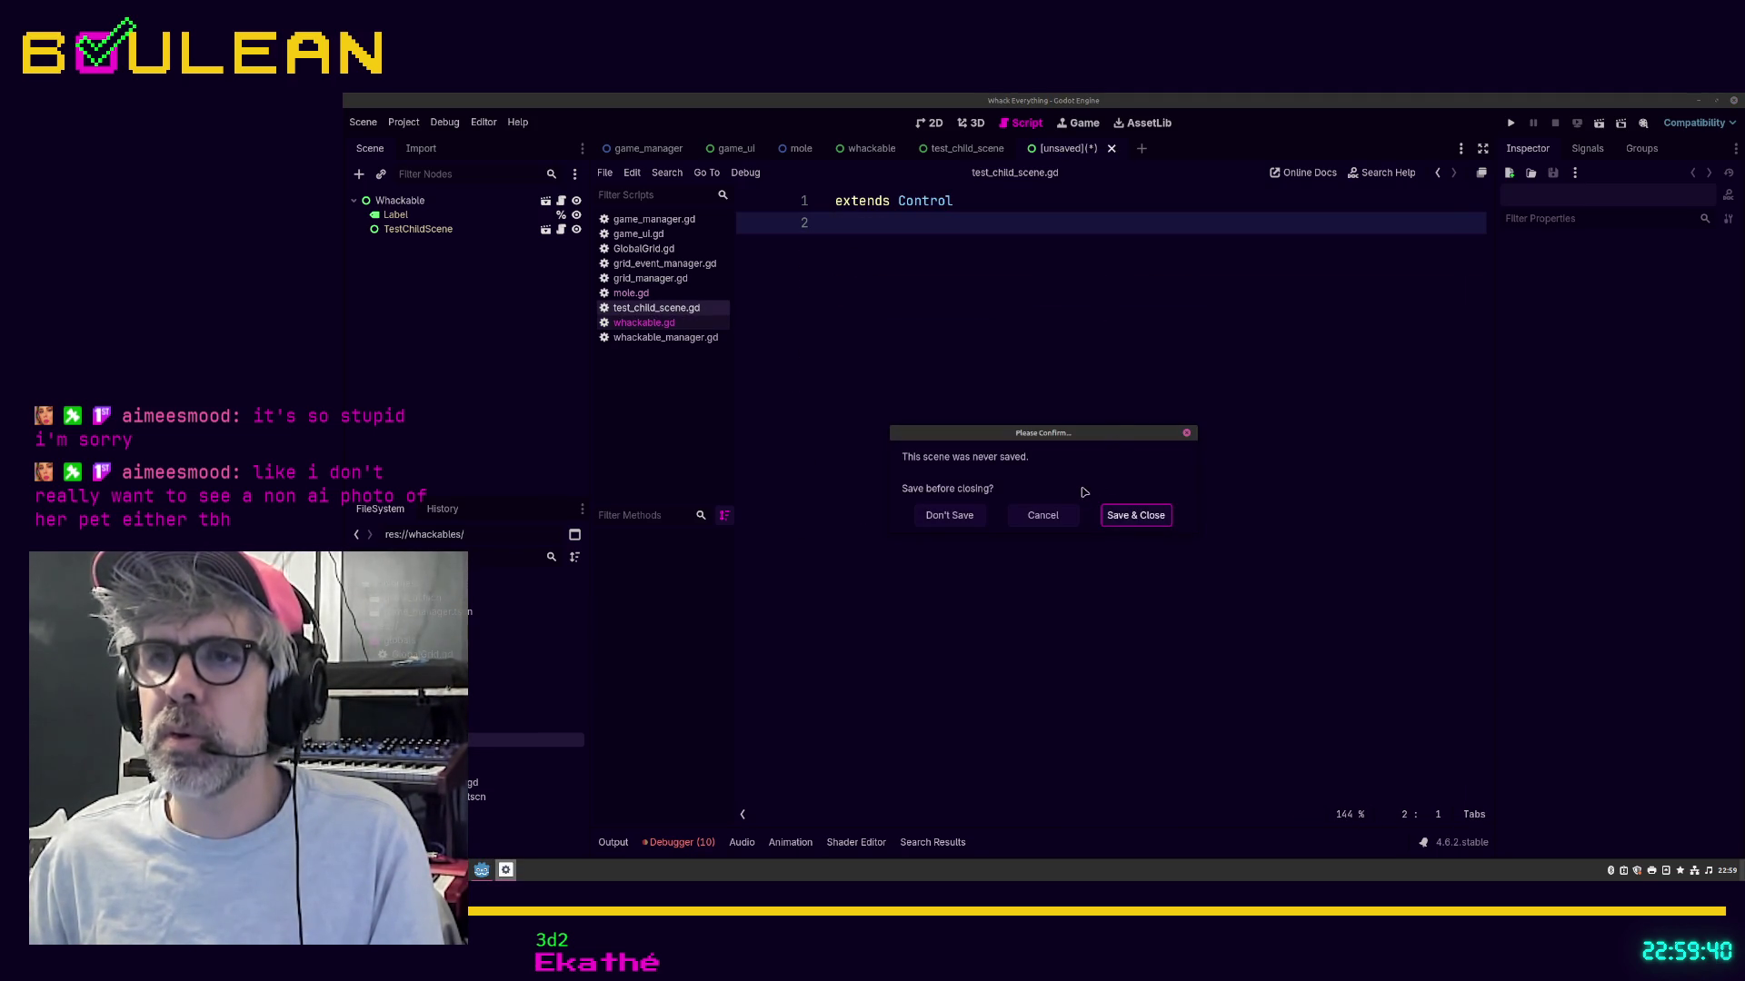
{"action": "left_click", "coordinate": [969, 519]}
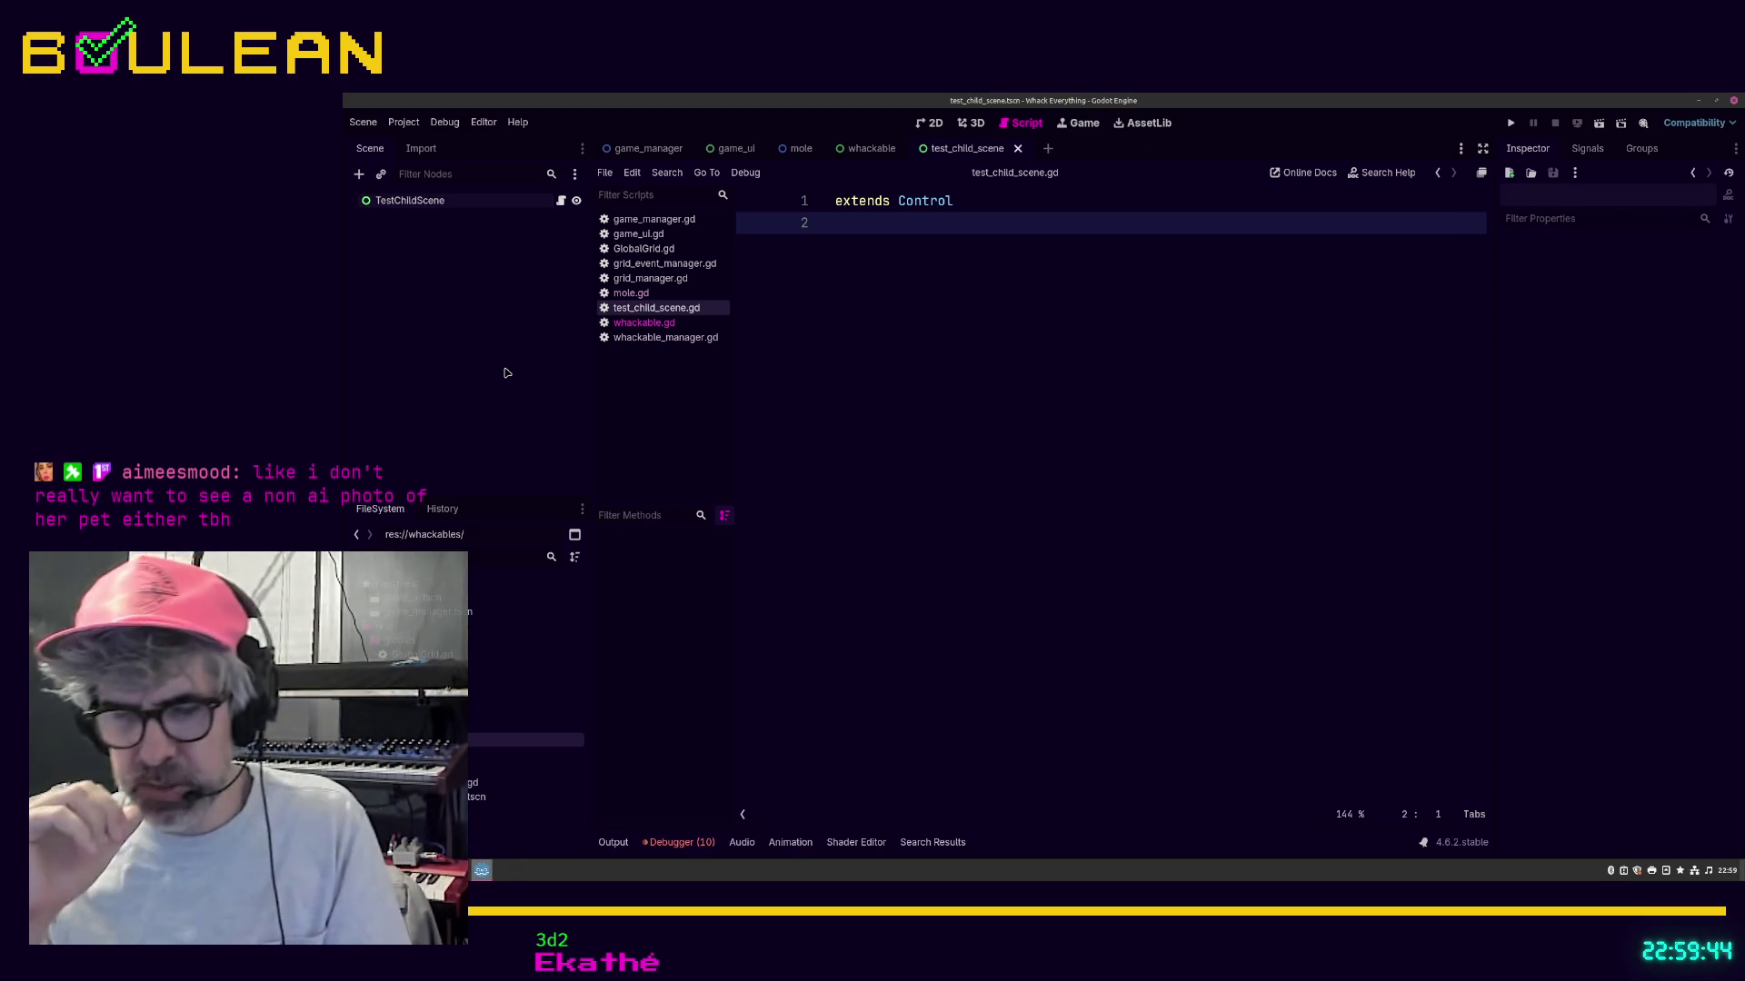
Step: Create a new scene inheriting whackable.tscn and try filtering the root's Inspector for 'Inher'
{"action": "key", "text": "ctrl+shift+n"}
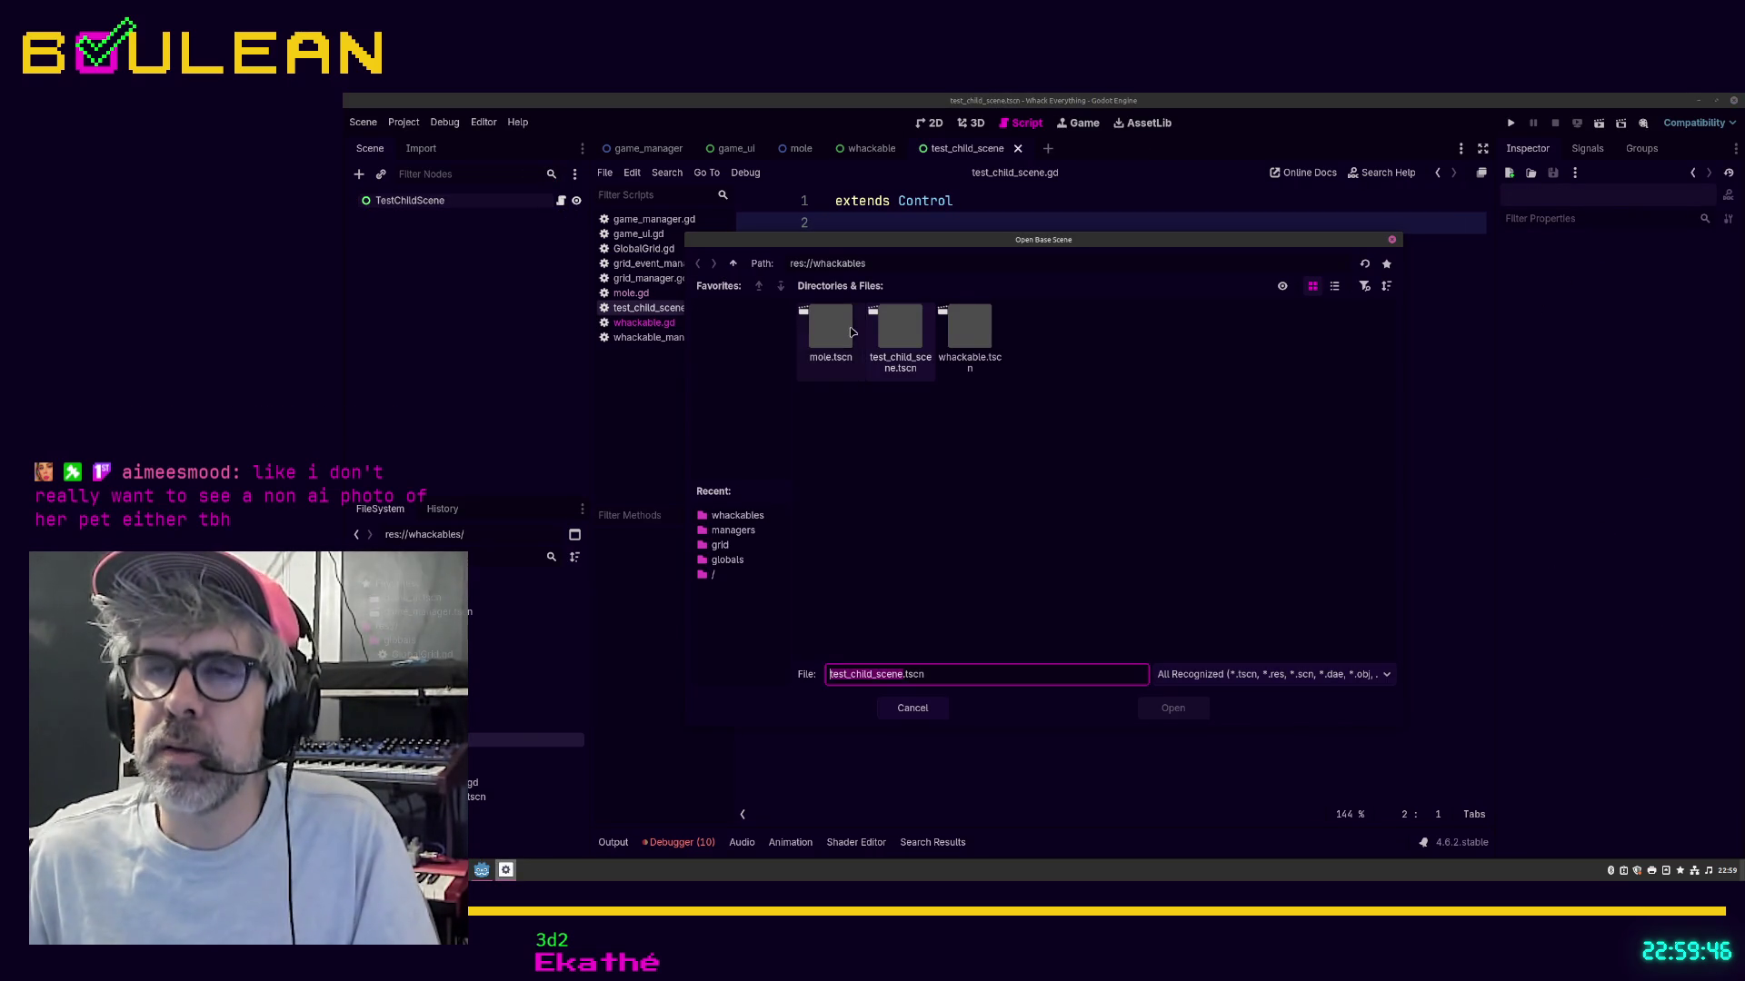
{"action": "double_click", "coordinate": [960, 335]}
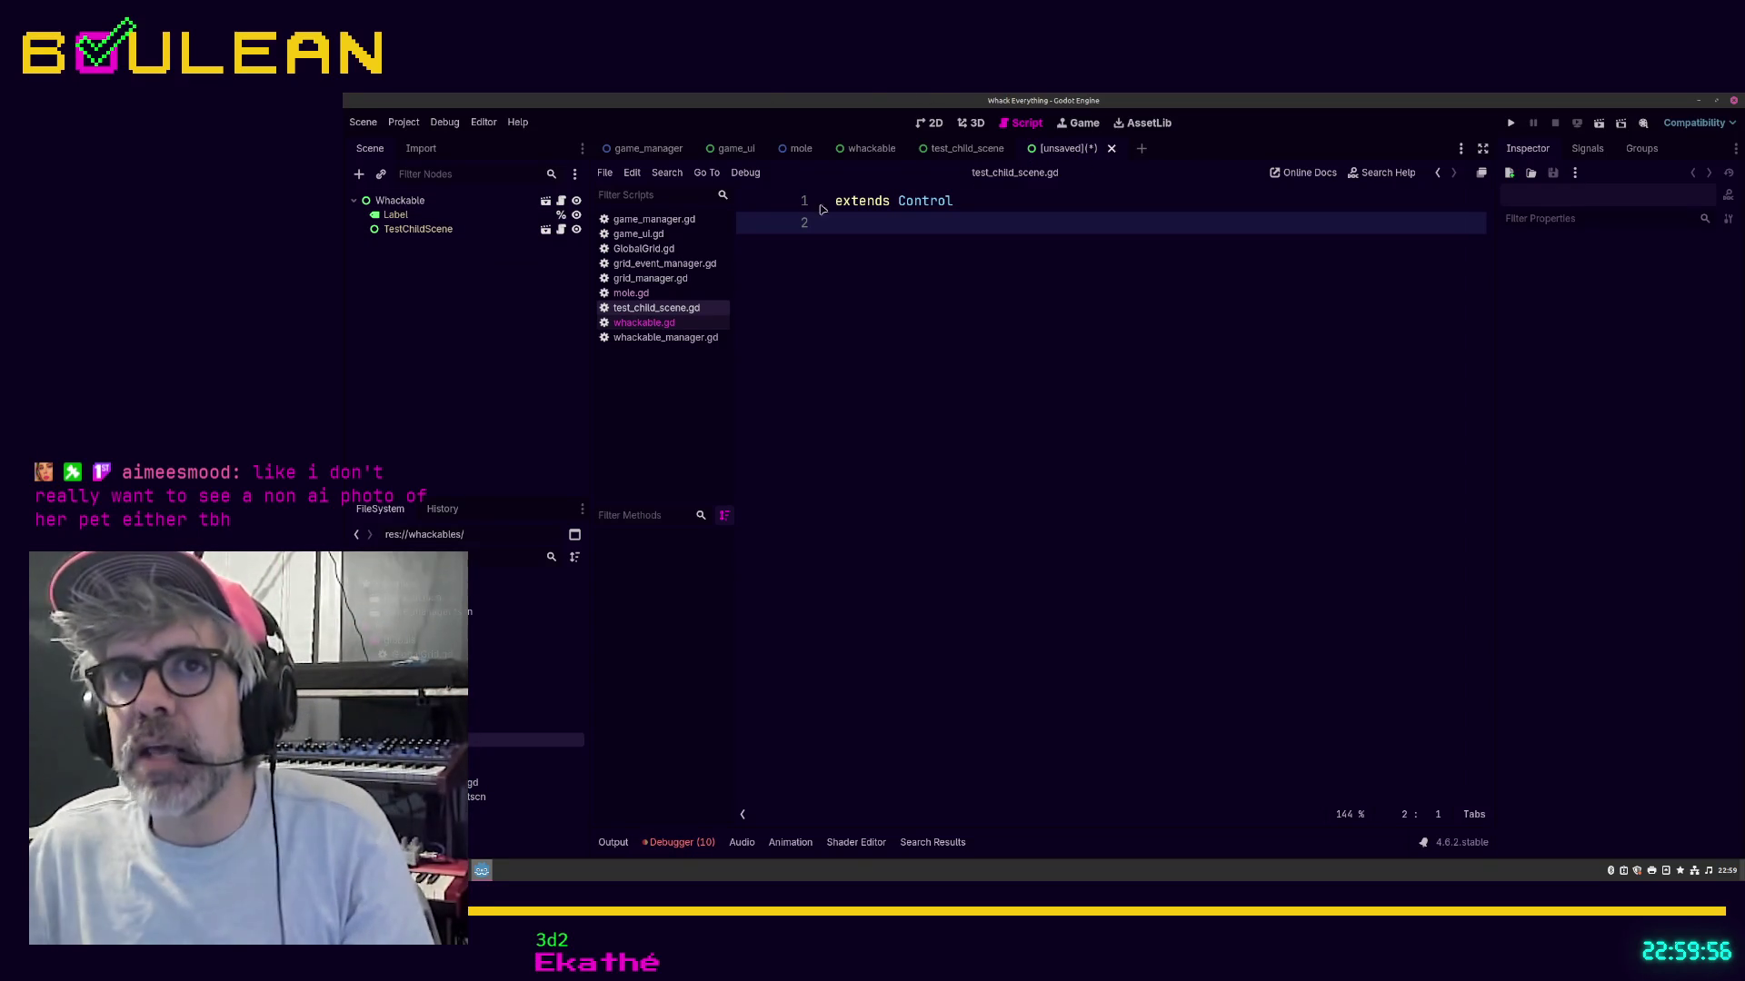
{"action": "left_click", "coordinate": [405, 202]}
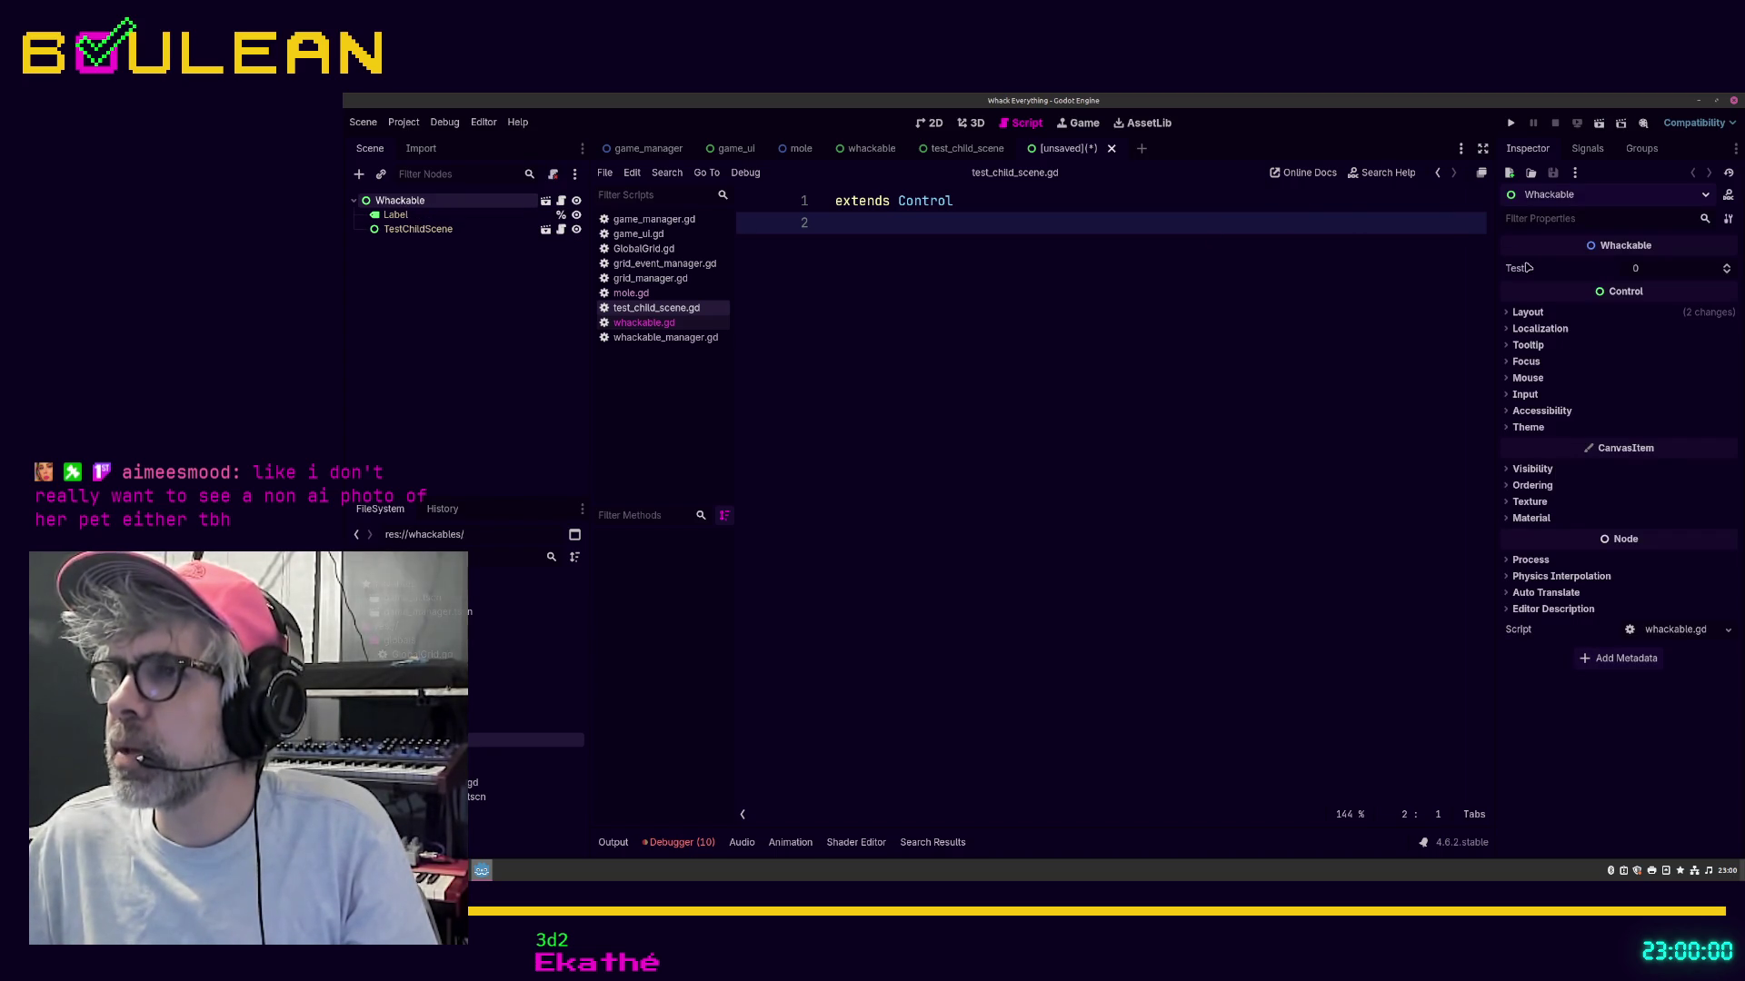
{"action": "left_click", "coordinate": [1586, 222]}
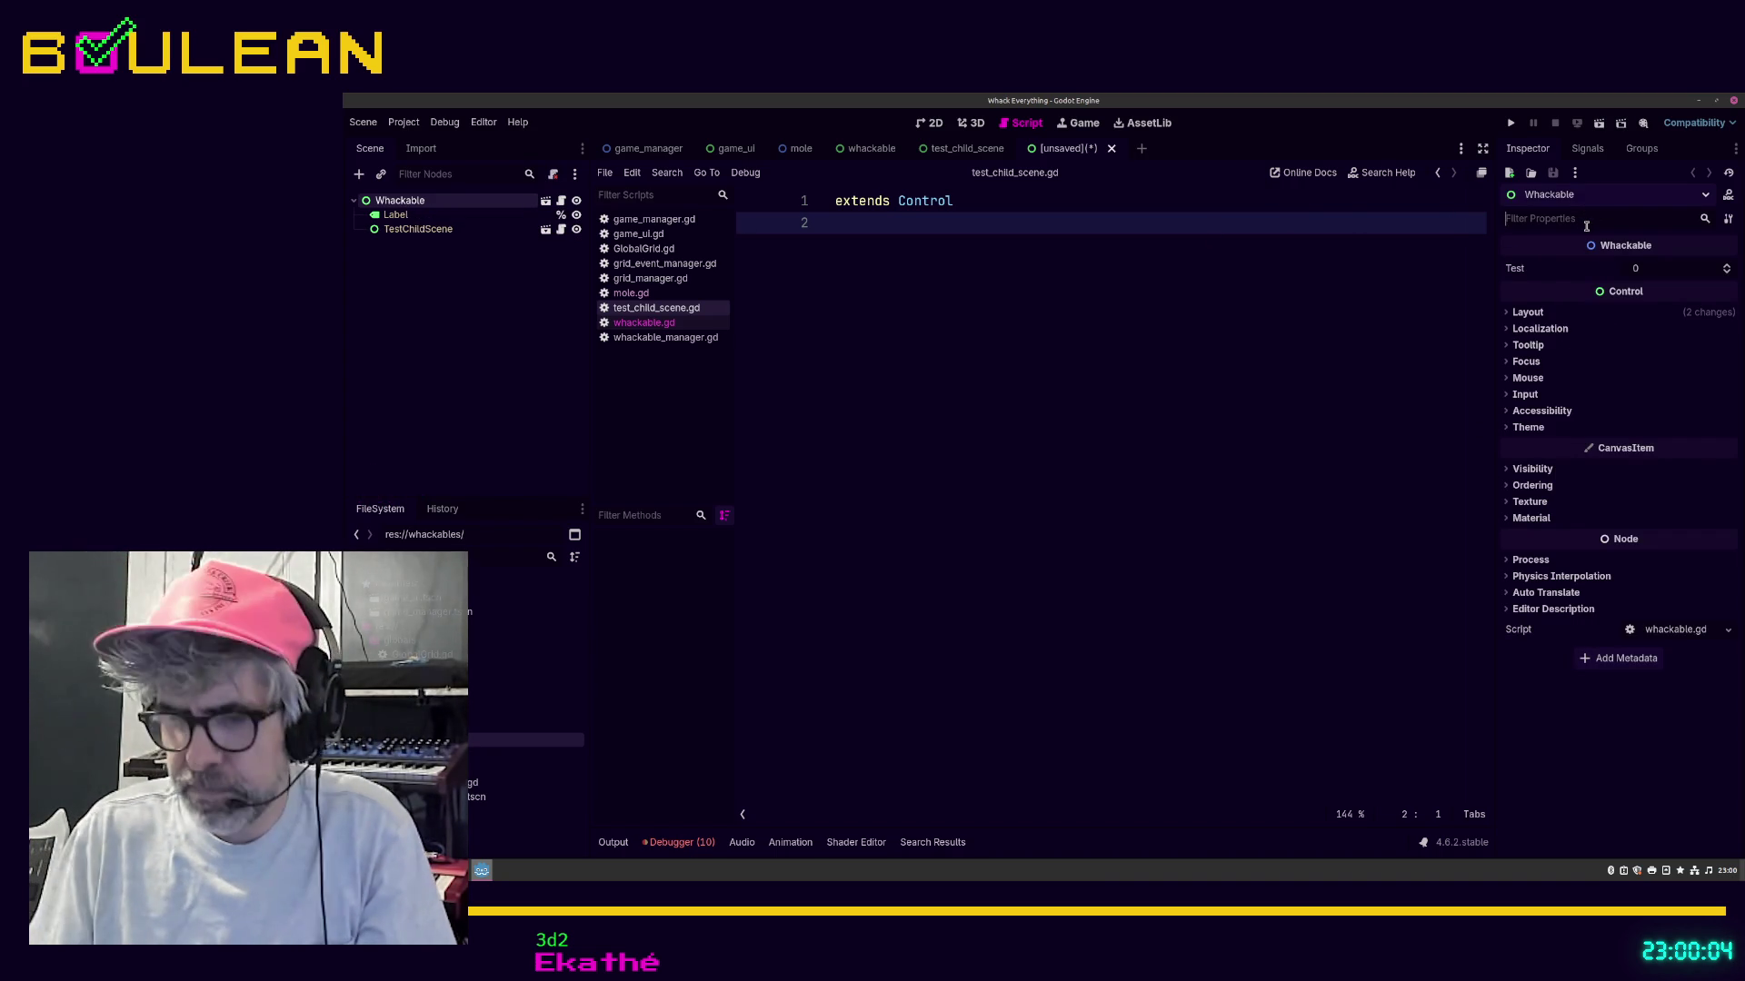
{"action": "type", "text": "Inher"}
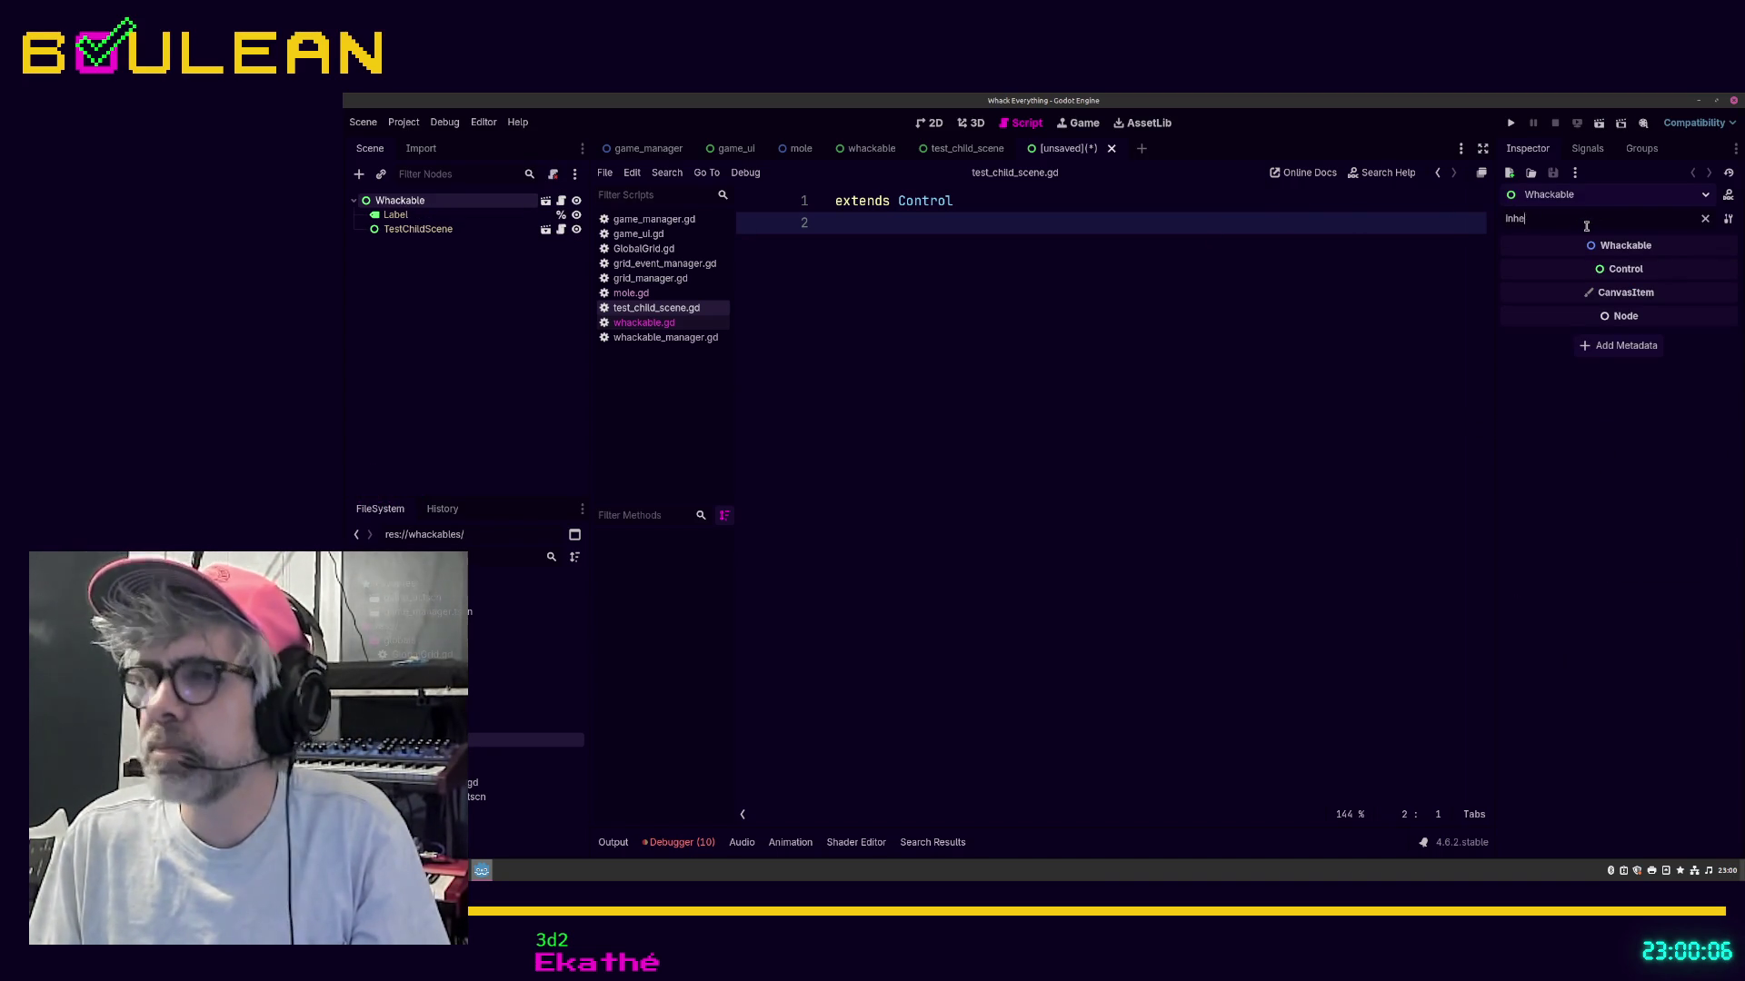
{"action": "key", "text": "BackSpace"}
{"action": "key", "text": "BackSpace"}
{"action": "key", "text": "BackSpace"}
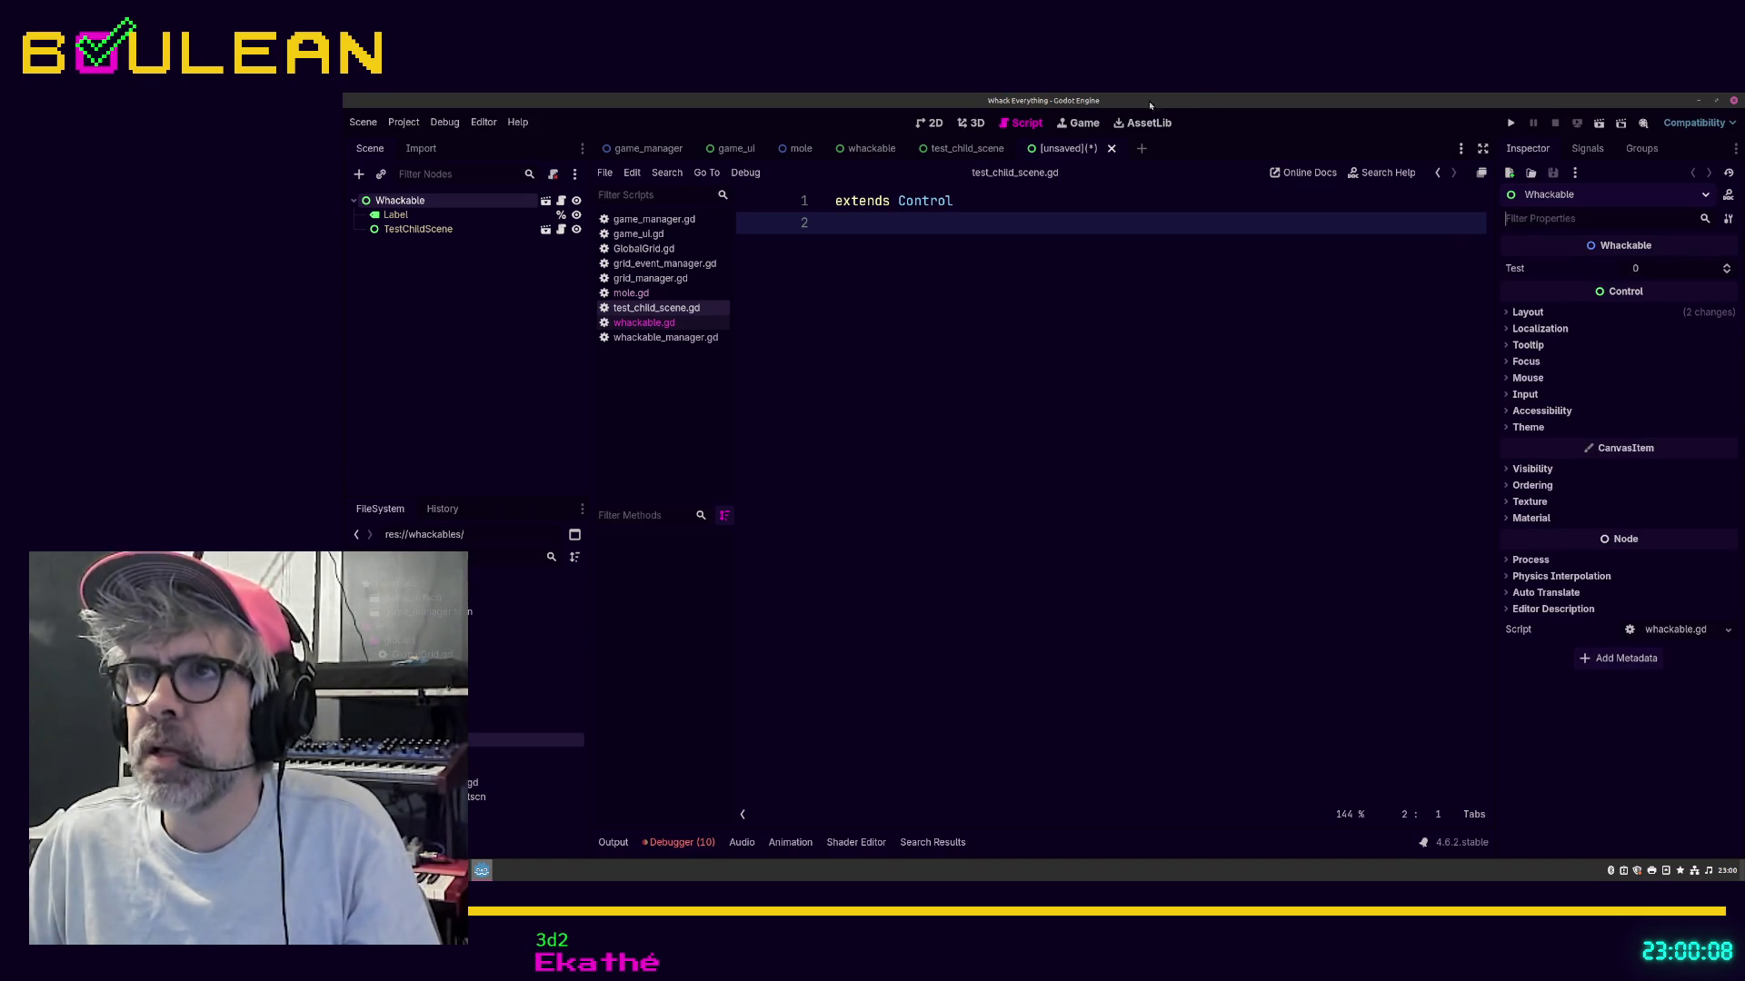
{"action": "key", "text": "alt+Tab"}
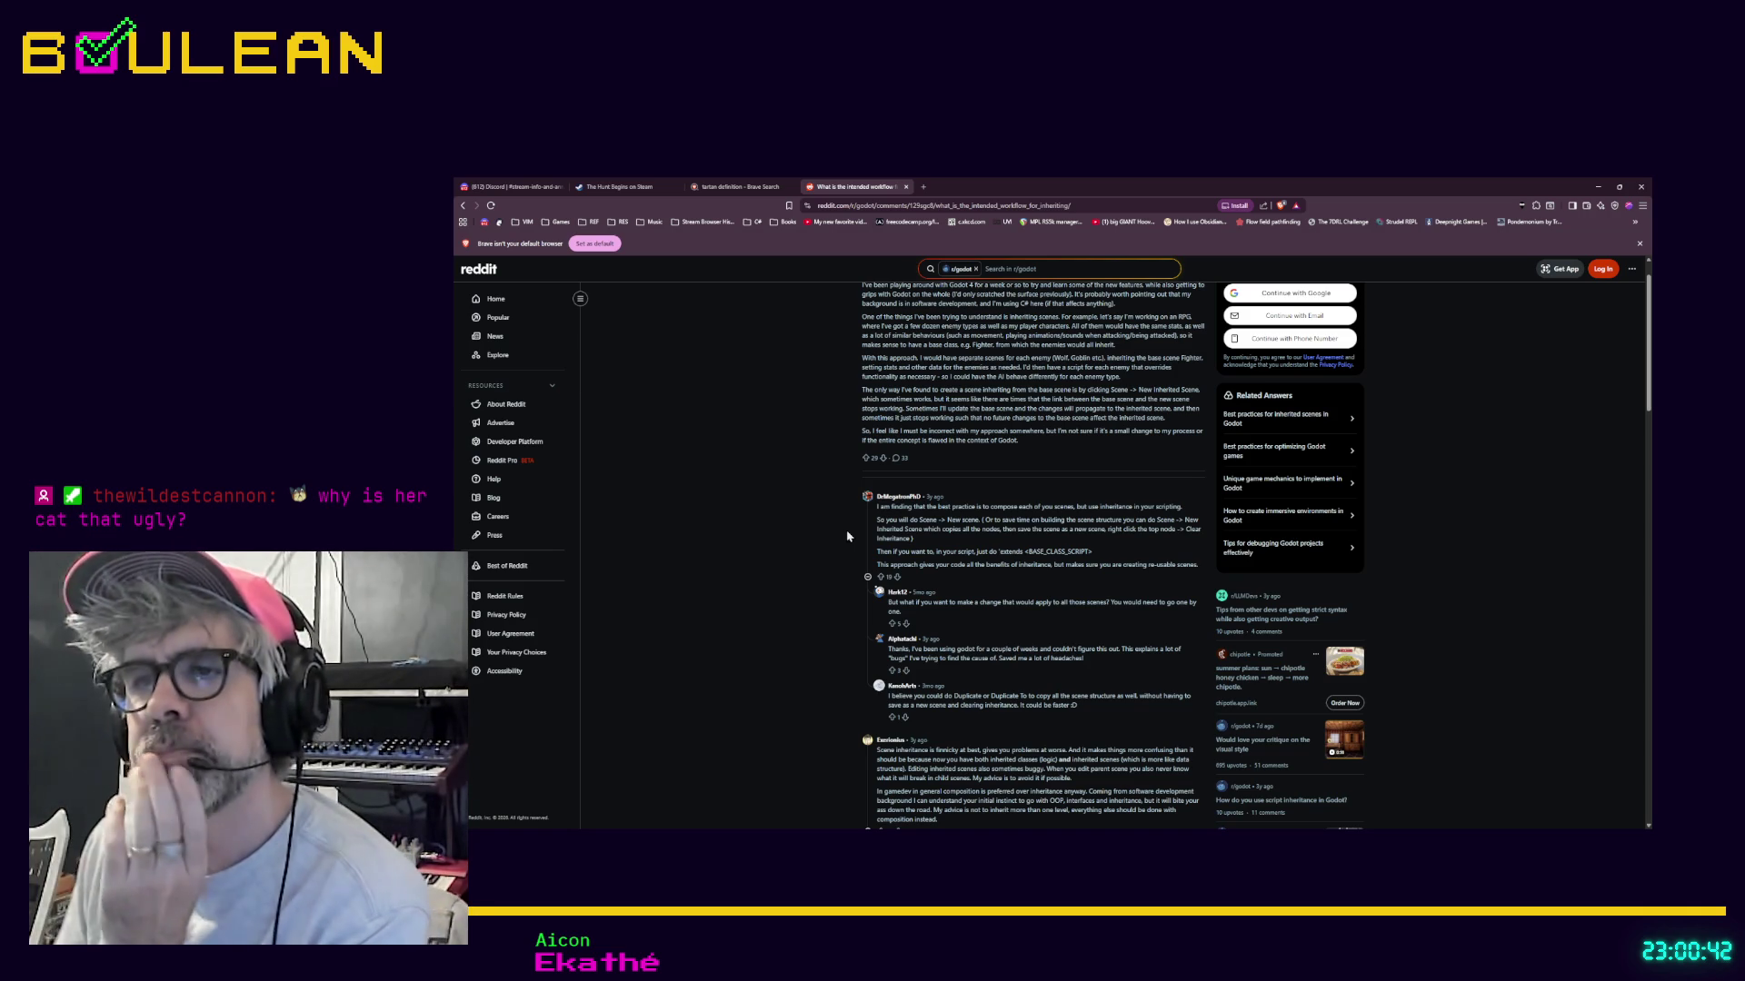
Step: Zoom the Reddit page in twice, scroll the comments, and expand the '11 more replies' branch
{"action": "scroll", "coordinate": [767, 542], "scroll_direction": "down", "scroll_amount": 2}
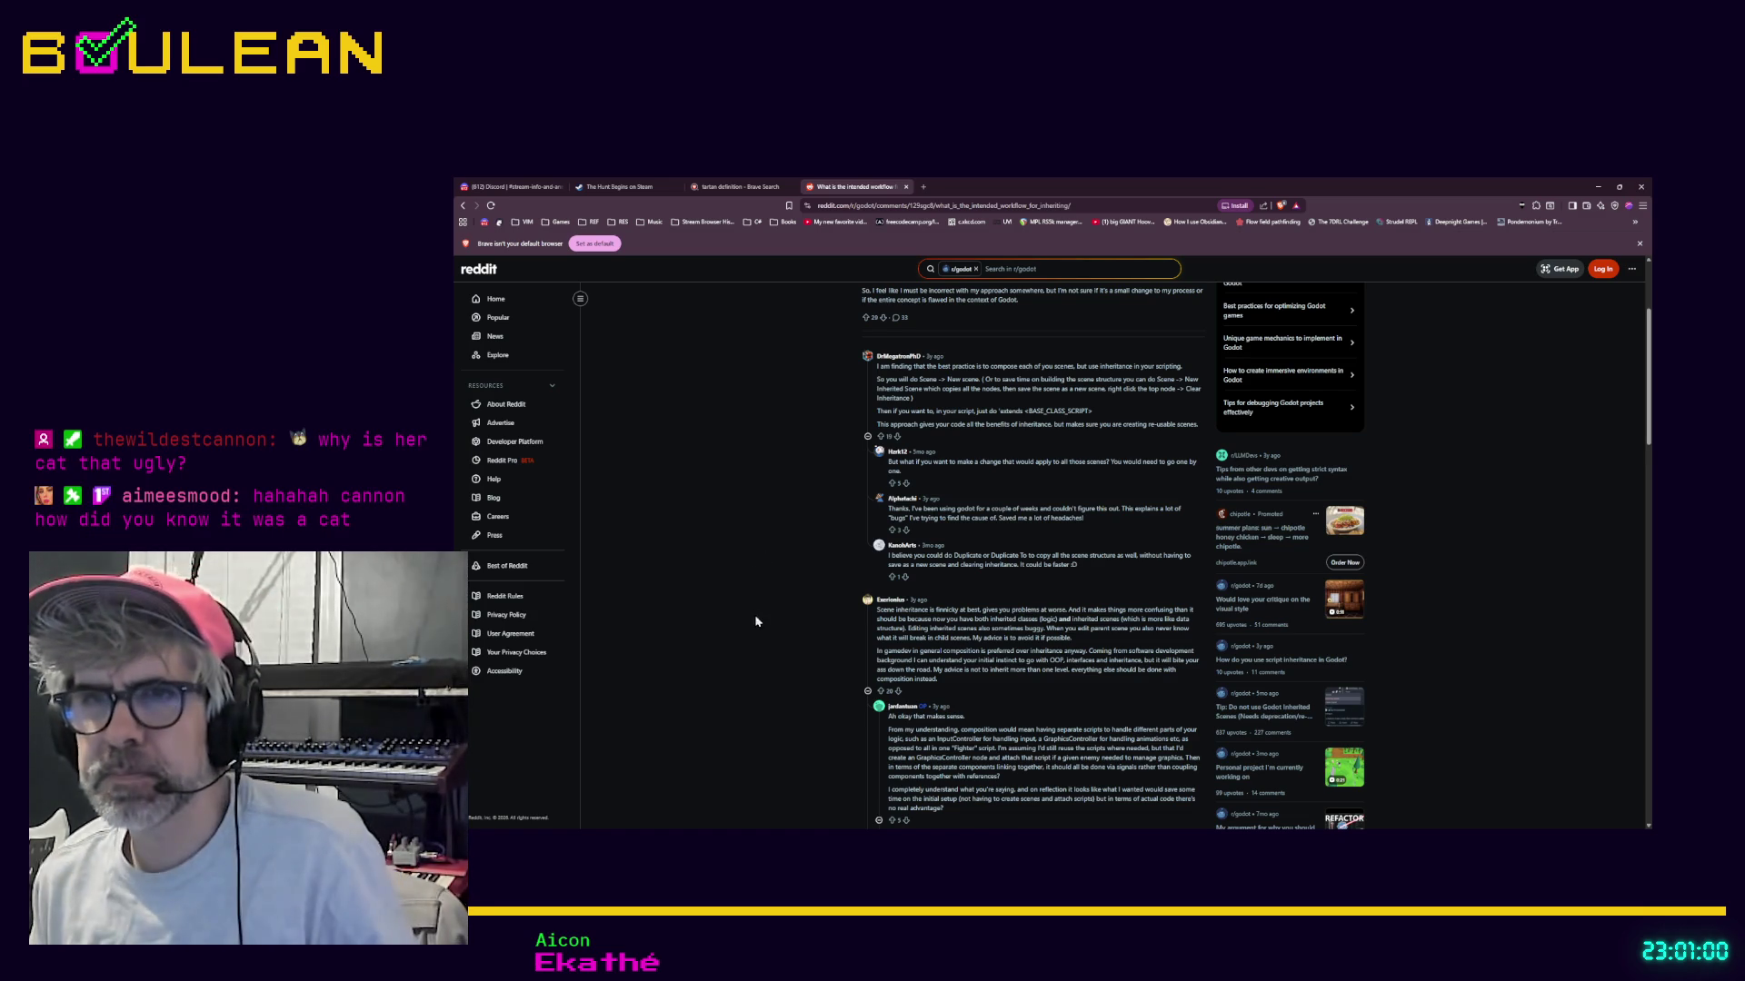
{"action": "key", "text": "ctrl+plus"}
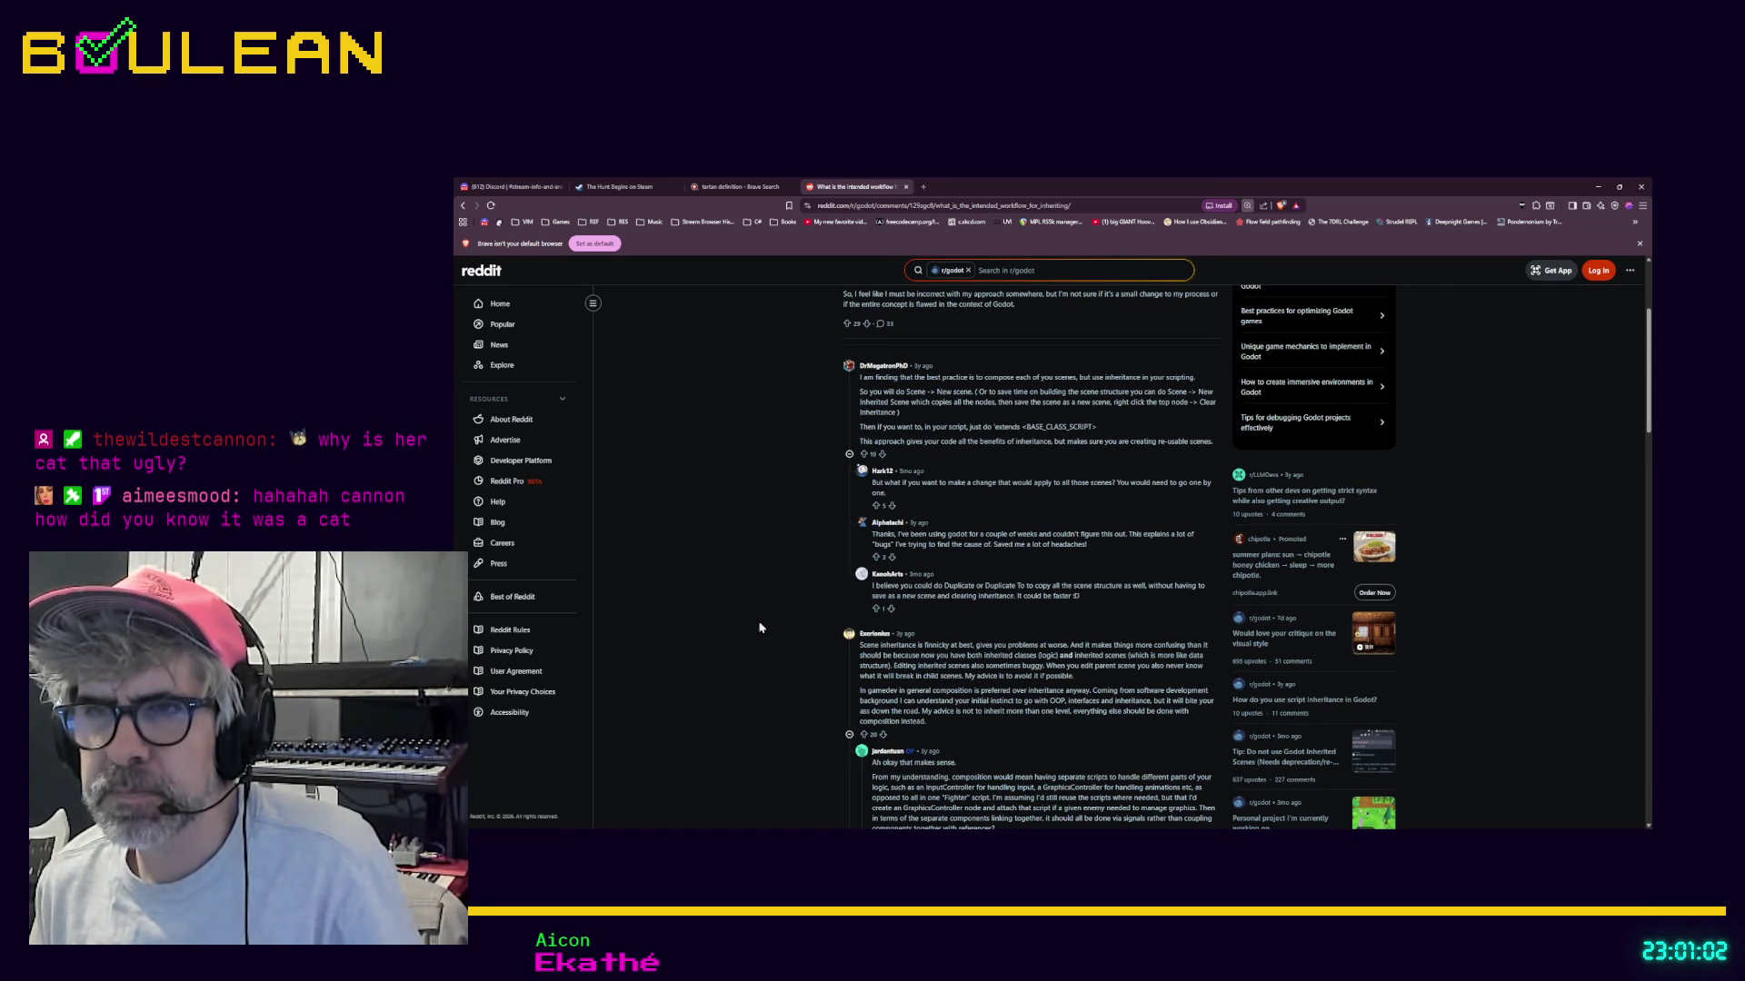
{"action": "key", "text": "ctrl+plus"}
{"action": "scroll", "coordinate": [759, 627], "scroll_direction": "down", "scroll_amount": 3}
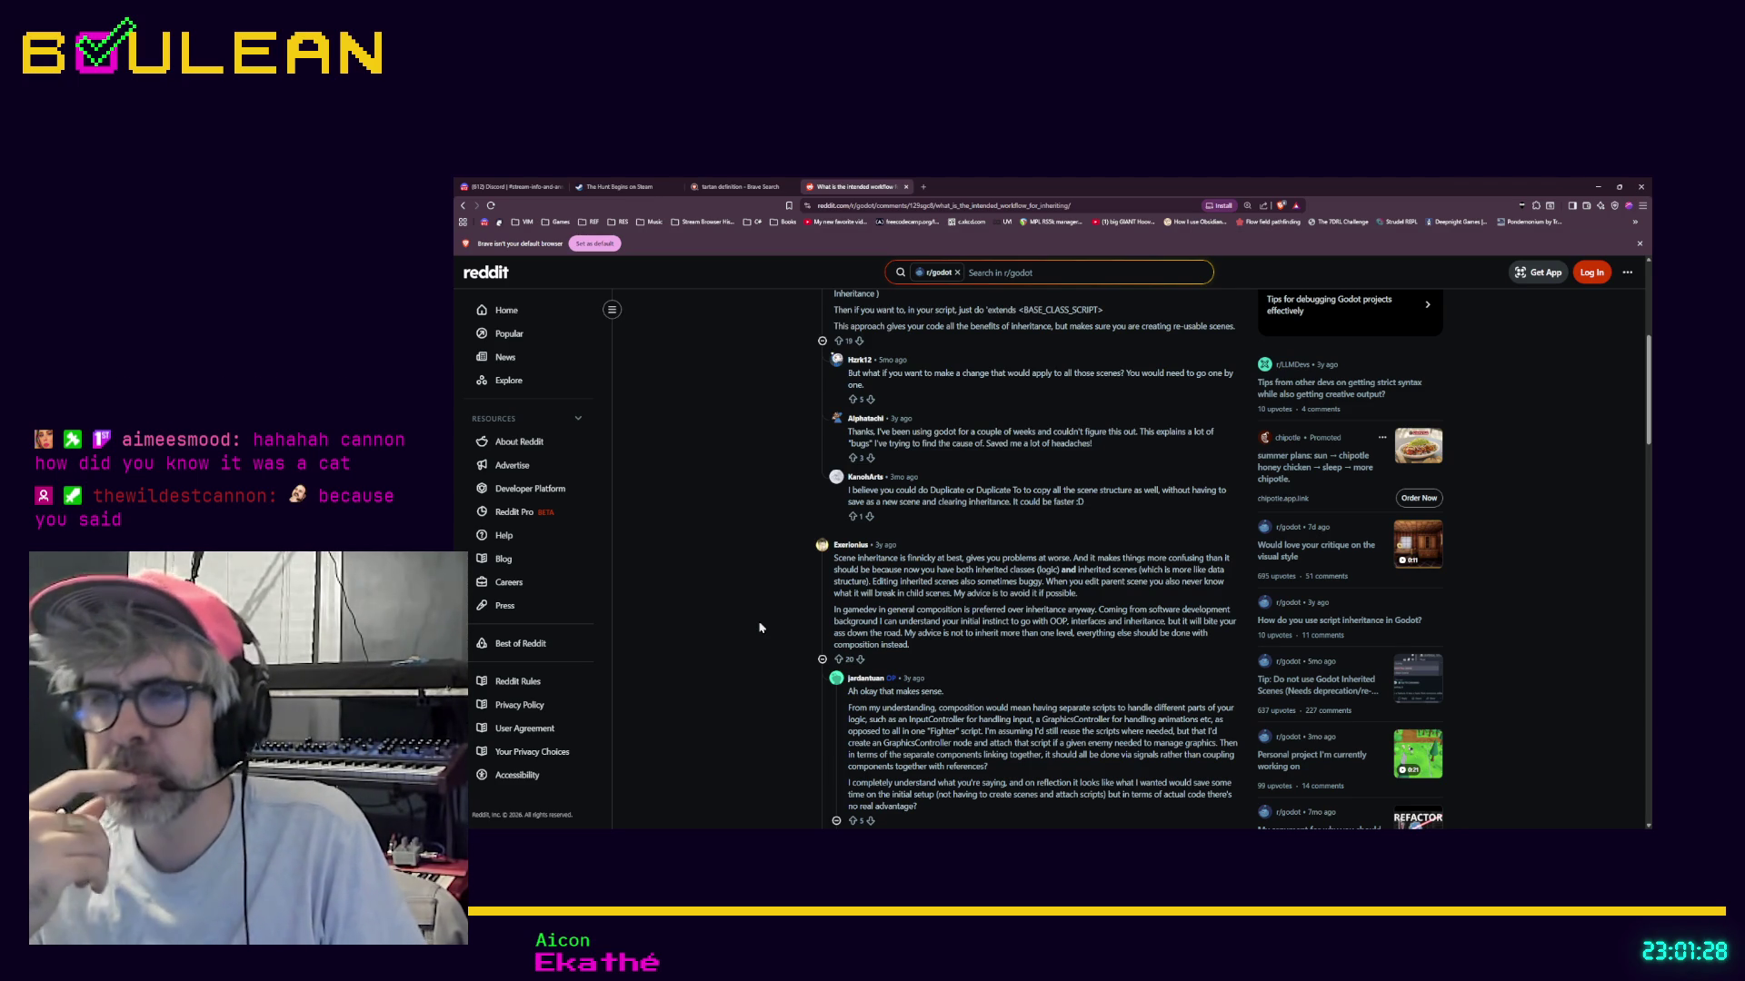
{"action": "scroll", "coordinate": [762, 627], "scroll_direction": "down", "scroll_amount": 2}
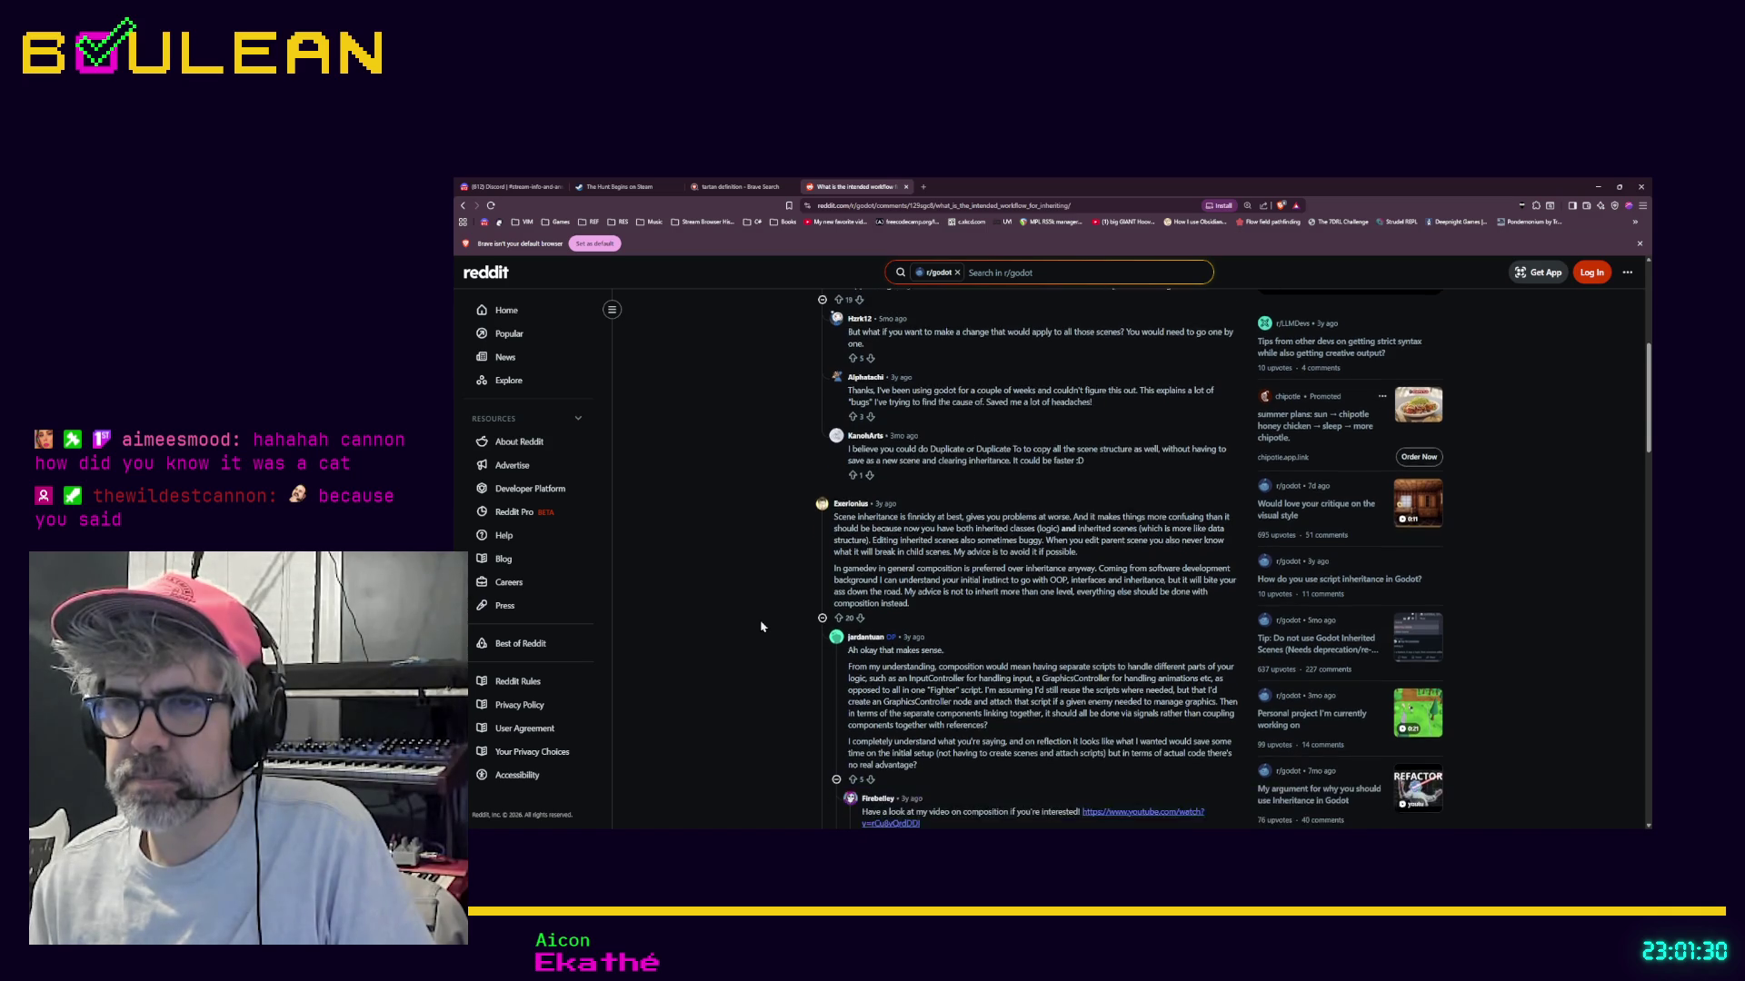
{"action": "scroll", "coordinate": [761, 627], "scroll_direction": "down", "scroll_amount": 3}
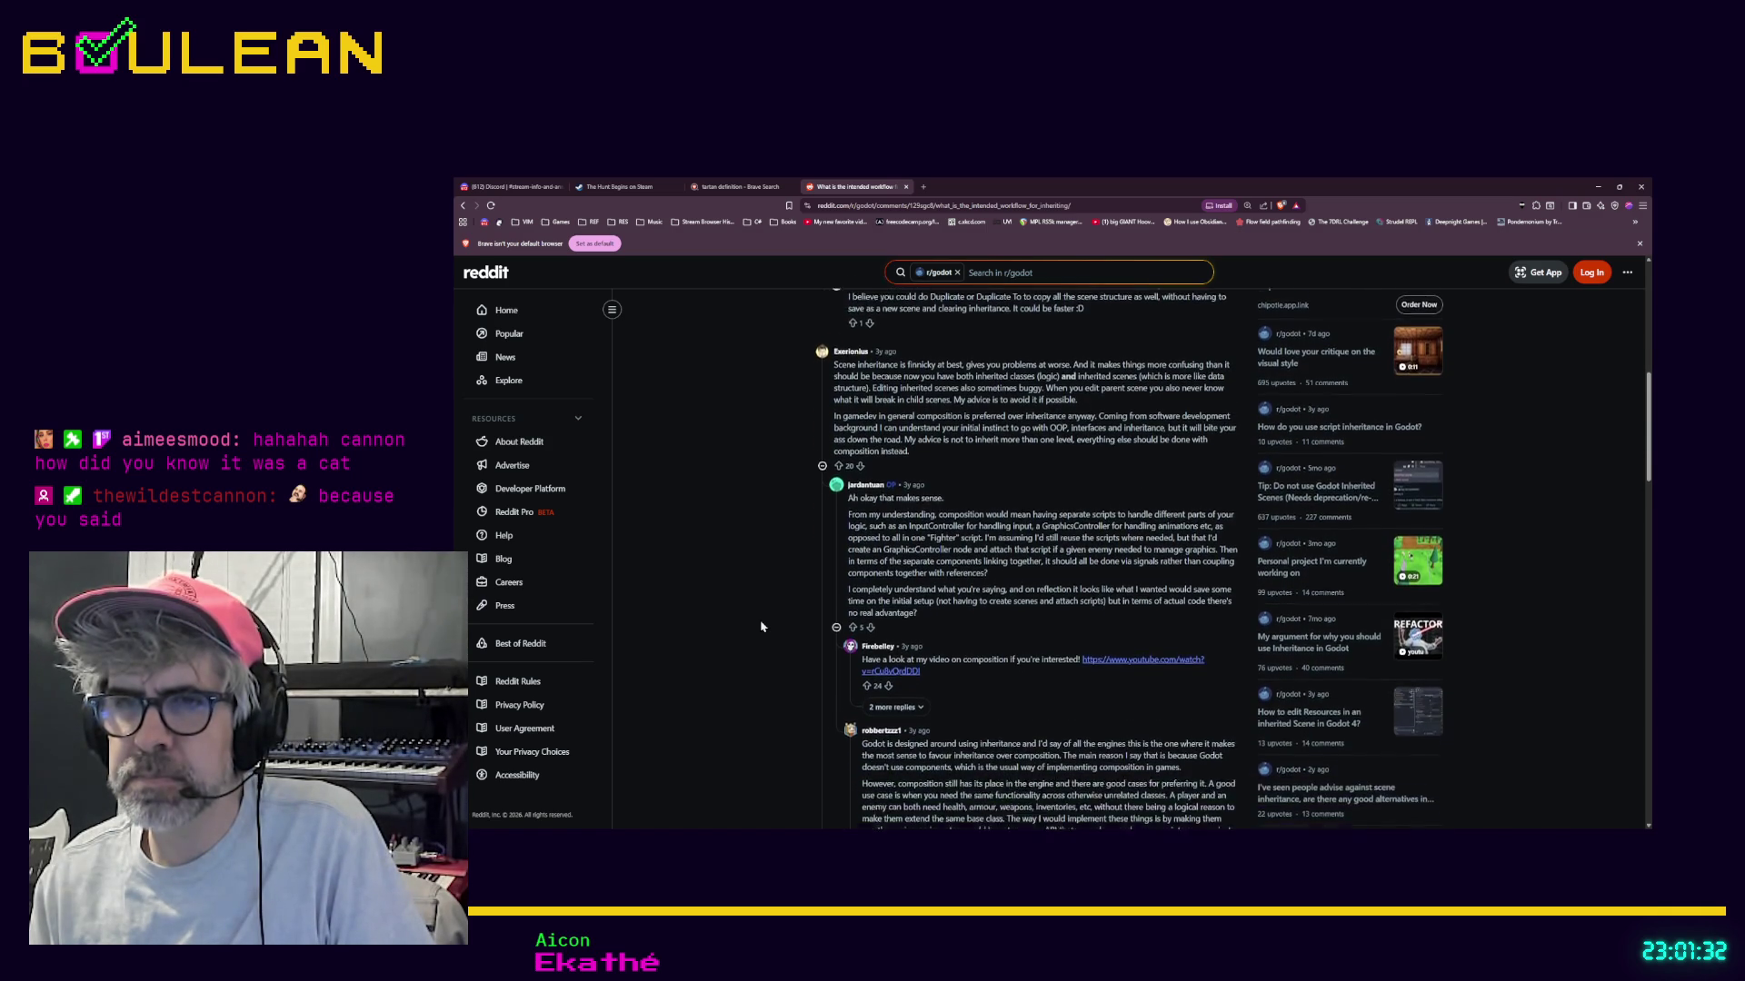
{"action": "scroll", "coordinate": [761, 627], "scroll_direction": "down", "scroll_amount": 2}
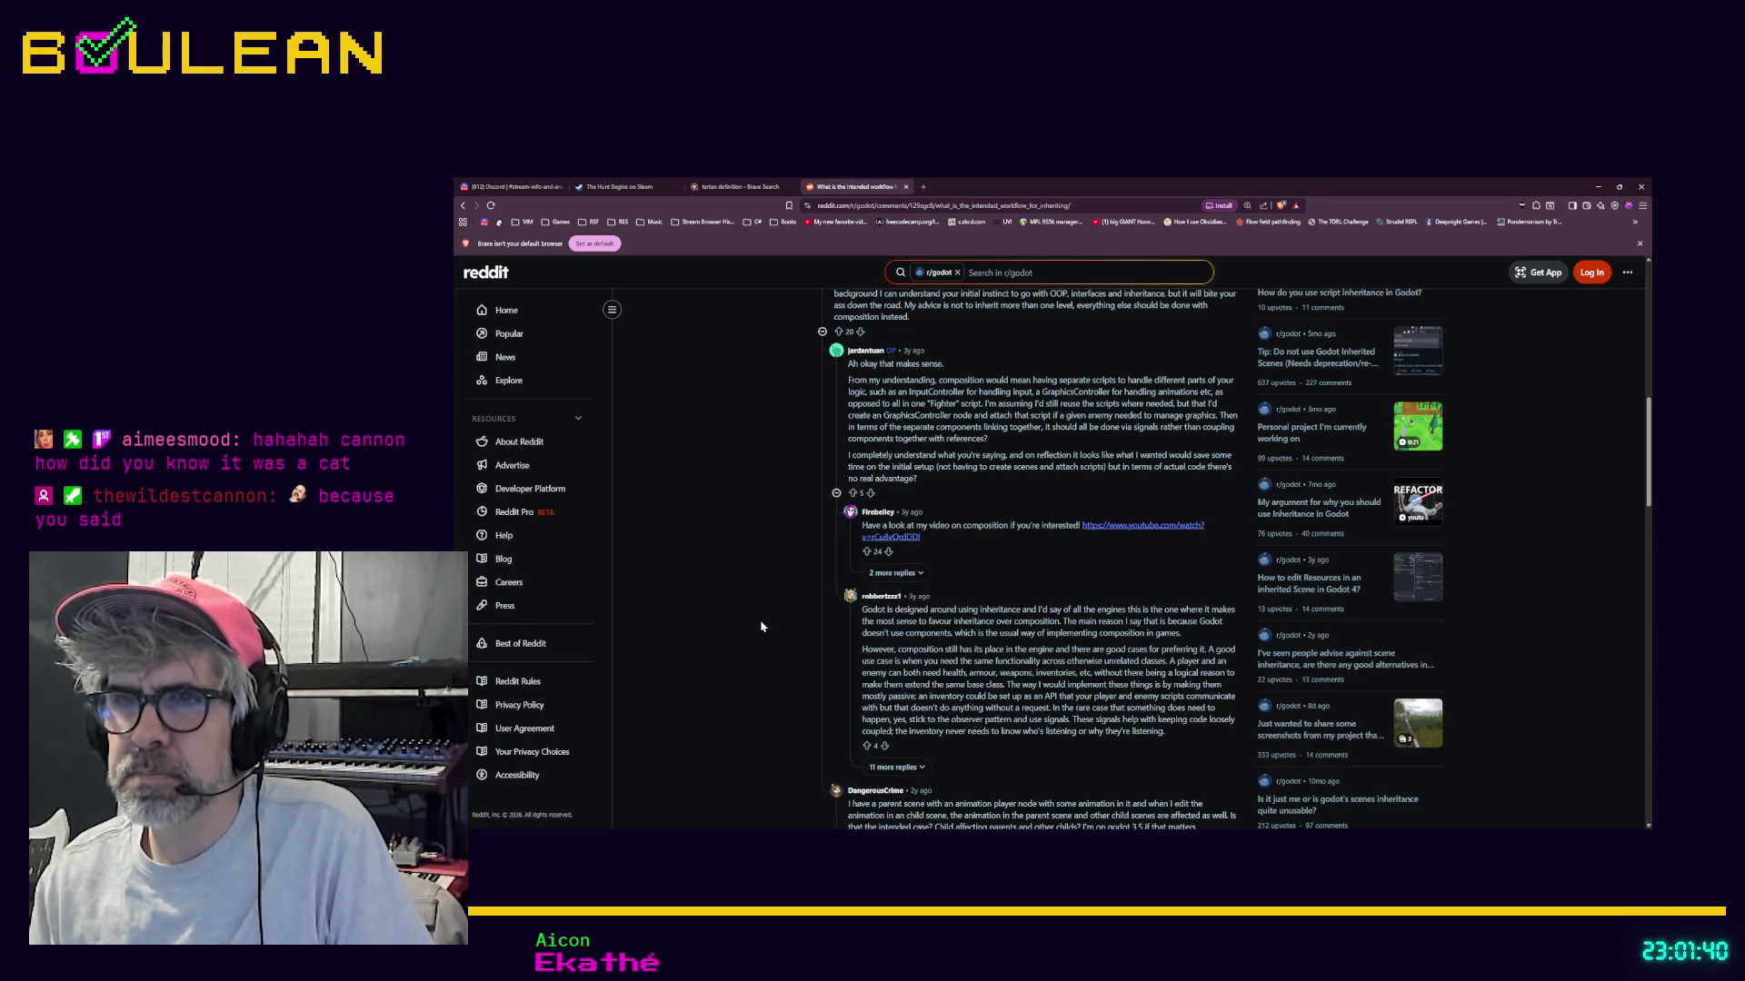
{"action": "scroll", "coordinate": [761, 627], "scroll_direction": "down", "scroll_amount": 1}
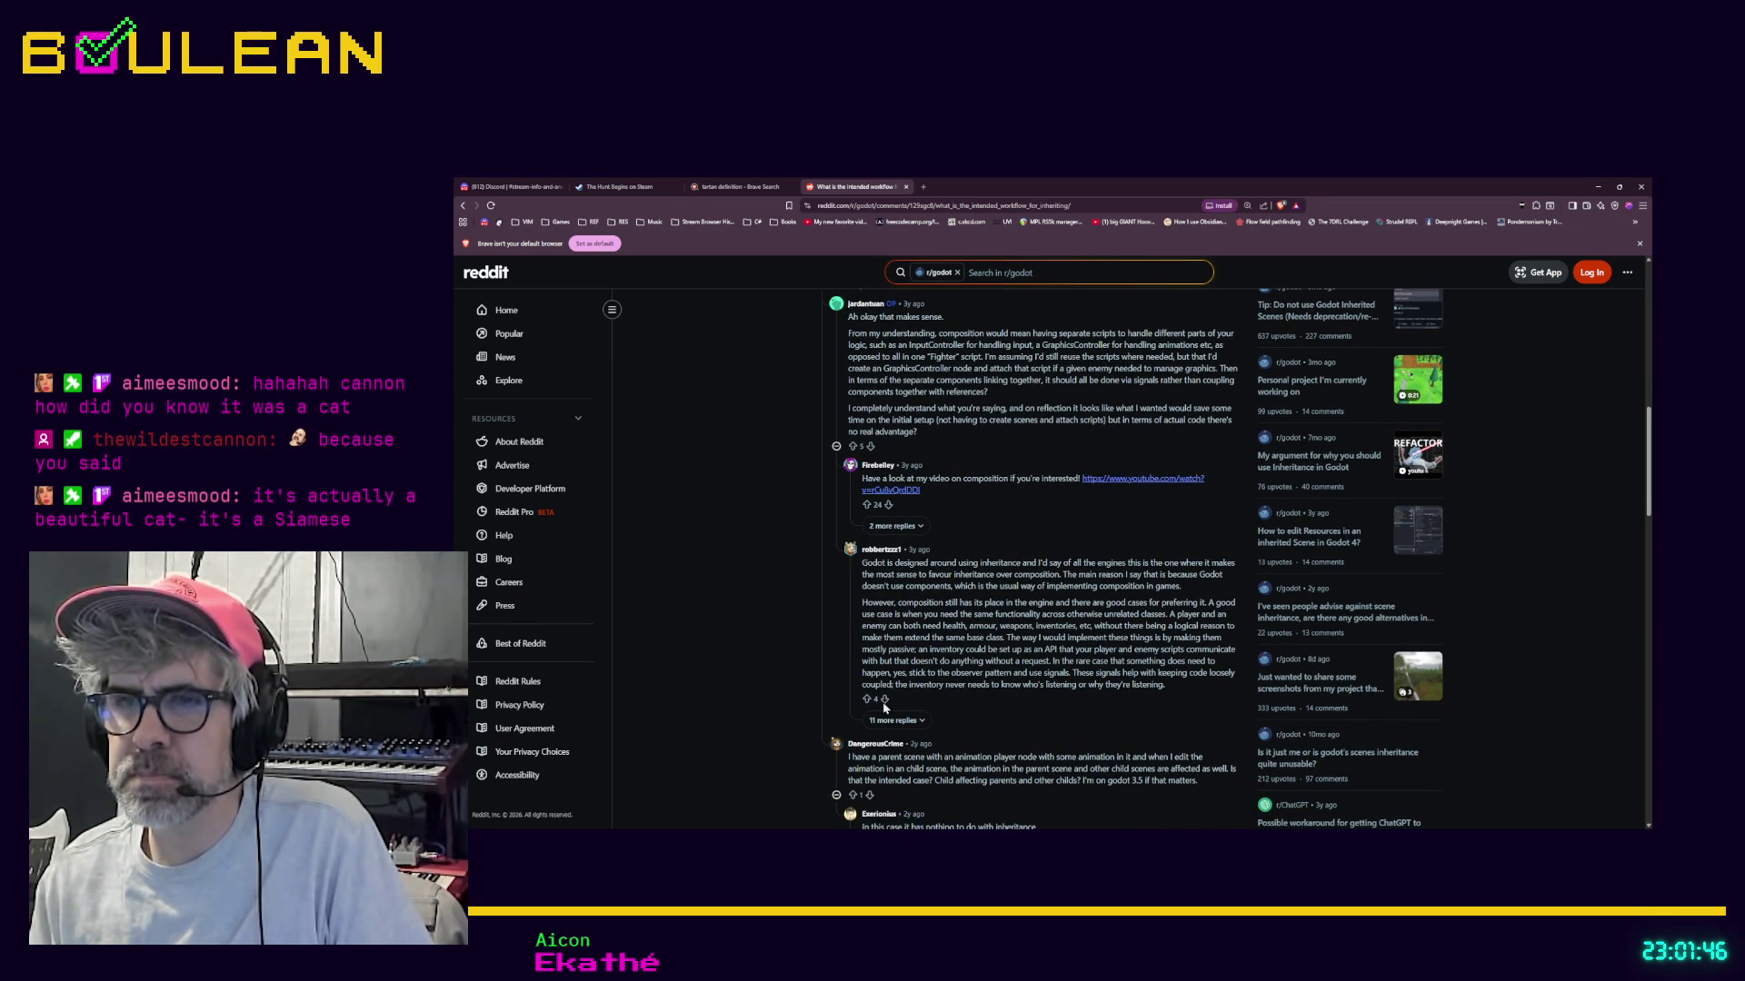
{"action": "scroll", "coordinate": [809, 656], "scroll_direction": "down", "scroll_amount": 2}
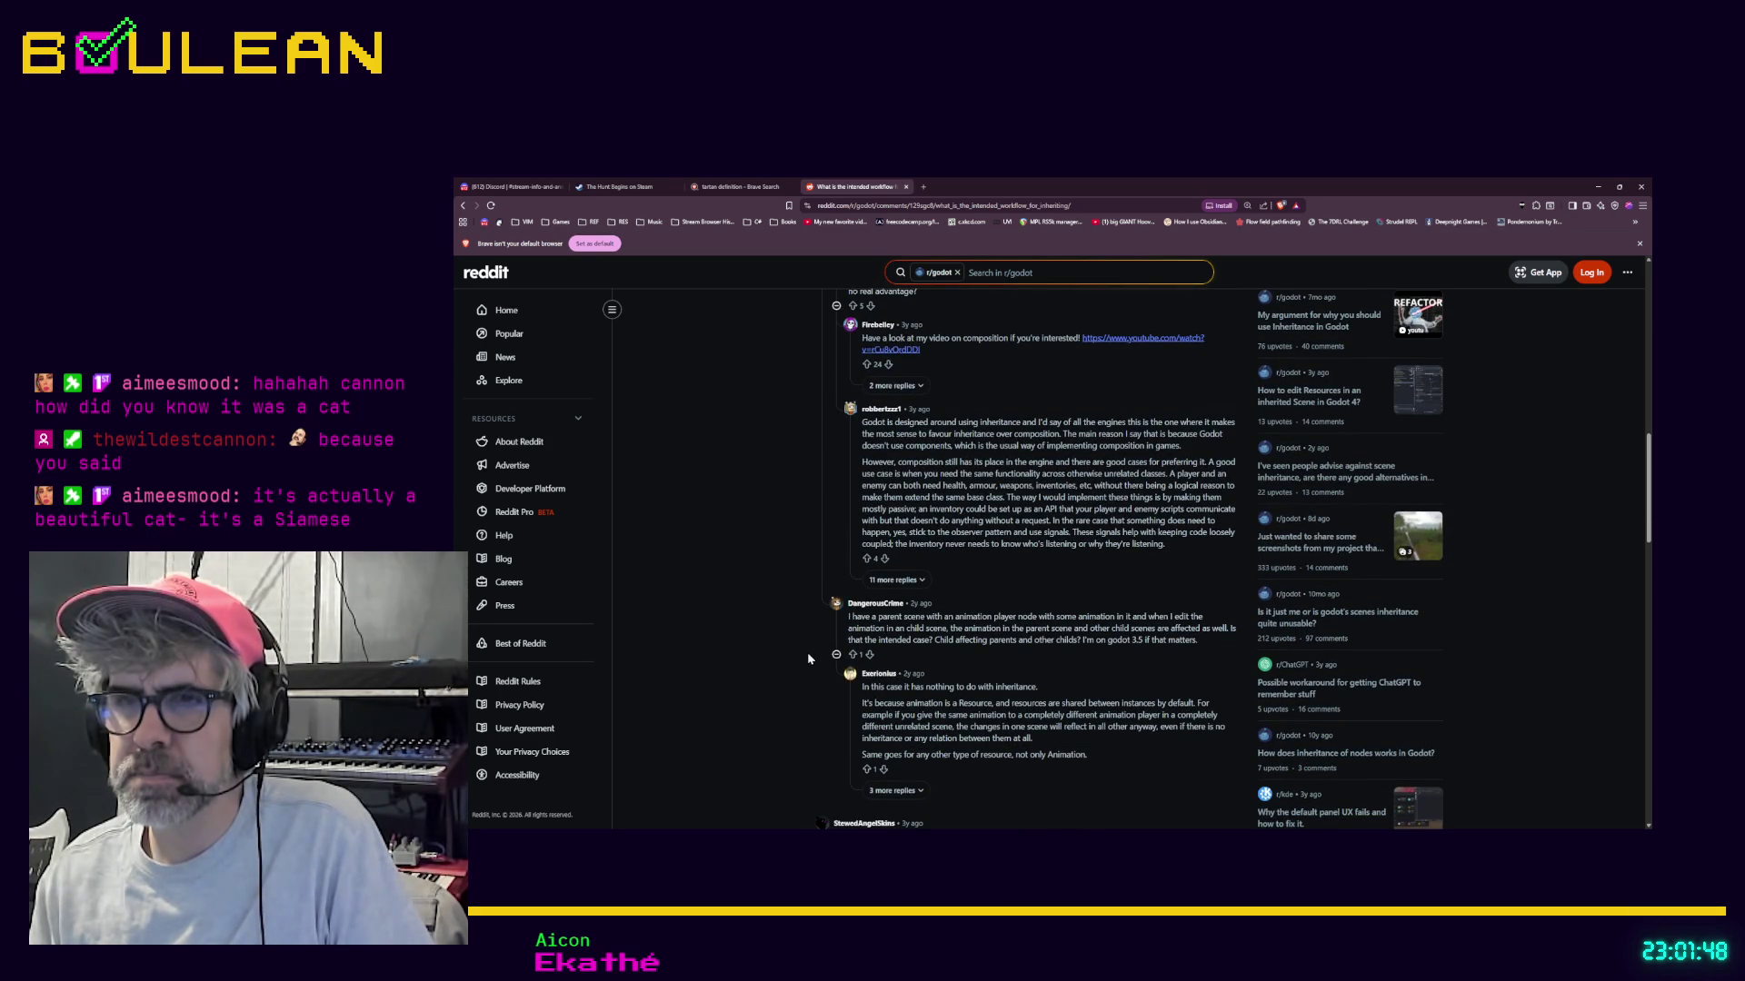
{"action": "left_click", "coordinate": [896, 583]}
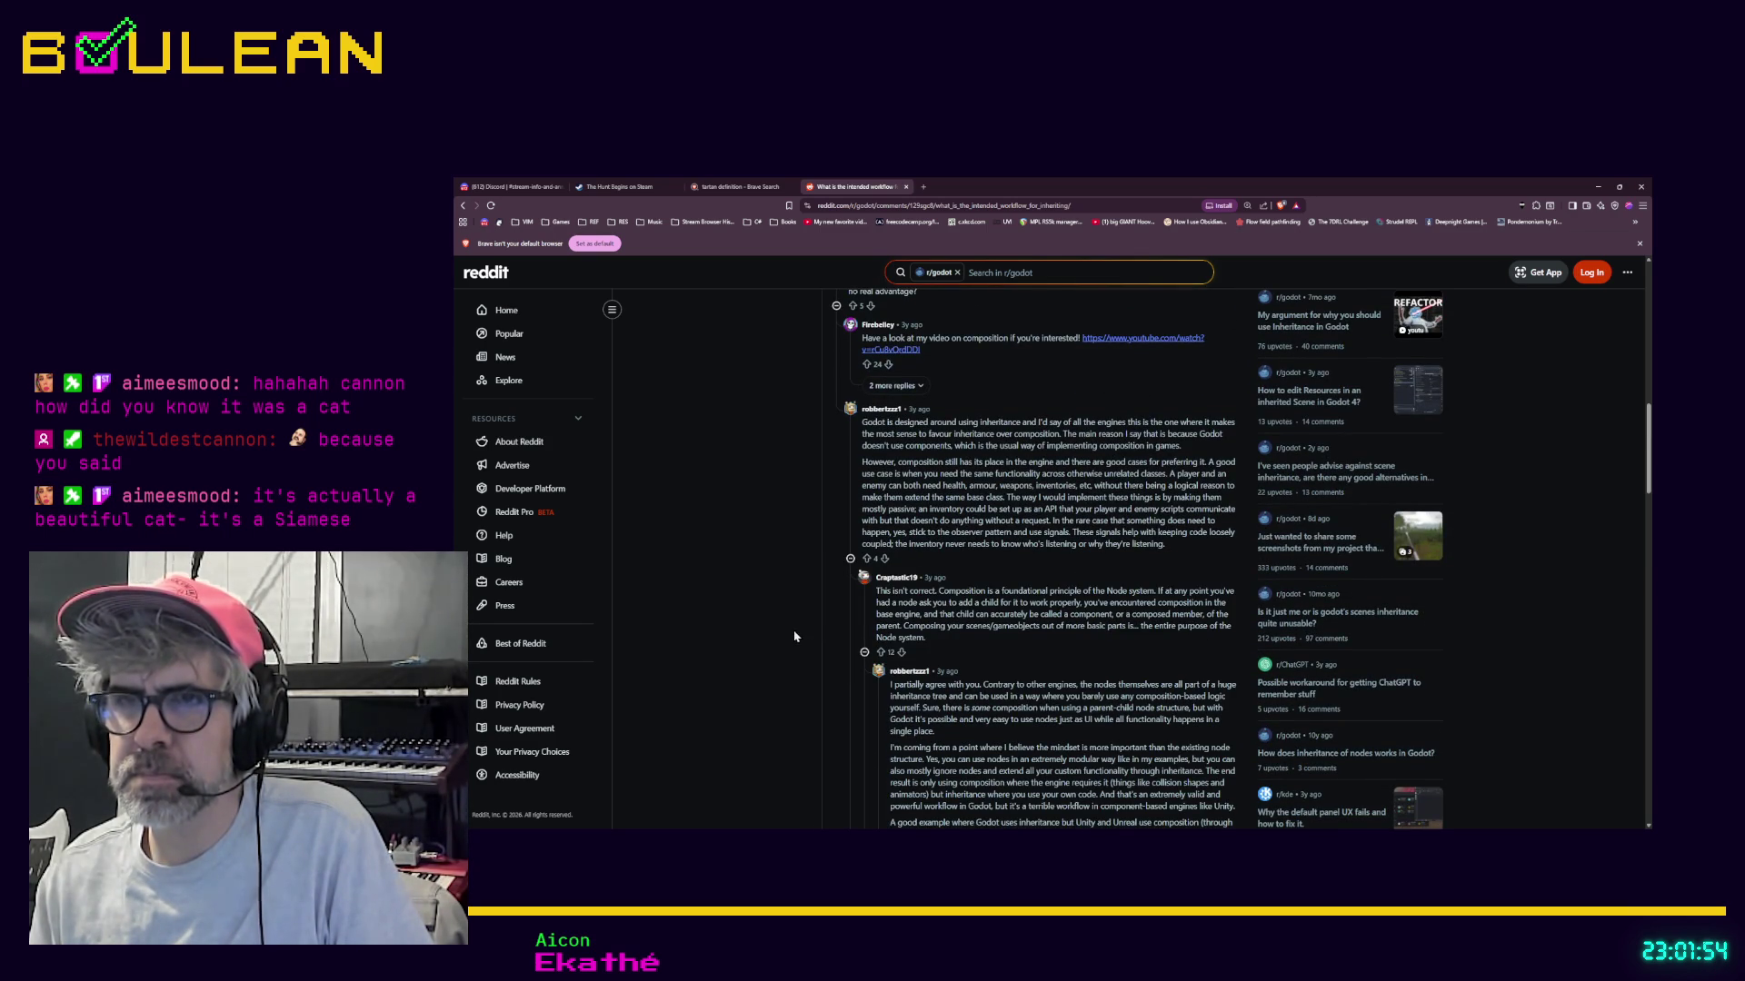
{"action": "scroll", "coordinate": [795, 636], "scroll_direction": "down", "scroll_amount": 5}
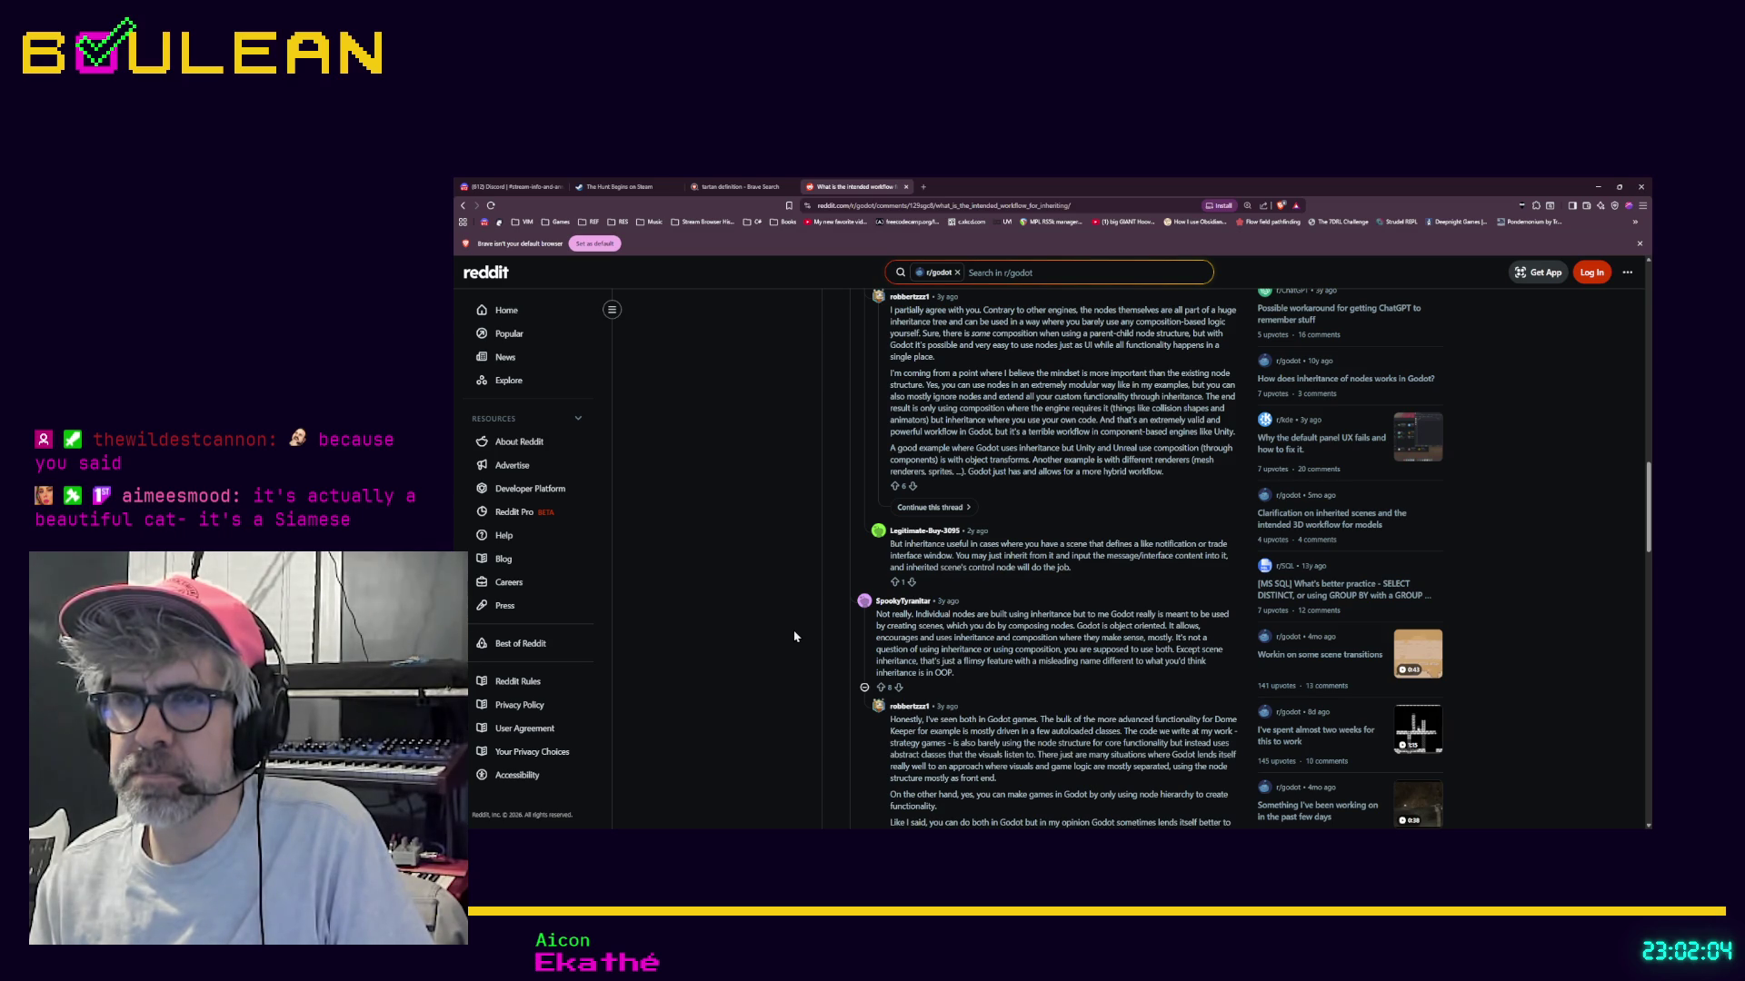
Step: Scroll through the remaining inheritance comments, then switch back to Godot
{"action": "scroll", "coordinate": [794, 636], "scroll_direction": "down", "scroll_amount": 2}
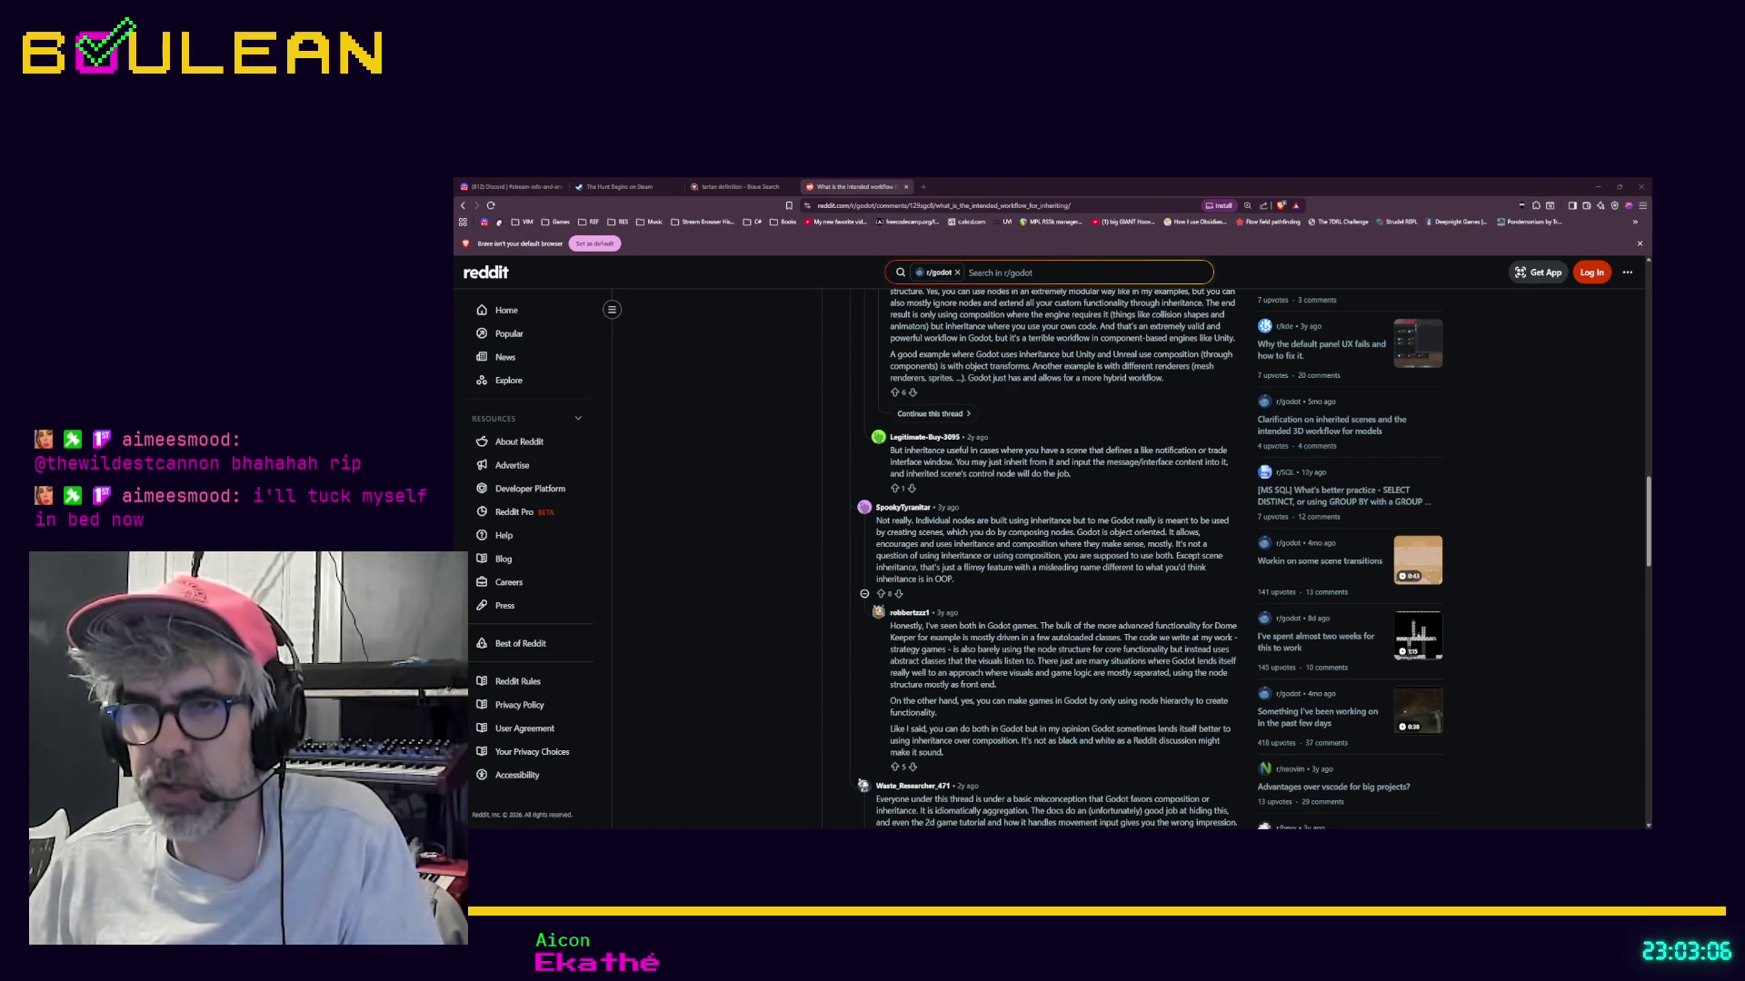
{"action": "scroll", "coordinate": [1054, 558], "scroll_direction": "down", "scroll_amount": 1}
{"action": "scroll", "coordinate": [1054, 558], "scroll_direction": "down", "scroll_amount": 1}
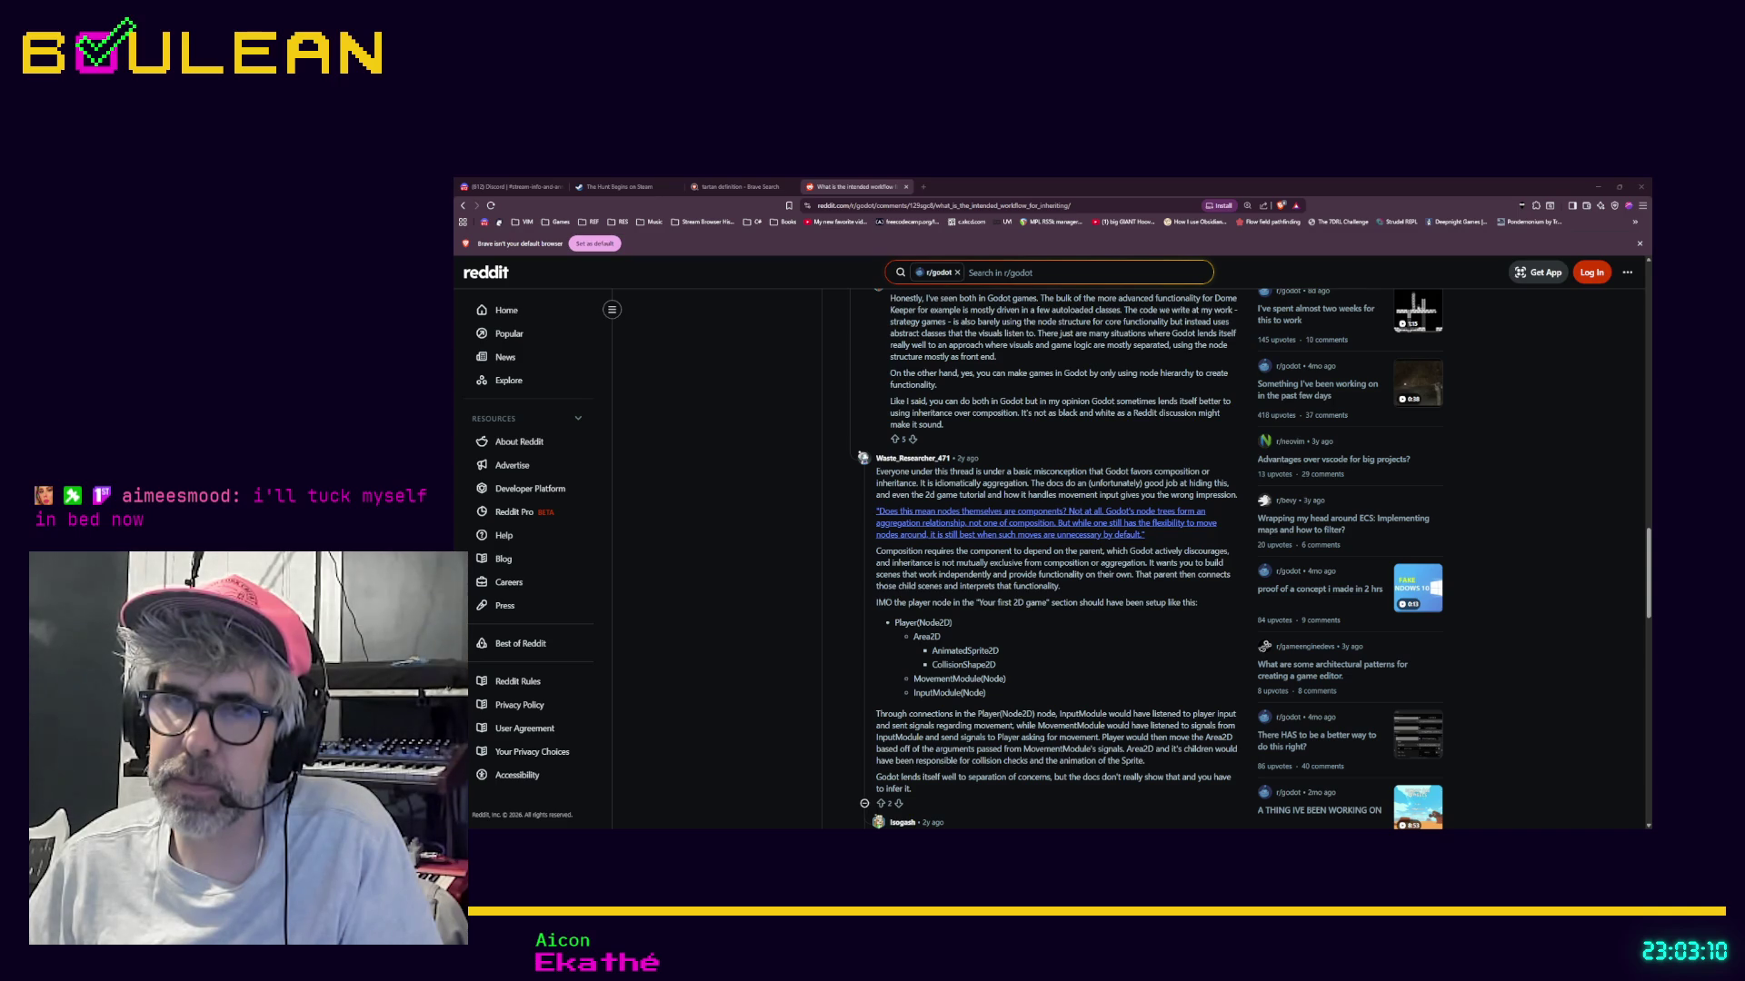
{"action": "scroll", "coordinate": [1053, 559], "scroll_direction": "down", "scroll_amount": 2}
{"action": "scroll", "coordinate": [1054, 559], "scroll_direction": "down", "scroll_amount": 2}
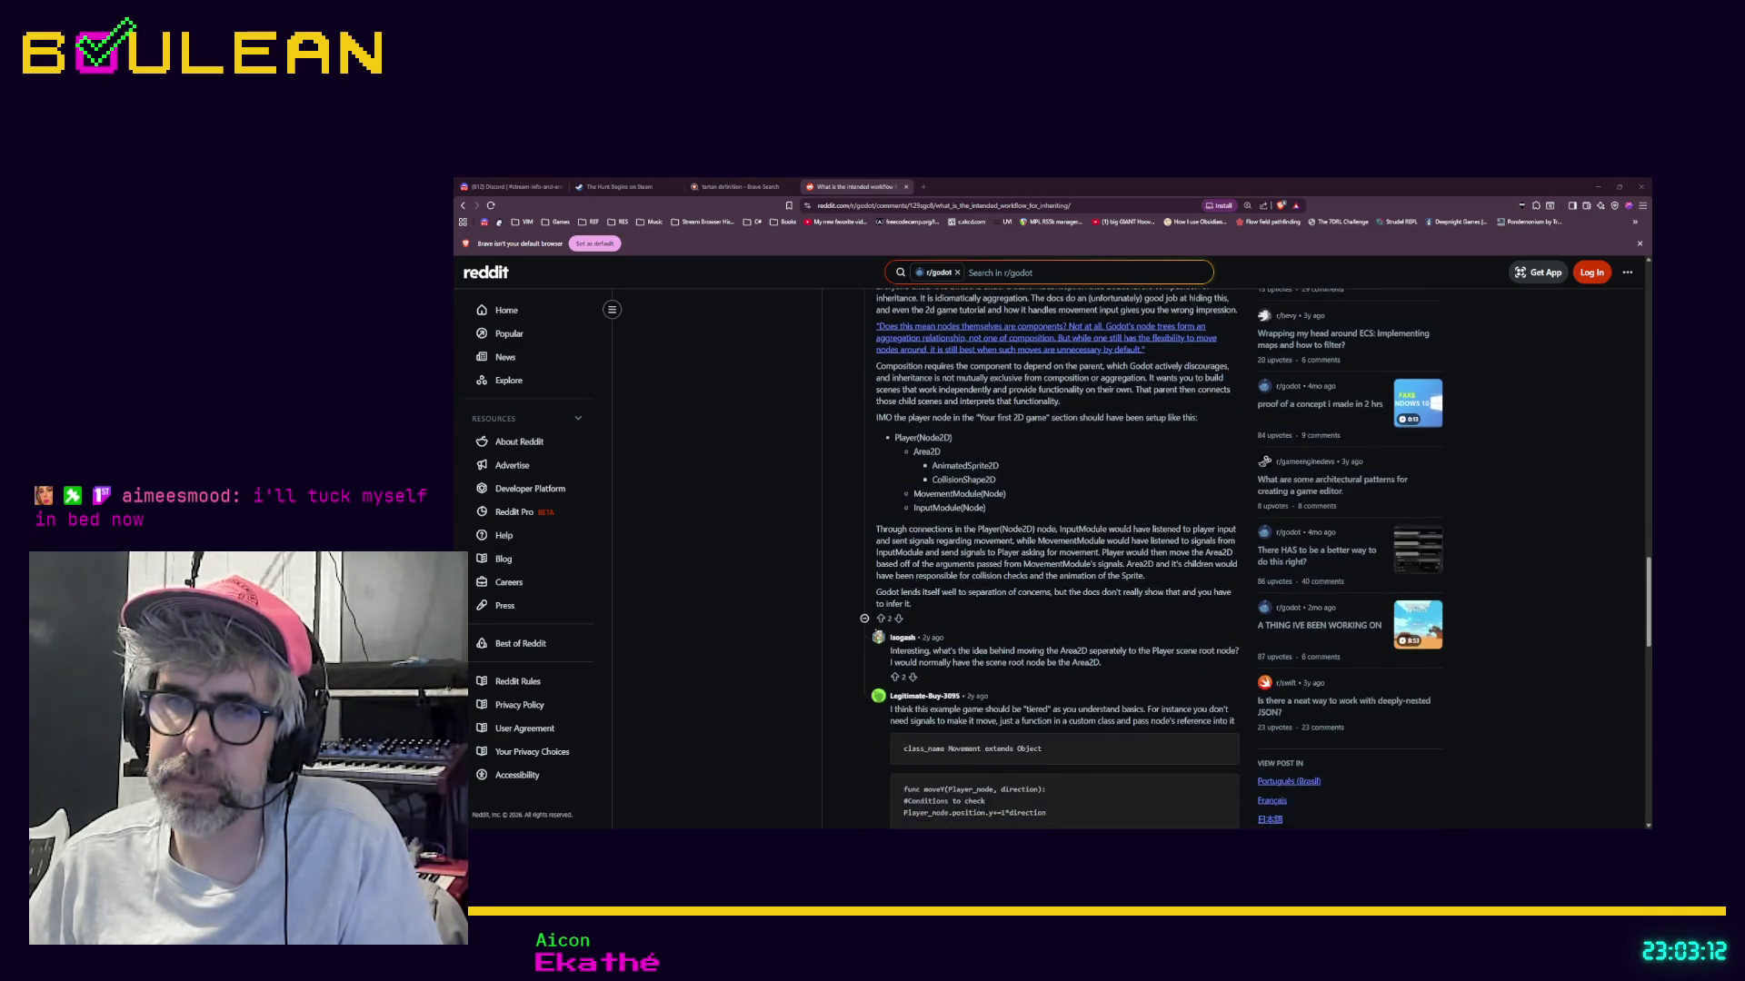
{"action": "scroll", "coordinate": [1054, 558], "scroll_direction": "up", "scroll_amount": 2}
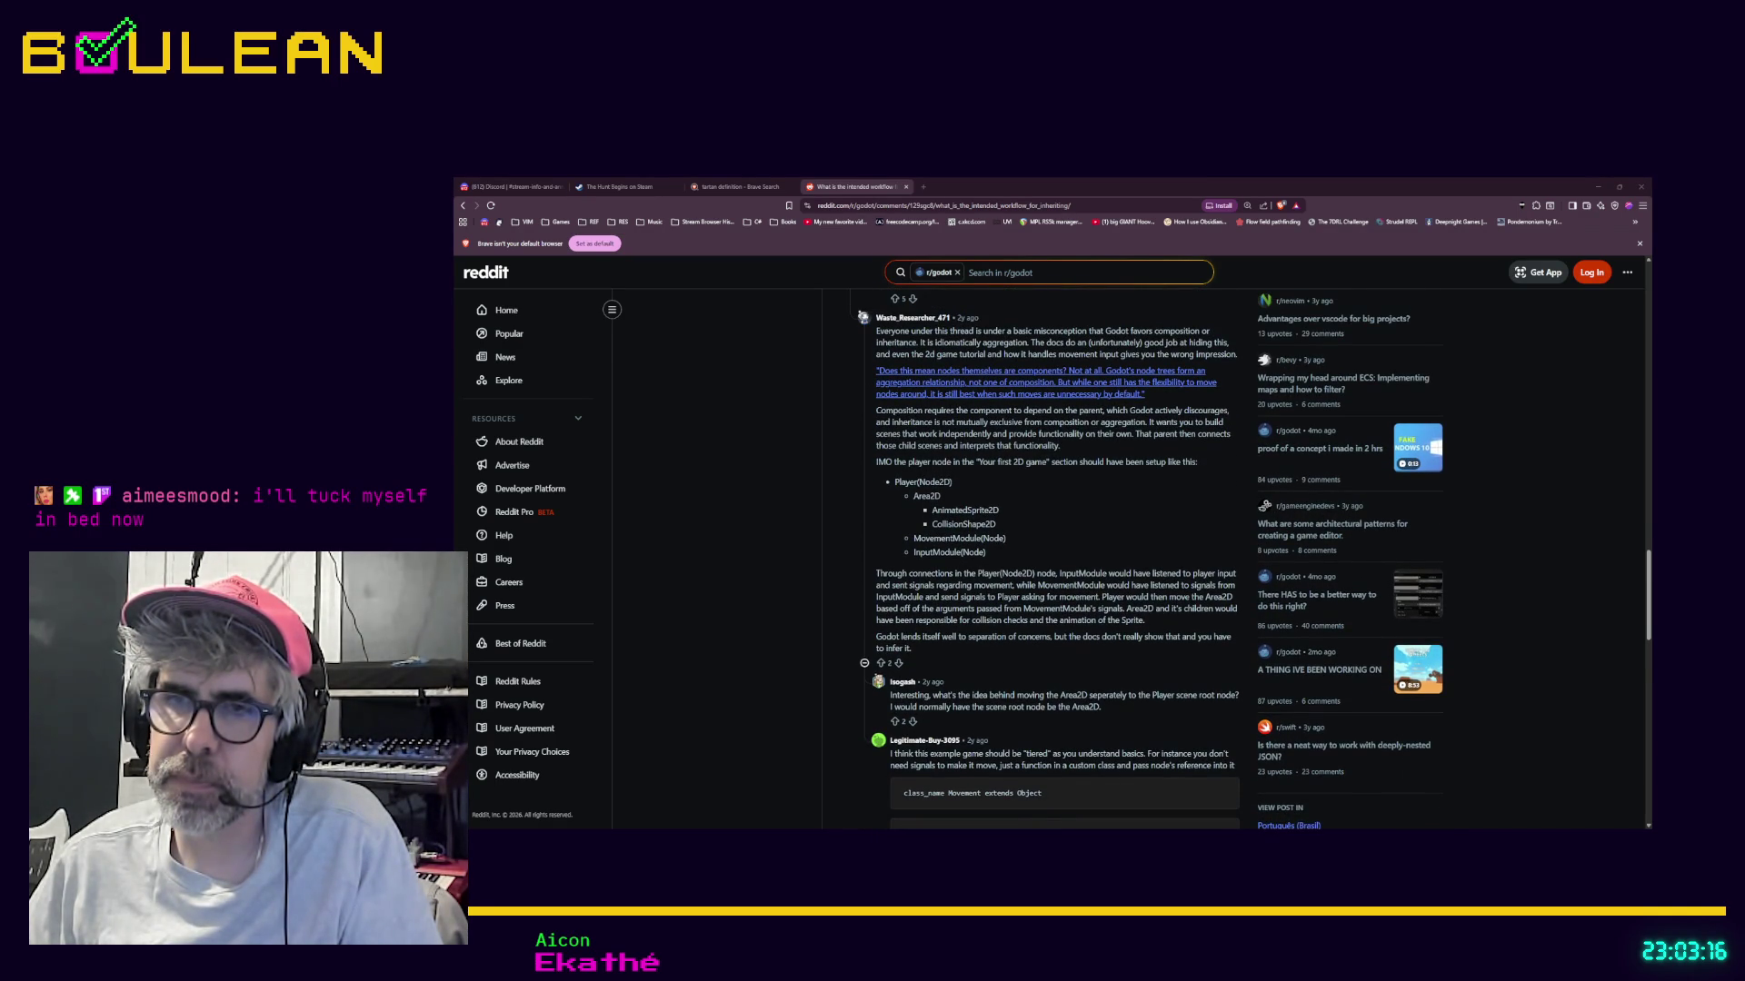
{"action": "scroll", "coordinate": [1054, 559], "scroll_direction": "up", "scroll_amount": 1}
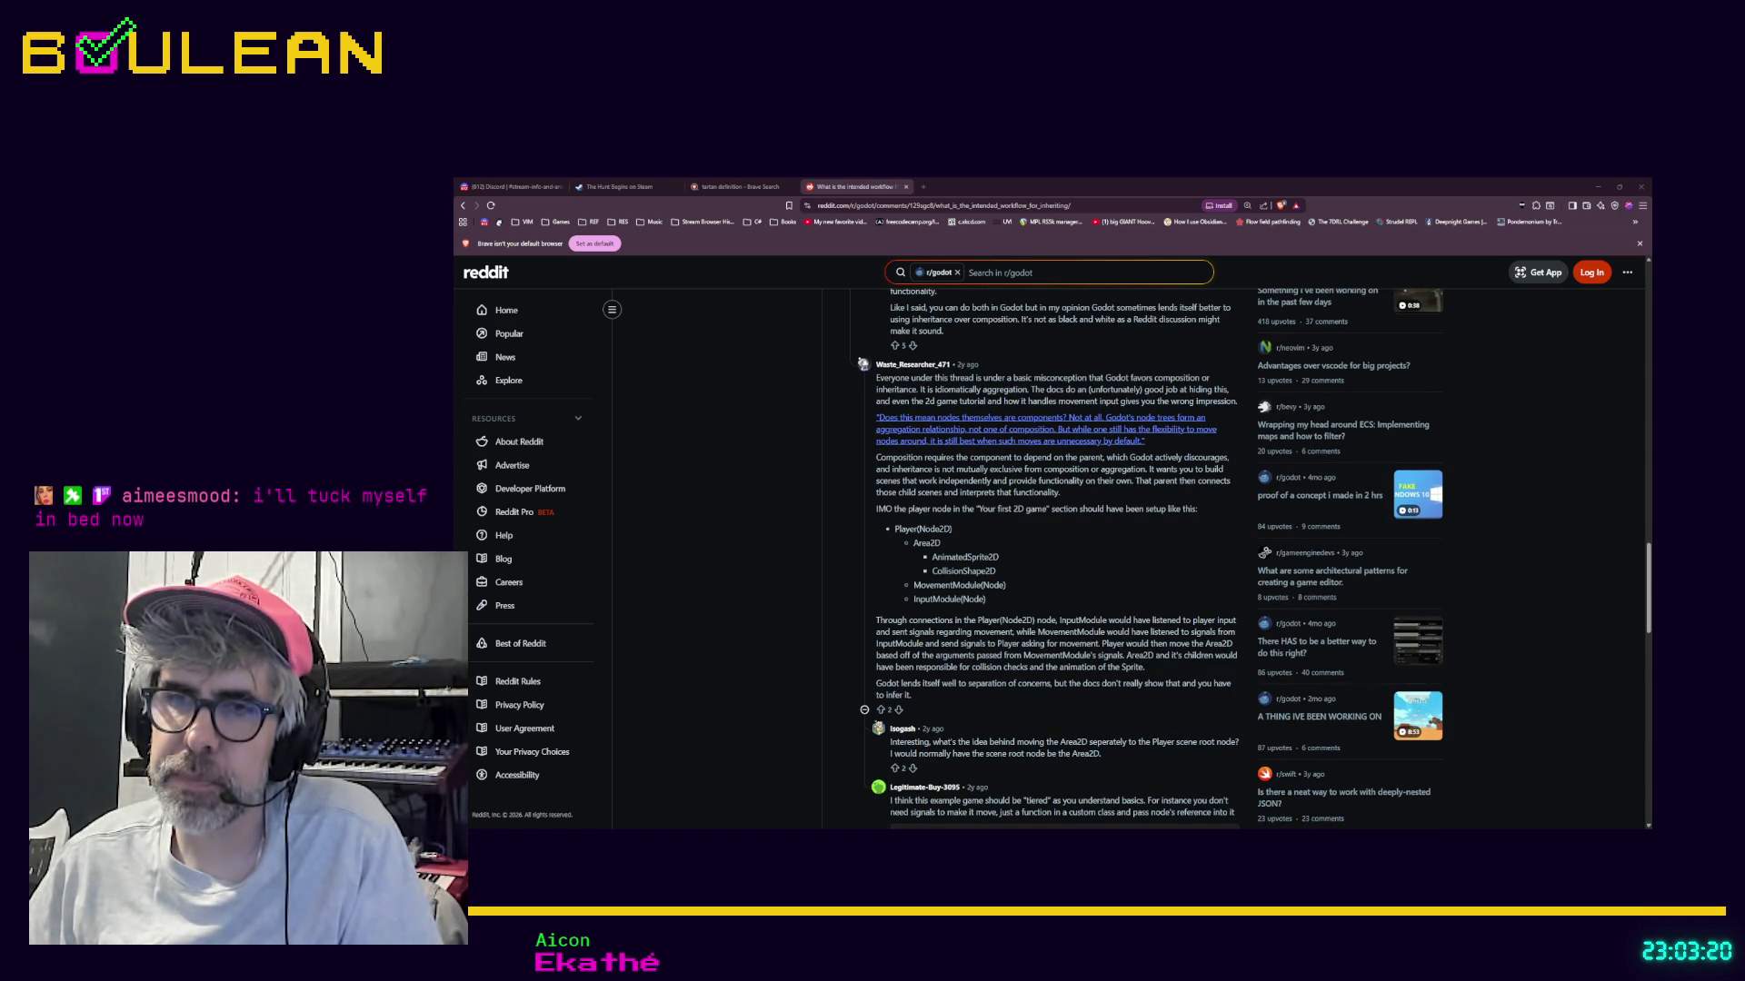
{"action": "key", "text": "alt+Tab"}
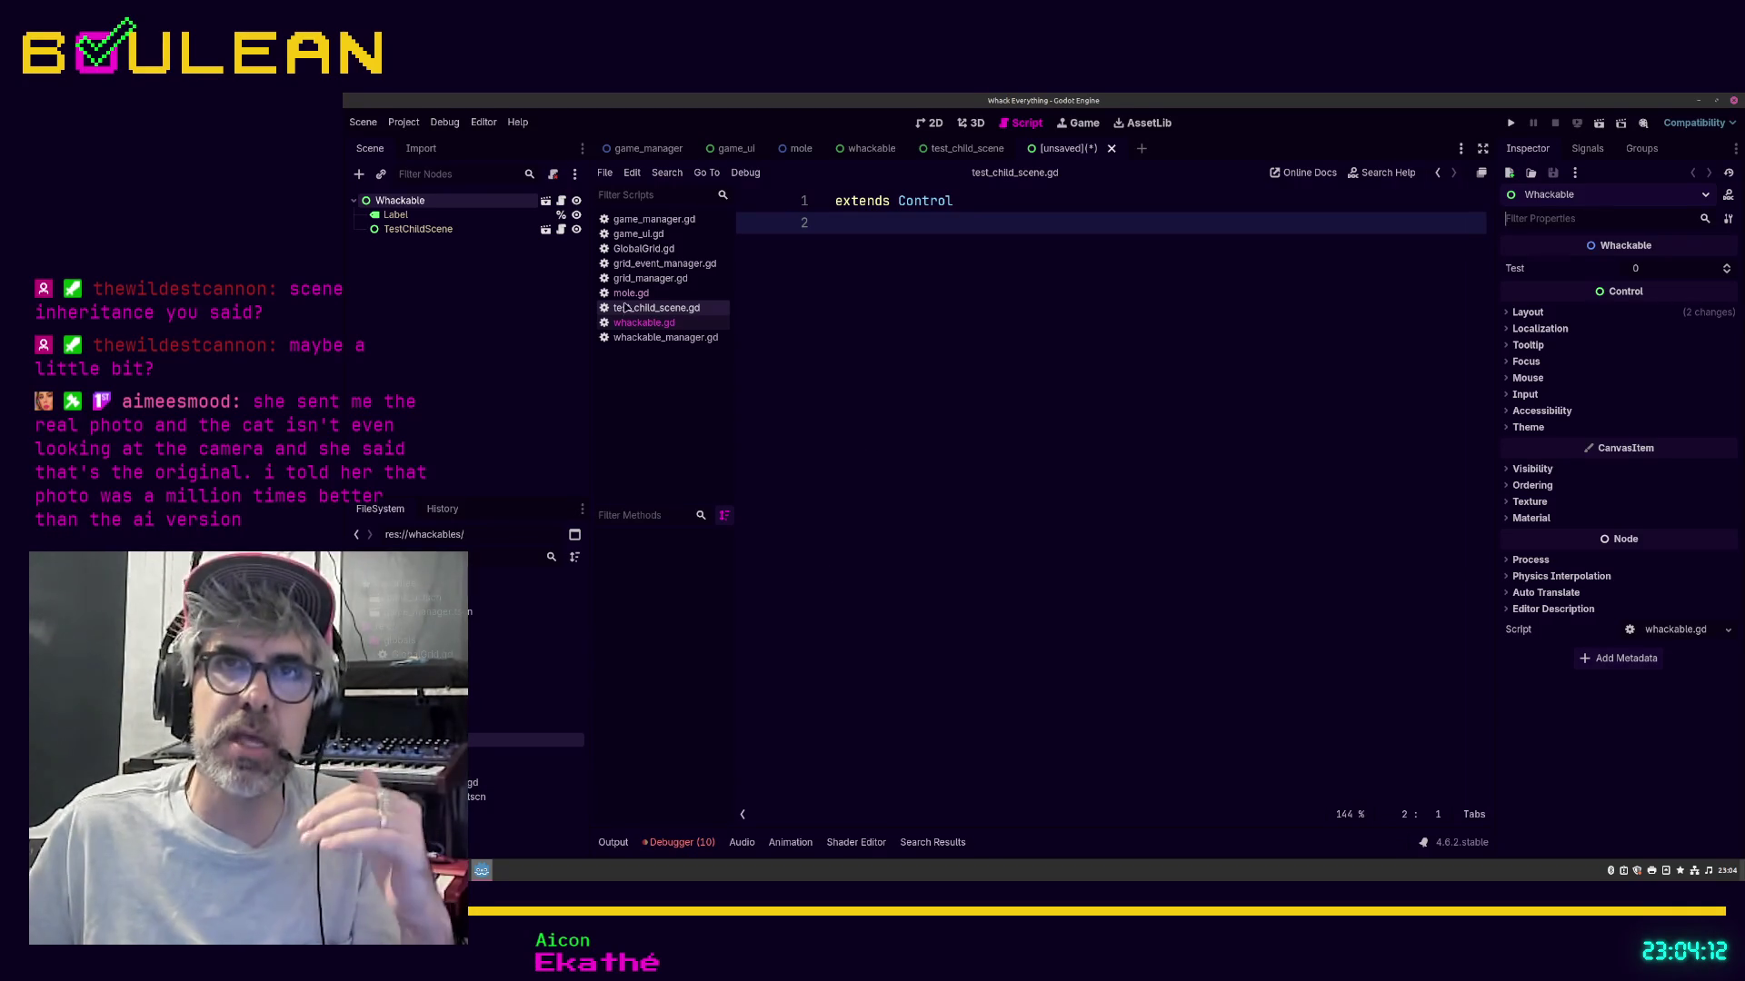
Step: Switch to the whackable scene, inspect TestChildScene, Label and Whackable, and open the root's context menu
{"action": "left_click", "coordinate": [866, 150]}
{"action": "left_click", "coordinate": [445, 228]}
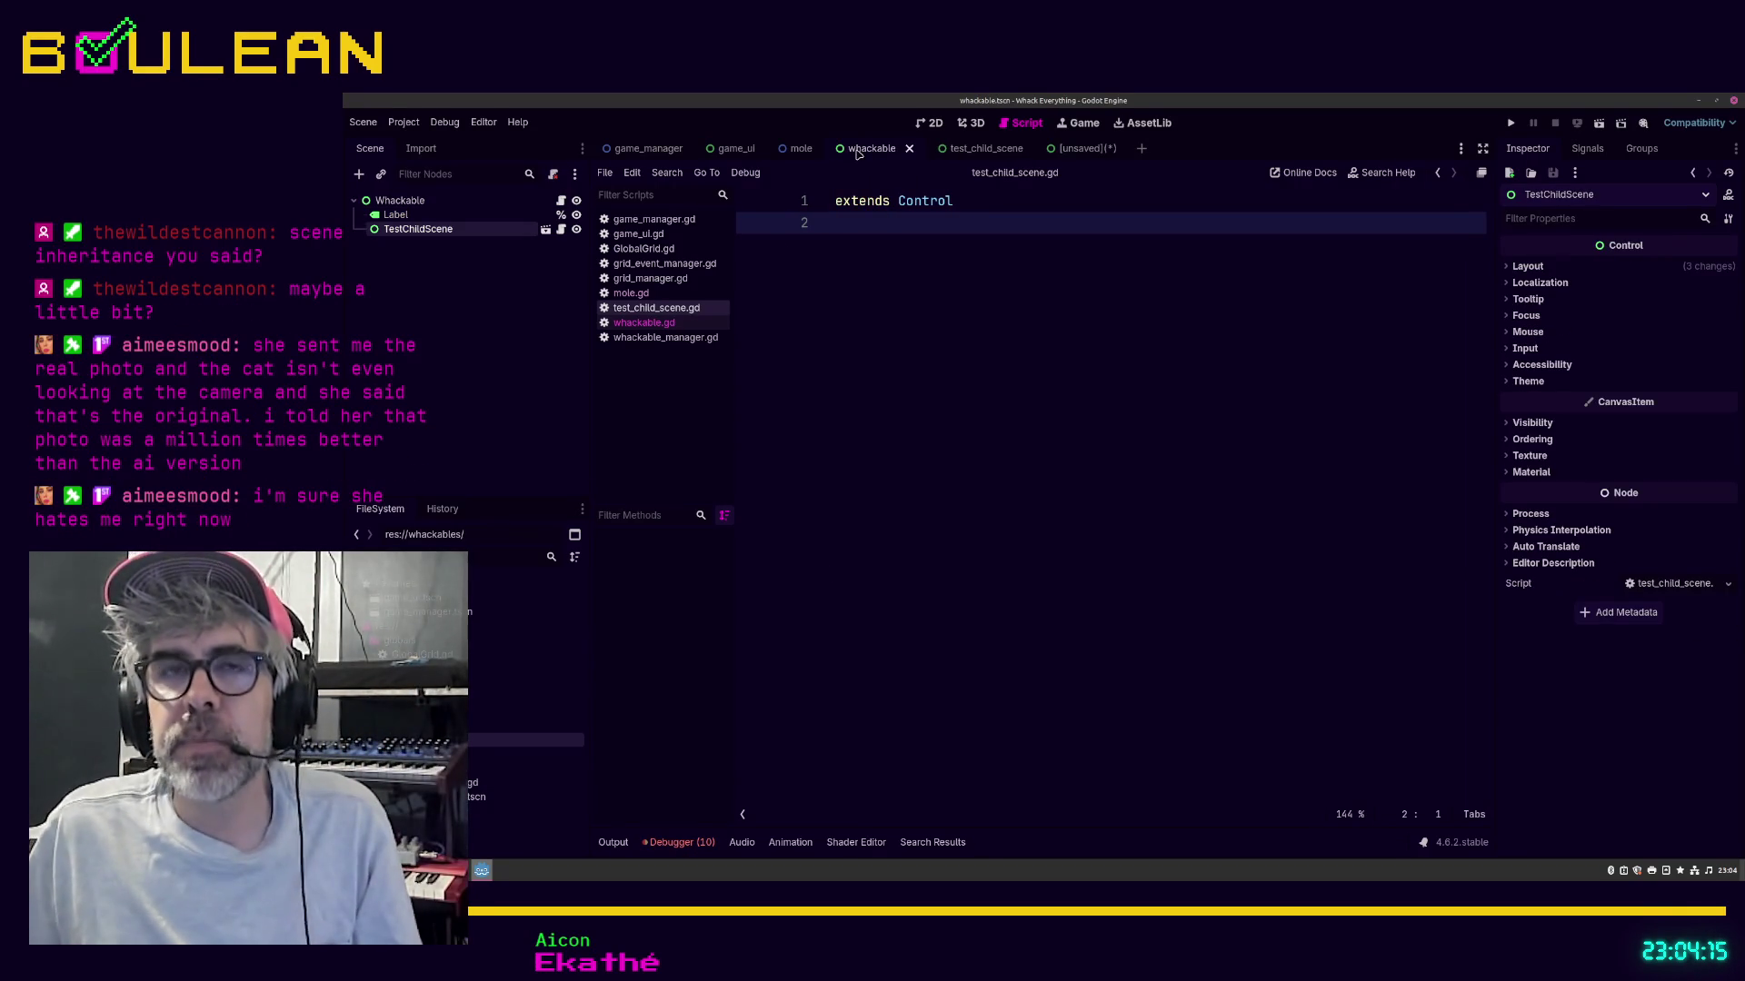
{"action": "left_click", "coordinate": [451, 218]}
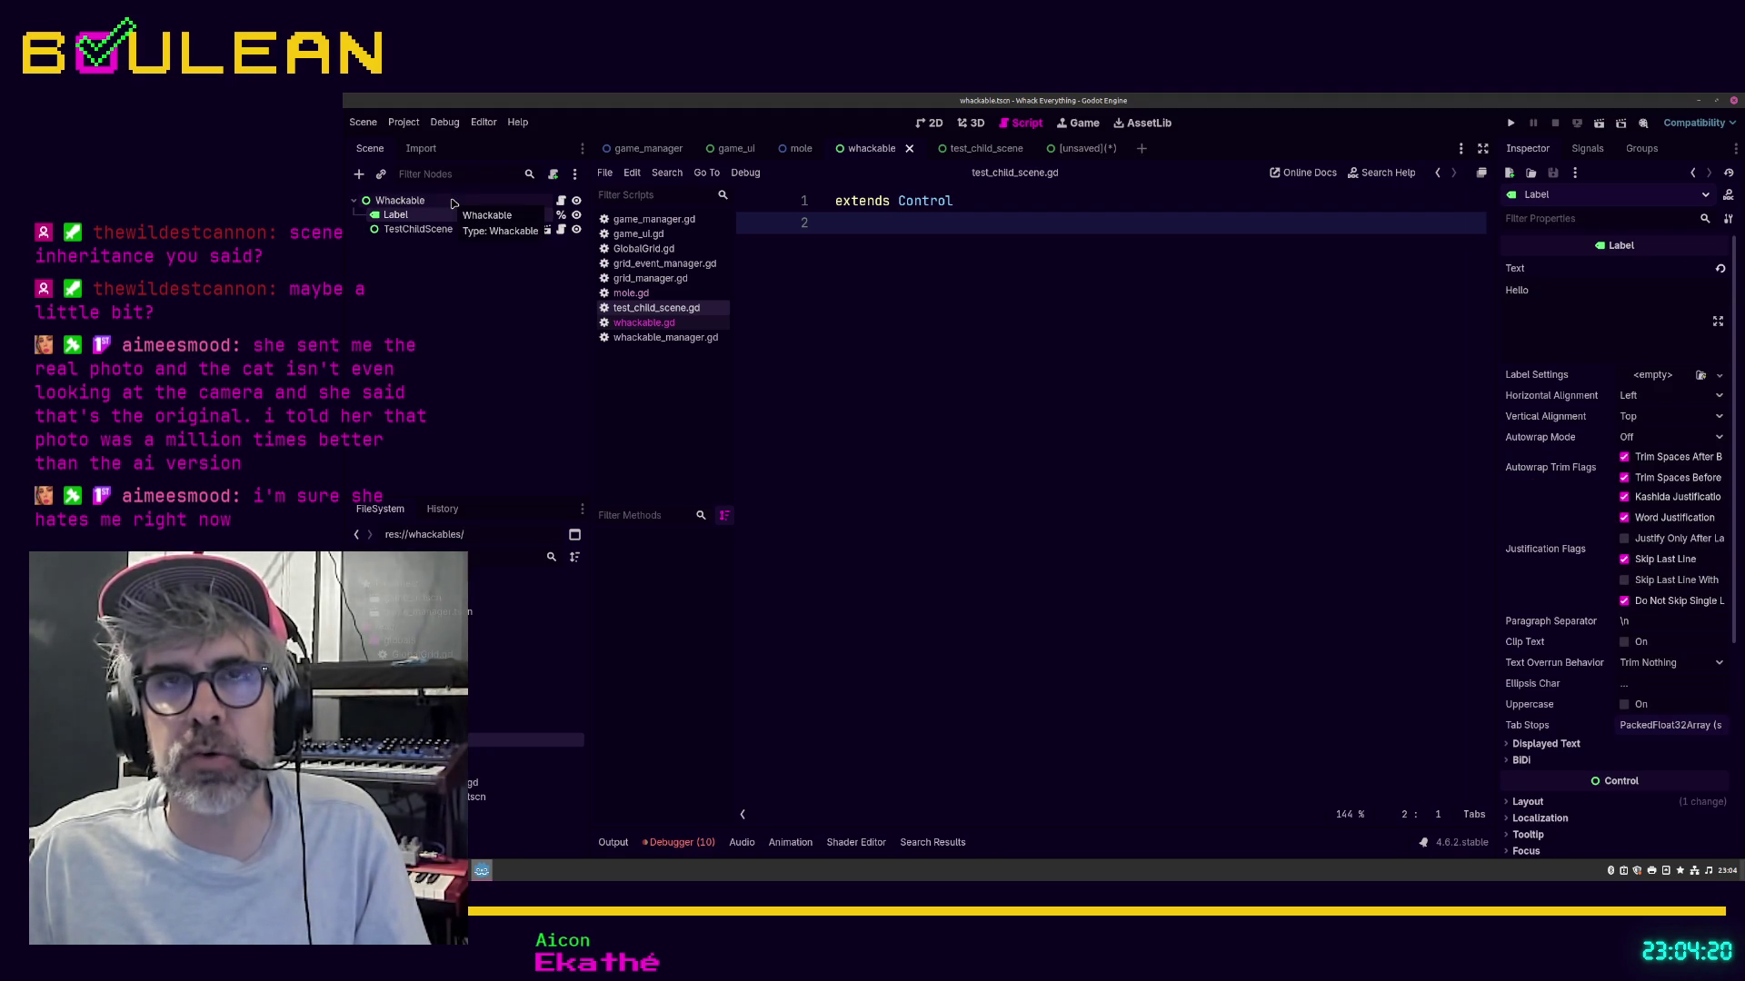
{"action": "left_click", "coordinate": [453, 202]}
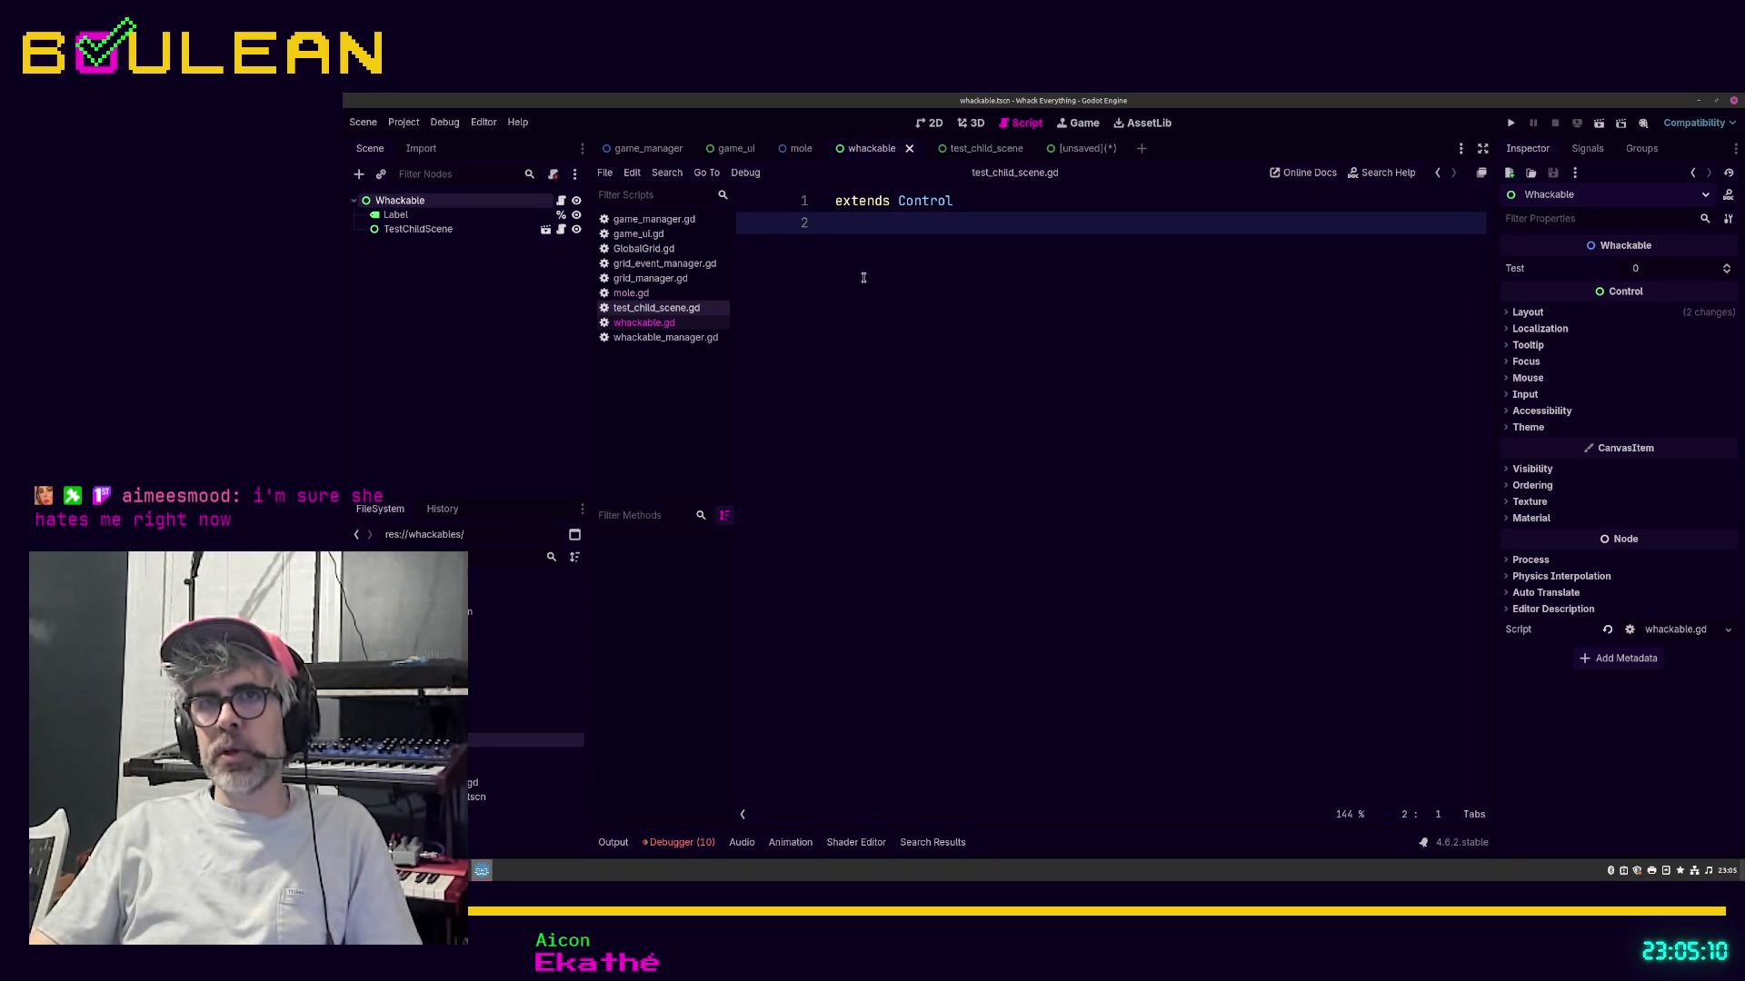
{"action": "right_click", "coordinate": [494, 210]}
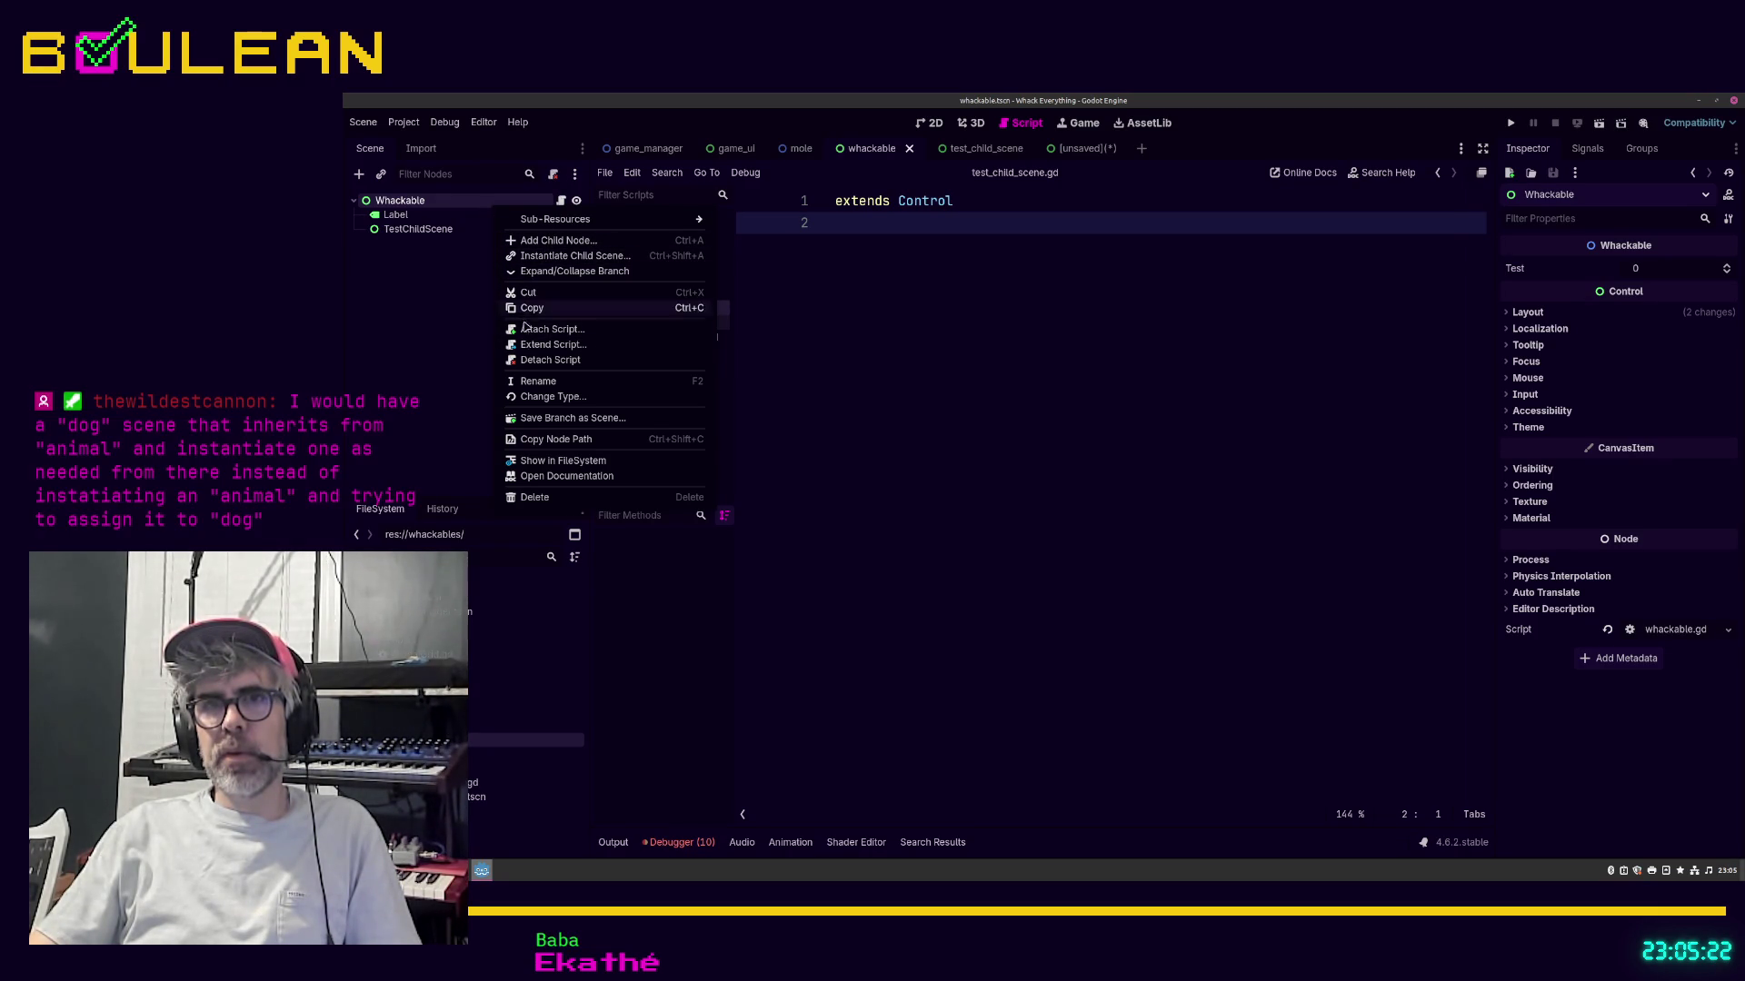
{"action": "left_click", "coordinate": [433, 366]}
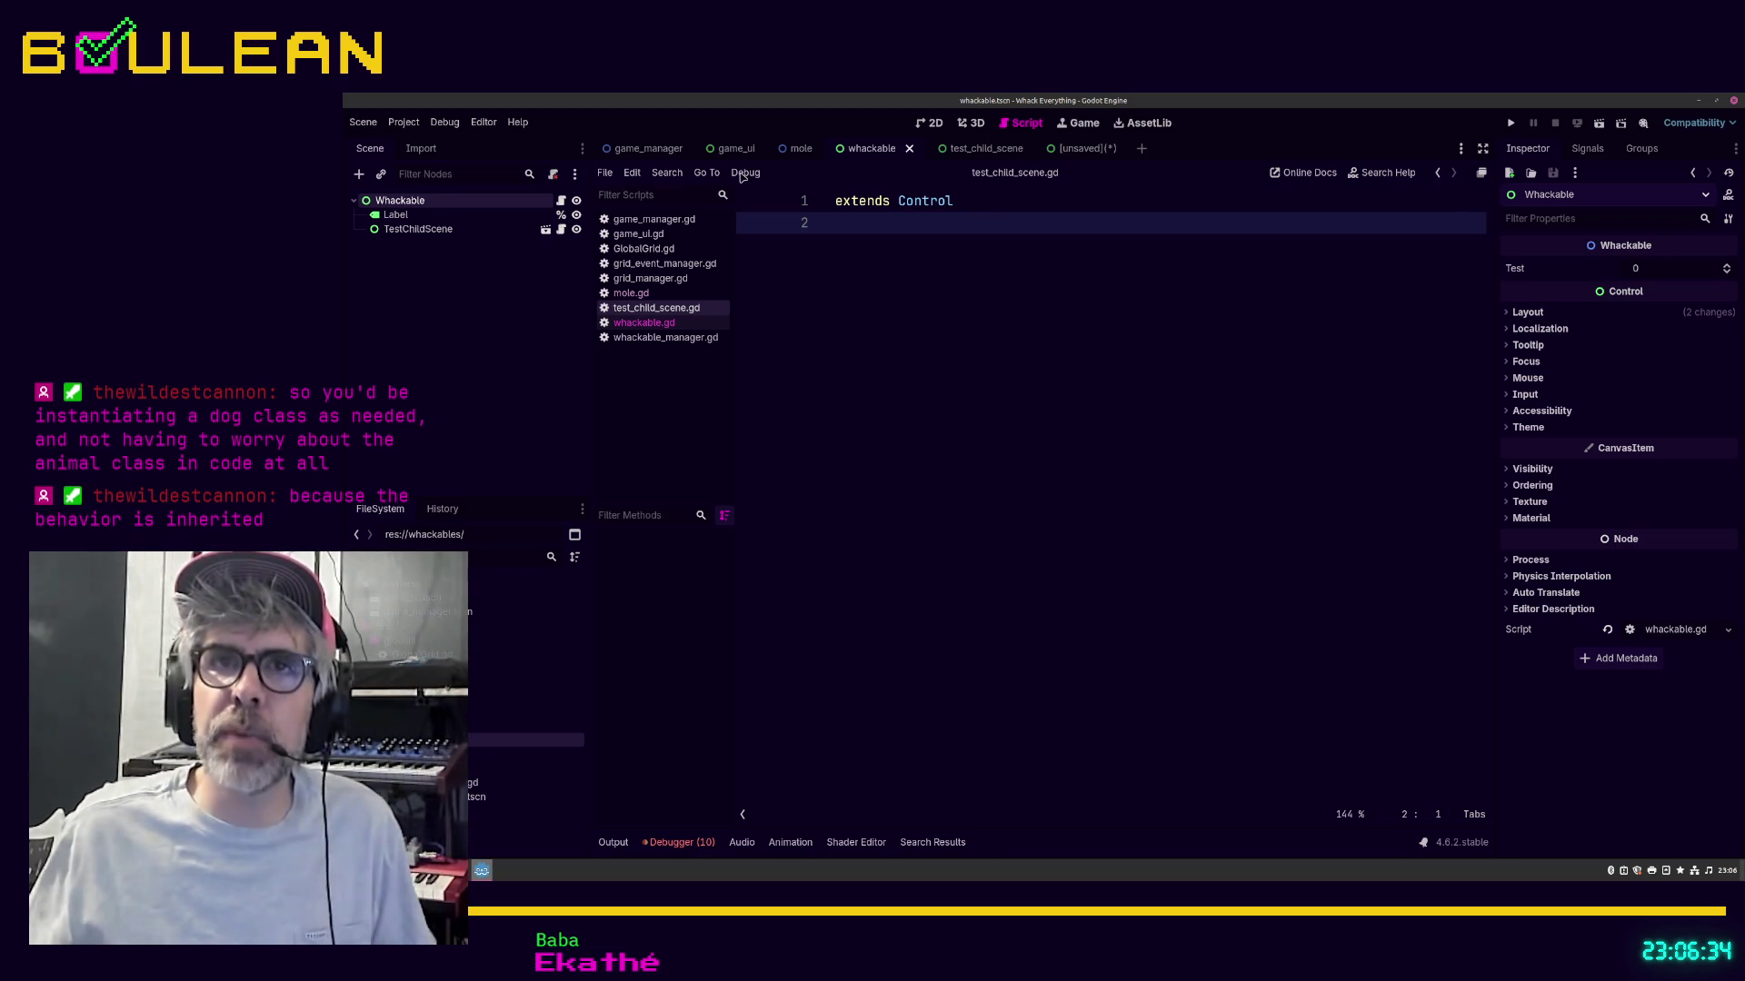
{"action": "left_click", "coordinate": [797, 150]}
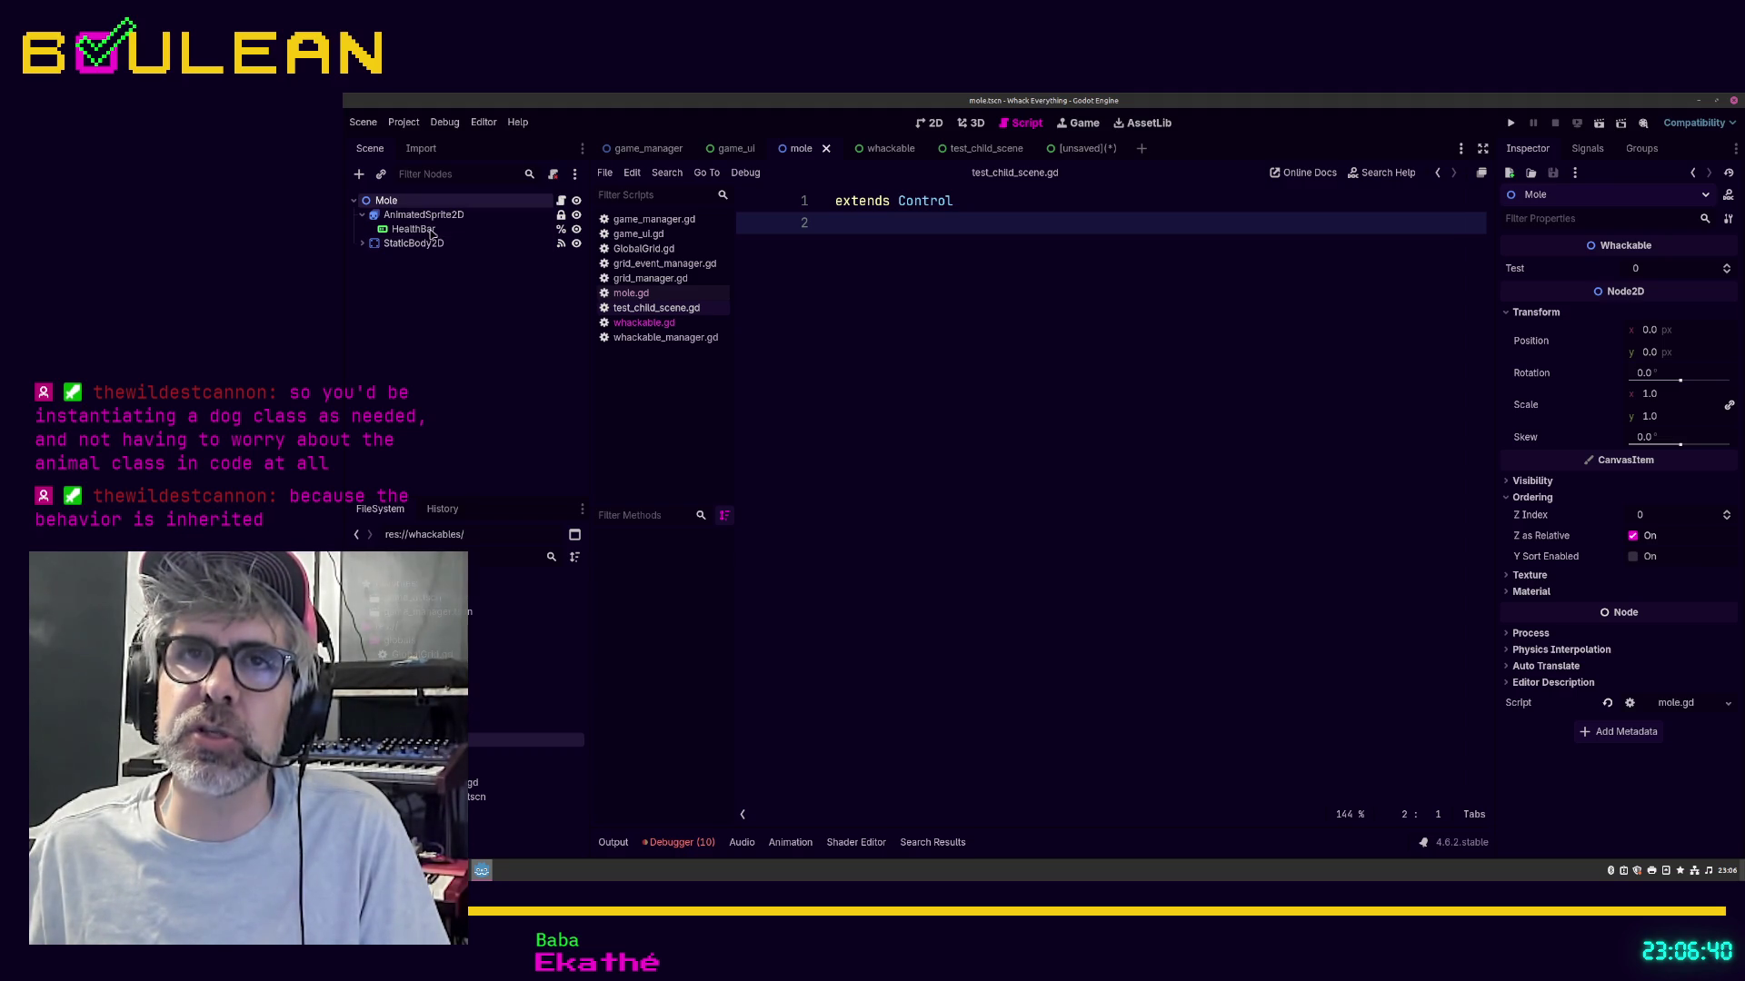
Step: Click through the mole scene's AnimatedSprite2D, HealthBar and StaticBody2D nodes, ending on AnimatedSprite2D
{"action": "left_click", "coordinate": [419, 217]}
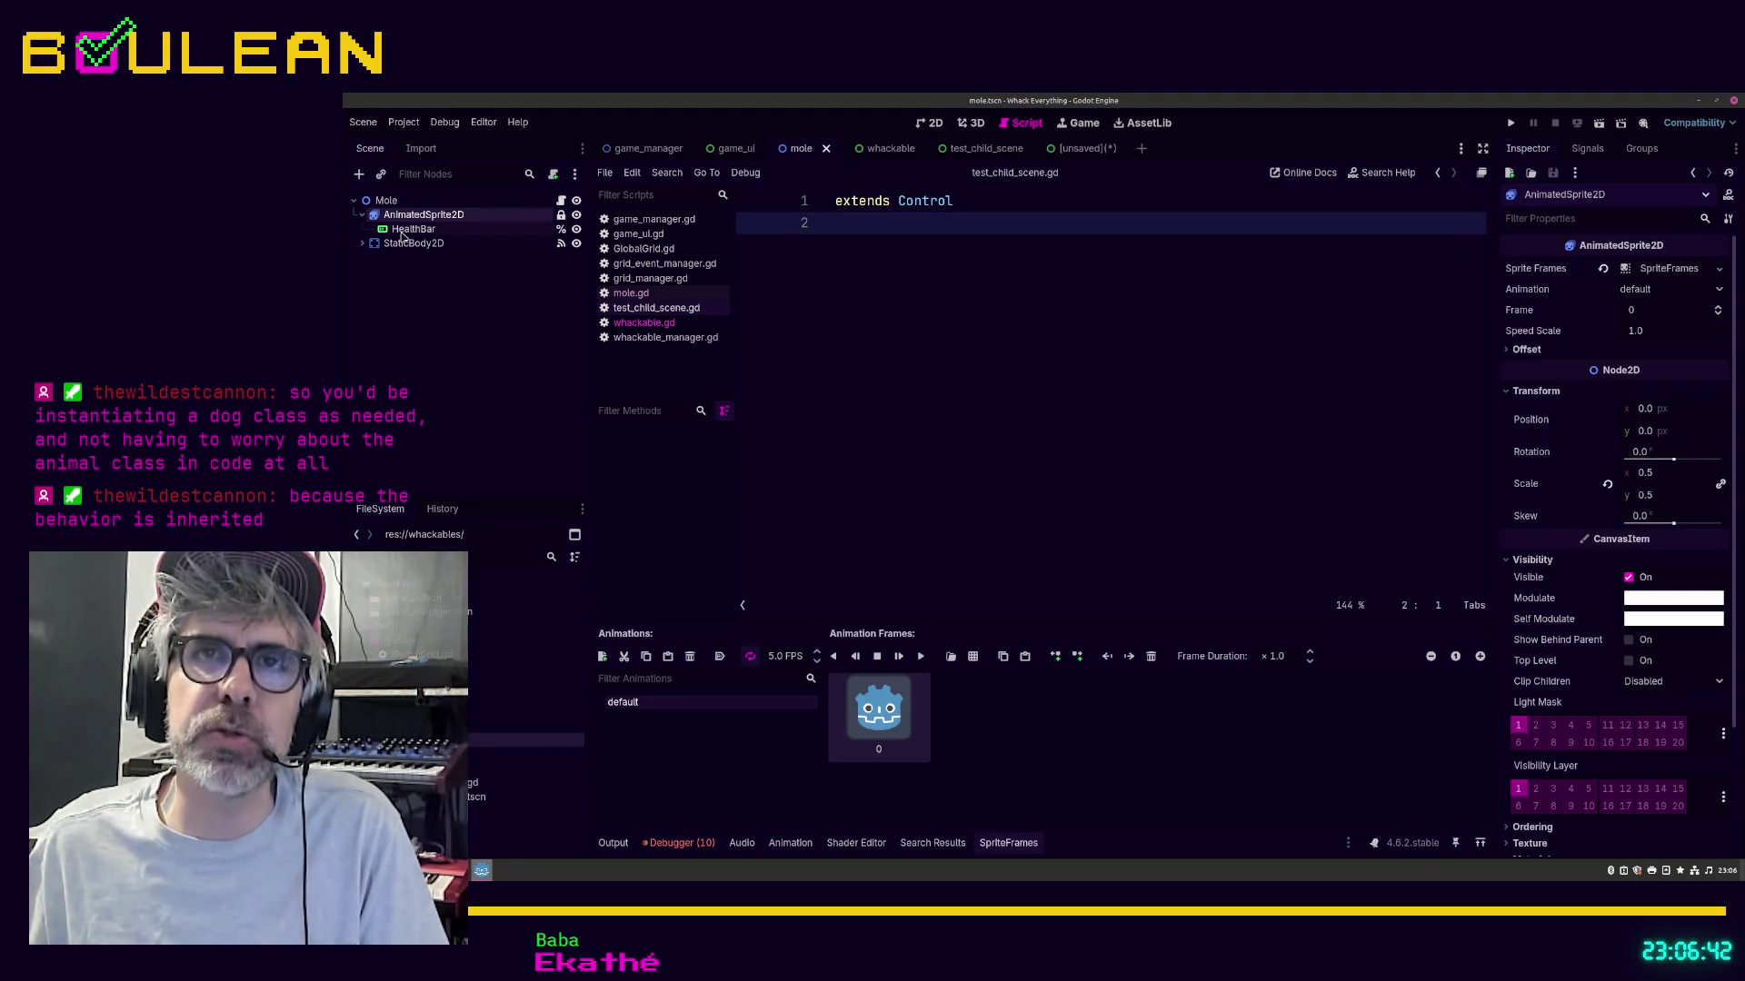
{"action": "left_click", "coordinate": [406, 230]}
{"action": "left_click", "coordinate": [402, 245]}
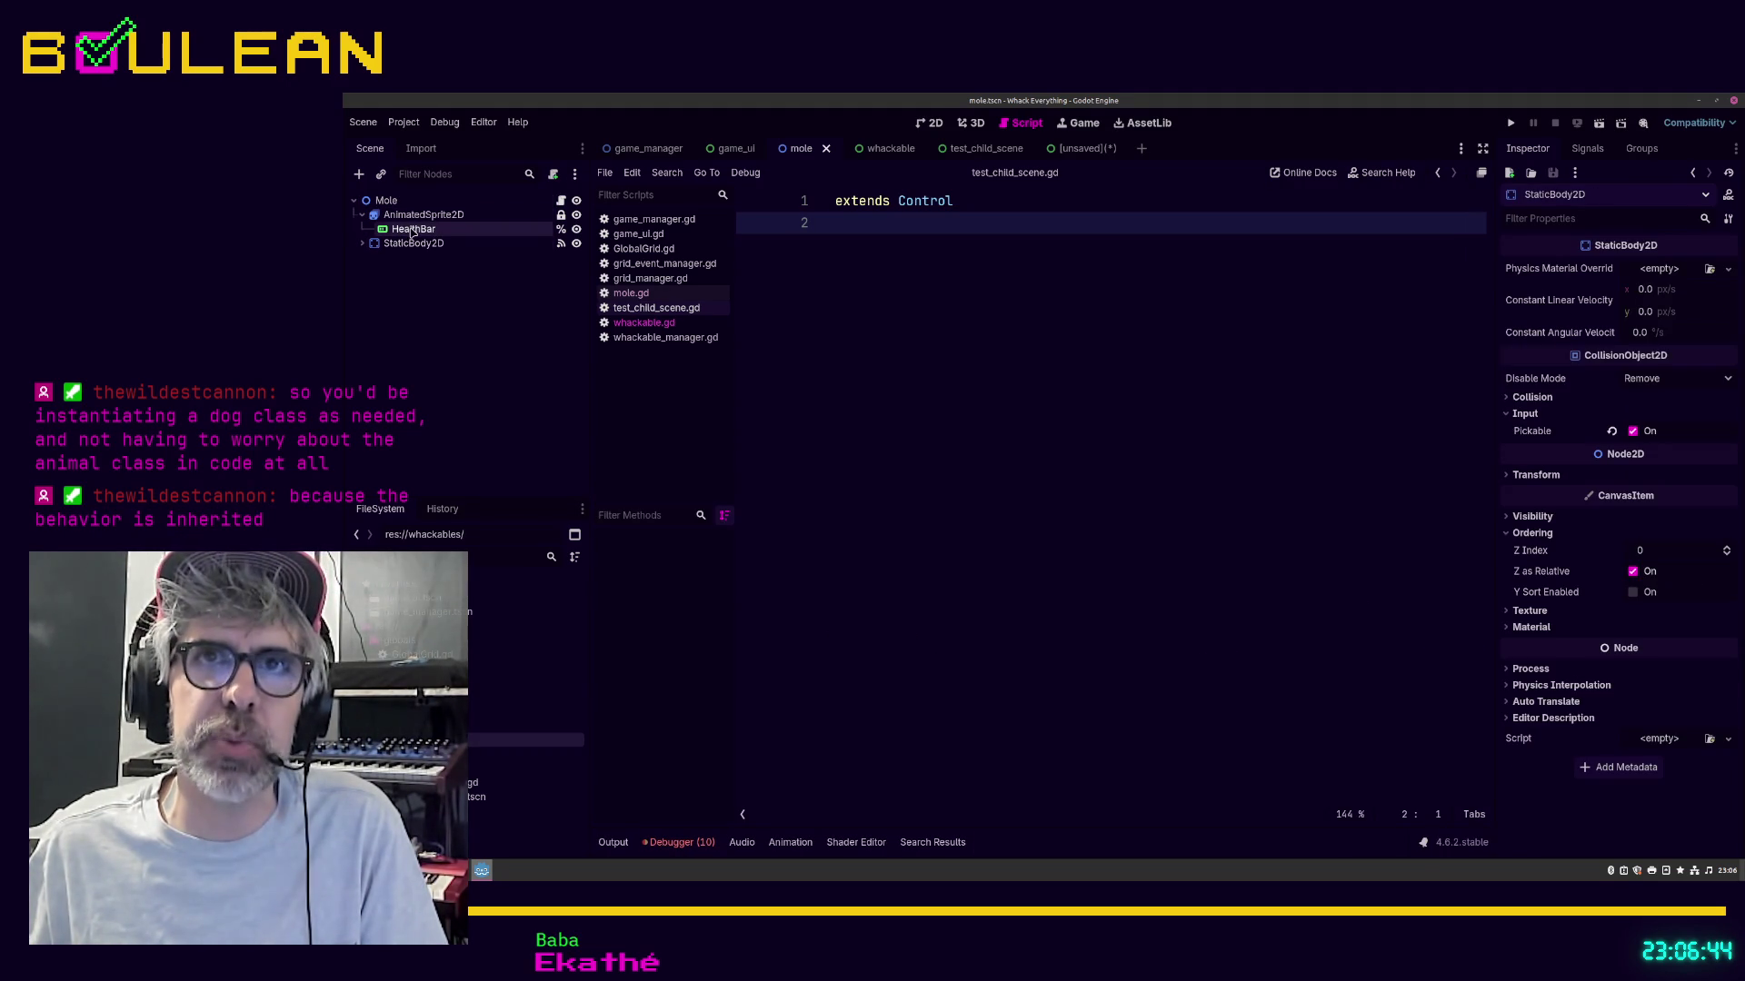
{"action": "left_click", "coordinate": [406, 229]}
{"action": "left_click", "coordinate": [405, 214]}
{"action": "left_click", "coordinate": [405, 229]}
{"action": "left_click", "coordinate": [405, 214]}
{"action": "left_click", "coordinate": [405, 245]}
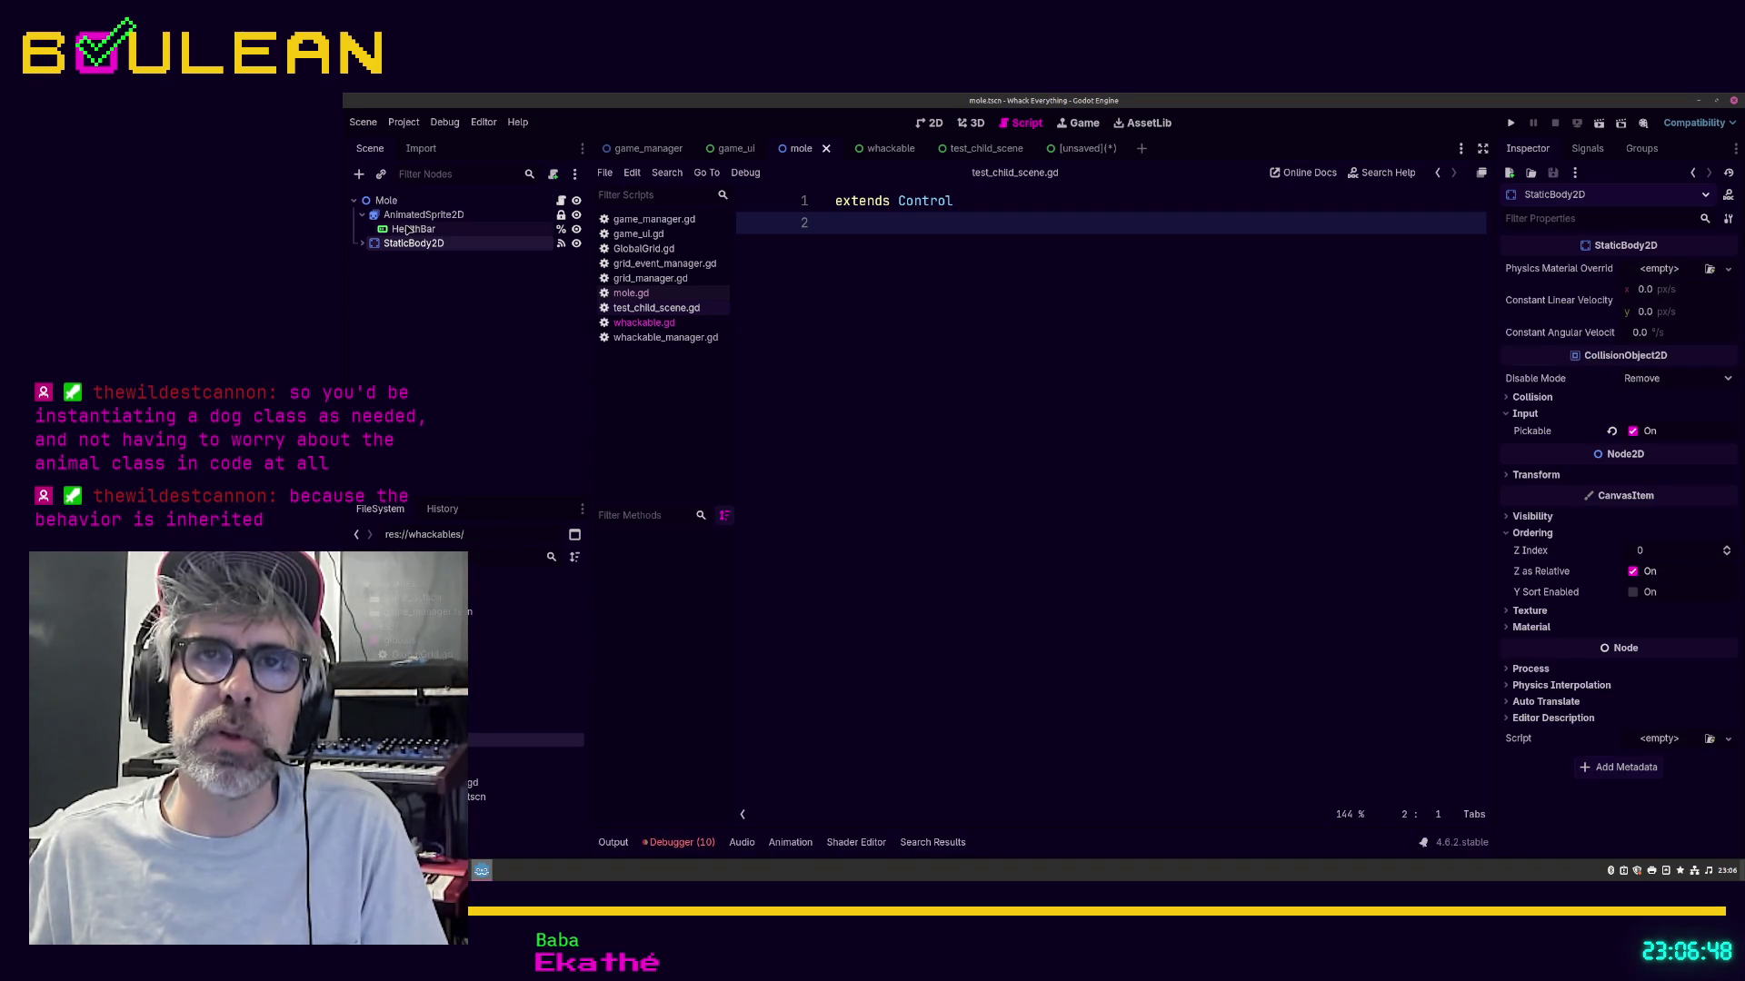
{"action": "left_click", "coordinate": [406, 229]}
{"action": "left_click", "coordinate": [413, 215]}
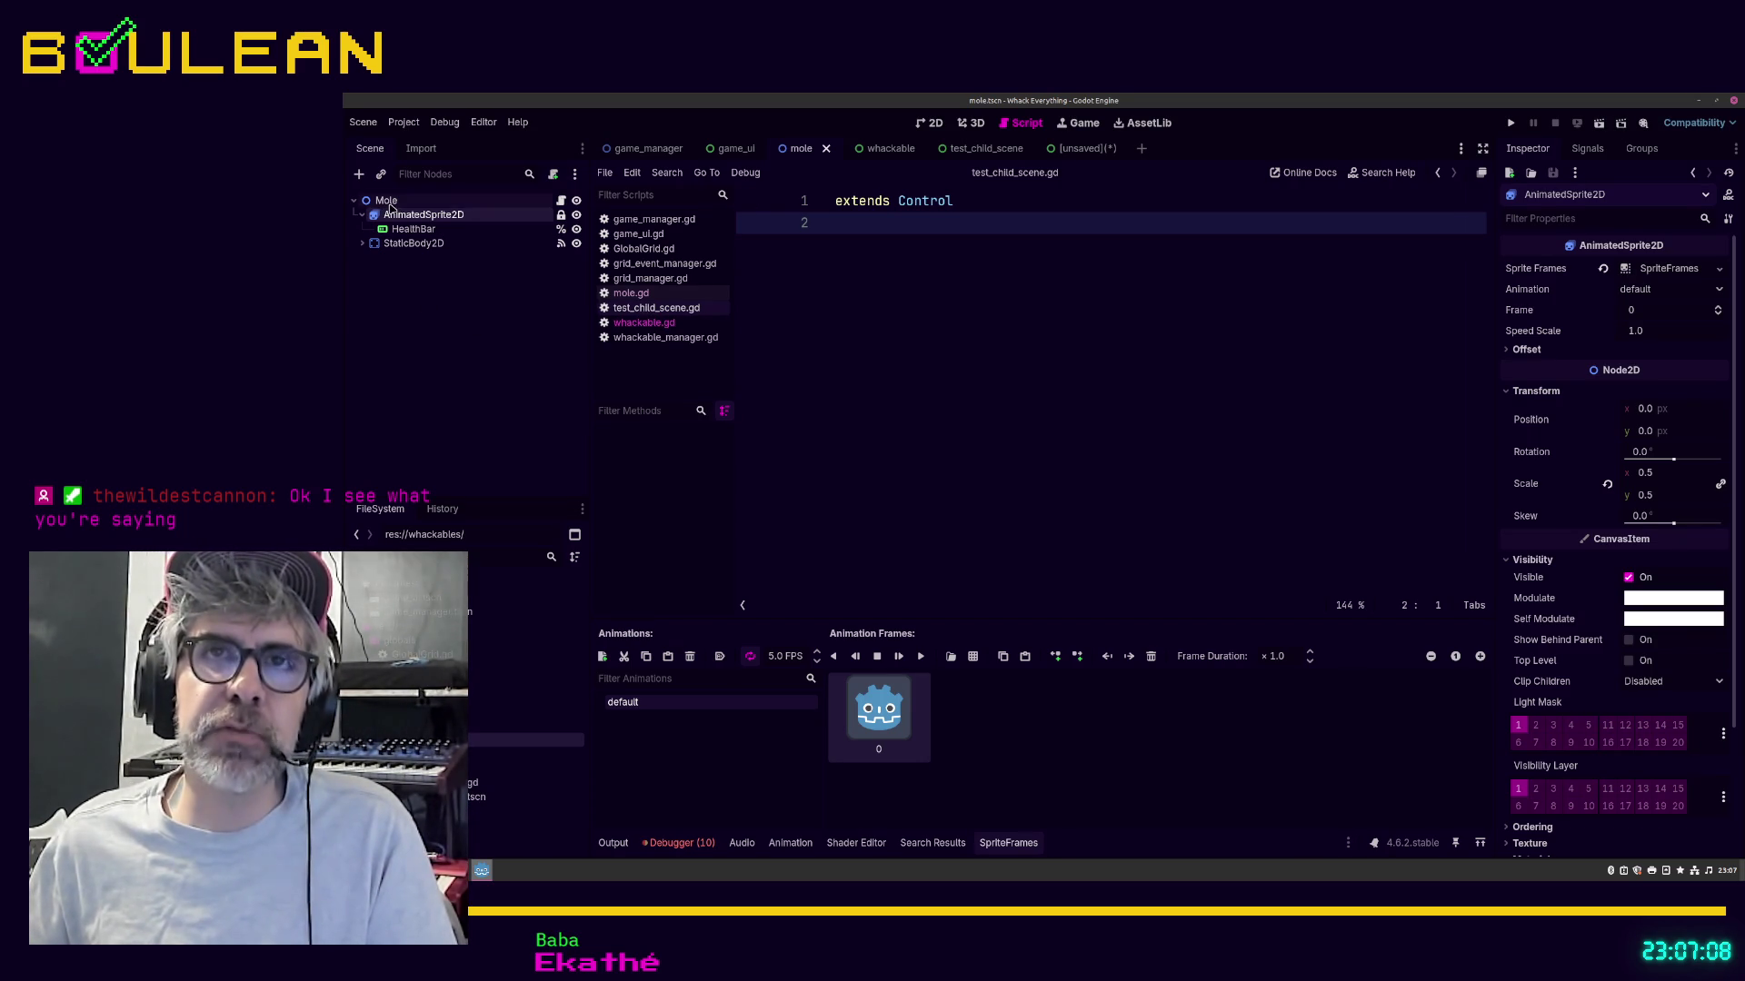
Step: Open whackable.gd and select all of its class_name Whackable script text
{"action": "left_click", "coordinate": [662, 327]}
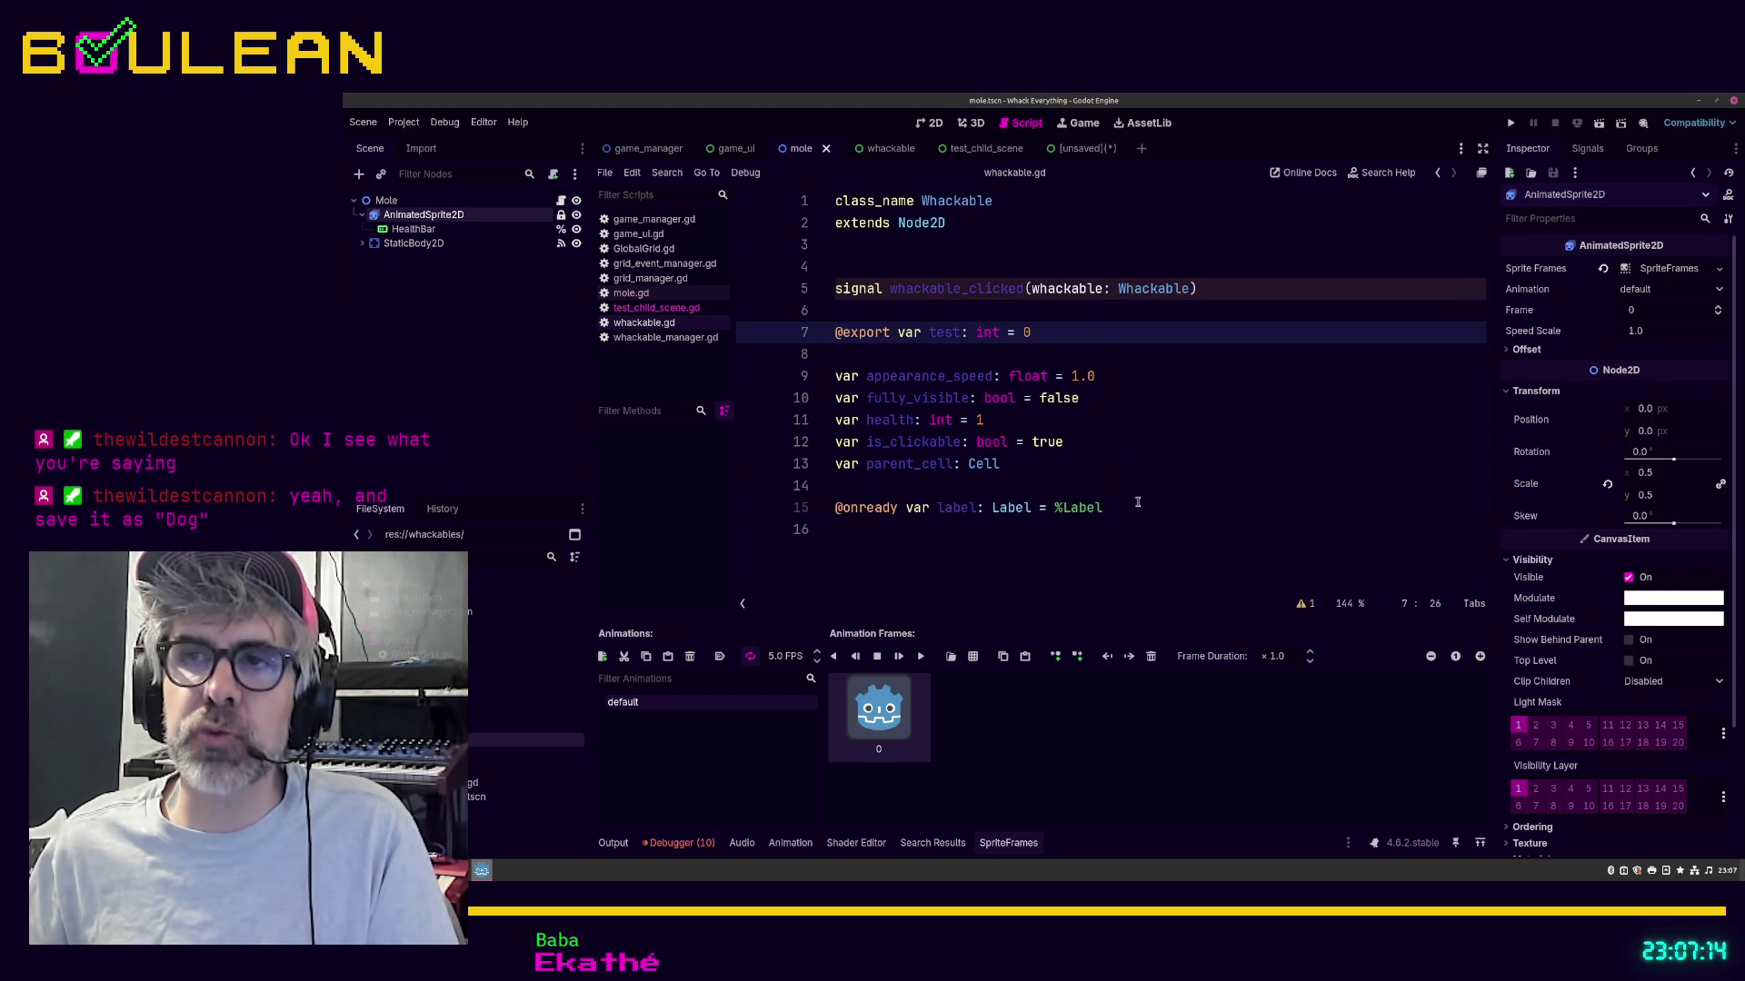
{"action": "mouse_move", "coordinate": [1147, 529]}
{"action": "left_mouse_down"}
{"action": "mouse_move", "coordinate": [908, 463]}
{"action": "mouse_move", "coordinate": [829, 207]}
{"action": "left_mouse_up"}
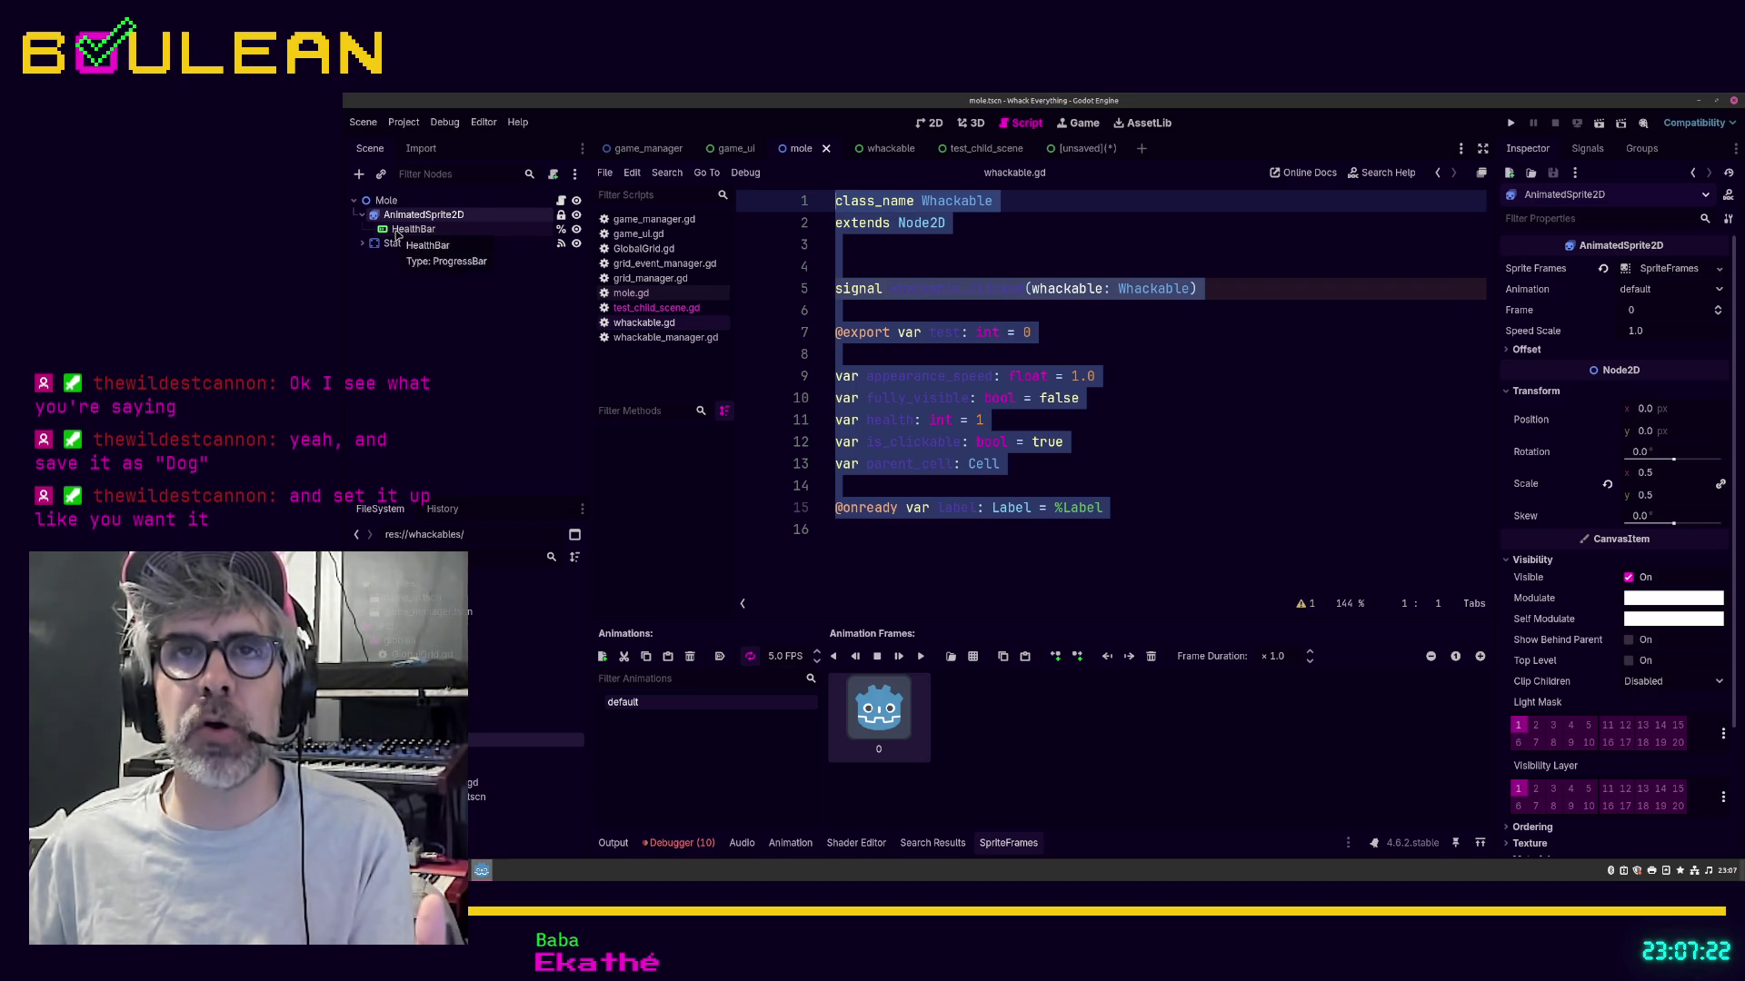
Step: Show the HealthBar node's StyleBoxFlat background and white fill in the Inspector, and clear the script selection
{"action": "left_click", "coordinate": [400, 230]}
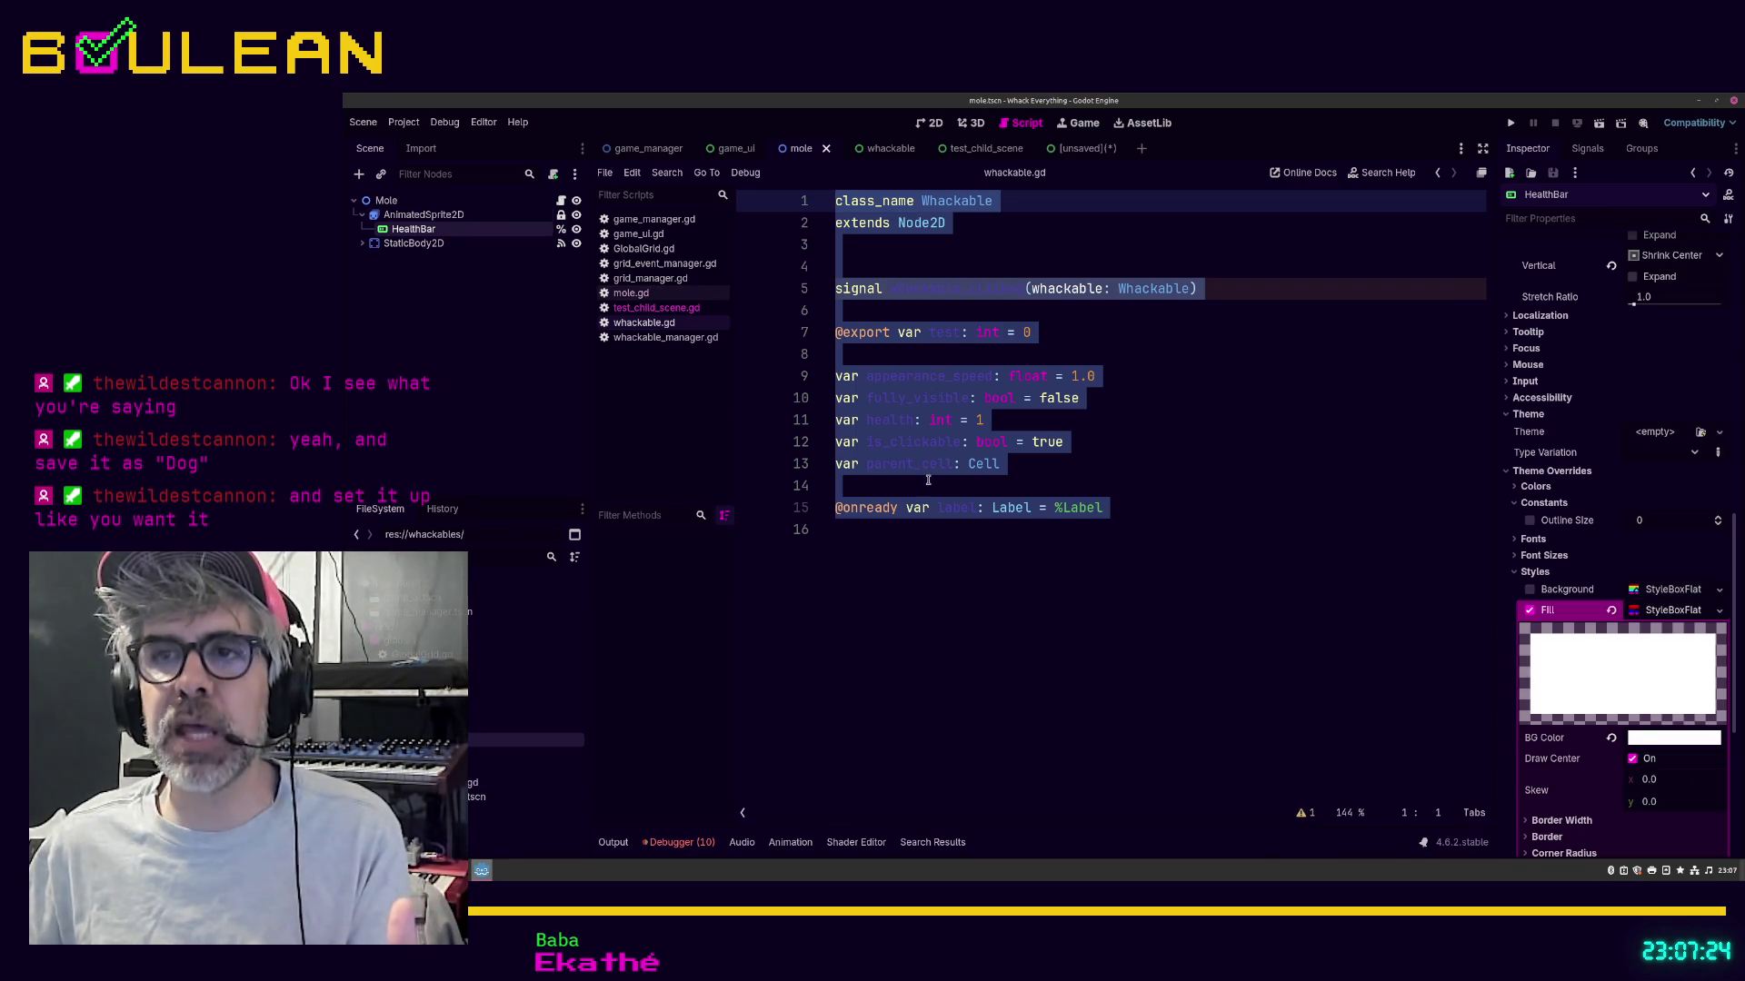
{"action": "left_click", "coordinate": [928, 479]}
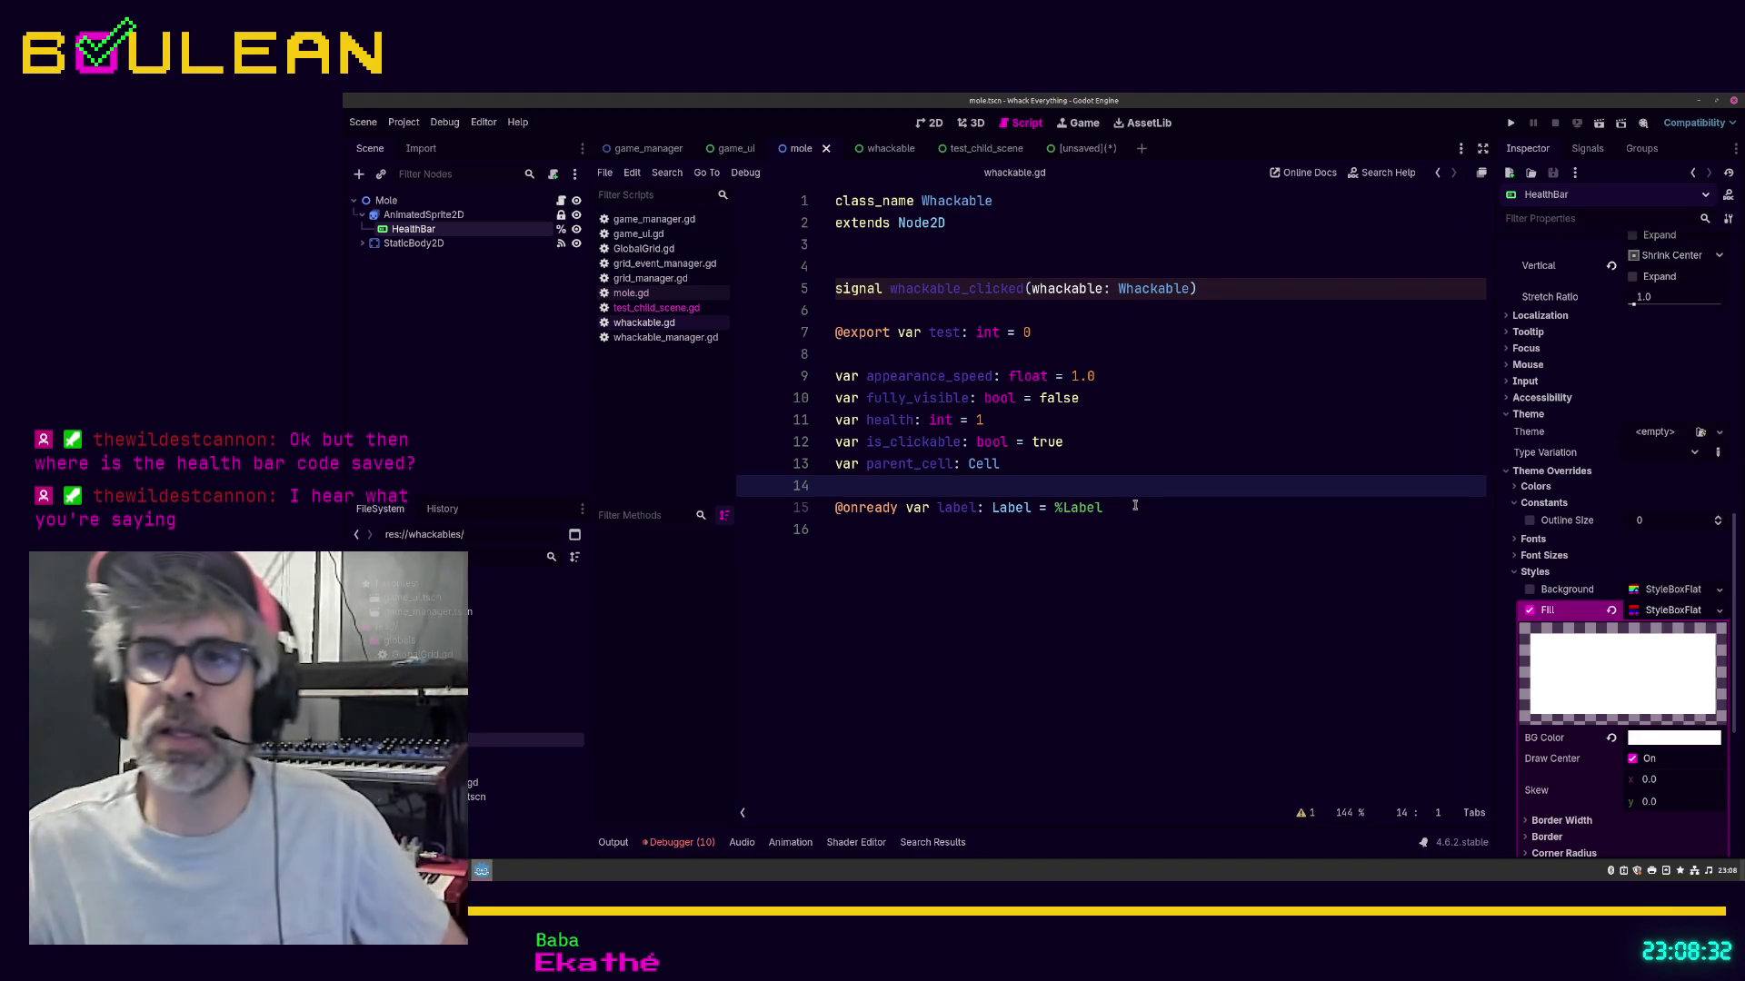
Step: Open mole.gd and review the health value 1, 2 and 3 colour conditions on lines 43–47
{"action": "left_click", "coordinate": [561, 200]}
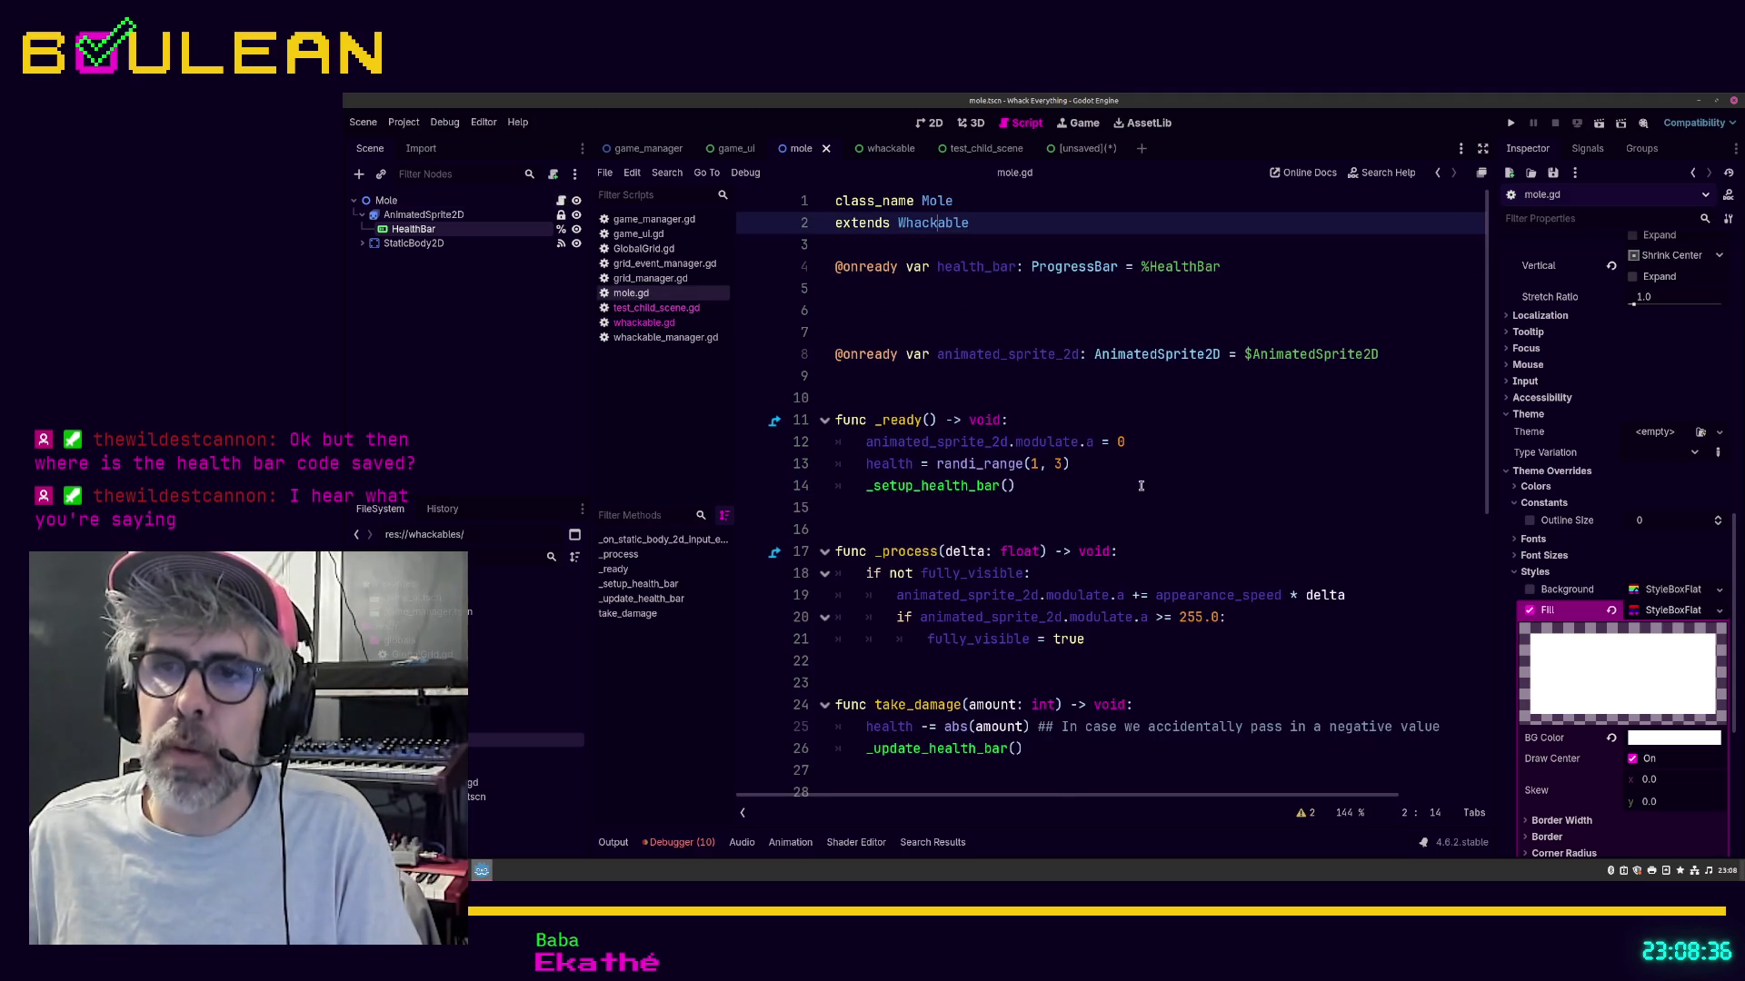
{"action": "scroll", "coordinate": [1140, 486], "scroll_direction": "down", "scroll_amount": 2}
{"action": "scroll", "coordinate": [1140, 486], "scroll_direction": "down", "scroll_amount": 5}
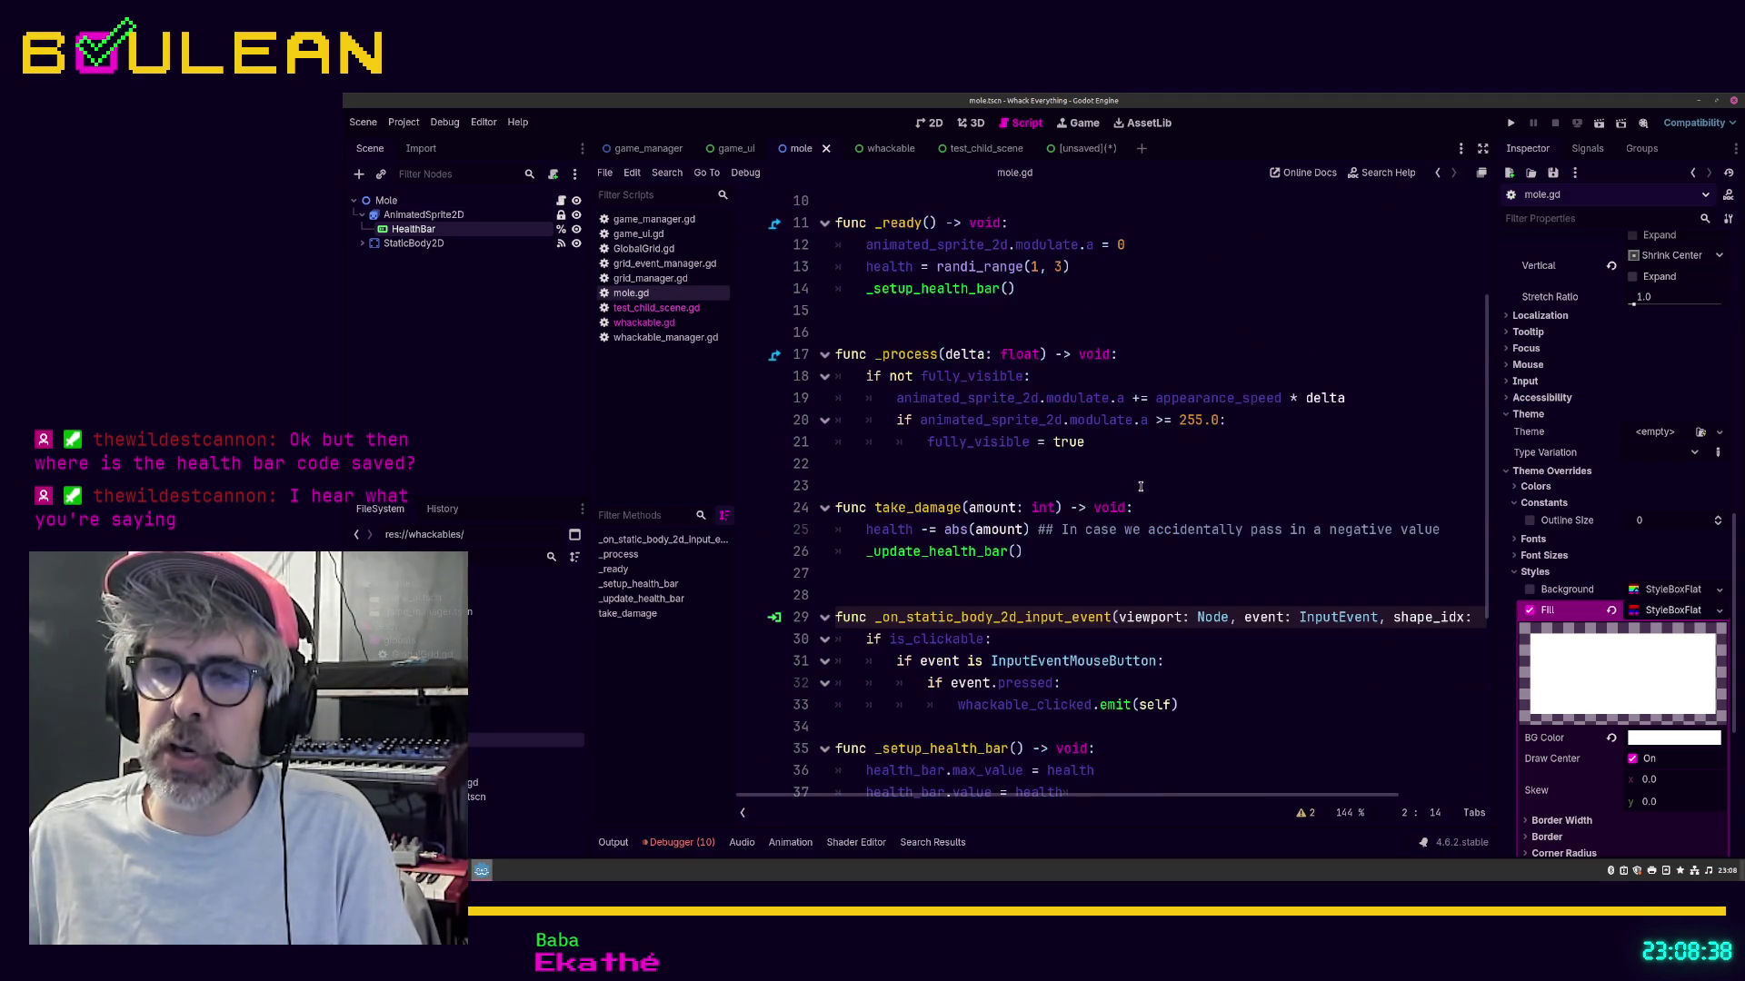
{"action": "scroll", "coordinate": [1140, 486], "scroll_direction": "down", "scroll_amount": 1}
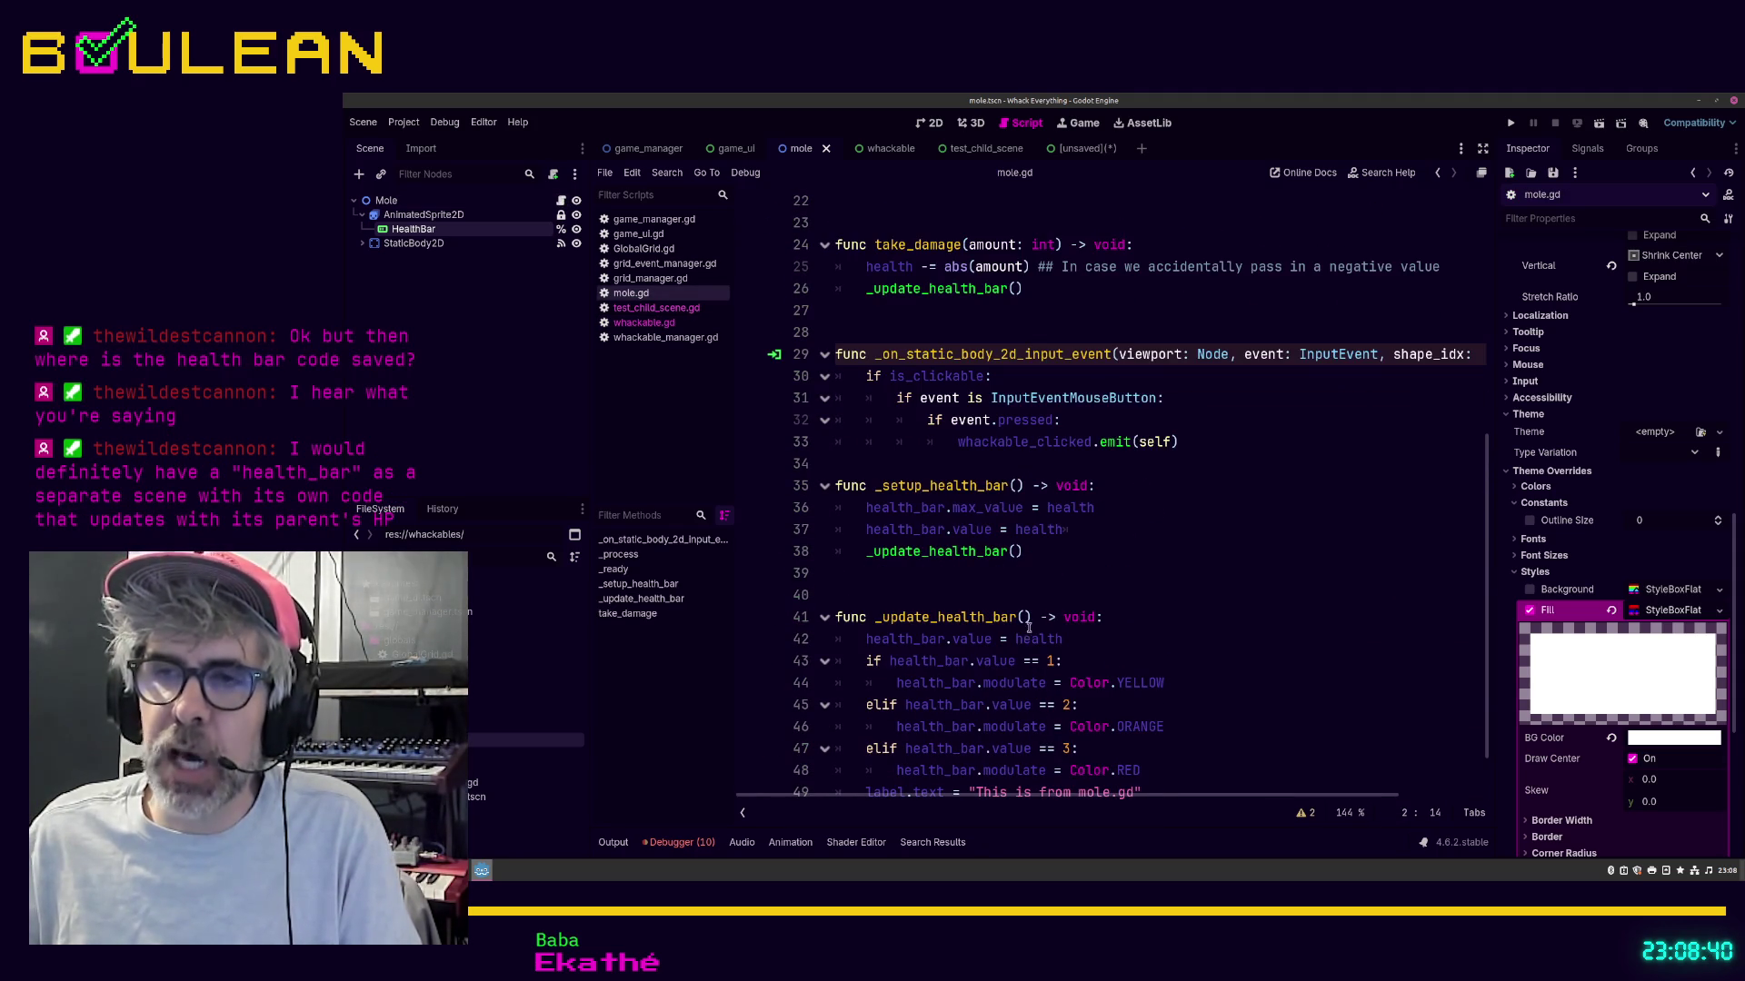
{"action": "scroll", "coordinate": [1027, 623], "scroll_direction": "down", "scroll_amount": 1}
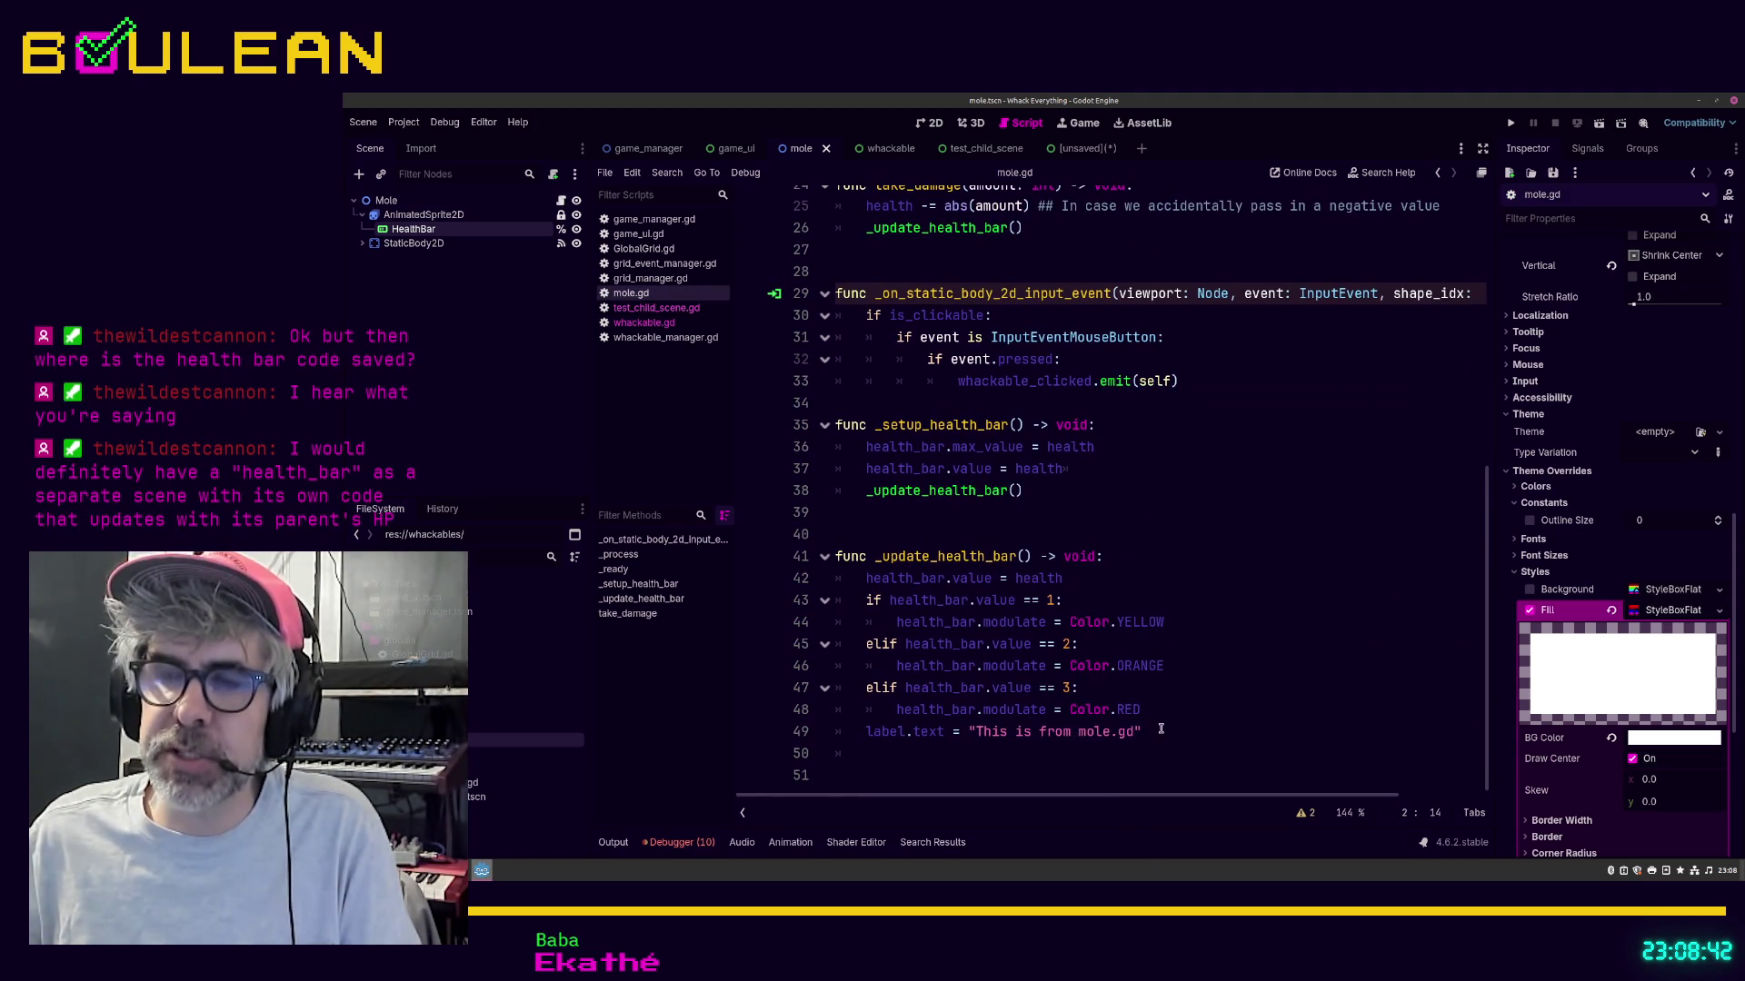
{"action": "left_click", "coordinate": [1080, 687]}
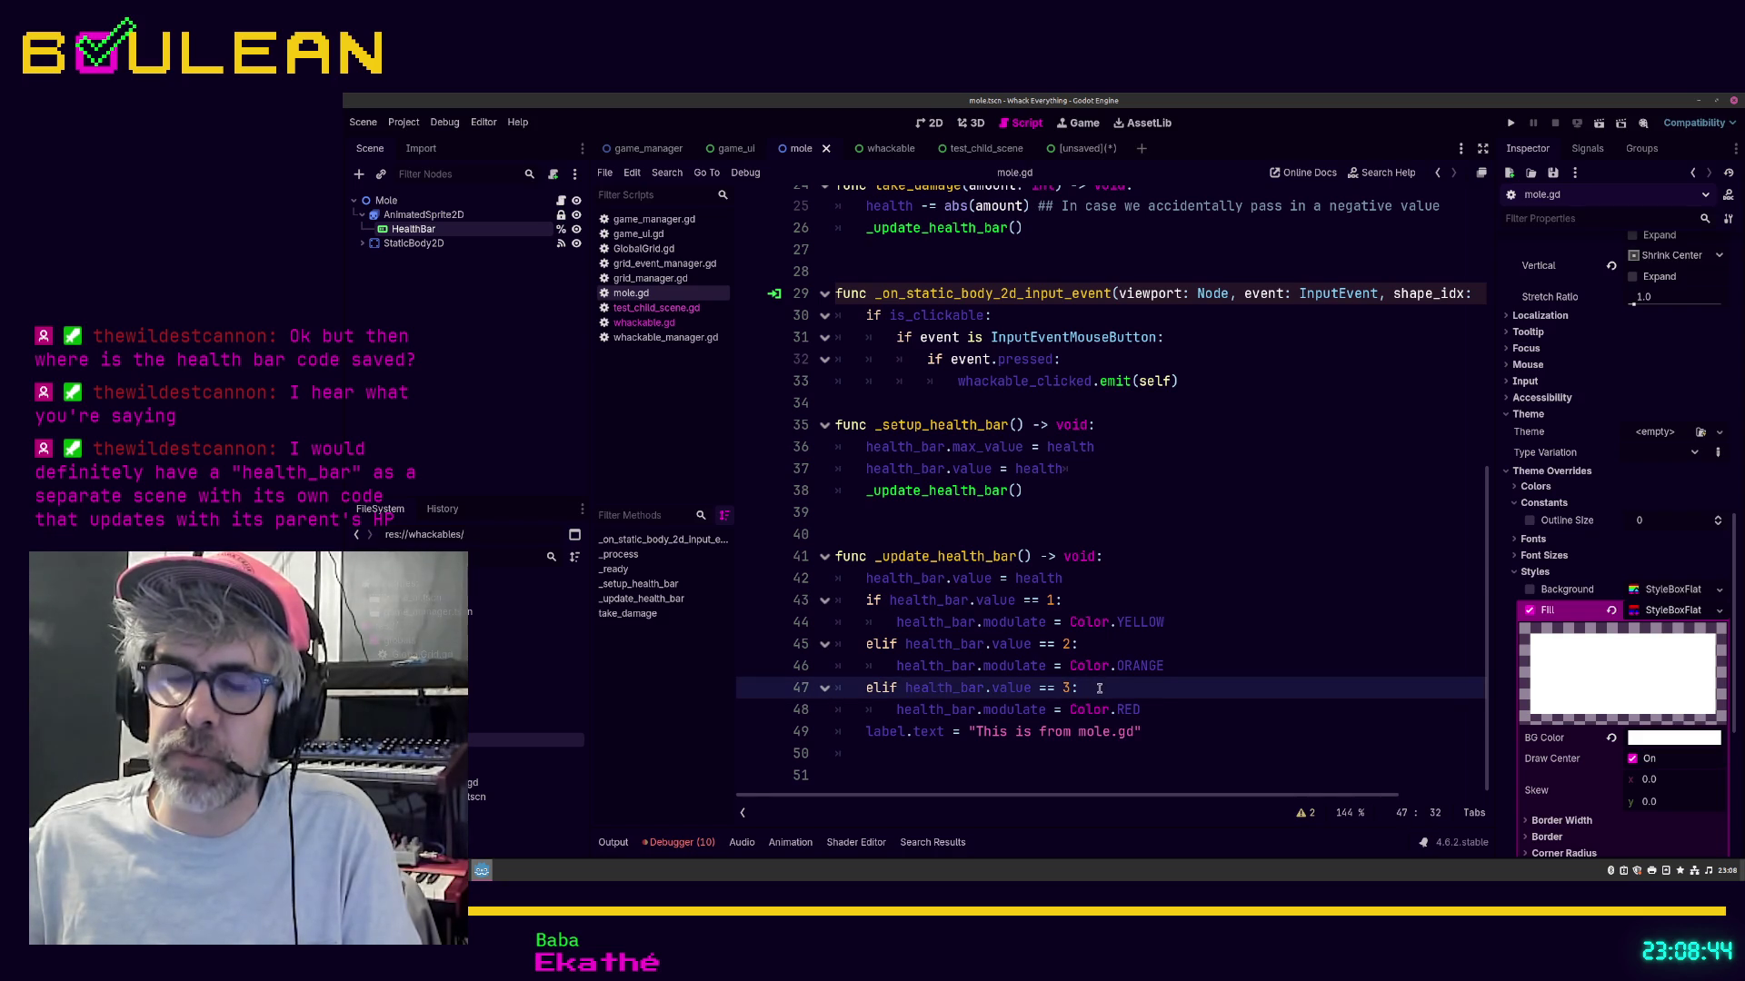
{"action": "left_click", "coordinate": [1078, 603]}
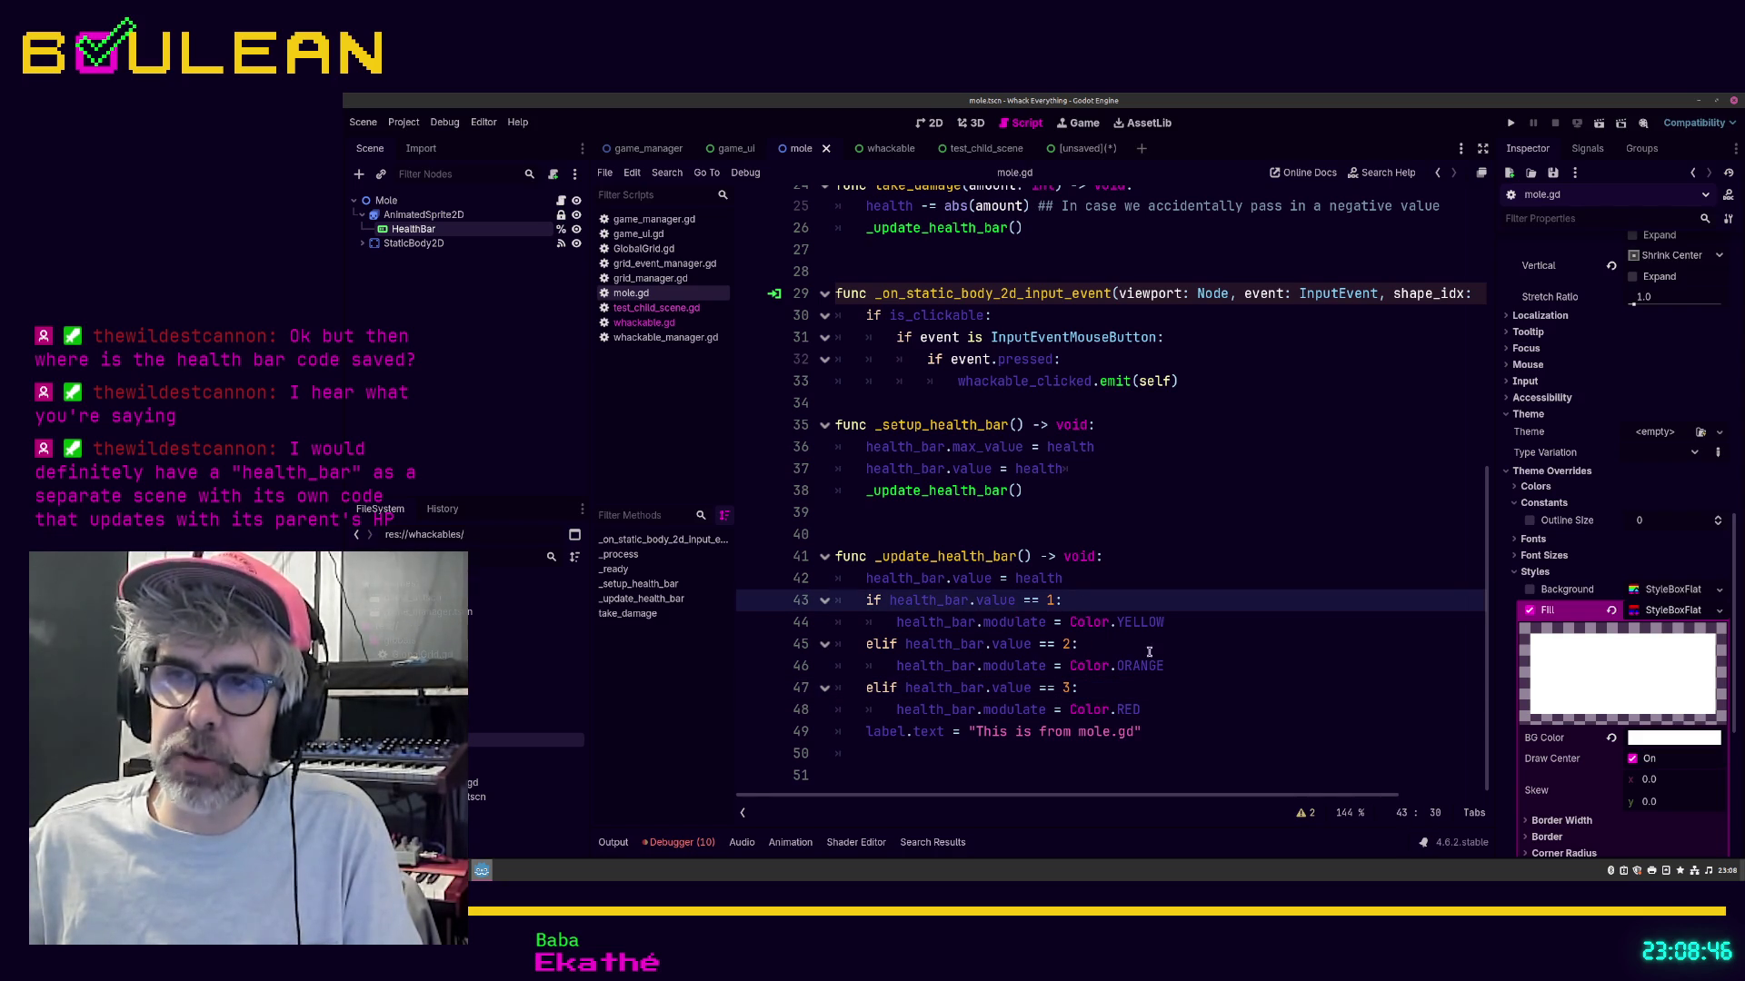
{"action": "left_click", "coordinate": [1090, 644]}
{"action": "left_click", "coordinate": [1117, 689]}
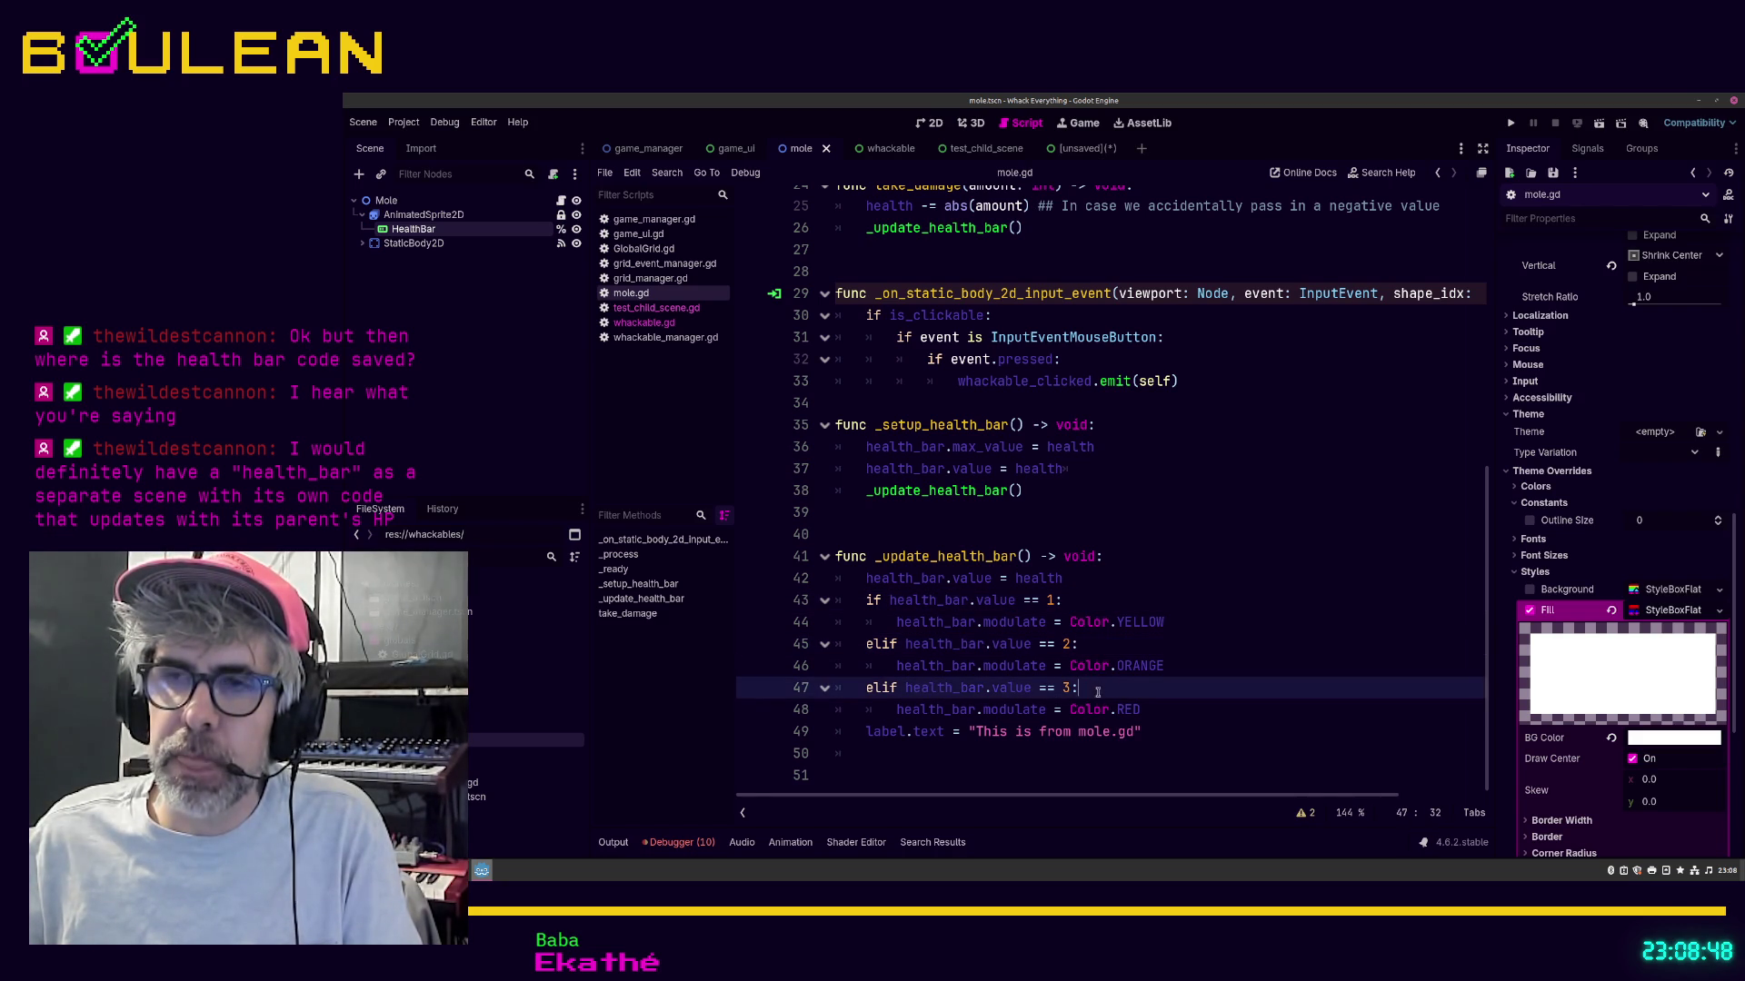
Step: Select the whole _update_health_bar function, lines 41–49, in mole.gd
{"action": "mouse_move", "coordinate": [1158, 731]}
{"action": "left_mouse_down"}
{"action": "mouse_move", "coordinate": [872, 727]}
{"action": "mouse_move", "coordinate": [845, 566]}
{"action": "mouse_move", "coordinate": [826, 553]}
{"action": "left_mouse_up"}
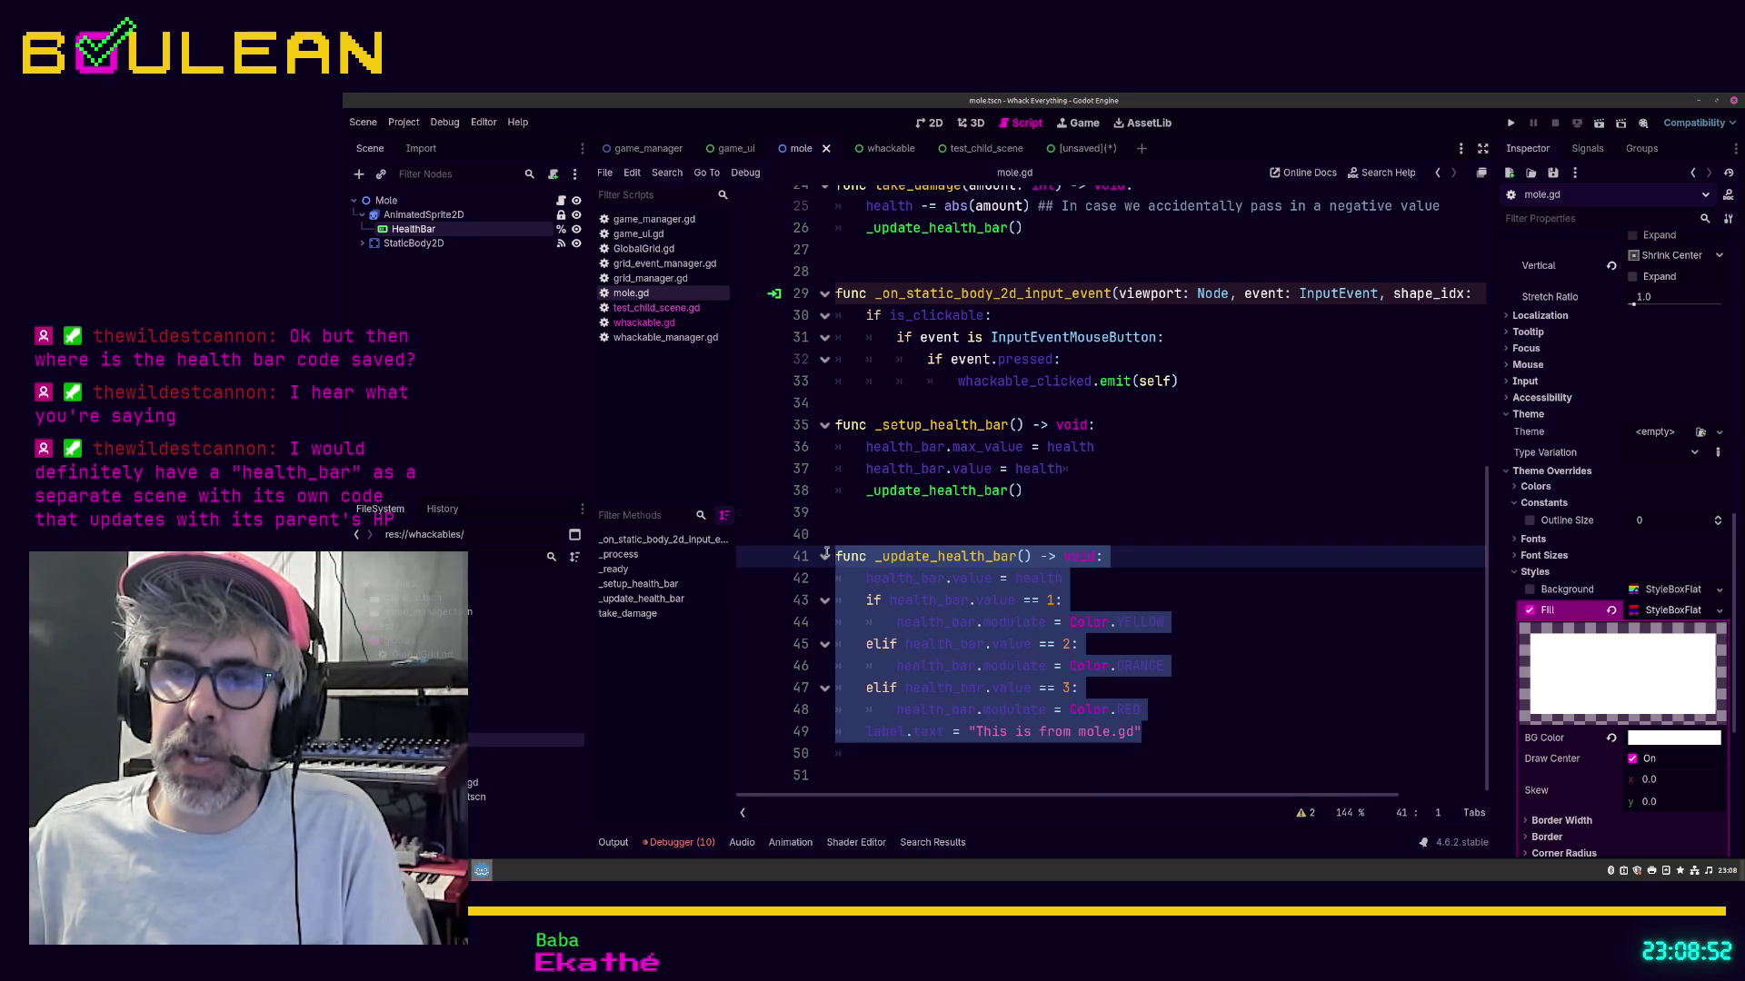
{"action": "left_click", "coordinate": [1175, 740]}
{"action": "mouse_move", "coordinate": [1145, 732]}
{"action": "left_mouse_down"}
{"action": "mouse_move", "coordinate": [908, 713]}
{"action": "mouse_move", "coordinate": [830, 556]}
{"action": "left_mouse_up"}
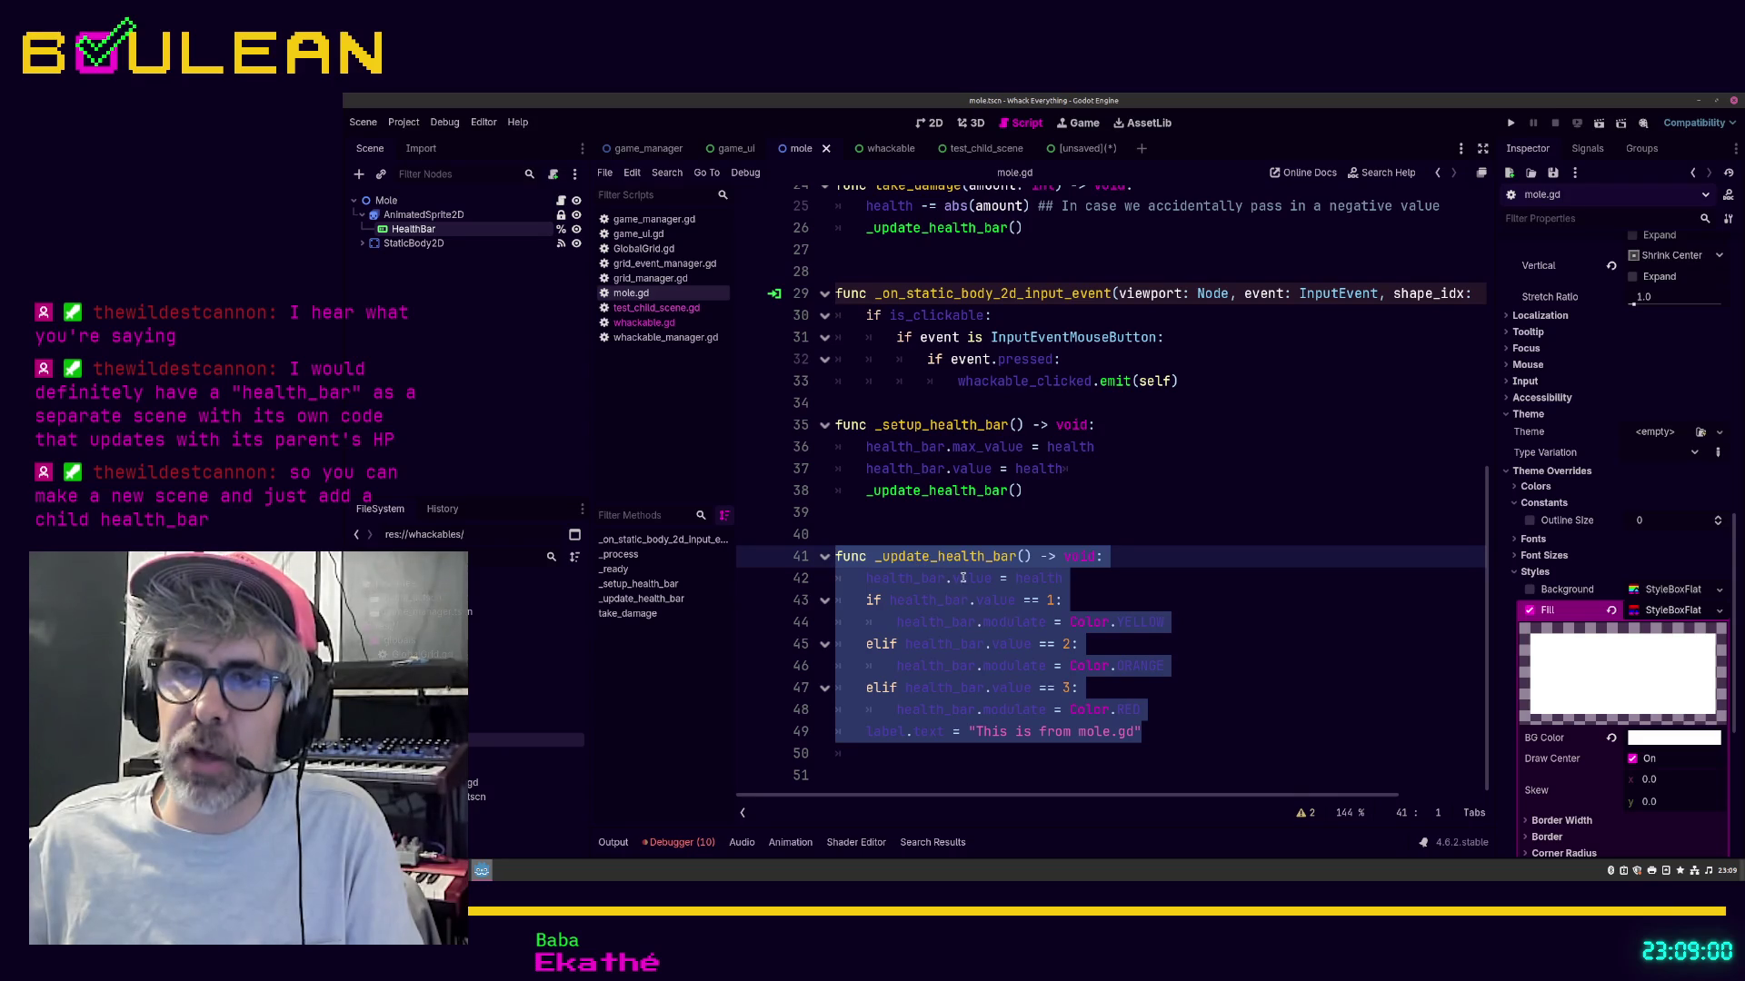
{"action": "scroll", "coordinate": [1027, 545], "scroll_direction": "up", "scroll_amount": 8}
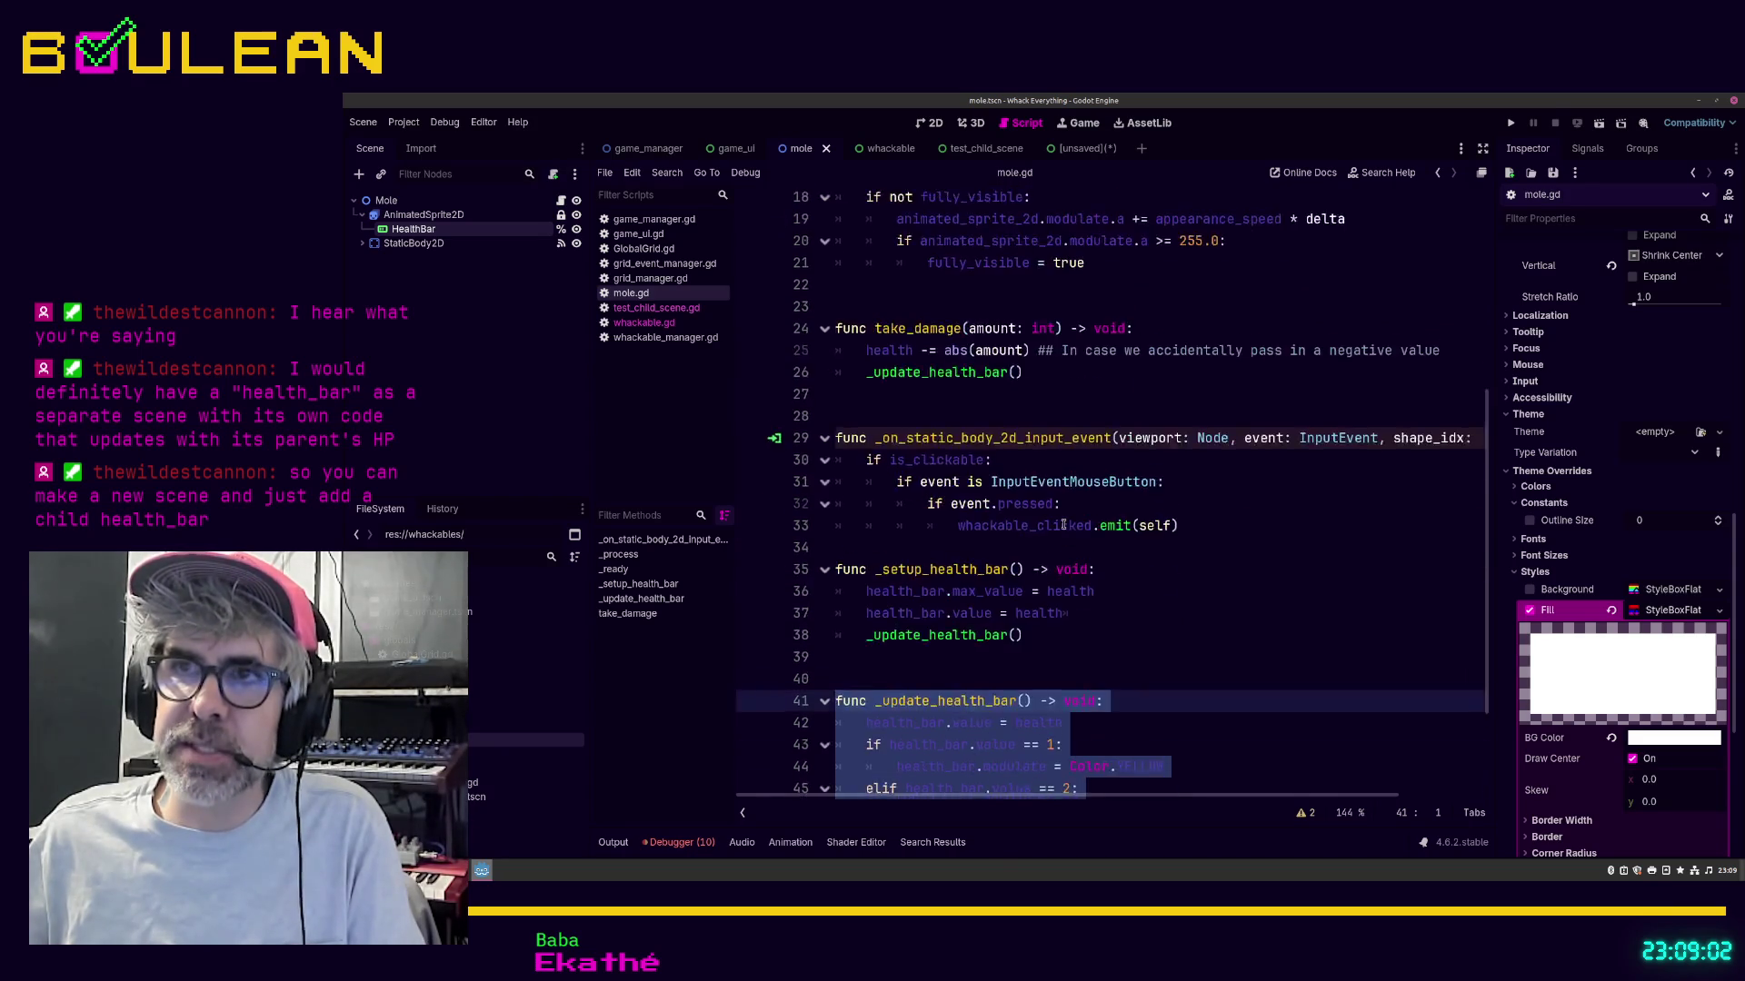
{"action": "scroll", "coordinate": [1063, 524], "scroll_direction": "down", "scroll_amount": 1}
{"action": "scroll", "coordinate": [1064, 500], "scroll_direction": "up", "scroll_amount": 1}
{"action": "scroll", "coordinate": [1065, 472], "scroll_direction": "down", "scroll_amount": 1}
{"action": "scroll", "coordinate": [1065, 466], "scroll_direction": "up", "scroll_amount": 1}
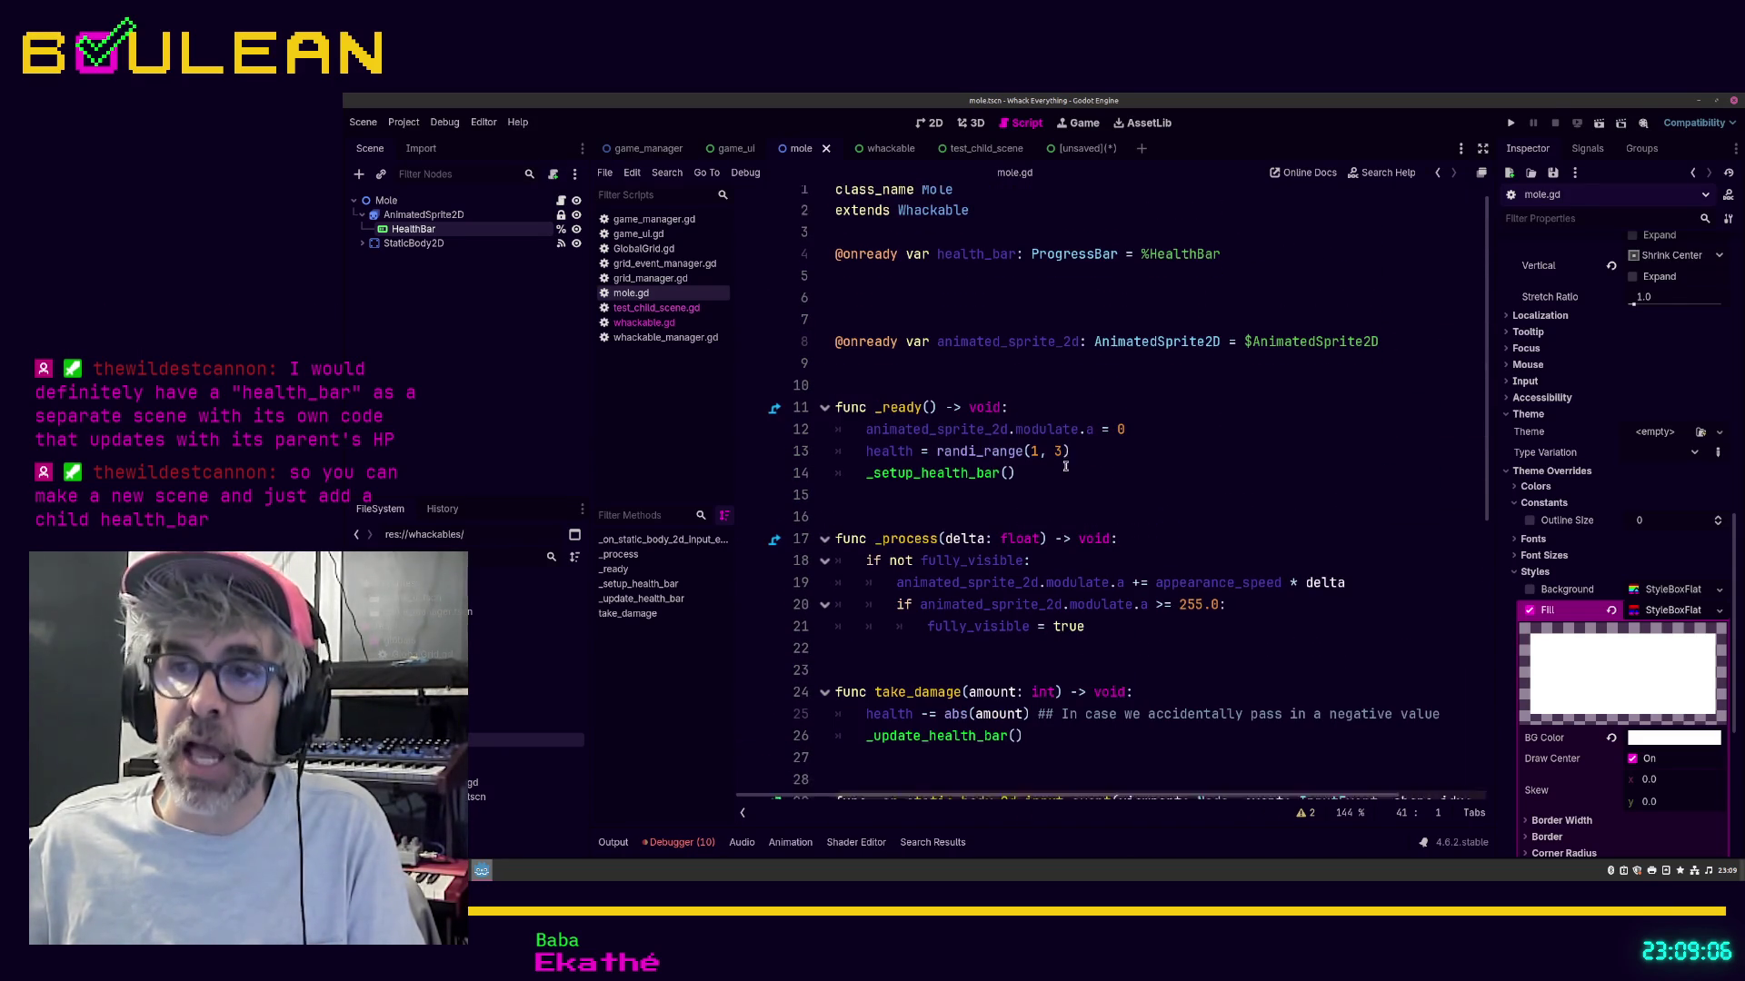
{"action": "scroll", "coordinate": [1066, 465], "scroll_direction": "down", "scroll_amount": 10}
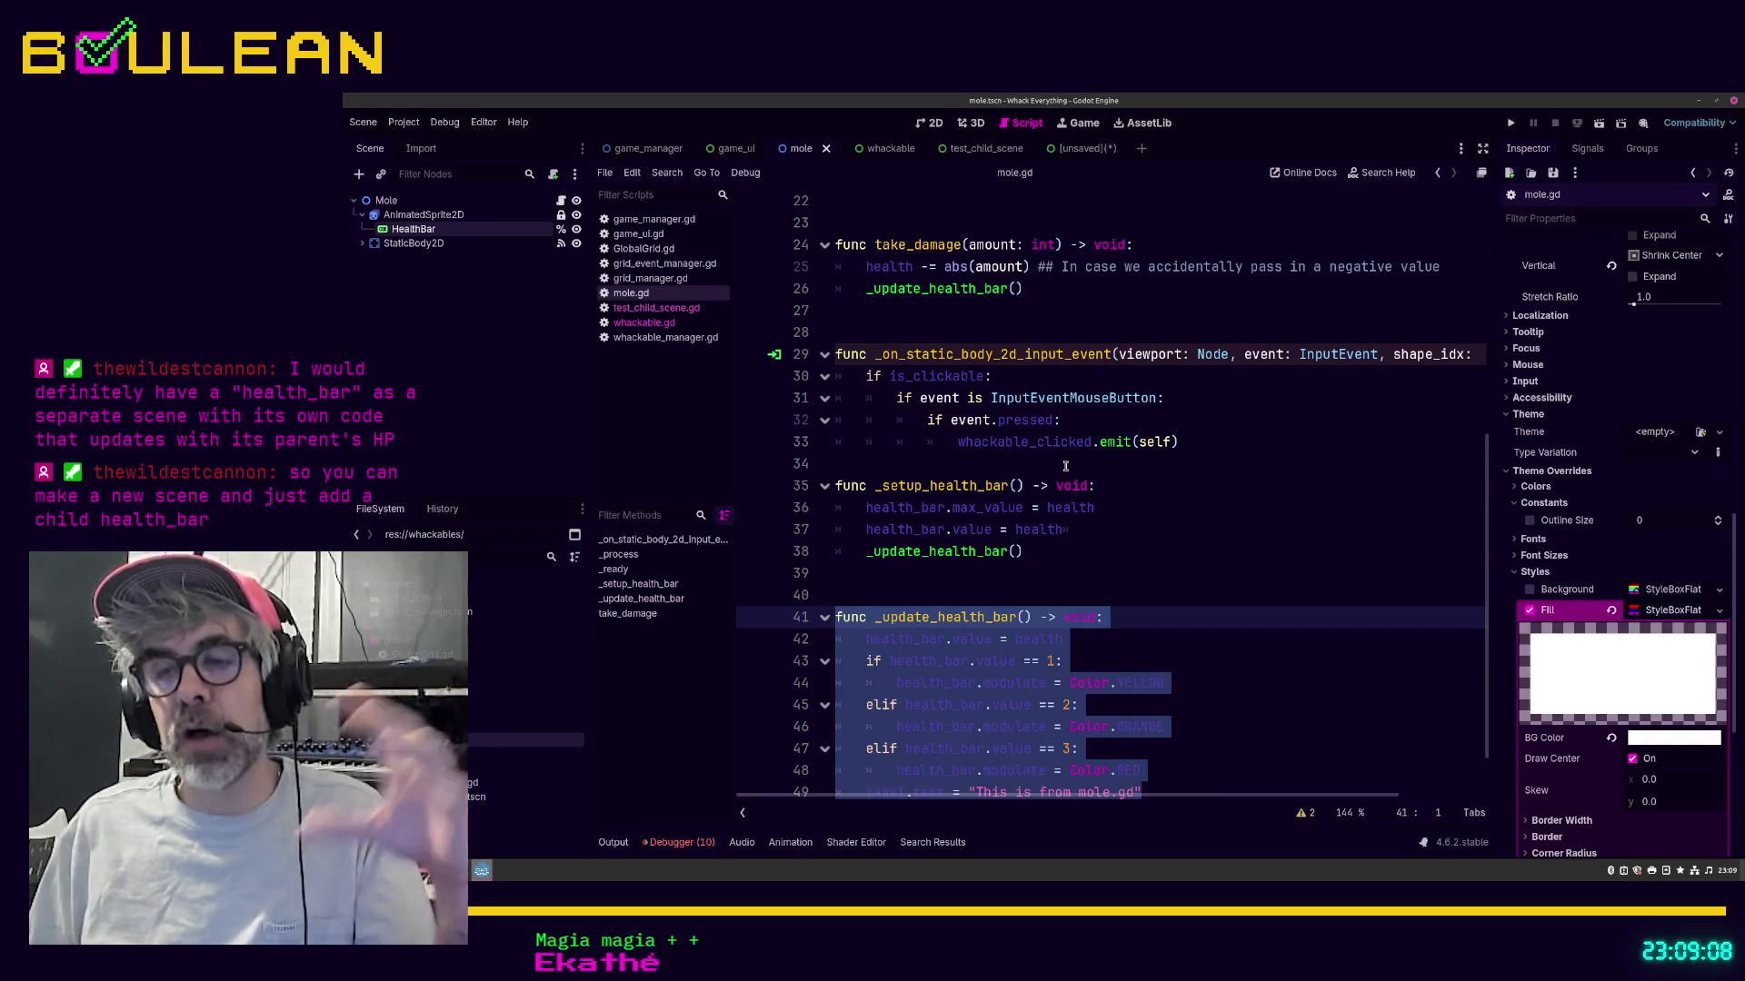
{"action": "scroll", "coordinate": [1066, 465], "scroll_direction": "down", "scroll_amount": 1}
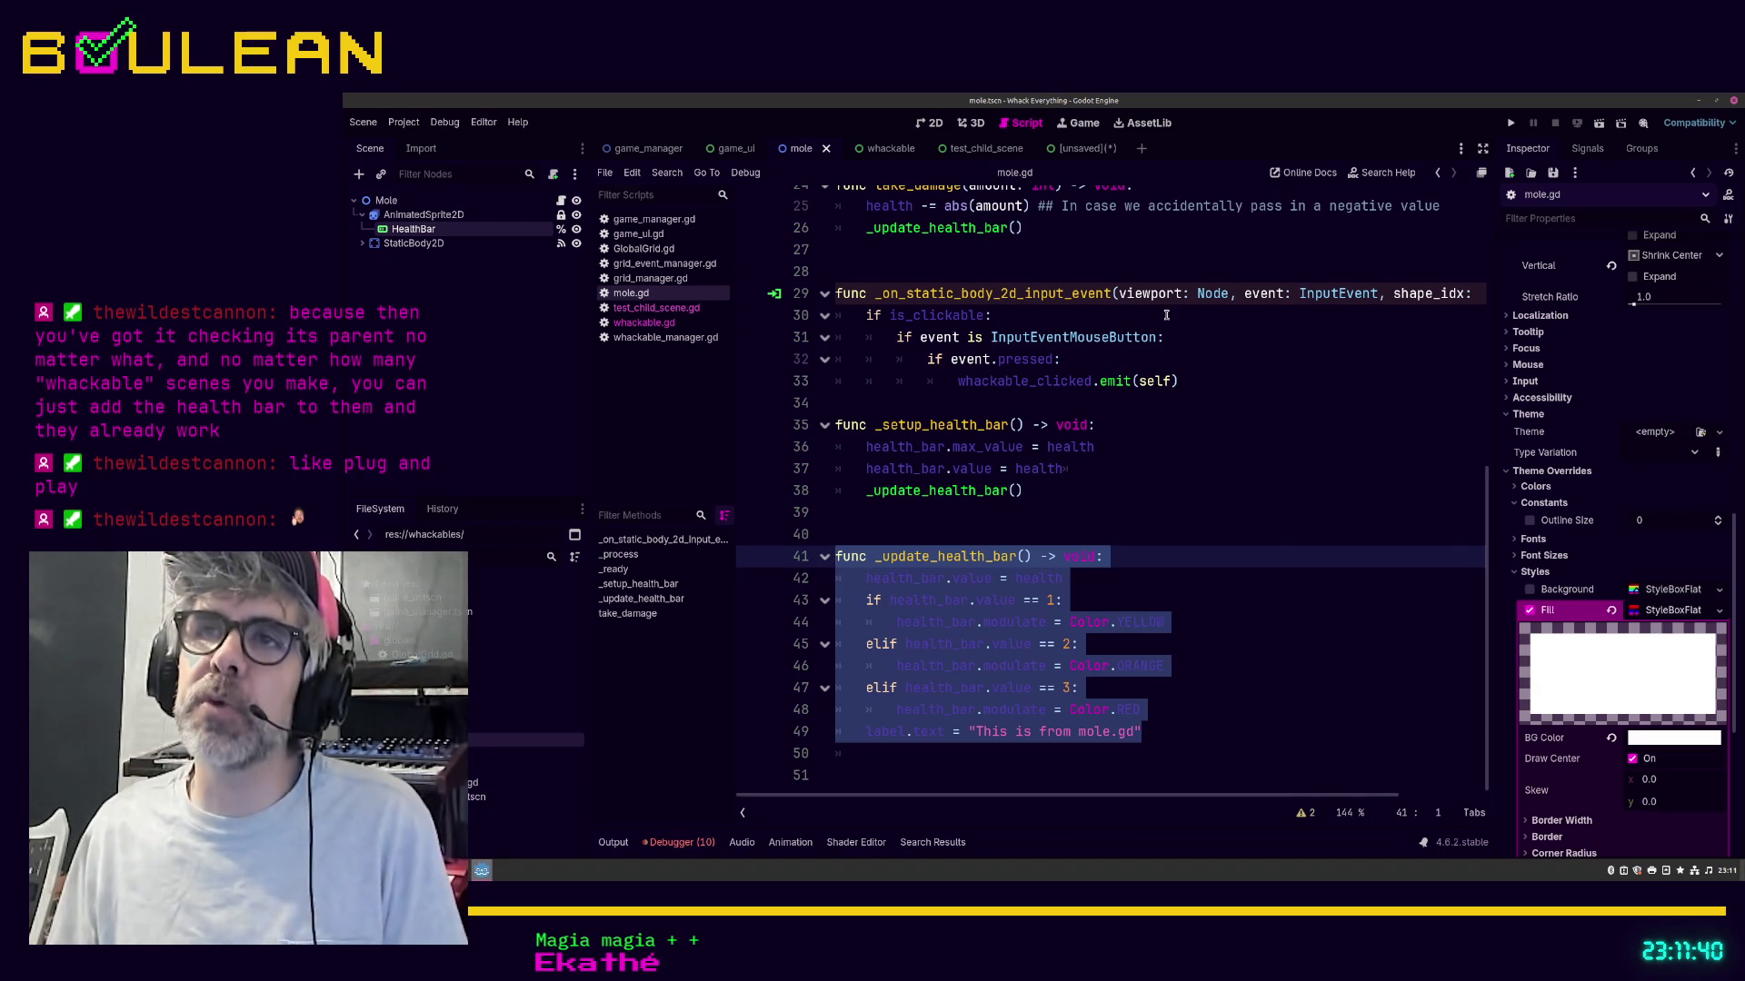
Step: In the 2D view, inspect the Mole, AnimatedSprite2D and StaticBody2D nodes
{"action": "left_click", "coordinate": [929, 123]}
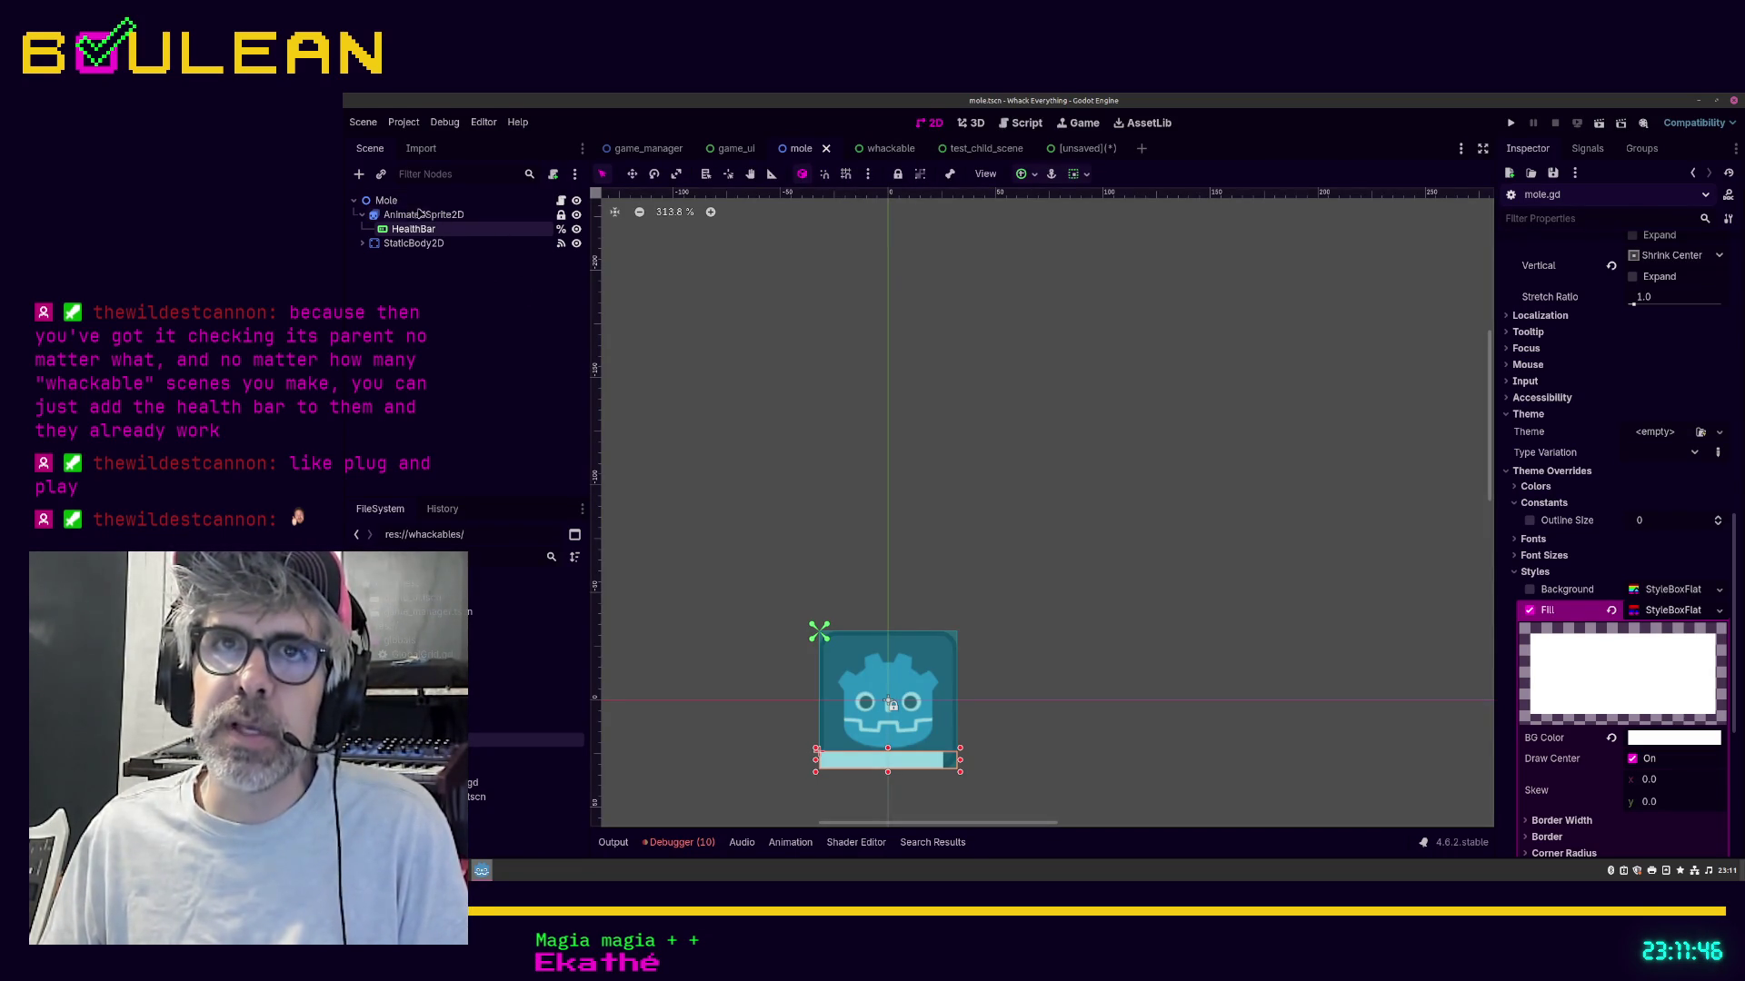
{"action": "left_click", "coordinate": [386, 201]}
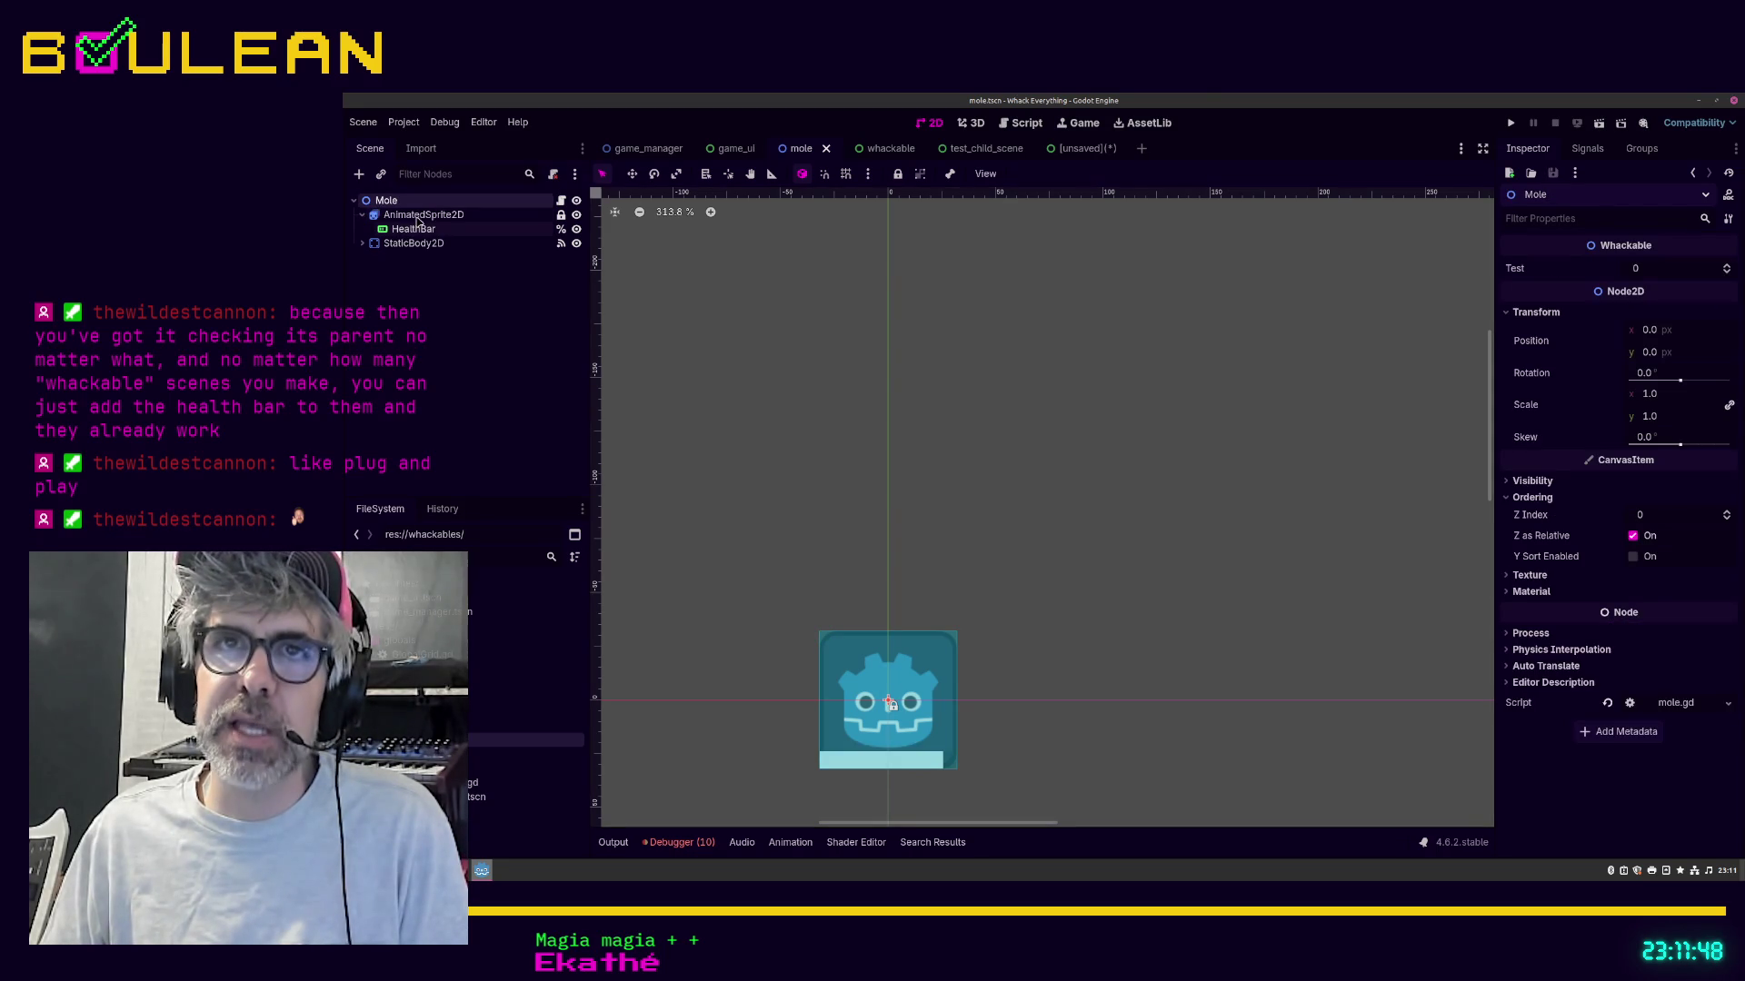
{"action": "left_click", "coordinate": [418, 216]}
{"action": "left_click", "coordinate": [416, 244]}
{"action": "left_click", "coordinate": [419, 257]}
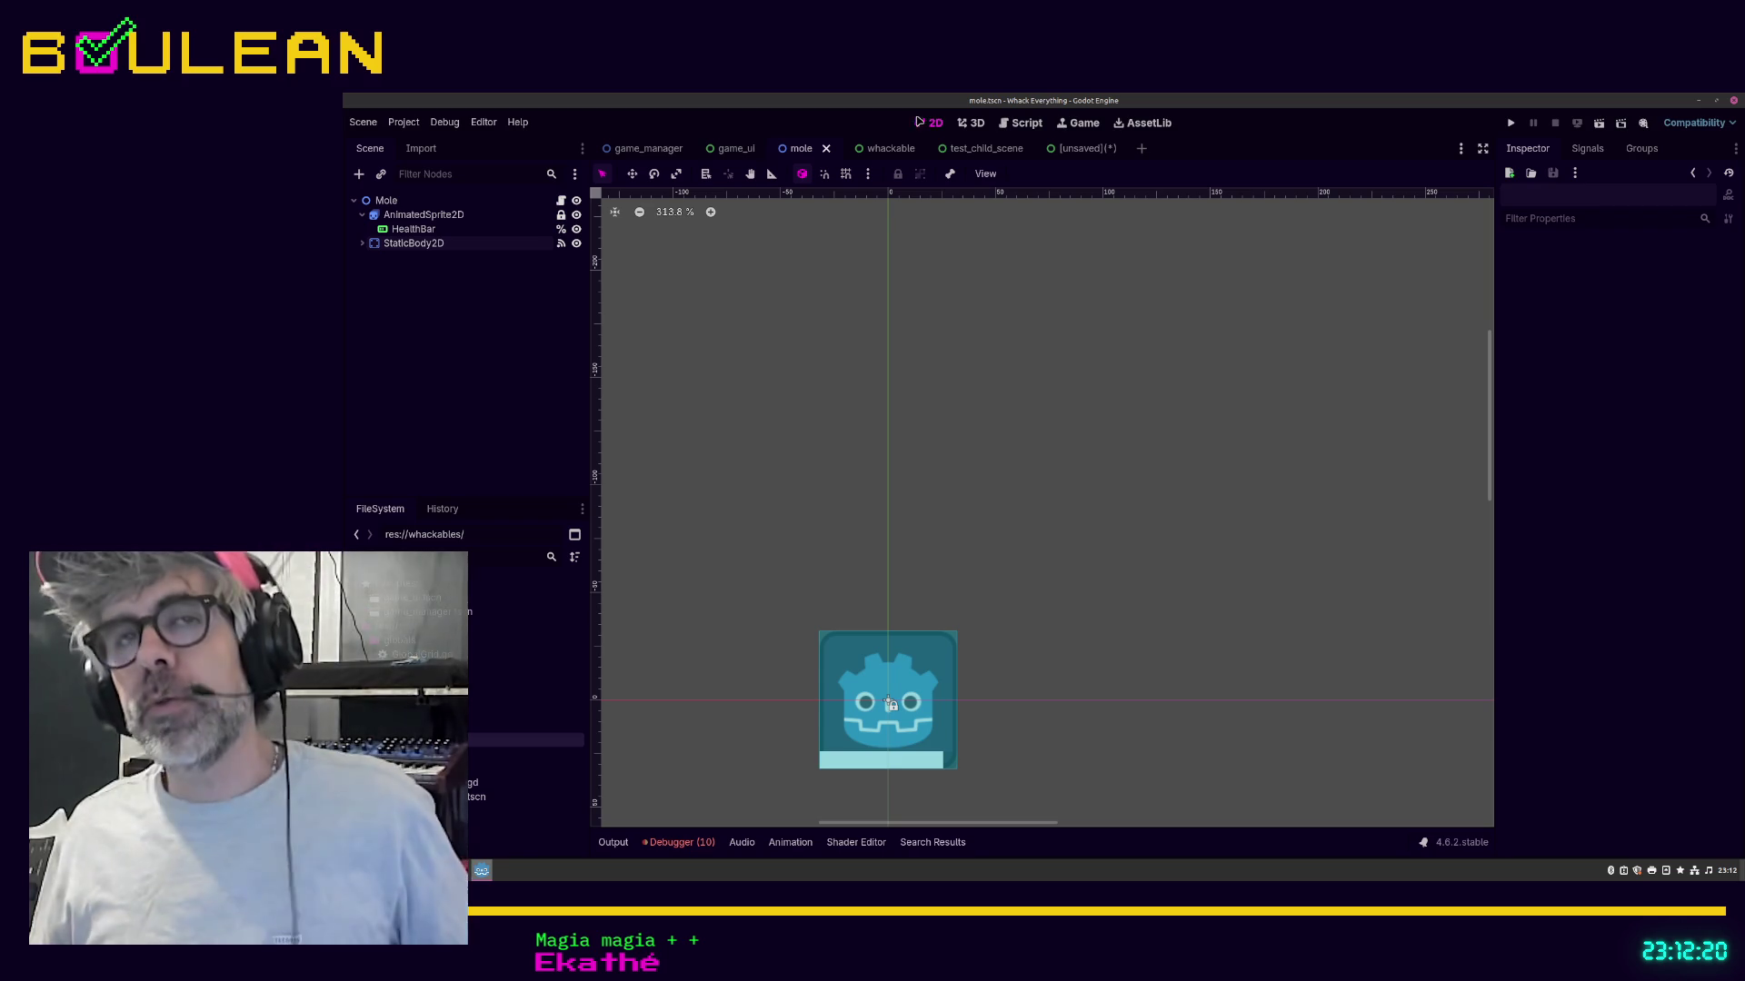
Step: Review the Mole root and its AnimatedSprite2D sprite frames, then open mole.gd
{"action": "left_click", "coordinate": [409, 205]}
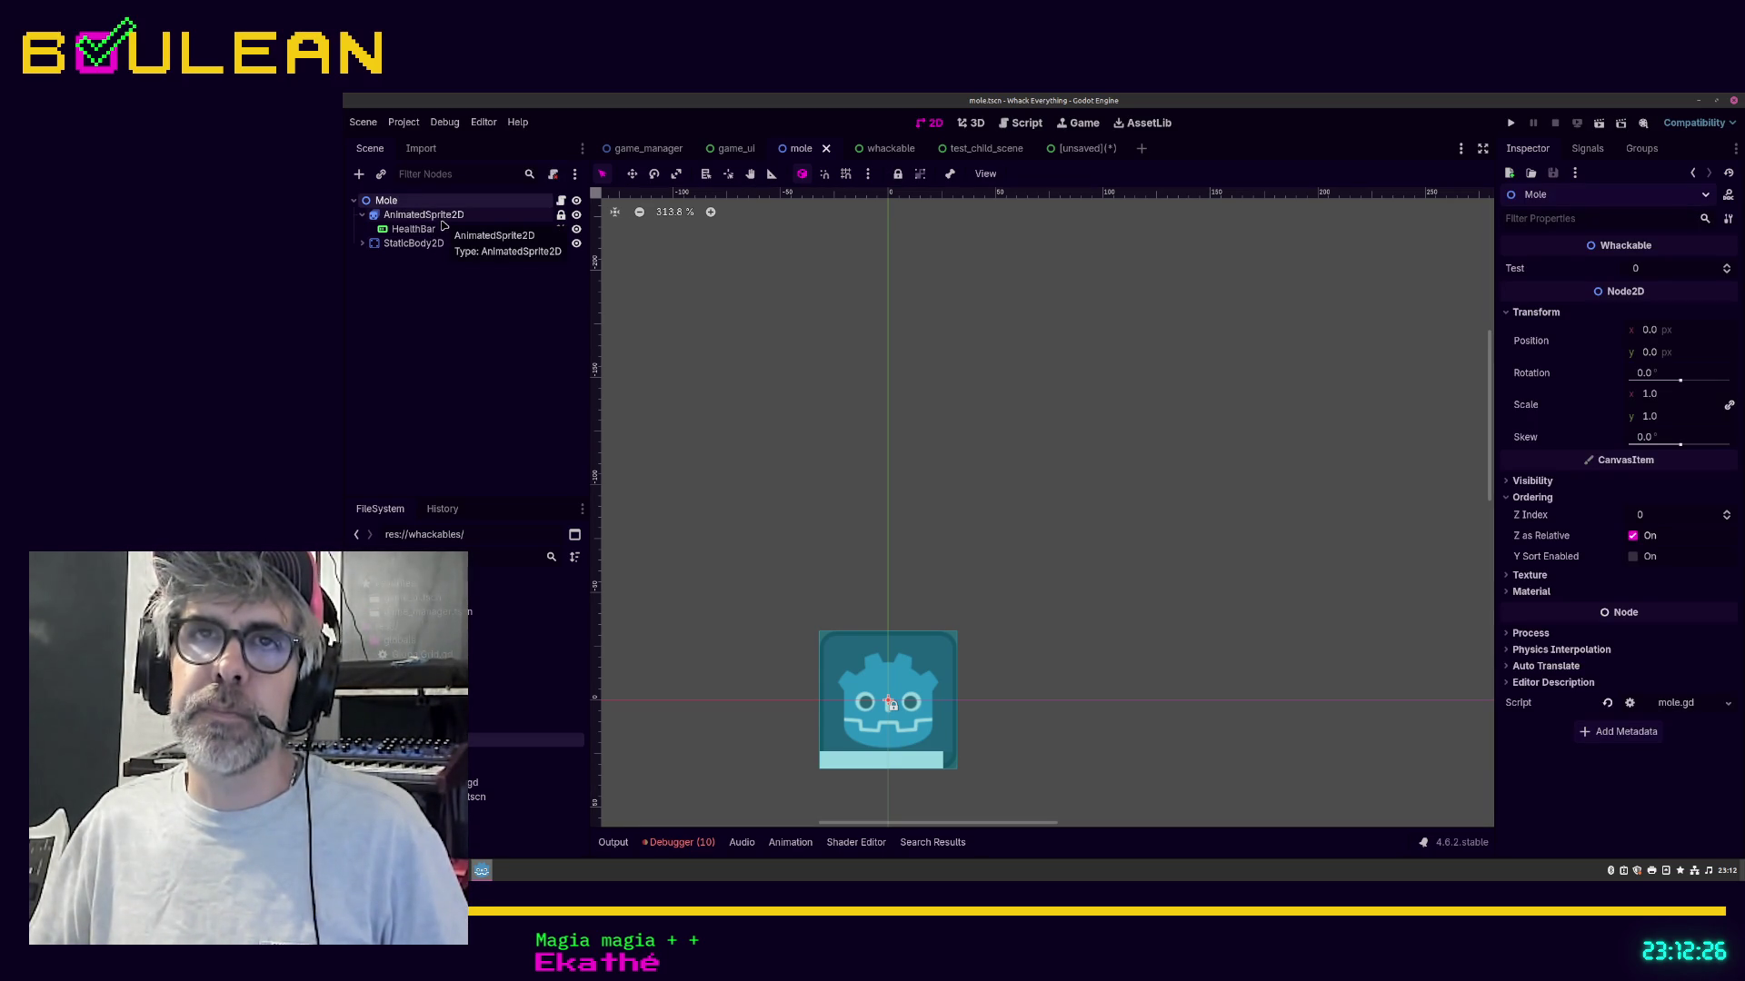
{"action": "left_click", "coordinate": [459, 219]}
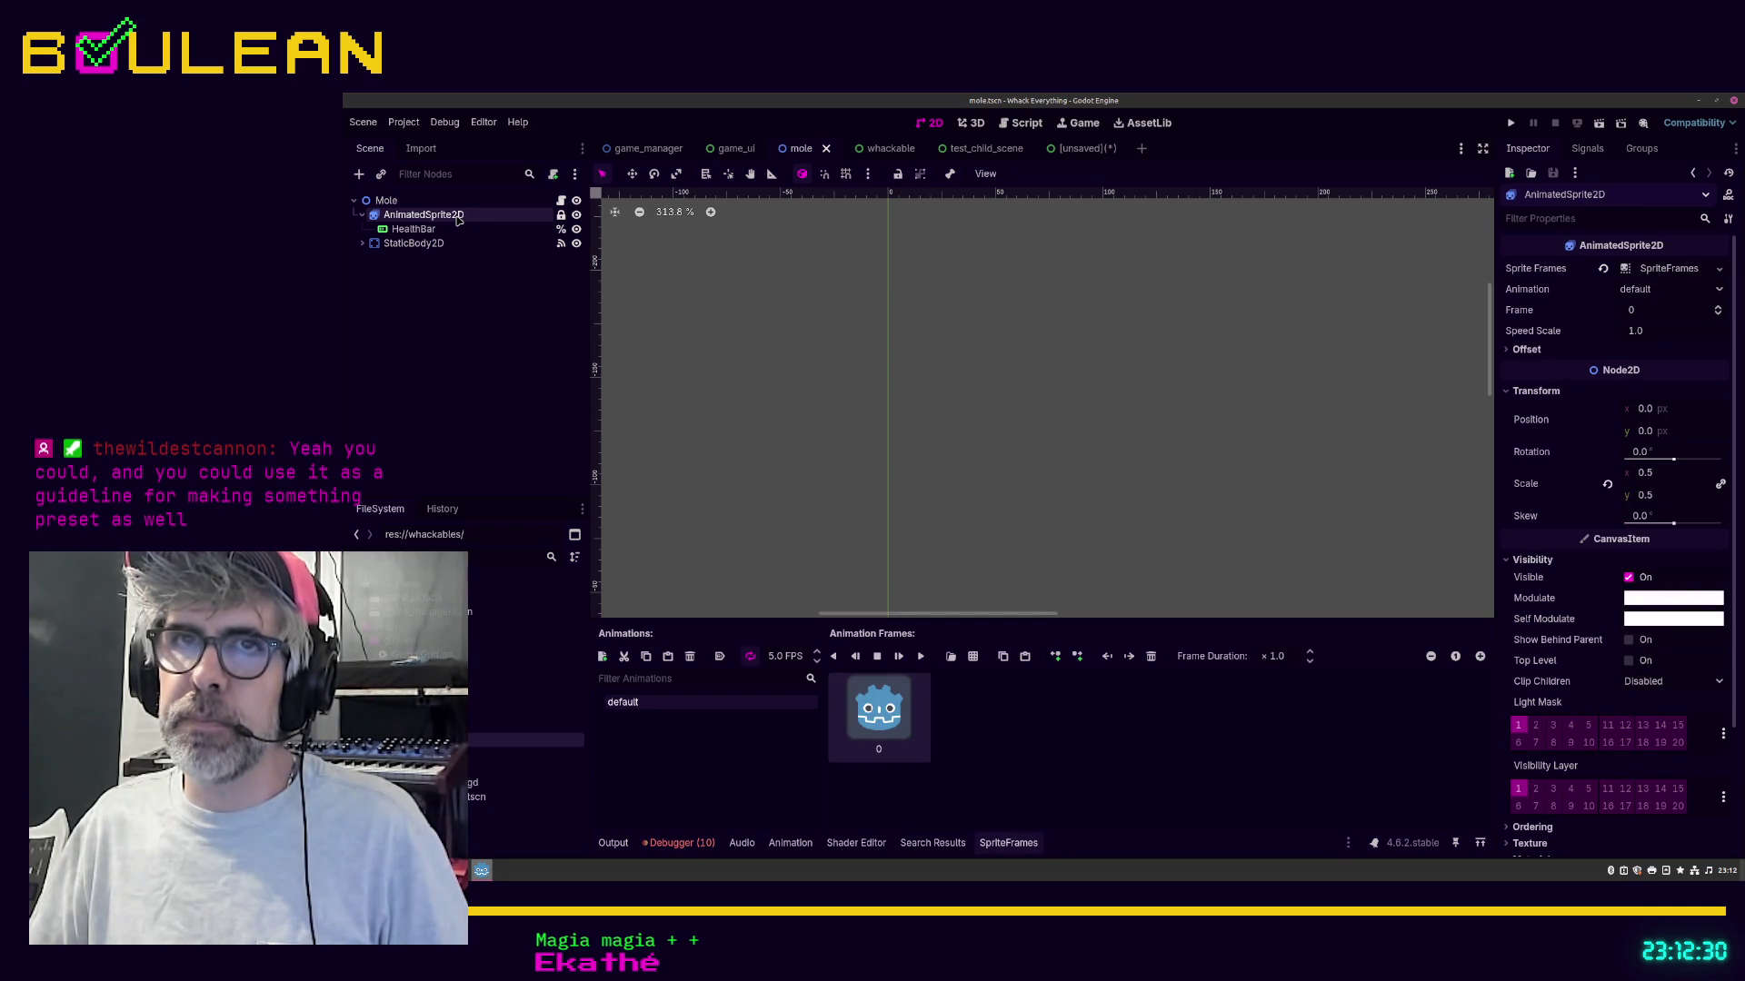
{"action": "left_click", "coordinate": [560, 202]}
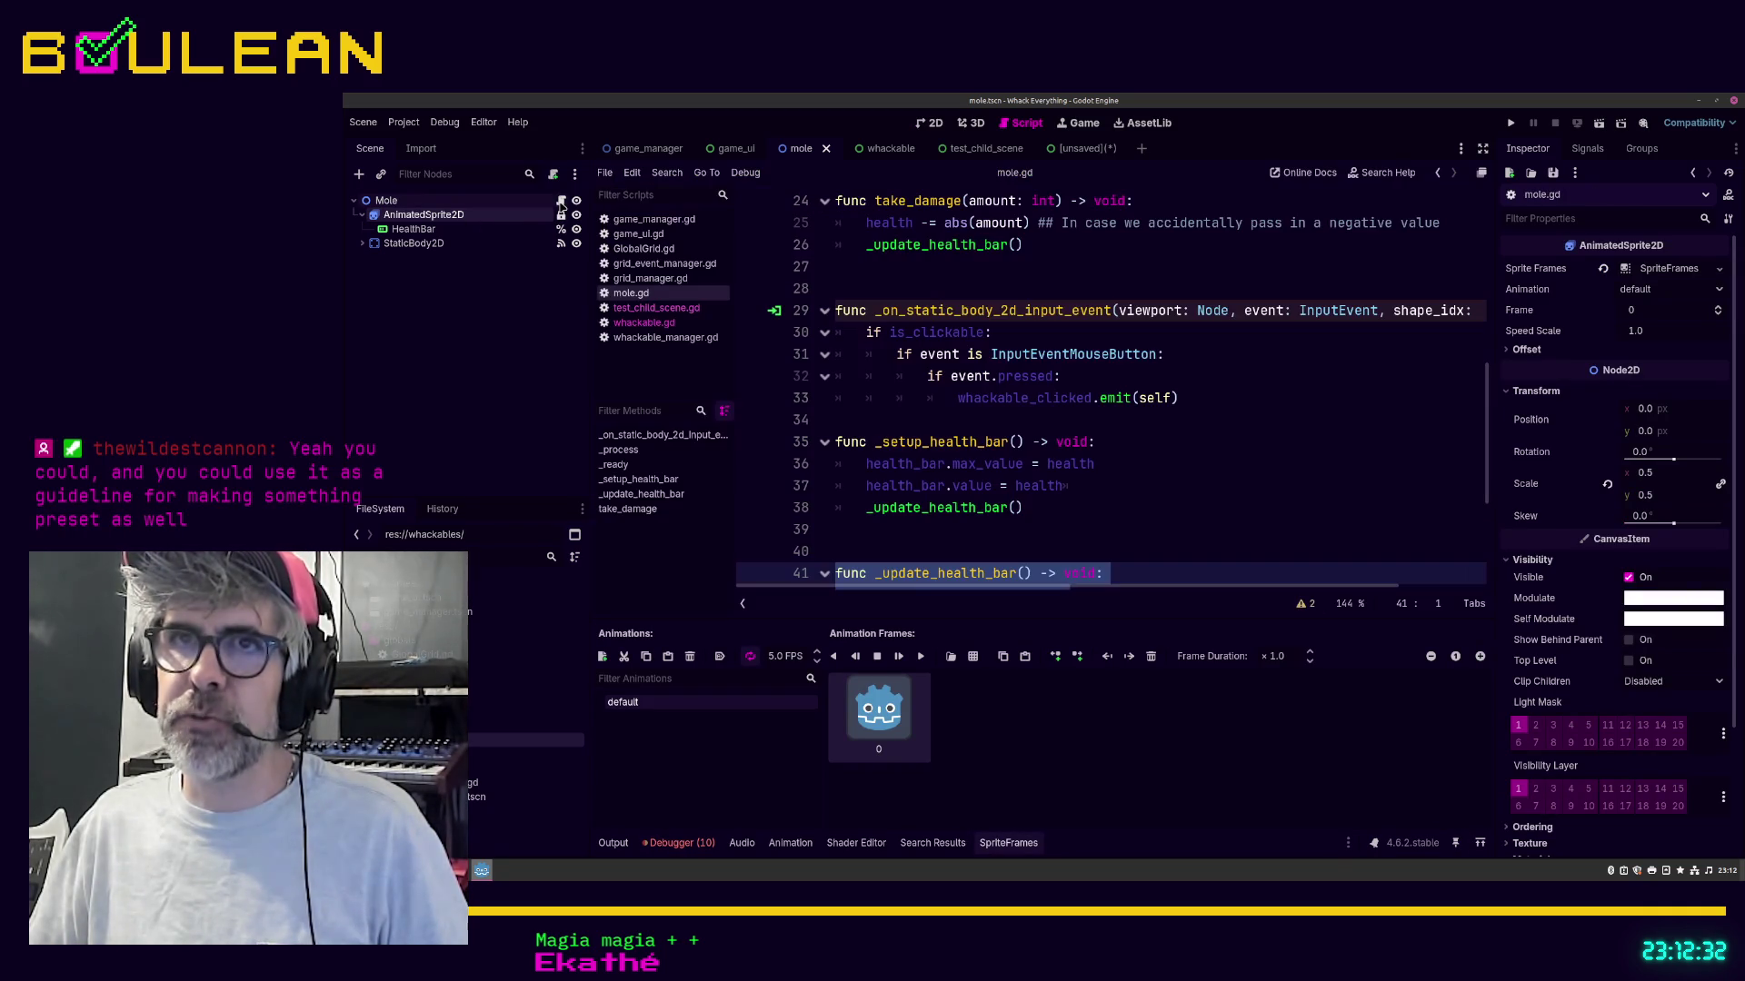
{"action": "scroll", "coordinate": [1123, 530], "scroll_direction": "up", "scroll_amount": 5}
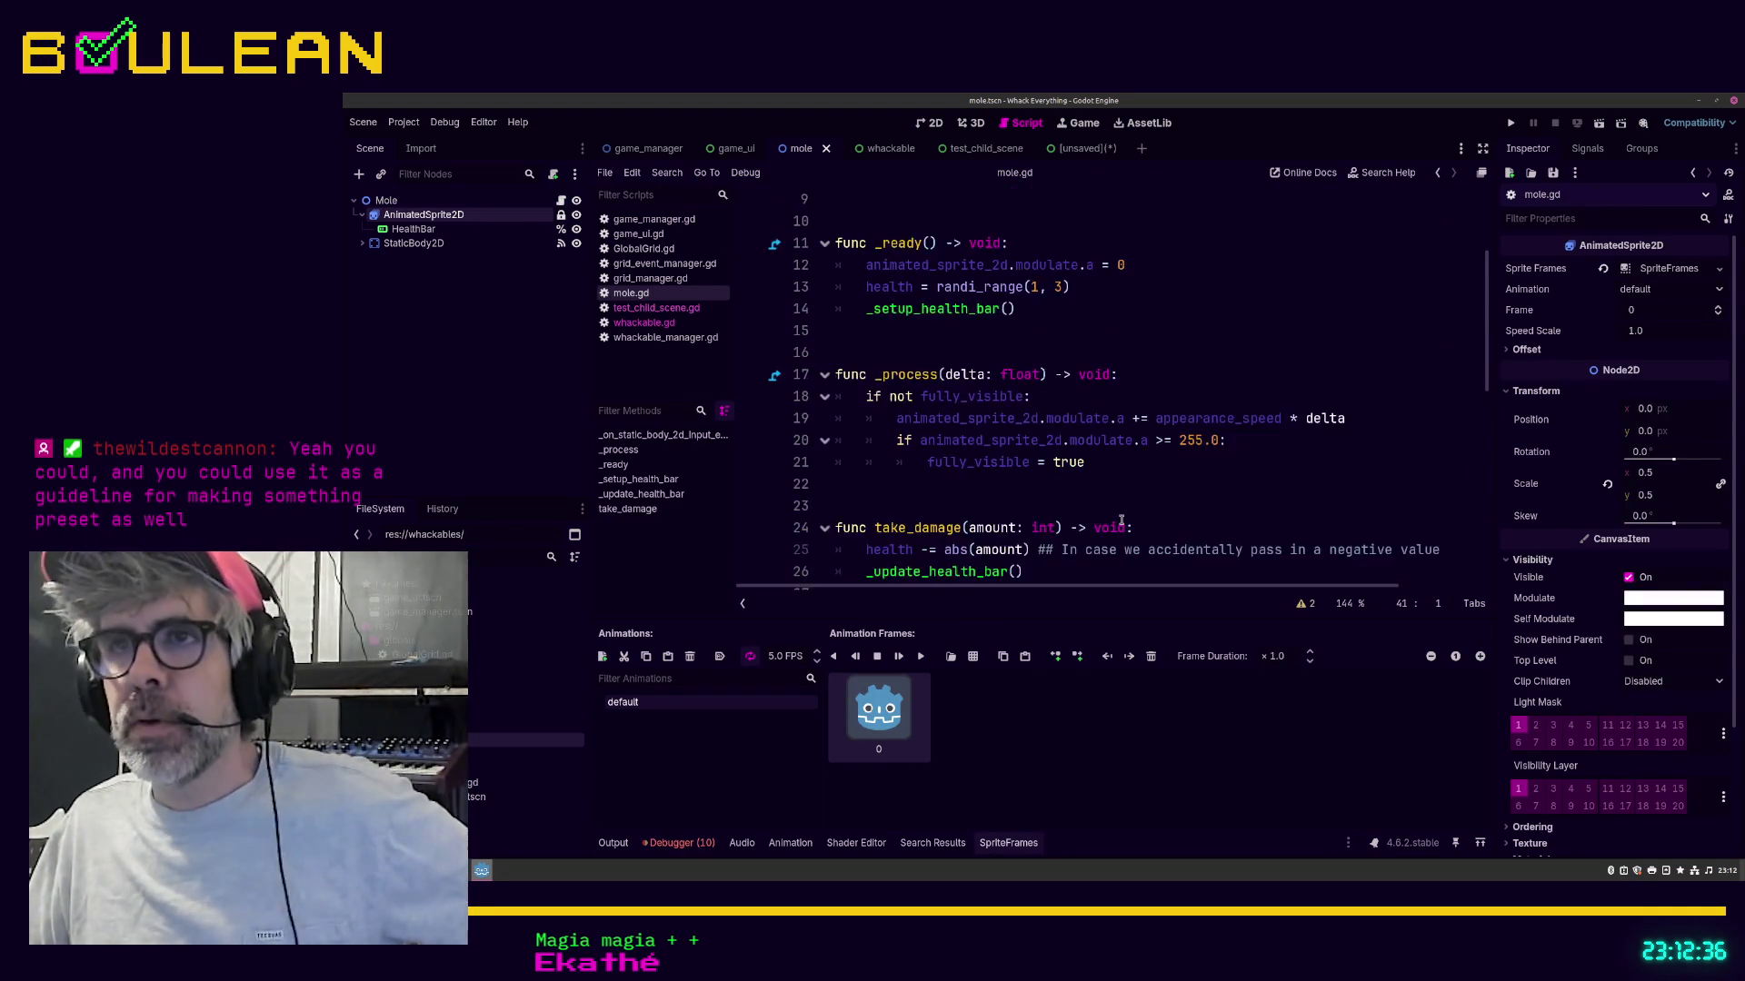
{"action": "scroll", "coordinate": [1121, 520], "scroll_direction": "up", "scroll_amount": 4}
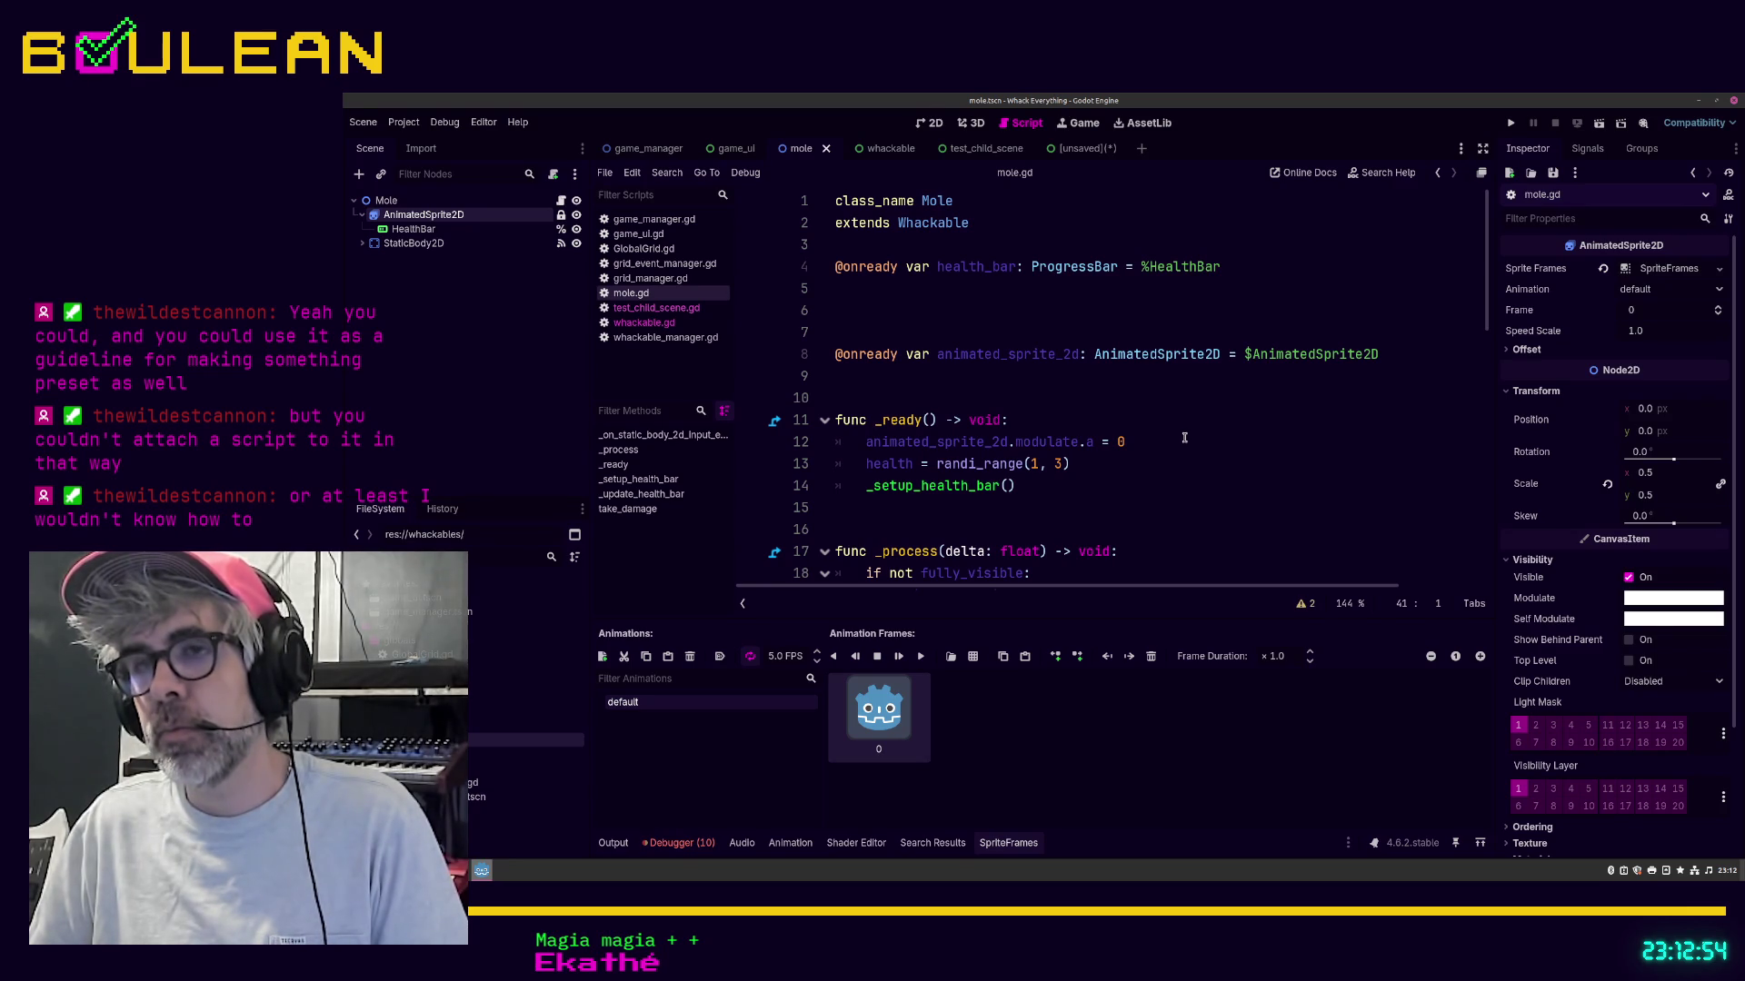
{"action": "left_click", "coordinate": [1055, 484]}
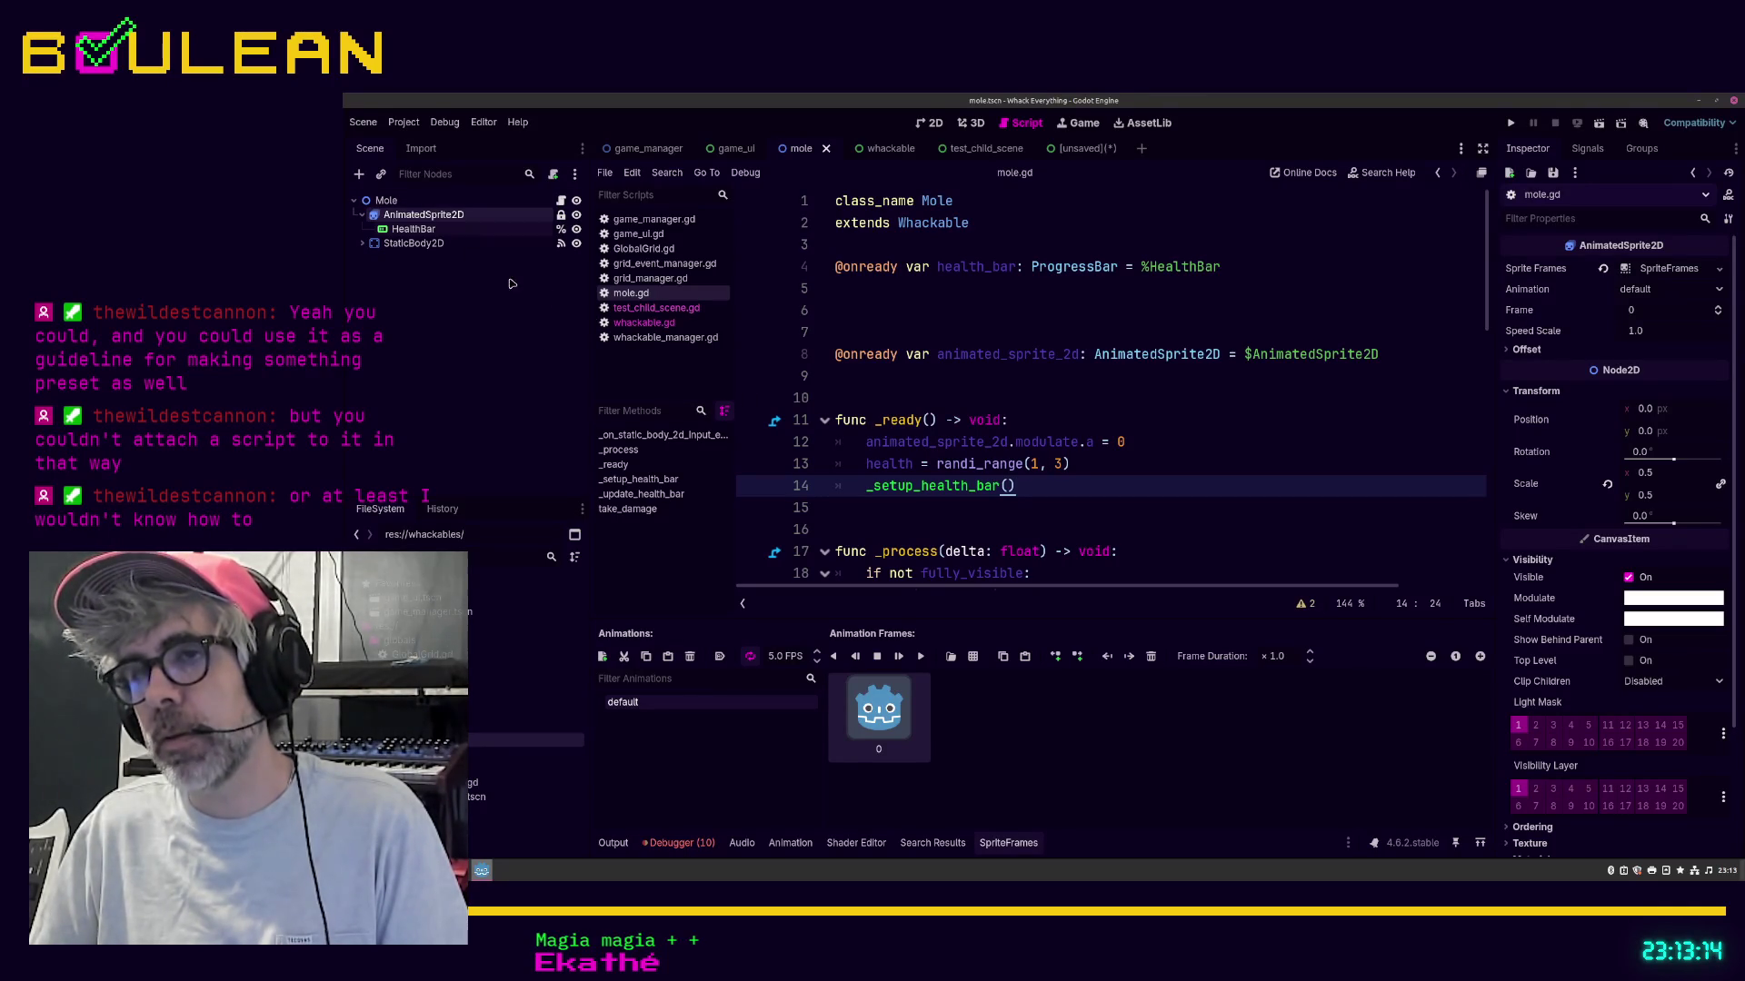
{"action": "left_click", "coordinate": [1100, 472]}
{"action": "left_click", "coordinate": [1145, 491]}
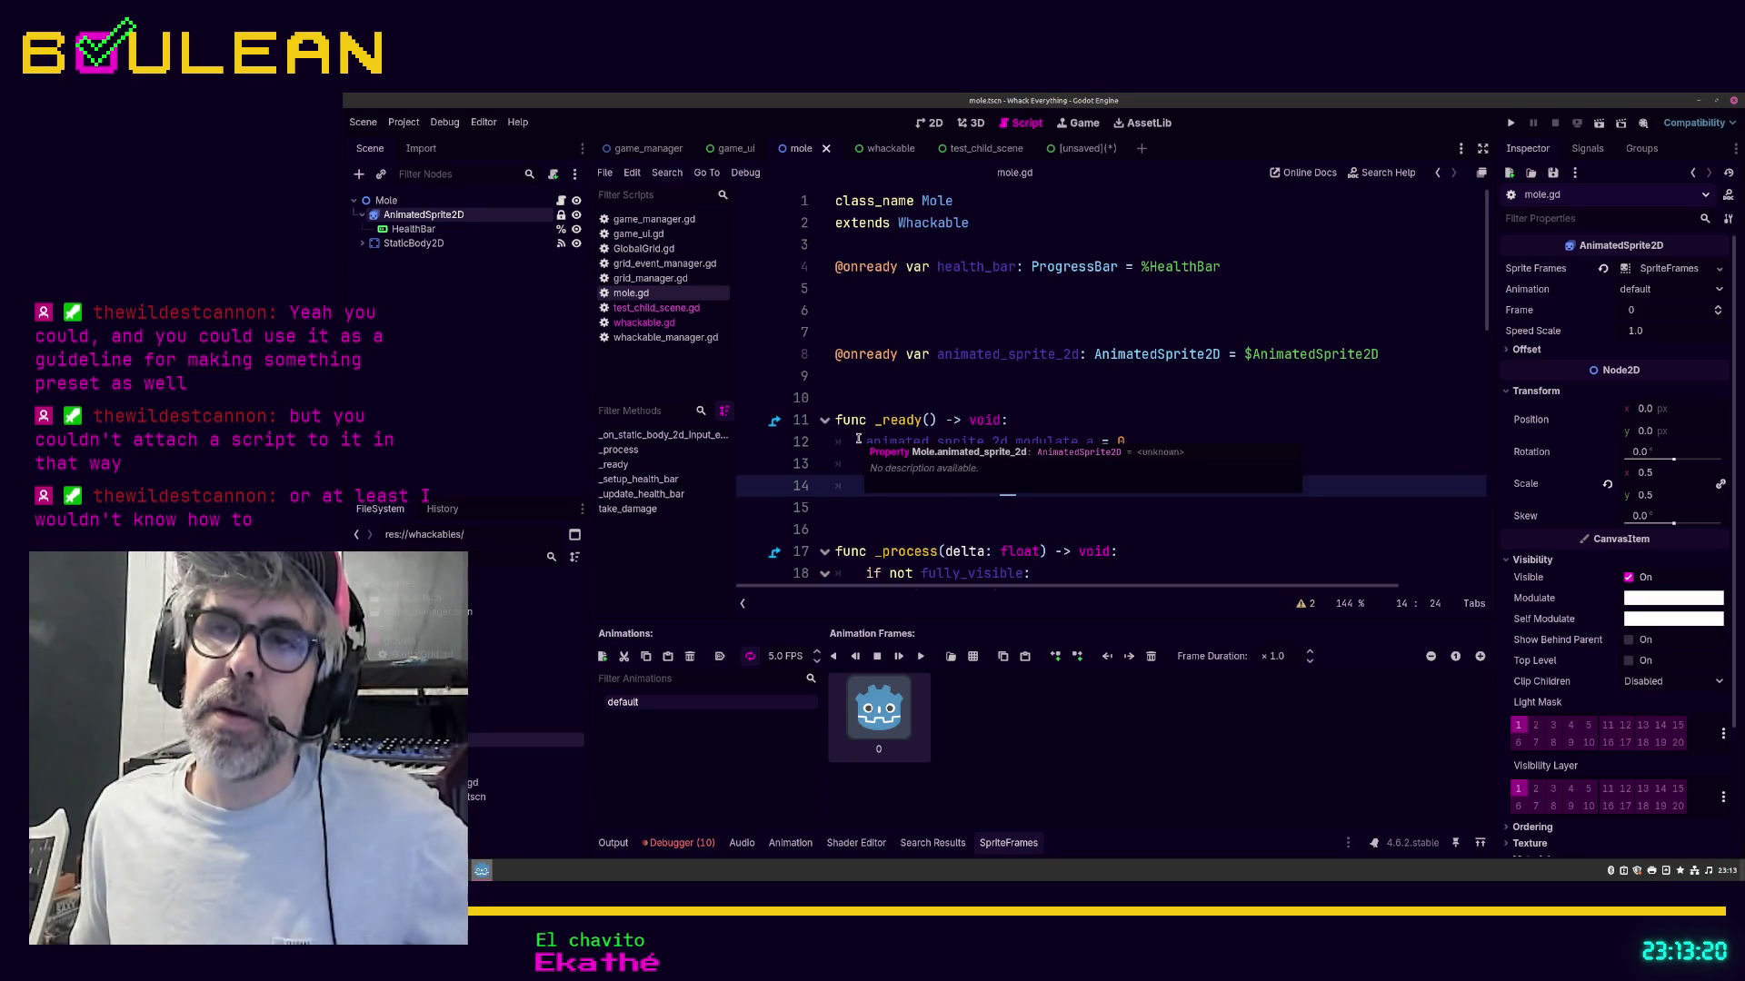
{"action": "left_click", "coordinate": [408, 232]}
{"action": "left_click", "coordinate": [412, 243]}
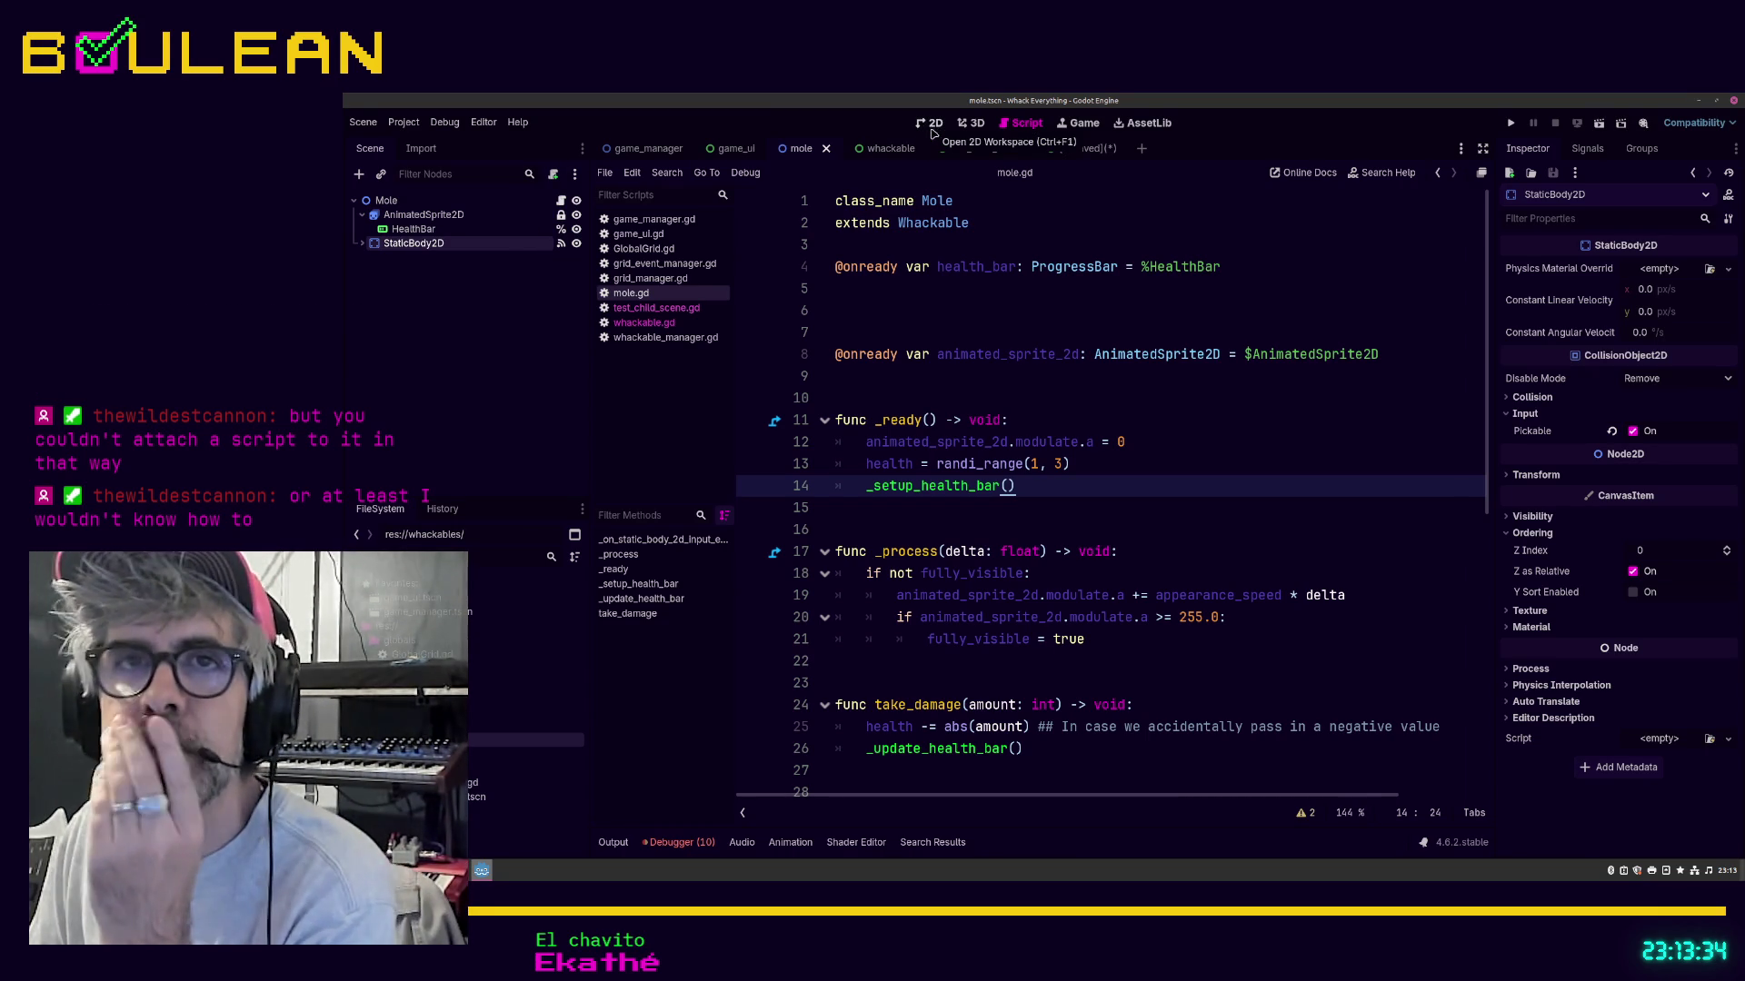
{"action": "left_click", "coordinate": [1054, 318]}
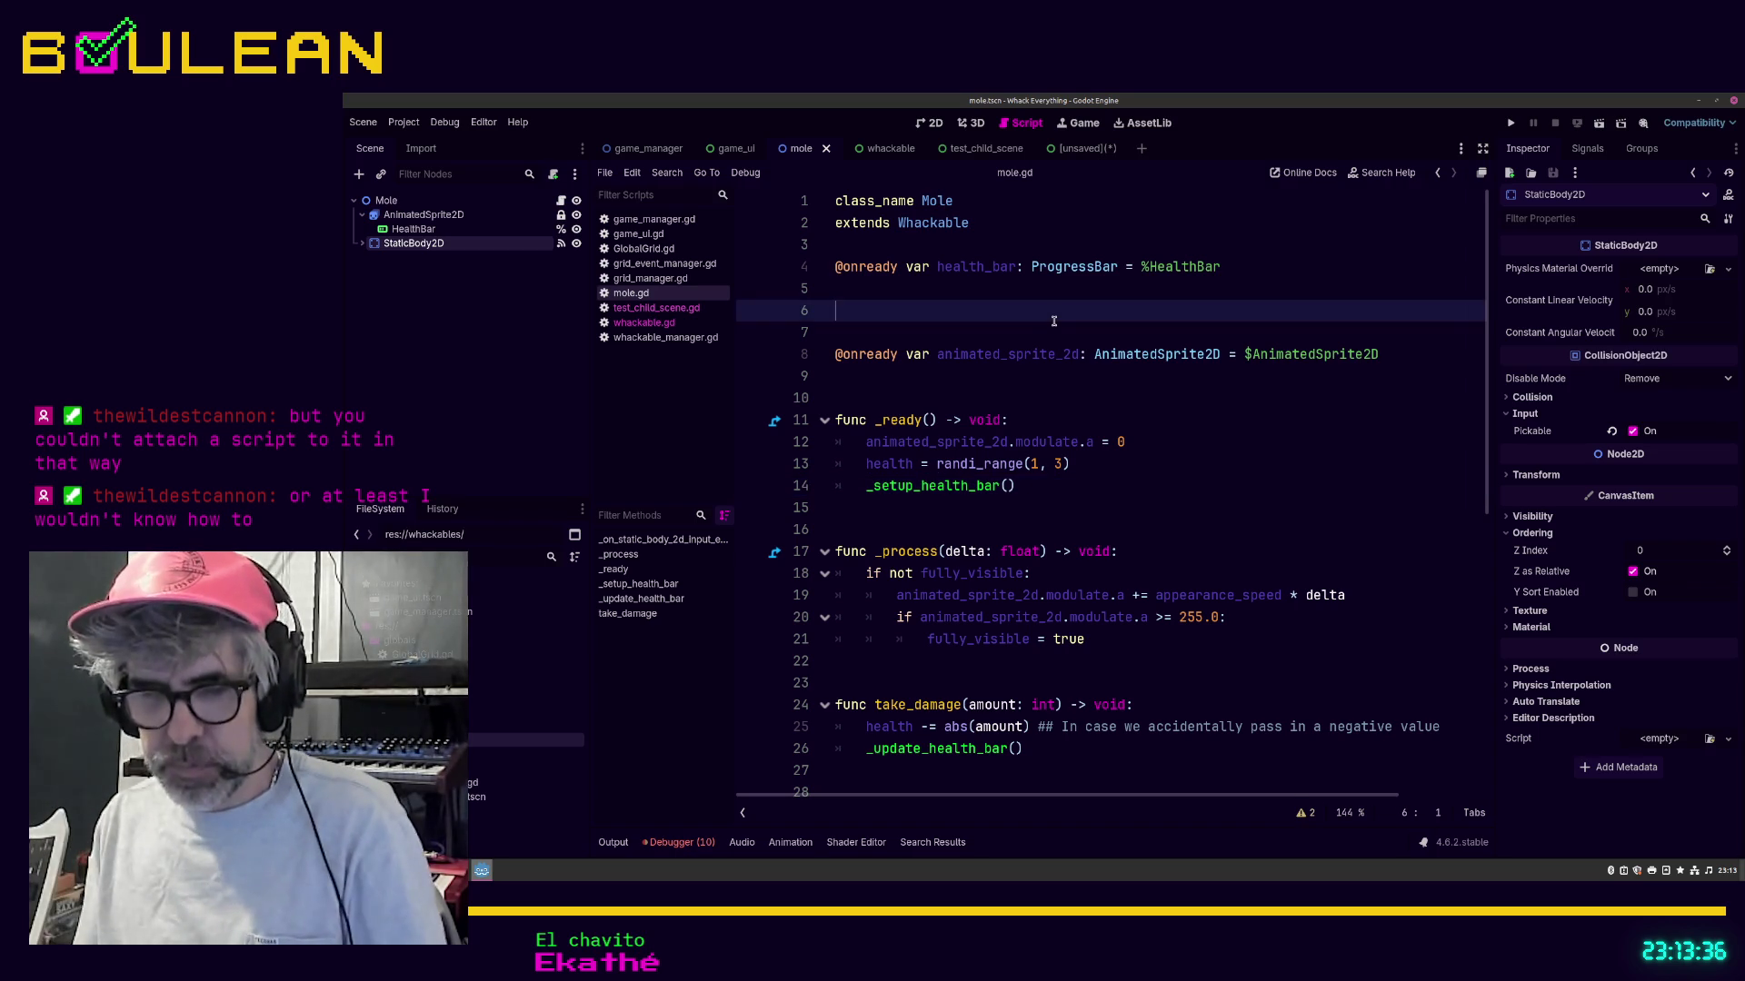
Step: Search mole.gd for 'static' to reach the input event function on line 29
{"action": "key", "text": "ctrl+f"}
{"action": "type", "text": "static"}
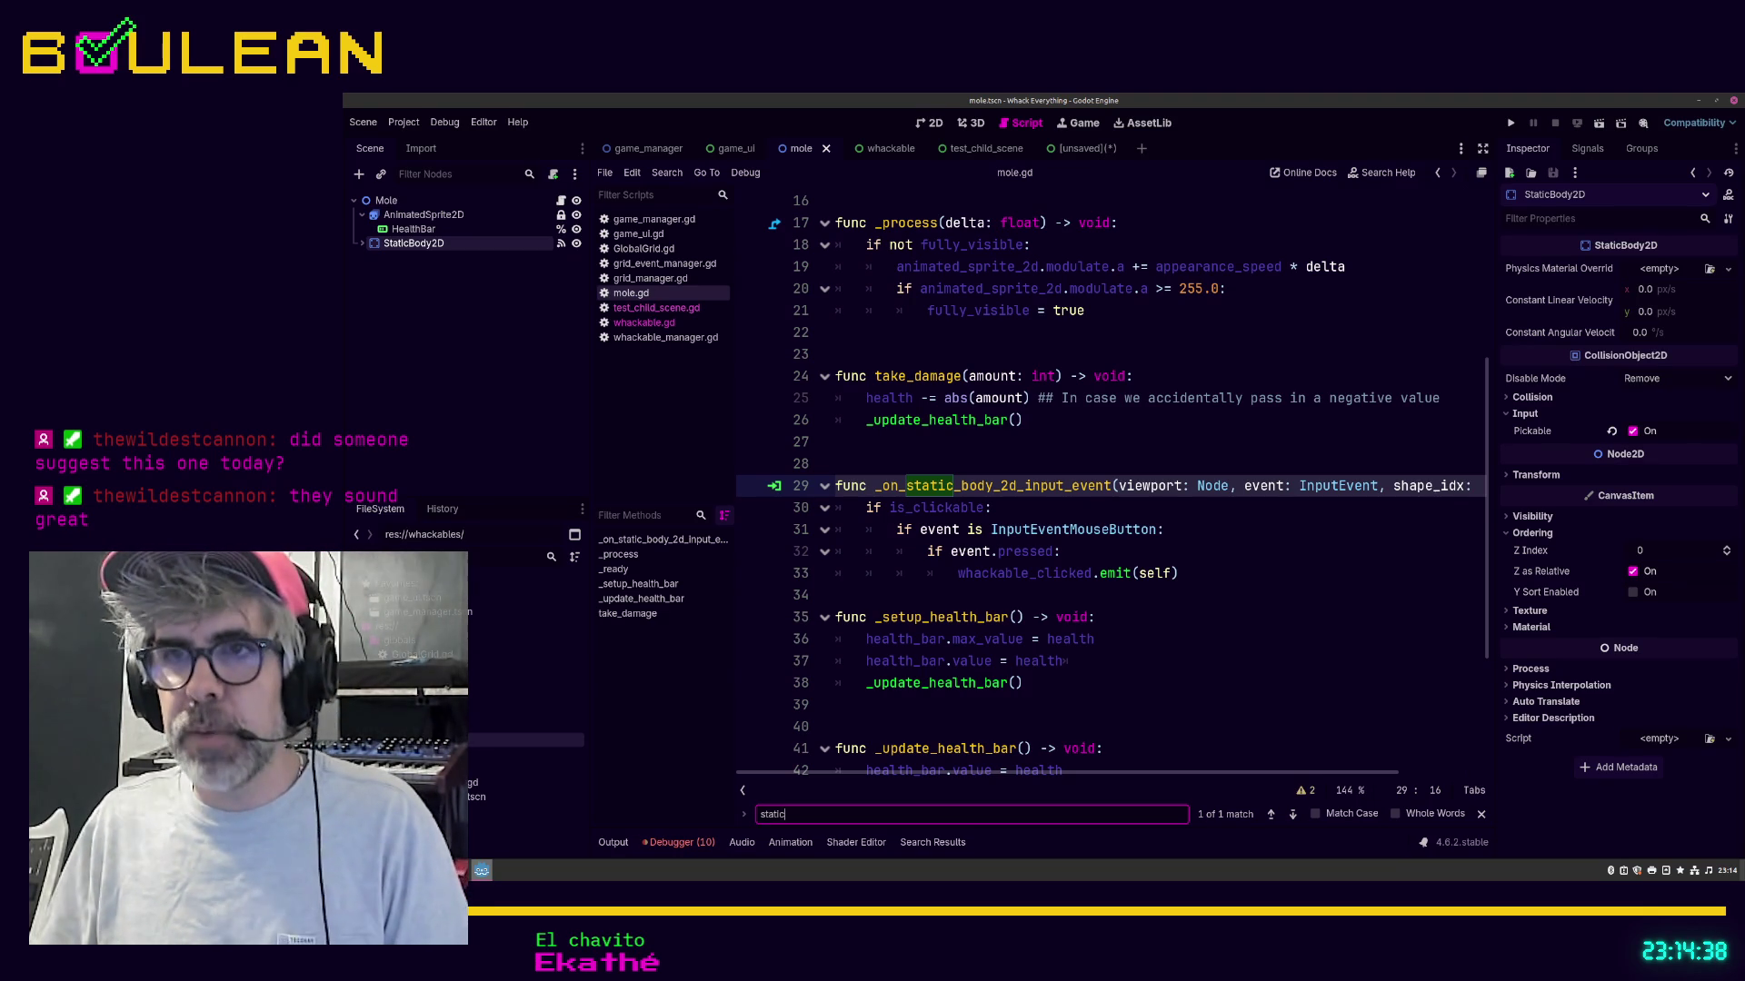
Step: Insert a blank line after the input event function, save mole.gd, and inspect HealthBar's styles
{"action": "left_click", "coordinate": [1013, 598]}
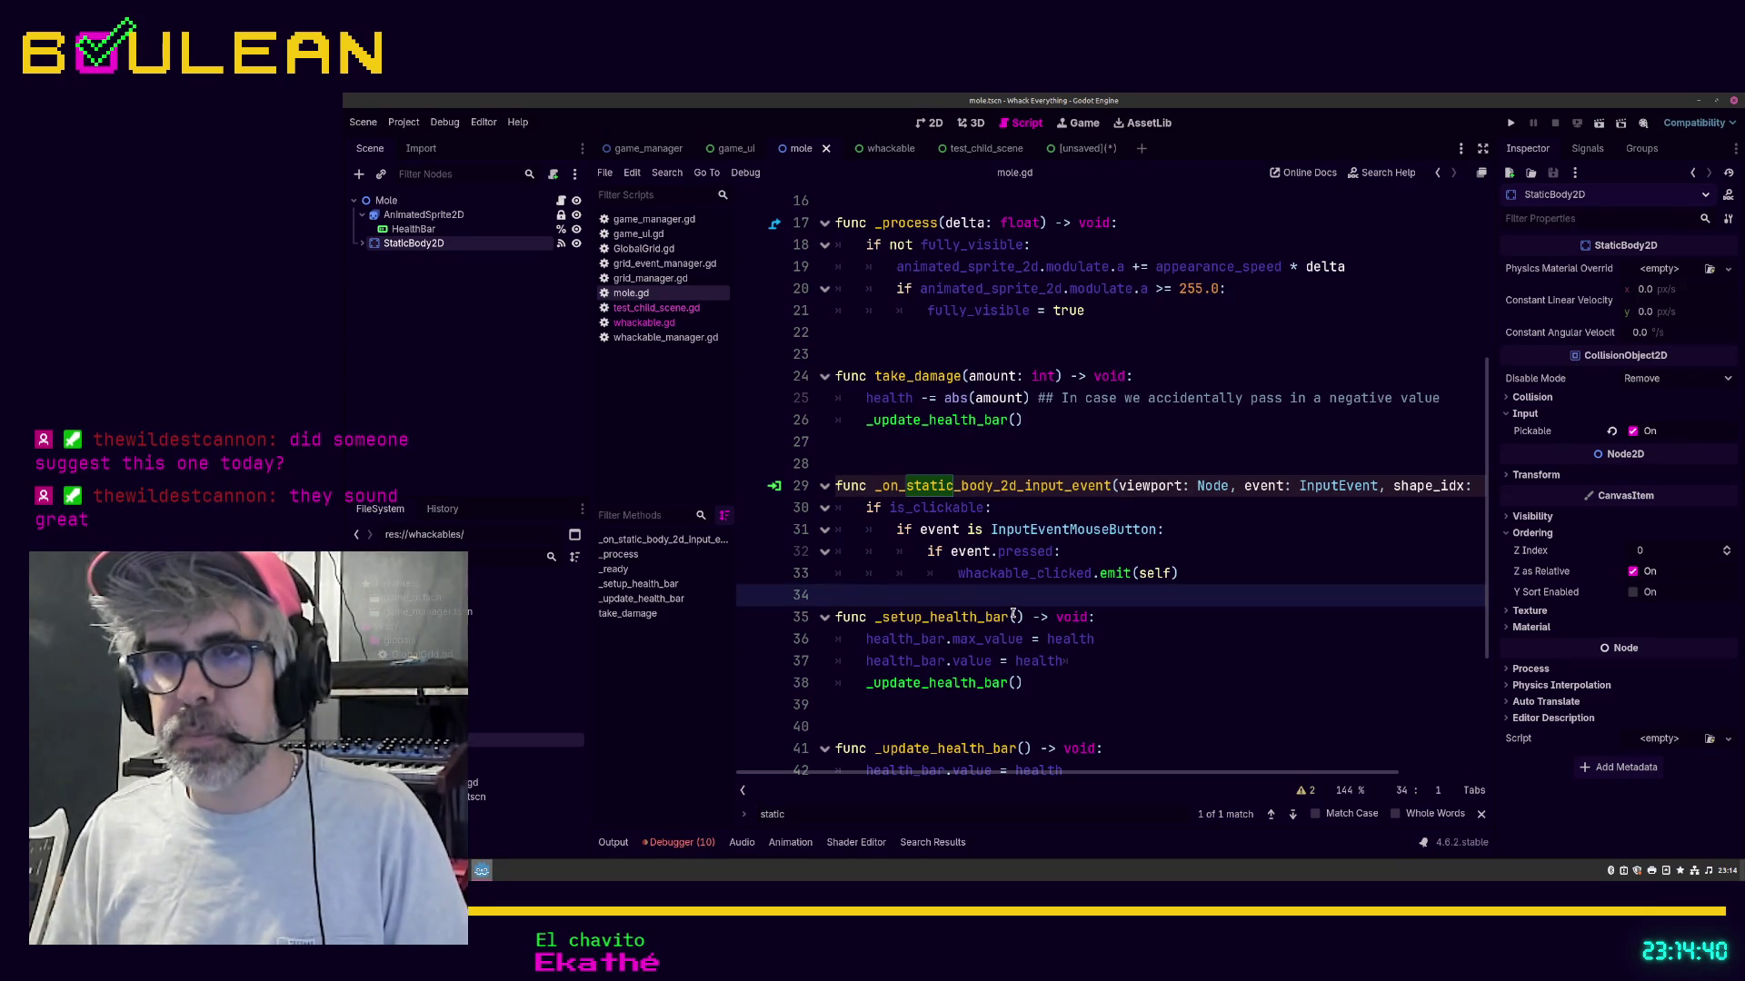
{"action": "key", "text": "Return"}
{"action": "key", "text": "ctrl+s"}
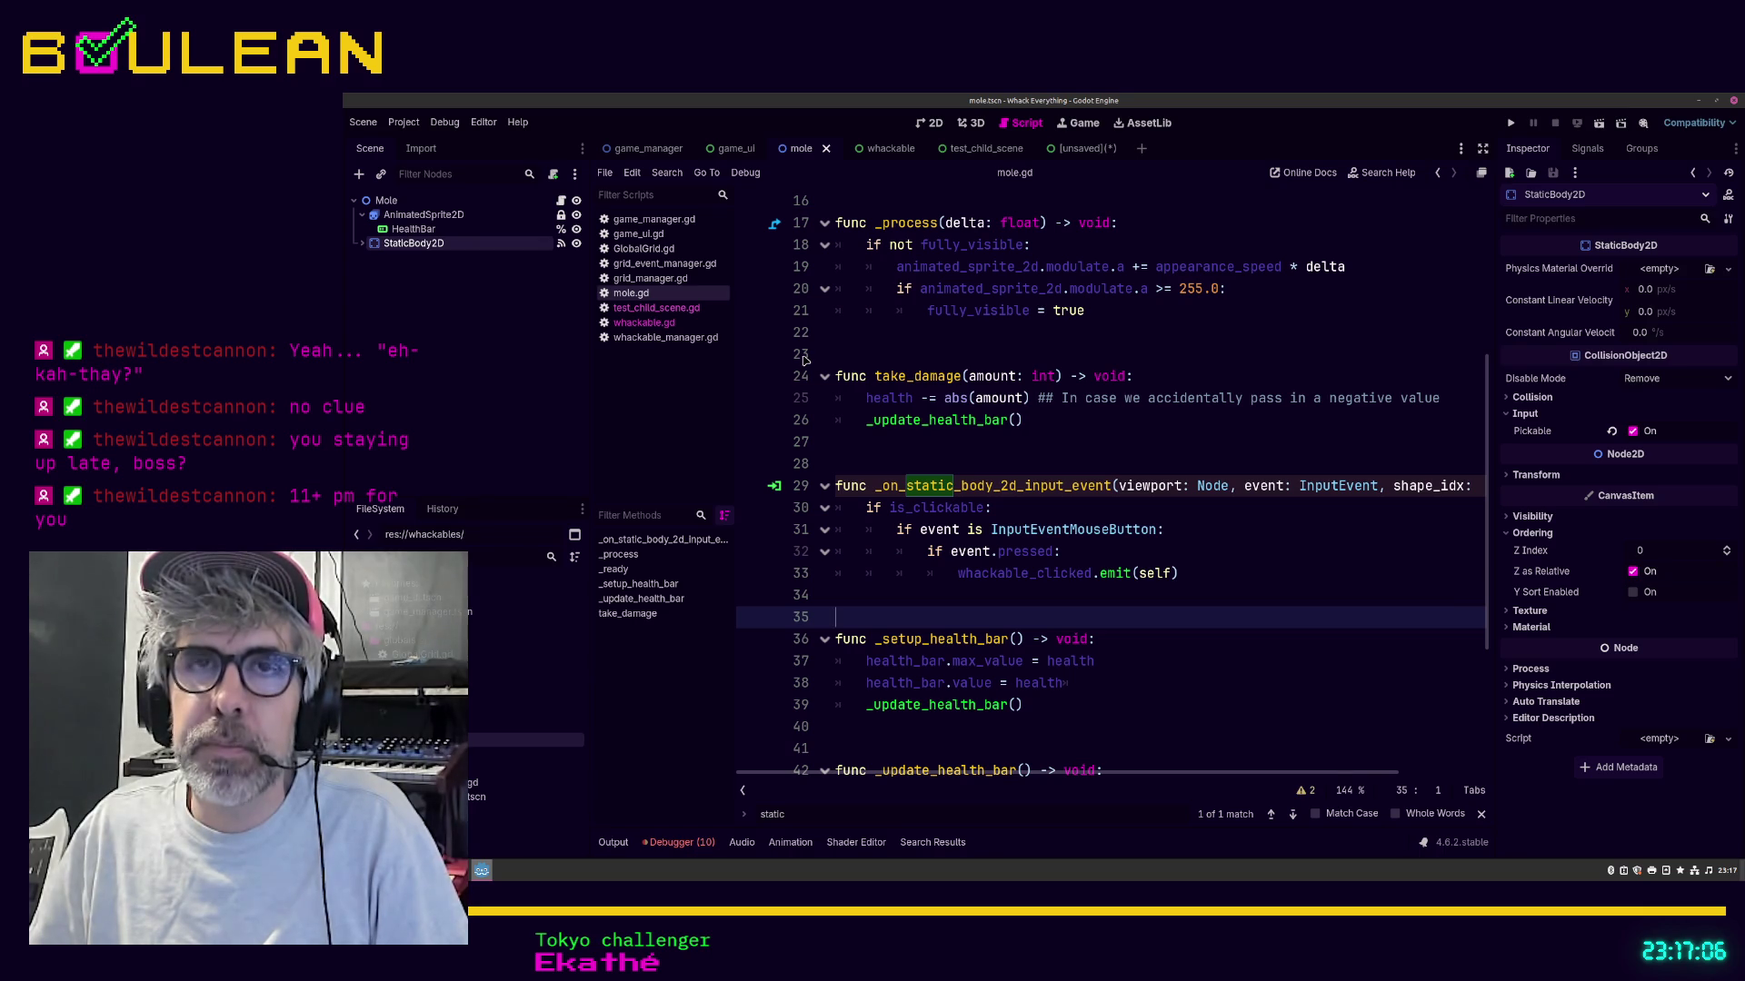
{"action": "left_click", "coordinate": [440, 230]}
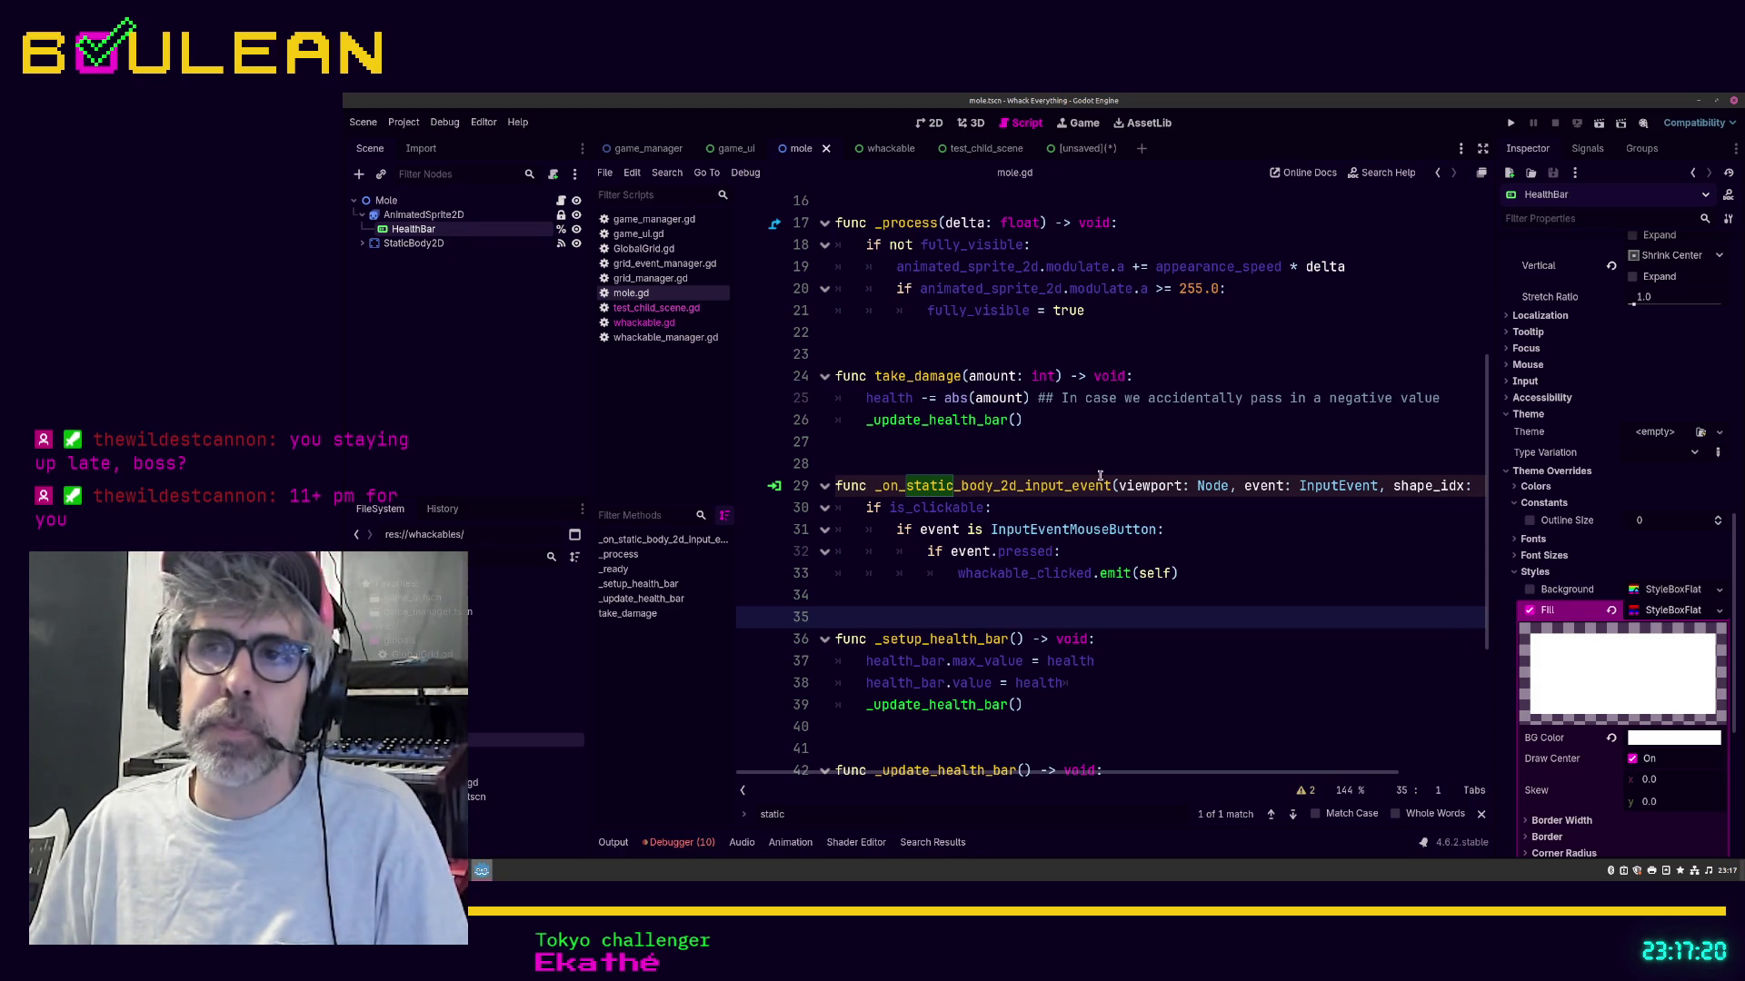
{"action": "left_click", "coordinate": [1069, 463]}
Step: Run the game, cancel Save Scene As, and close the unsaved scene without saving
{"action": "key", "text": "F5"}
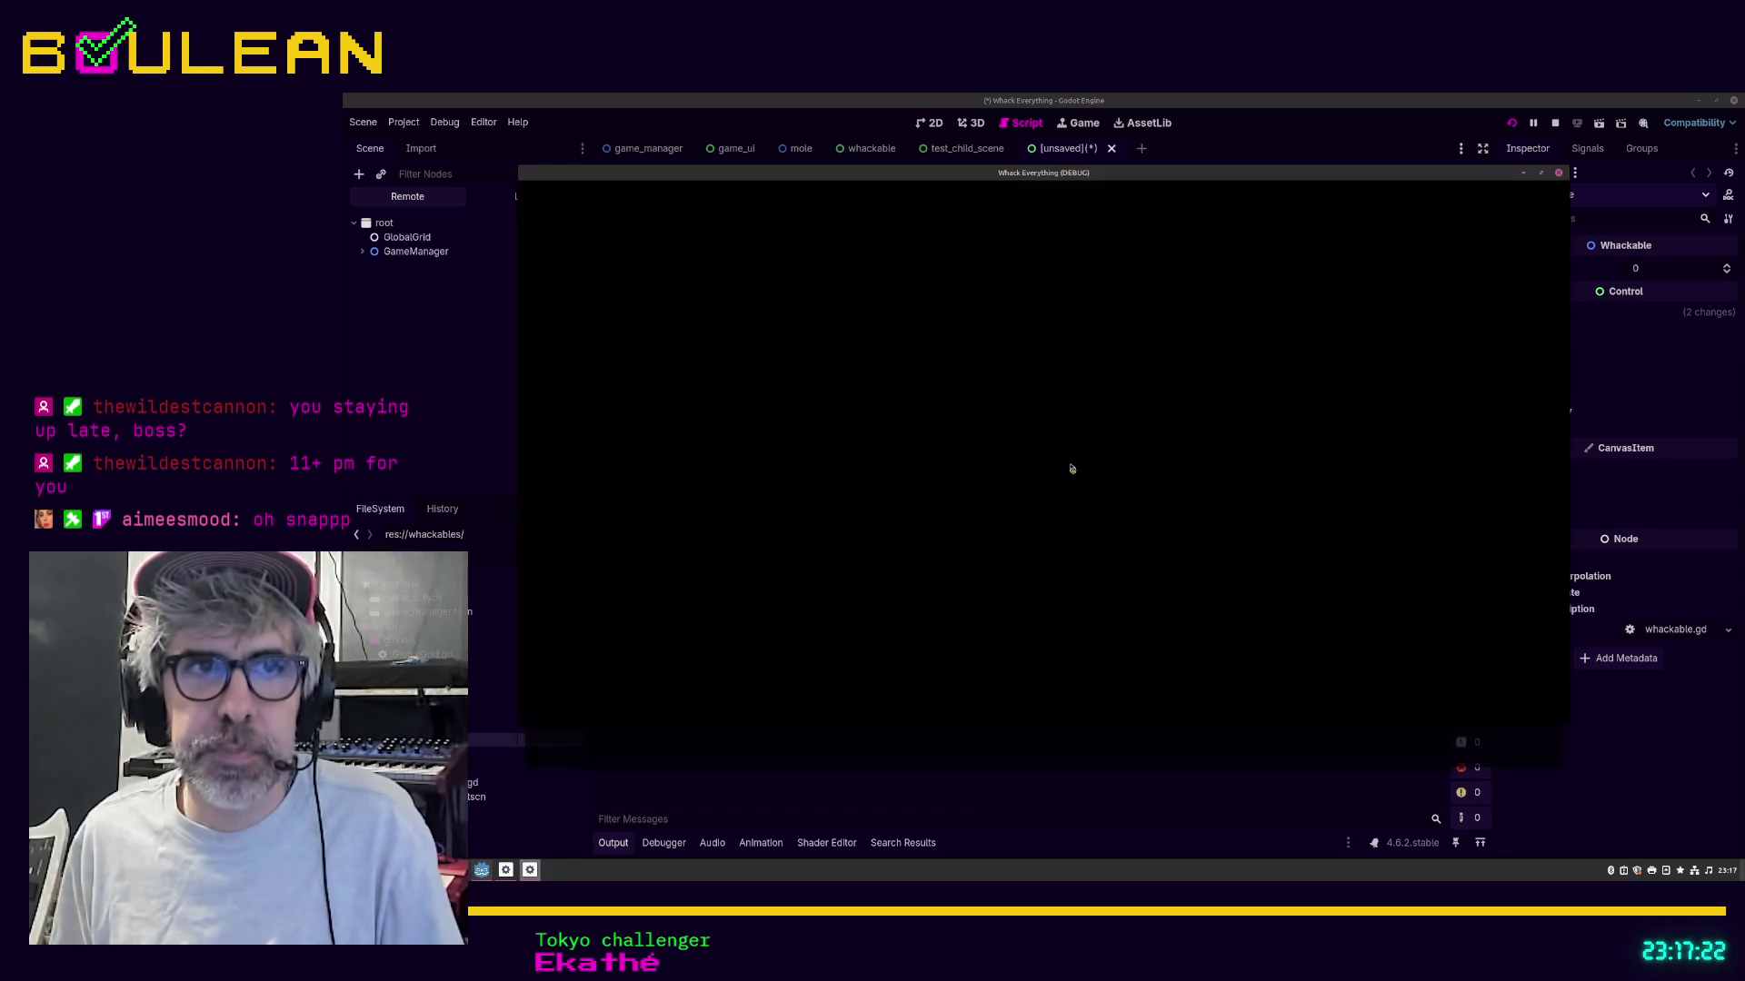
{"action": "key", "text": "ctrl+s"}
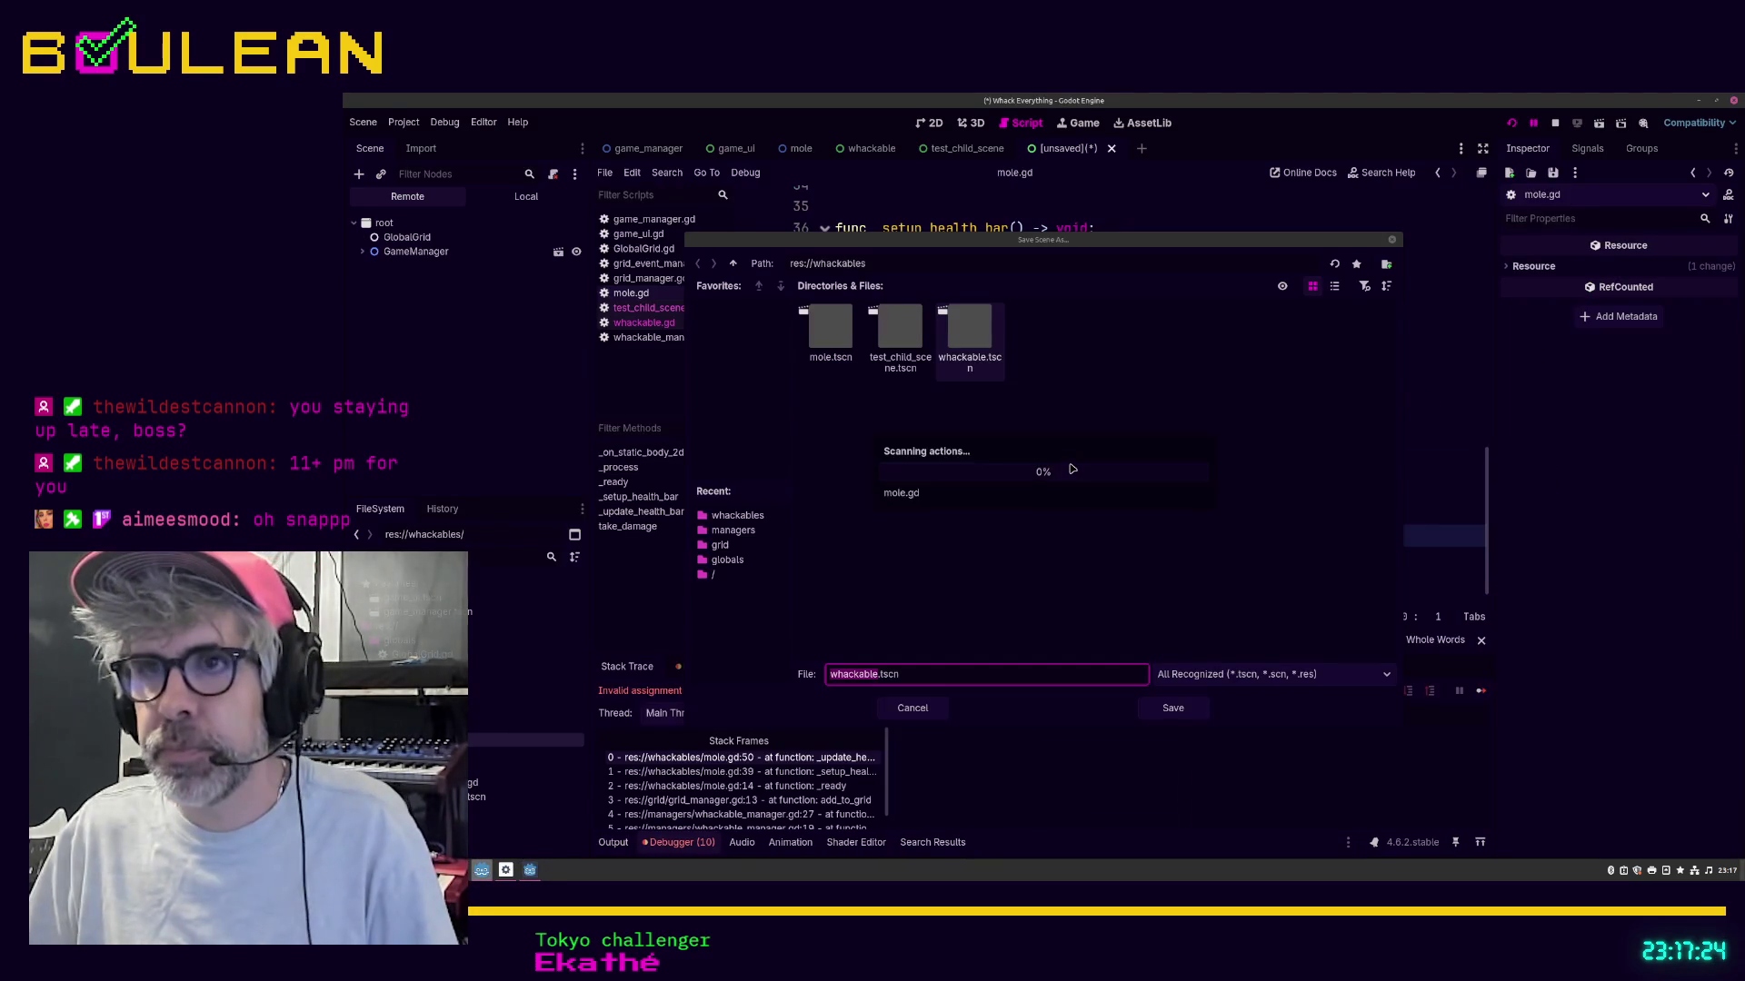
{"action": "left_click", "coordinate": [913, 708]}
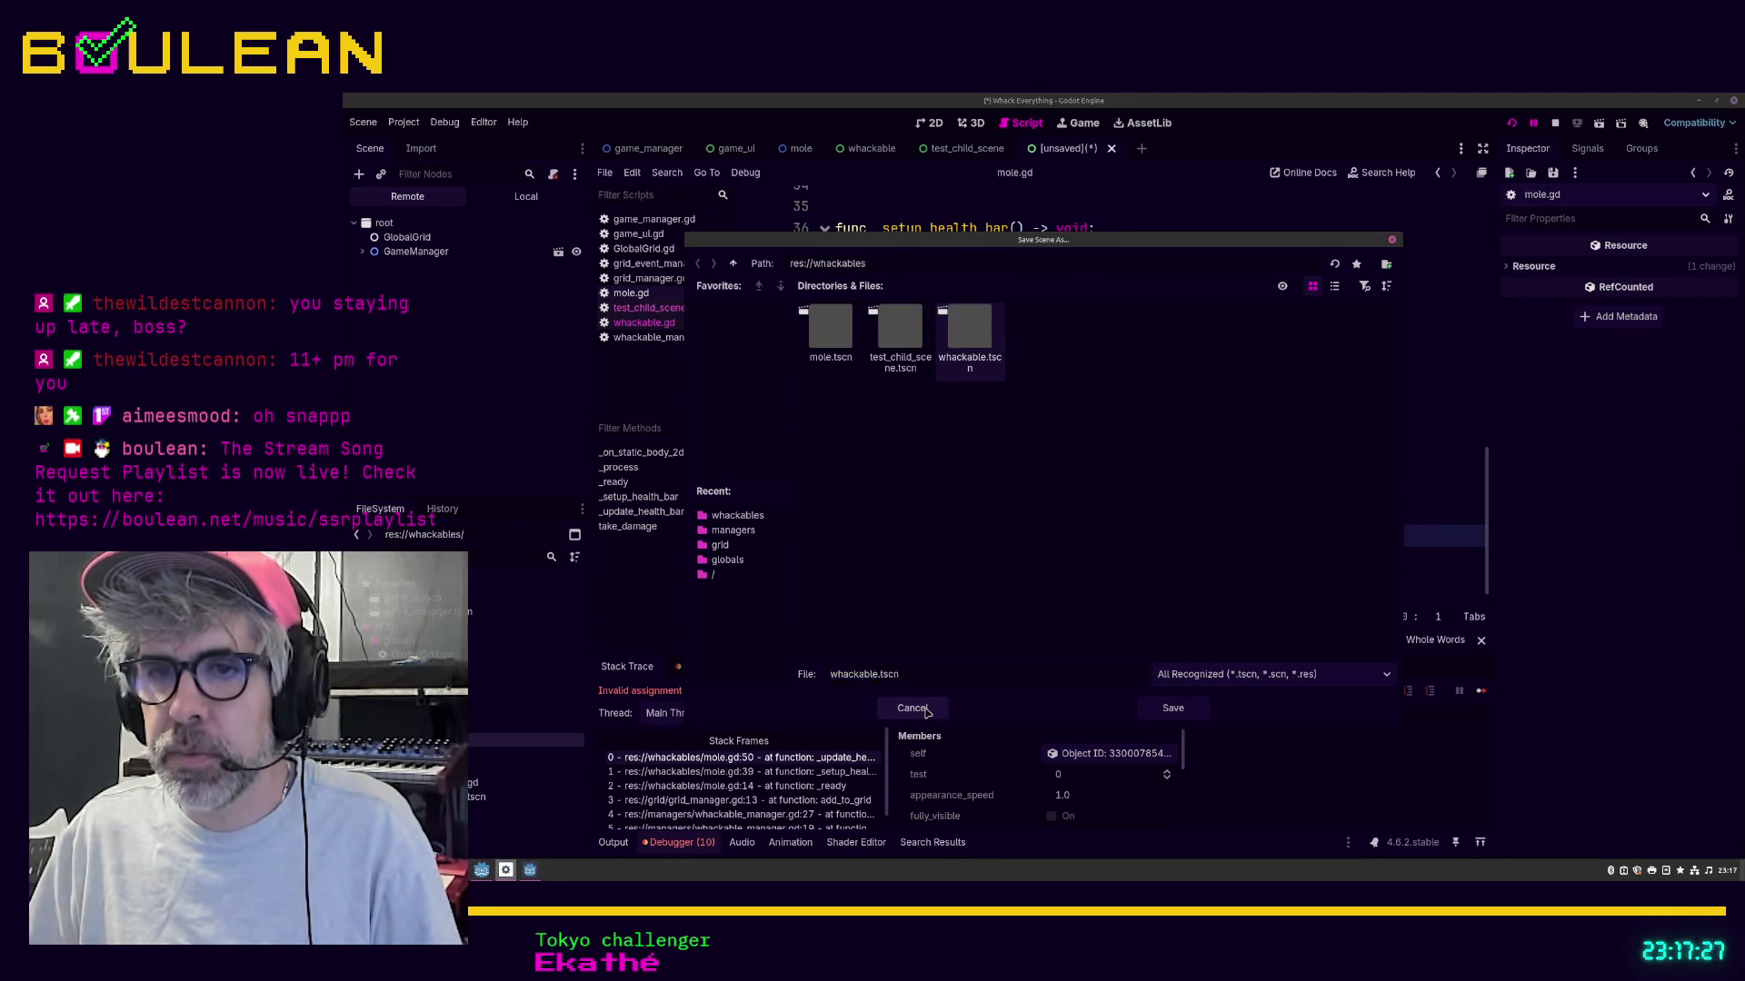
{"action": "left_click", "coordinate": [1111, 149]}
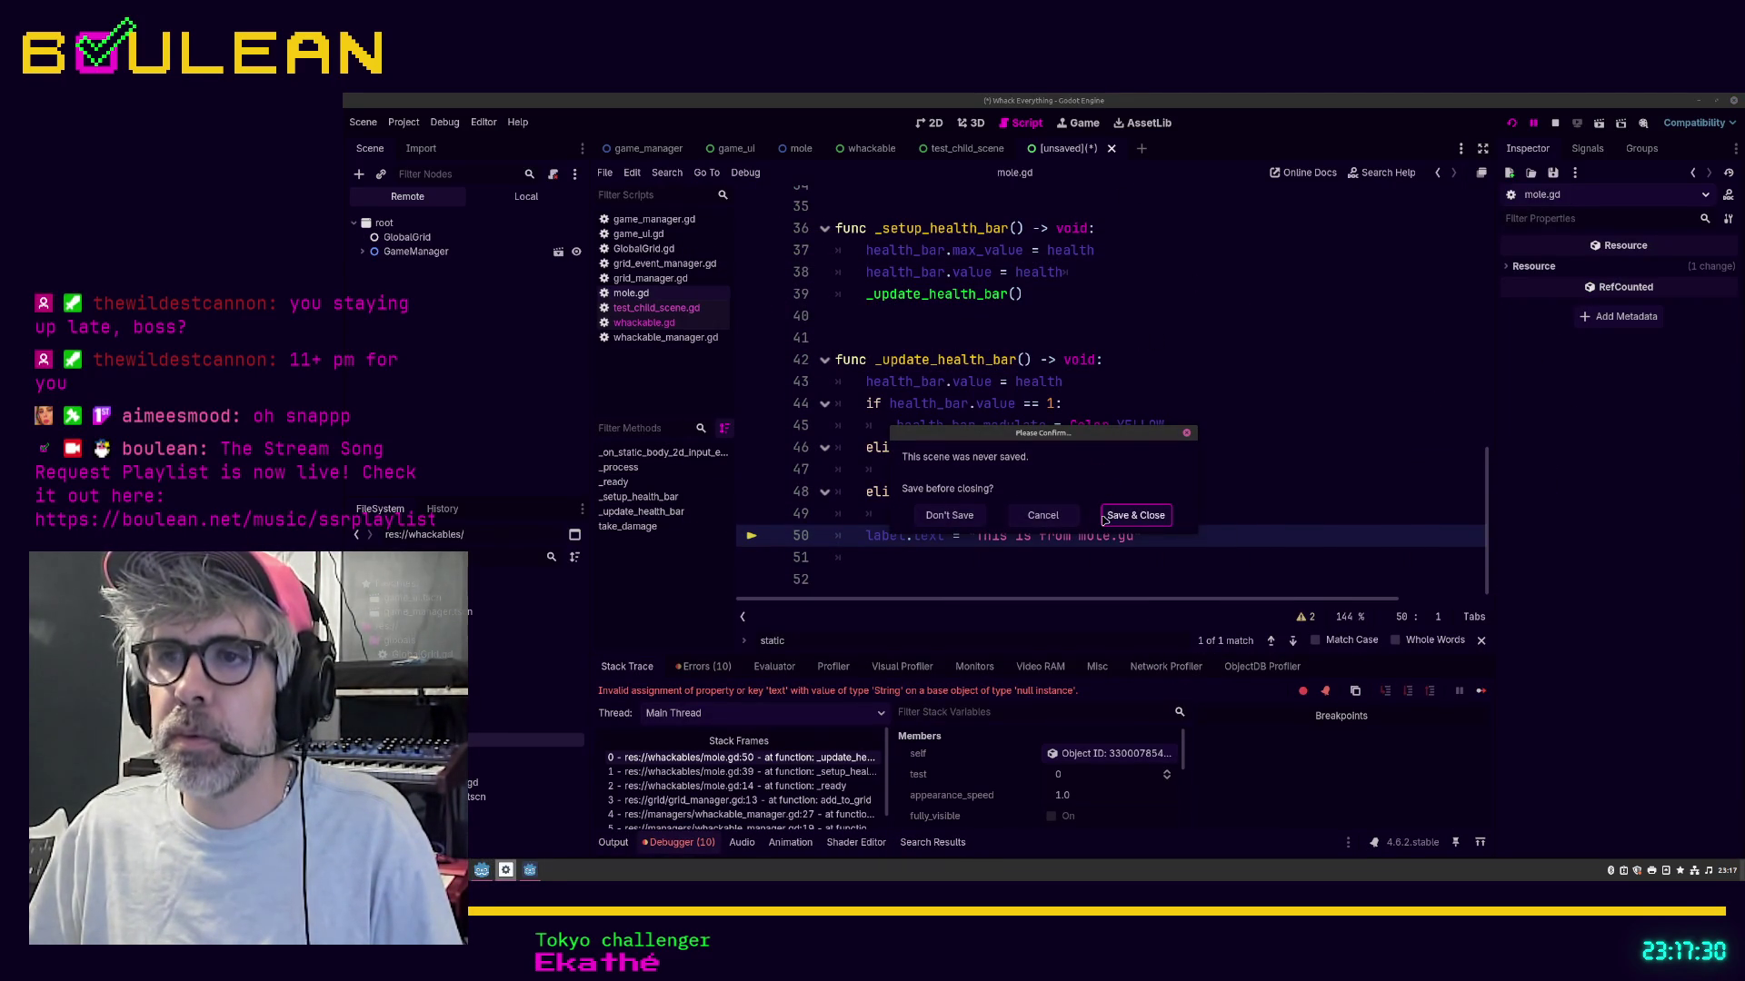
{"action": "left_click", "coordinate": [950, 515]}
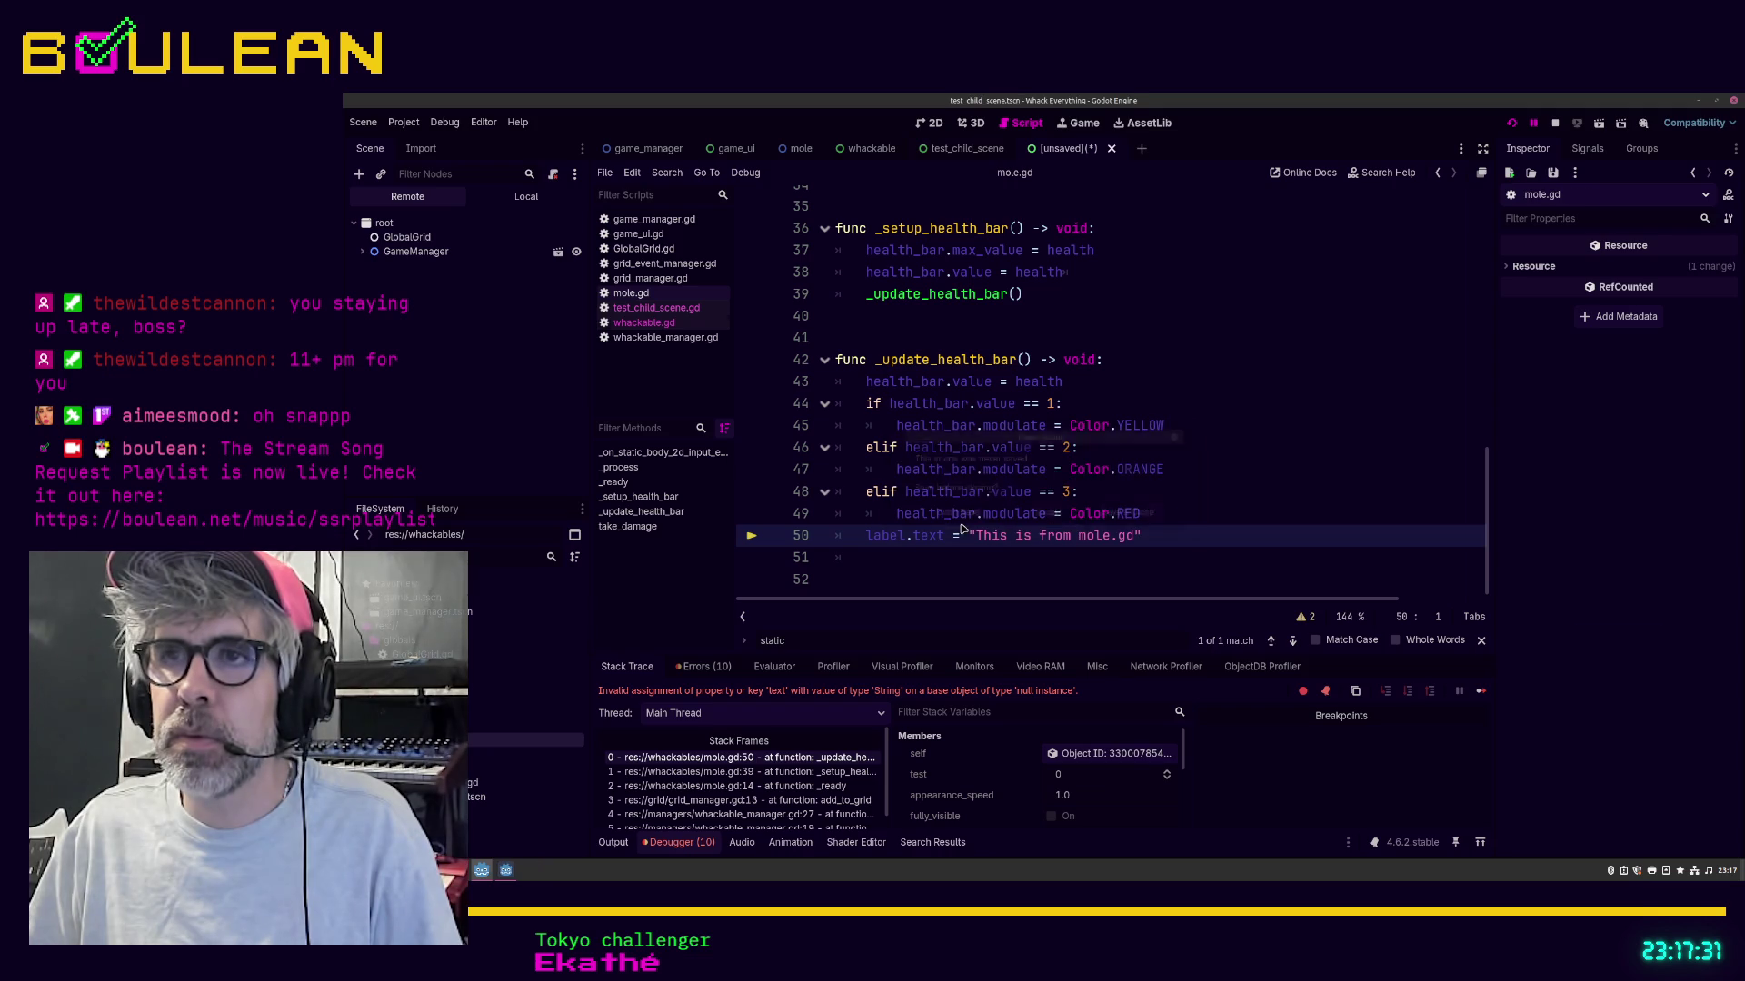
Step: Delete the failing label.text statement on line 50 and its empty line, then stop the game
{"action": "left_click", "coordinate": [1205, 440]}
{"action": "key", "text": "F5"}
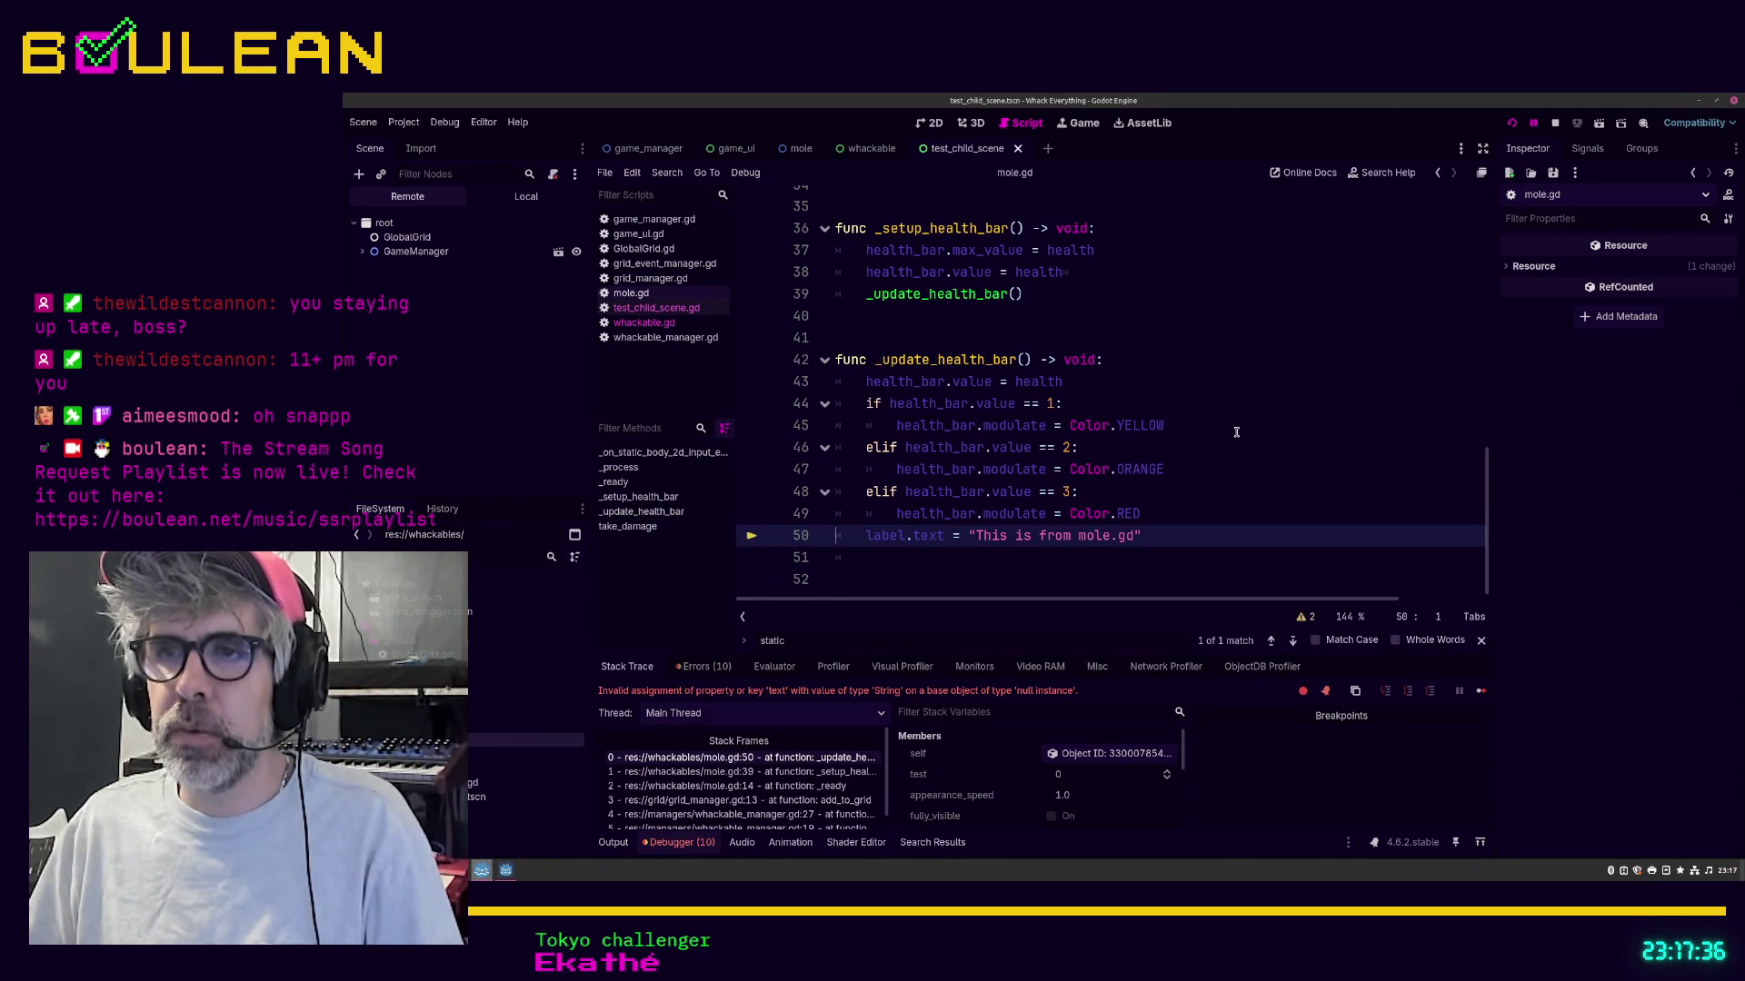
{"action": "key", "text": "shift+End"}
{"action": "key", "text": "BackSpace"}
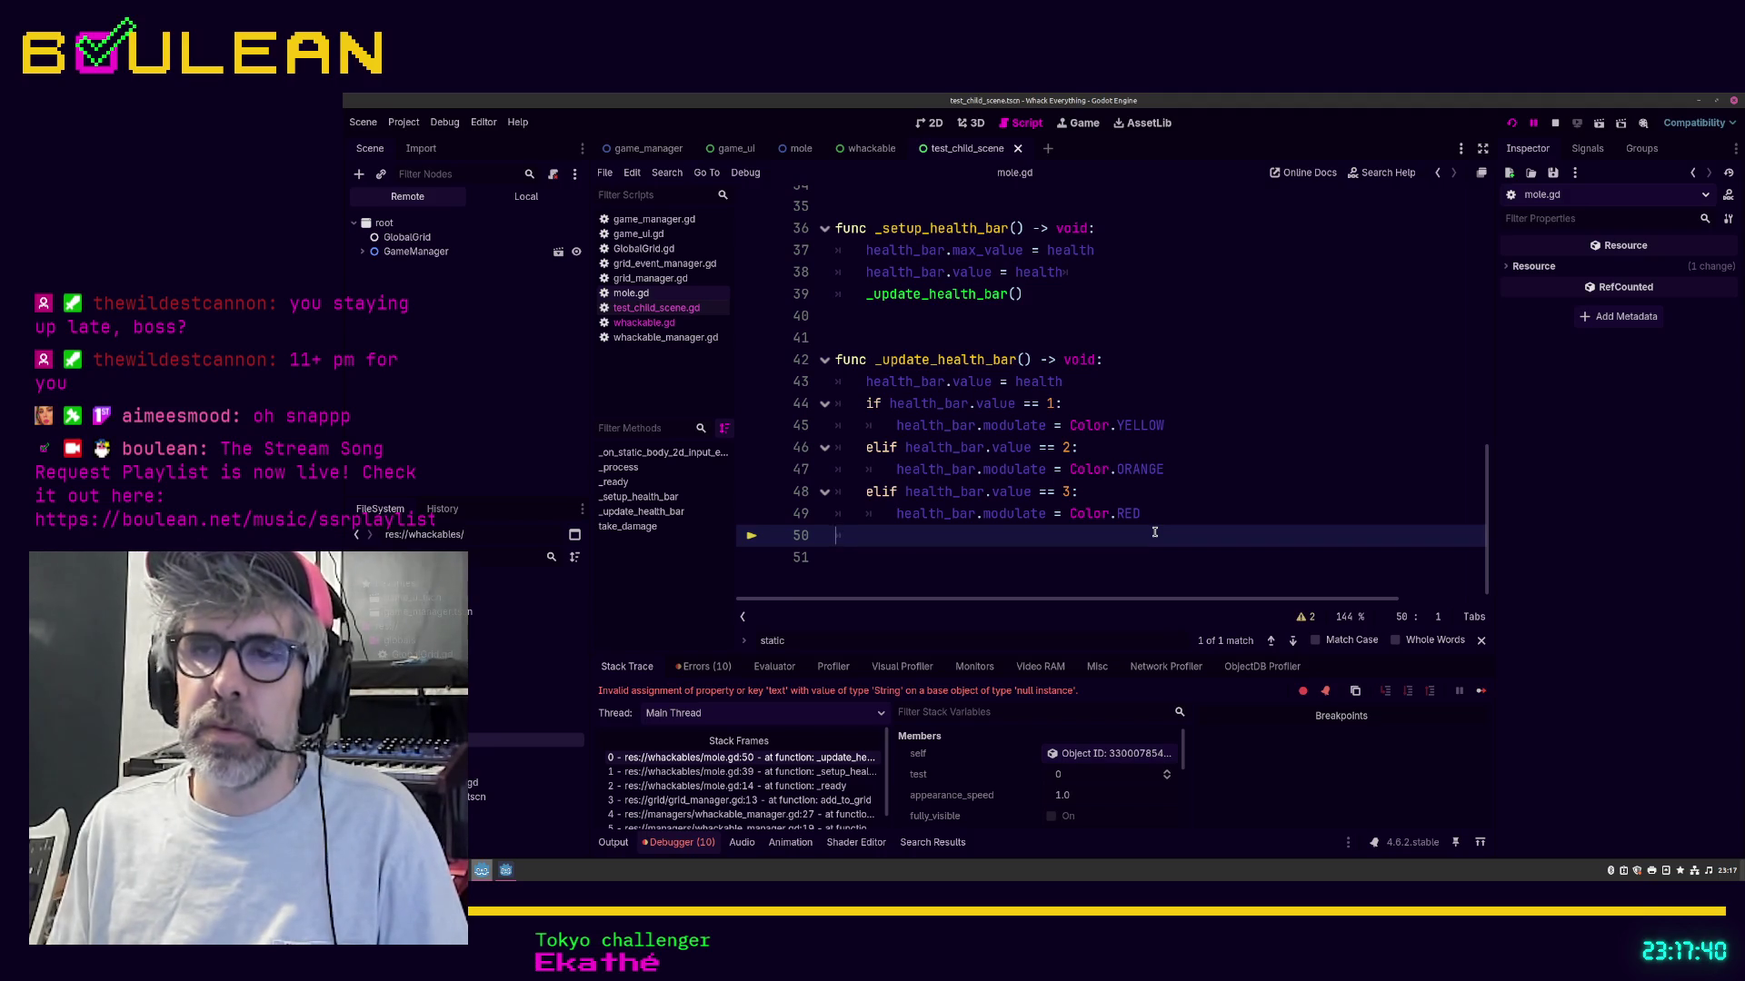
{"action": "key", "text": "BackSpace"}
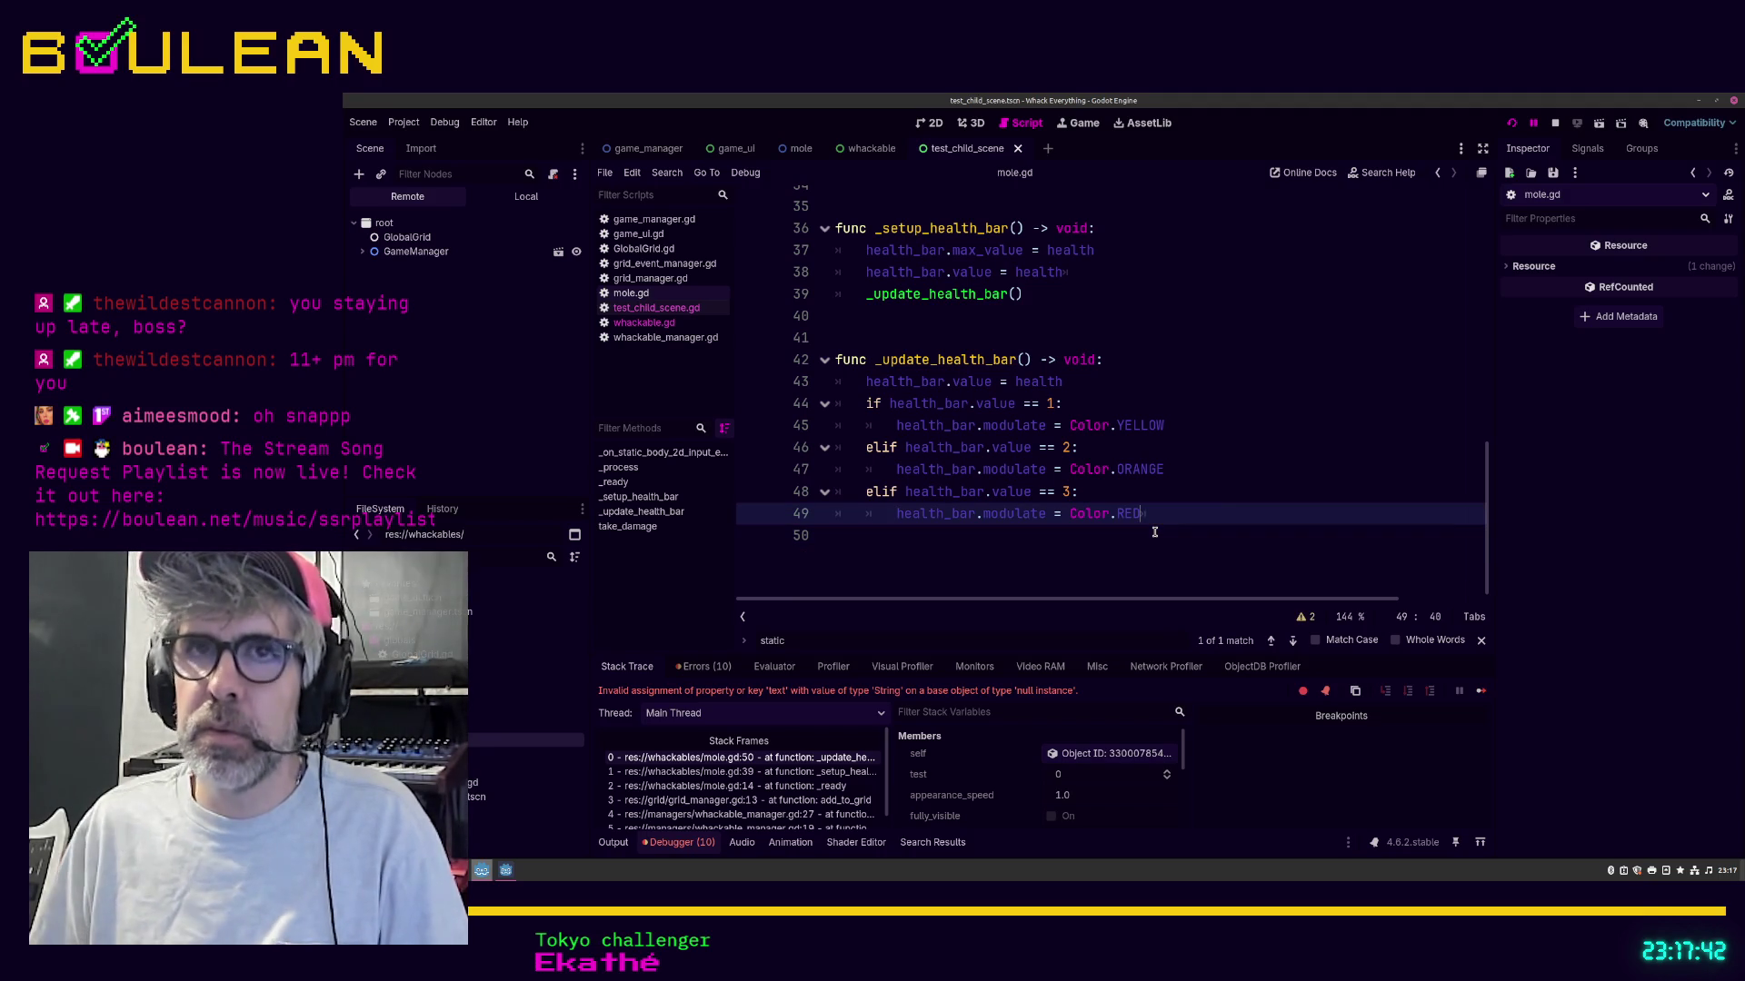
{"action": "left_click", "coordinate": [1557, 127]}
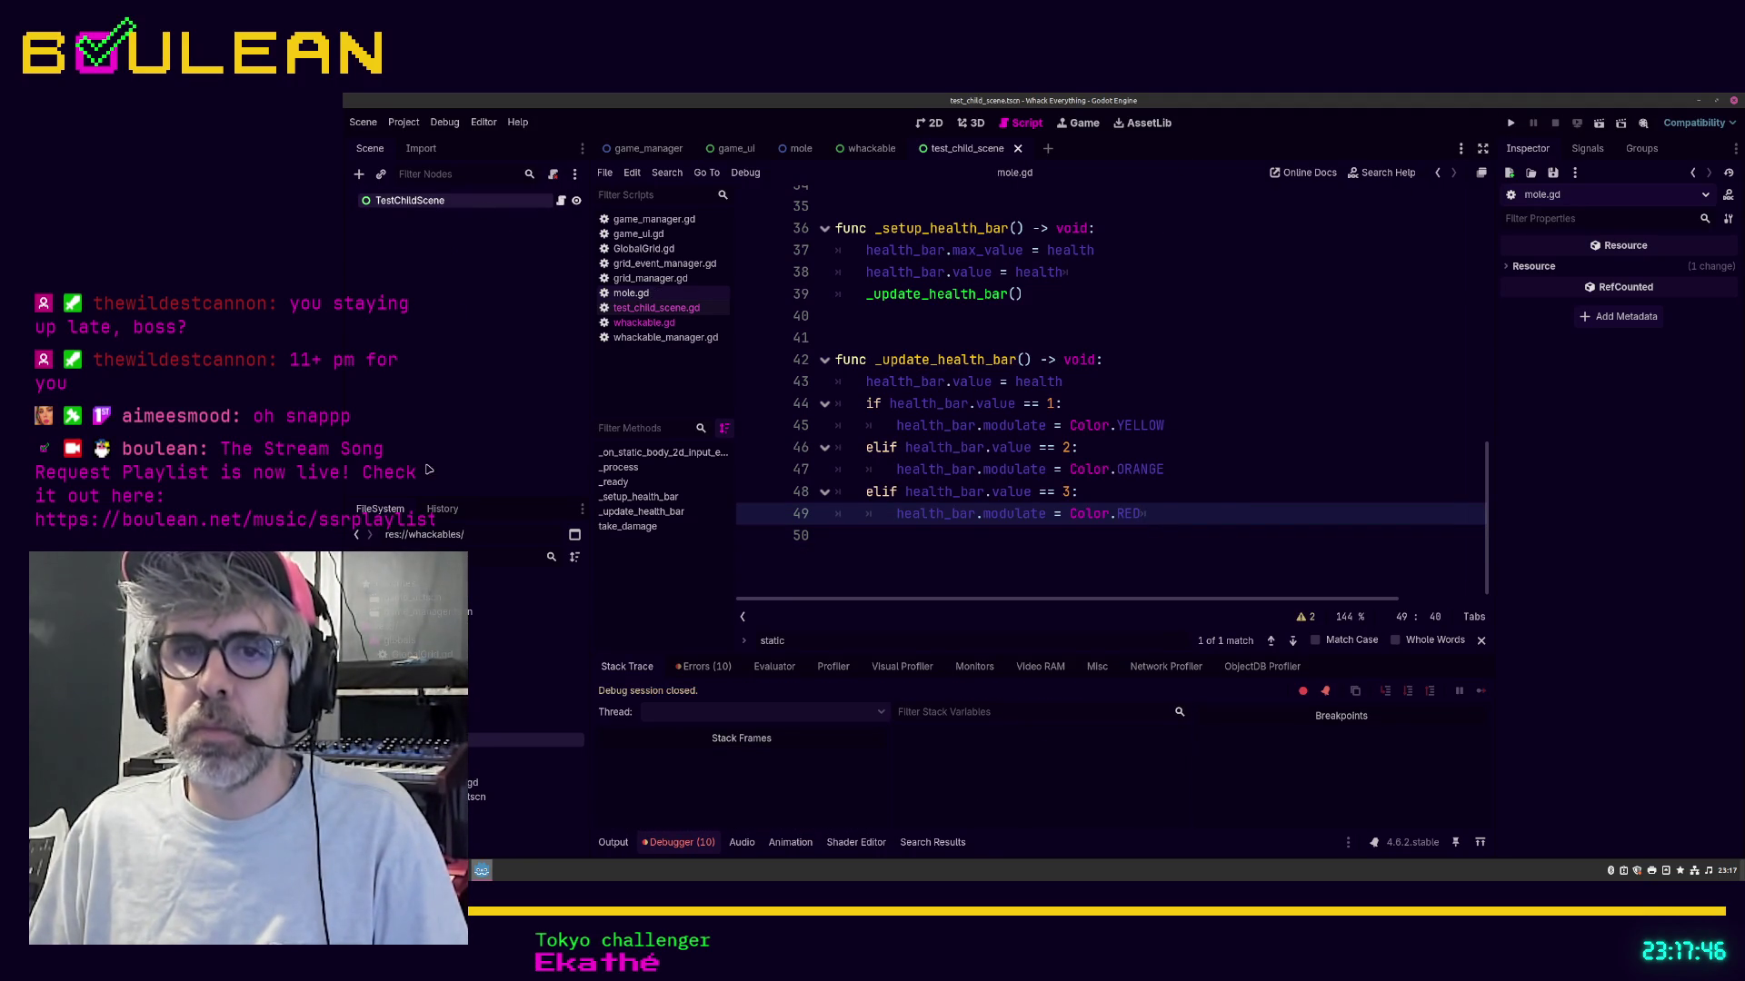
{"action": "left_click", "coordinate": [527, 797]}
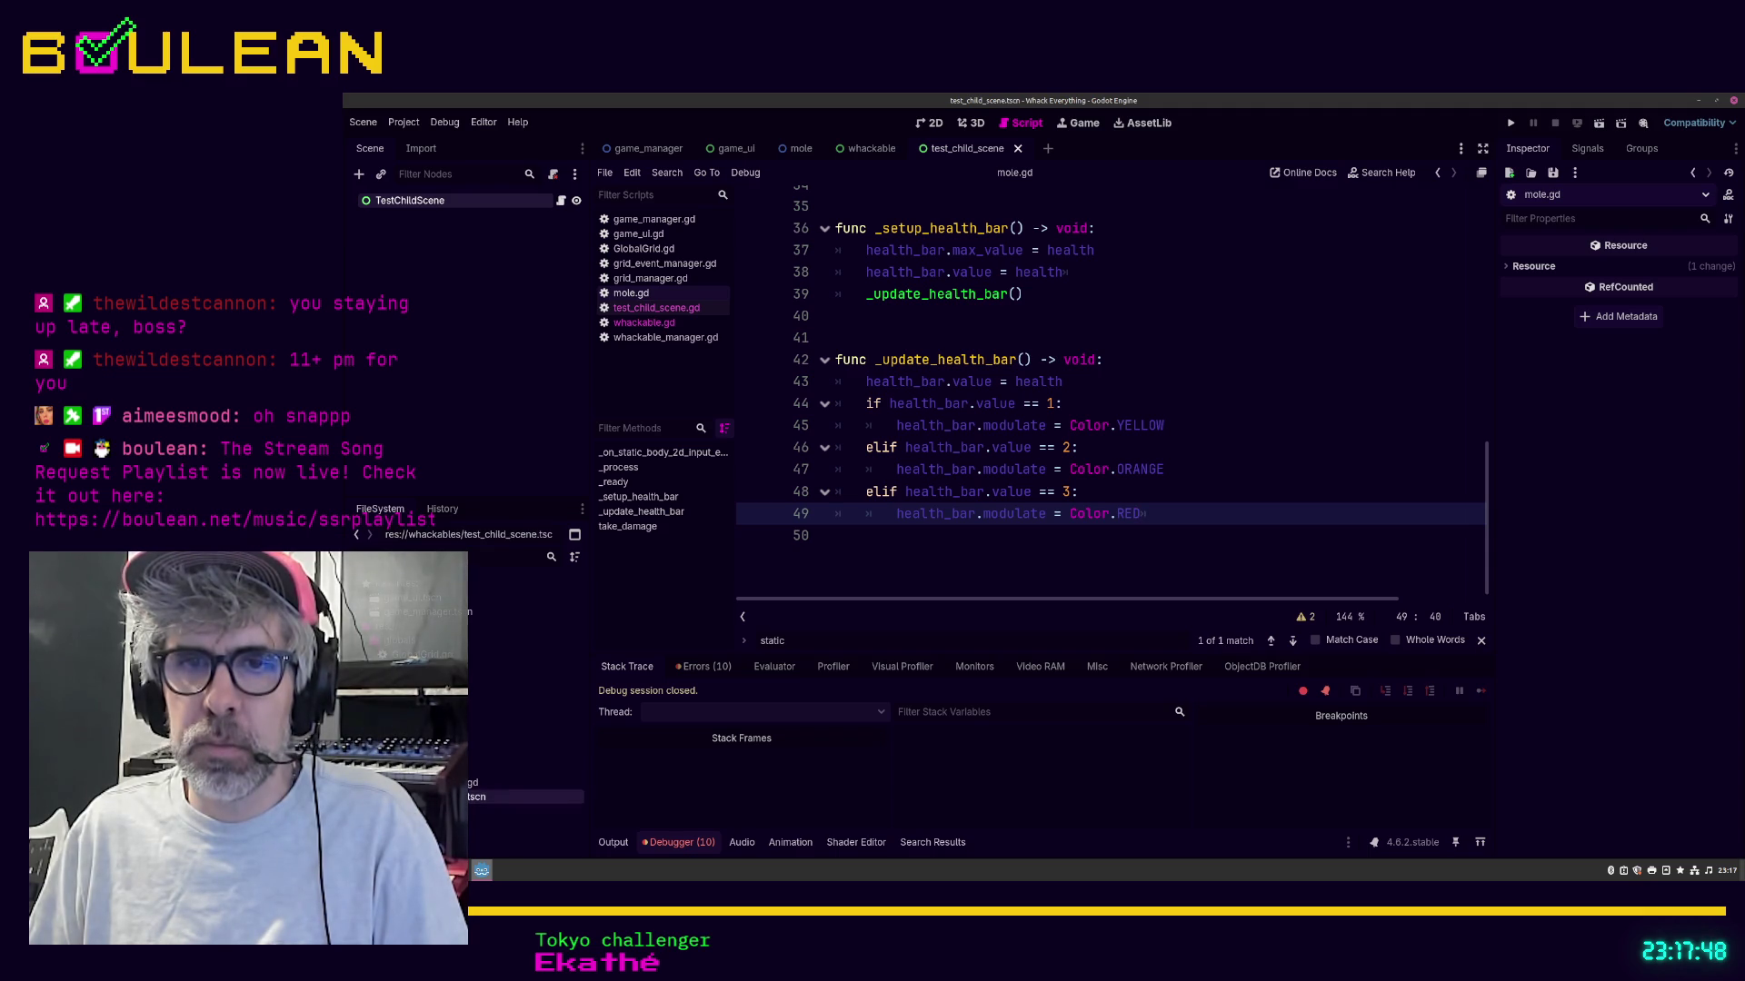
Step: Delete the test_child_scene.tscn file from the project
{"action": "right_click", "coordinate": [470, 797]}
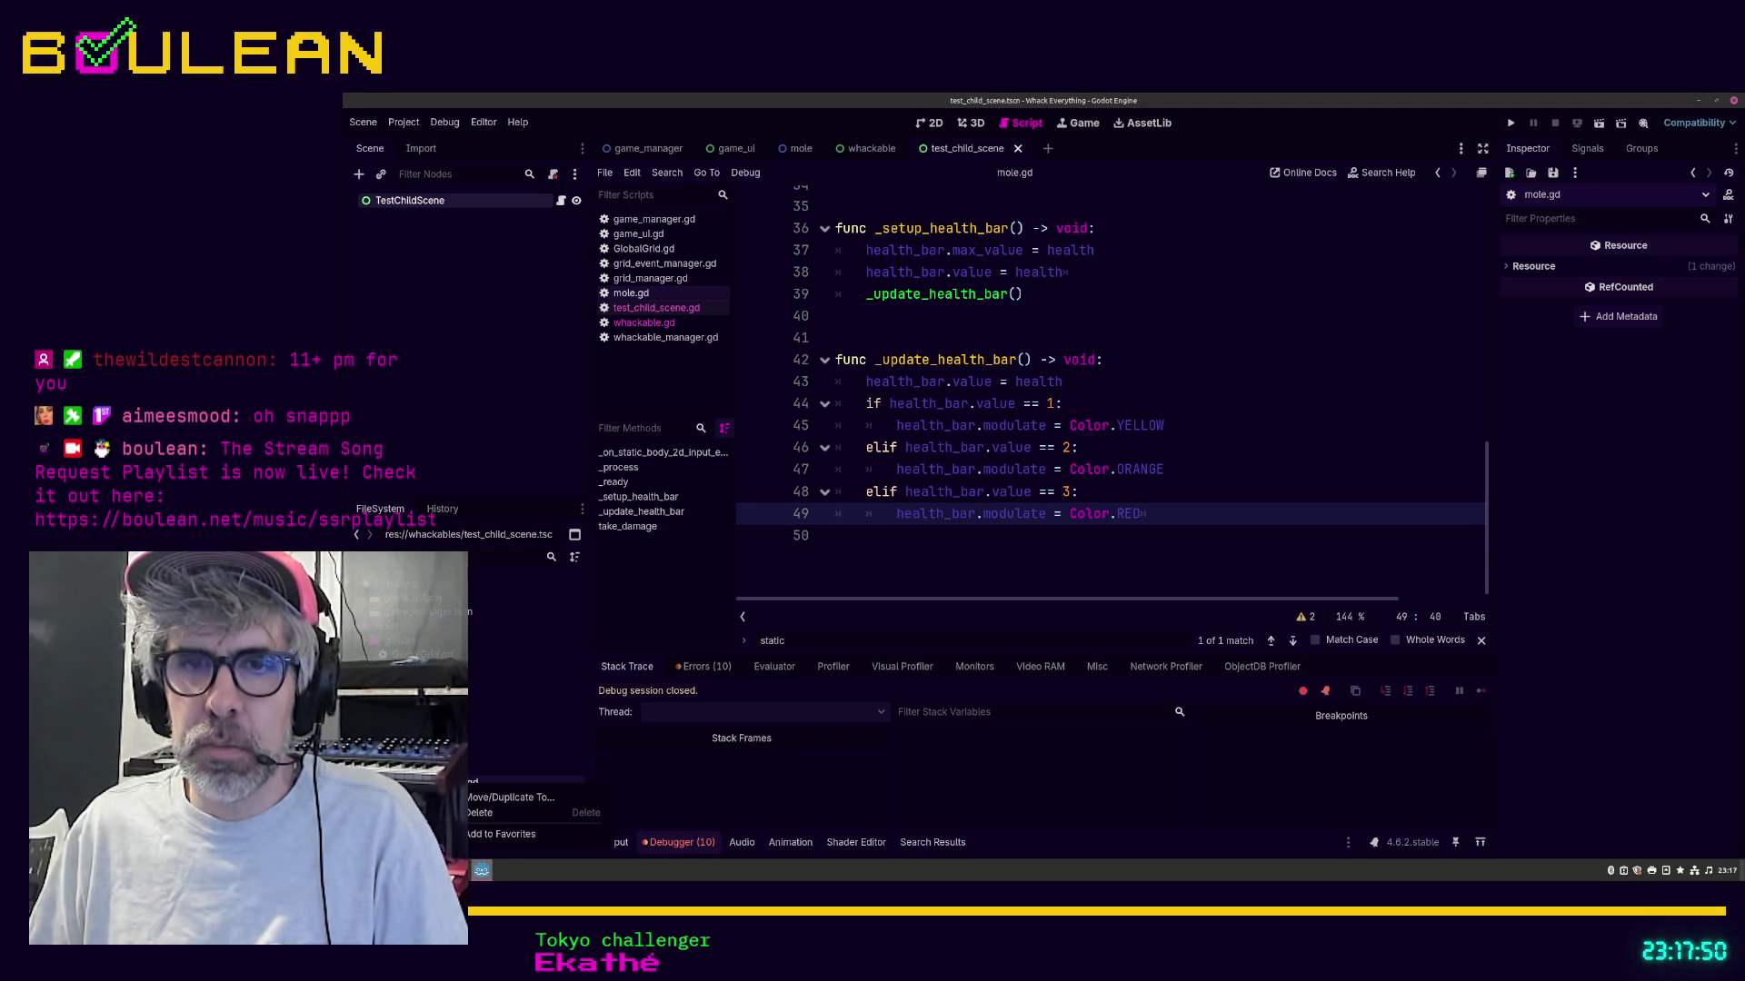
{"action": "left_click", "coordinate": [470, 813]}
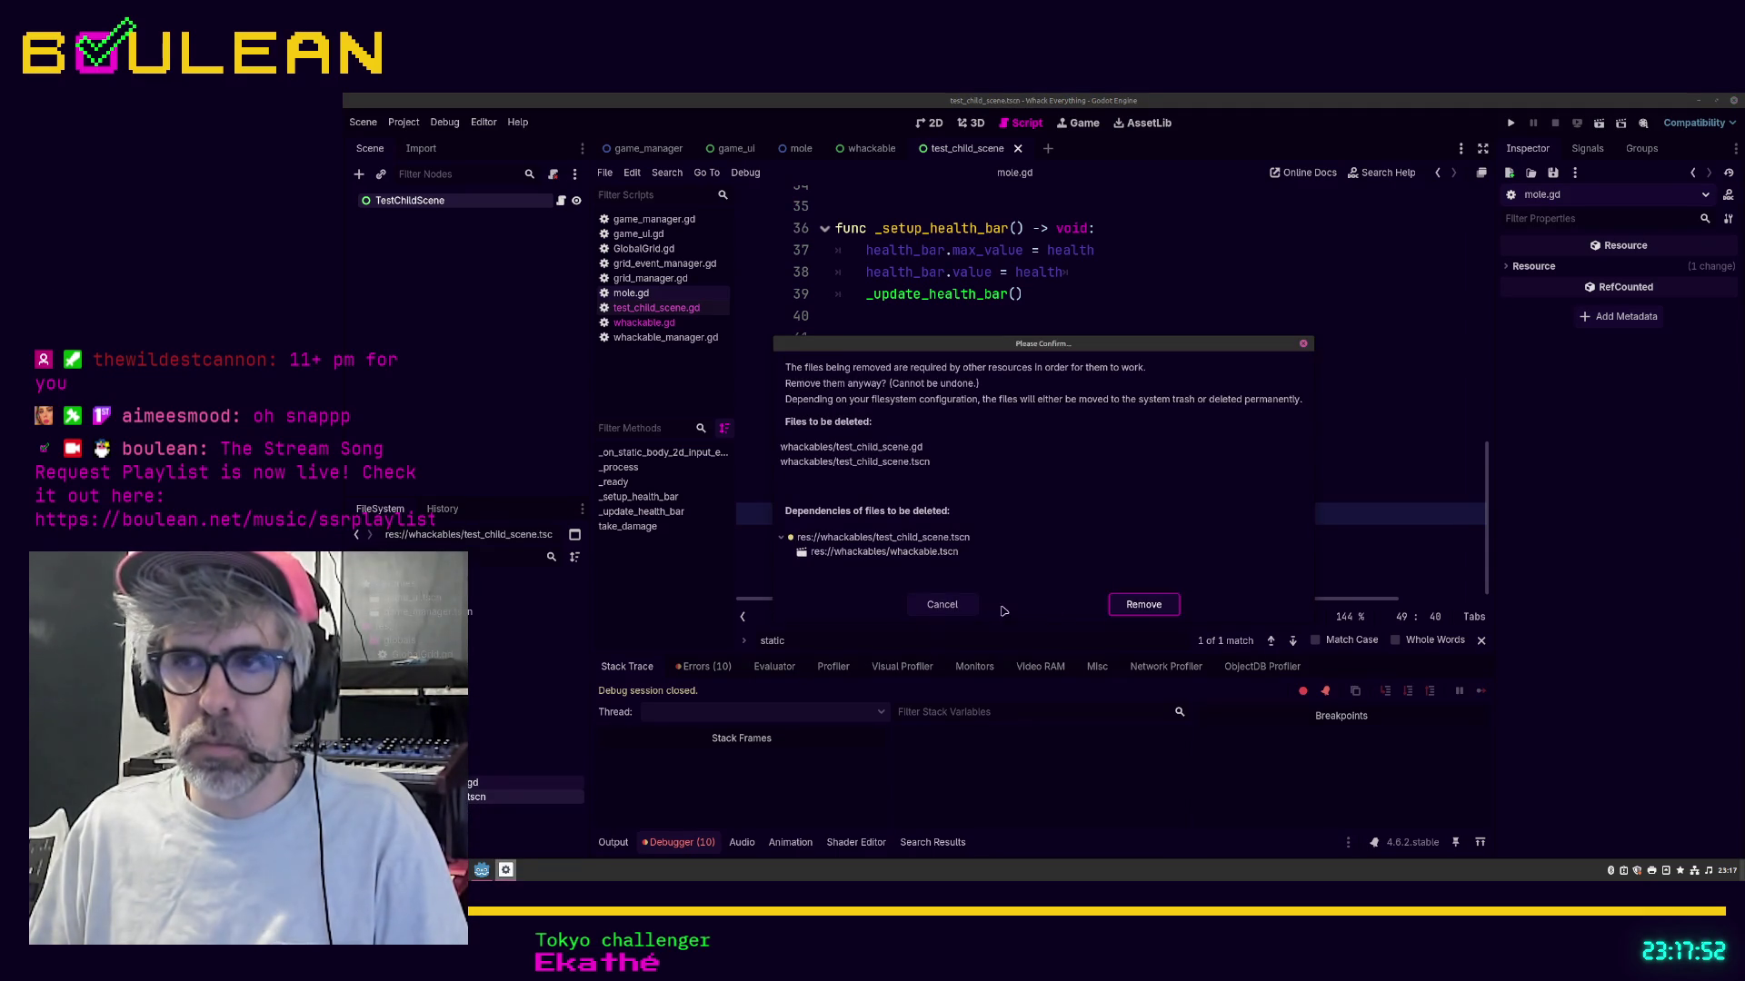
{"action": "left_click", "coordinate": [1116, 612]}
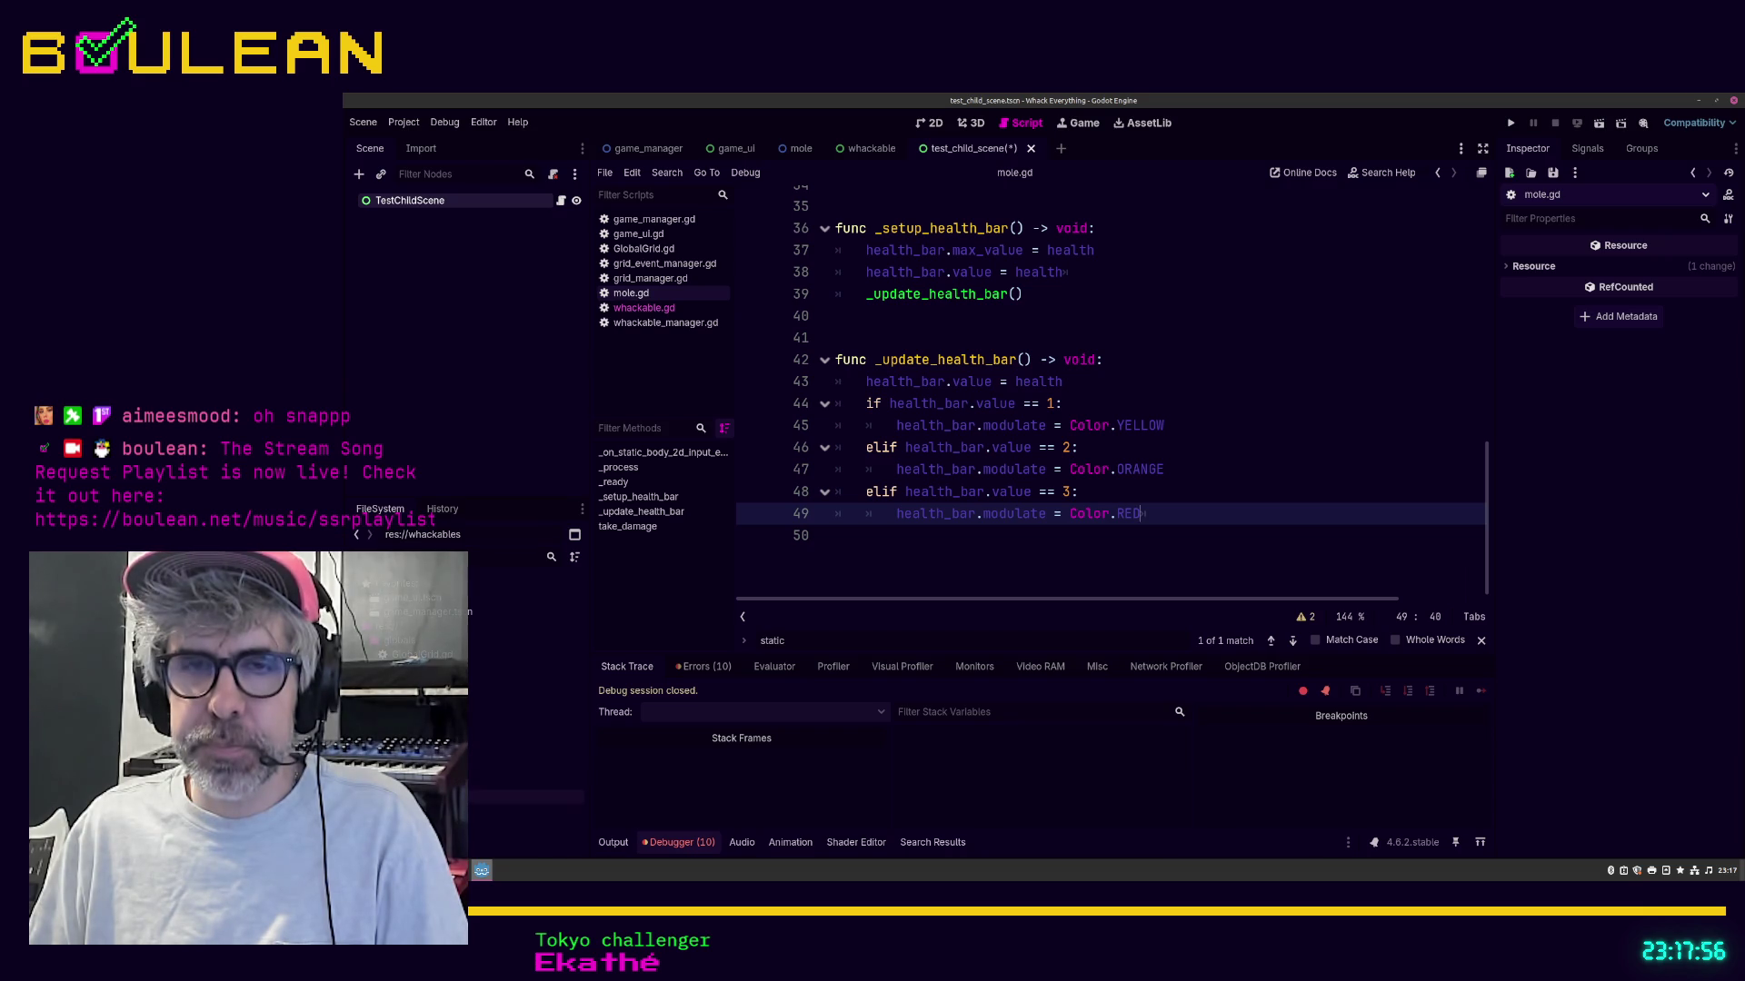
Step: In whackable.tscn, delete the Label and TestChildScene nodes, then save and run the project
{"action": "double_click", "coordinate": [527, 796]}
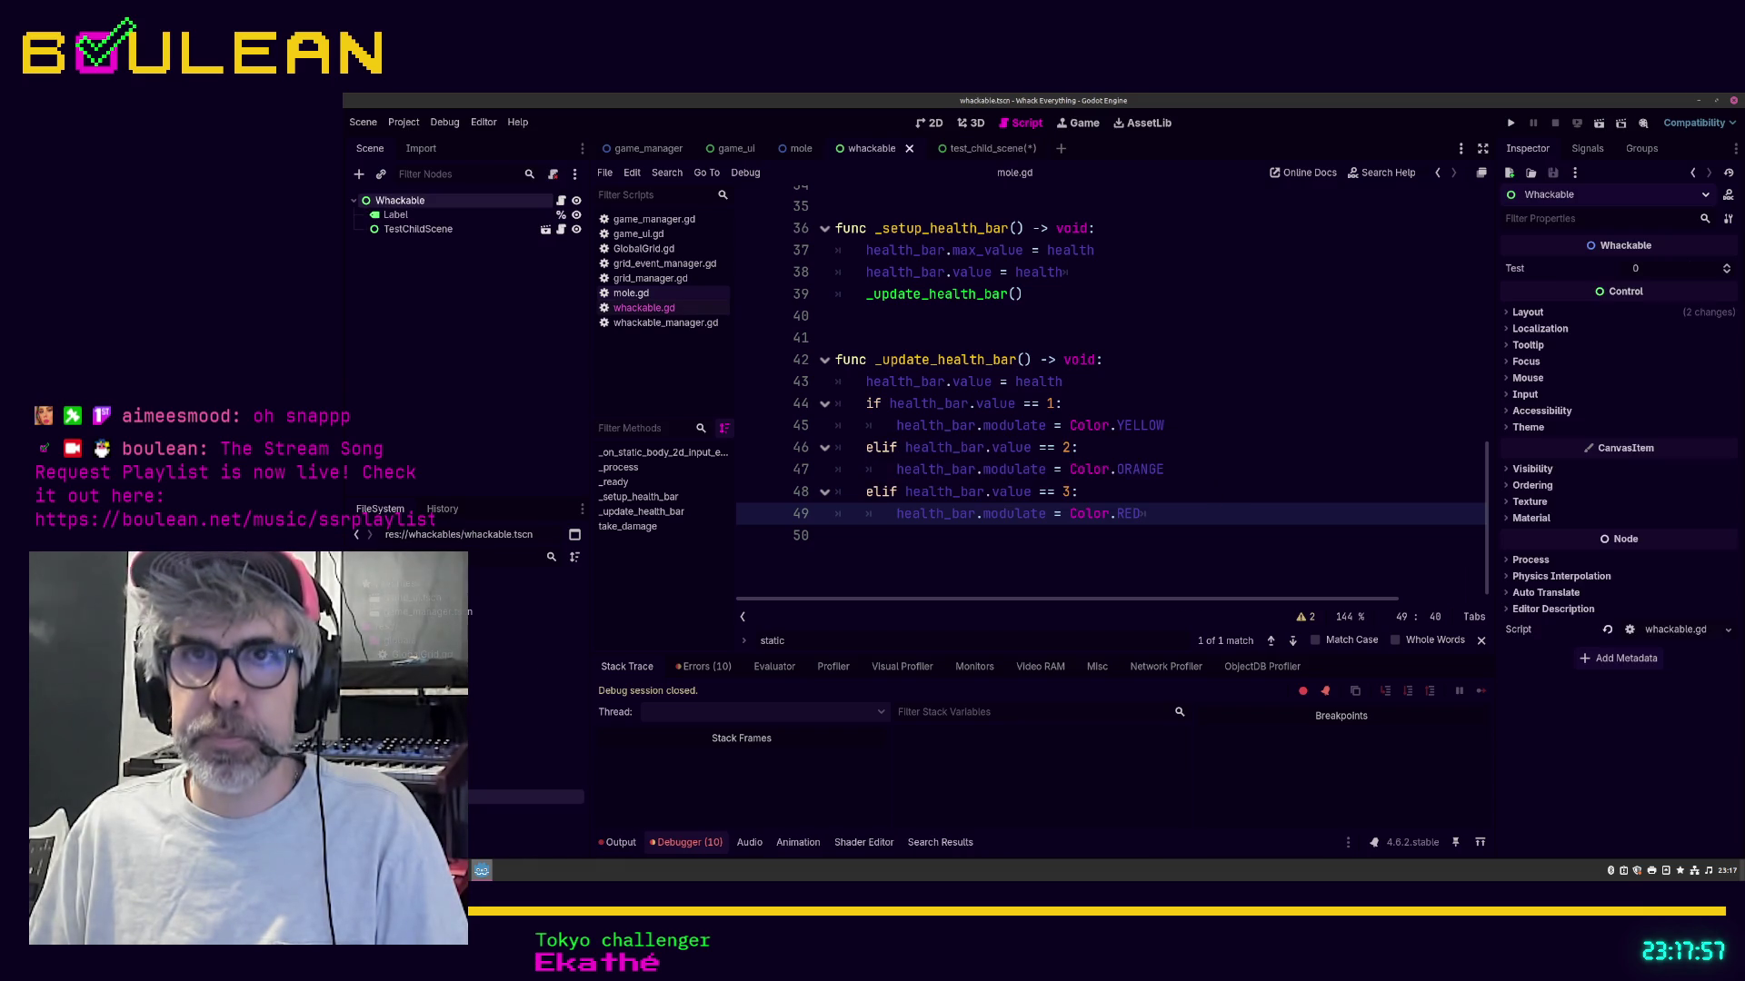
{"action": "left_click", "coordinate": [397, 216]}
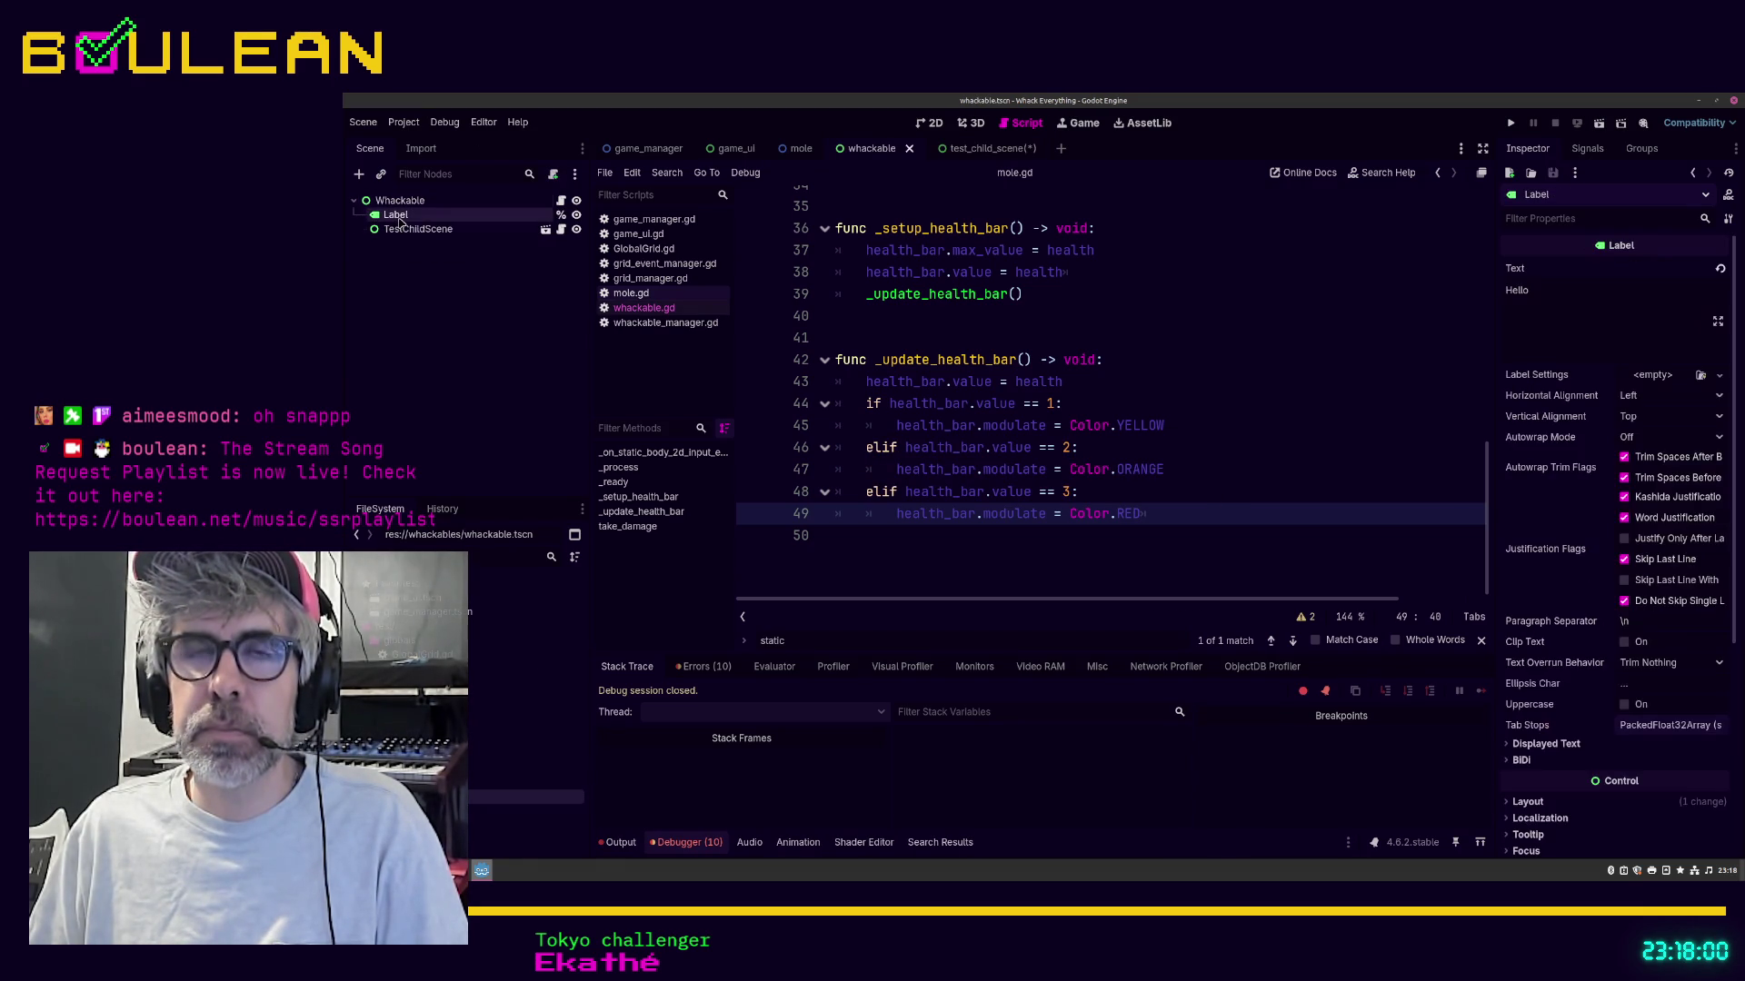
{"action": "left_click", "coordinate": [454, 230], "text": "ctrl"}
{"action": "right_click", "coordinate": [456, 232]}
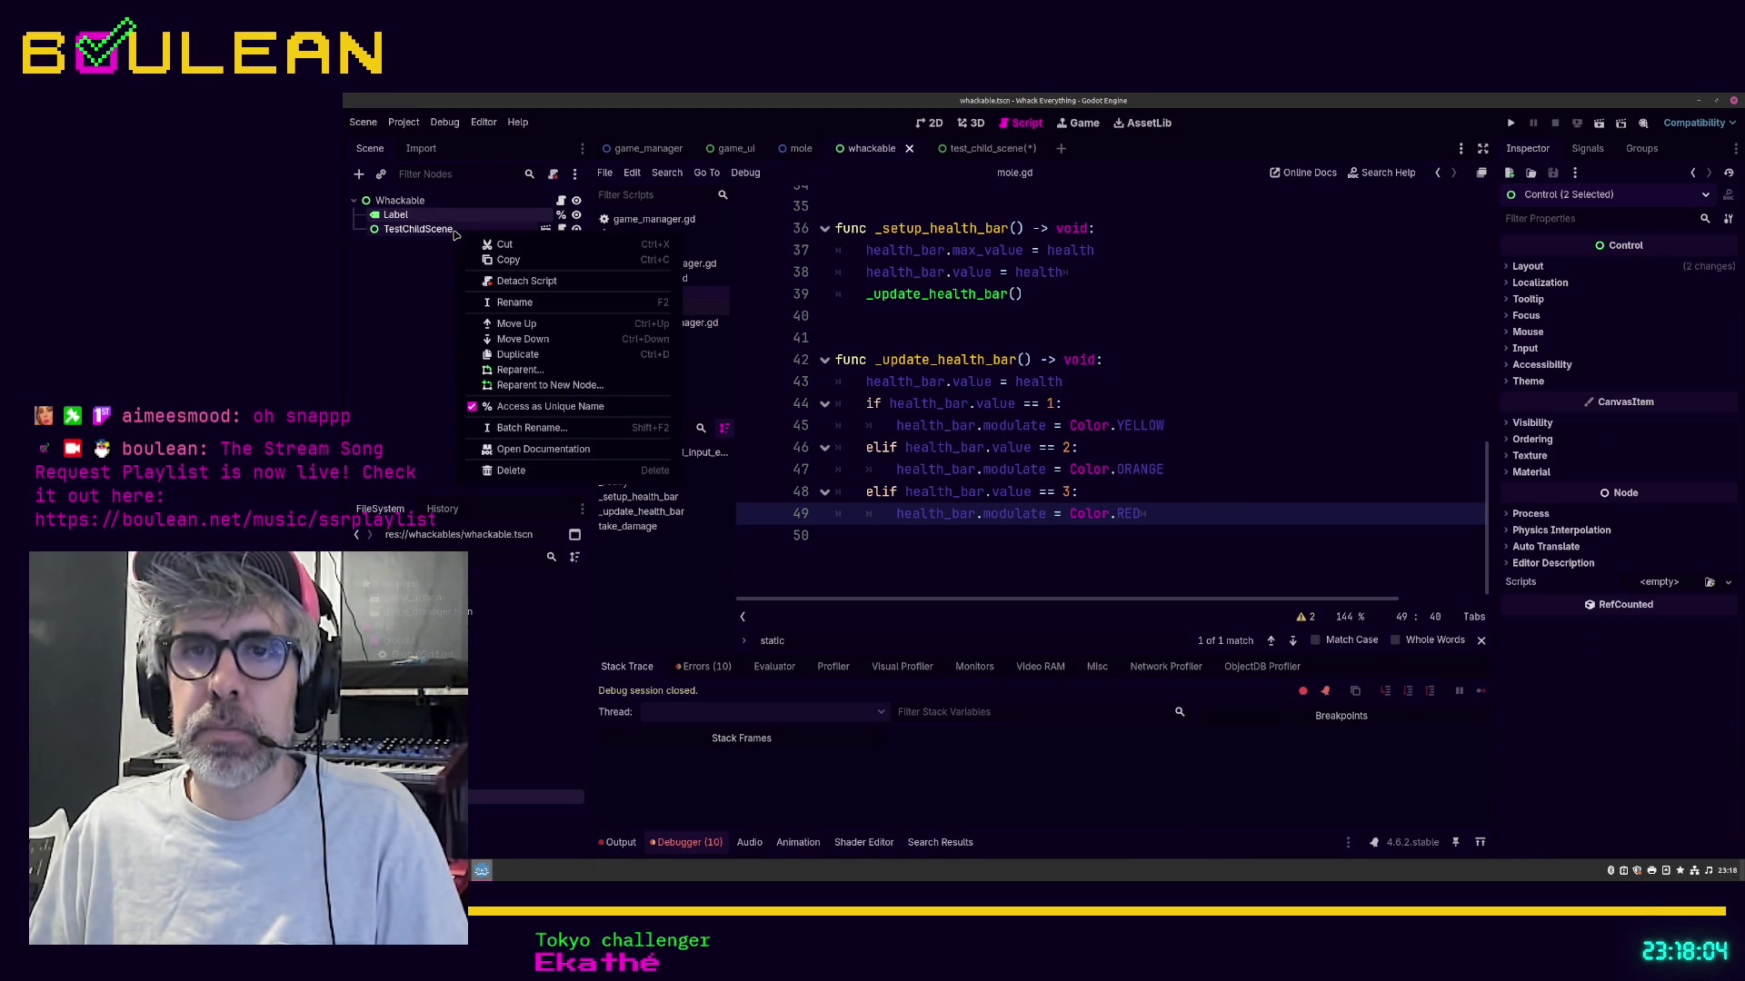
{"action": "left_click", "coordinate": [523, 472]}
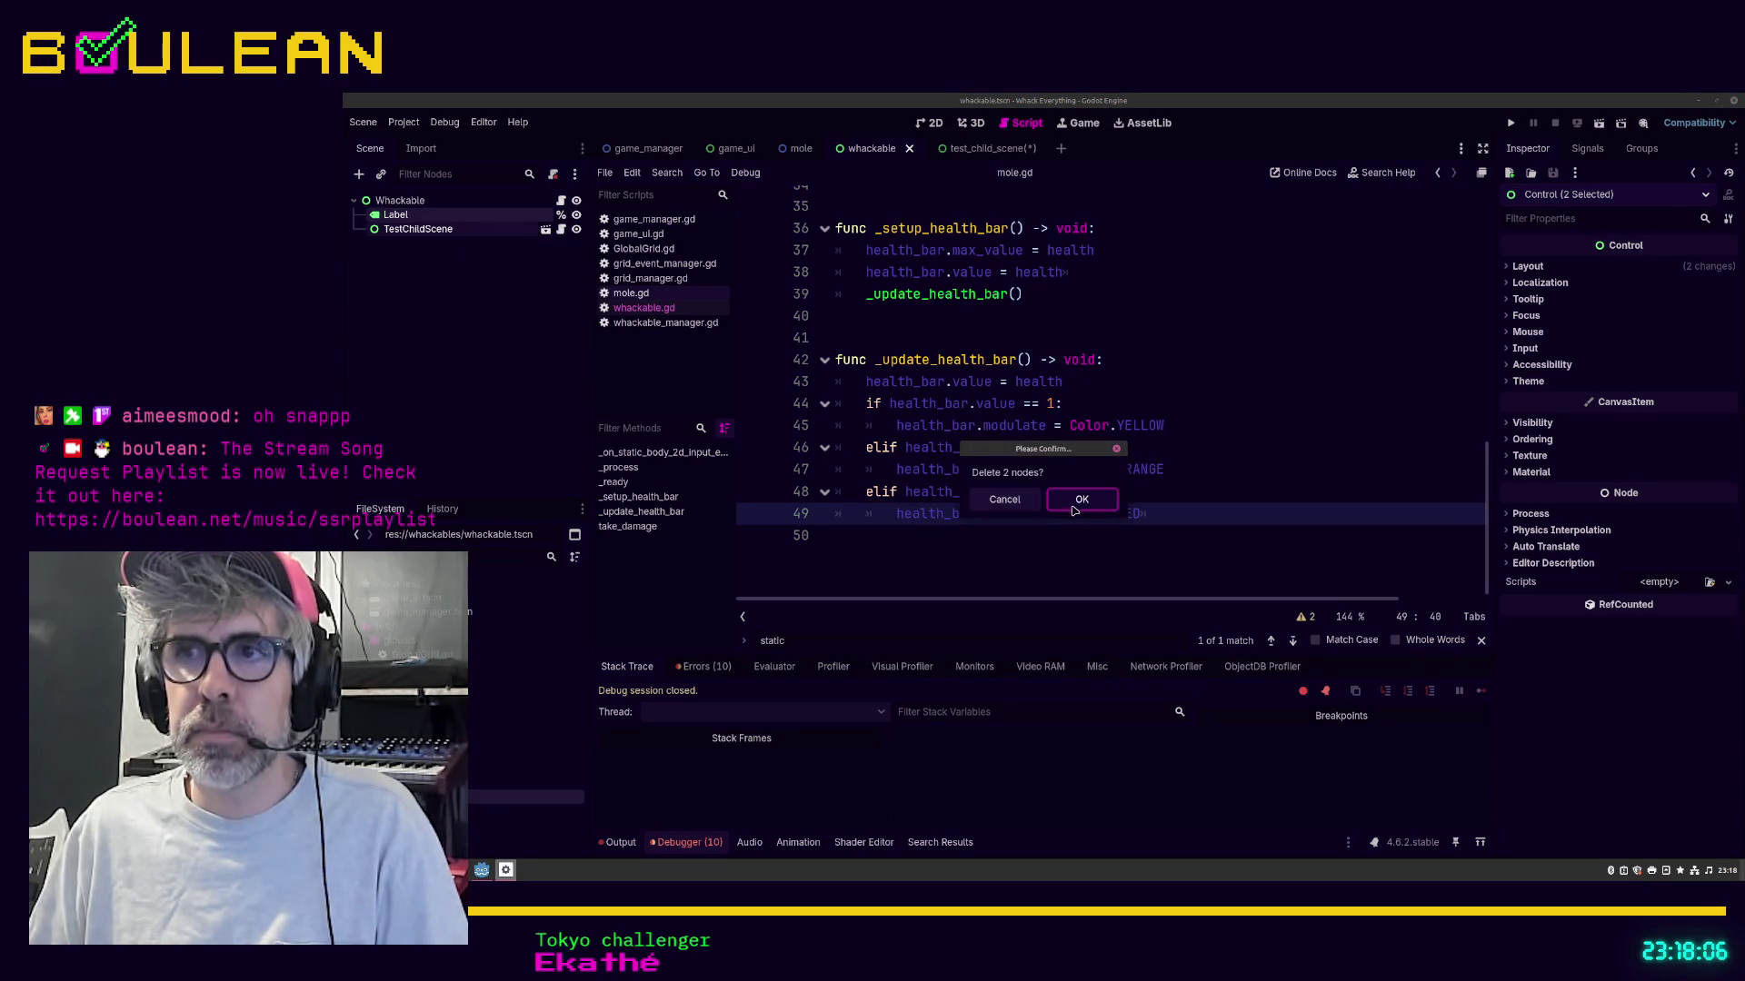
{"action": "left_click", "coordinate": [1073, 507]}
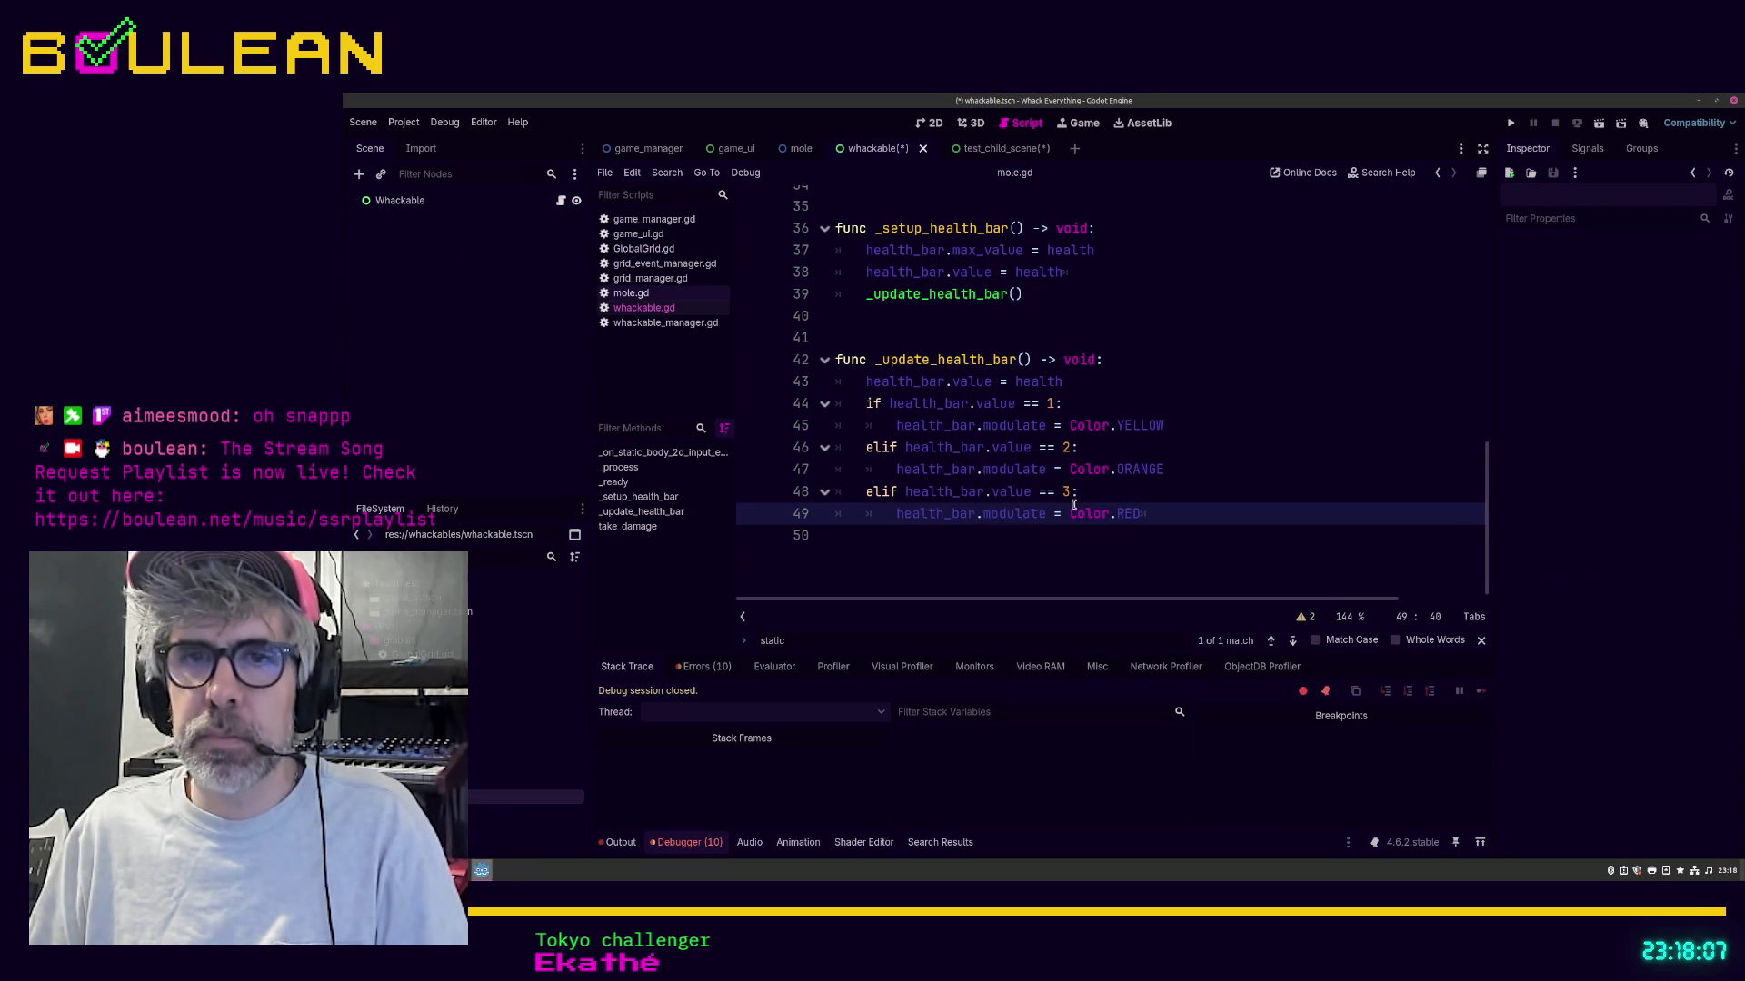
{"action": "left_click", "coordinate": [1176, 425]}
{"action": "key", "text": "F5"}
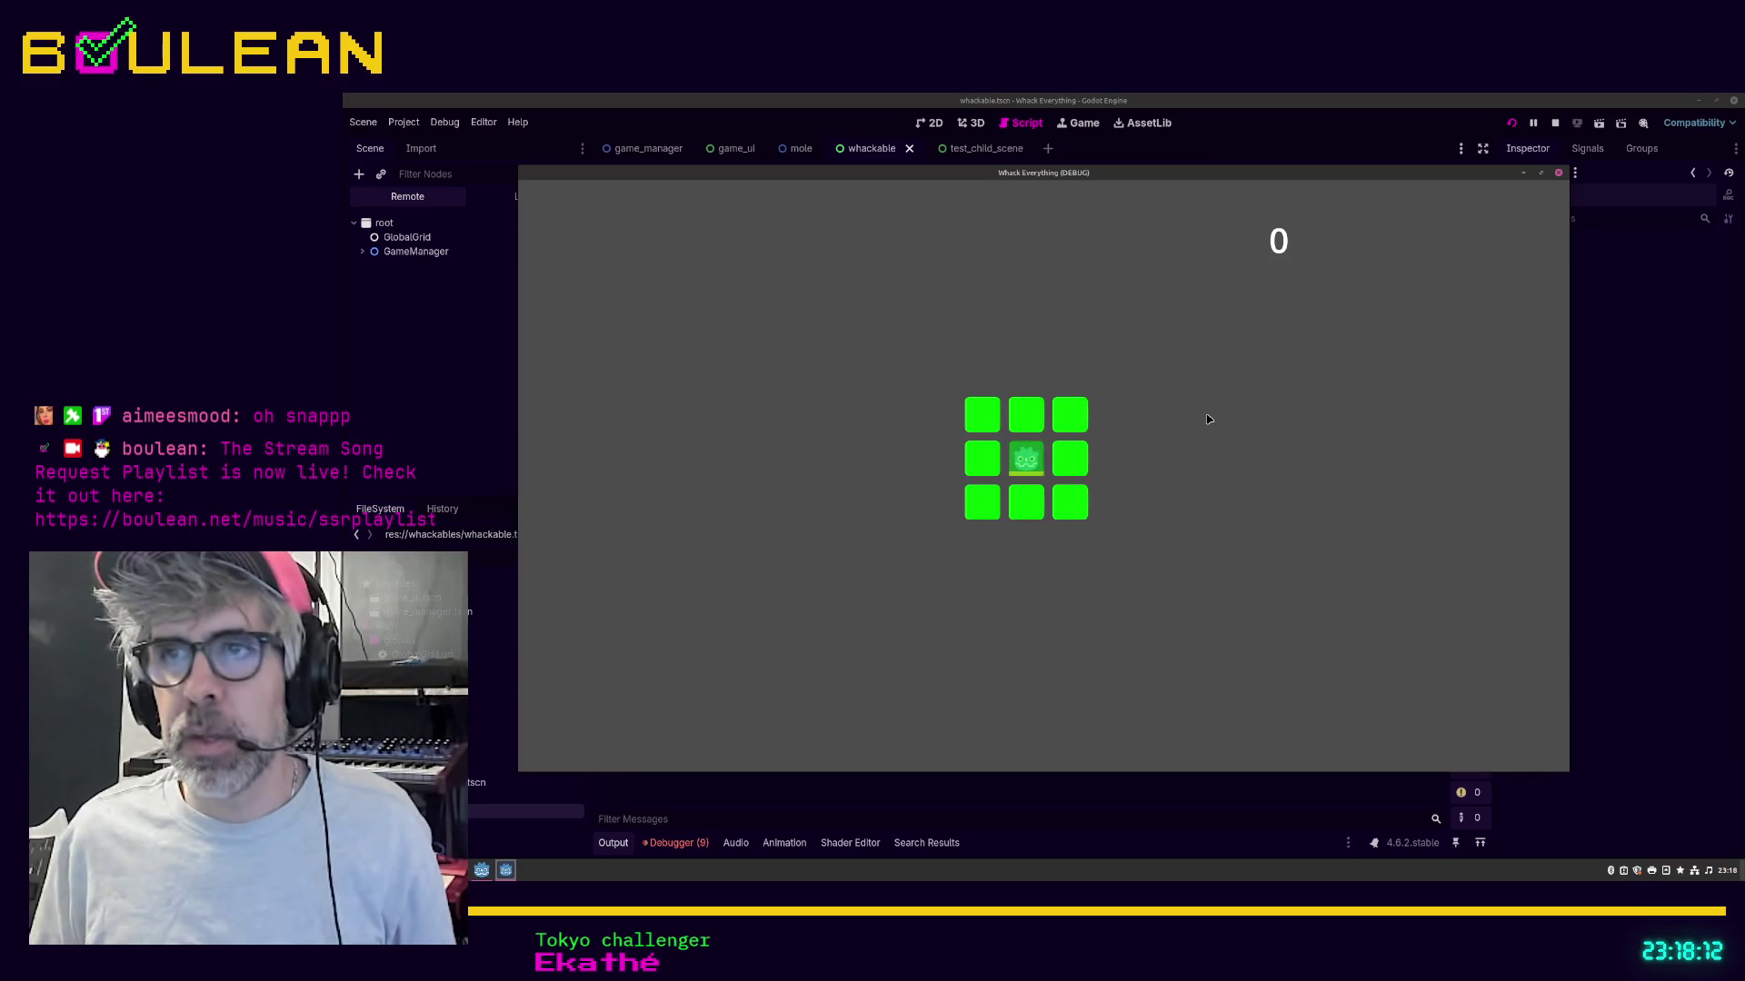
Step: Whack moles across the 3×3 grid until the score reaches 21, then stop the game
{"action": "left_click", "coordinate": [1041, 459]}
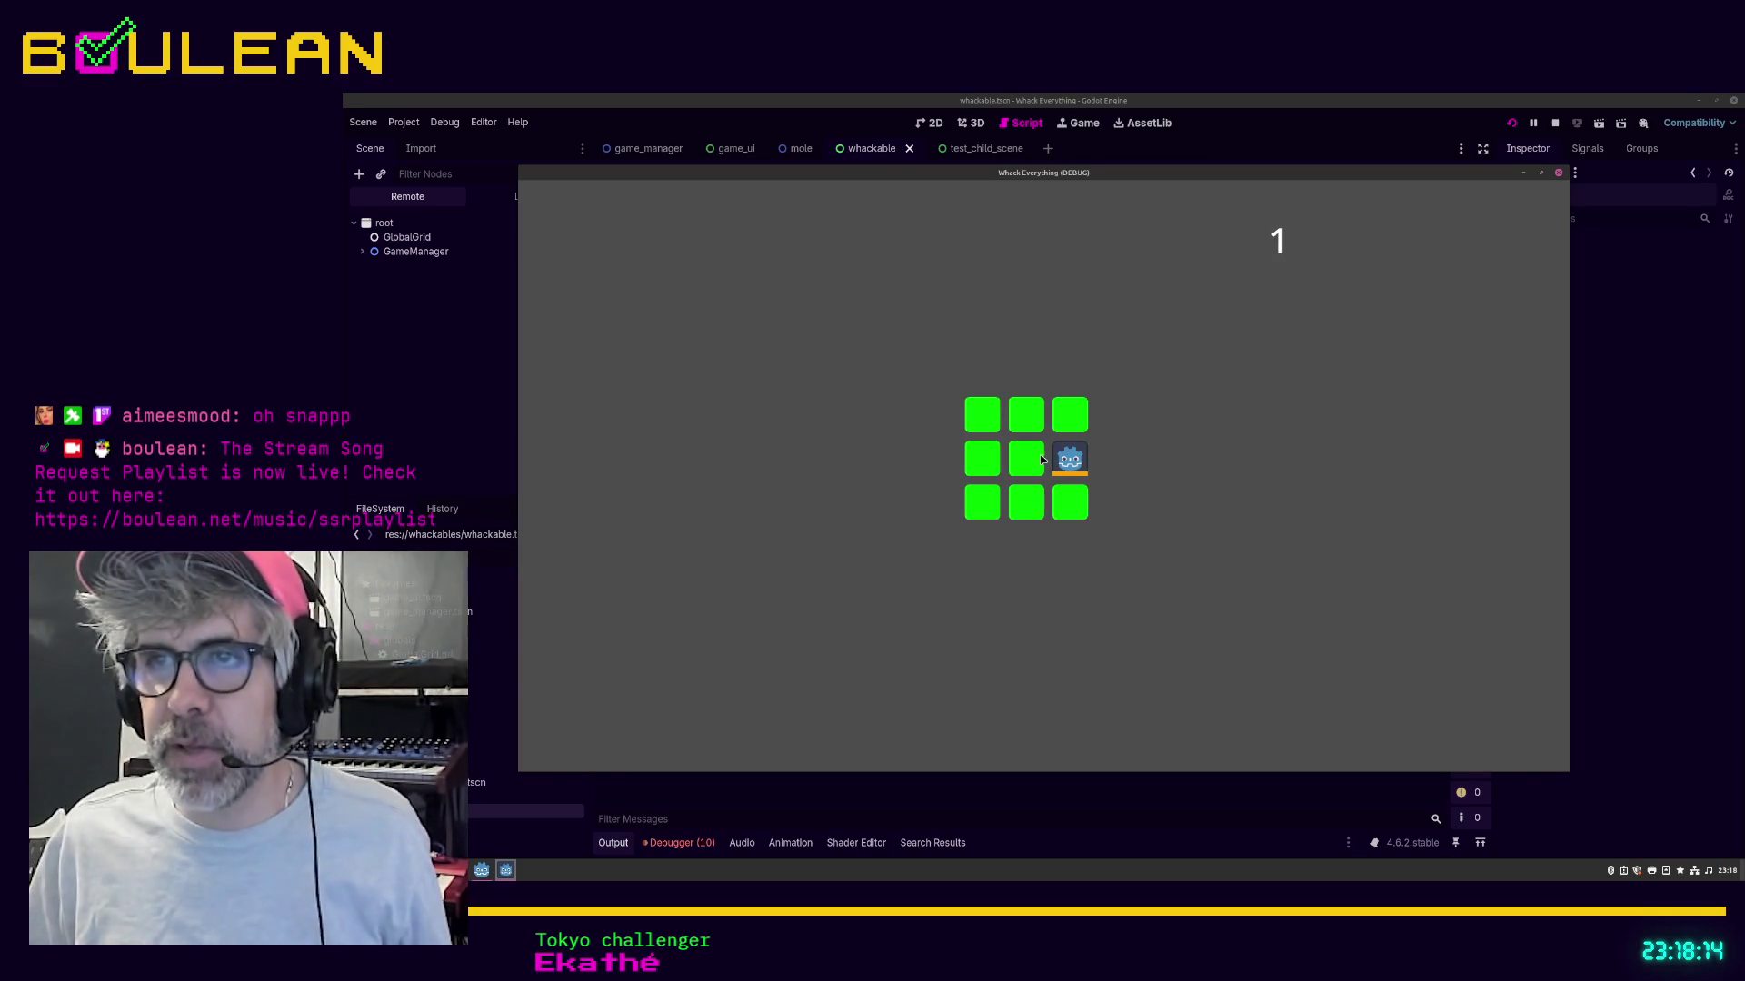
{"action": "left_click", "coordinate": [1069, 459]}
{"action": "left_click", "coordinate": [1072, 497]}
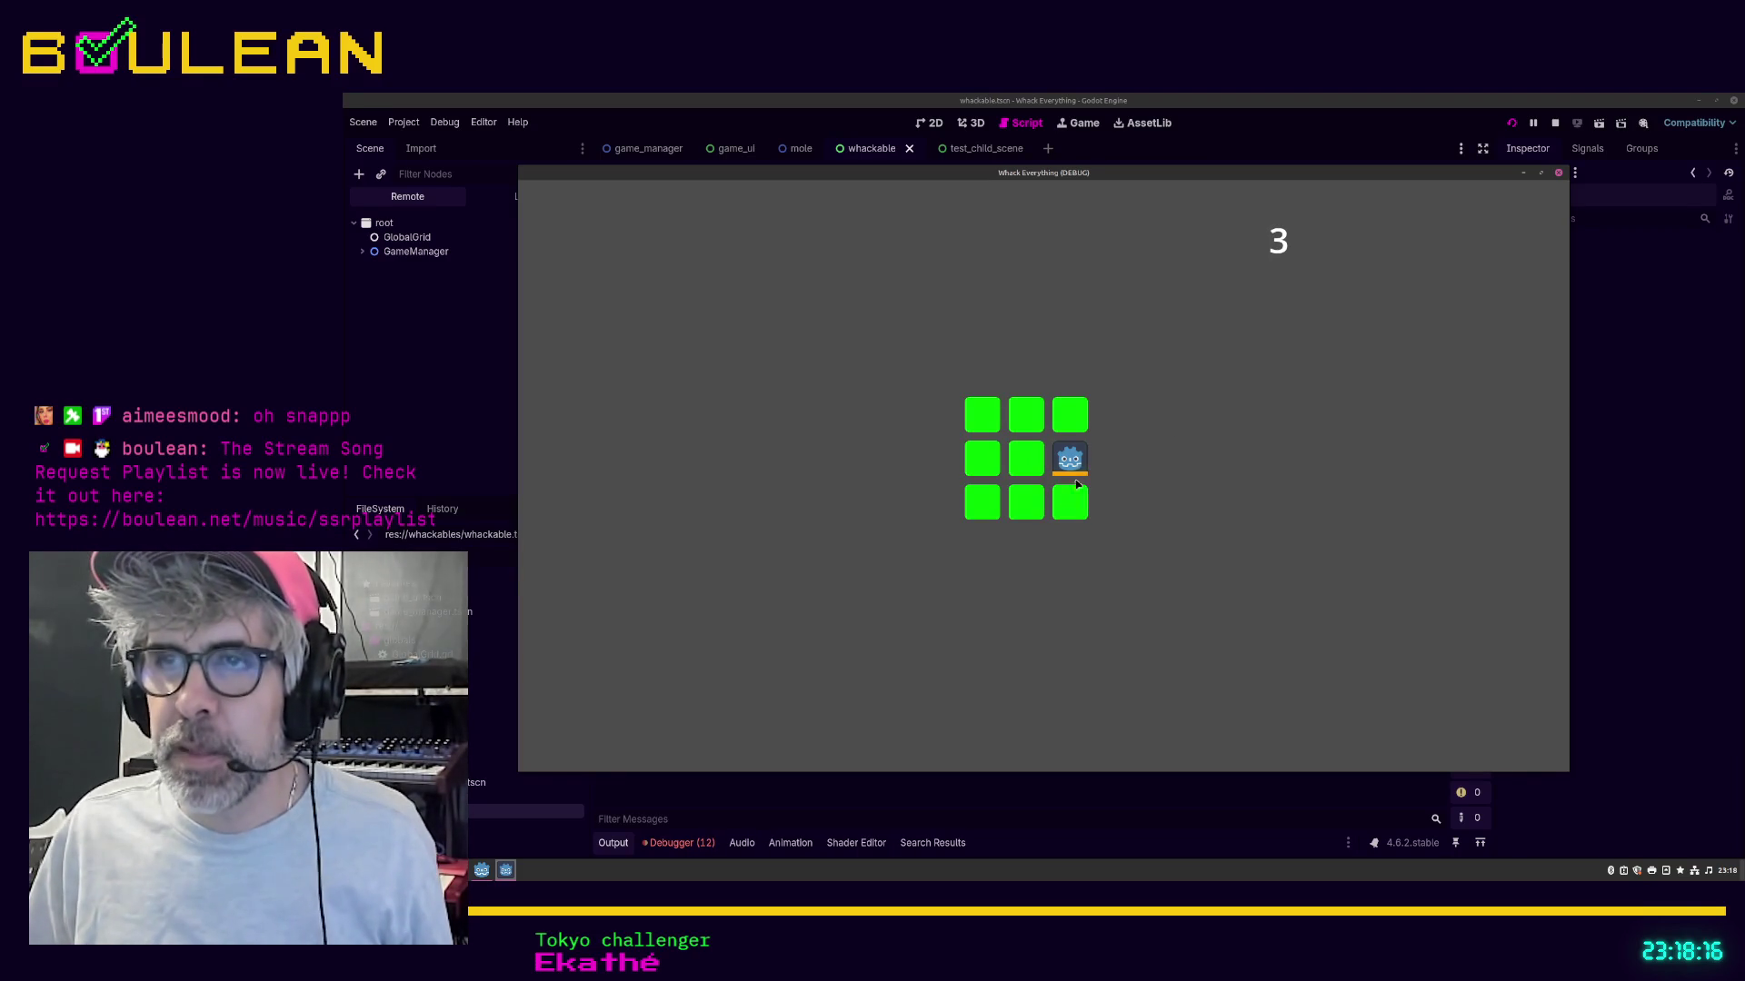
{"action": "left_click", "coordinate": [1070, 461]}
{"action": "left_click", "coordinate": [1033, 419]}
{"action": "left_click", "coordinate": [982, 459]}
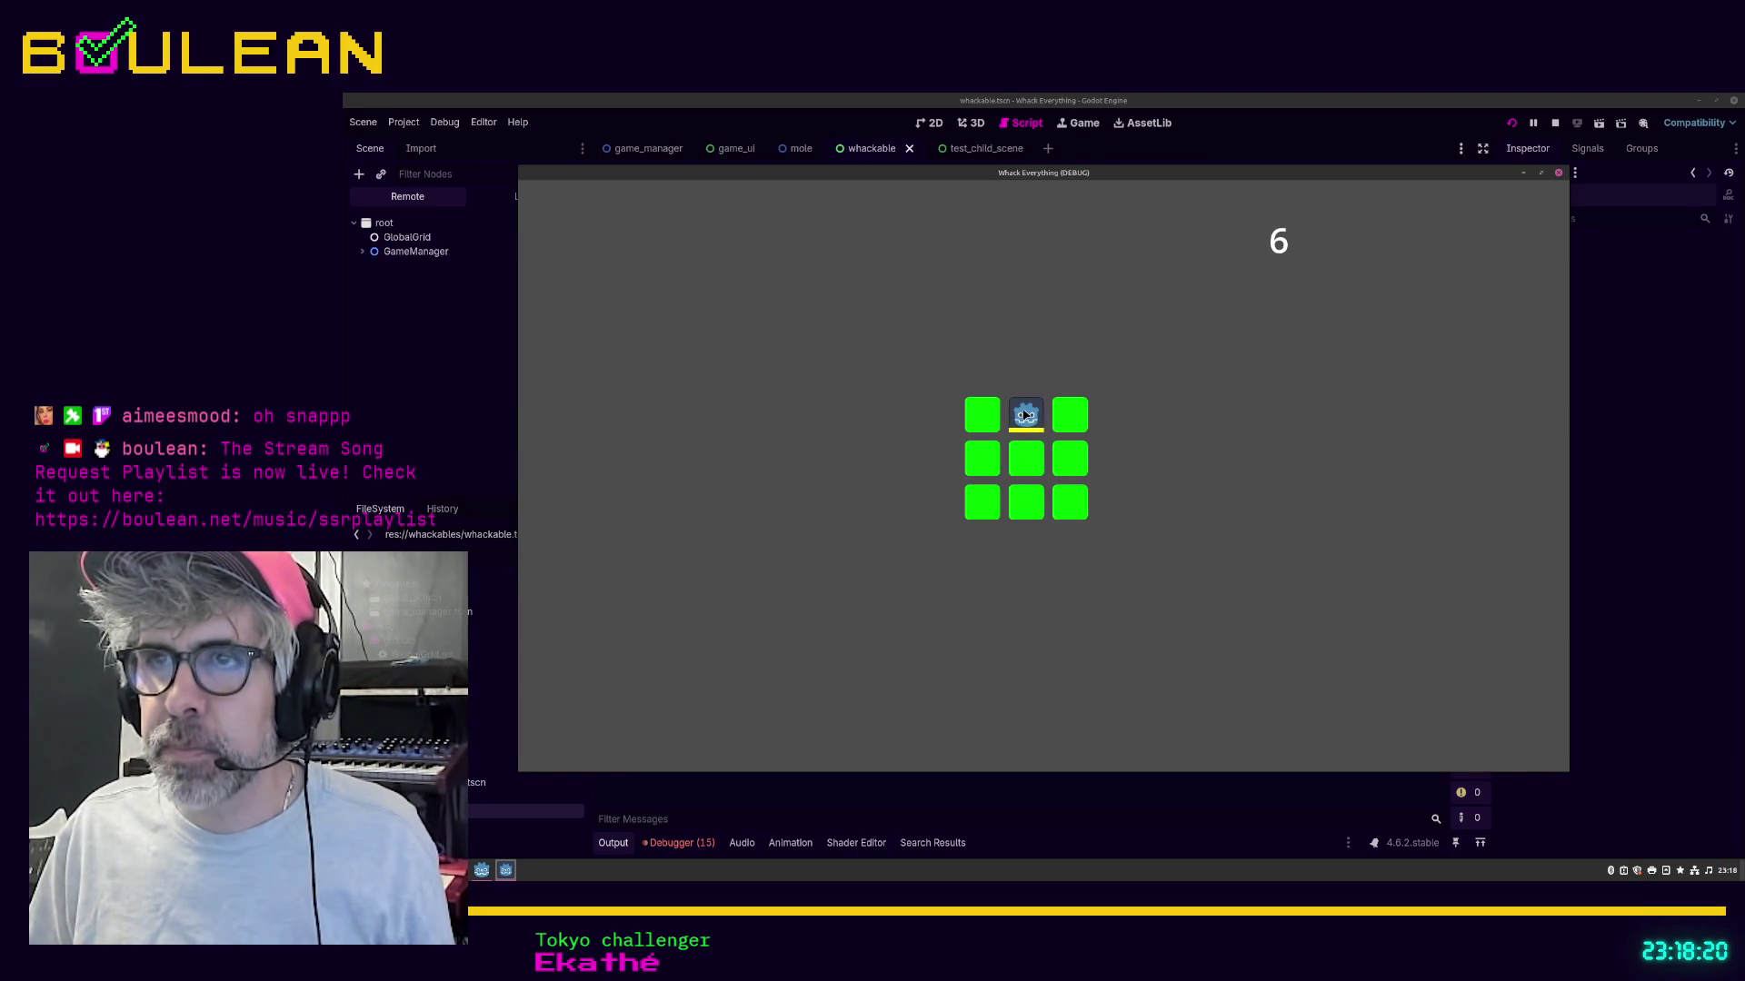
{"action": "left_click", "coordinate": [1025, 415]}
{"action": "left_click", "coordinate": [1070, 500]}
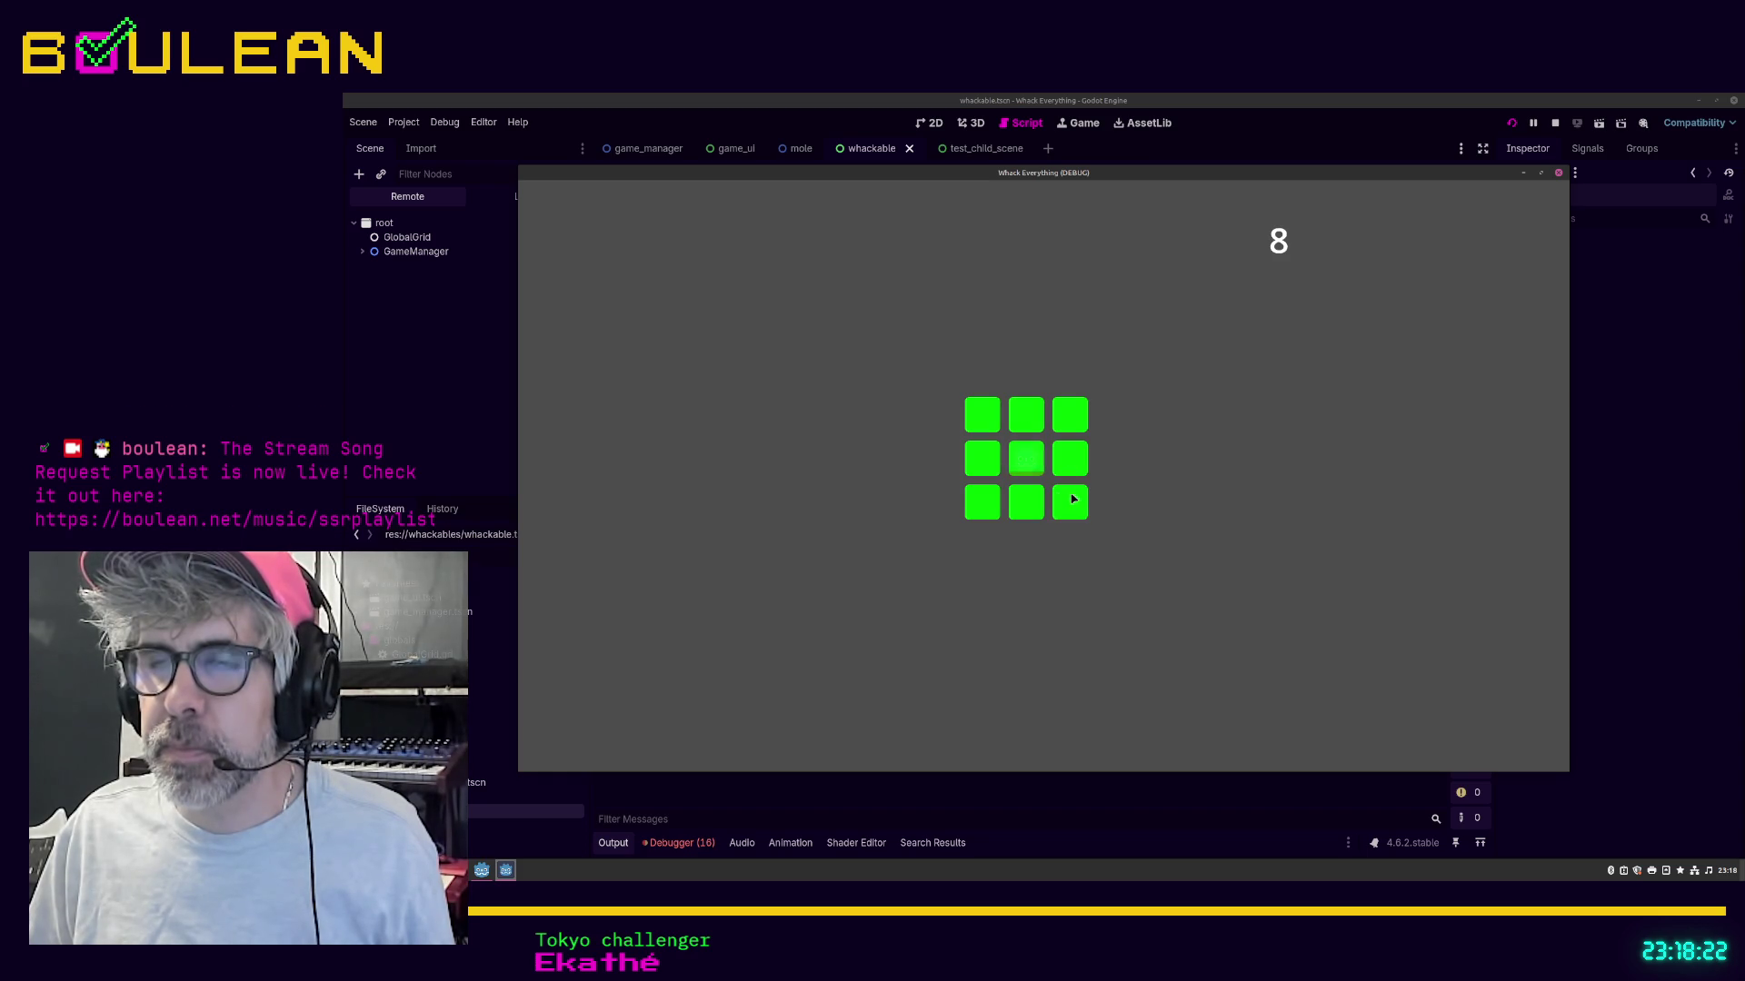
{"action": "left_click", "coordinate": [1030, 466]}
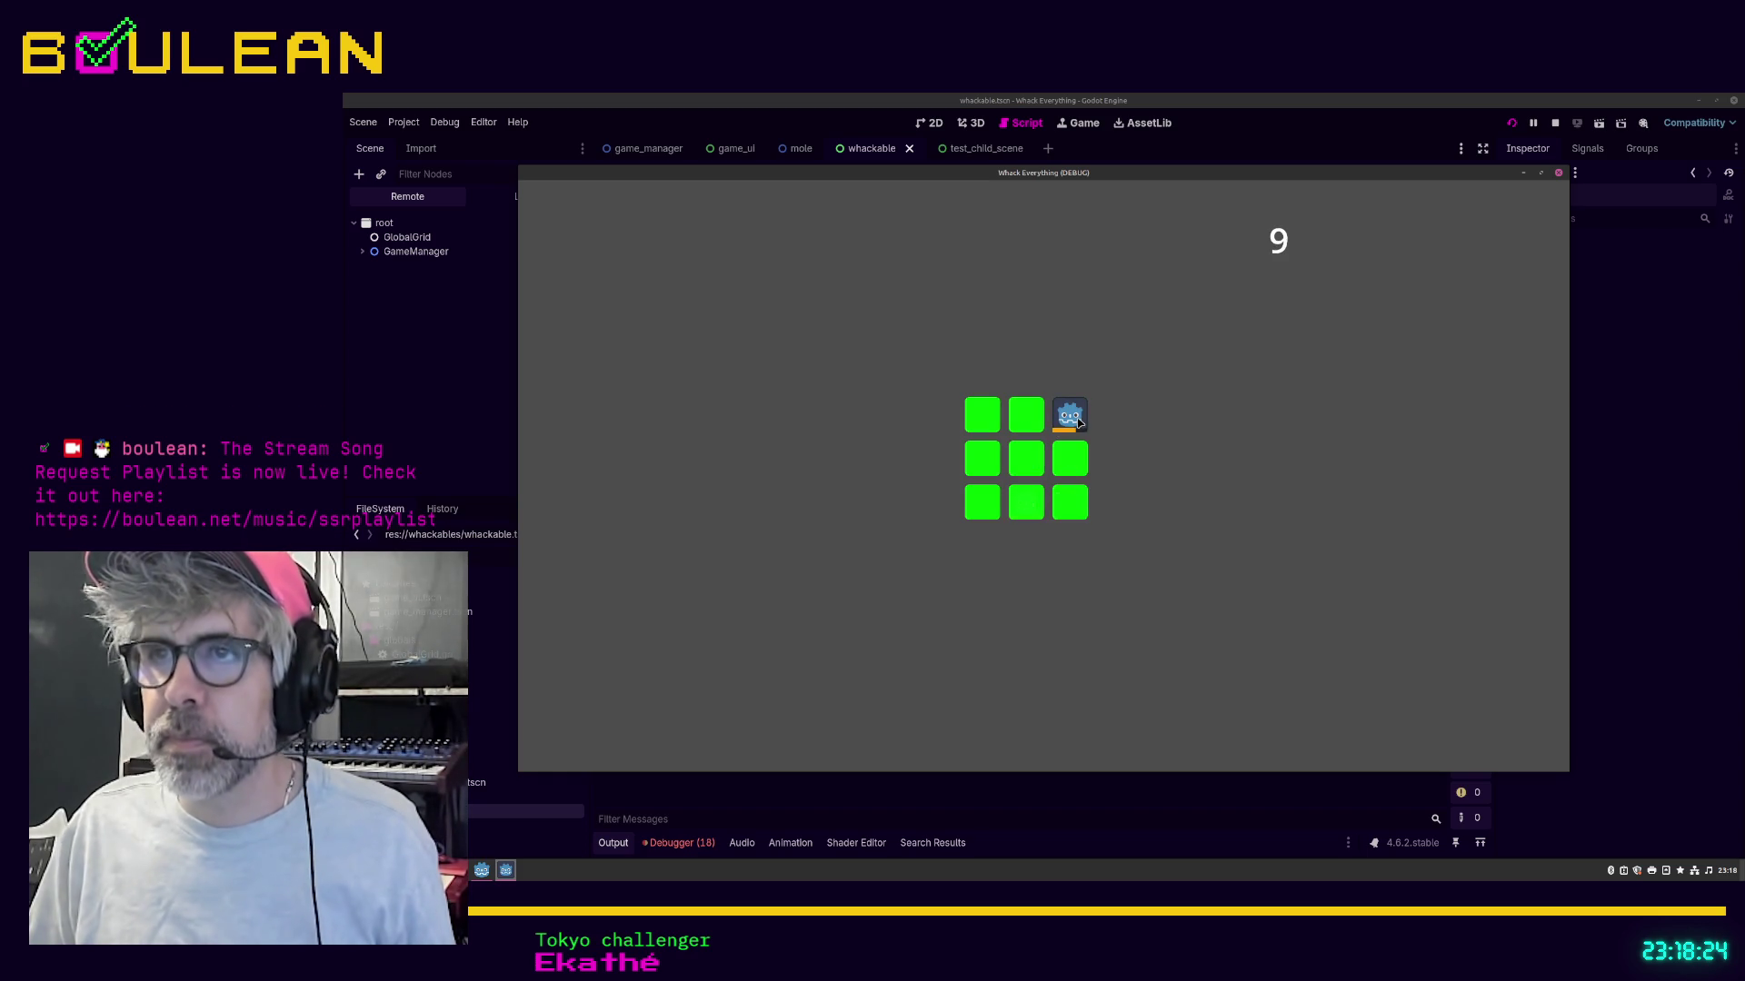
{"action": "left_click", "coordinate": [1070, 415]}
{"action": "left_click", "coordinate": [1032, 499]}
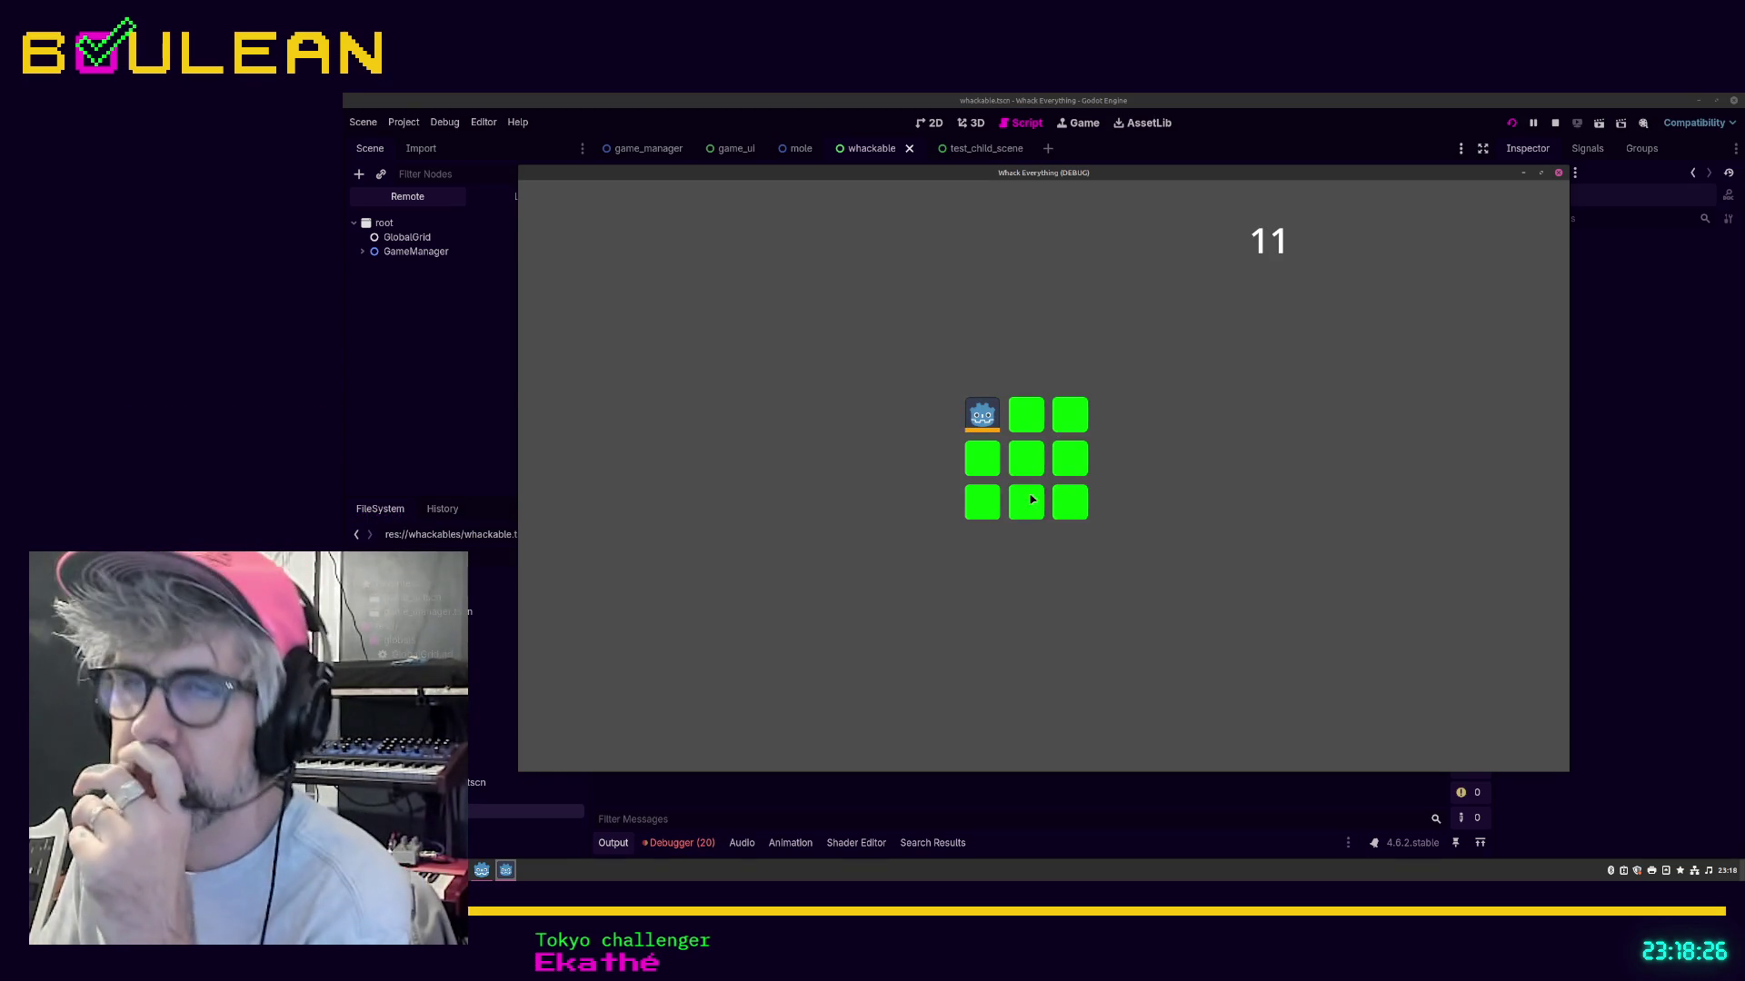
{"action": "left_click", "coordinate": [1029, 463]}
{"action": "left_click", "coordinate": [981, 514]}
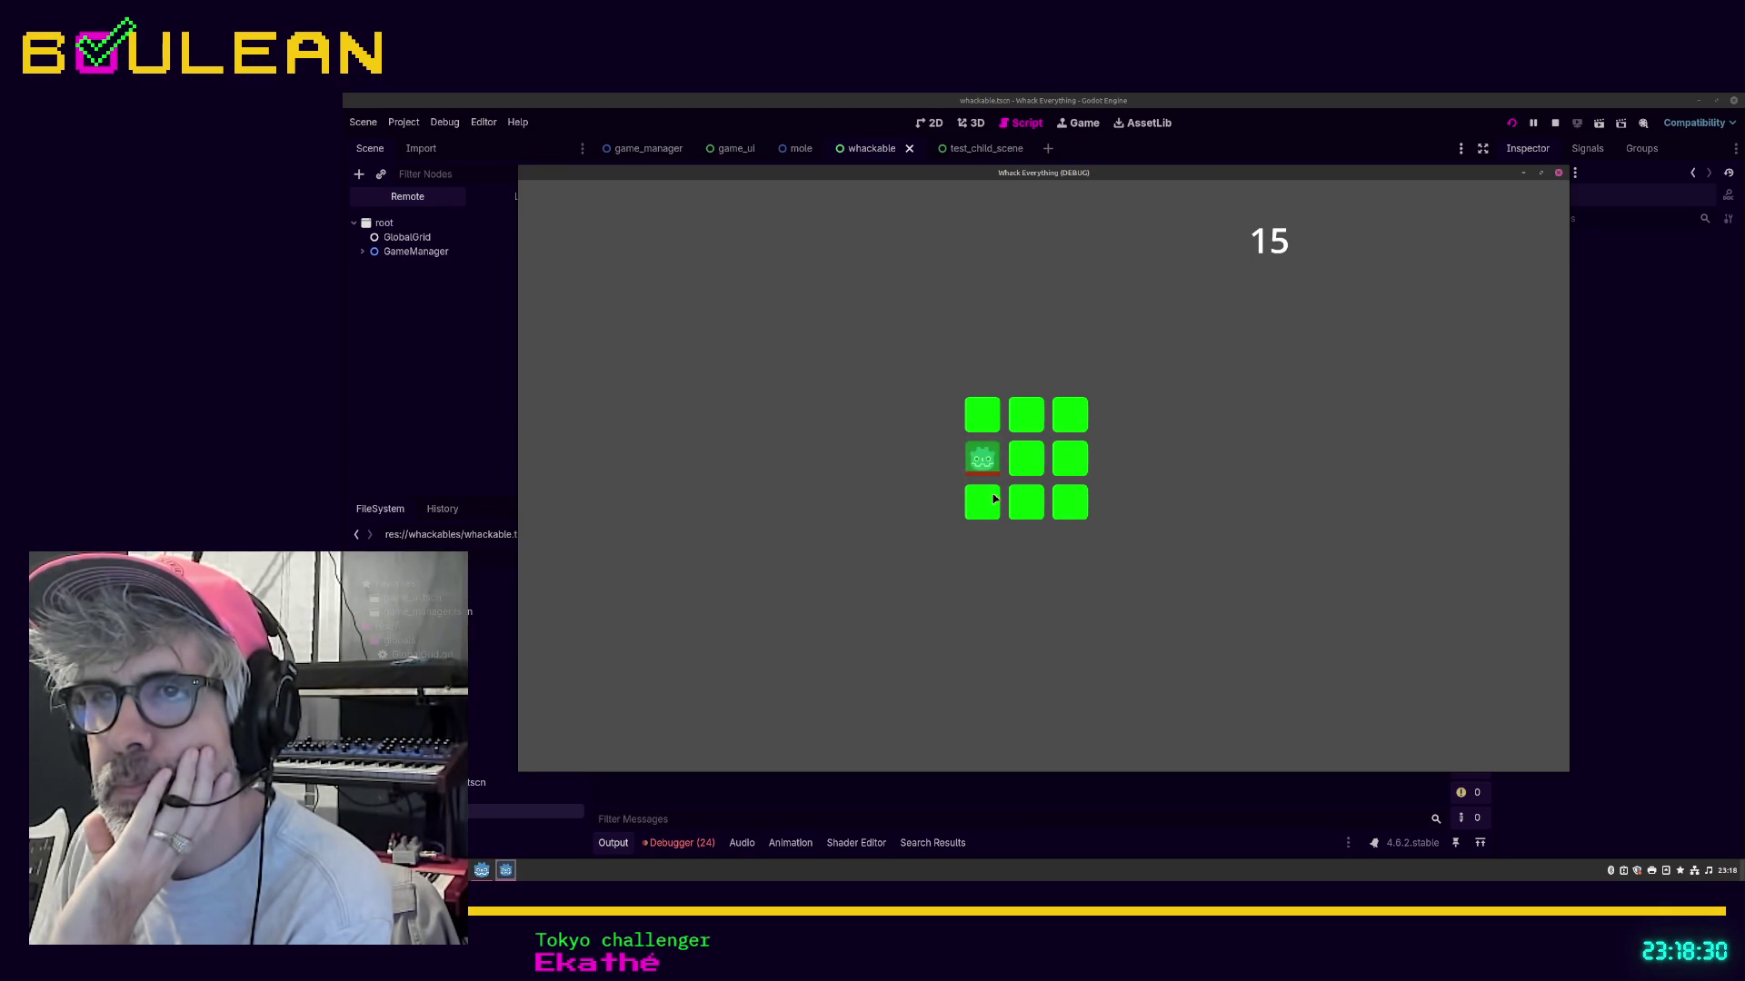
{"action": "left_click", "coordinate": [981, 460]}
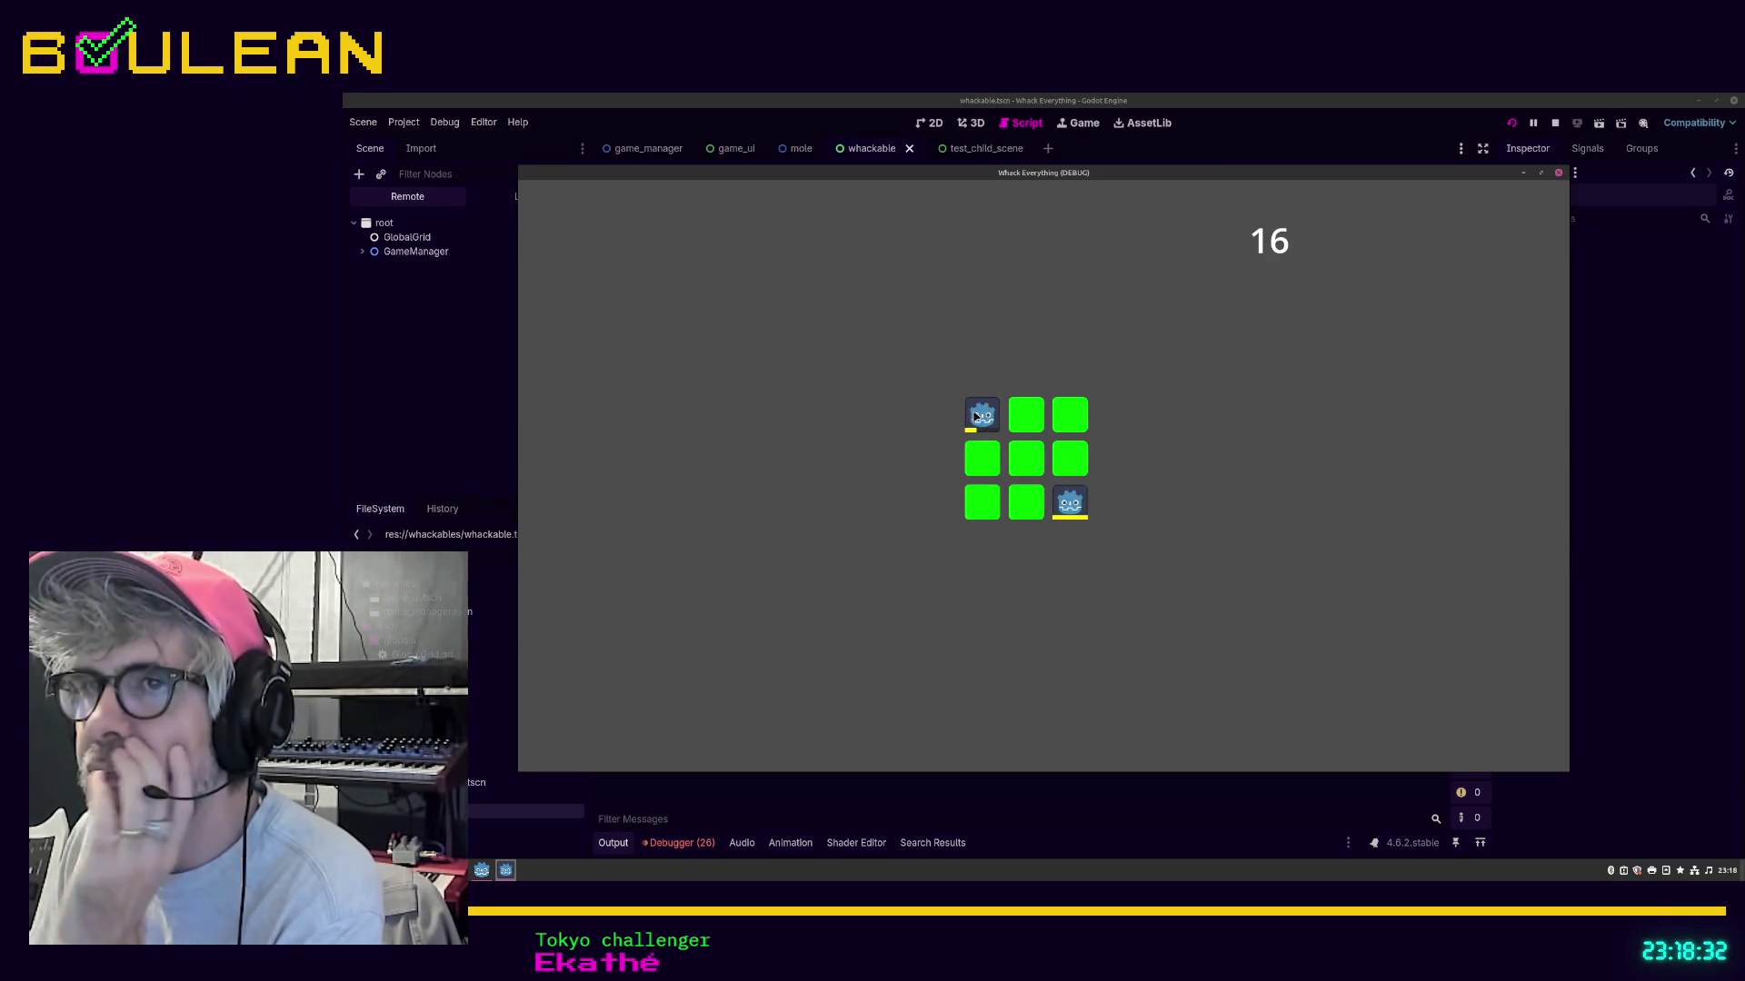
{"action": "left_click", "coordinate": [983, 416]}
{"action": "left_click", "coordinate": [1076, 507]}
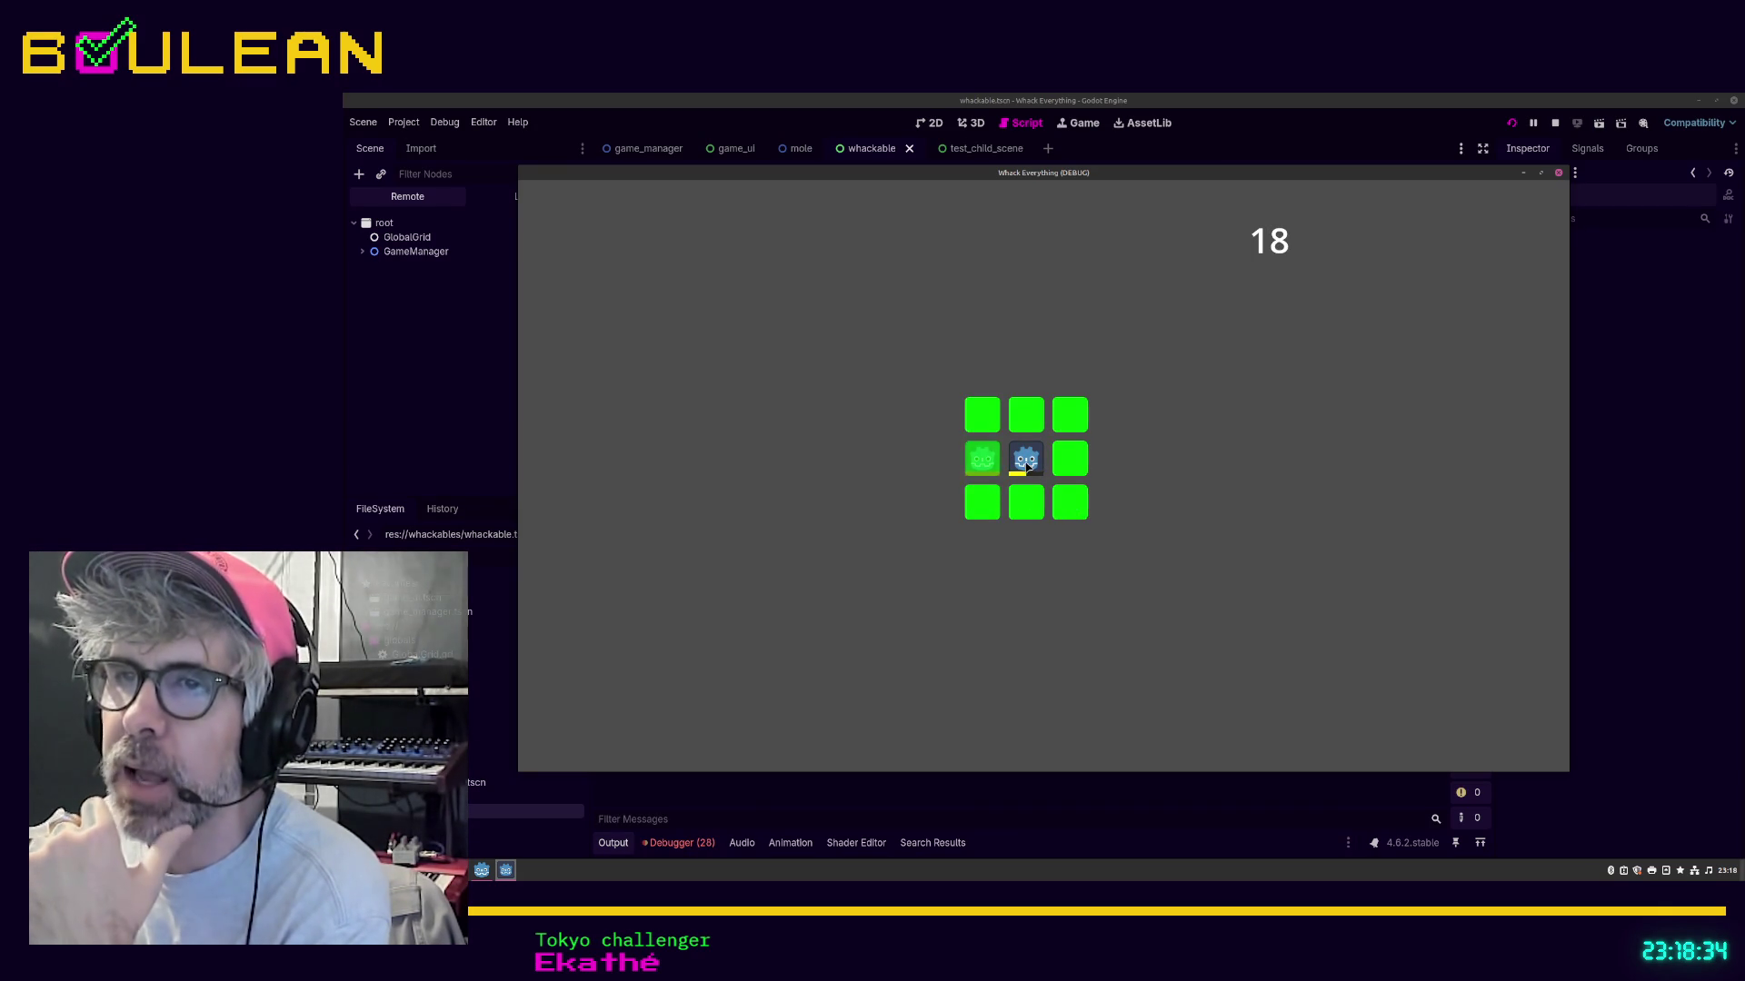
{"action": "left_click", "coordinate": [1027, 459]}
{"action": "left_click", "coordinate": [981, 459]}
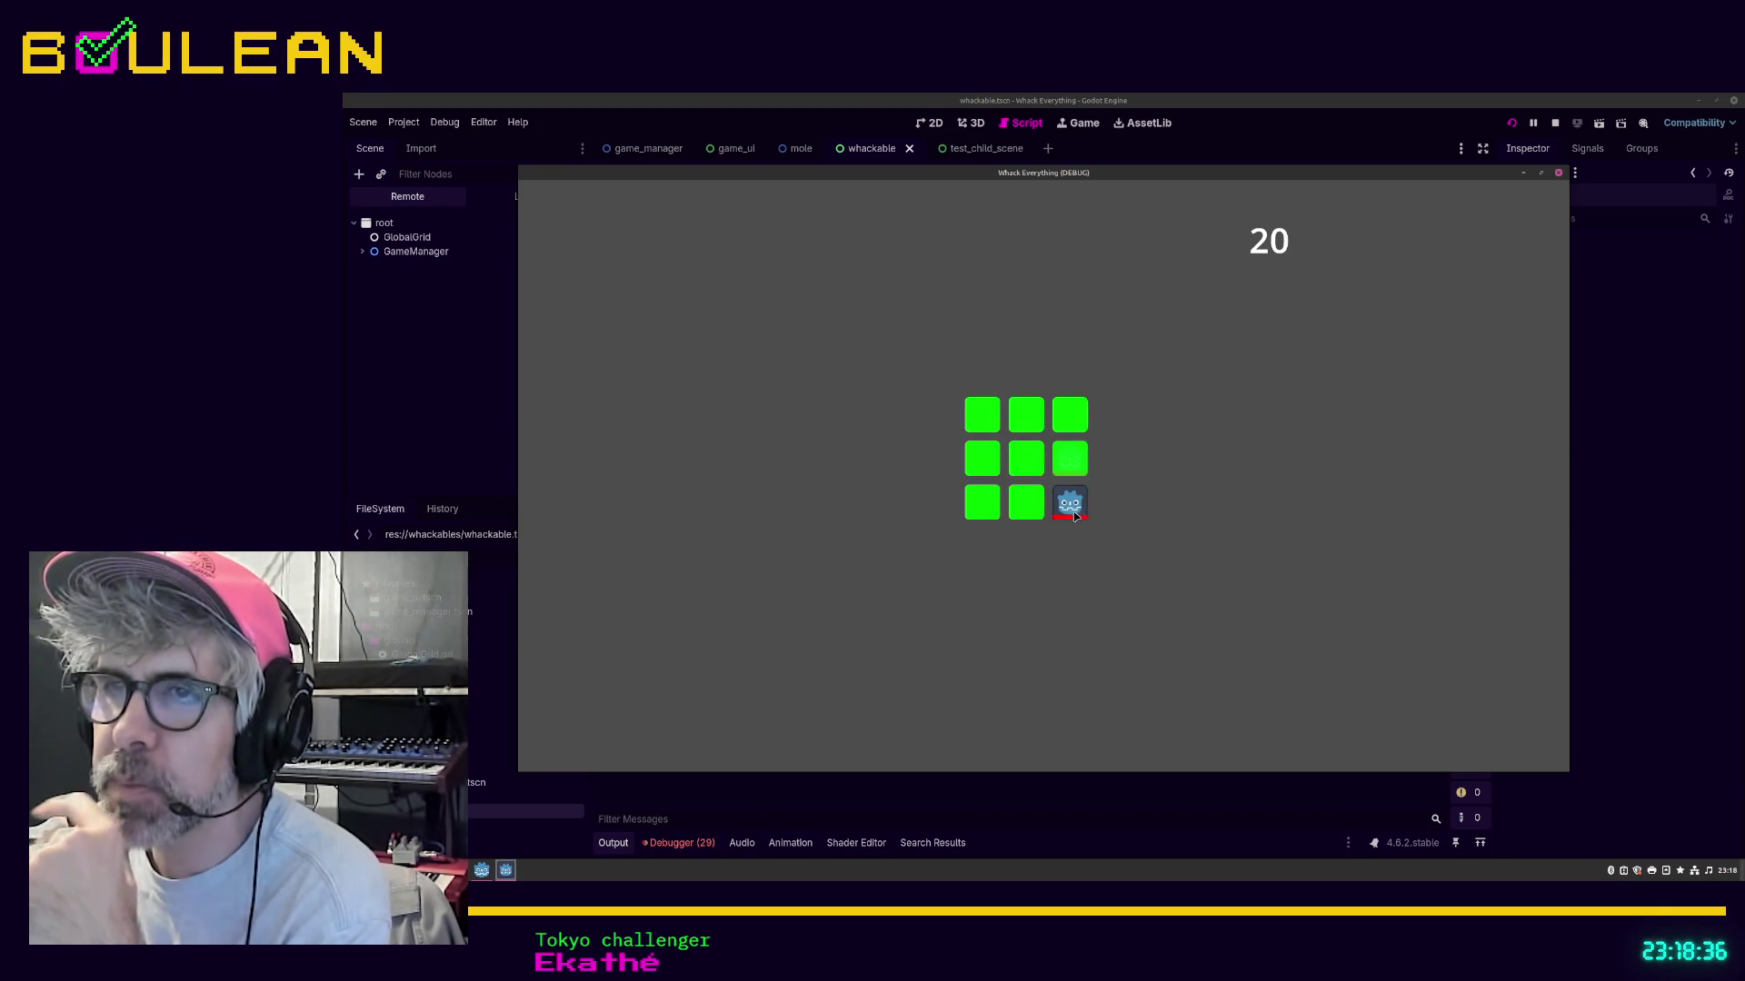
{"action": "left_click", "coordinate": [1069, 501]}
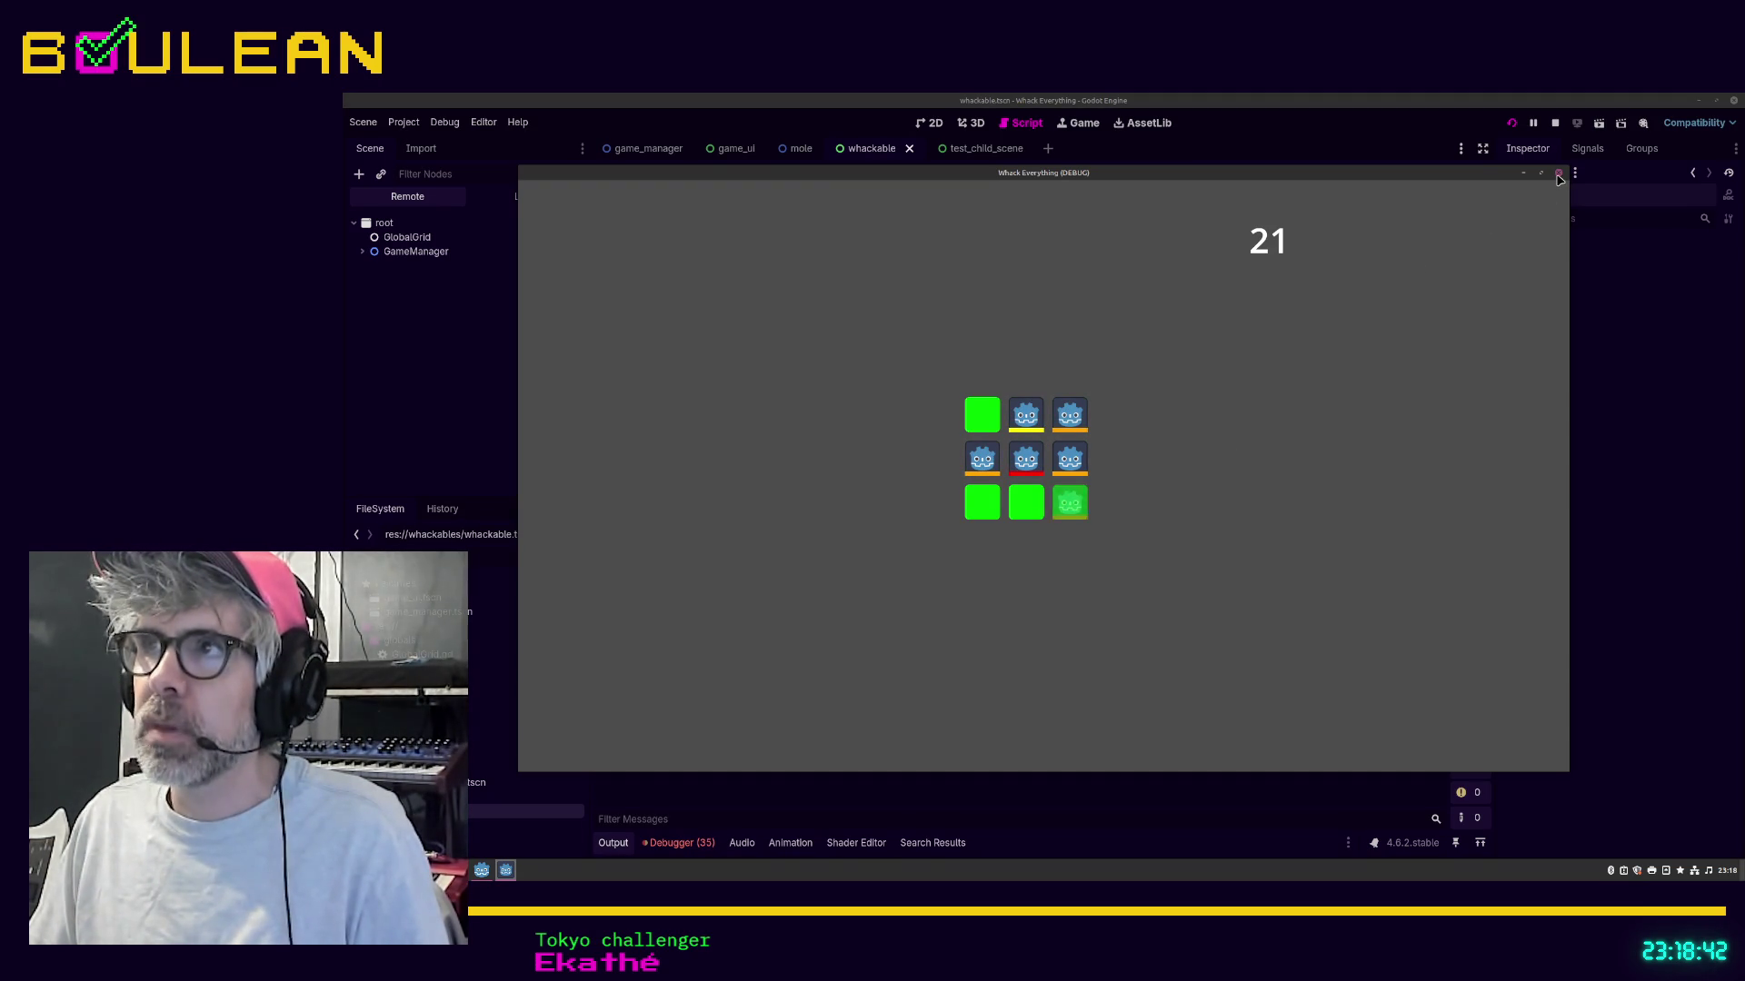
{"action": "left_click", "coordinate": [1558, 174]}
Step: Review the script, then close the test_child_scene scene tab
{"action": "mouse_move", "coordinate": [970, 477]}
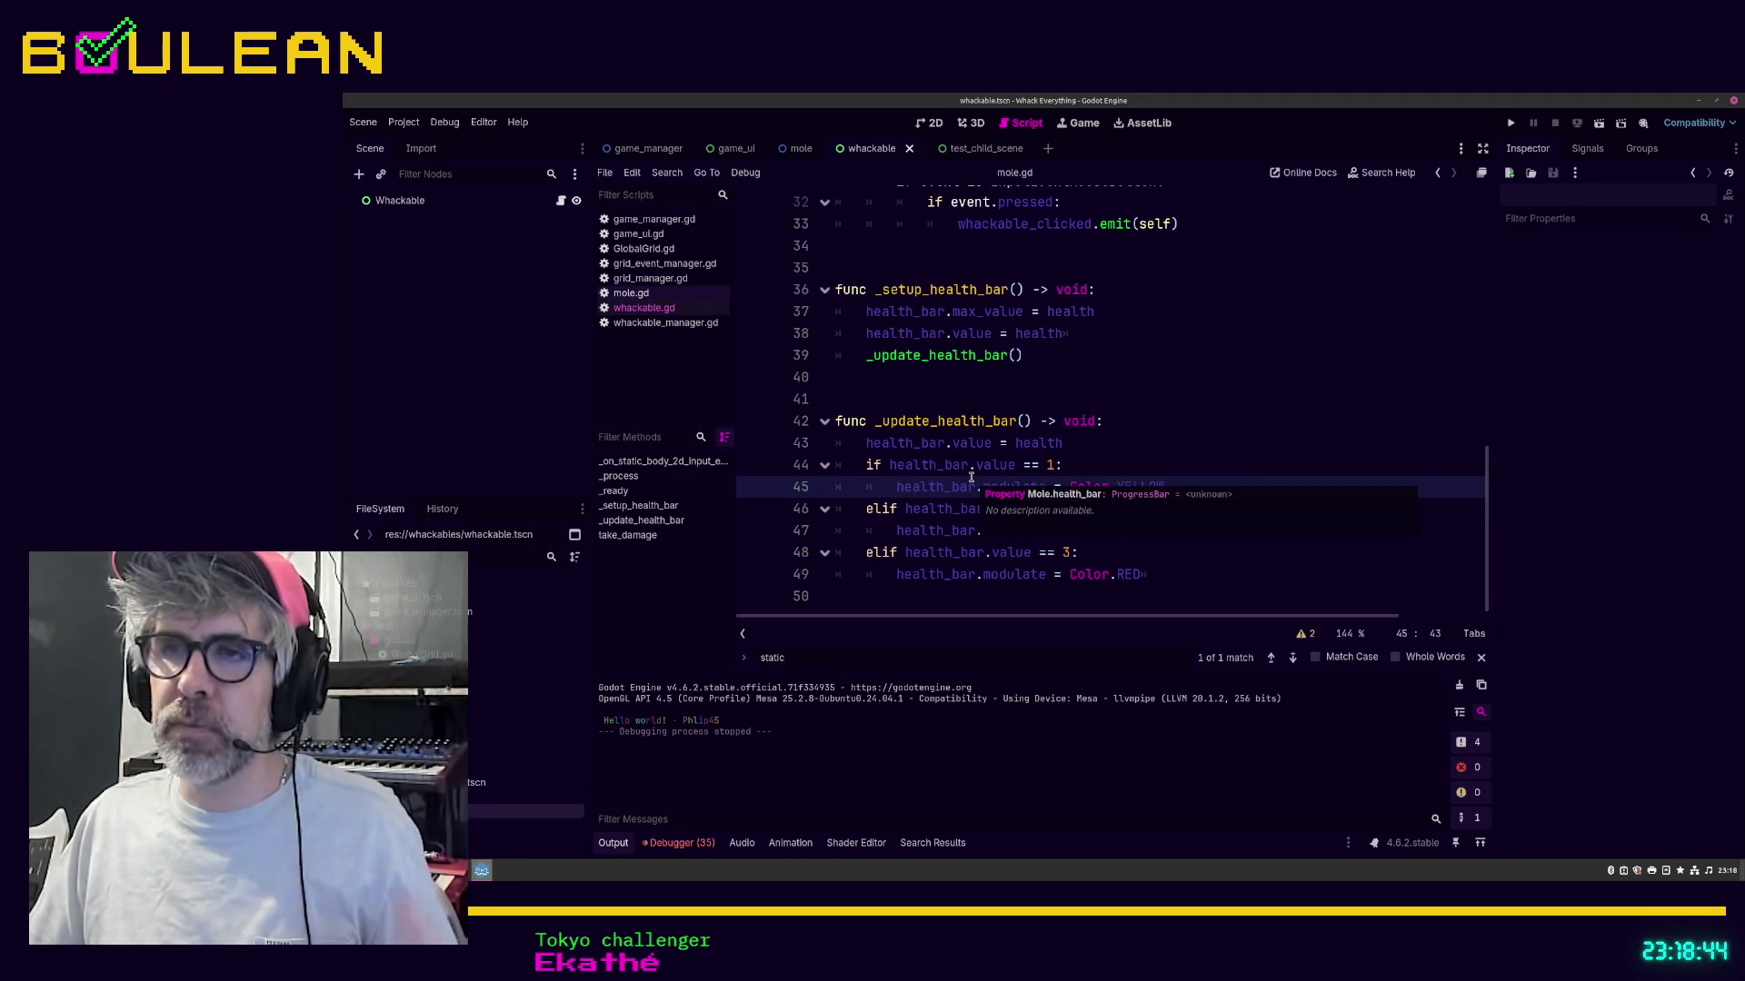
{"action": "left_click", "coordinate": [1097, 454]}
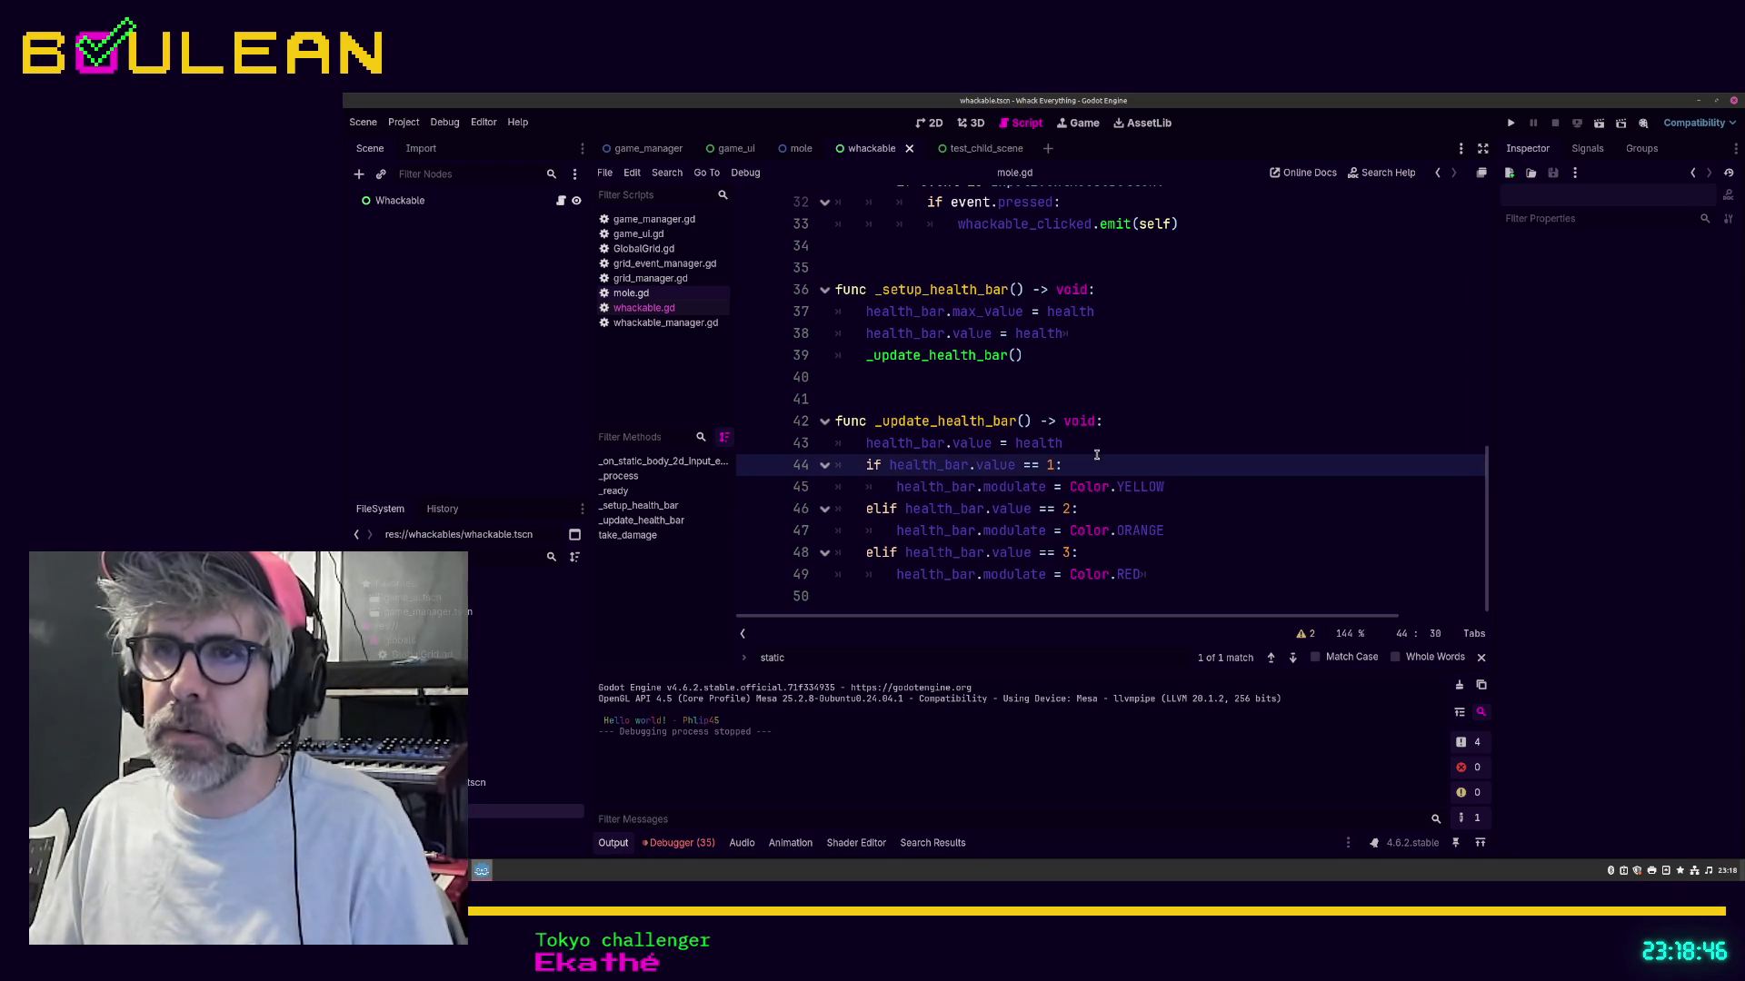
{"action": "scroll", "coordinate": [1117, 364], "scroll_direction": "up", "scroll_amount": 3}
{"action": "scroll", "coordinate": [1147, 274], "scroll_direction": "down", "scroll_amount": 1}
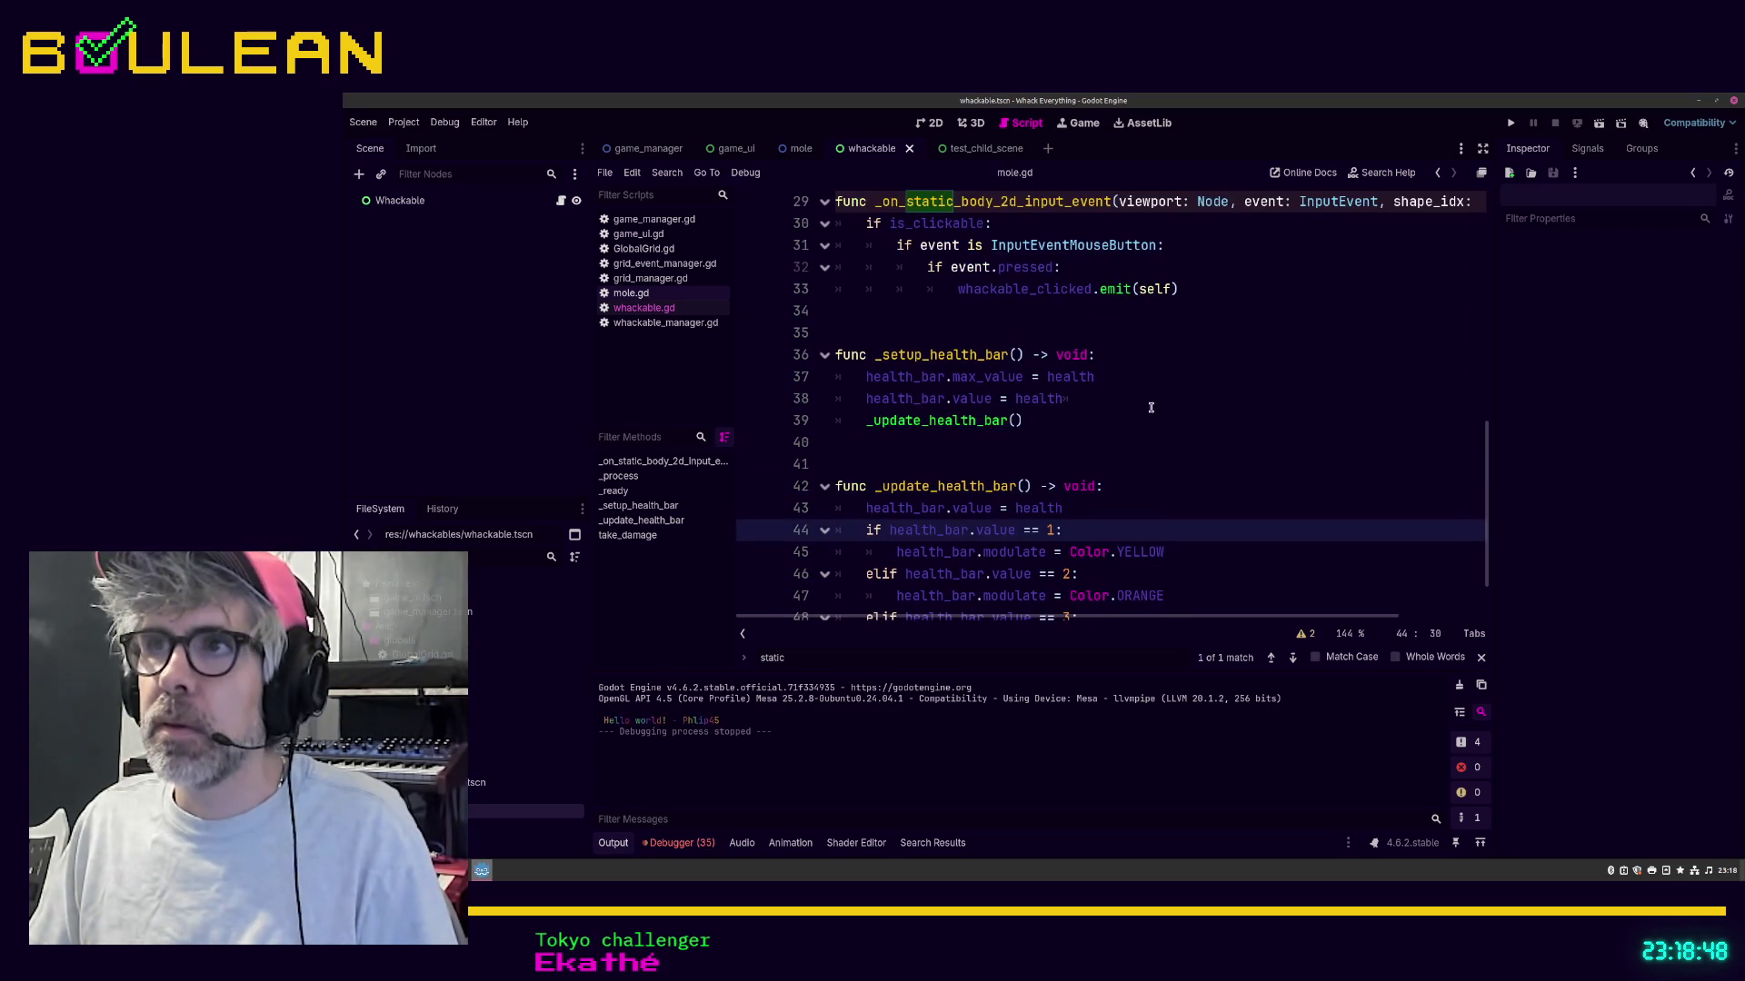
{"action": "scroll", "coordinate": [1150, 407], "scroll_direction": "up", "scroll_amount": 5}
{"action": "scroll", "coordinate": [997, 192], "scroll_direction": "down", "scroll_amount": 3}
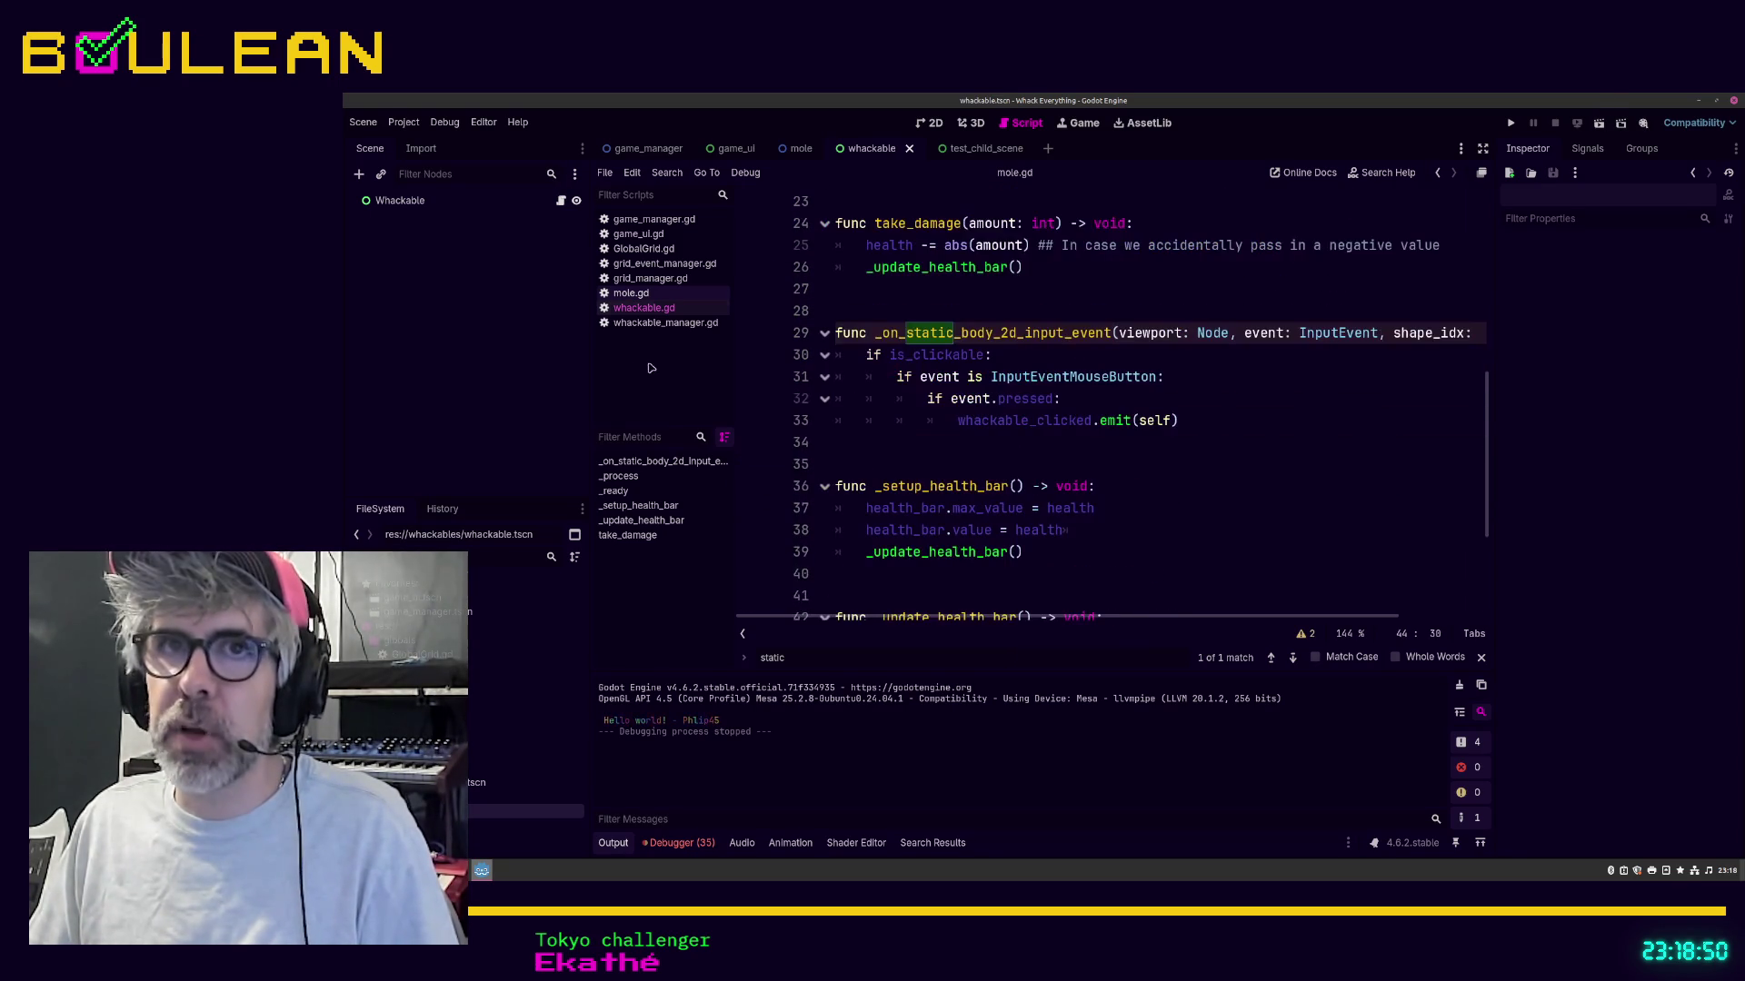
{"action": "left_click", "coordinate": [963, 148]}
{"action": "left_click", "coordinate": [1017, 148]}
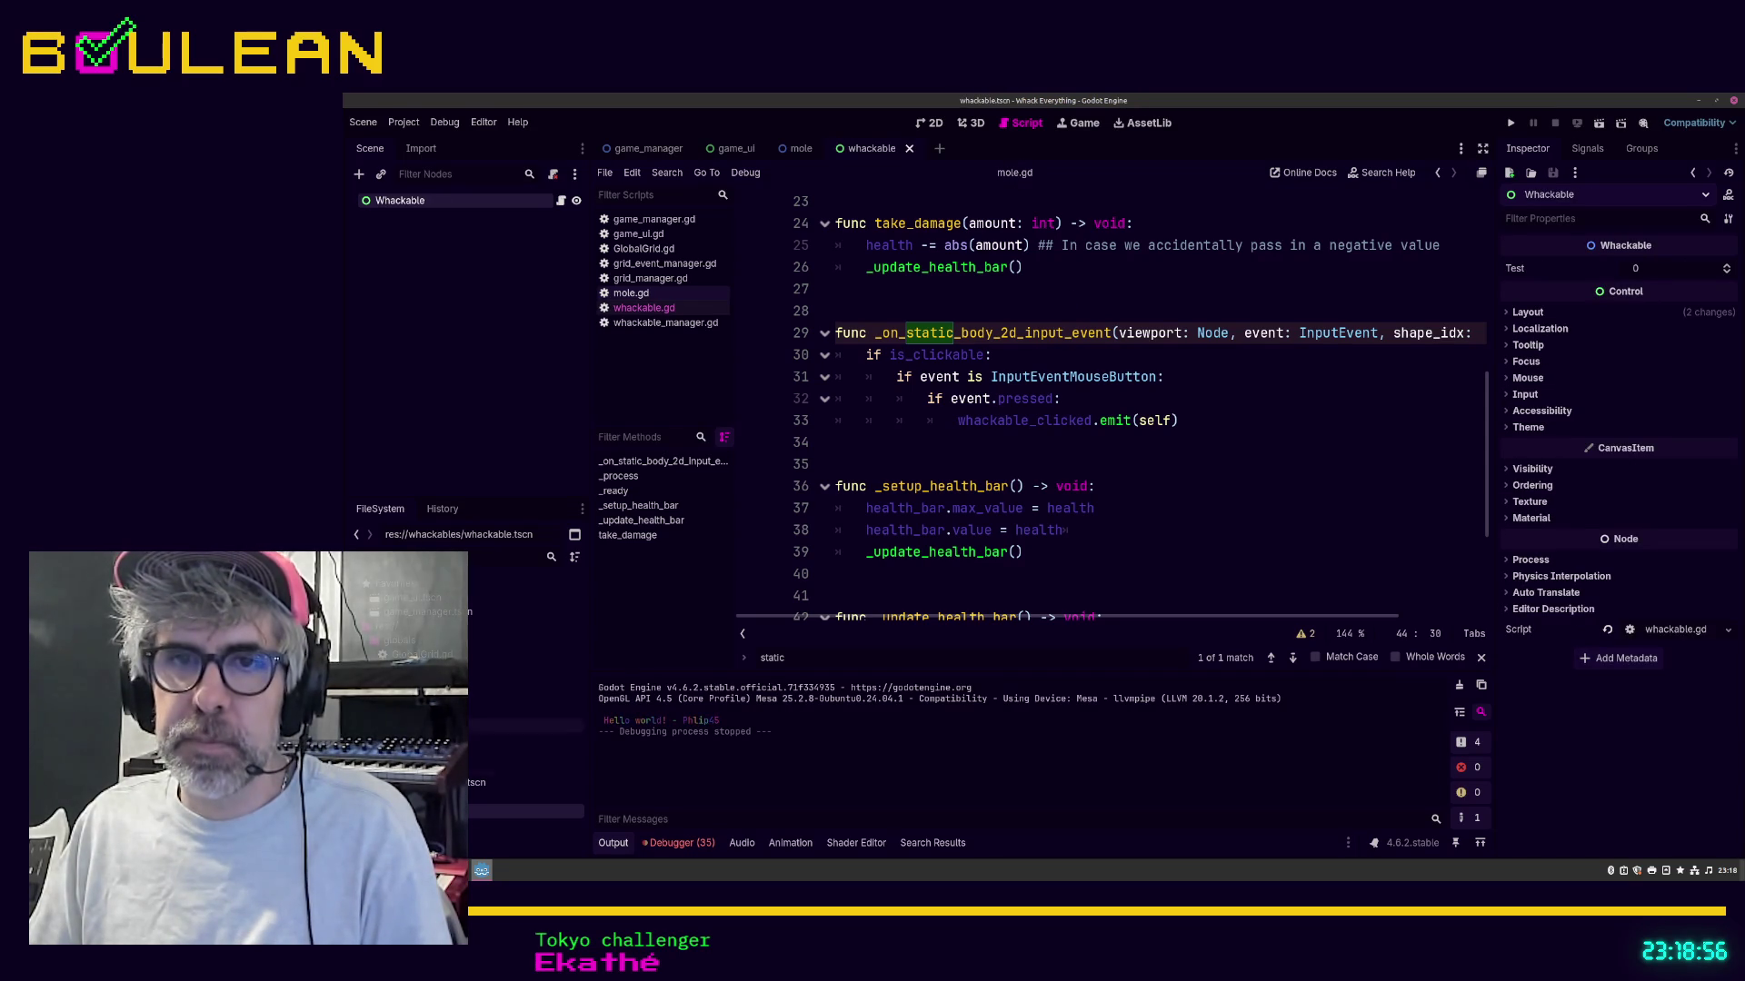
Step: Delete test_child_scene.tscn from the whackables folder in the FileSystem dock
{"action": "left_click", "coordinate": [409, 783]}
{"action": "right_click", "coordinate": [427, 782]}
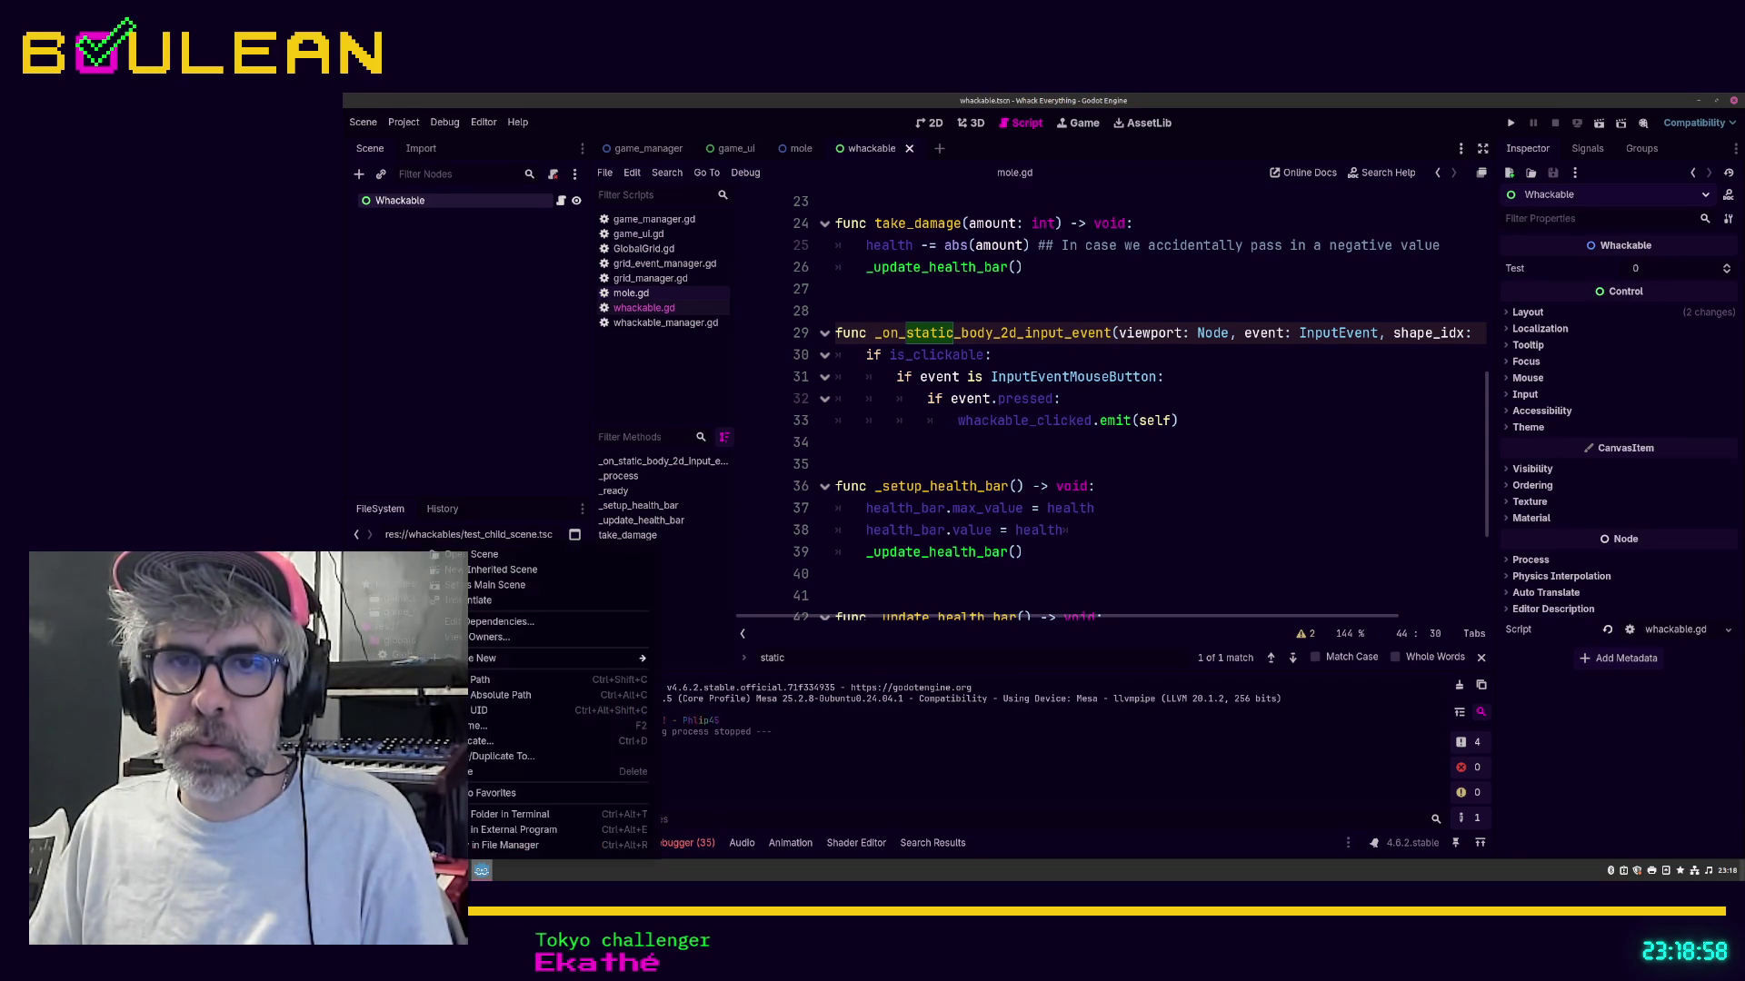
{"action": "left_click", "coordinate": [427, 771]}
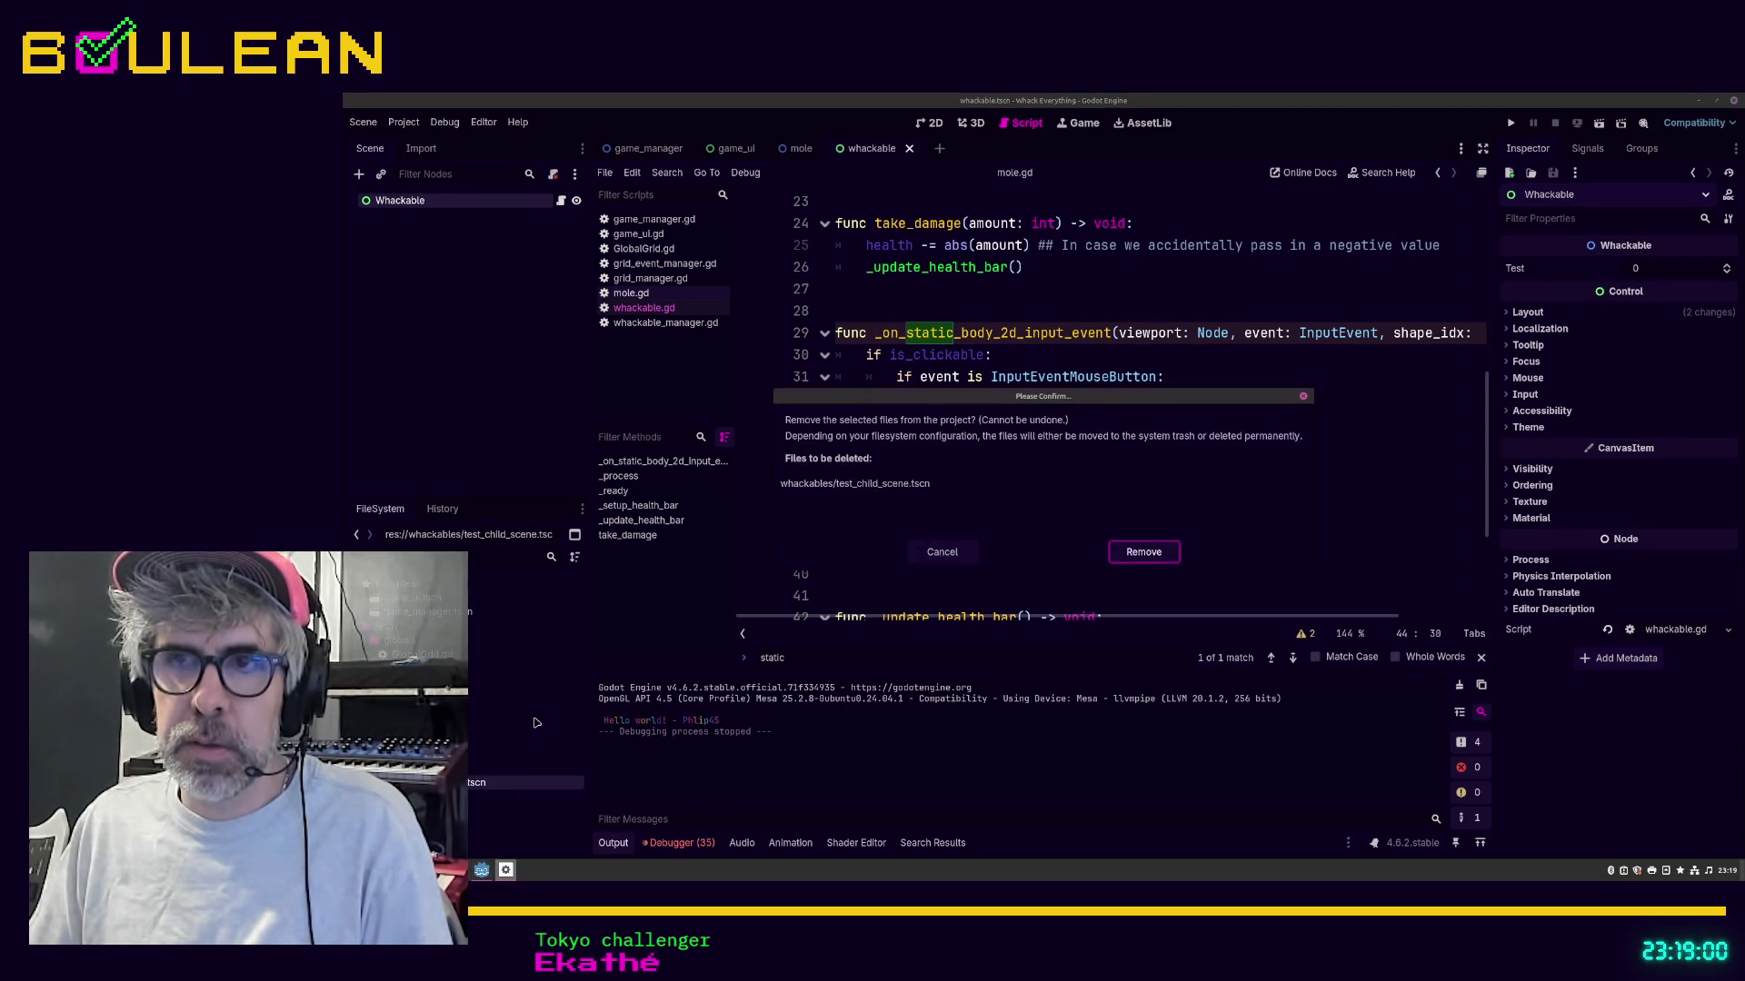
{"action": "left_click", "coordinate": [1123, 559]}
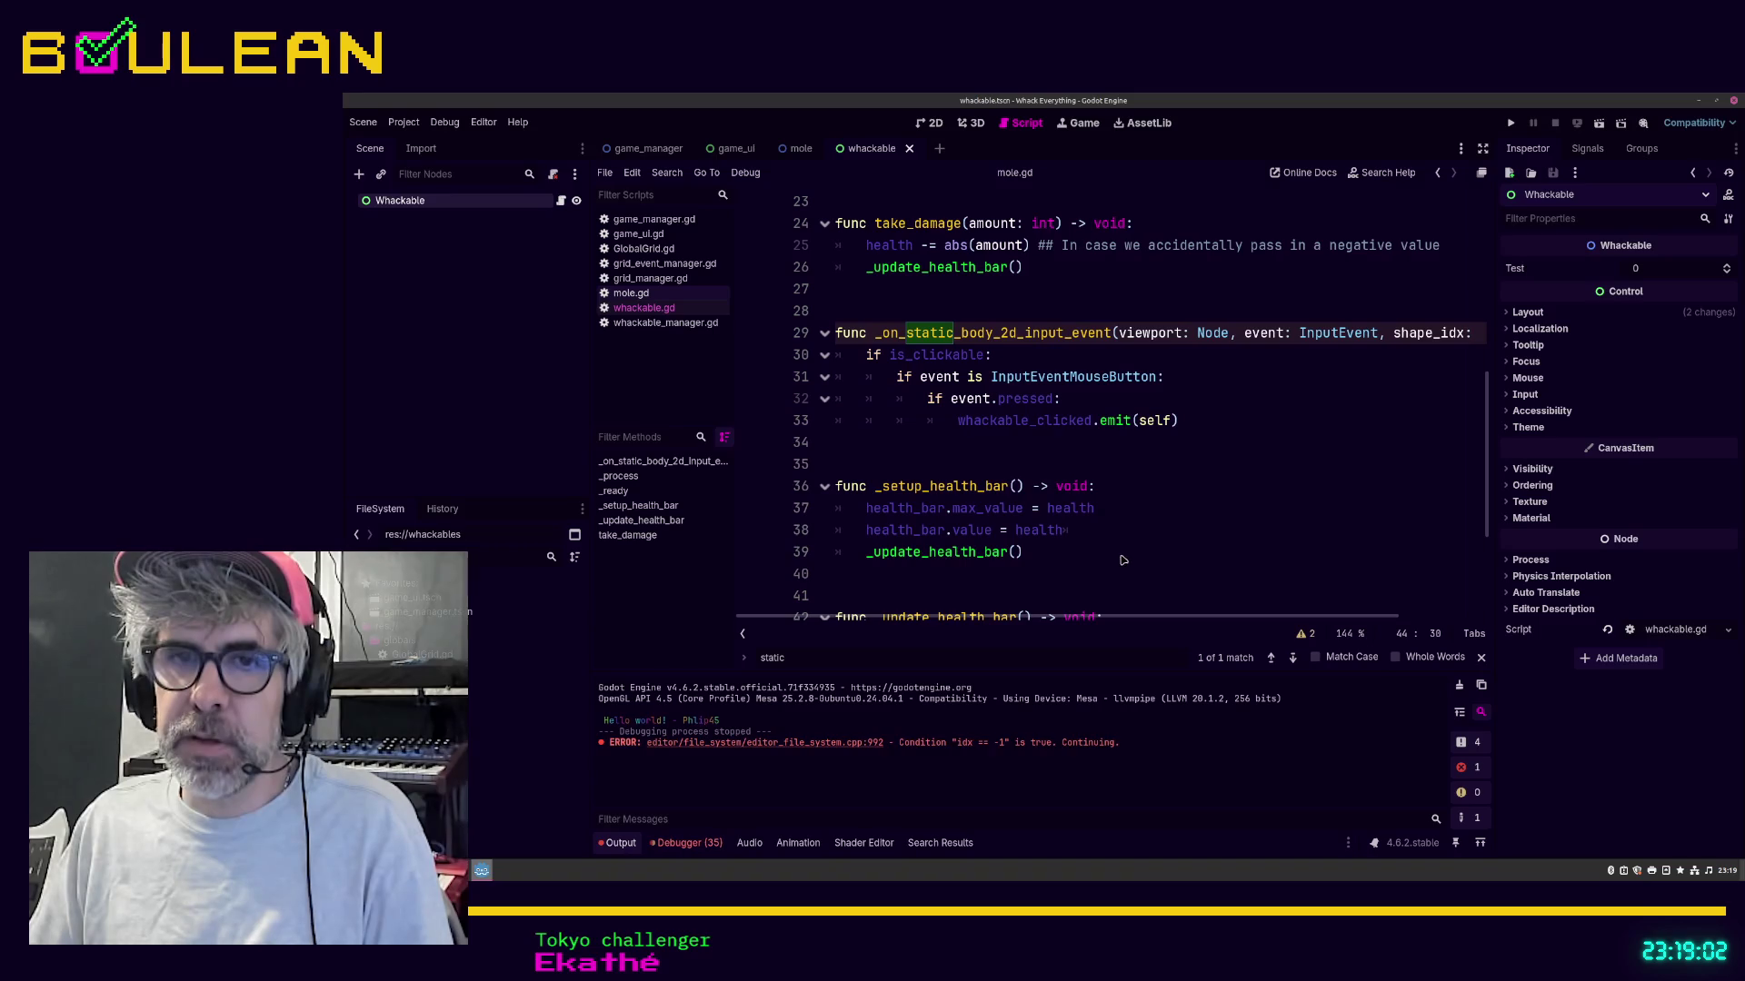
{"action": "left_click", "coordinate": [902, 591]}
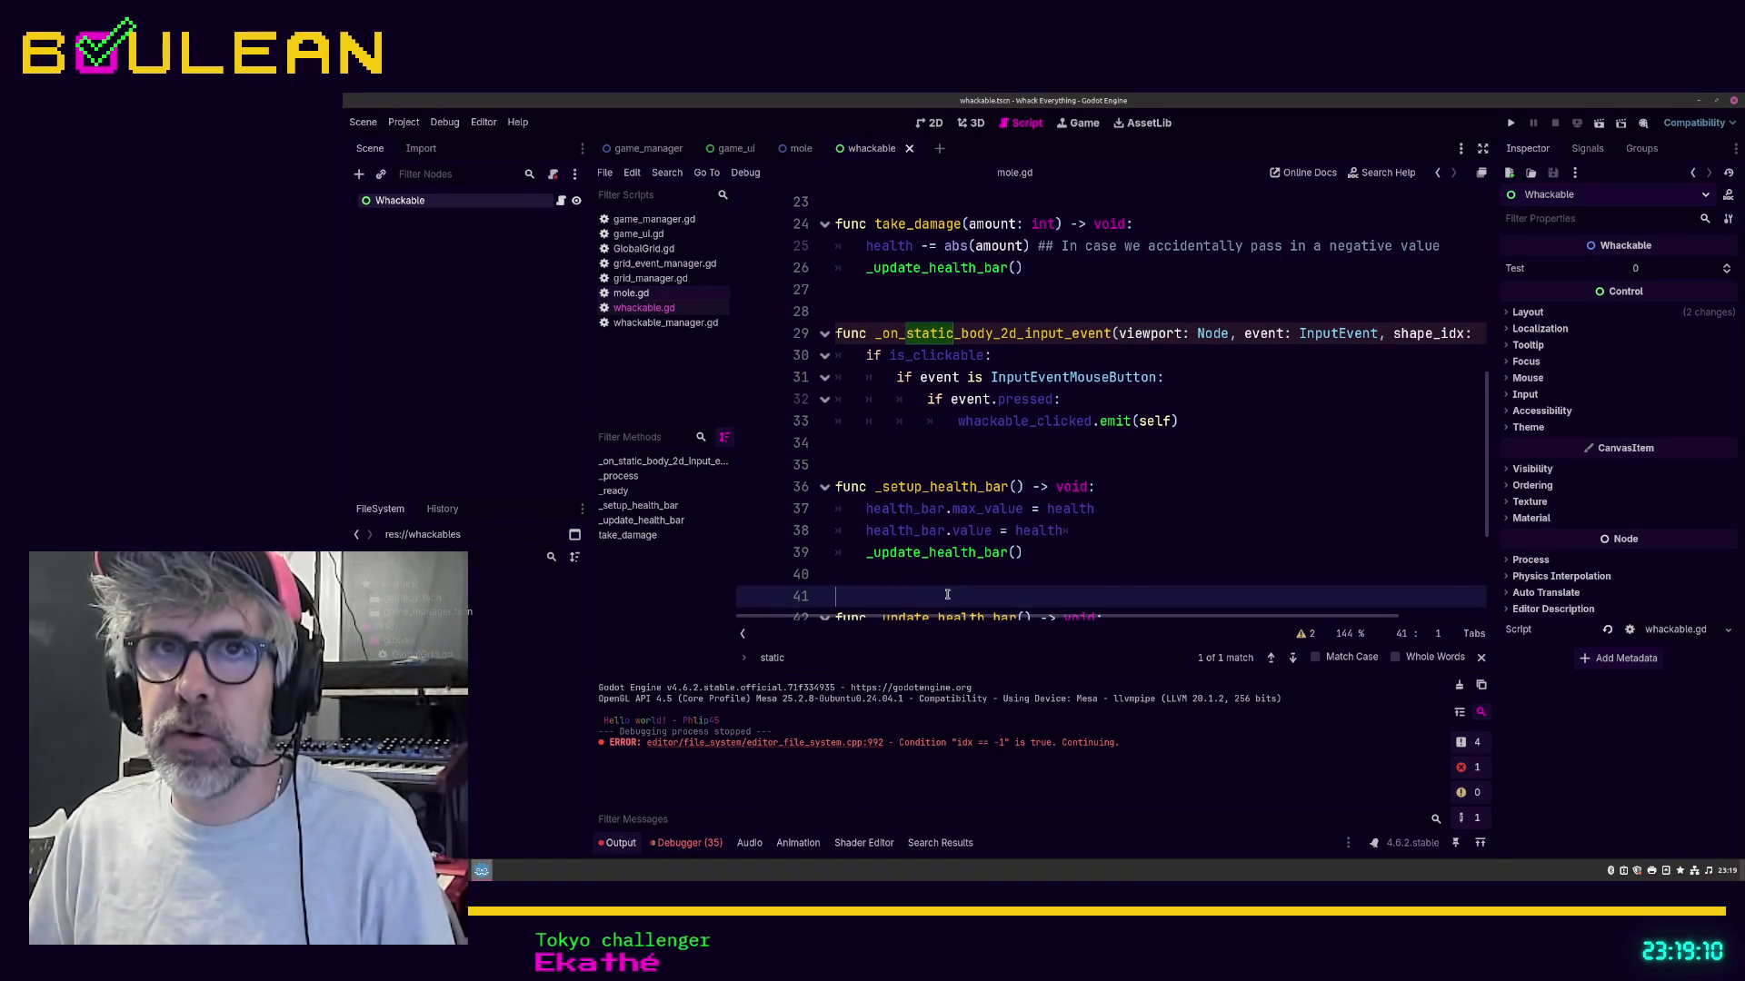
{"action": "scroll", "coordinate": [947, 594], "scroll_direction": "up", "scroll_amount": 8}
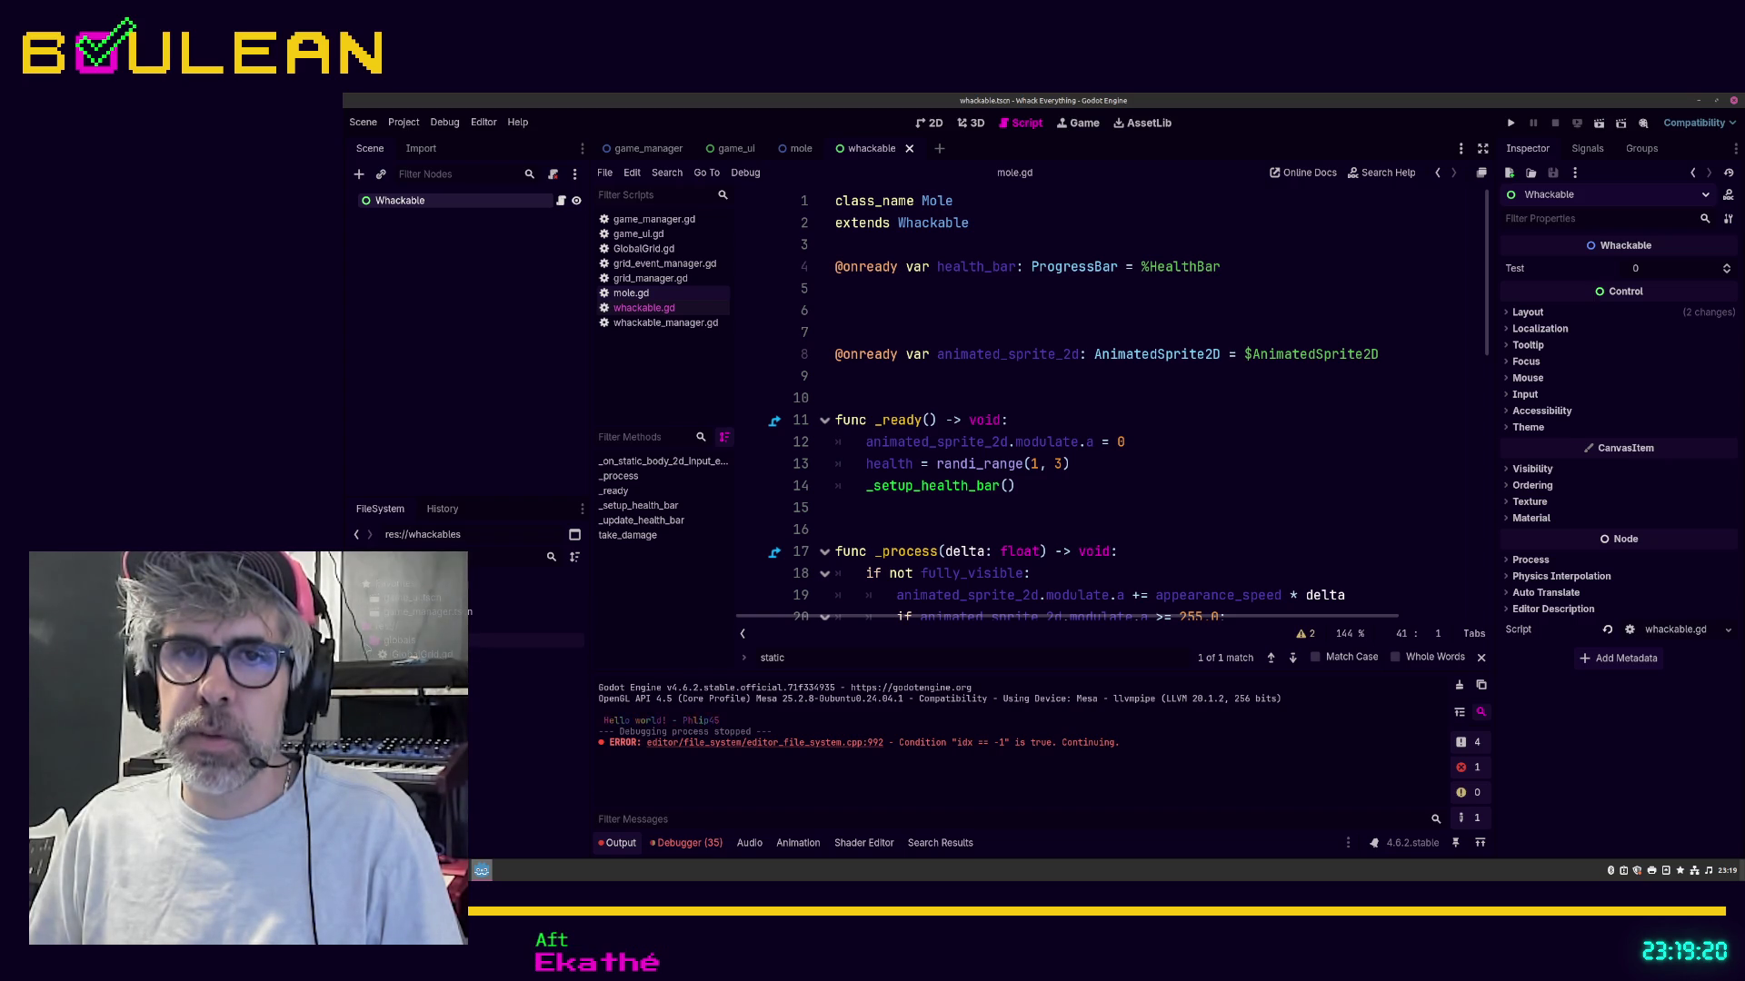
Step: Create a new components folder inside the whackables folder
{"action": "right_click", "coordinate": [427, 616]}
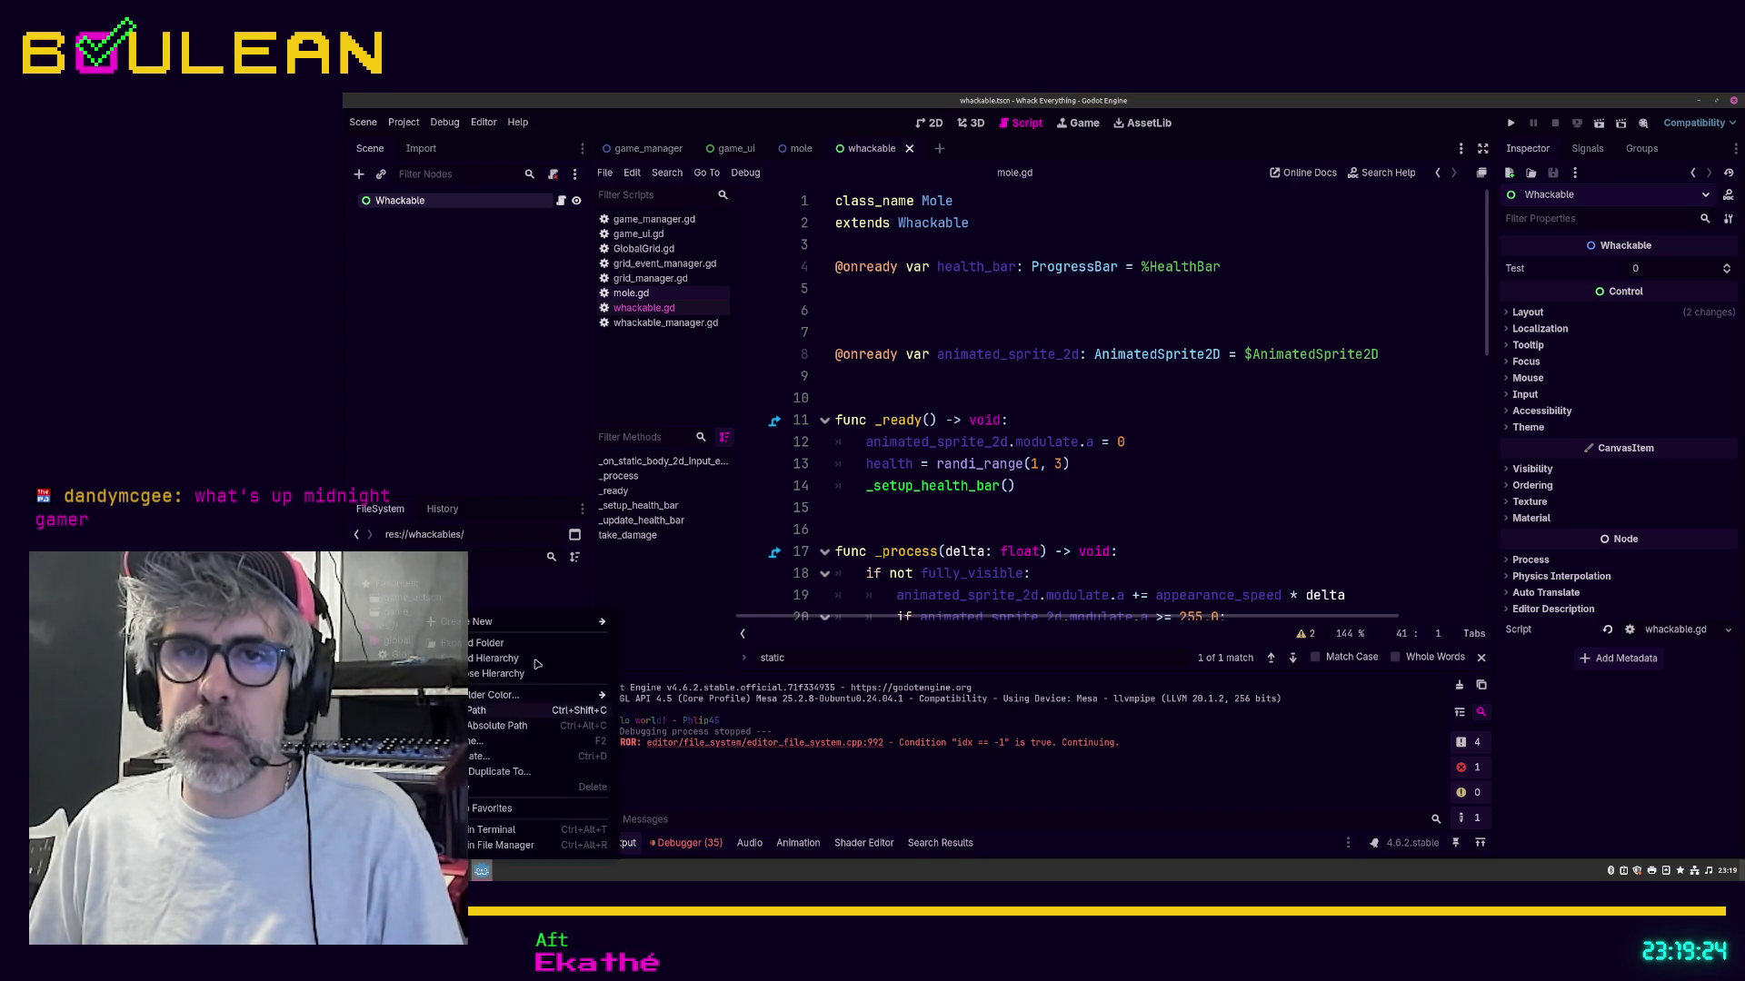
{"action": "mouse_move", "coordinate": [593, 625]}
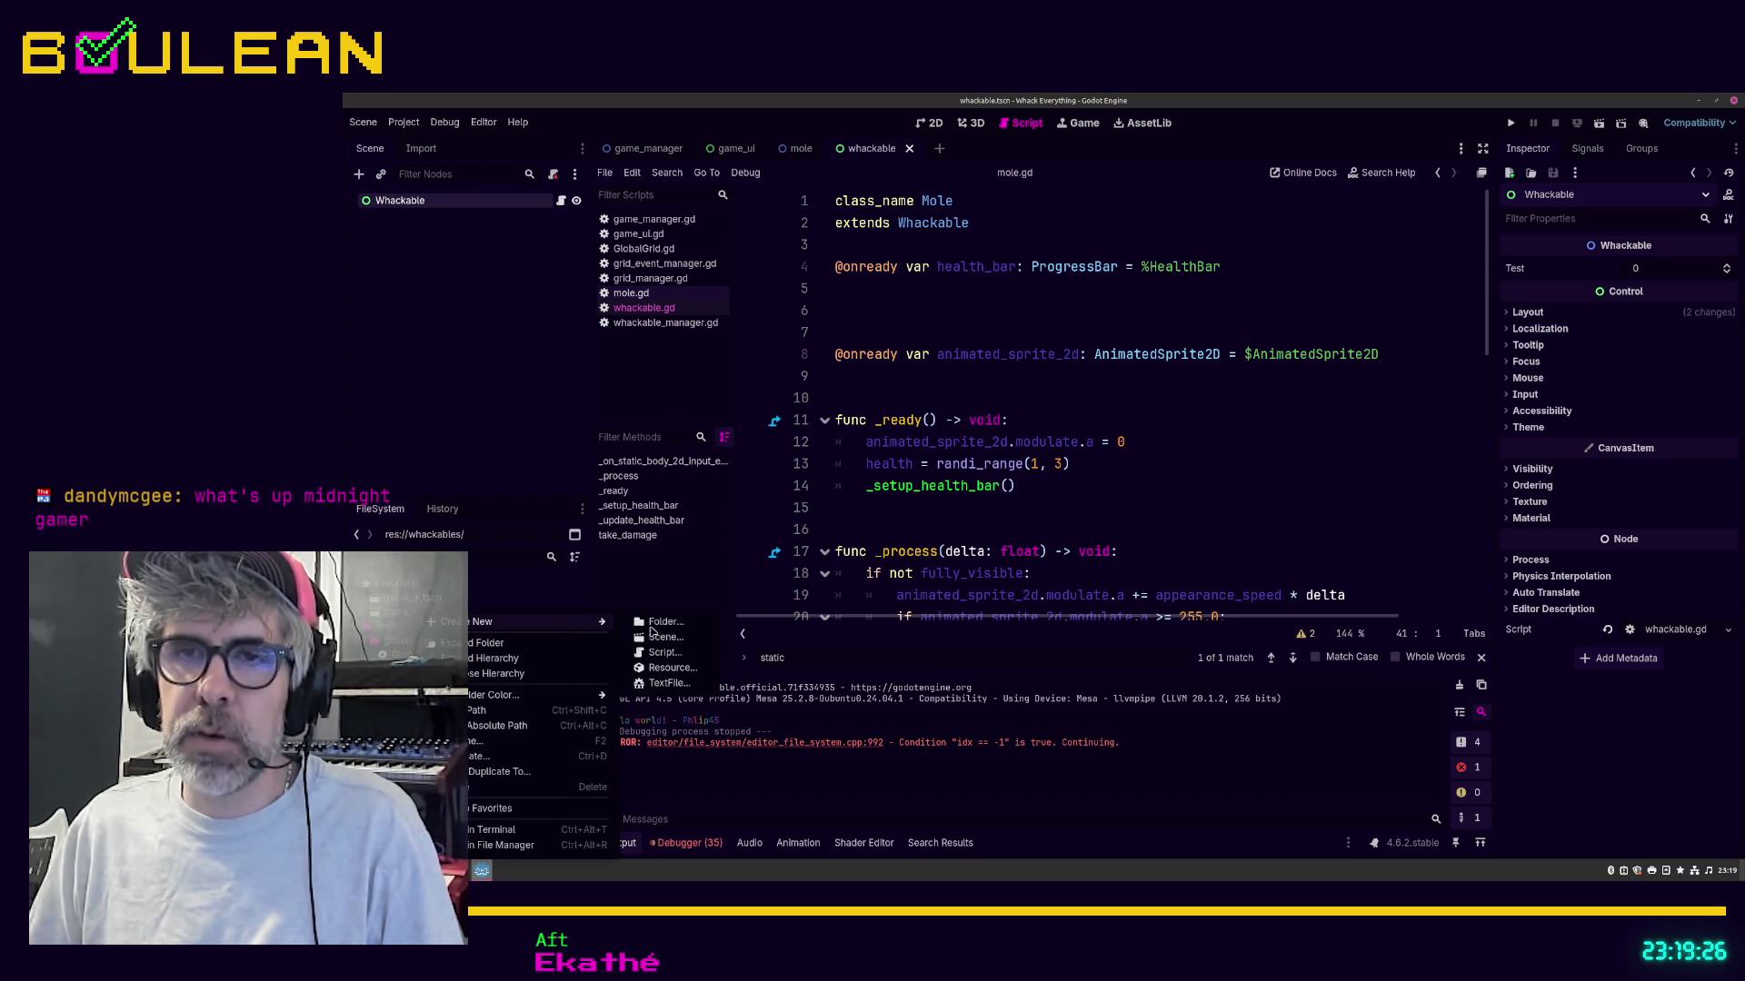
{"action": "left_click", "coordinate": [664, 623]}
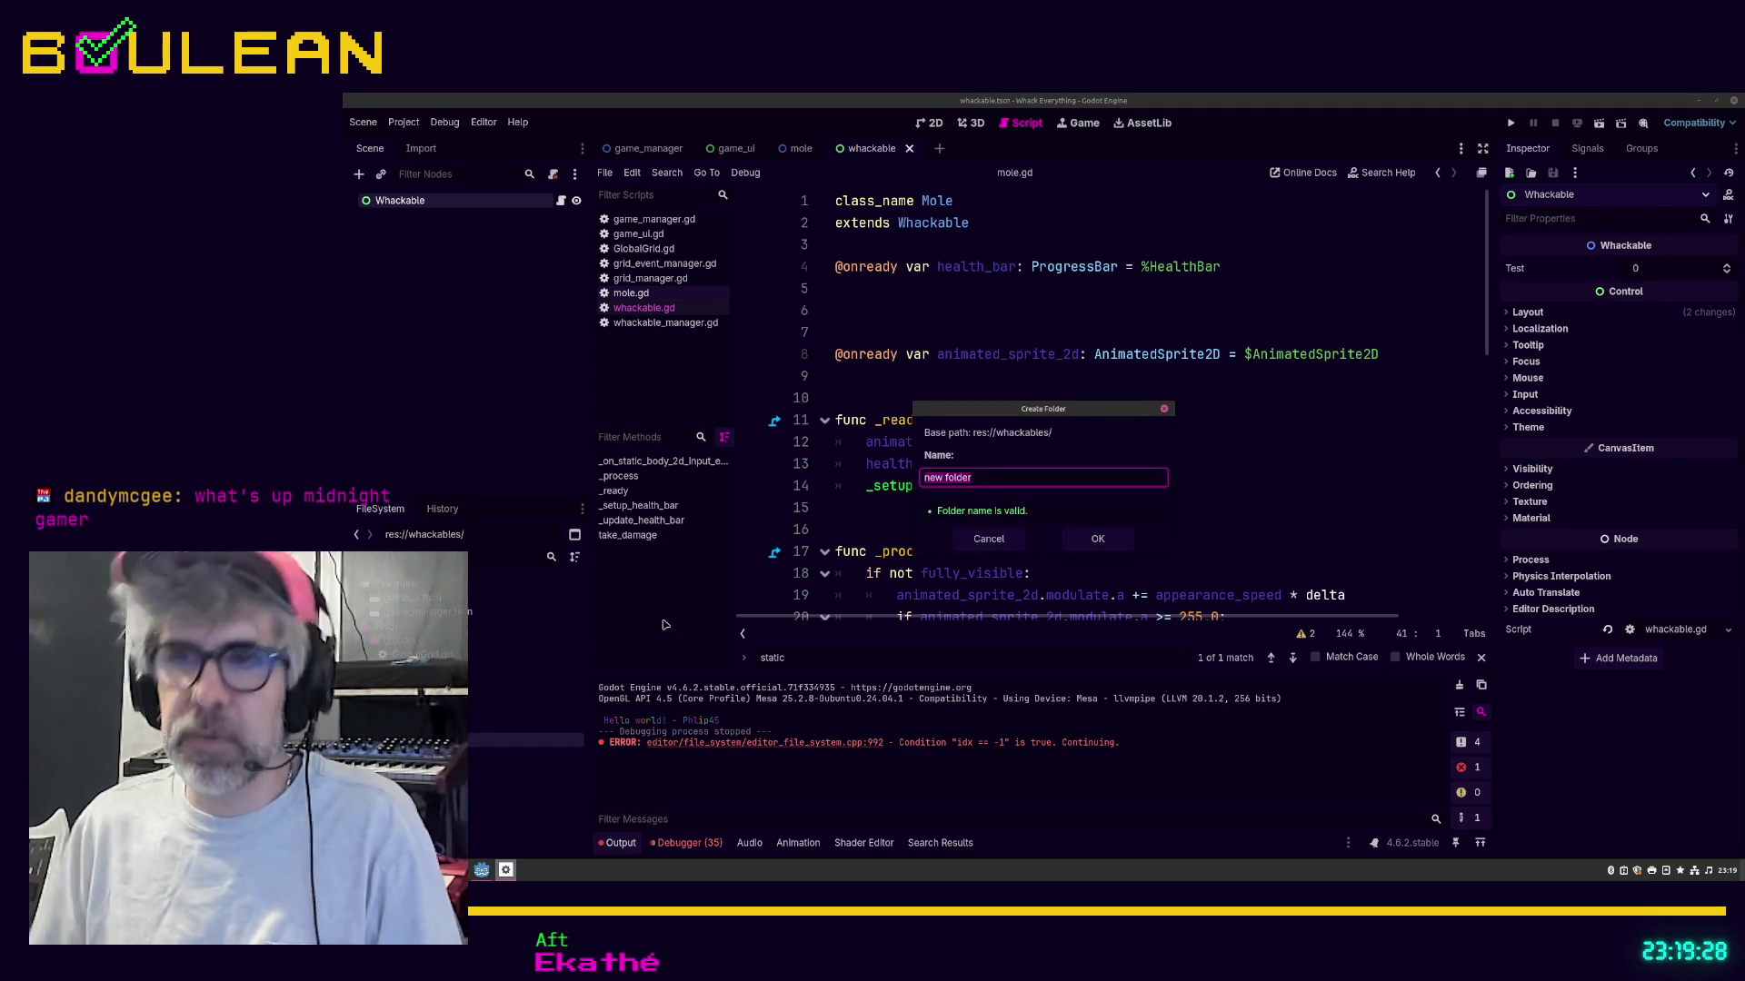
{"action": "type", "text": "components"}
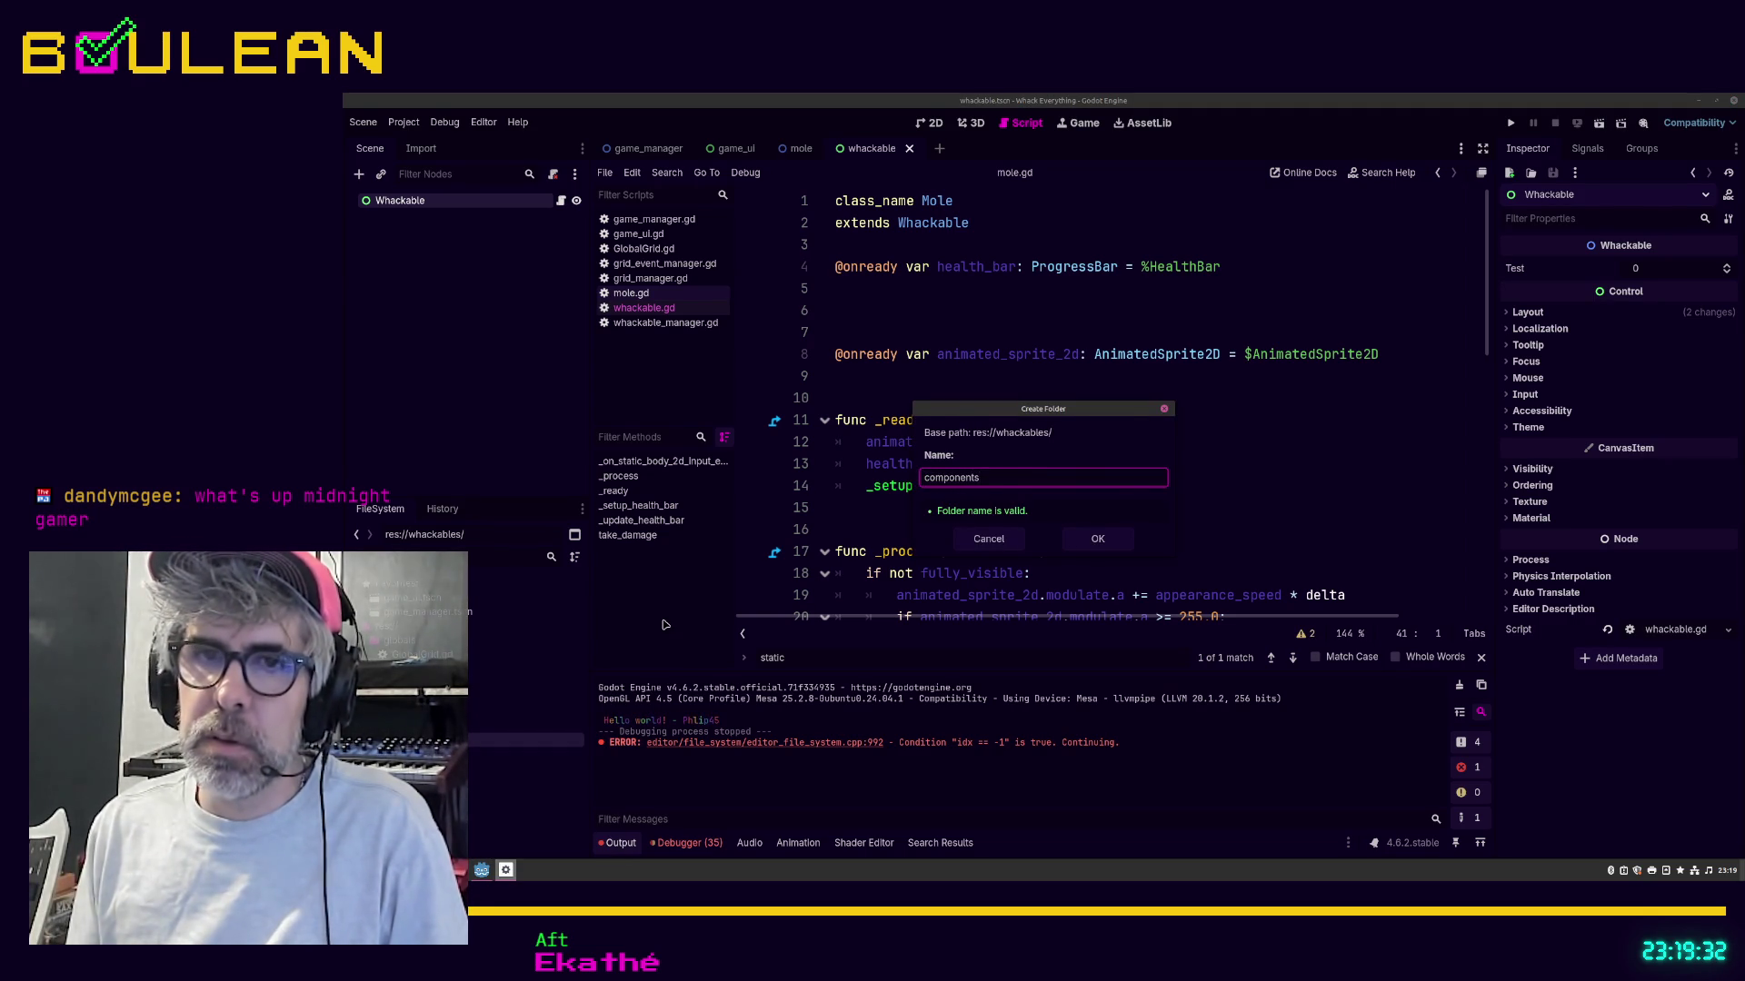
{"action": "key", "text": "Return"}
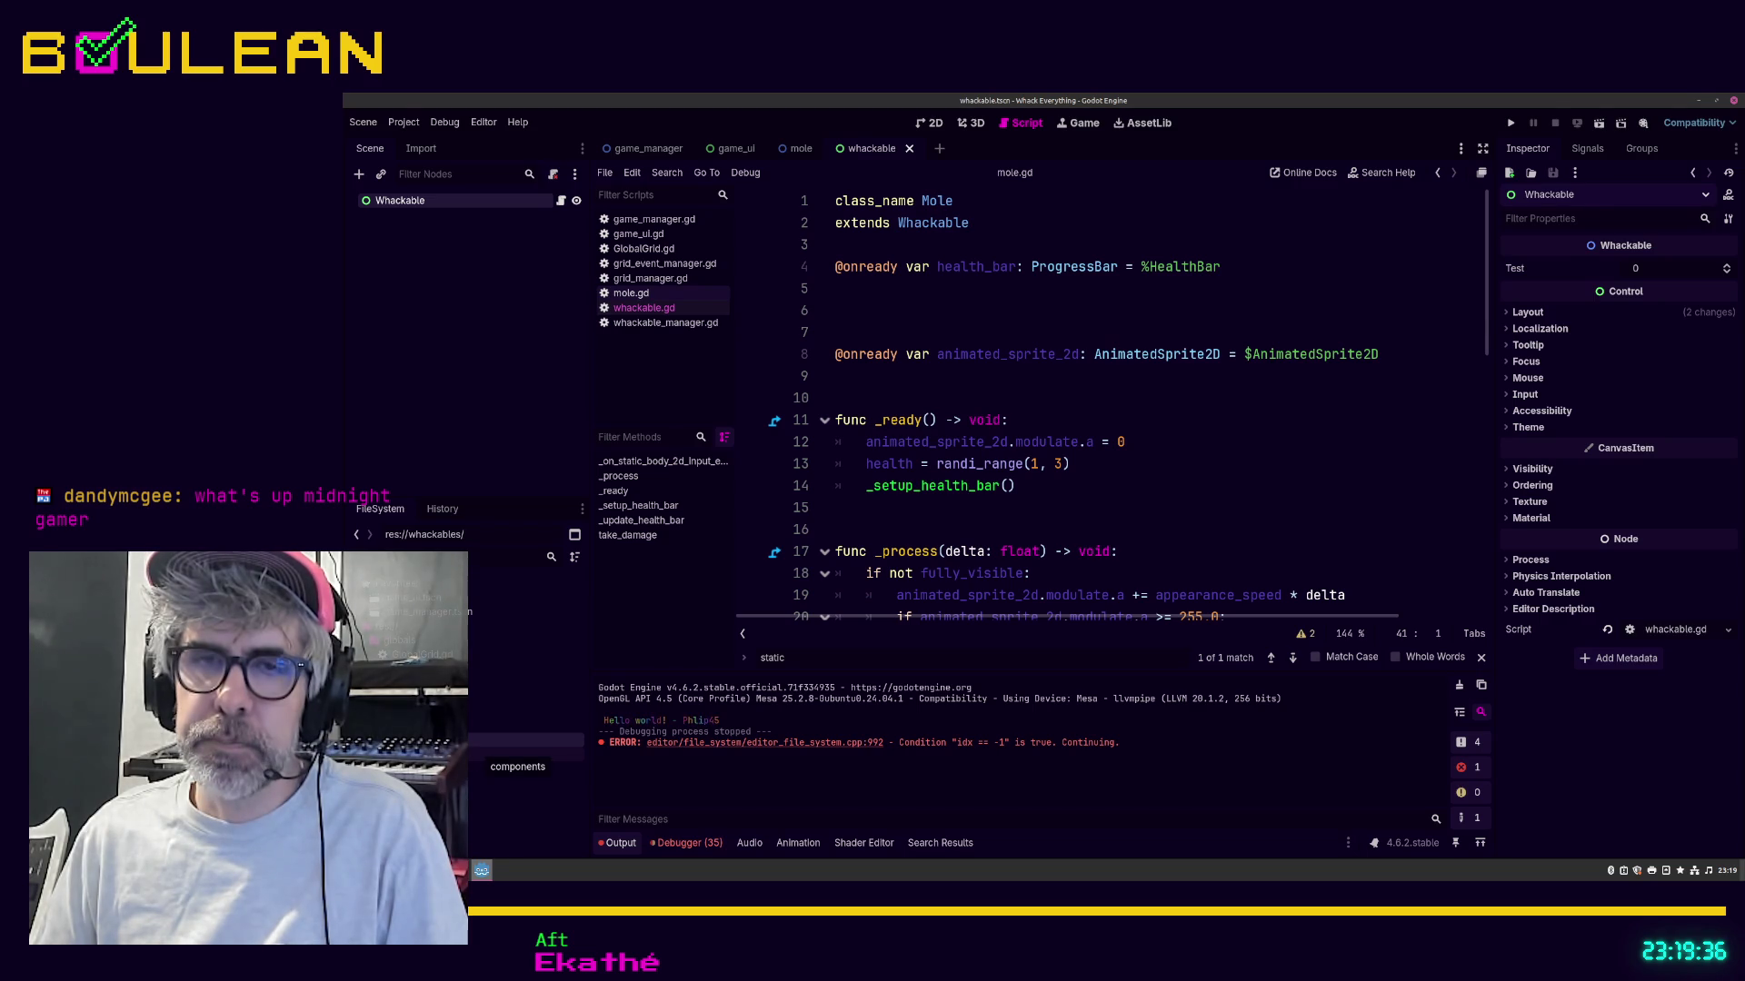
Step: Move the components folder from whackables up to res://
{"action": "double_click", "coordinate": [482, 747]}
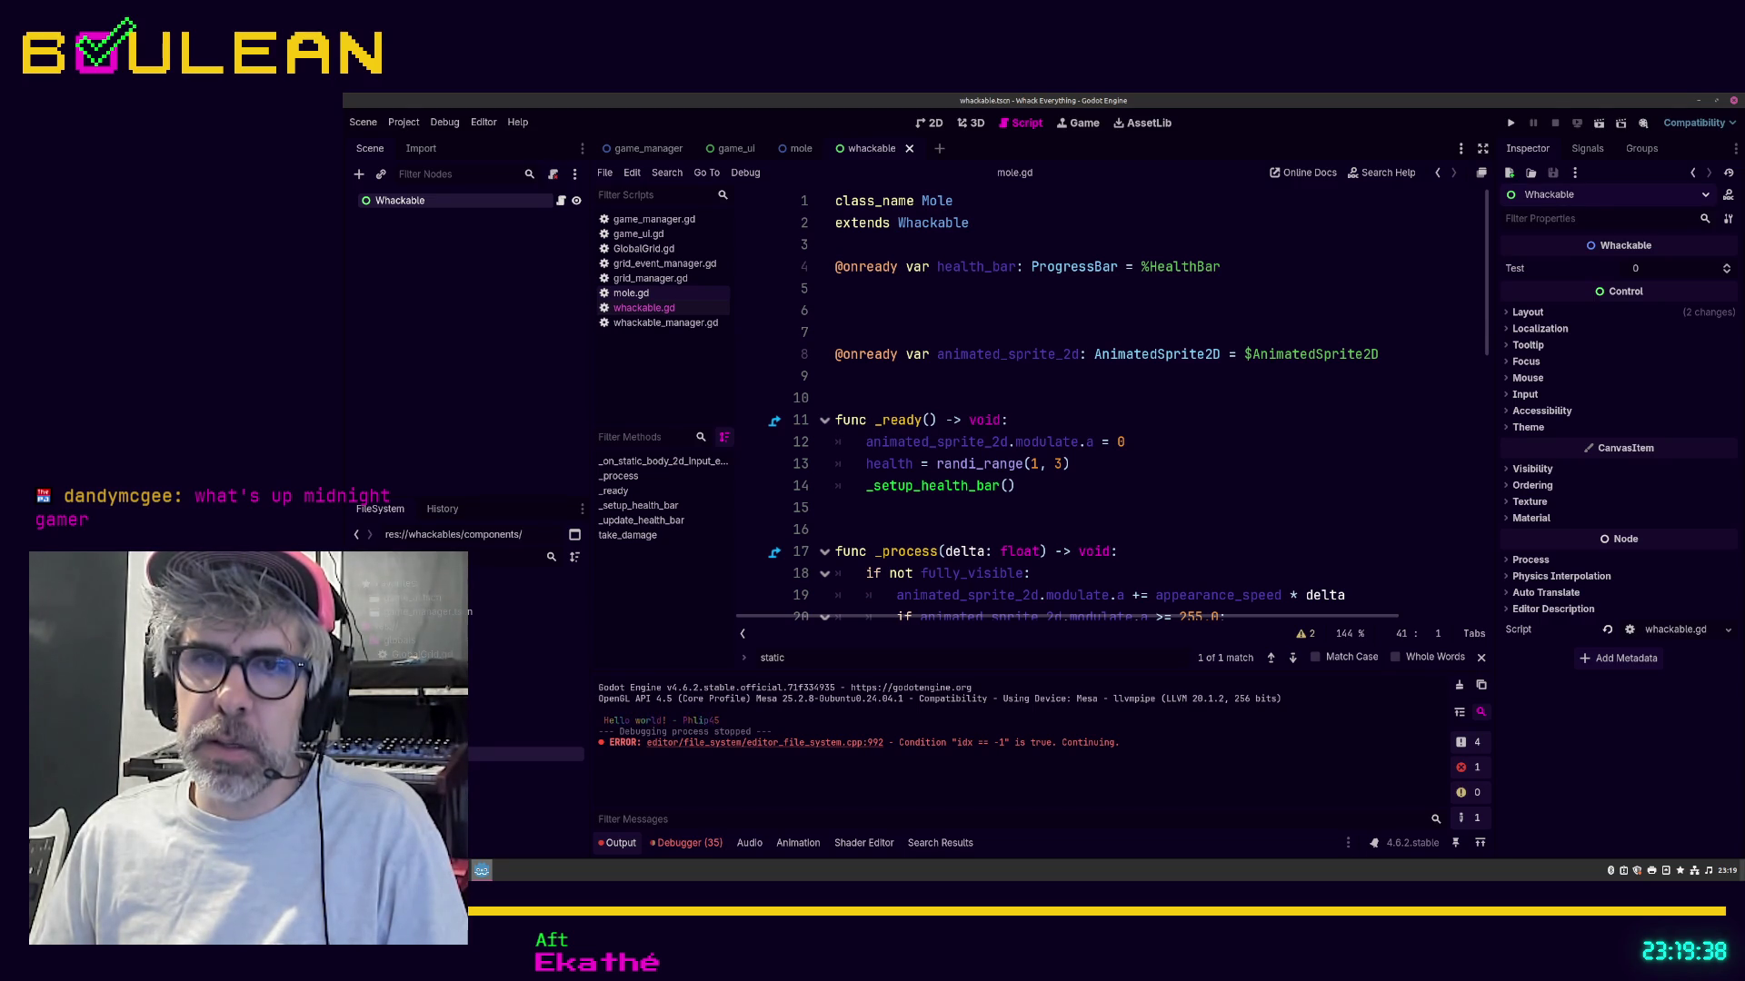
{"action": "left_click_drag", "start_coordinate": [518, 754], "coordinate": [518, 627]}
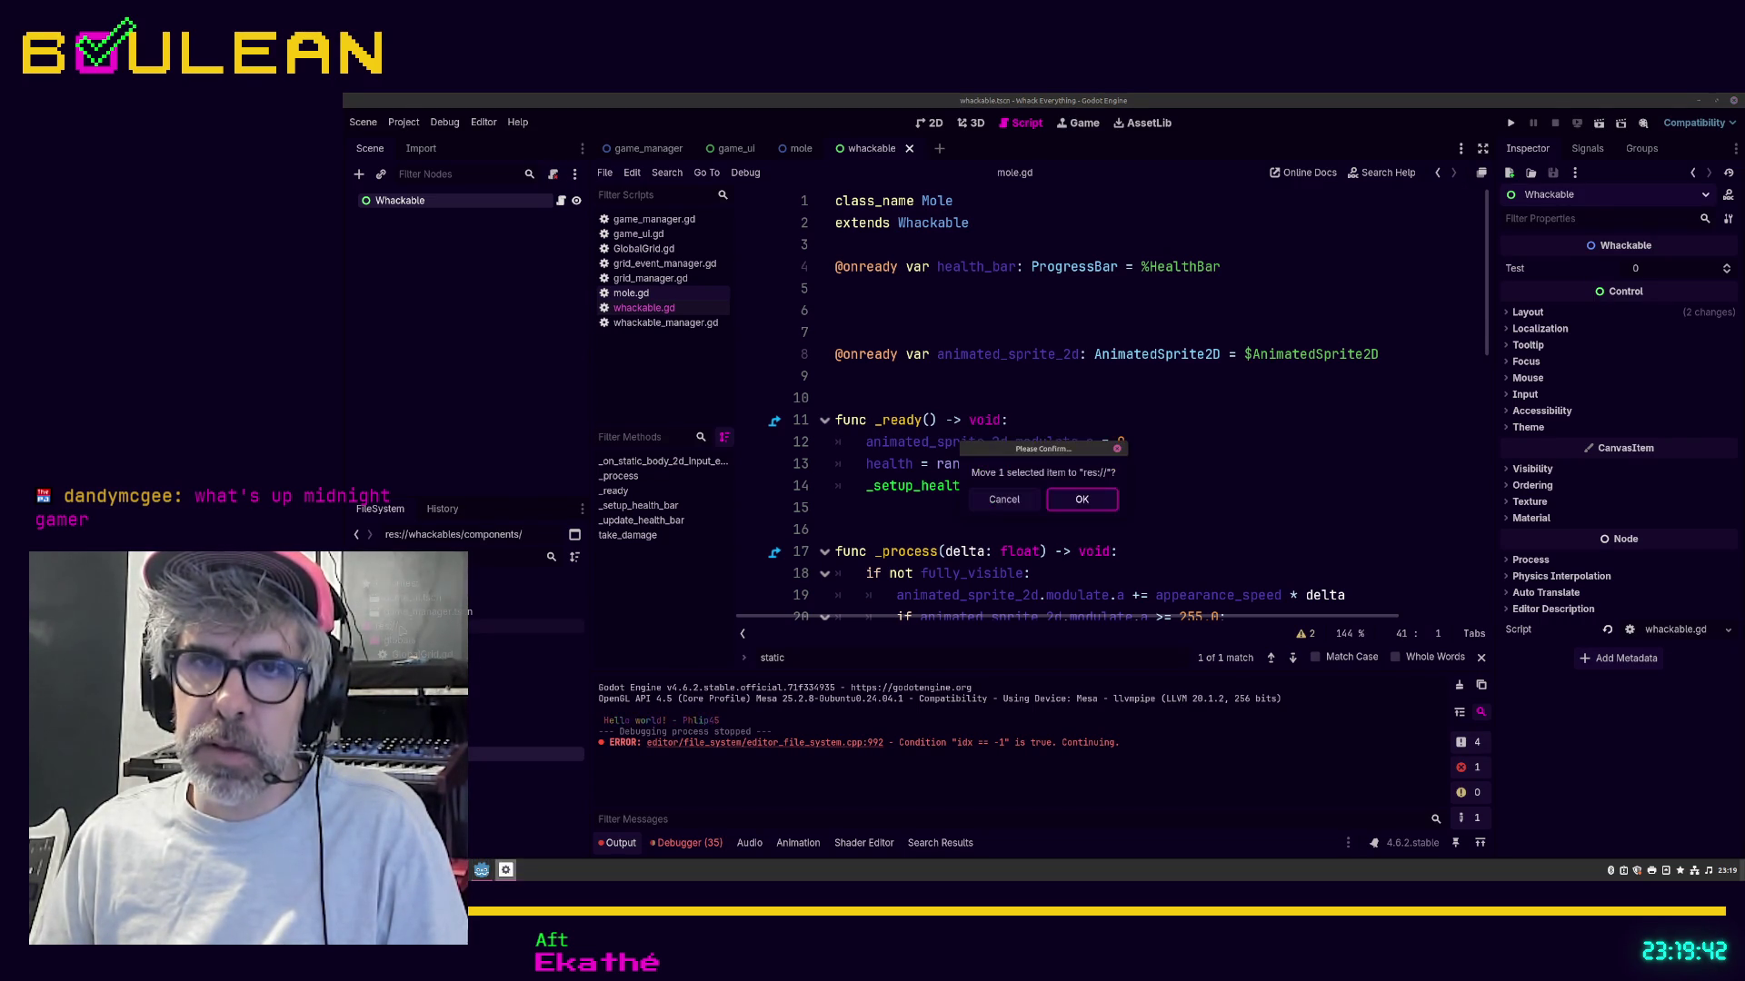
{"action": "left_click", "coordinate": [1081, 502]}
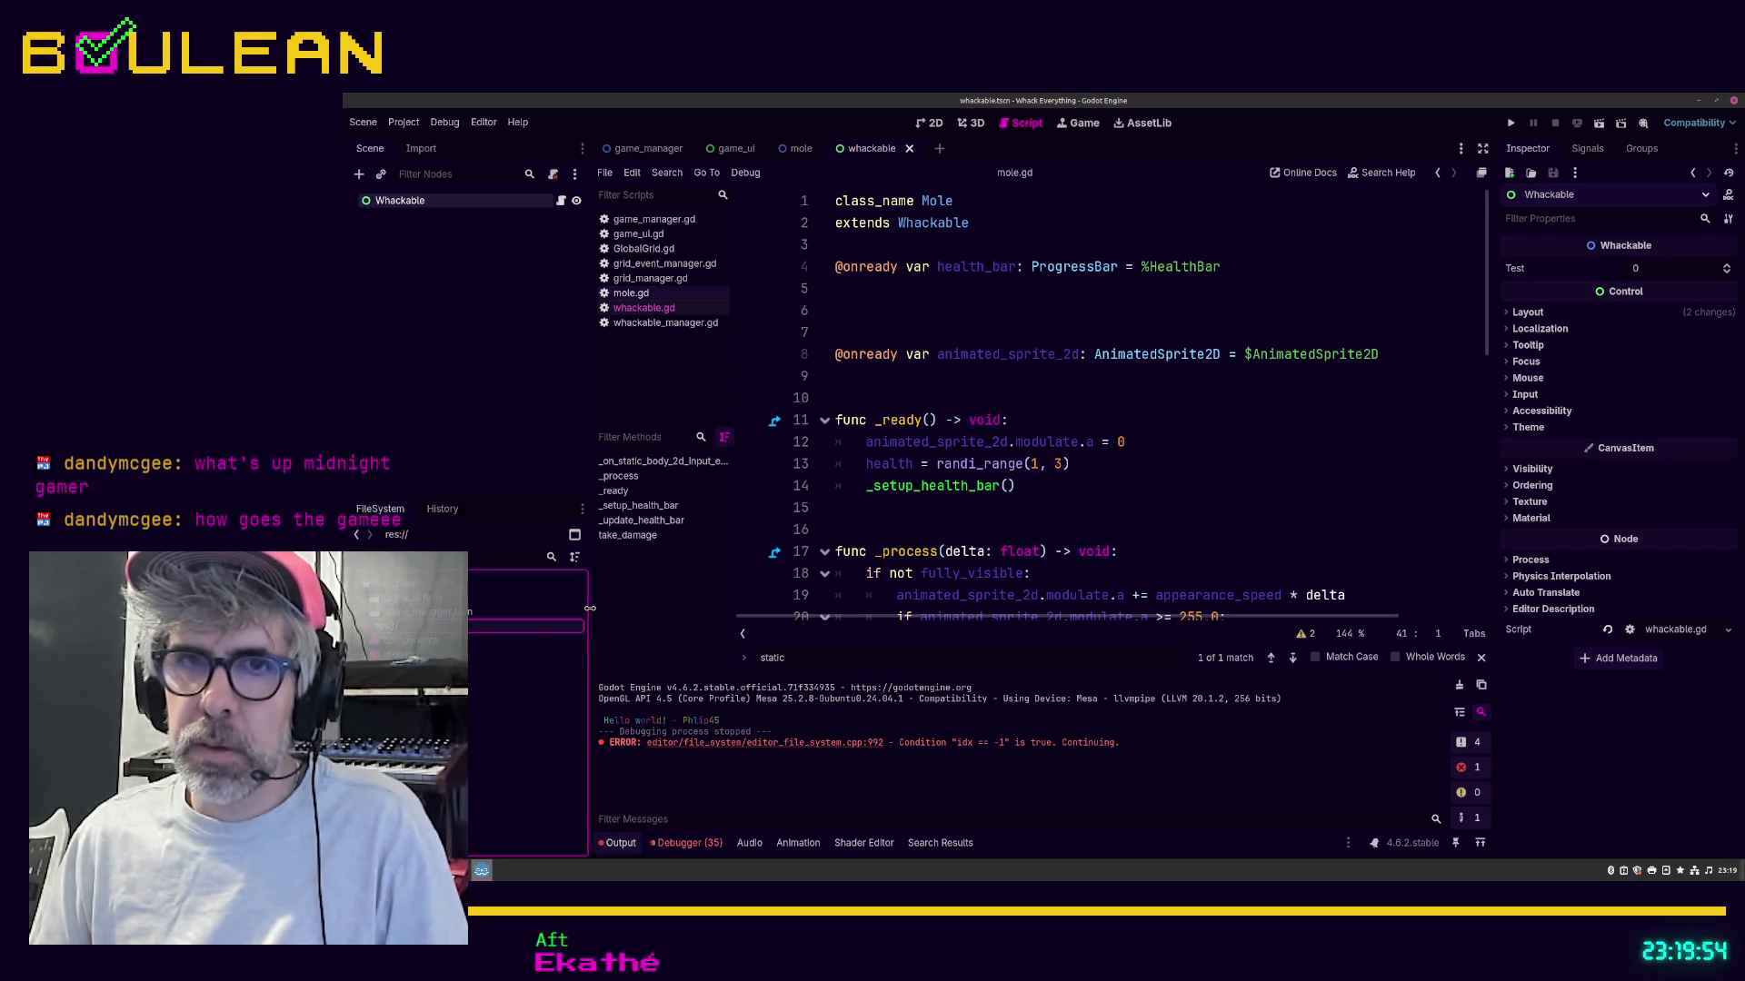
Step: Open res://components, then launch the game with F5 to test it
{"action": "left_click", "coordinate": [409, 641]}
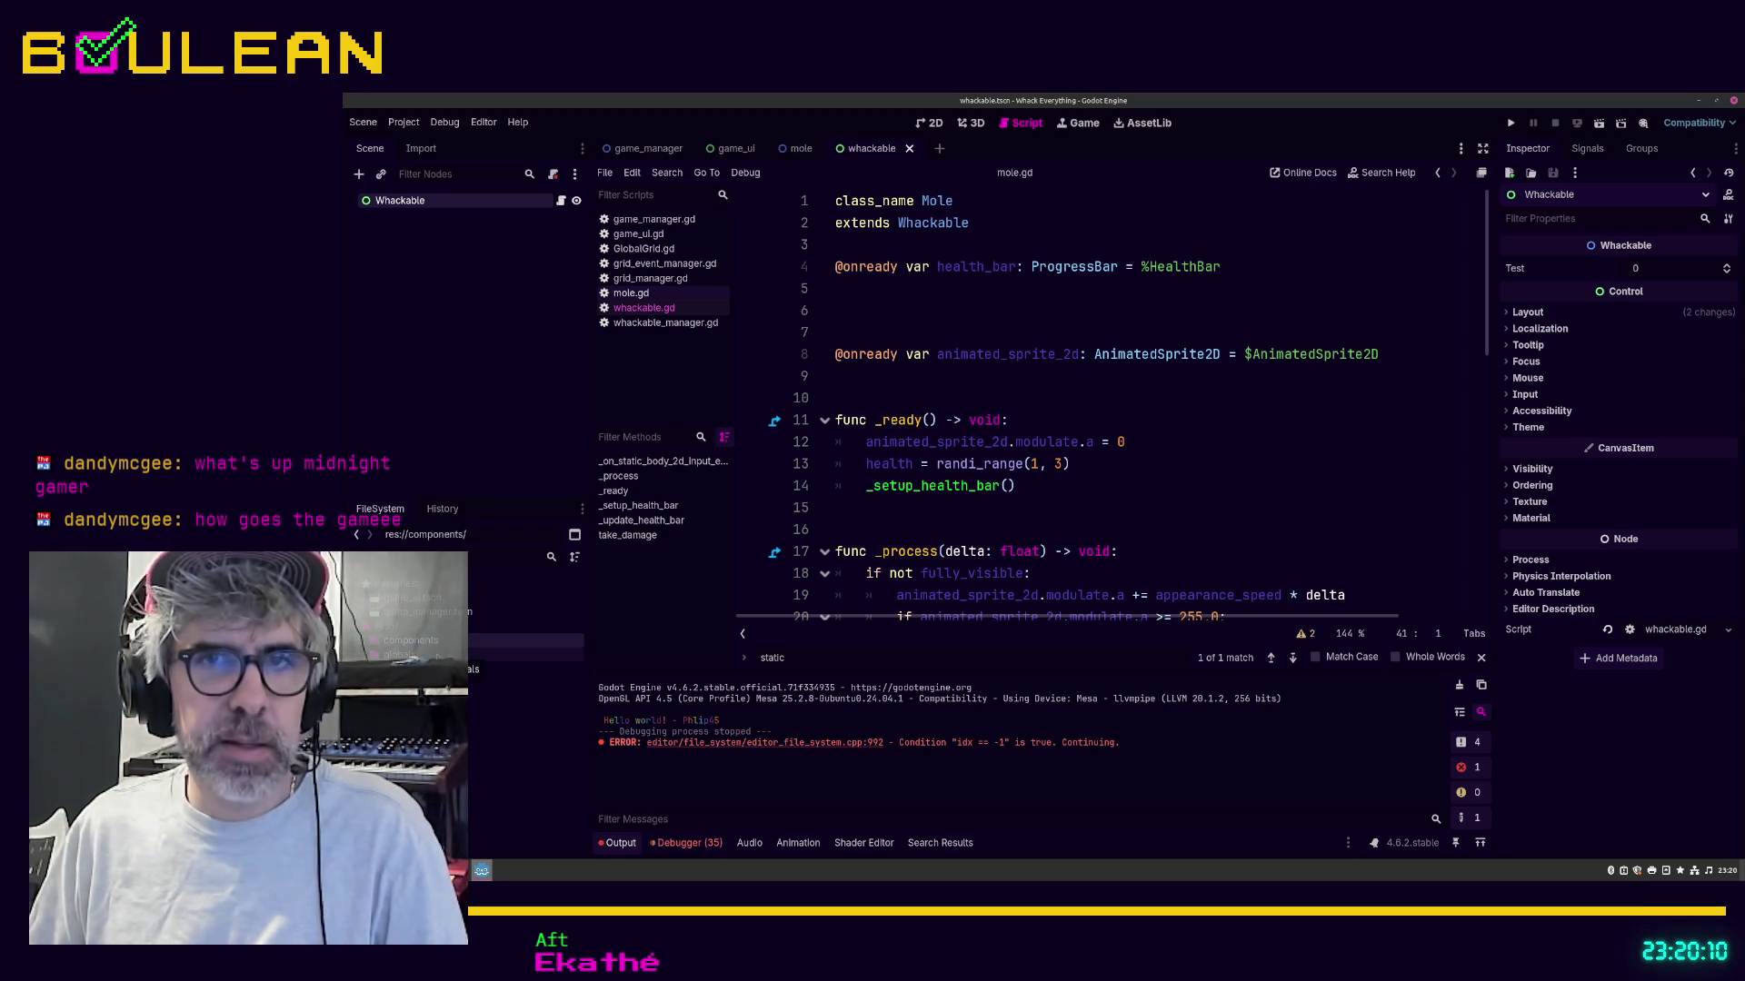
{"action": "left_click", "coordinate": [944, 508]}
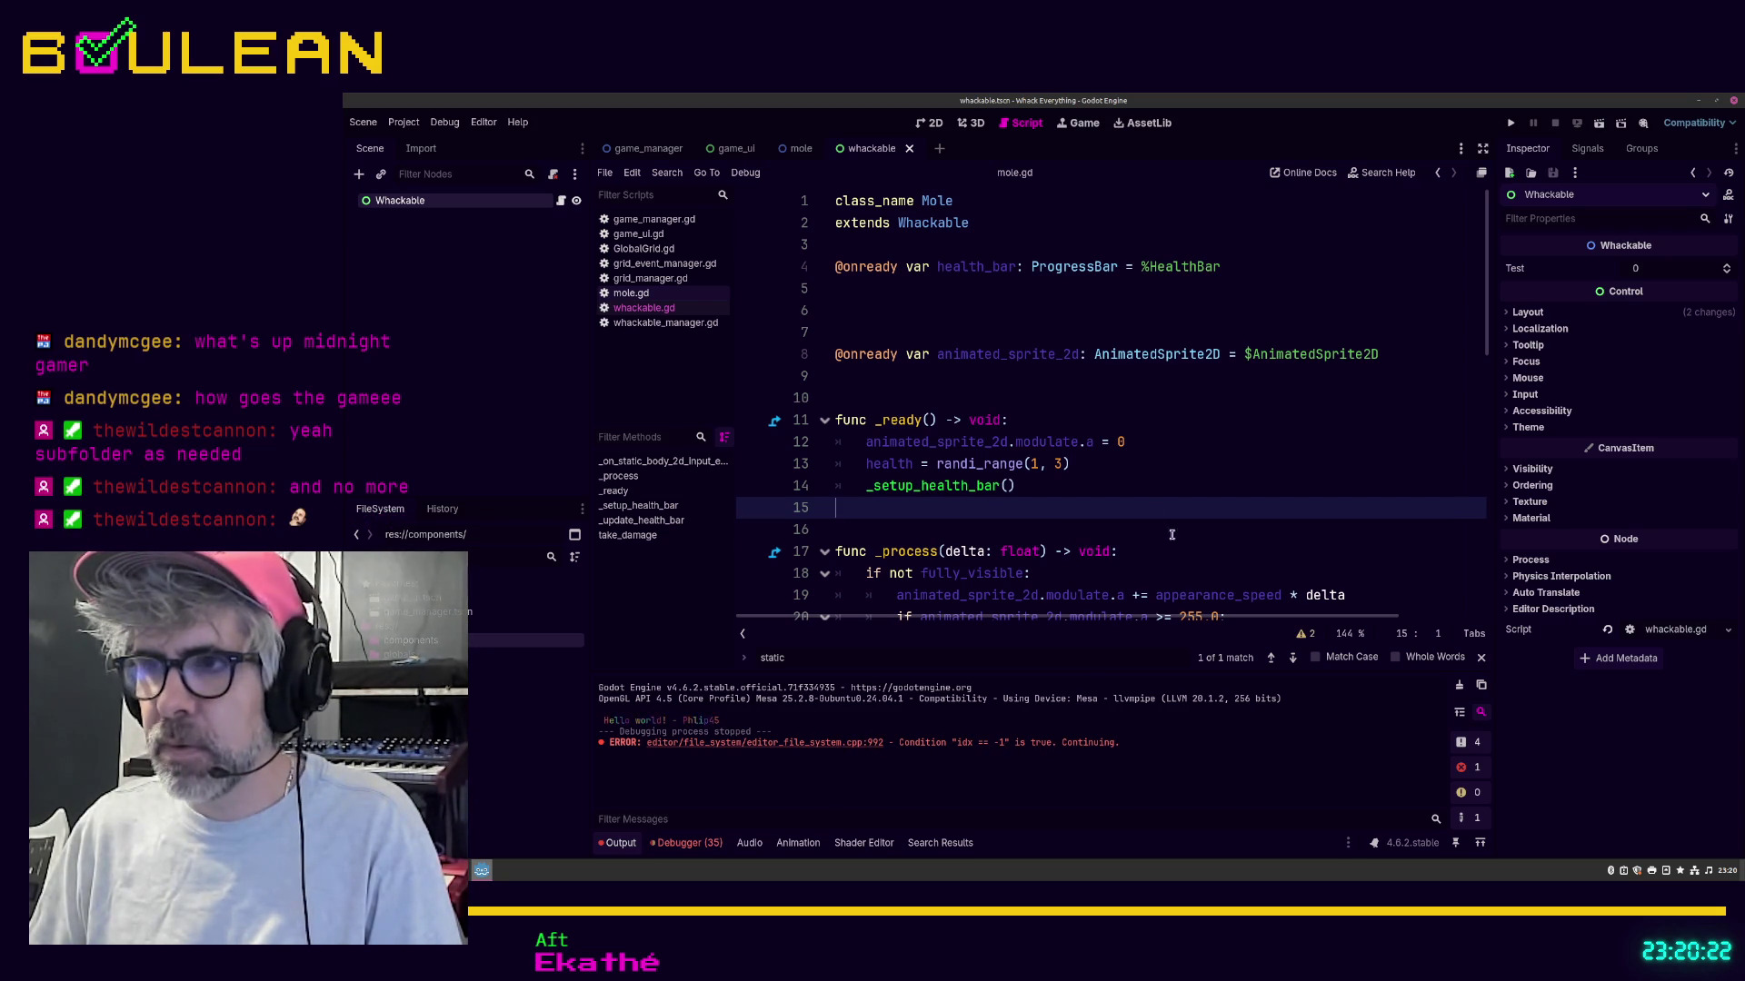
{"action": "key", "text": "F5"}
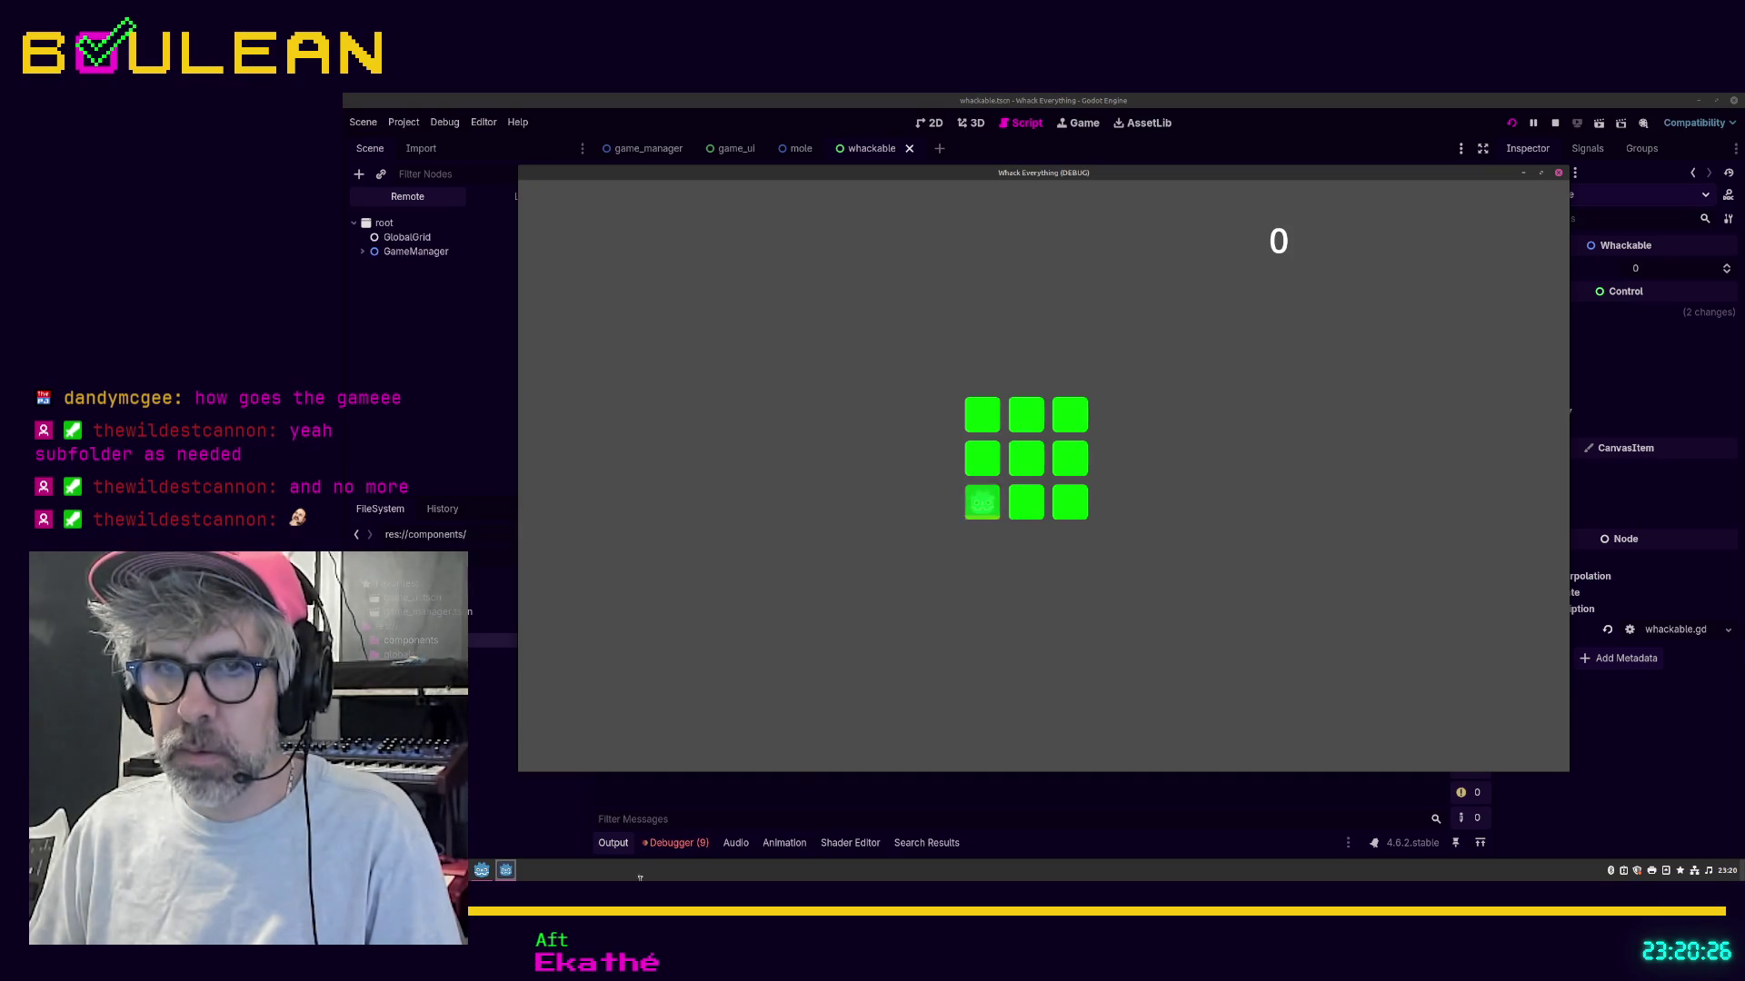
Step: Back in the editor, show the Debugger's Errors list reporting the missing %Label node
{"action": "left_click", "coordinate": [661, 850]}
{"action": "left_click", "coordinate": [670, 847]}
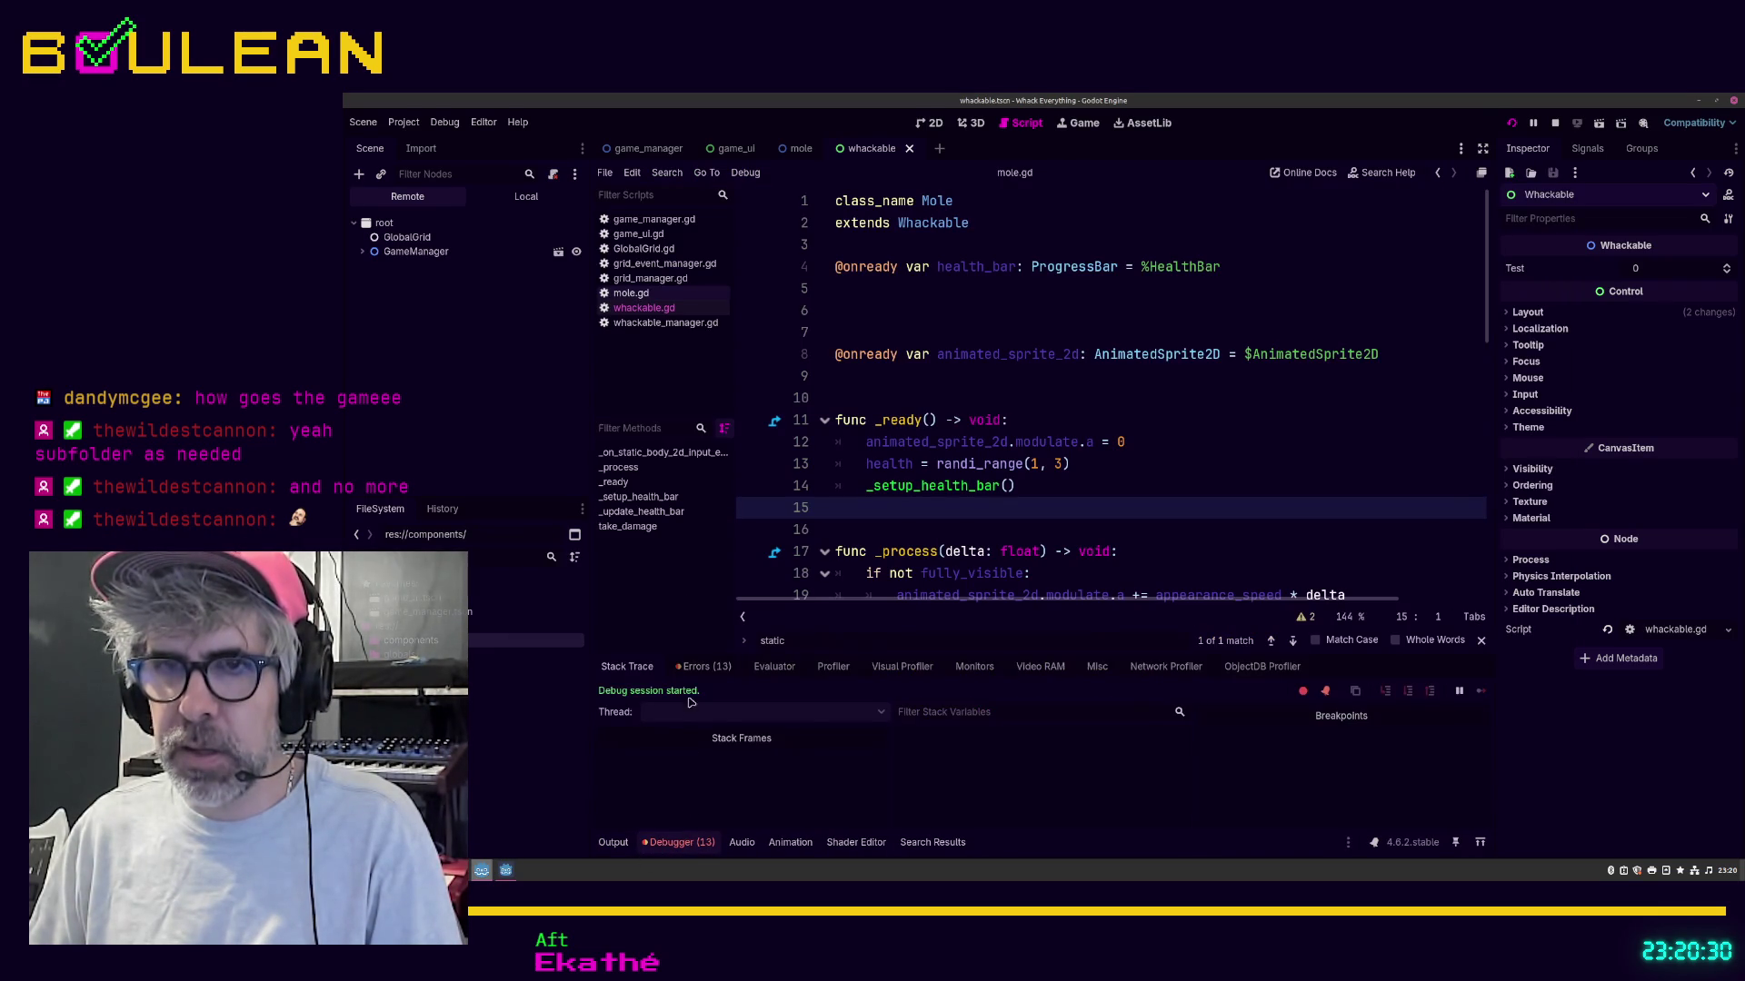
{"action": "left_click", "coordinate": [703, 667]}
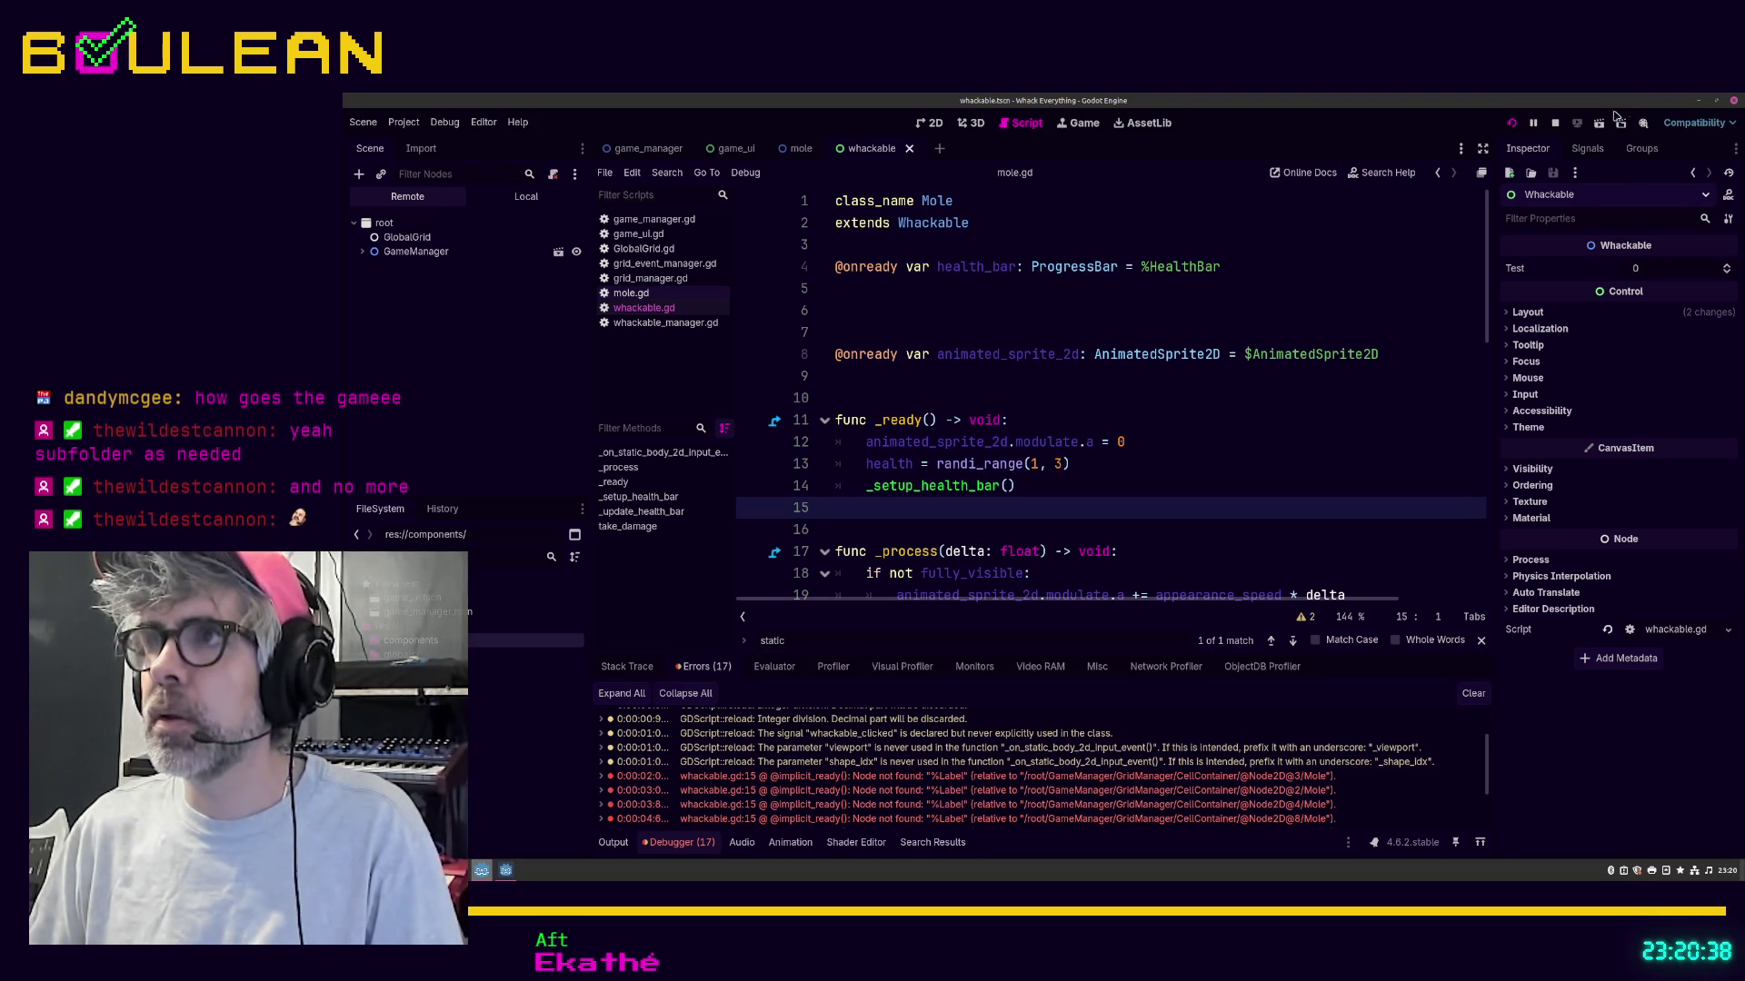
Step: Stop the running game and show whackable.gd in the script editor
{"action": "left_click", "coordinate": [1554, 127]}
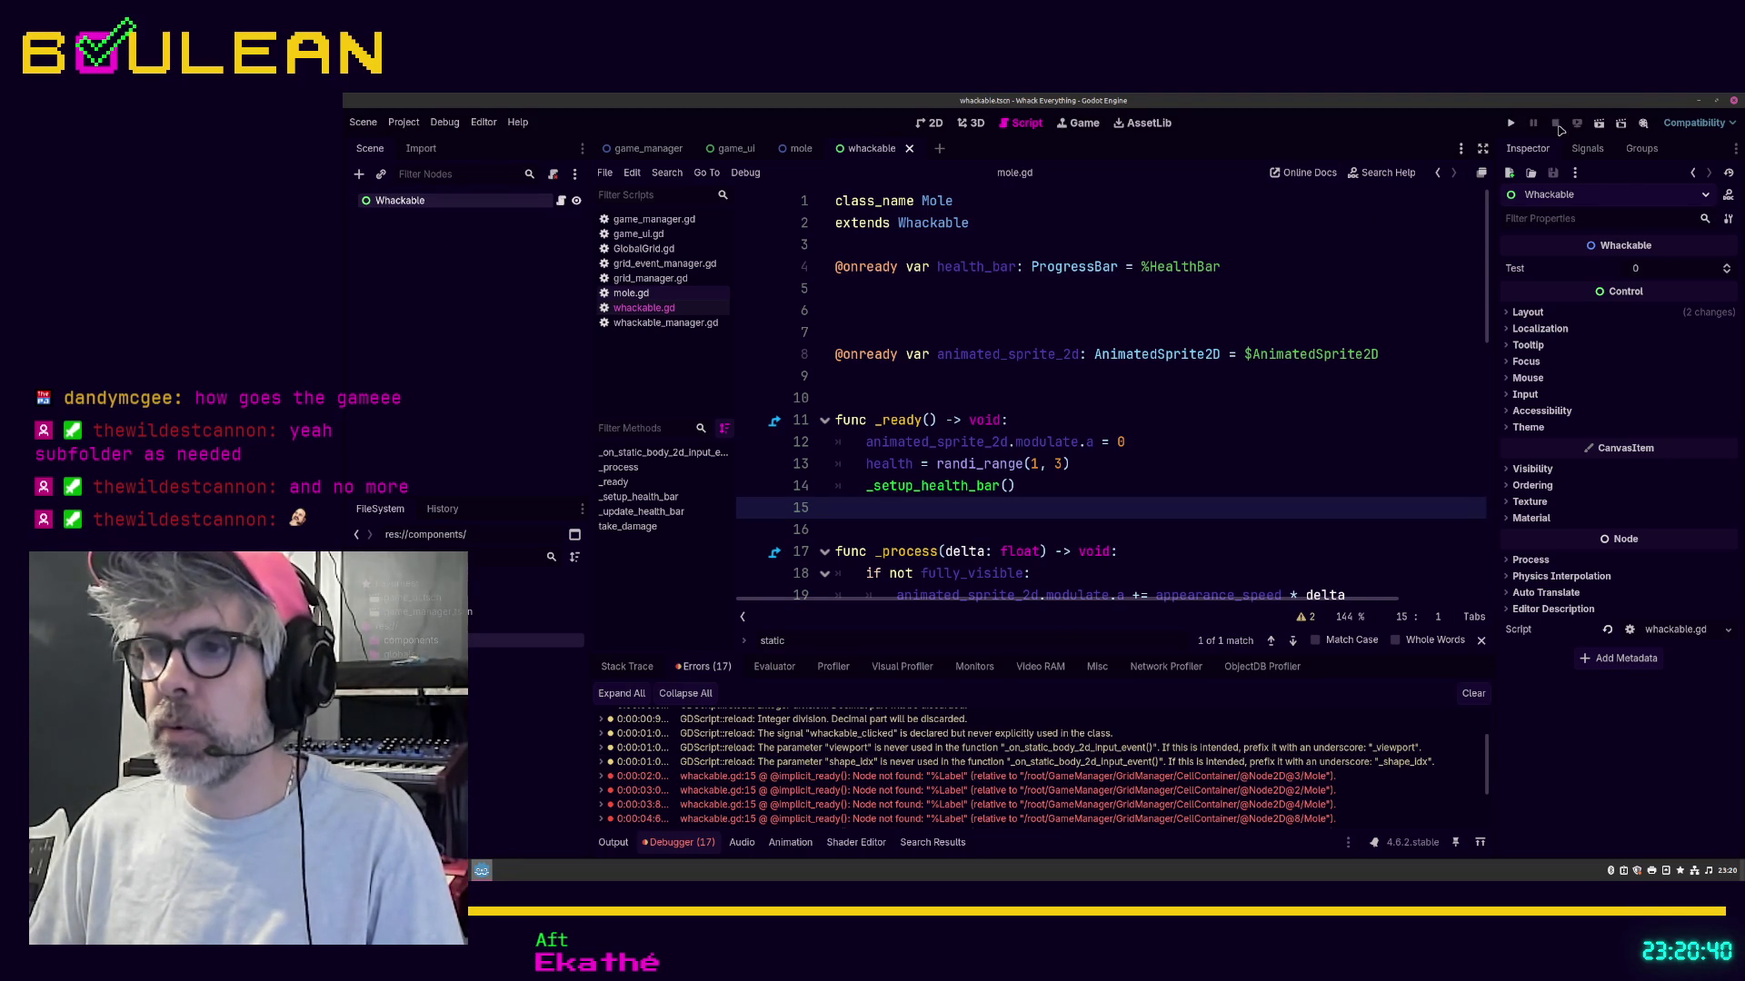
{"action": "left_click", "coordinate": [845, 310]}
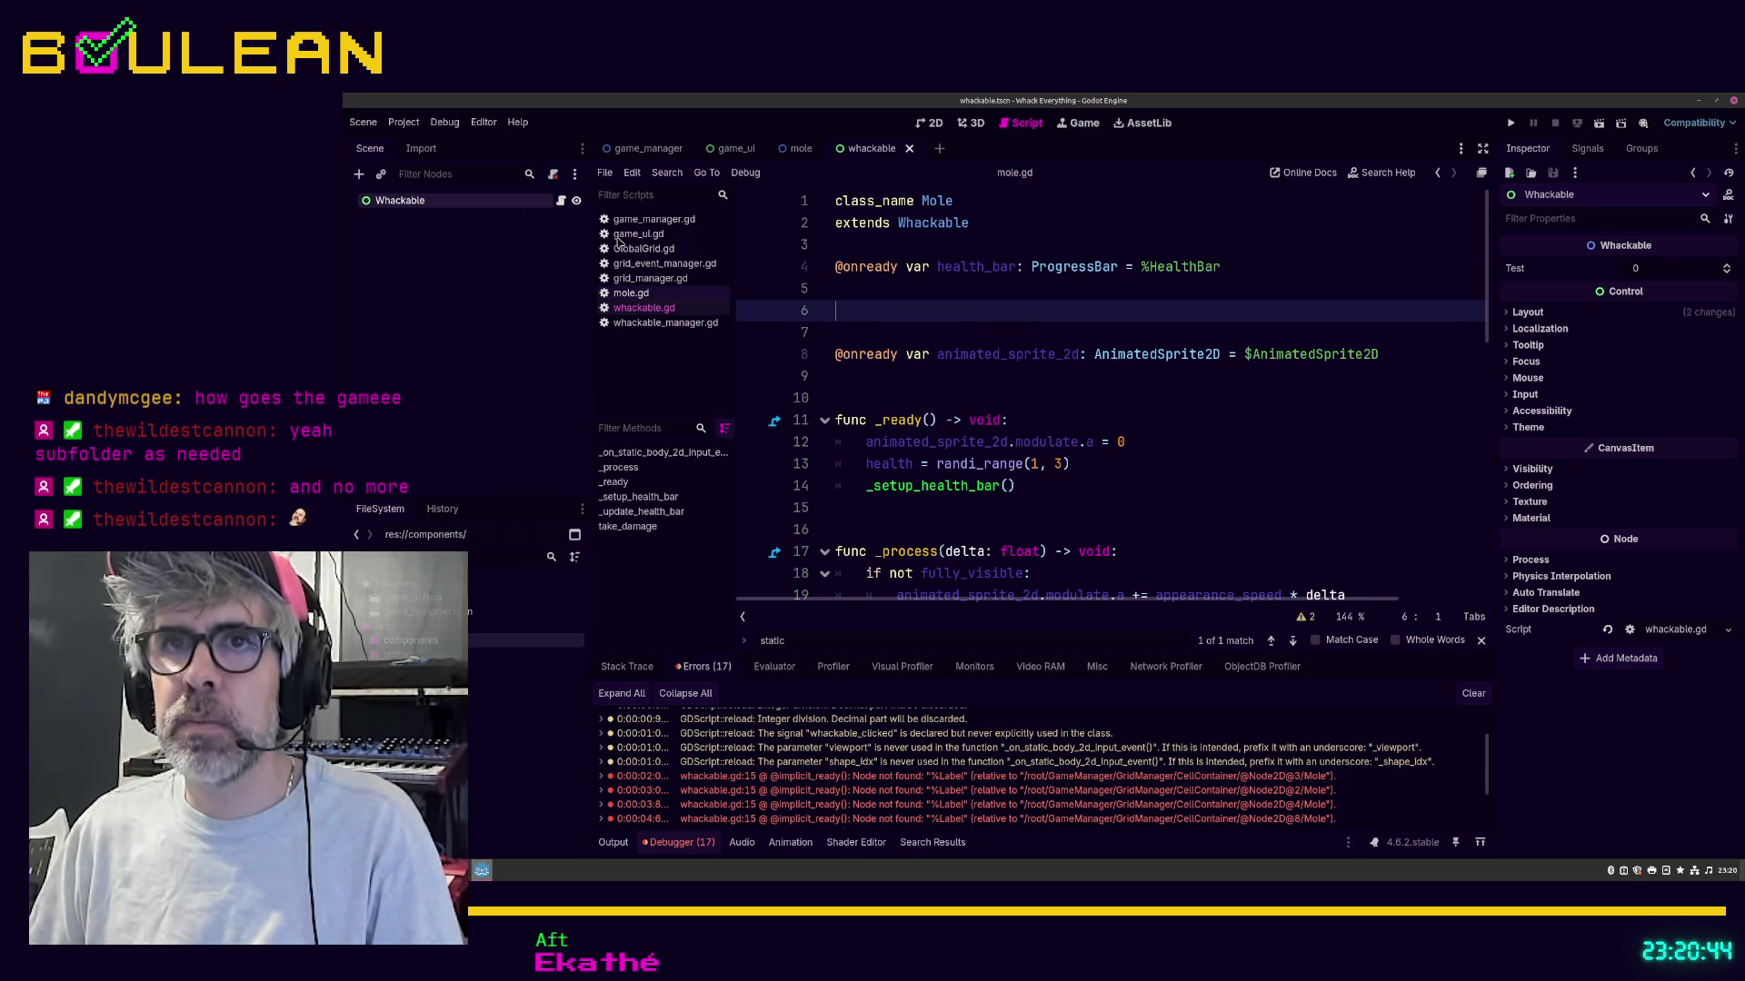
{"action": "left_click", "coordinate": [644, 308]}
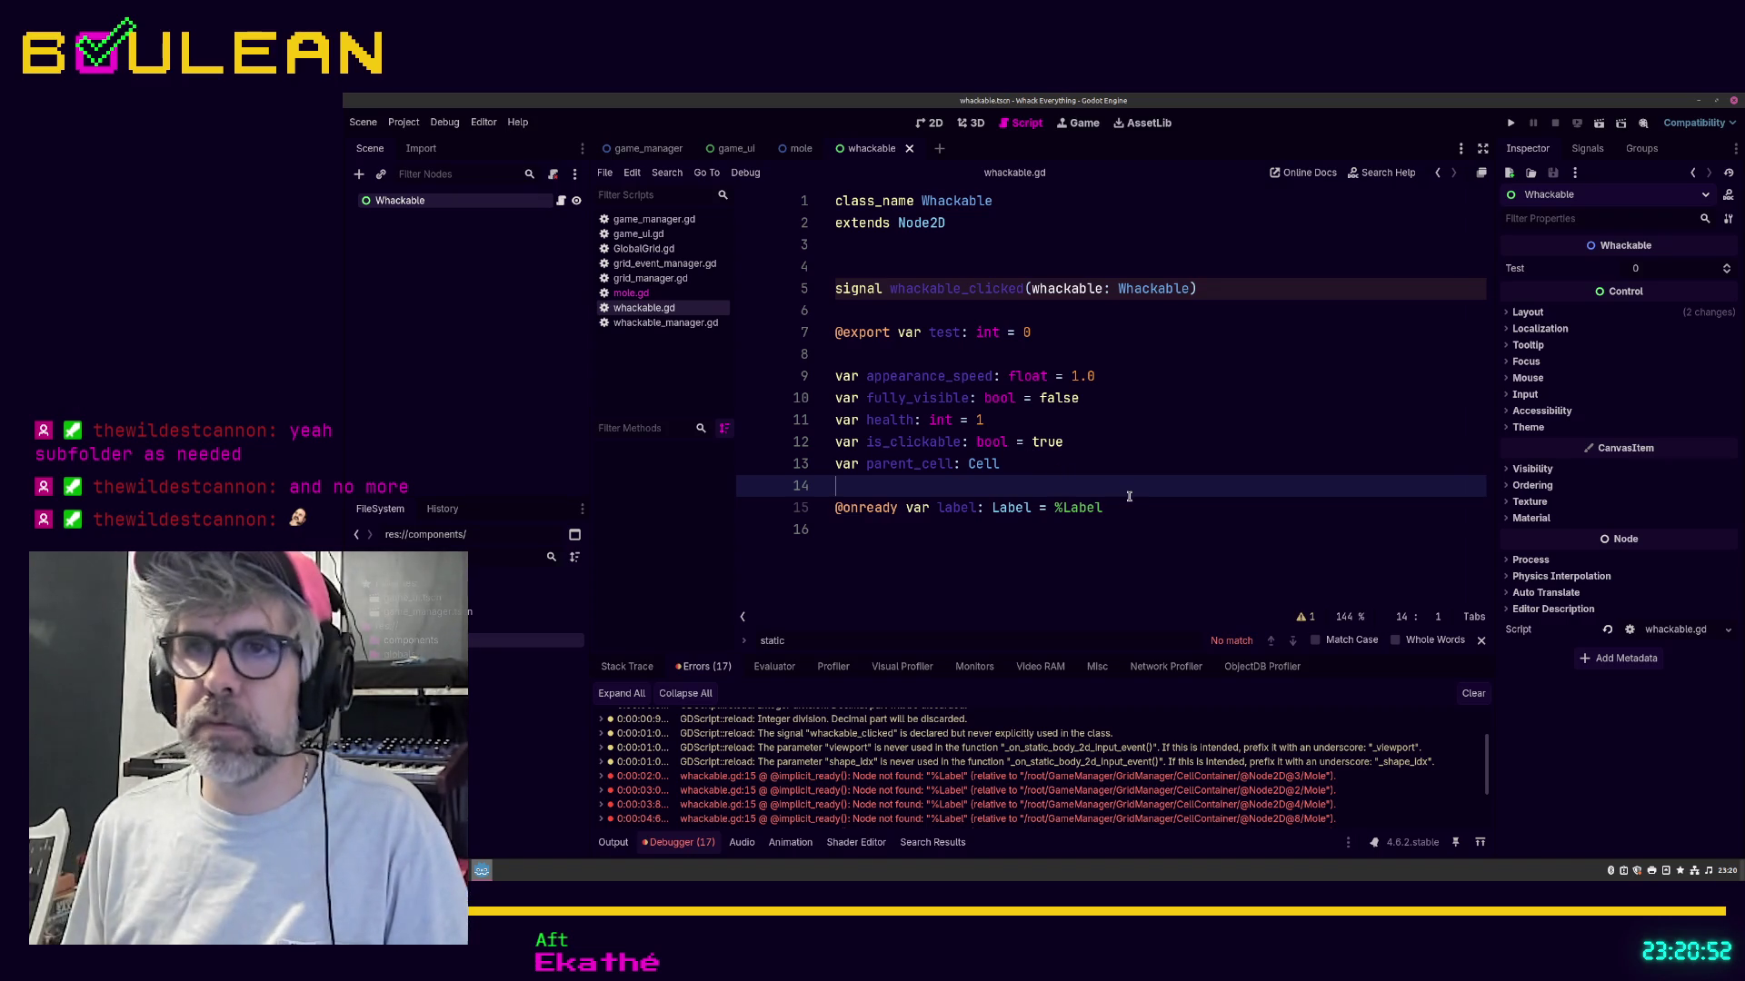
{"action": "key", "text": "Down"}
{"action": "key", "text": "shift+Down"}
{"action": "key", "text": "Delete"}
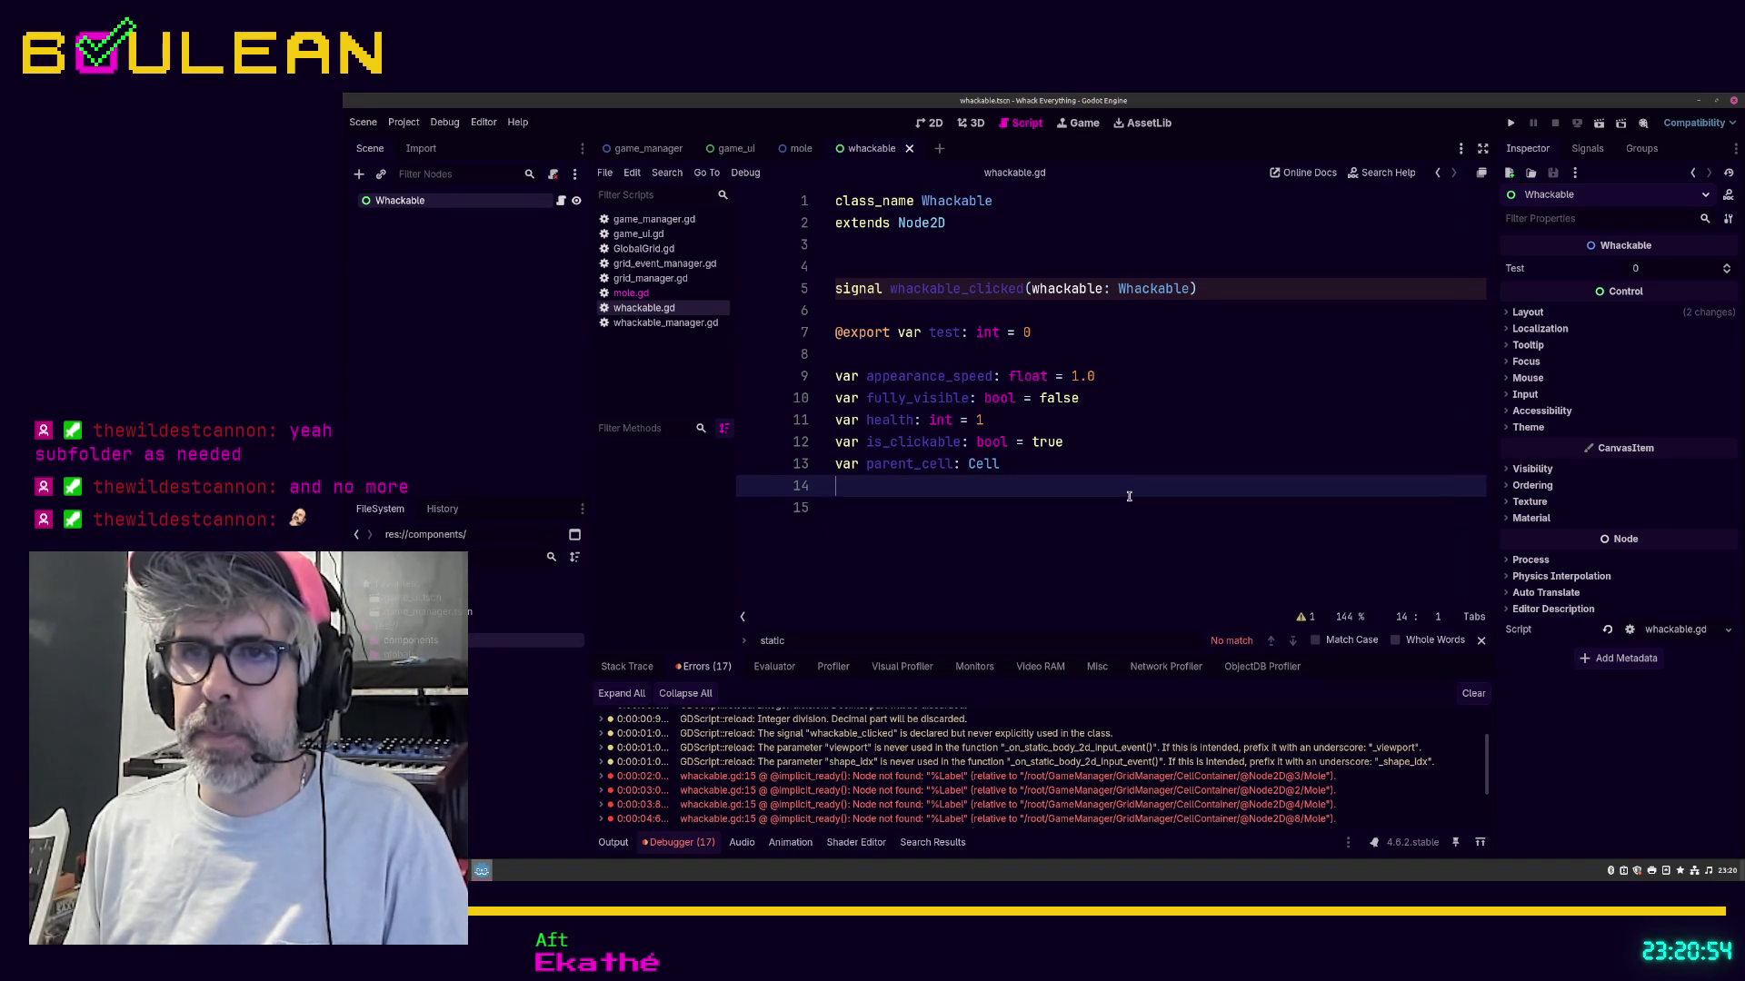
{"action": "key", "text": "BackSpace"}
{"action": "key", "text": "Left"}
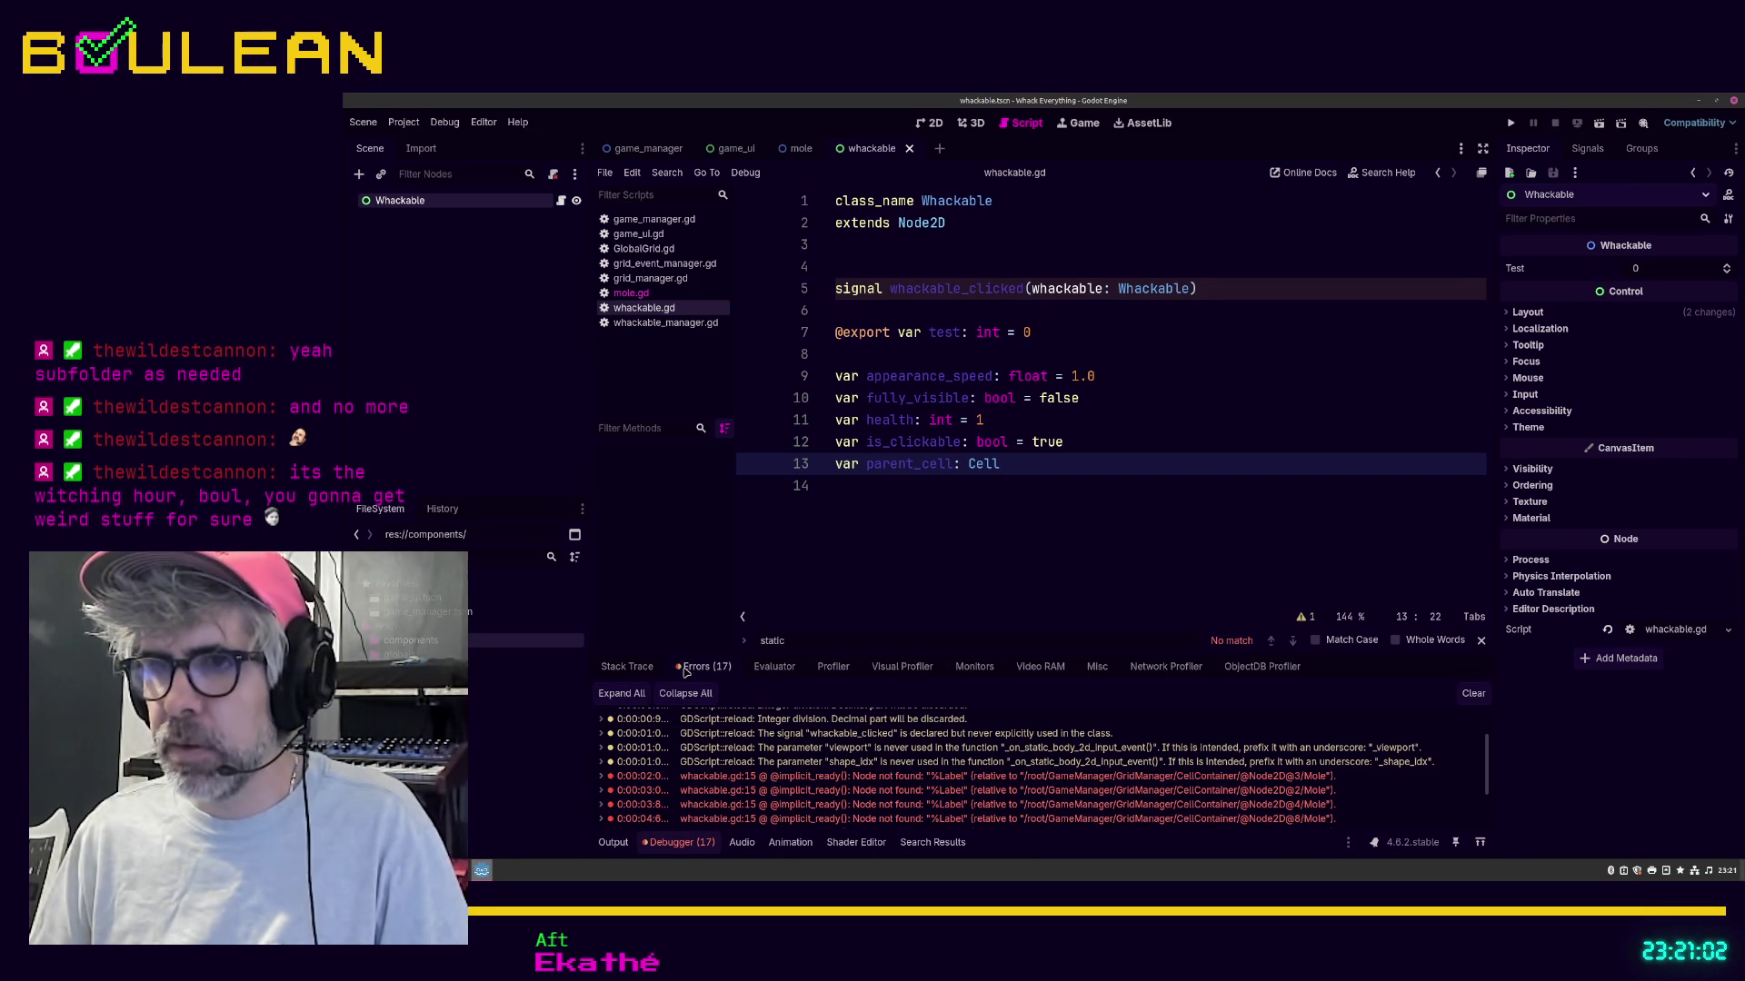
{"action": "left_click", "coordinate": [650, 221]}
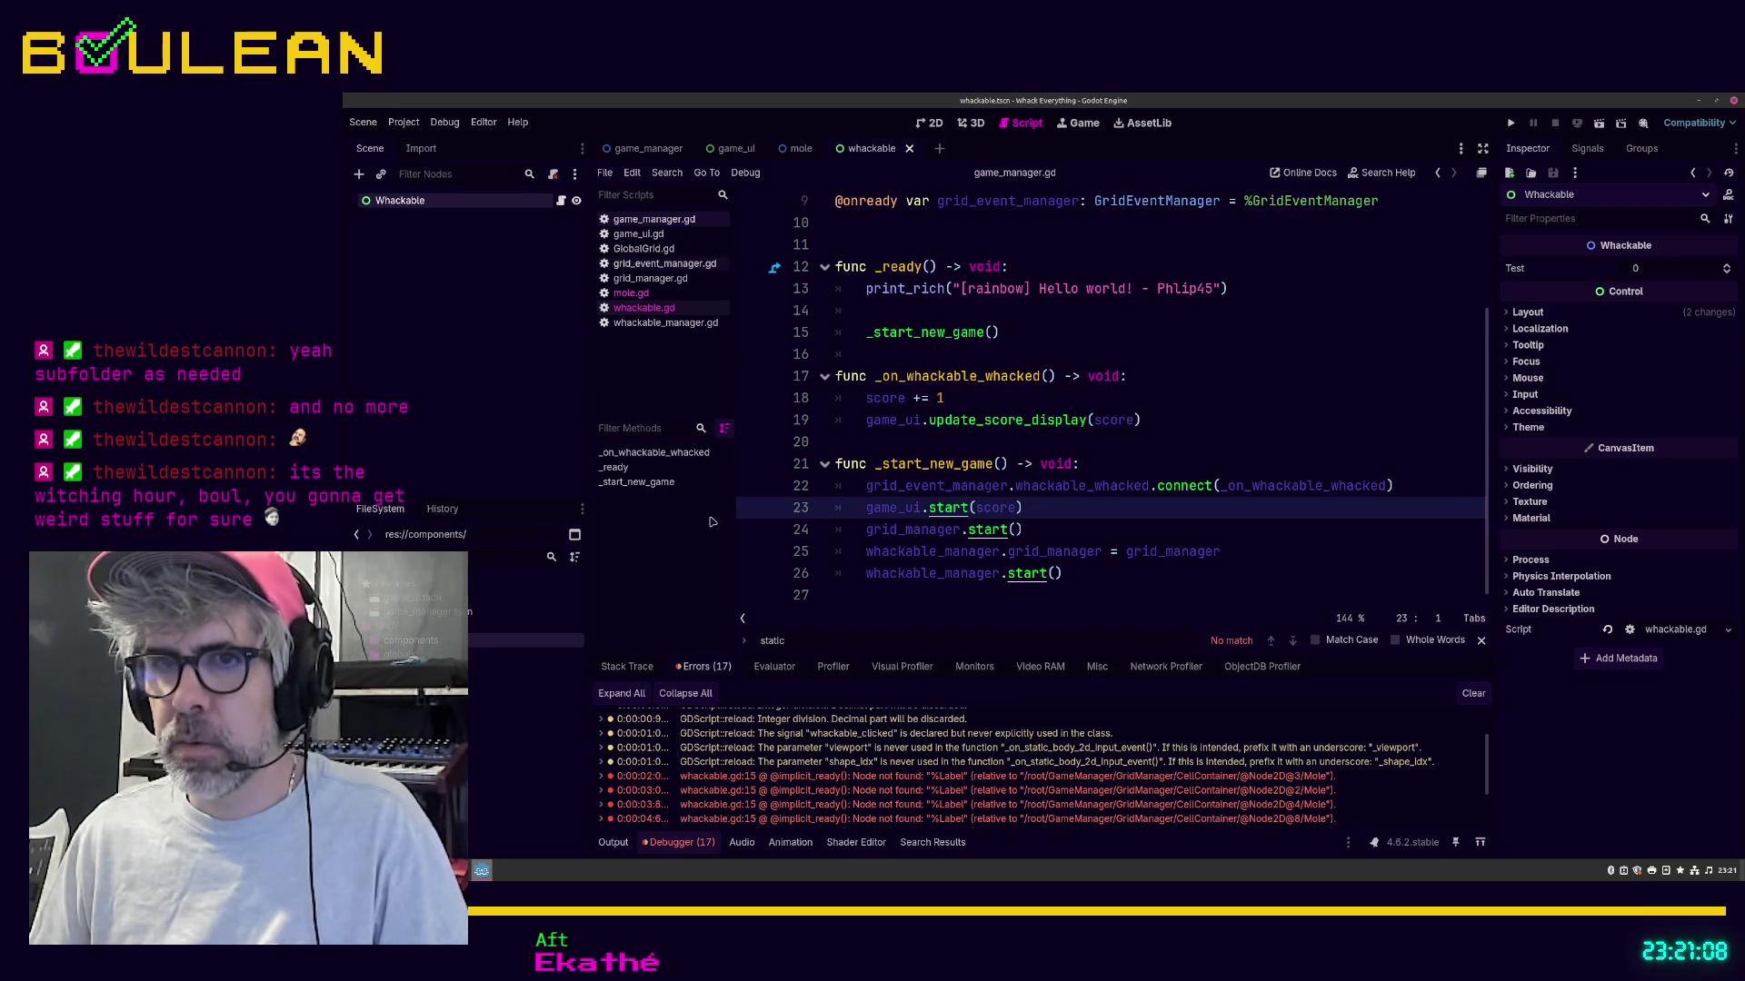
Step: Return to whackable.gd and show its unused whackable_clicked signal warning
{"action": "left_click", "coordinate": [636, 673]}
{"action": "left_click", "coordinate": [698, 673]}
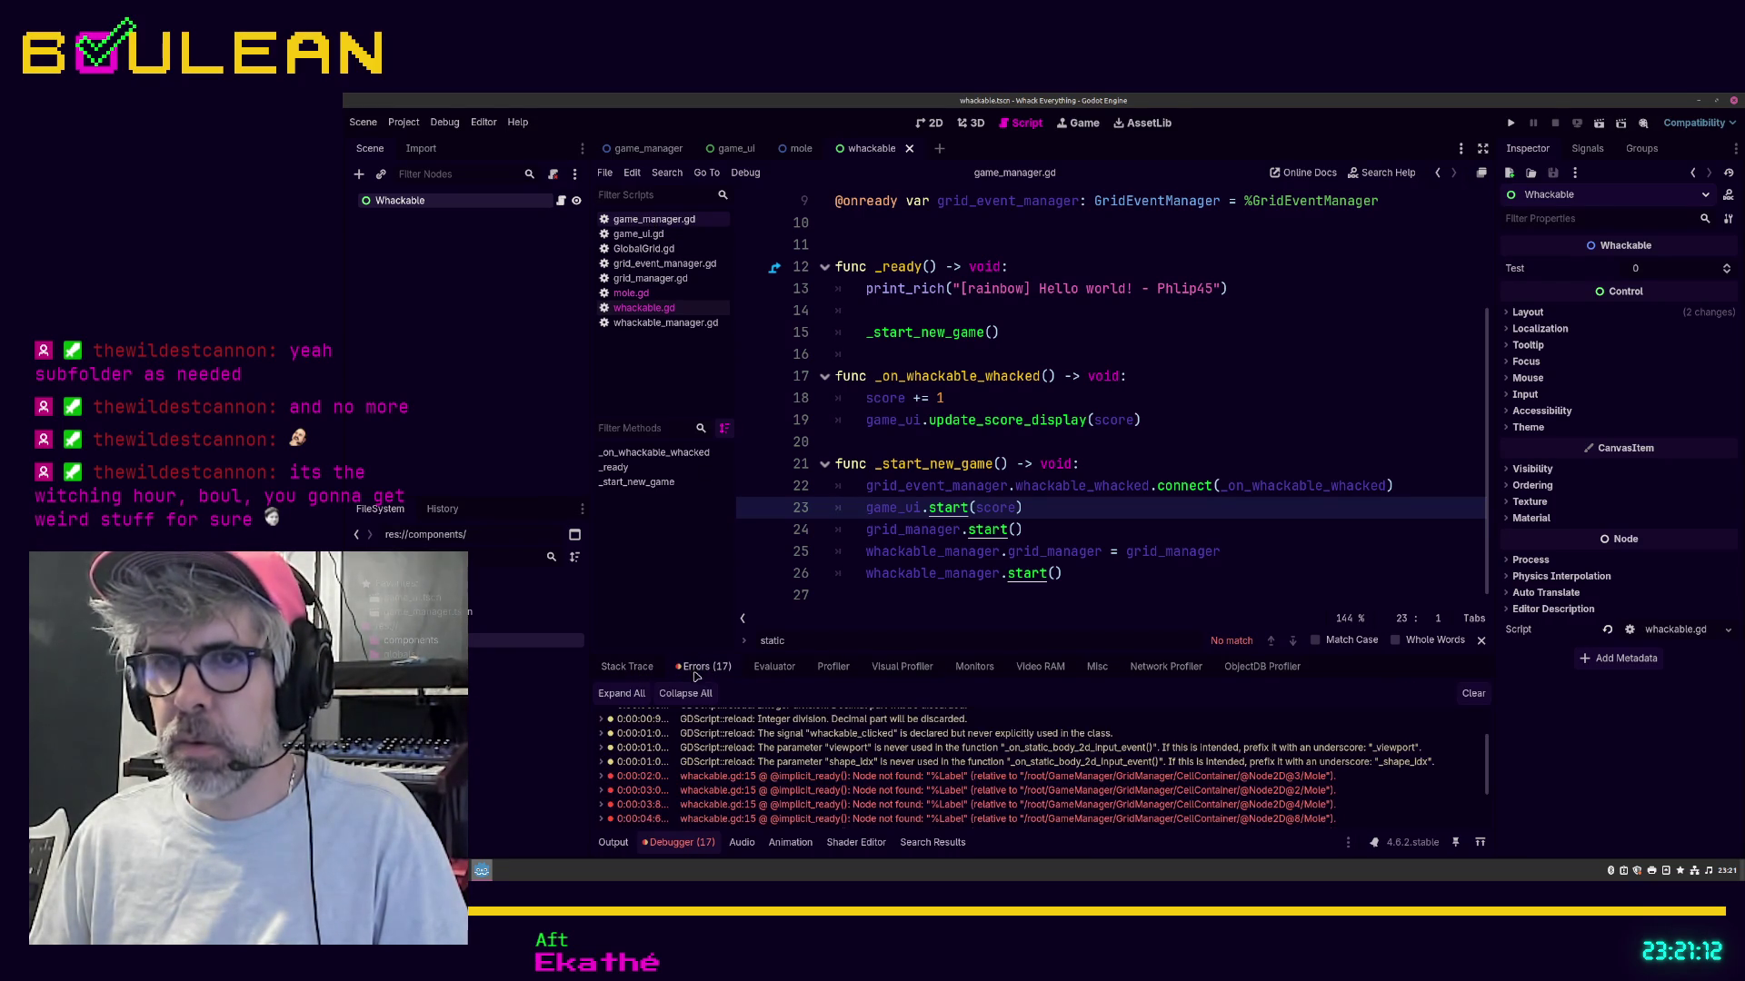
{"action": "left_click", "coordinate": [645, 326]}
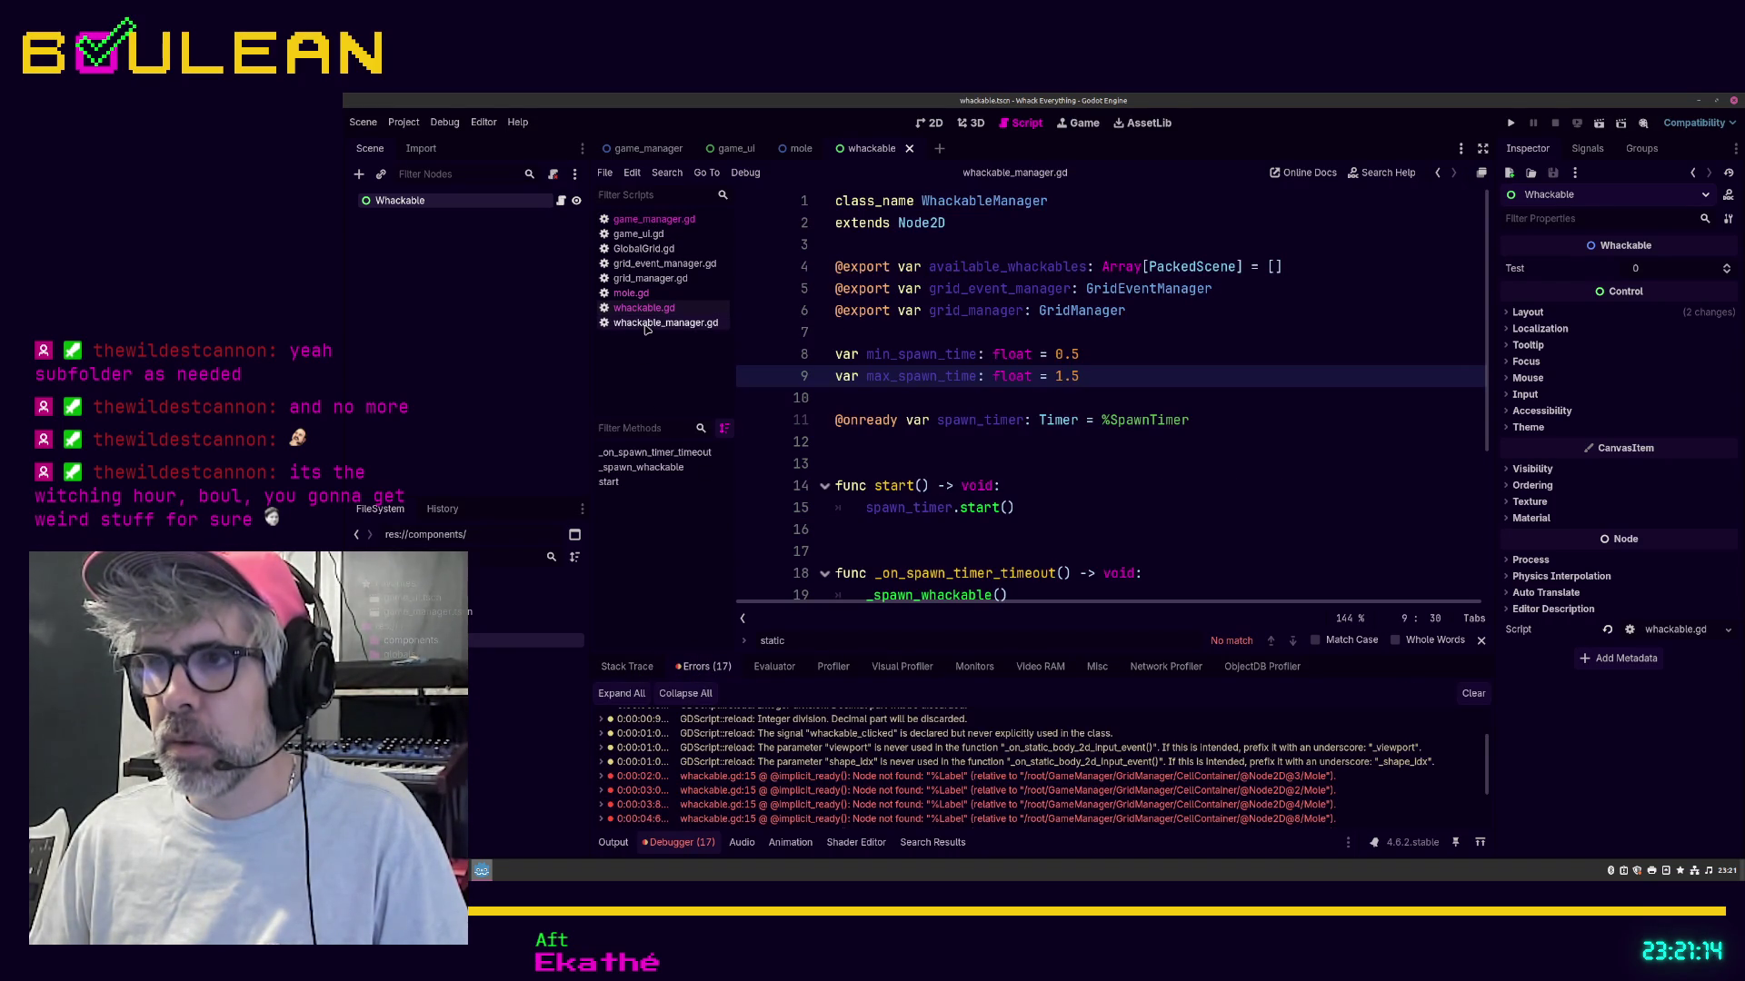
{"action": "left_click", "coordinate": [643, 308]}
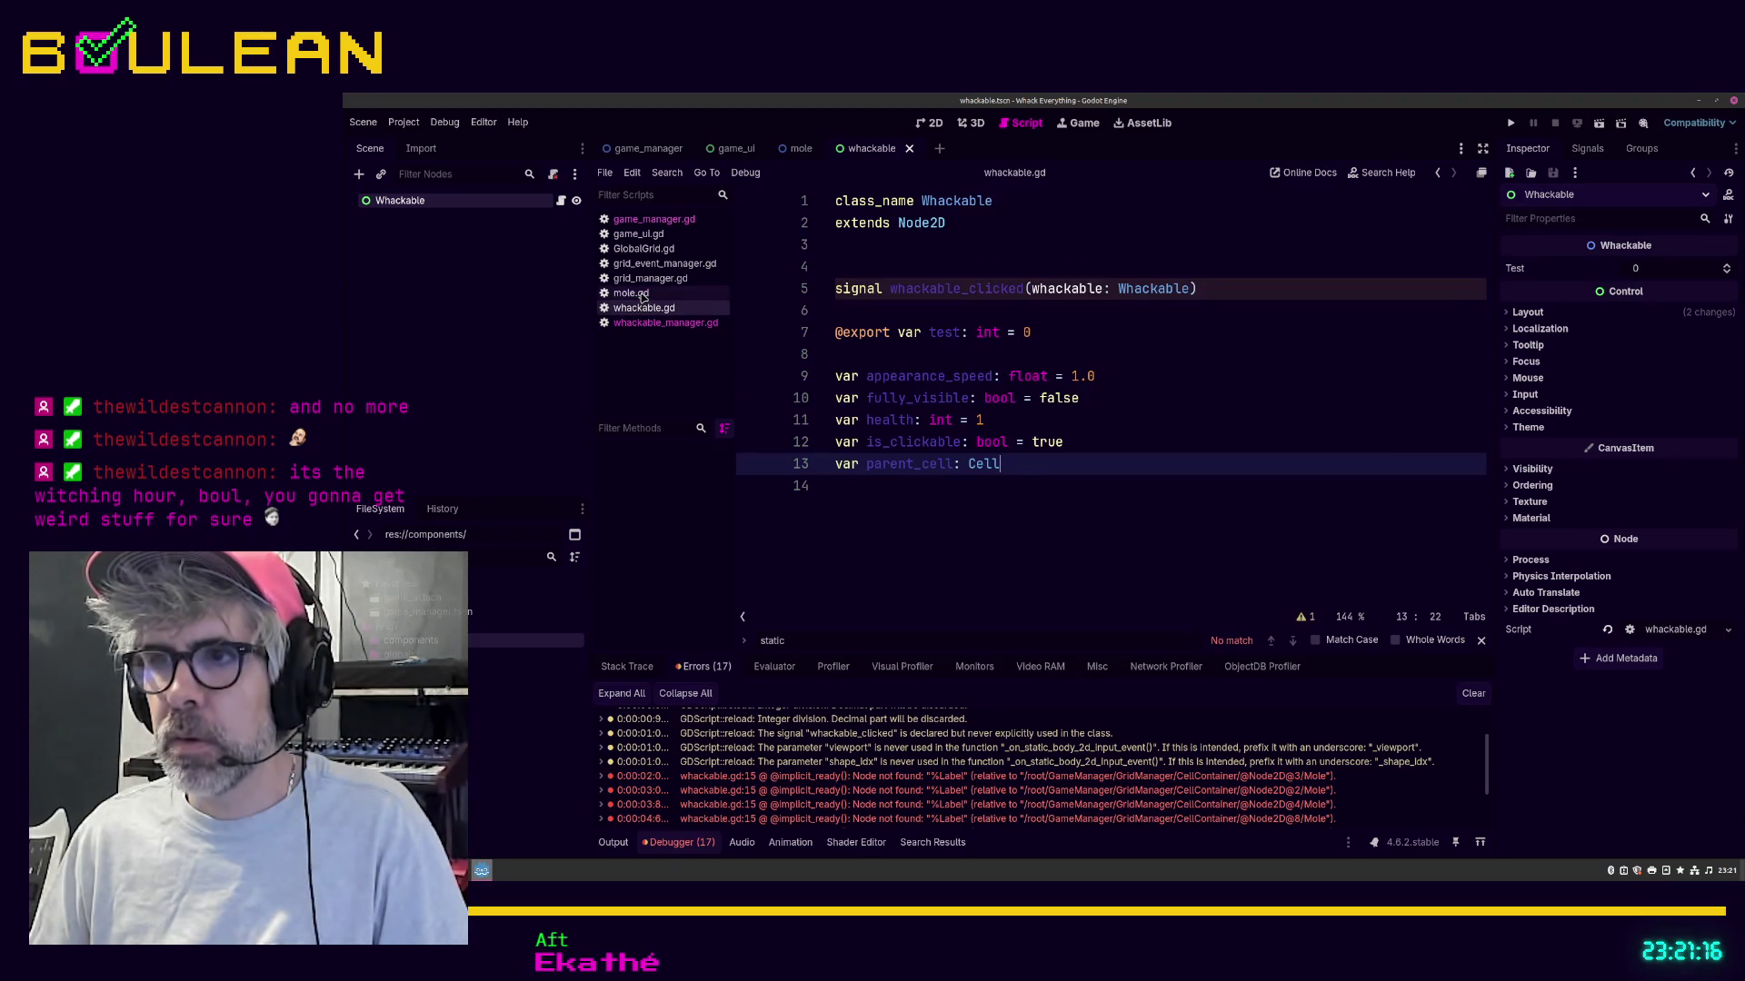
{"action": "left_click", "coordinate": [642, 294]}
{"action": "left_click", "coordinate": [656, 322]}
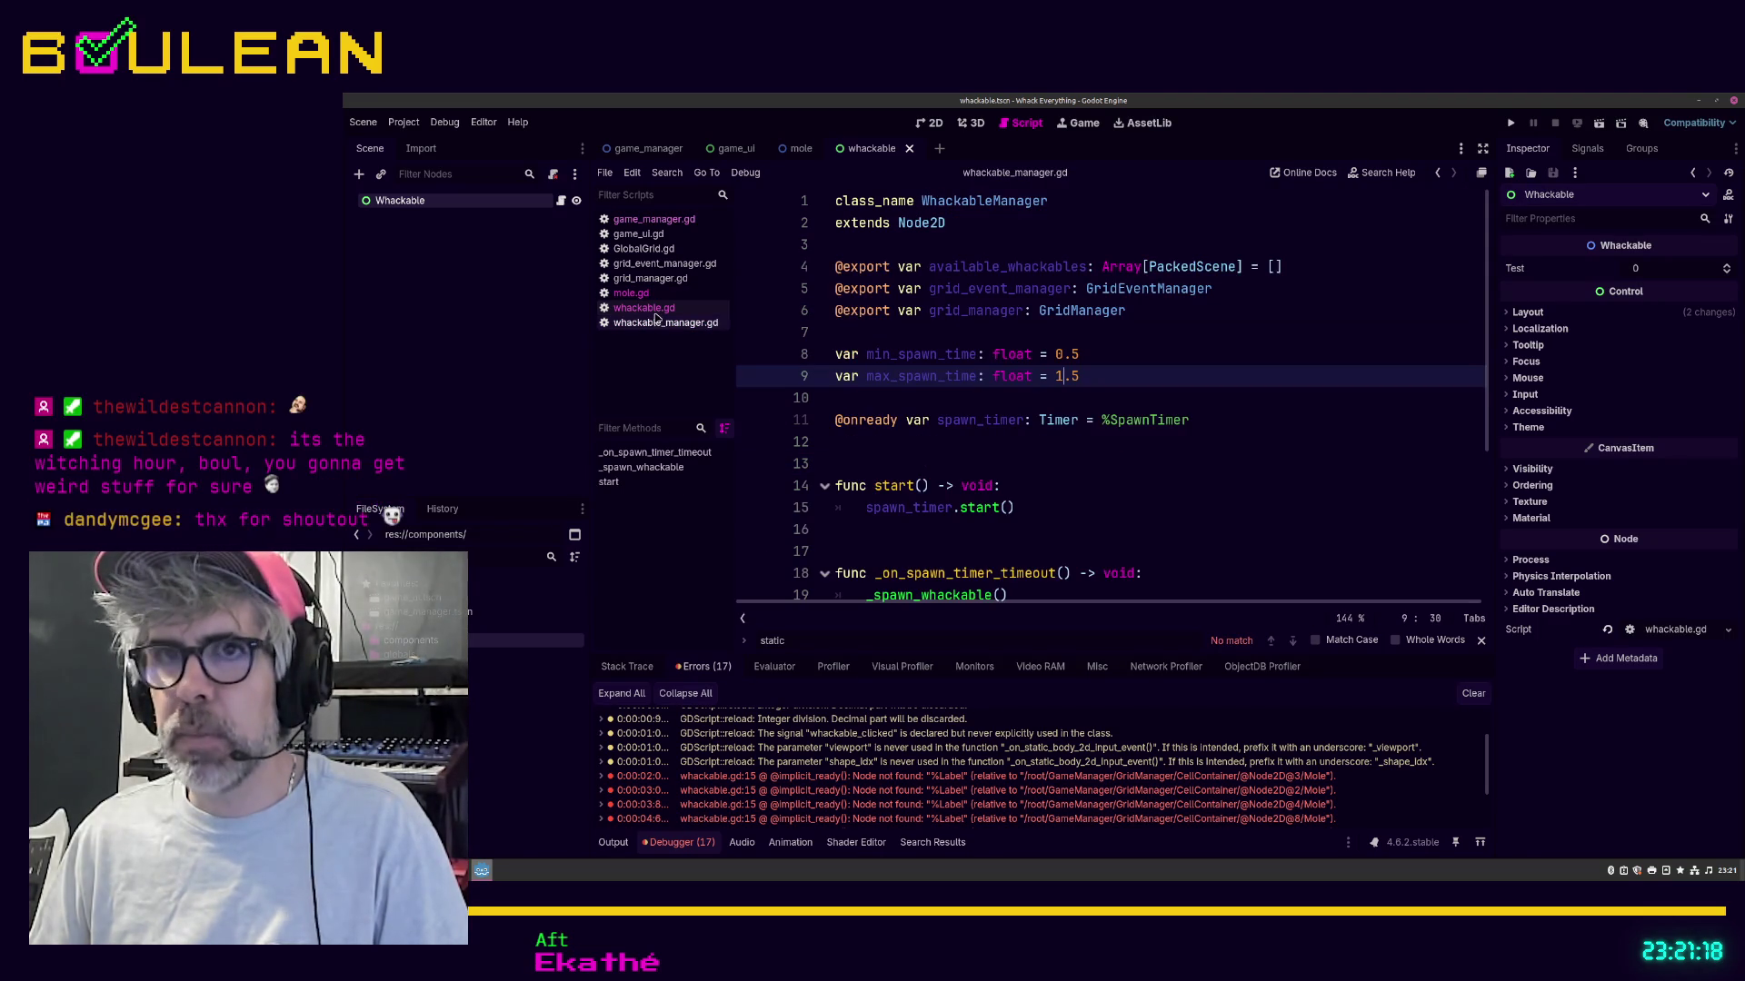
{"action": "left_click", "coordinate": [649, 309]}
{"action": "left_click", "coordinate": [1308, 620]}
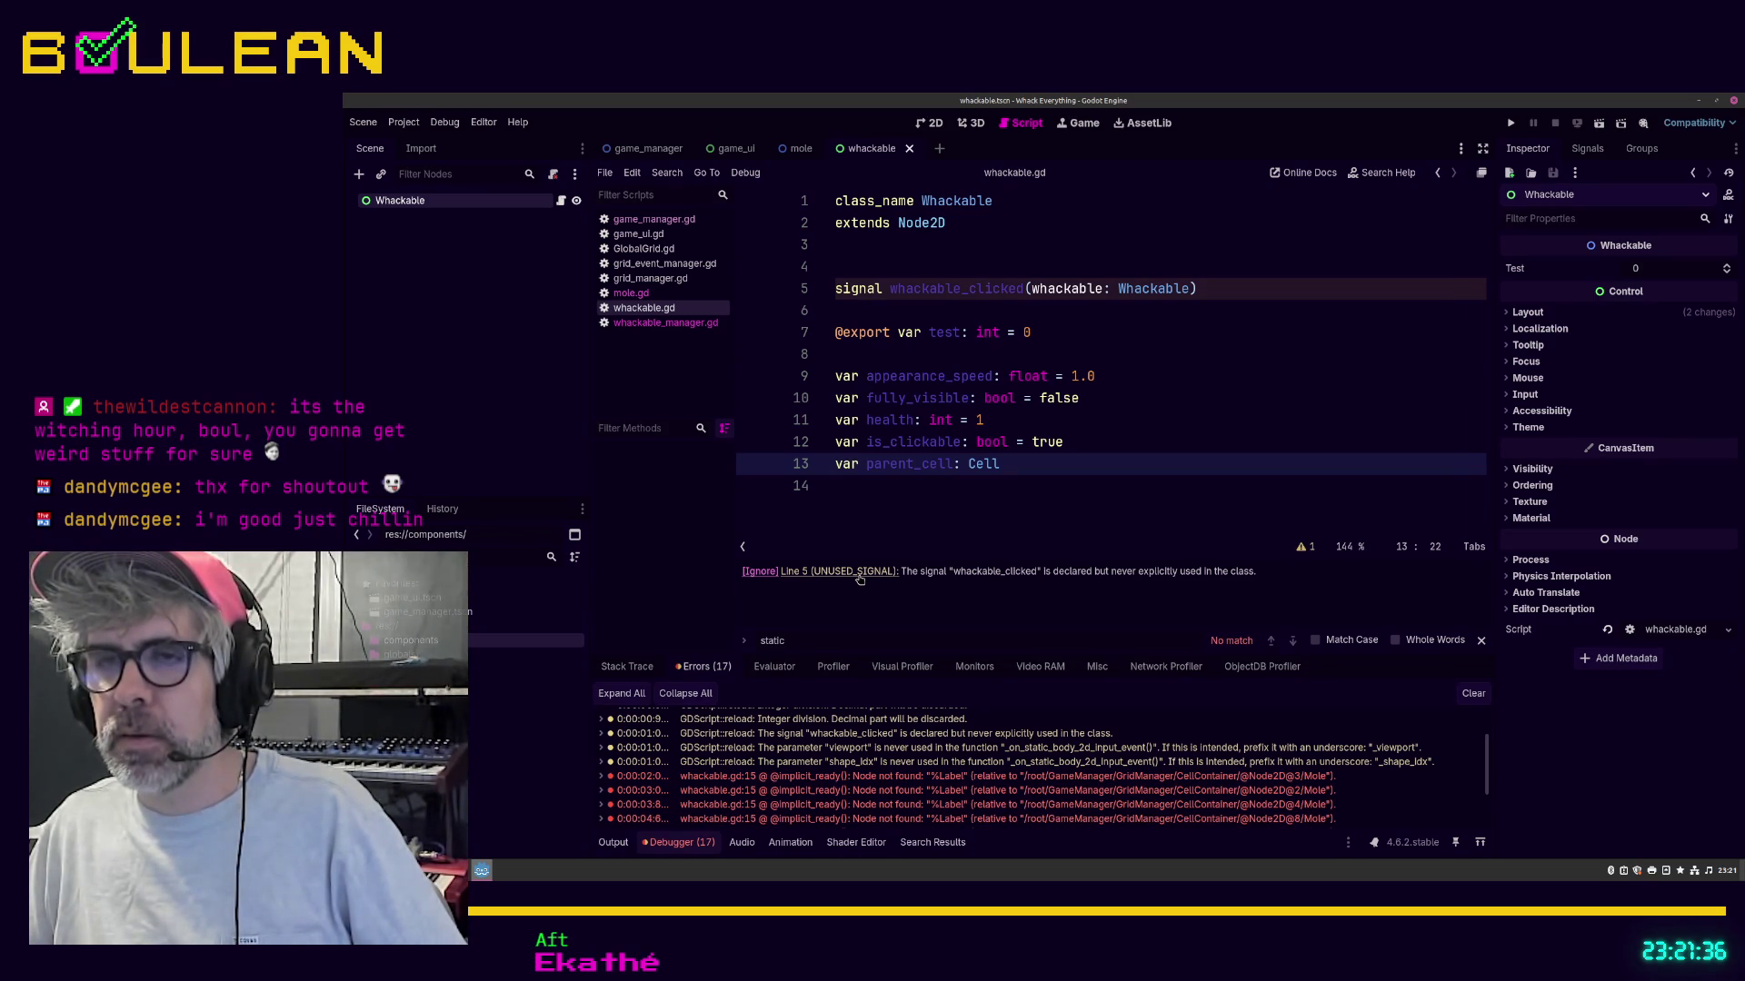
Step: Ignore the unused_signal warning and annotate it '## This is used by another class | 20260507'
{"action": "left_click", "coordinate": [760, 571]}
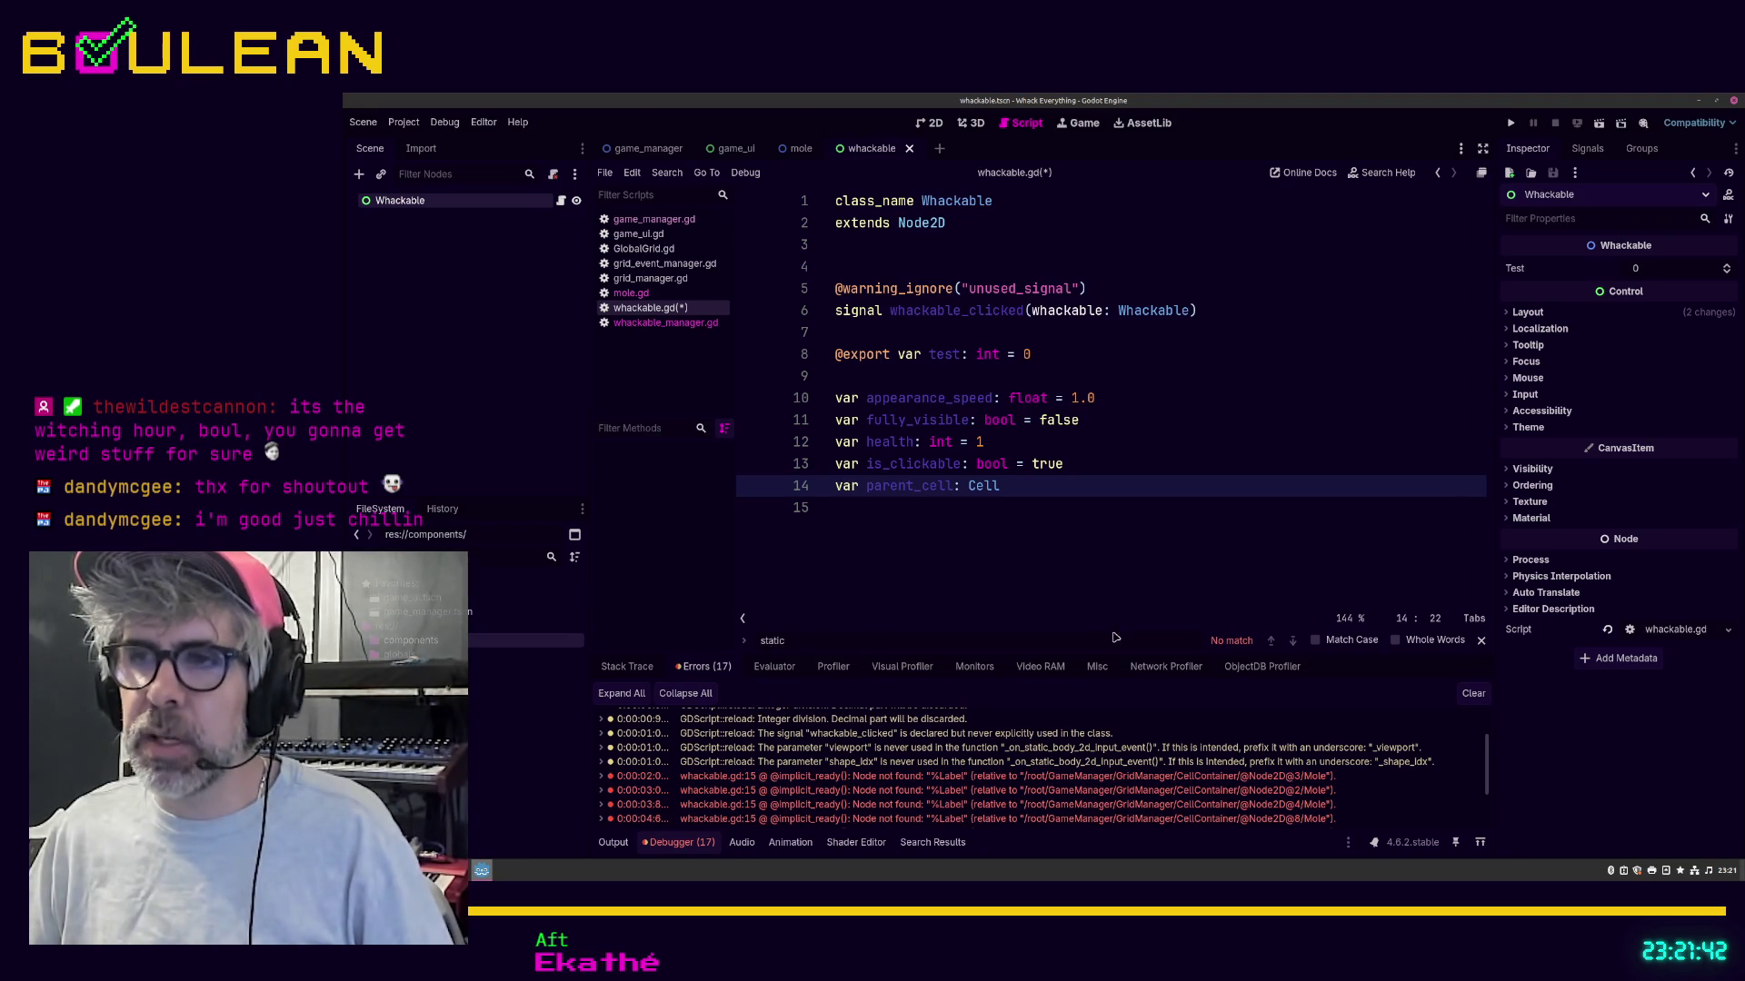
{"action": "left_click", "coordinate": [1138, 289]}
{"action": "type", "text": "## This is used "}
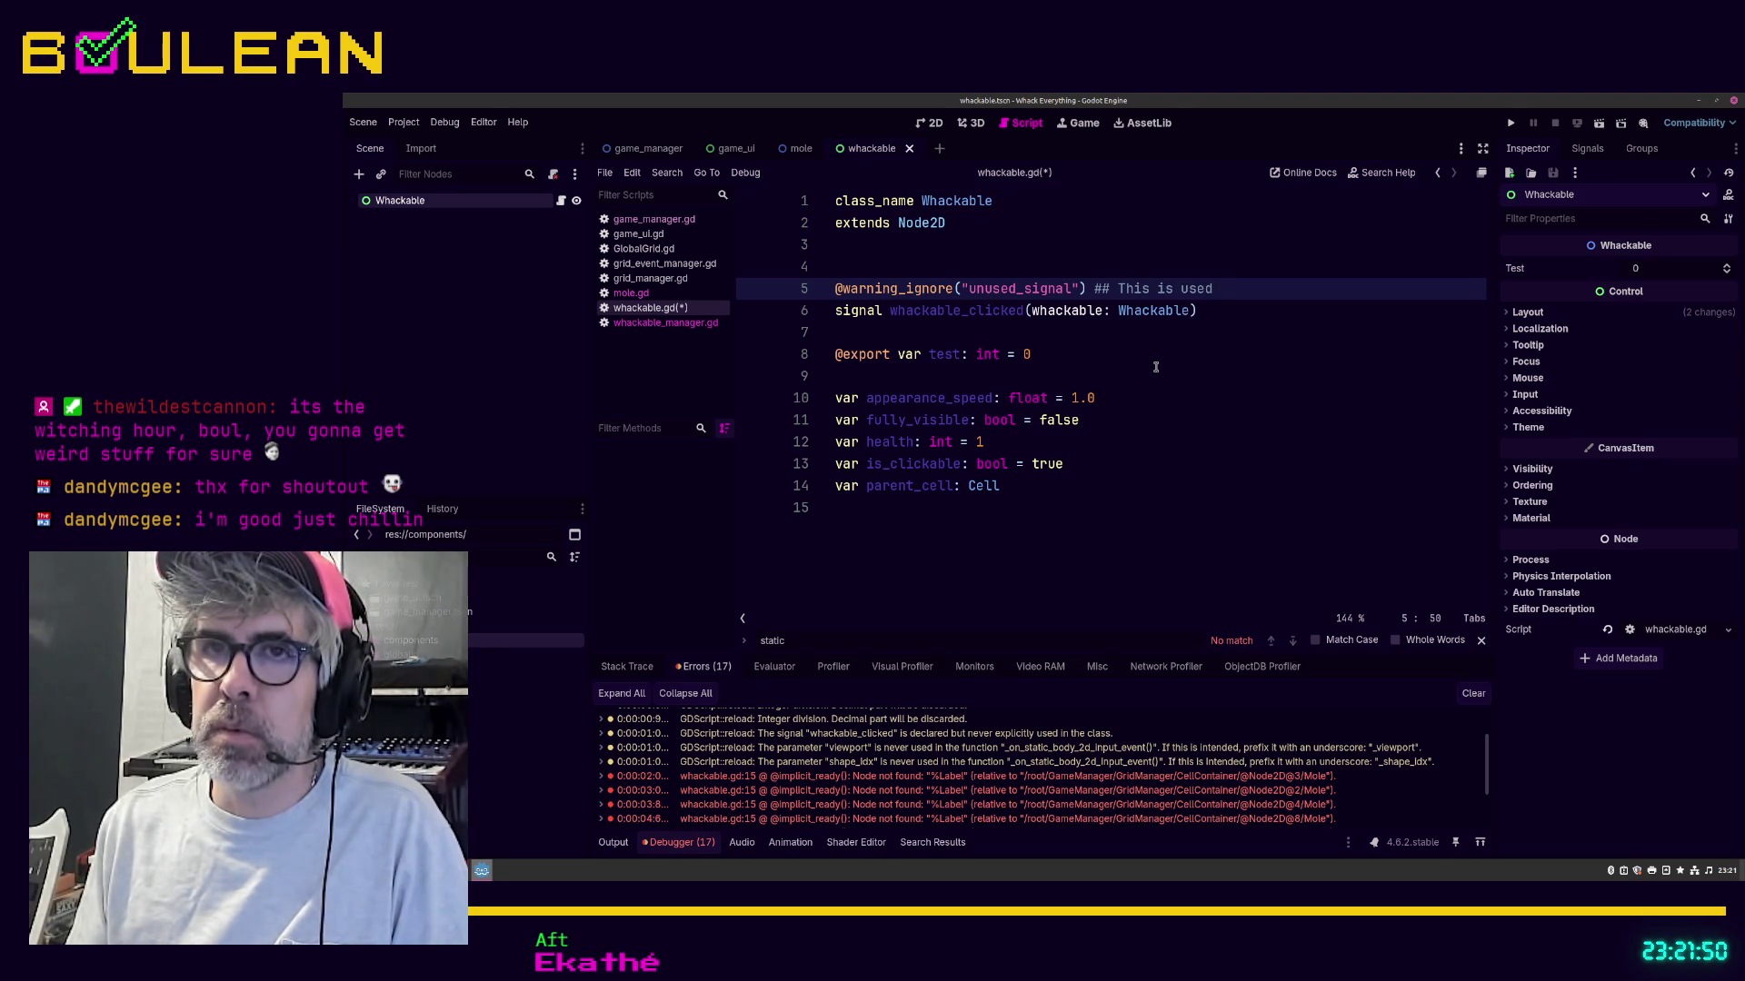
{"action": "type", "text": "in "}
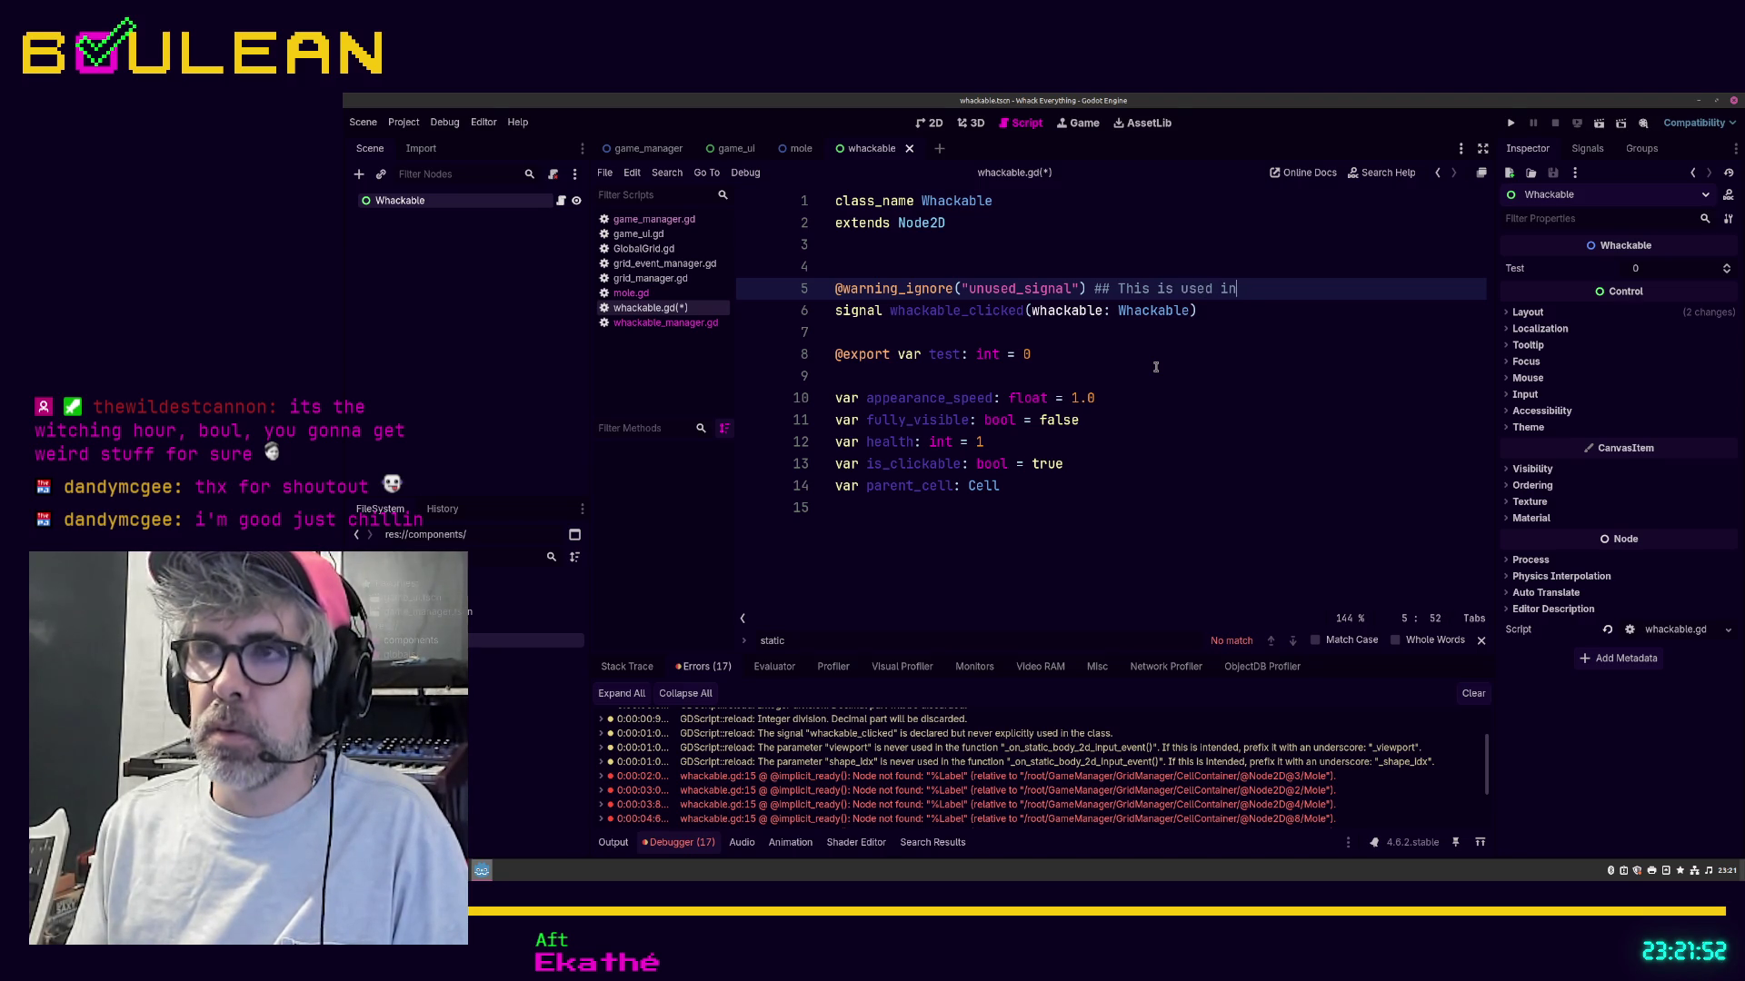
{"action": "type", "text": " another c"}
{"action": "key", "text": "ctrl+BackSpace"}
{"action": "key", "text": "ctrl+BackSpace"}
{"action": "type", "text": "y another class"}
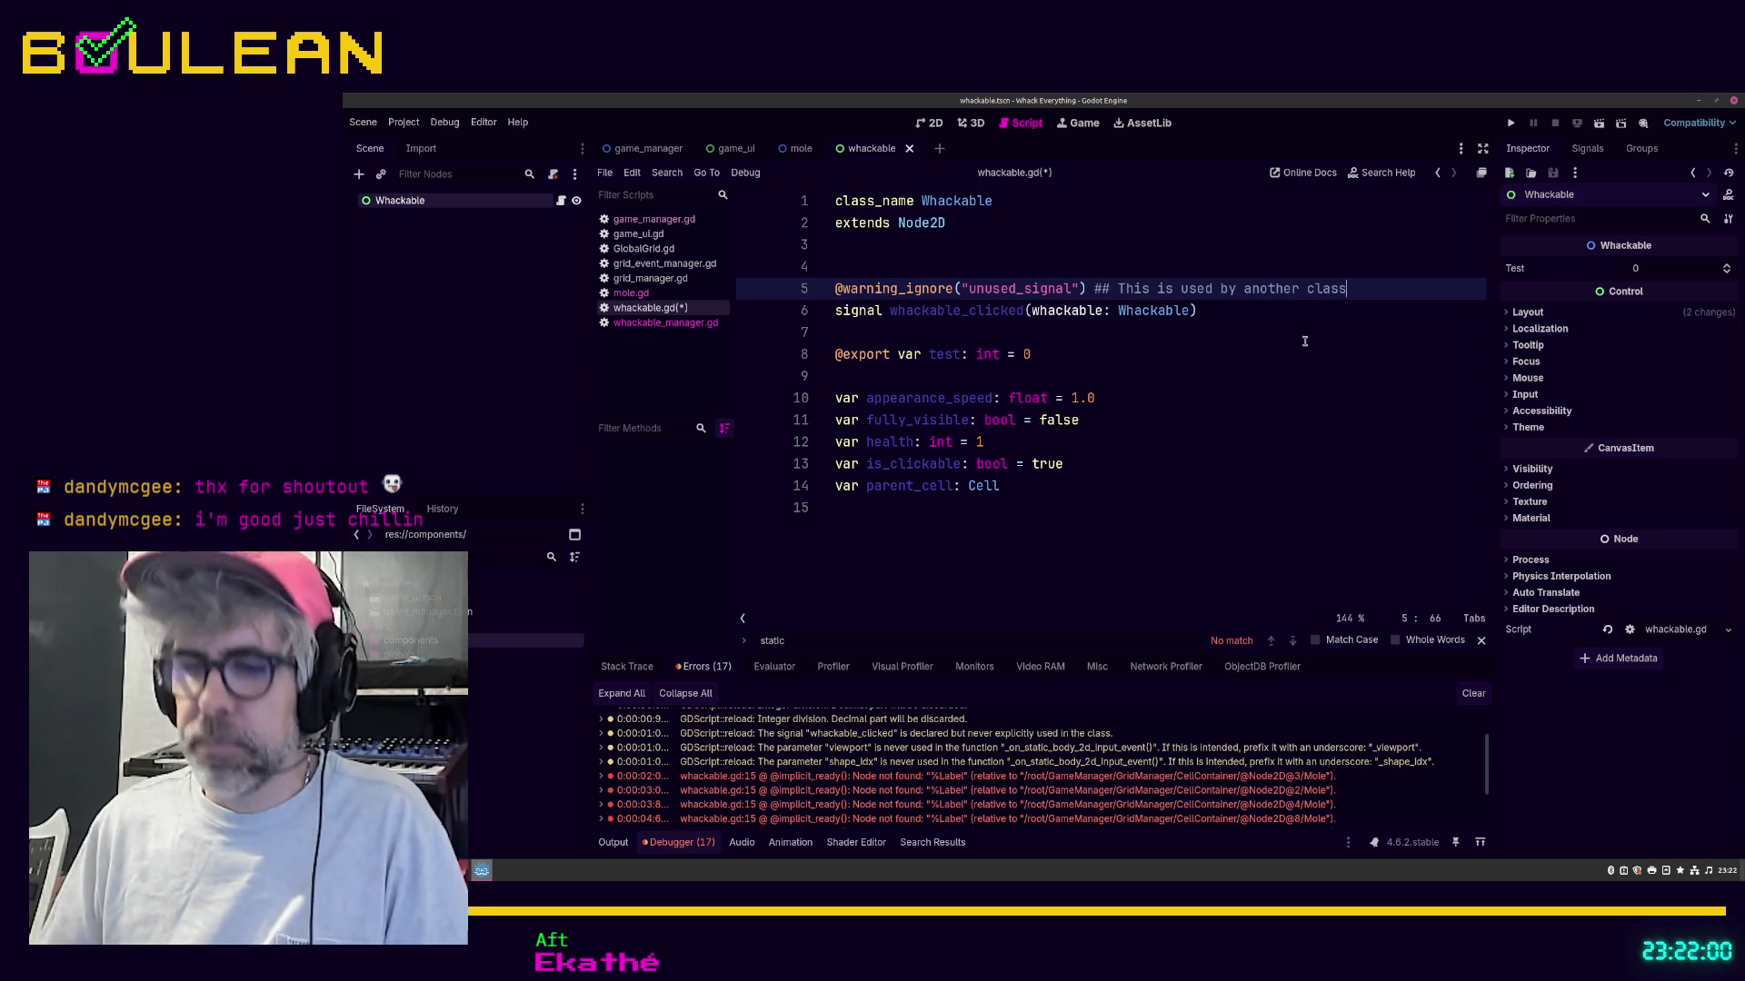
{"action": "type", "text": " | 202605"}
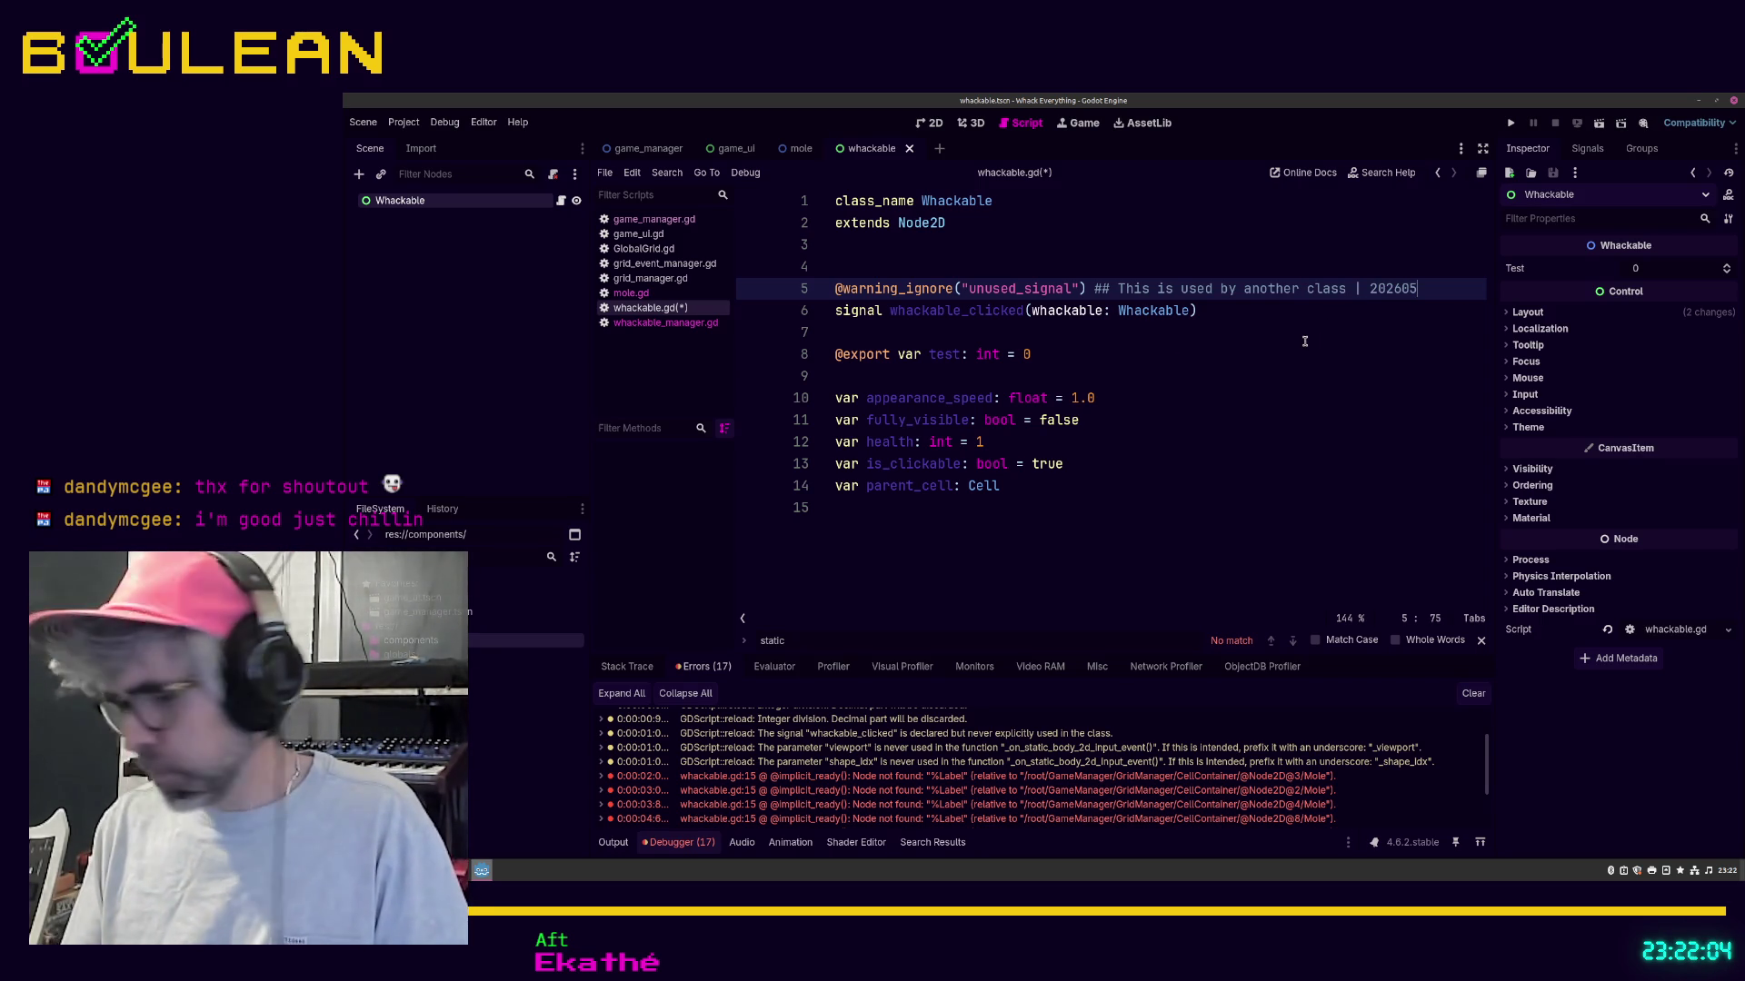
{"action": "type", "text": "07"}
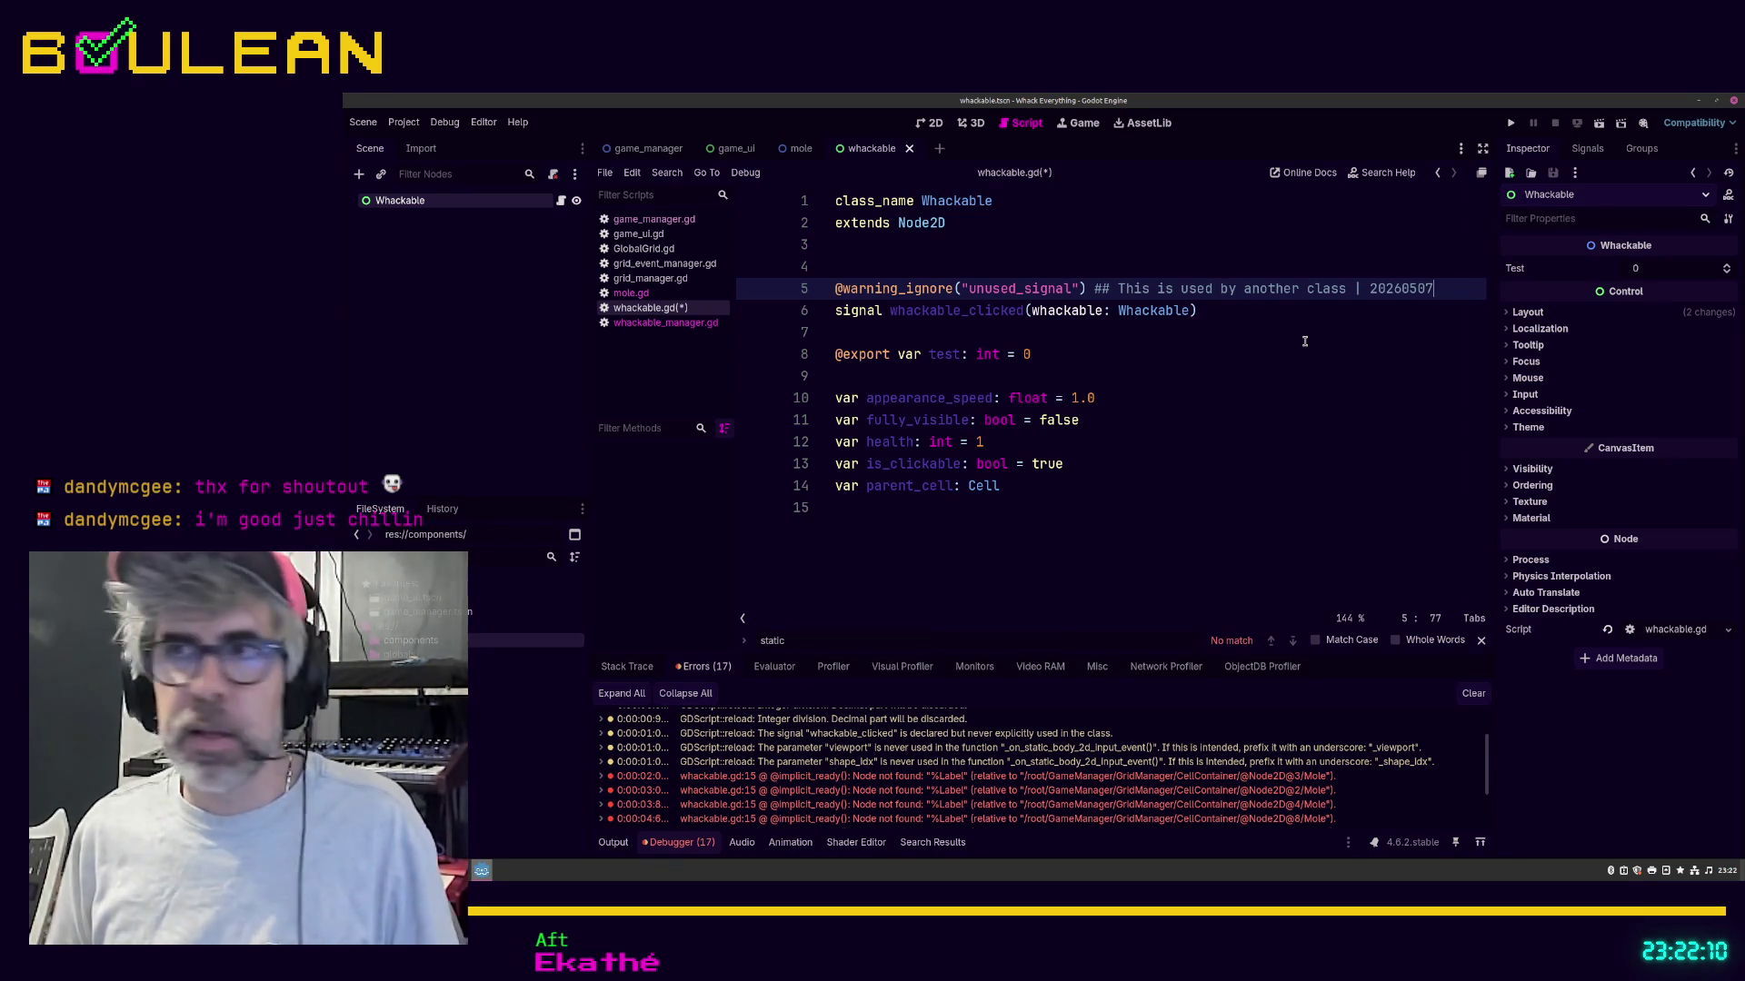
{"action": "left_click", "coordinate": [1357, 331]}
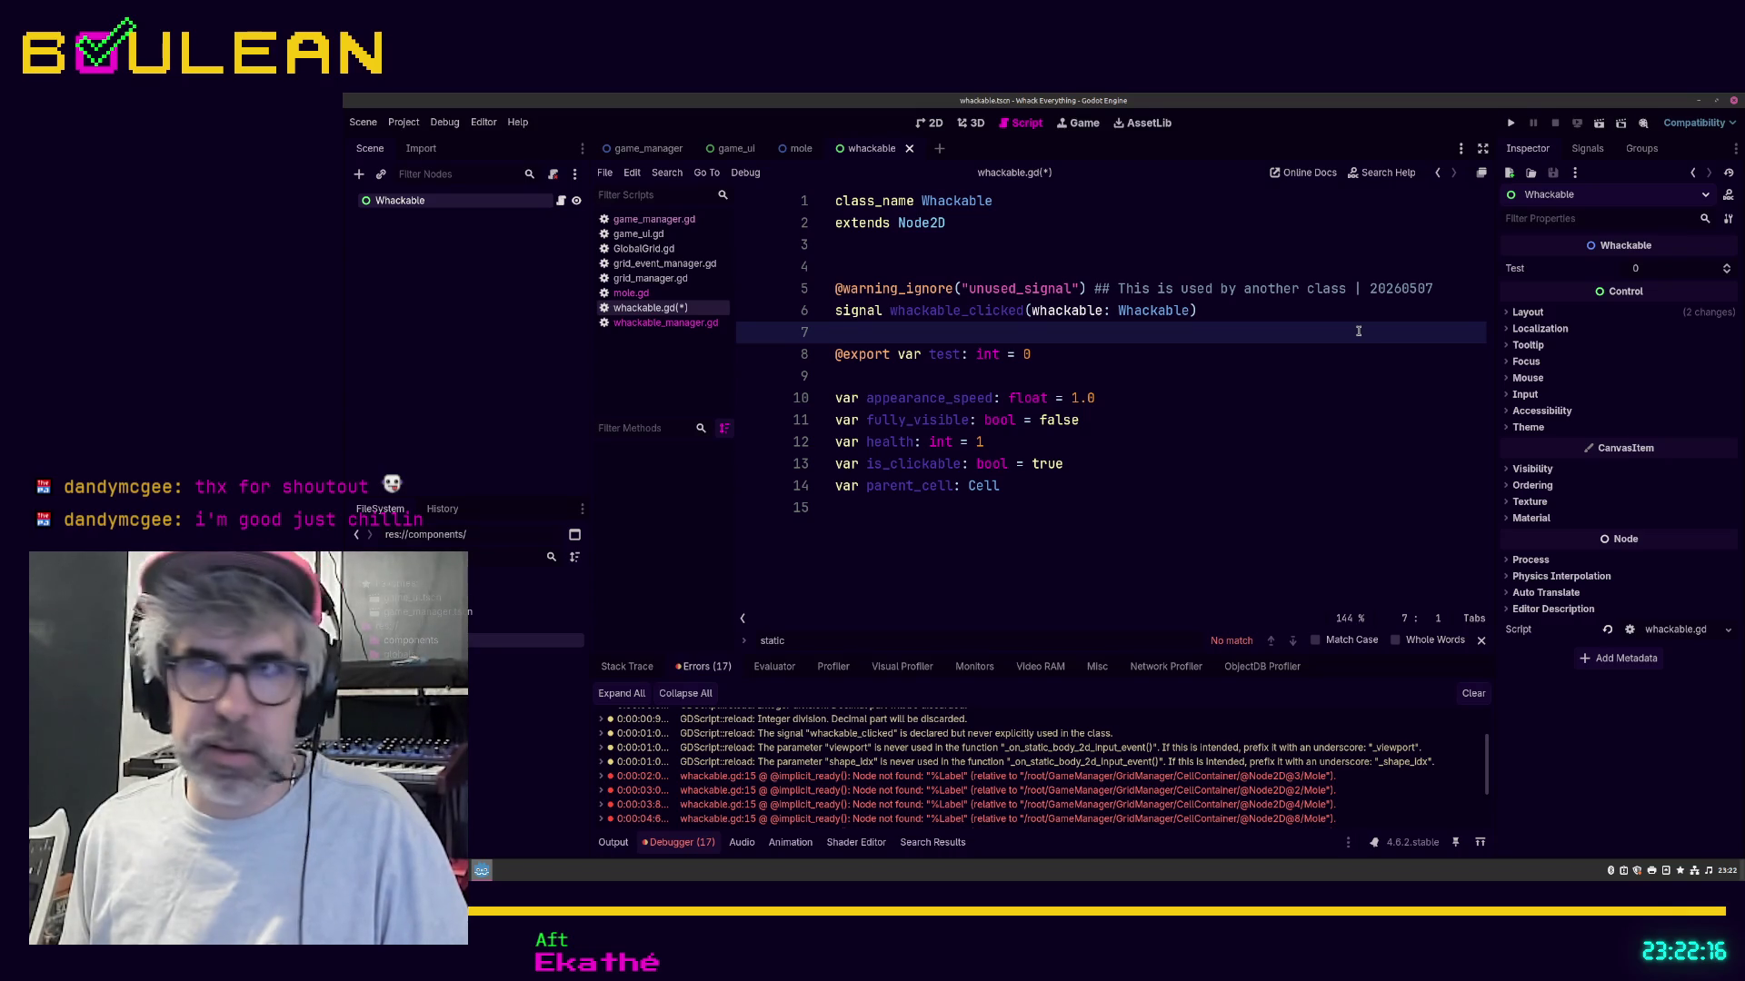
{"action": "key", "text": "Down"}
{"action": "key", "text": "Down"}
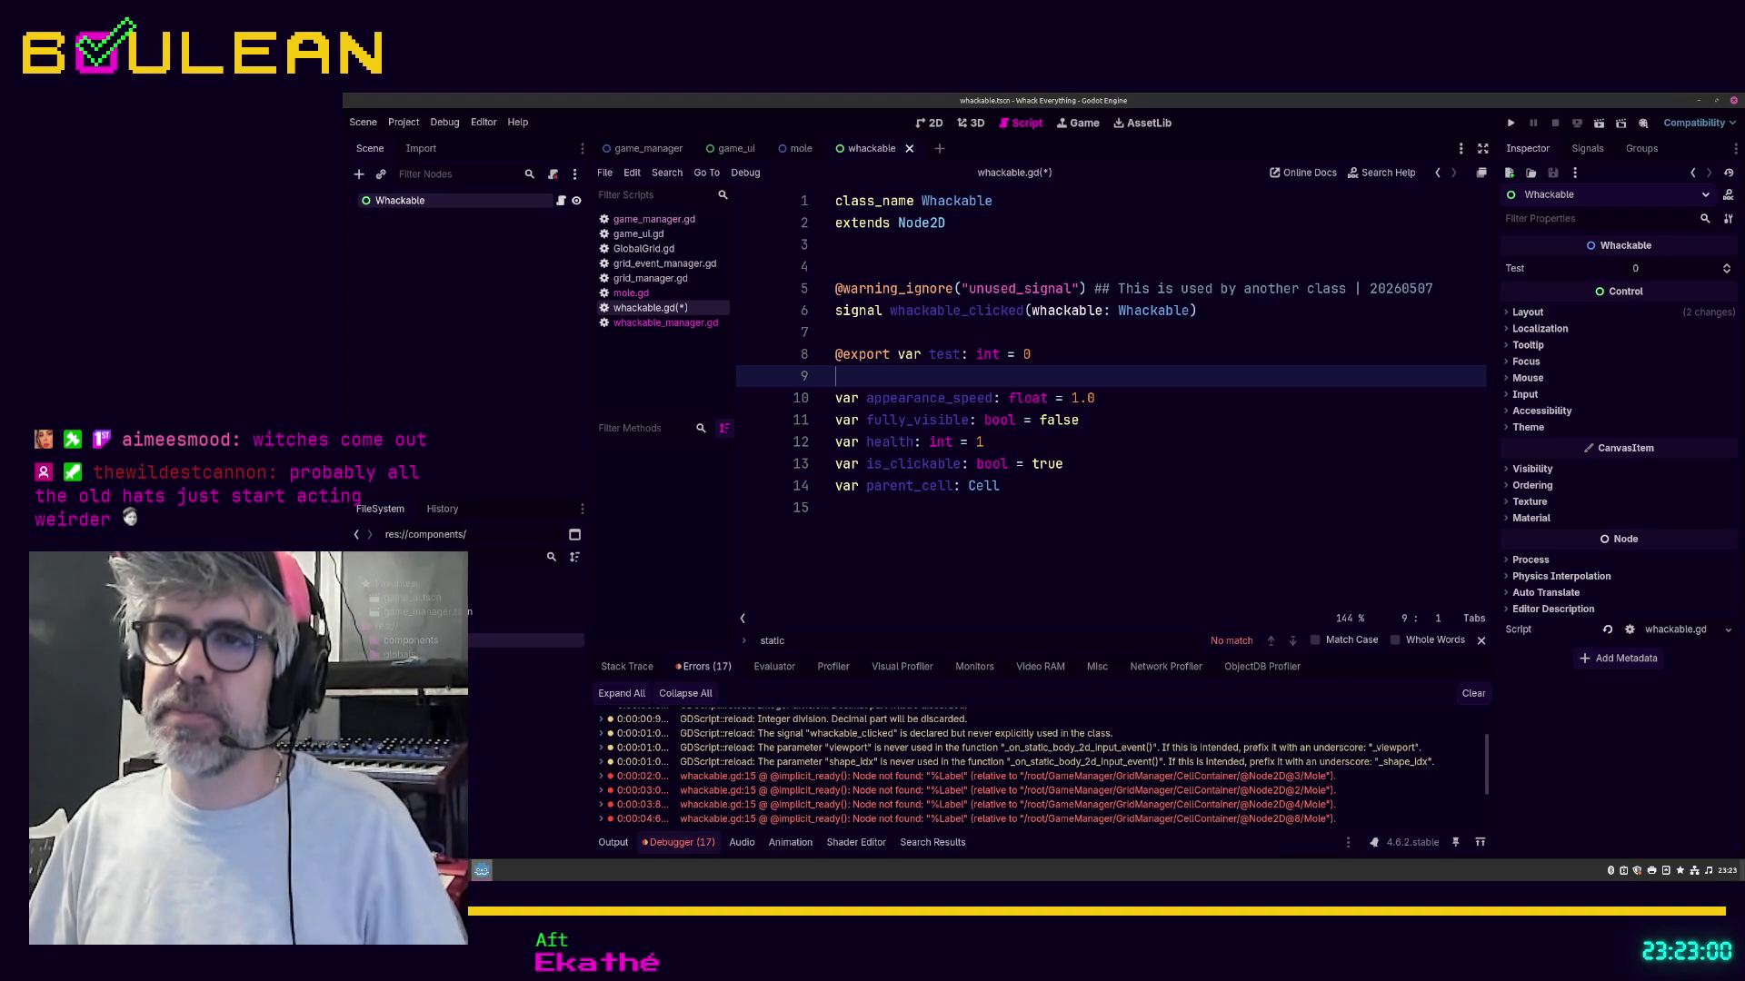
{"action": "left_click", "coordinate": [1080, 353]}
{"action": "key", "text": "Escape"}
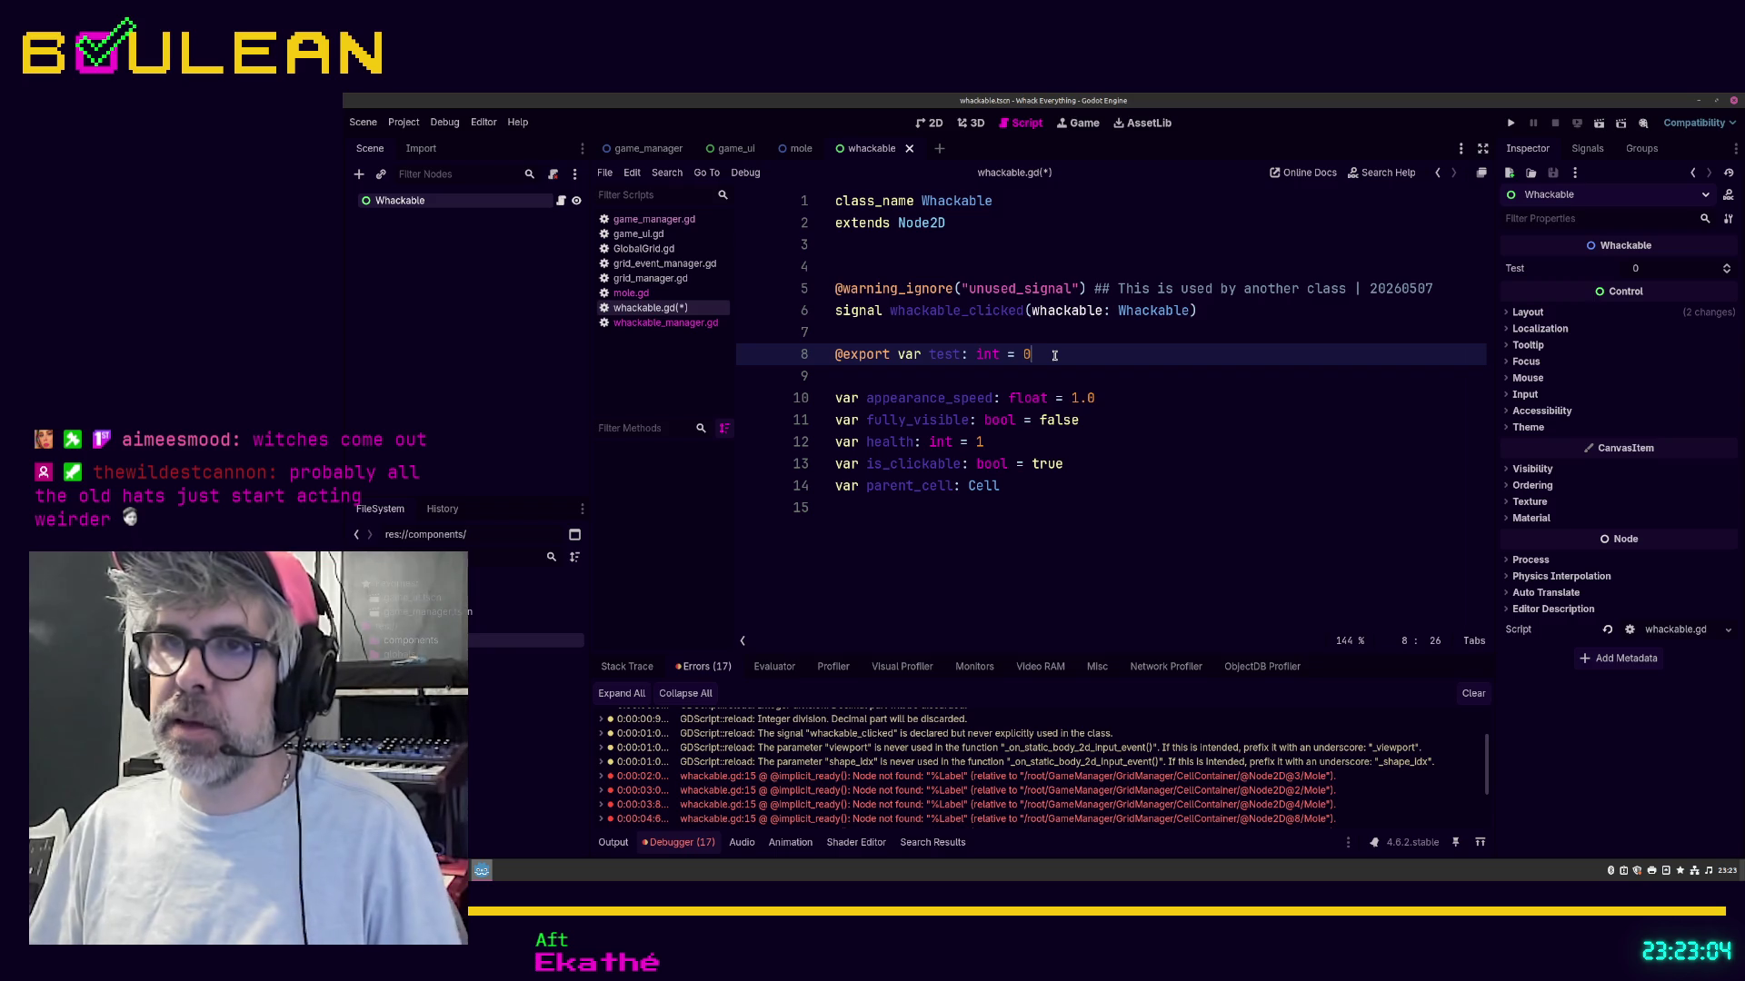
{"action": "key", "text": "shift+Home"}
{"action": "key", "text": "BackSpace"}
{"action": "key", "text": "BackSpace"}
{"action": "key", "text": "Down"}
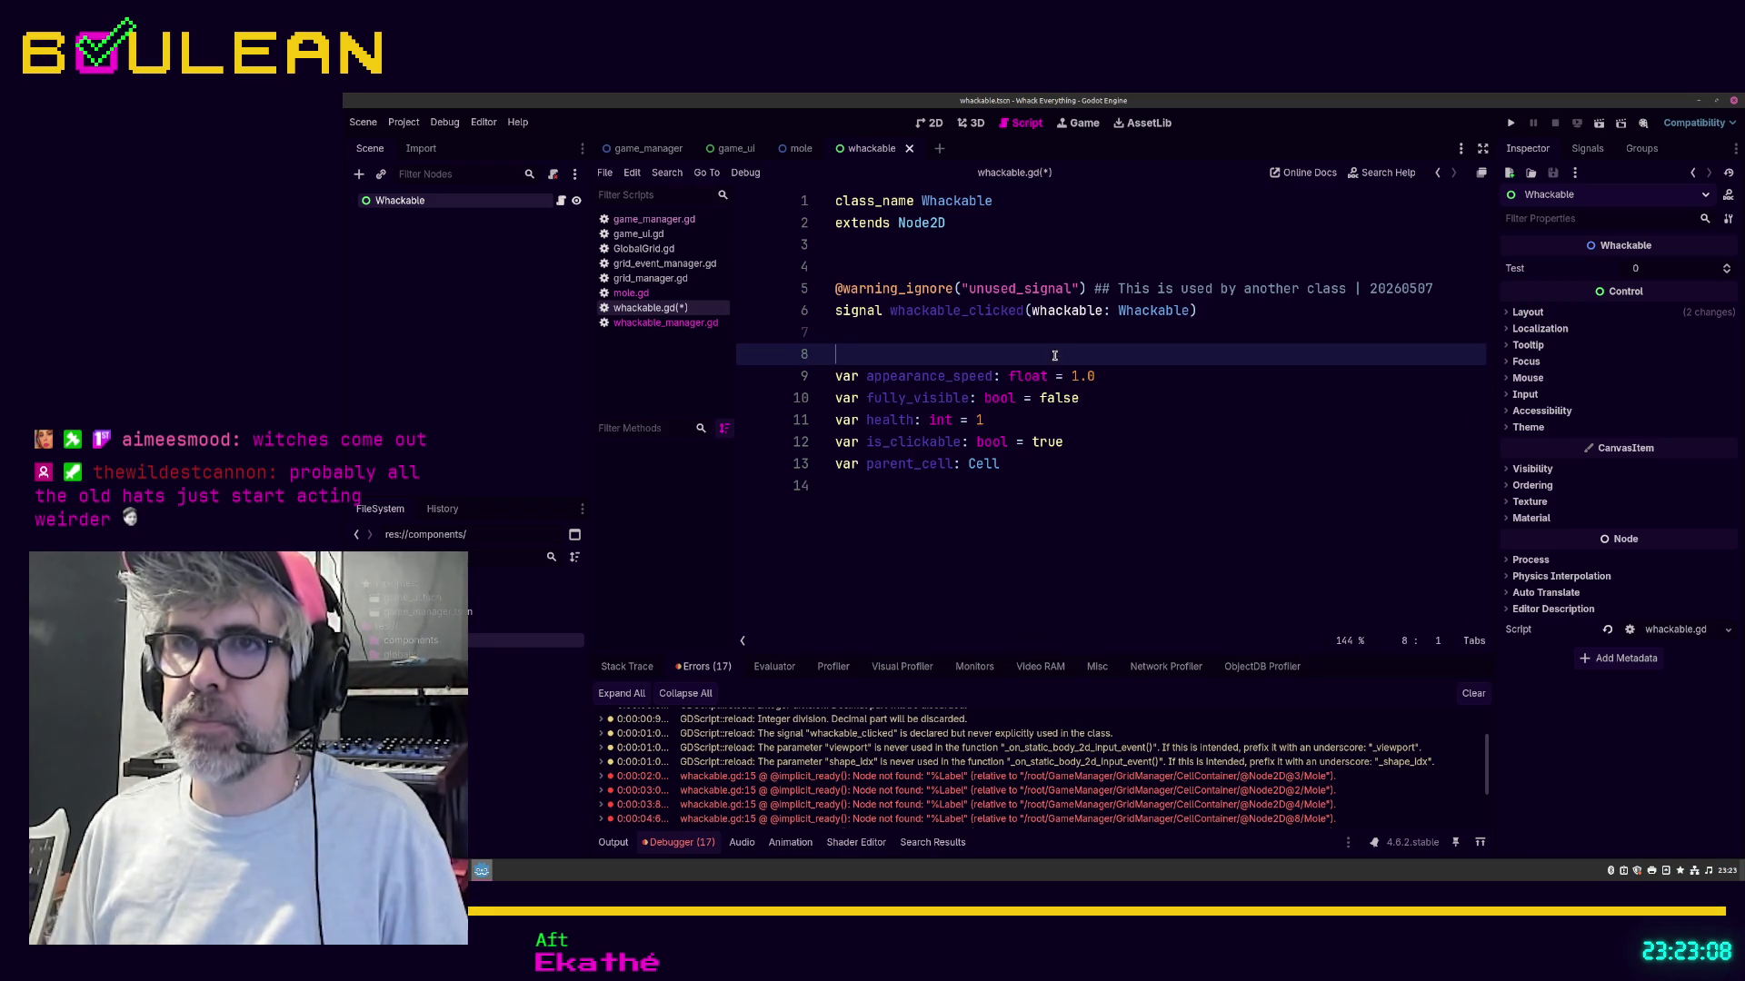
{"action": "key", "text": "ctrl+s"}
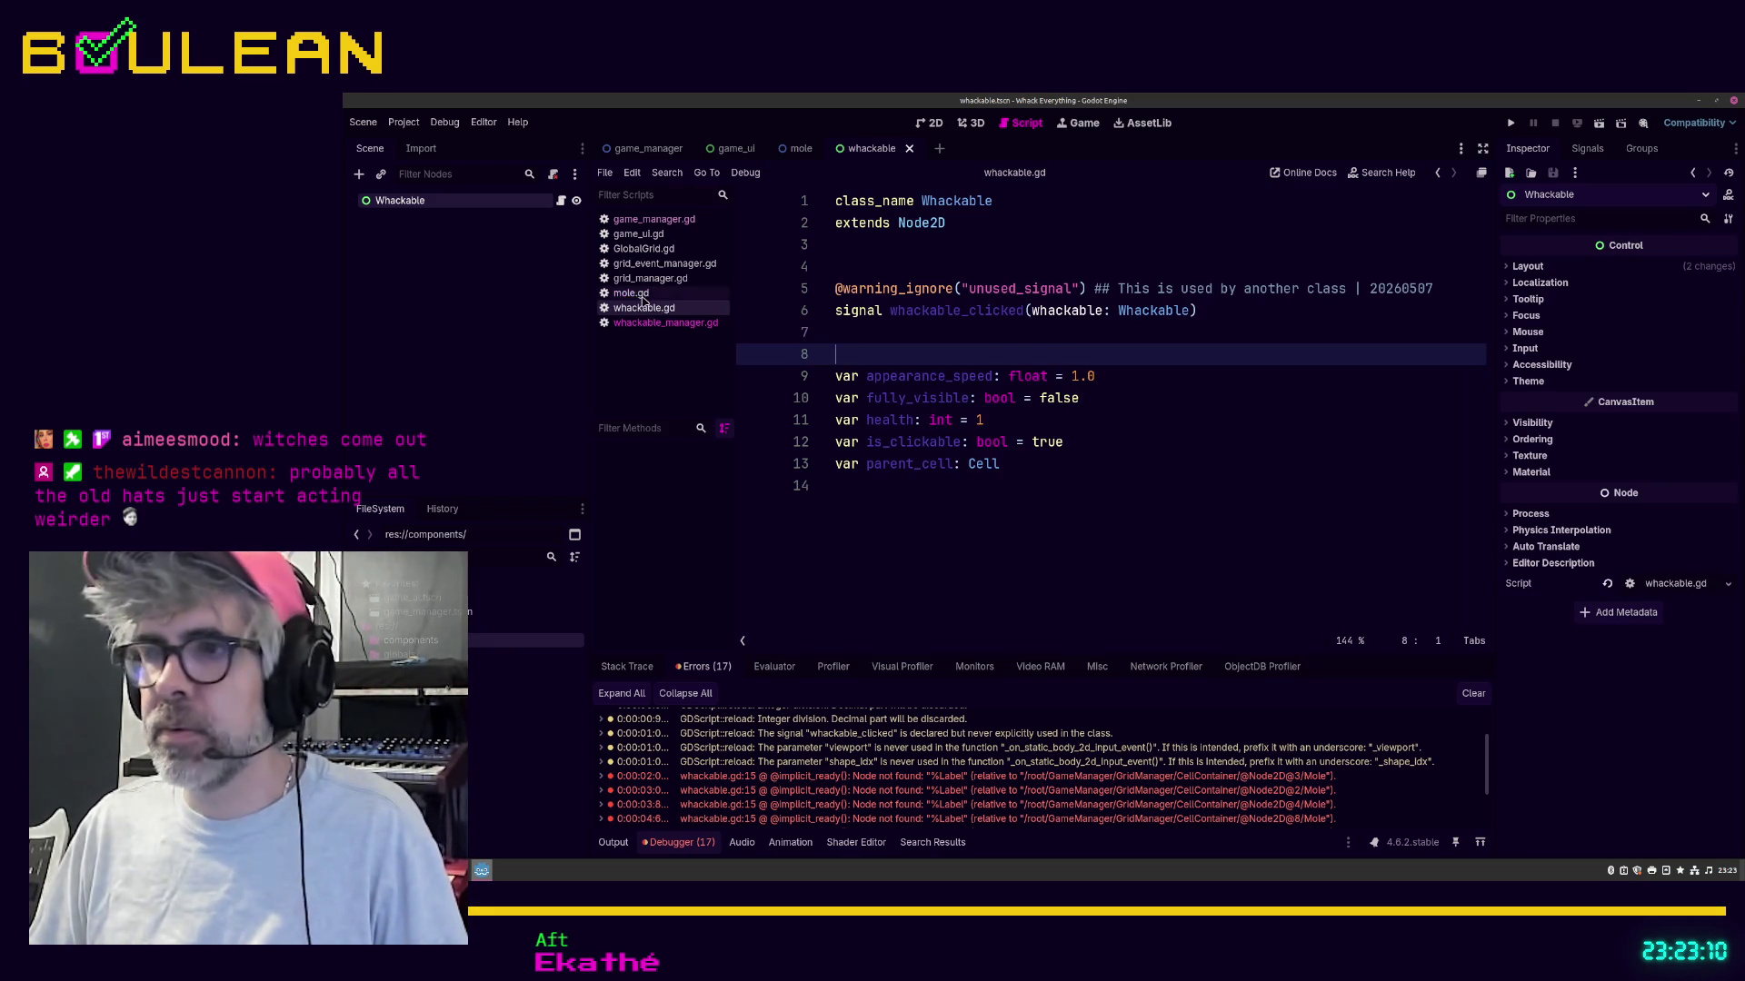
{"action": "left_click", "coordinate": [631, 293]}
Step: Rename mole.gd's unused parameters to _viewport and _shape_idx, then save
{"action": "left_click", "coordinate": [1310, 642]}
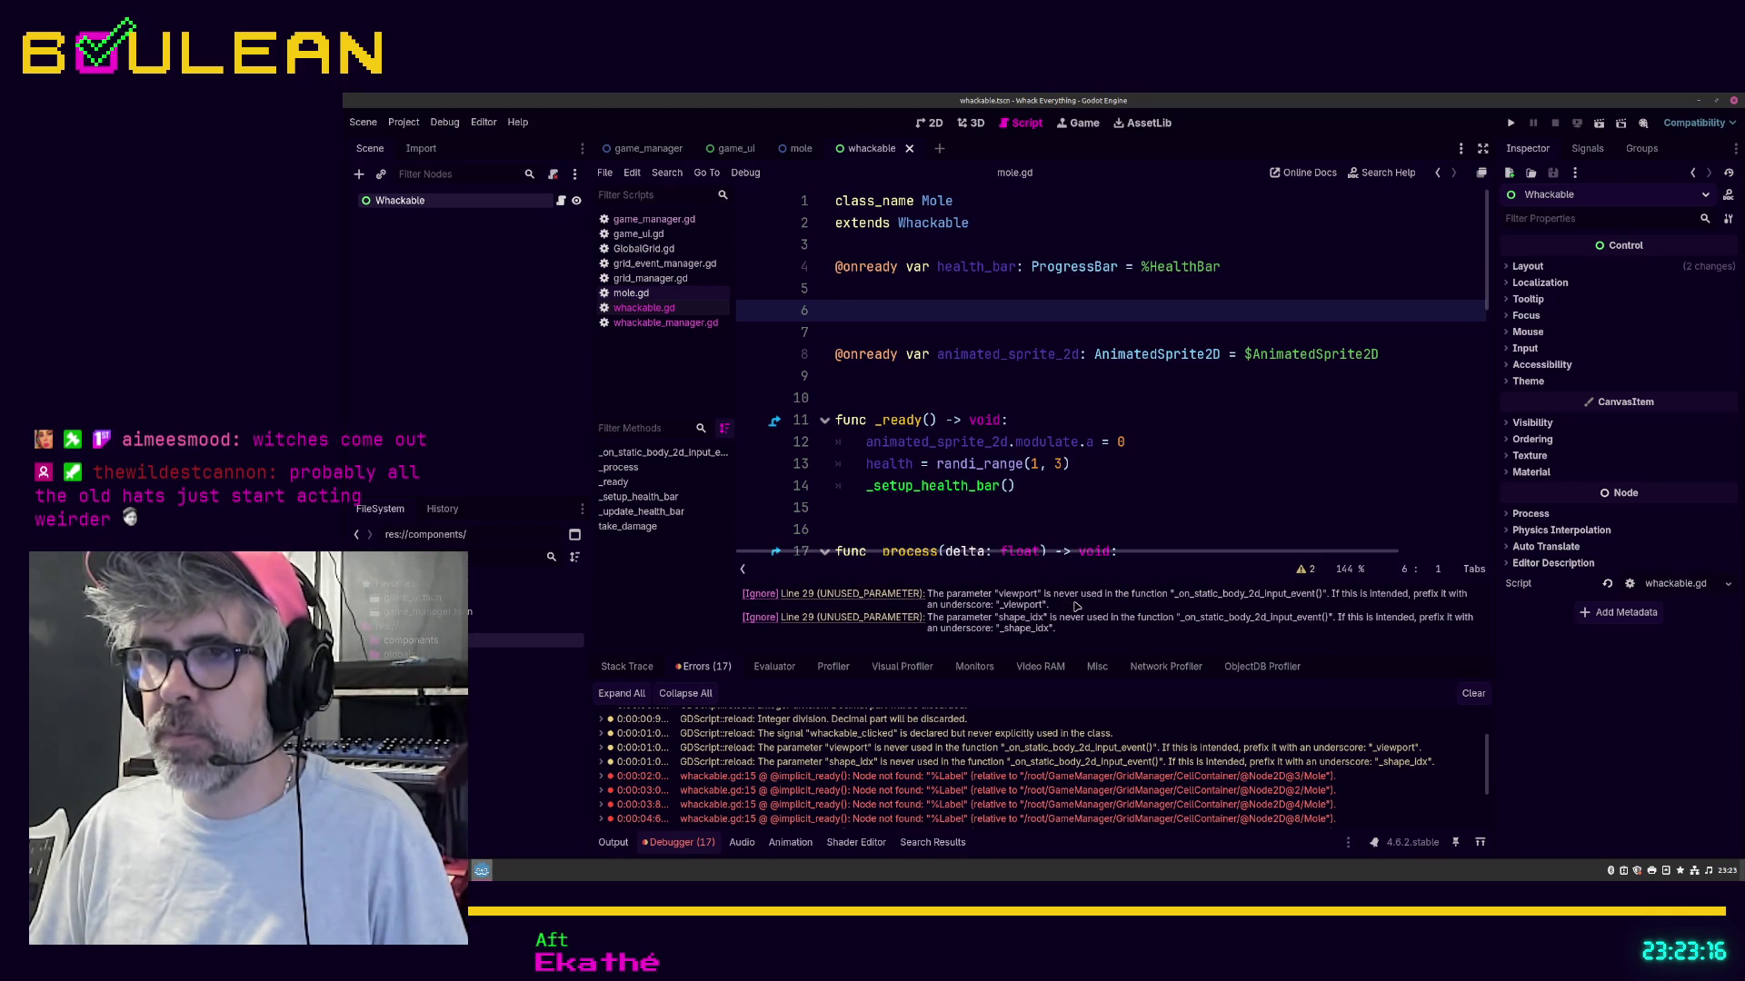
{"action": "left_click", "coordinate": [908, 594]}
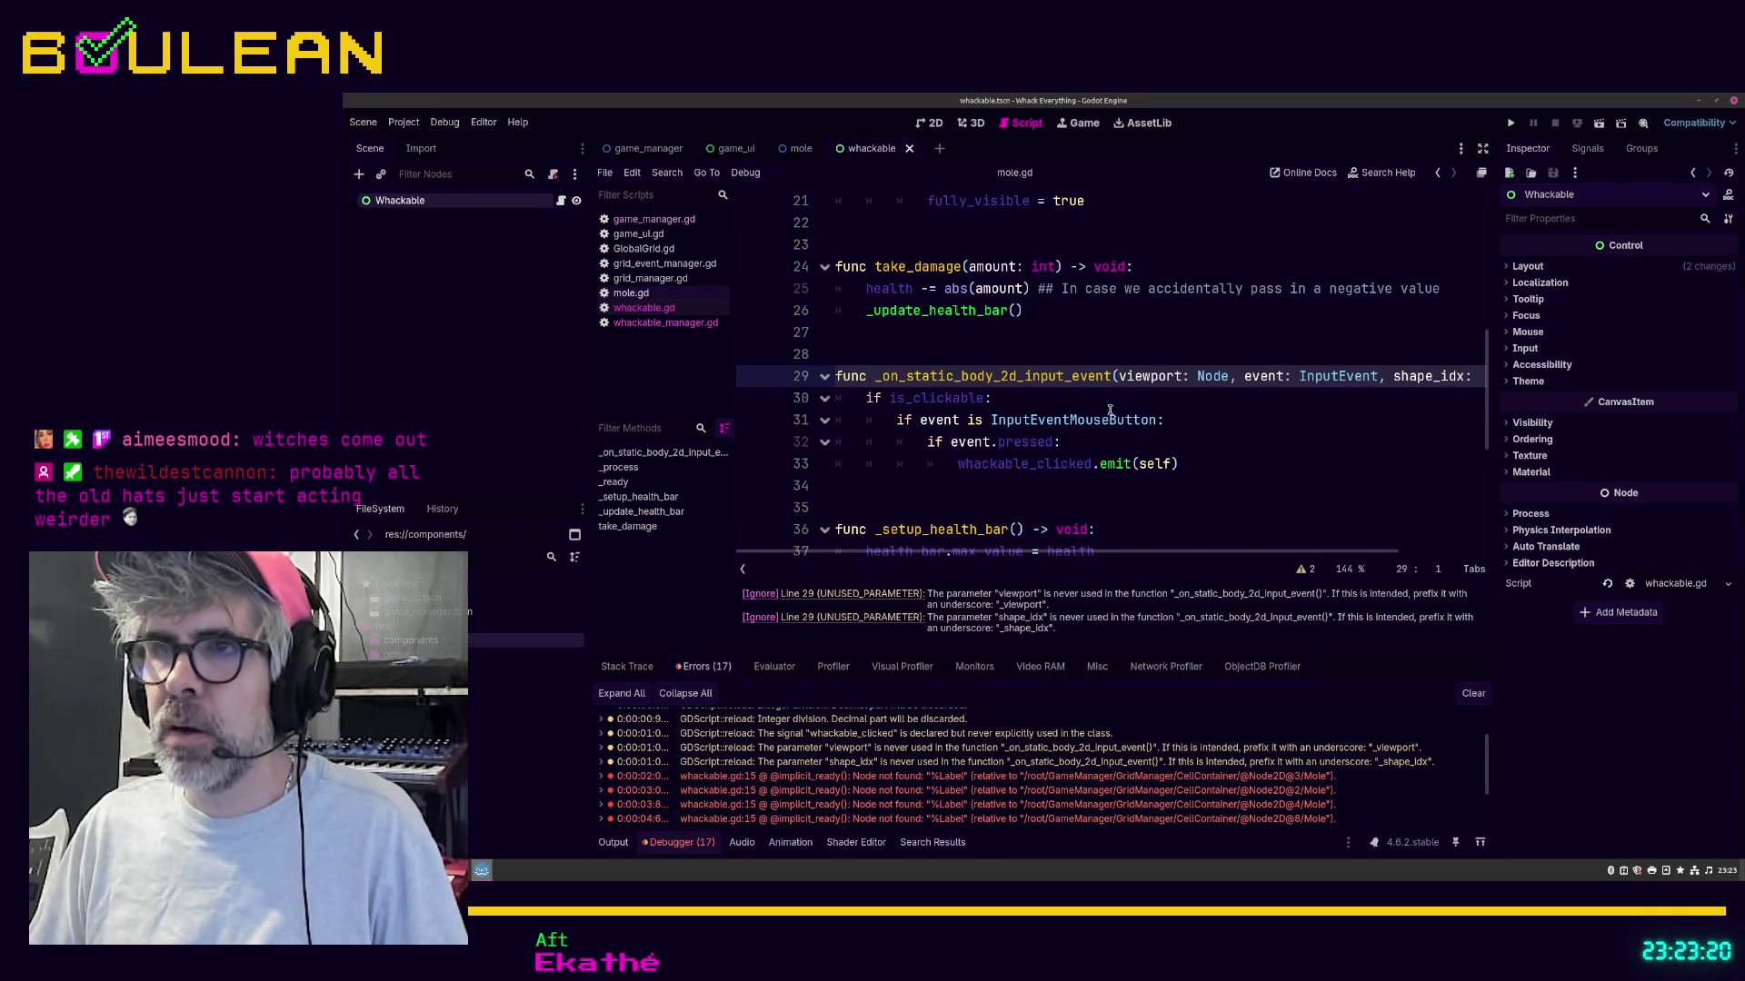
{"action": "left_click", "coordinate": [1117, 376]}
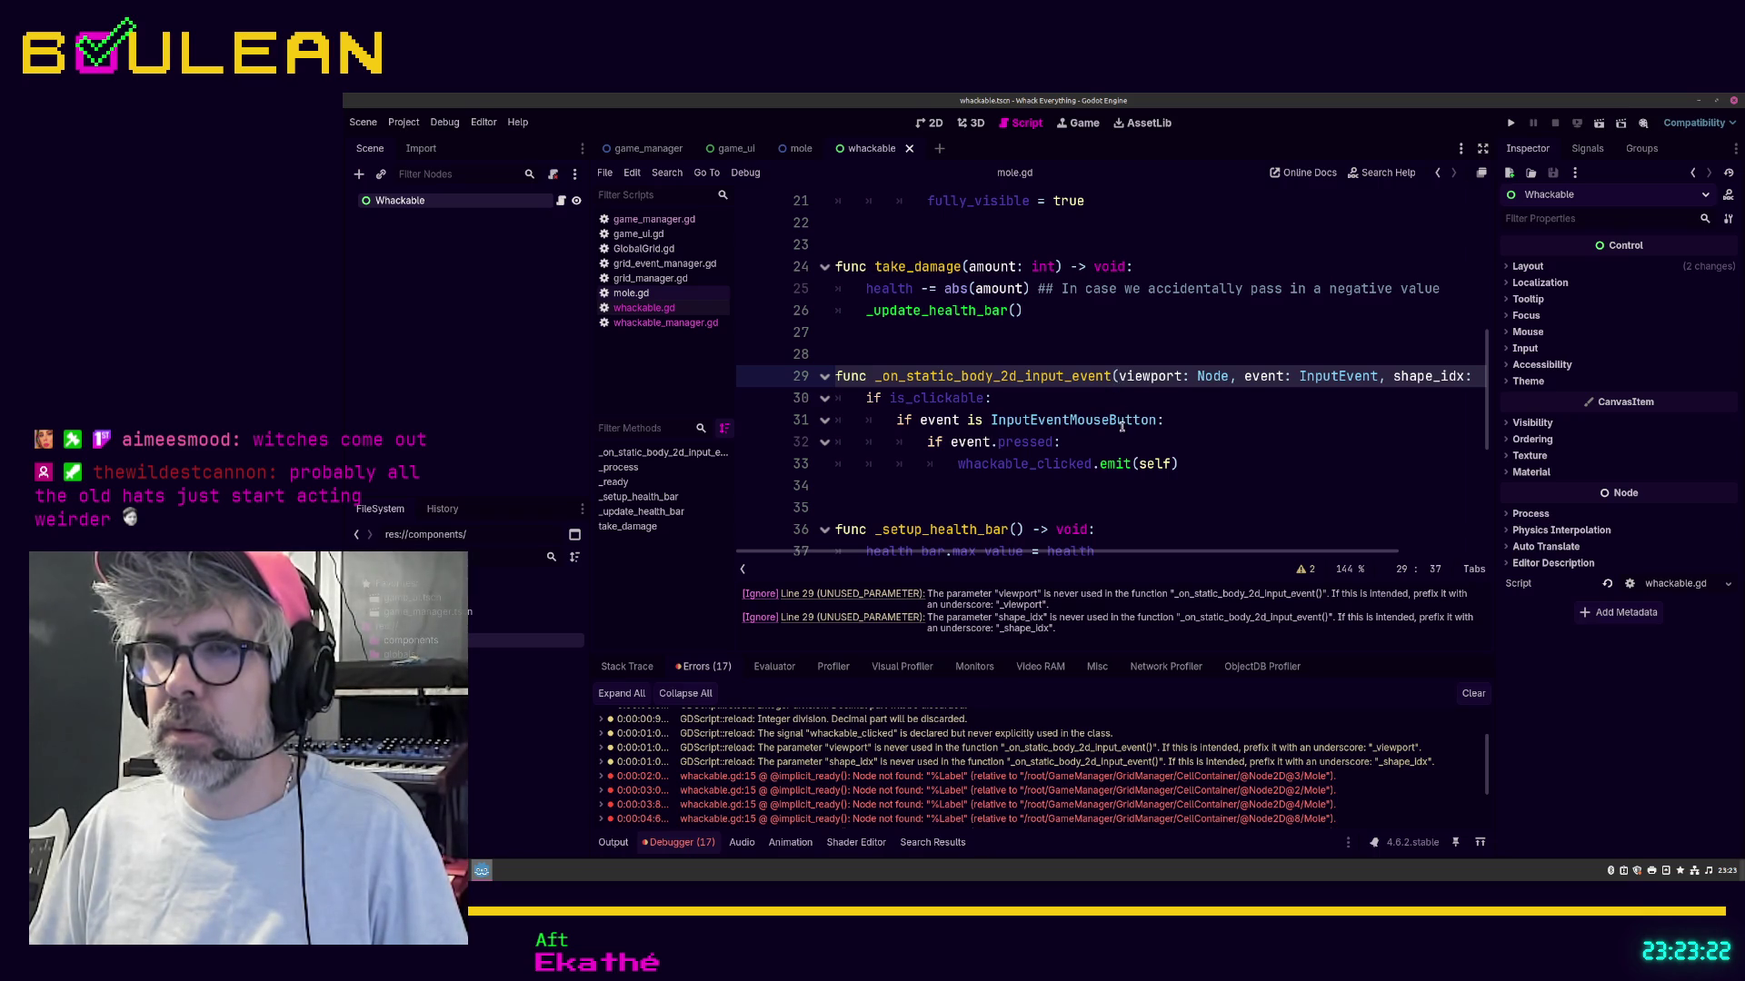
{"action": "type", "text": "_"}
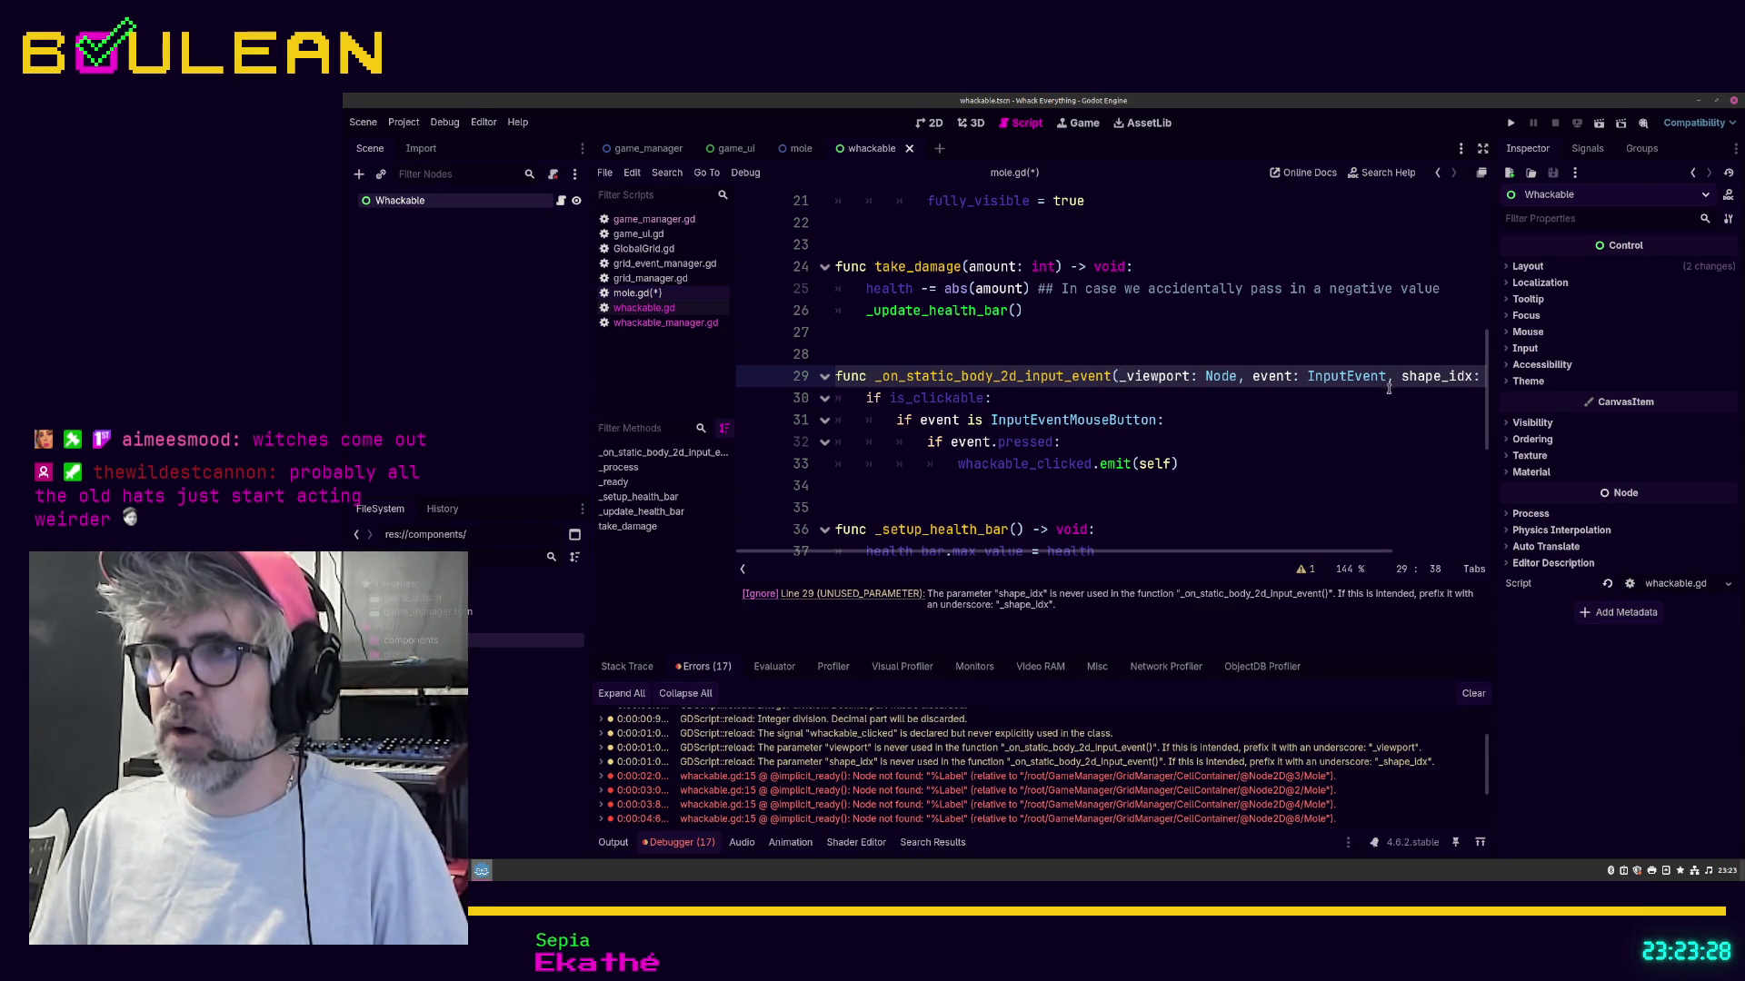
{"action": "type", "text": "_"}
{"action": "left_click", "coordinate": [1305, 447]}
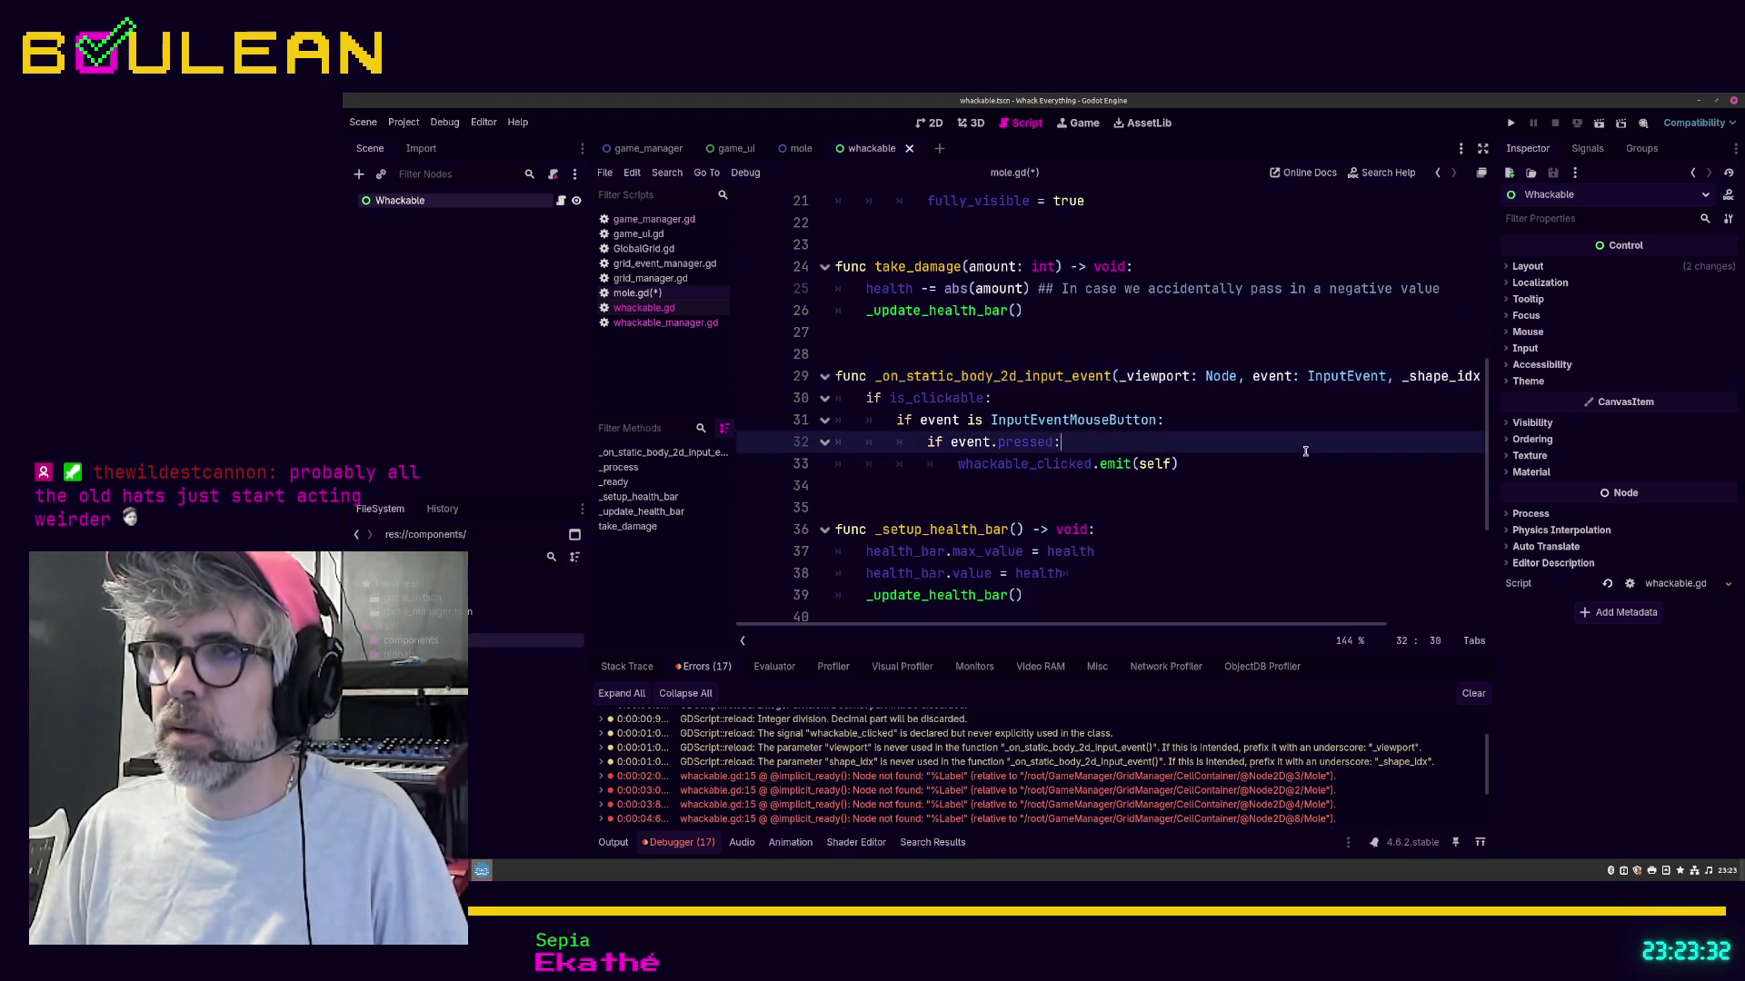
{"action": "key", "text": "ctrl+s"}
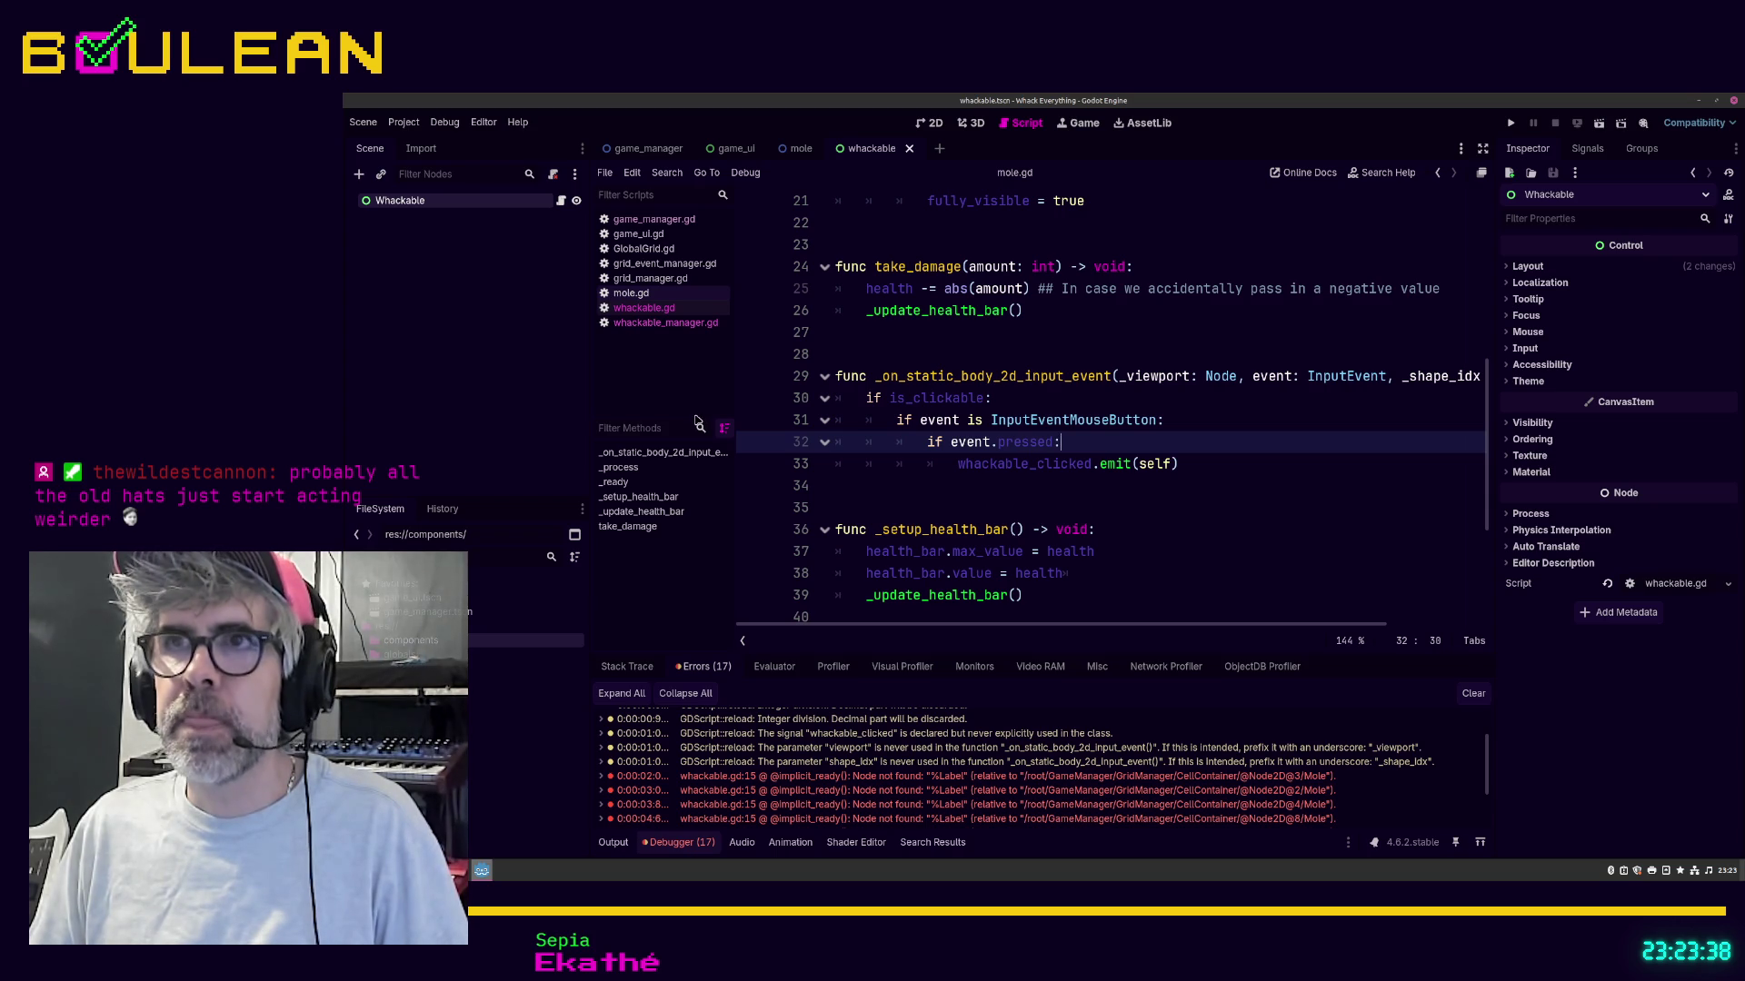
Step: Step through whackable, whackable_manager, mole, grid and UI scripts to game_manager.gd, then bring up Create New Node
{"action": "left_click", "coordinate": [660, 310]}
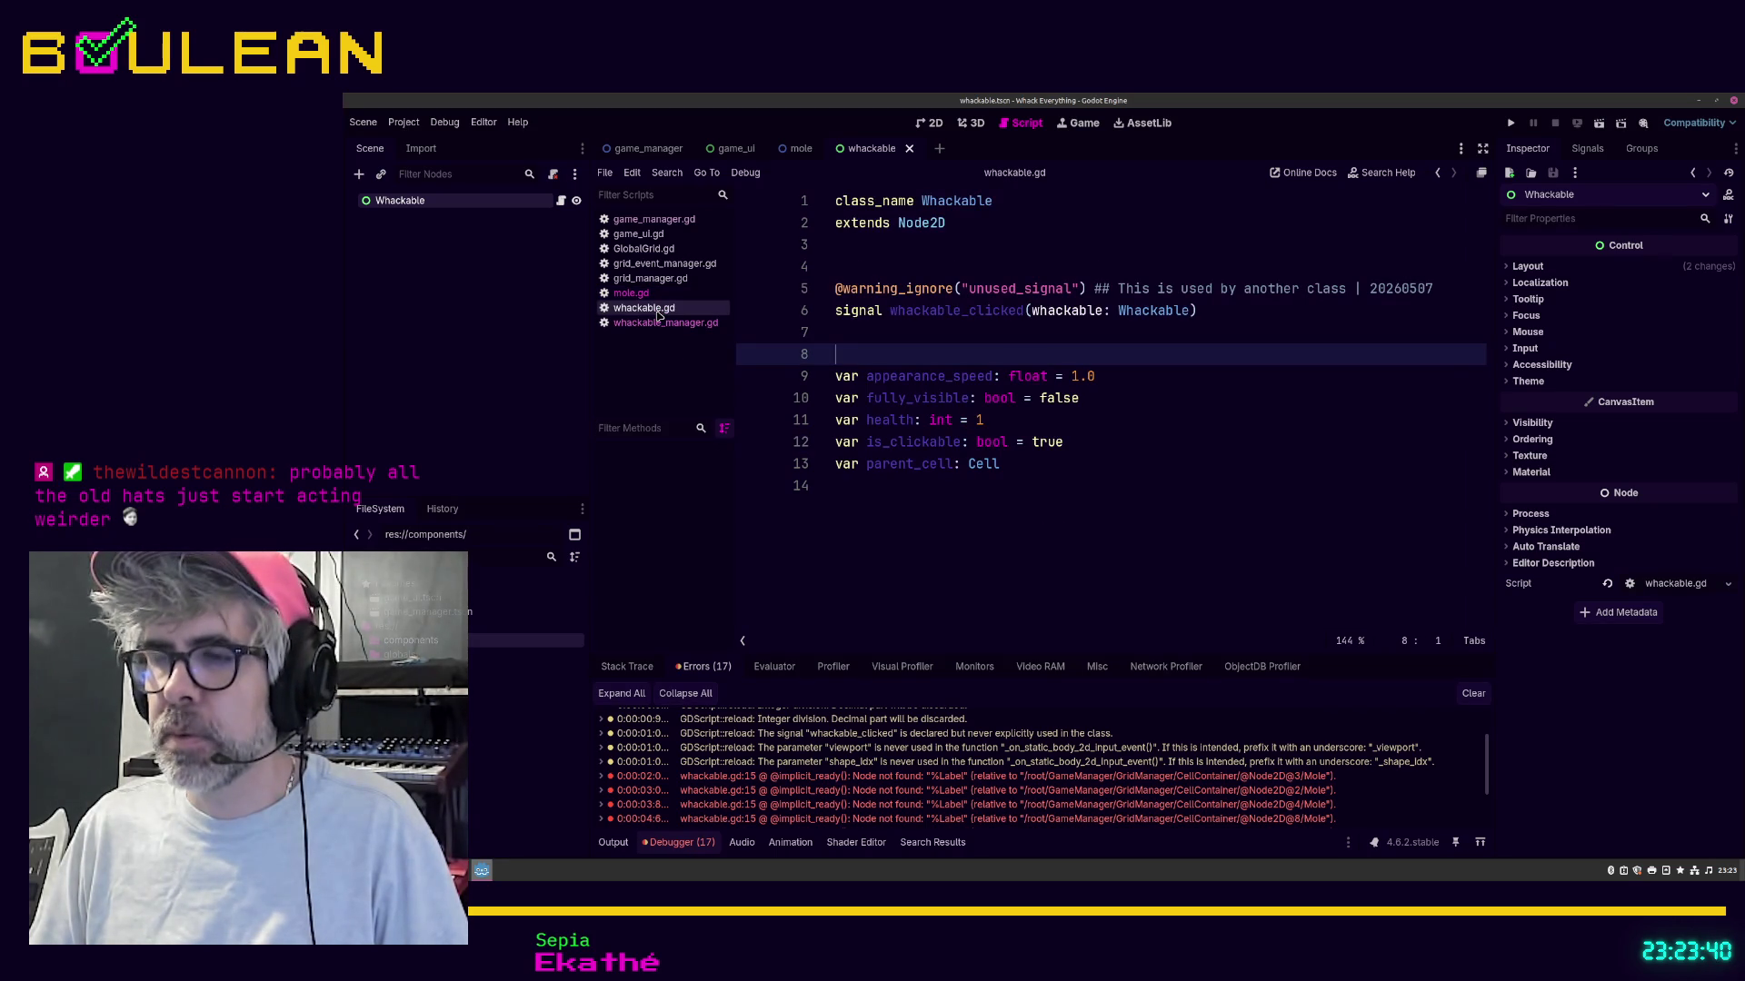
{"action": "left_click", "coordinate": [661, 325]}
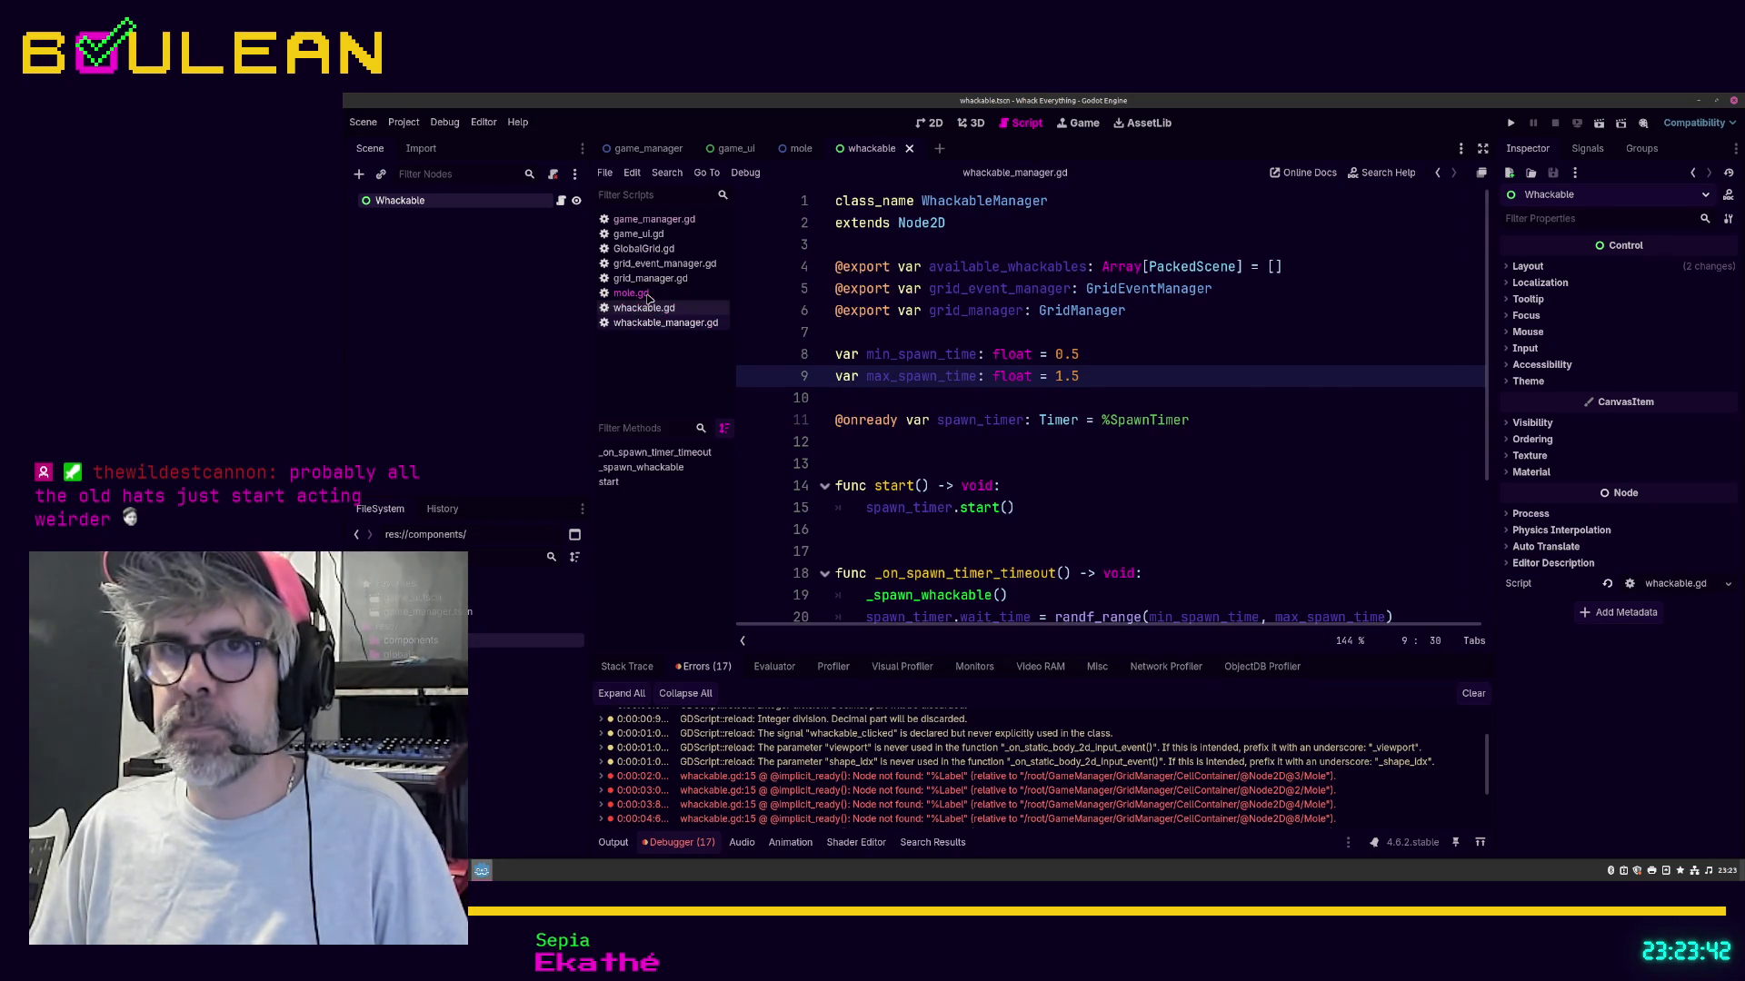
{"action": "left_click", "coordinate": [648, 295]}
{"action": "left_click", "coordinate": [652, 280]}
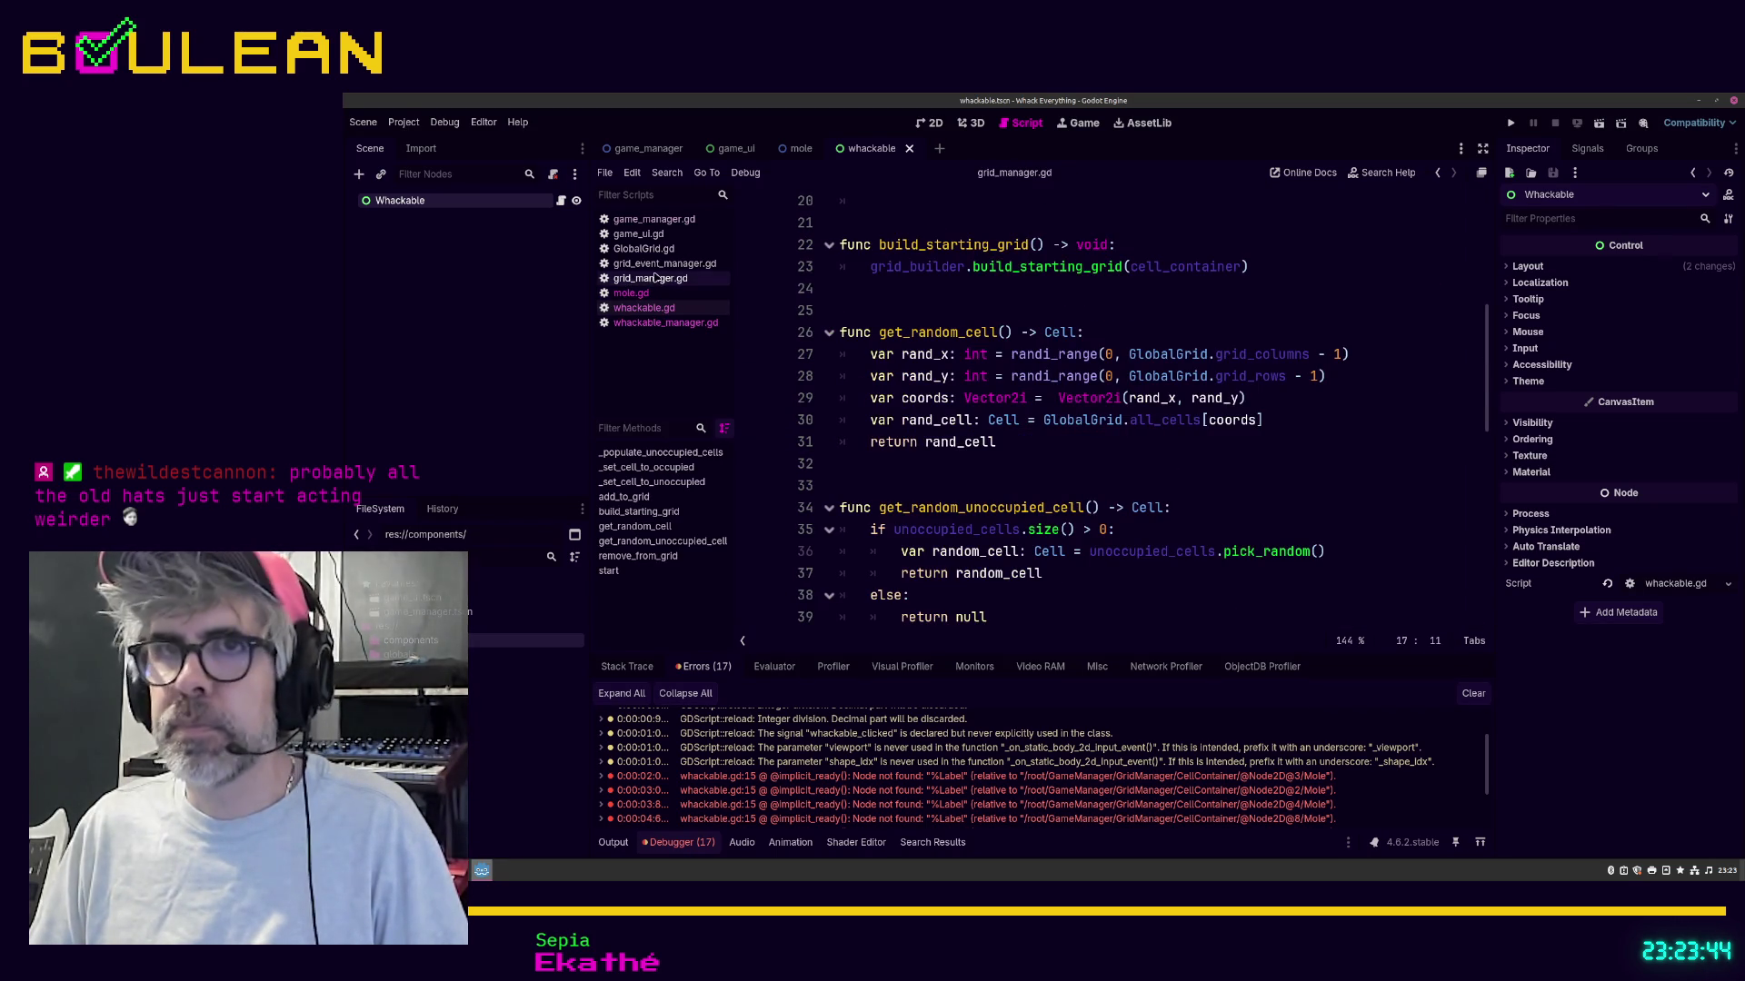
{"action": "left_click", "coordinate": [656, 263]}
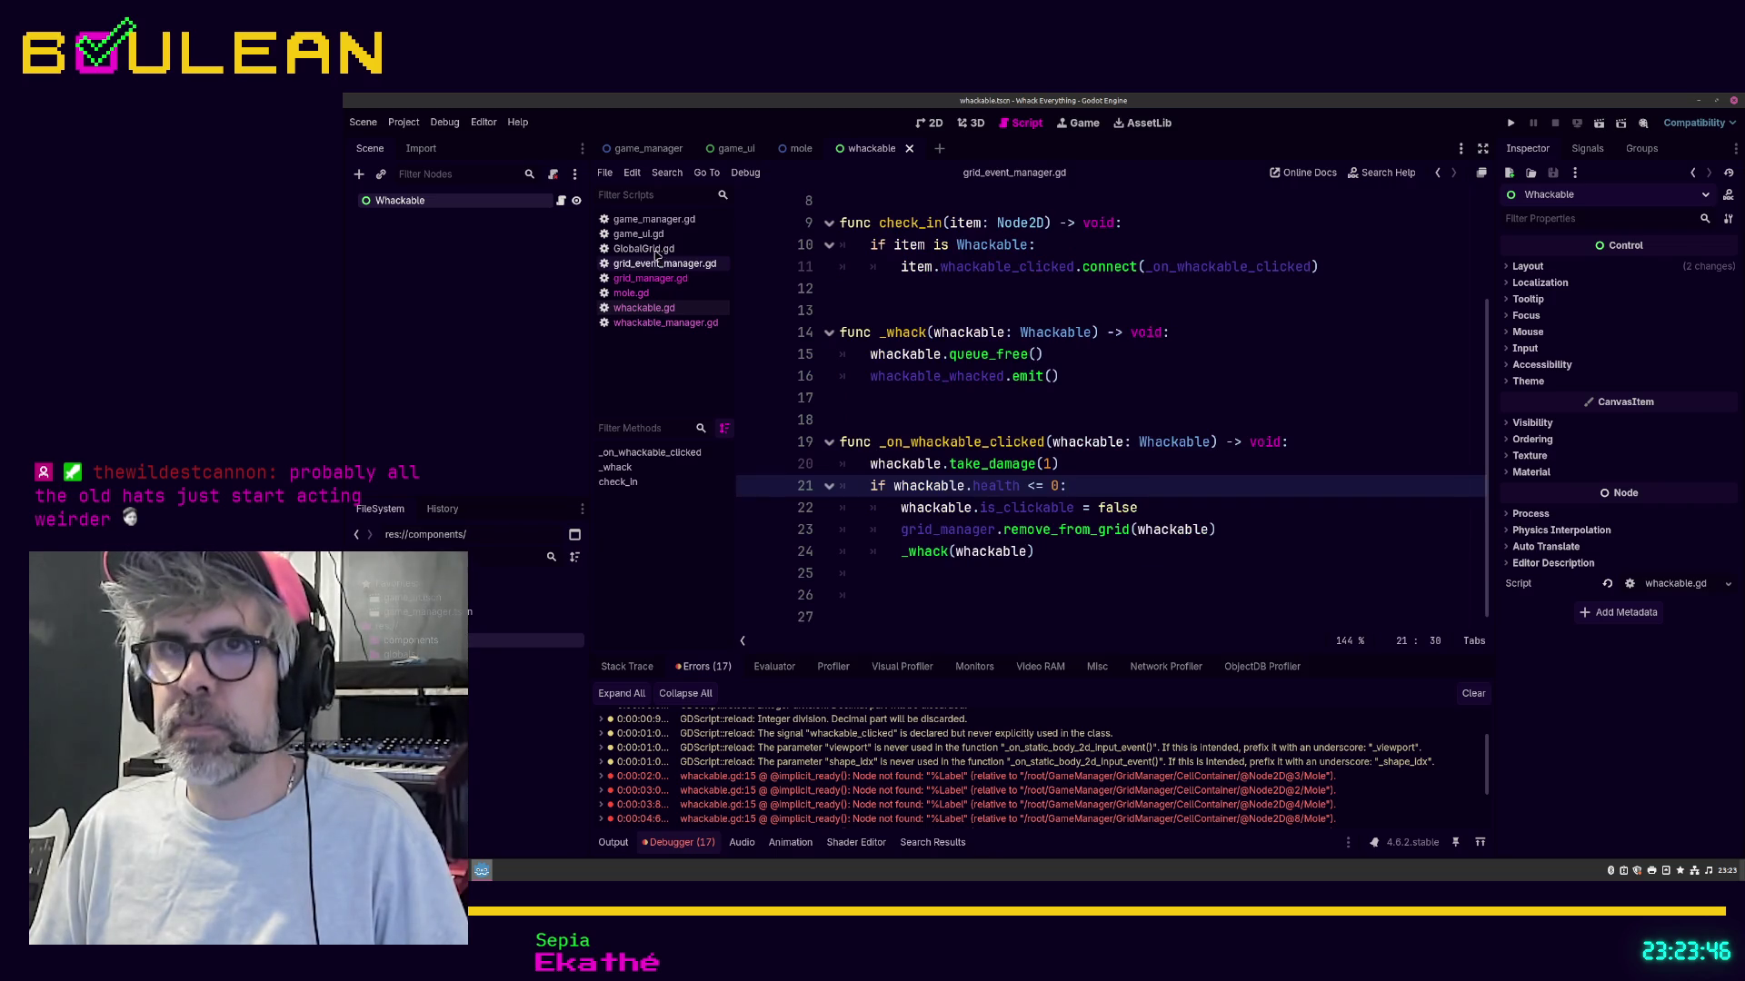
{"action": "left_click", "coordinate": [656, 251]}
{"action": "left_click", "coordinate": [654, 236]}
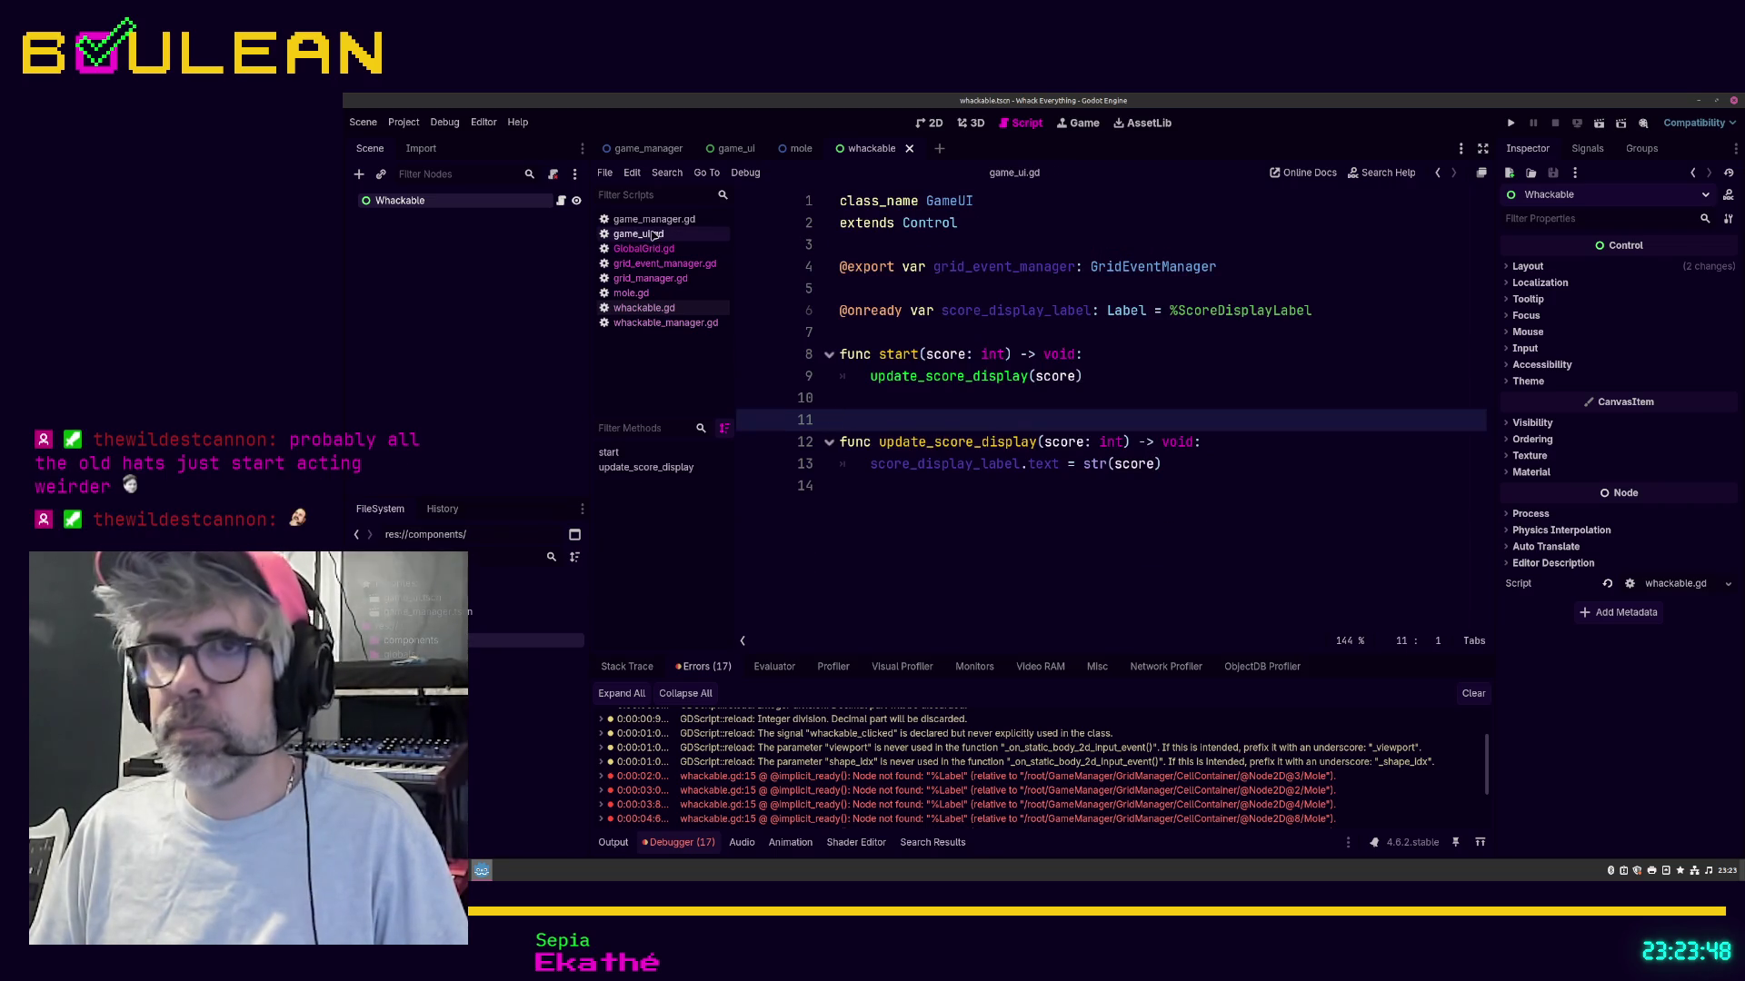
{"action": "left_click", "coordinate": [652, 220]}
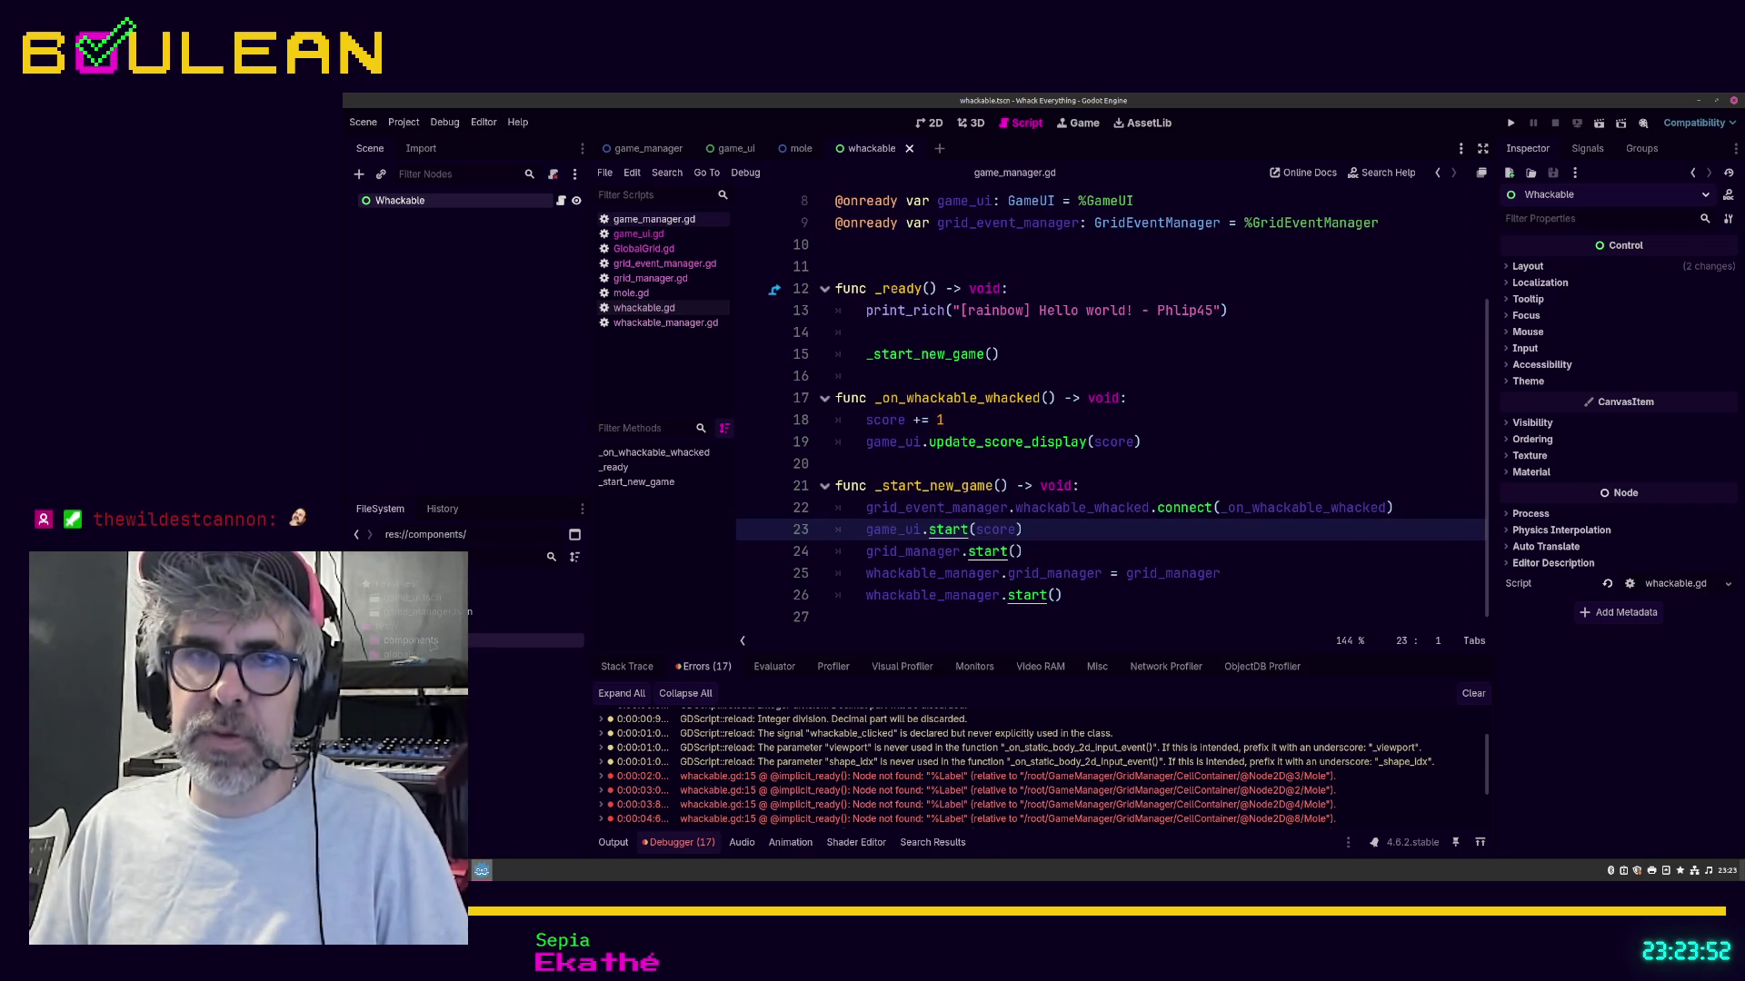
{"action": "left_click", "coordinate": [359, 174]}
Step: Search 'wha' in the Create New Node dialog, then close it without adding a node
{"action": "type", "text": "wha"}
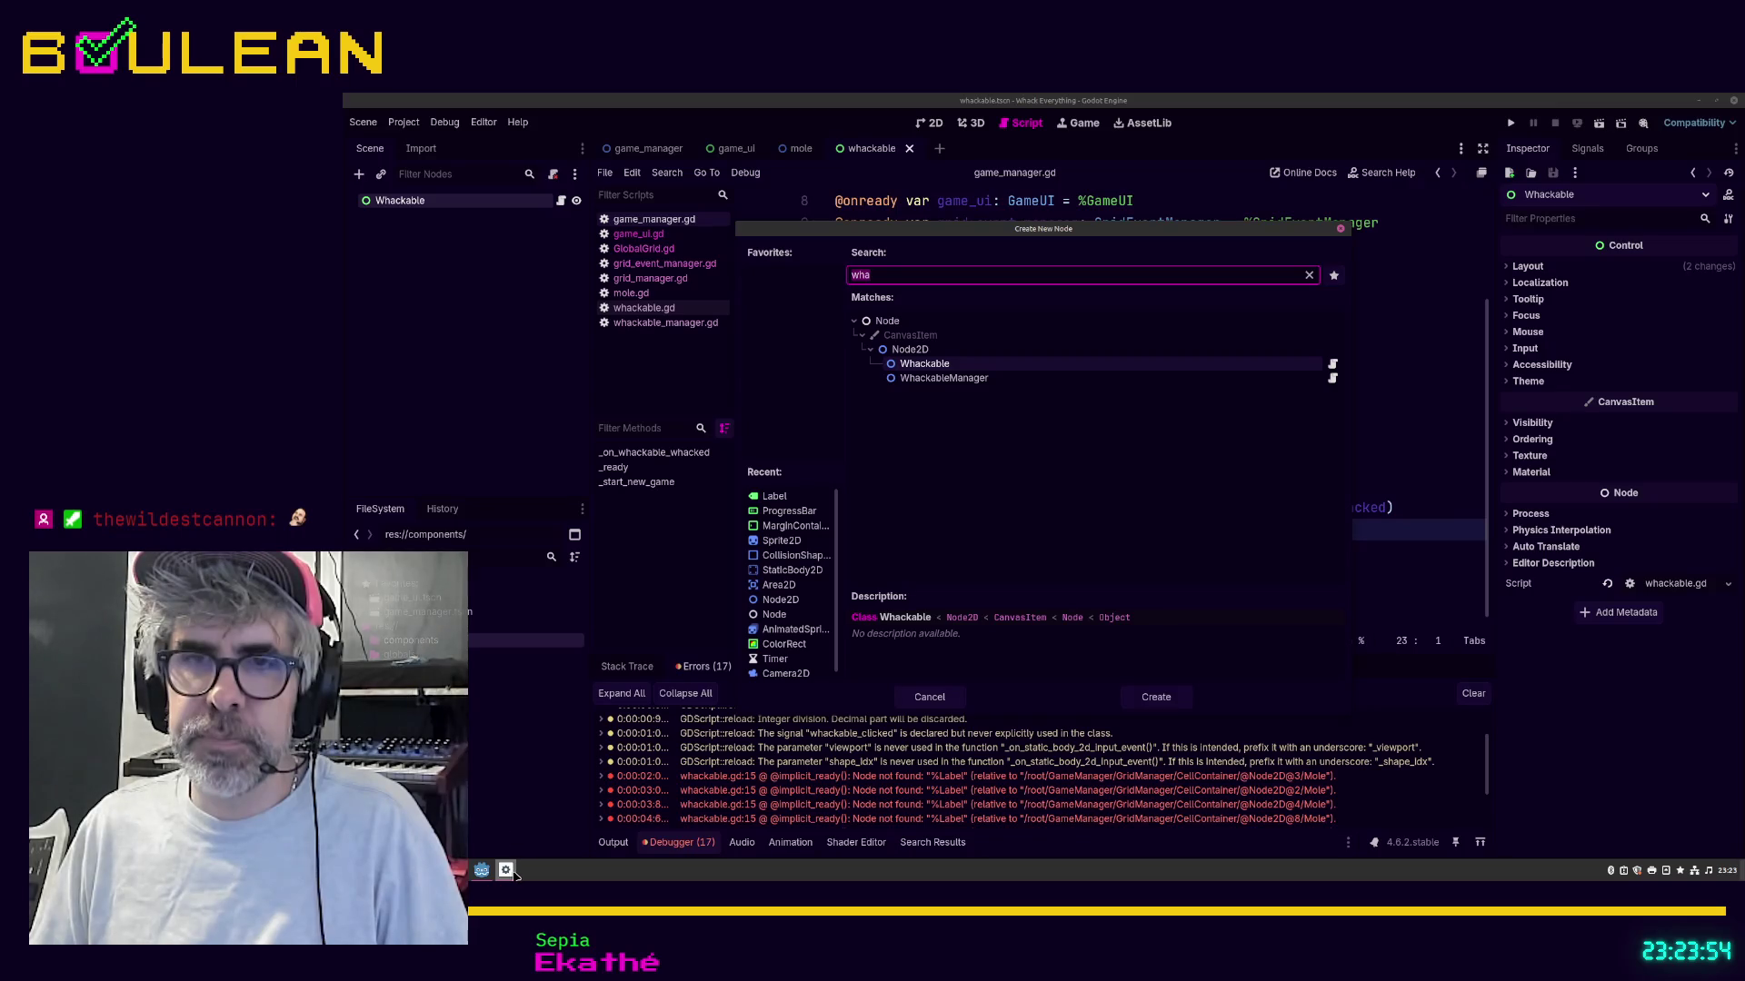
{"action": "key", "text": "Escape"}
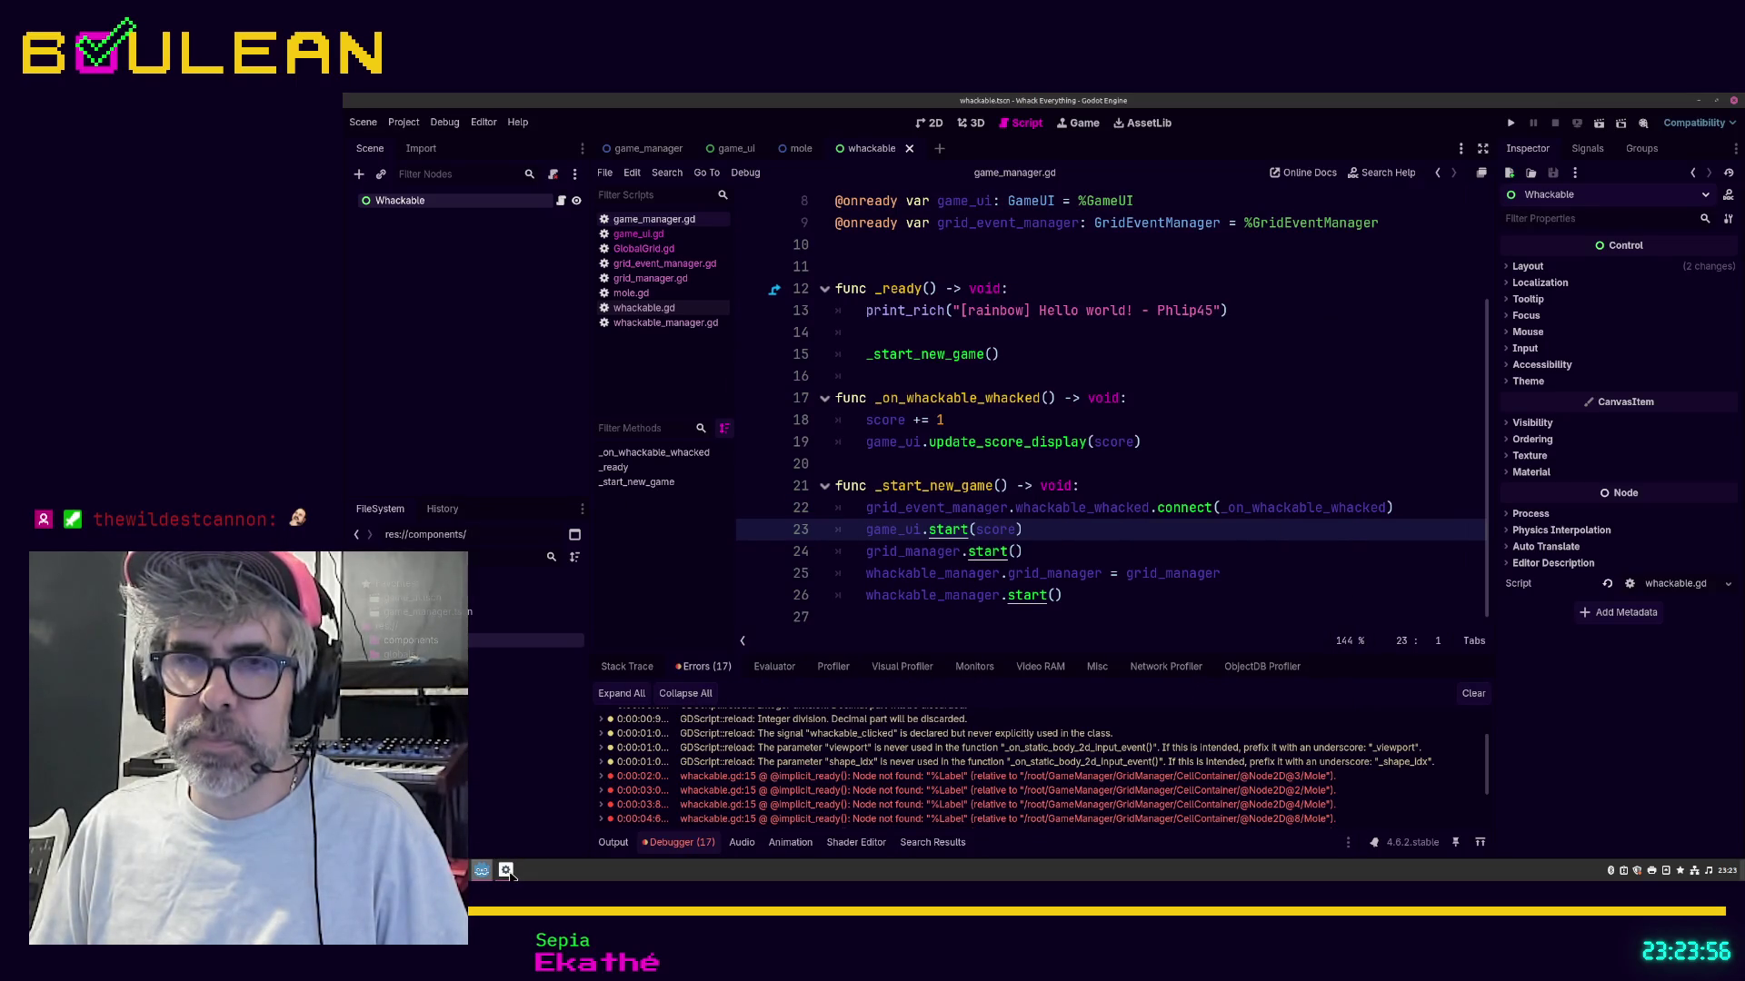
{"action": "key", "text": "ctrl+a"}
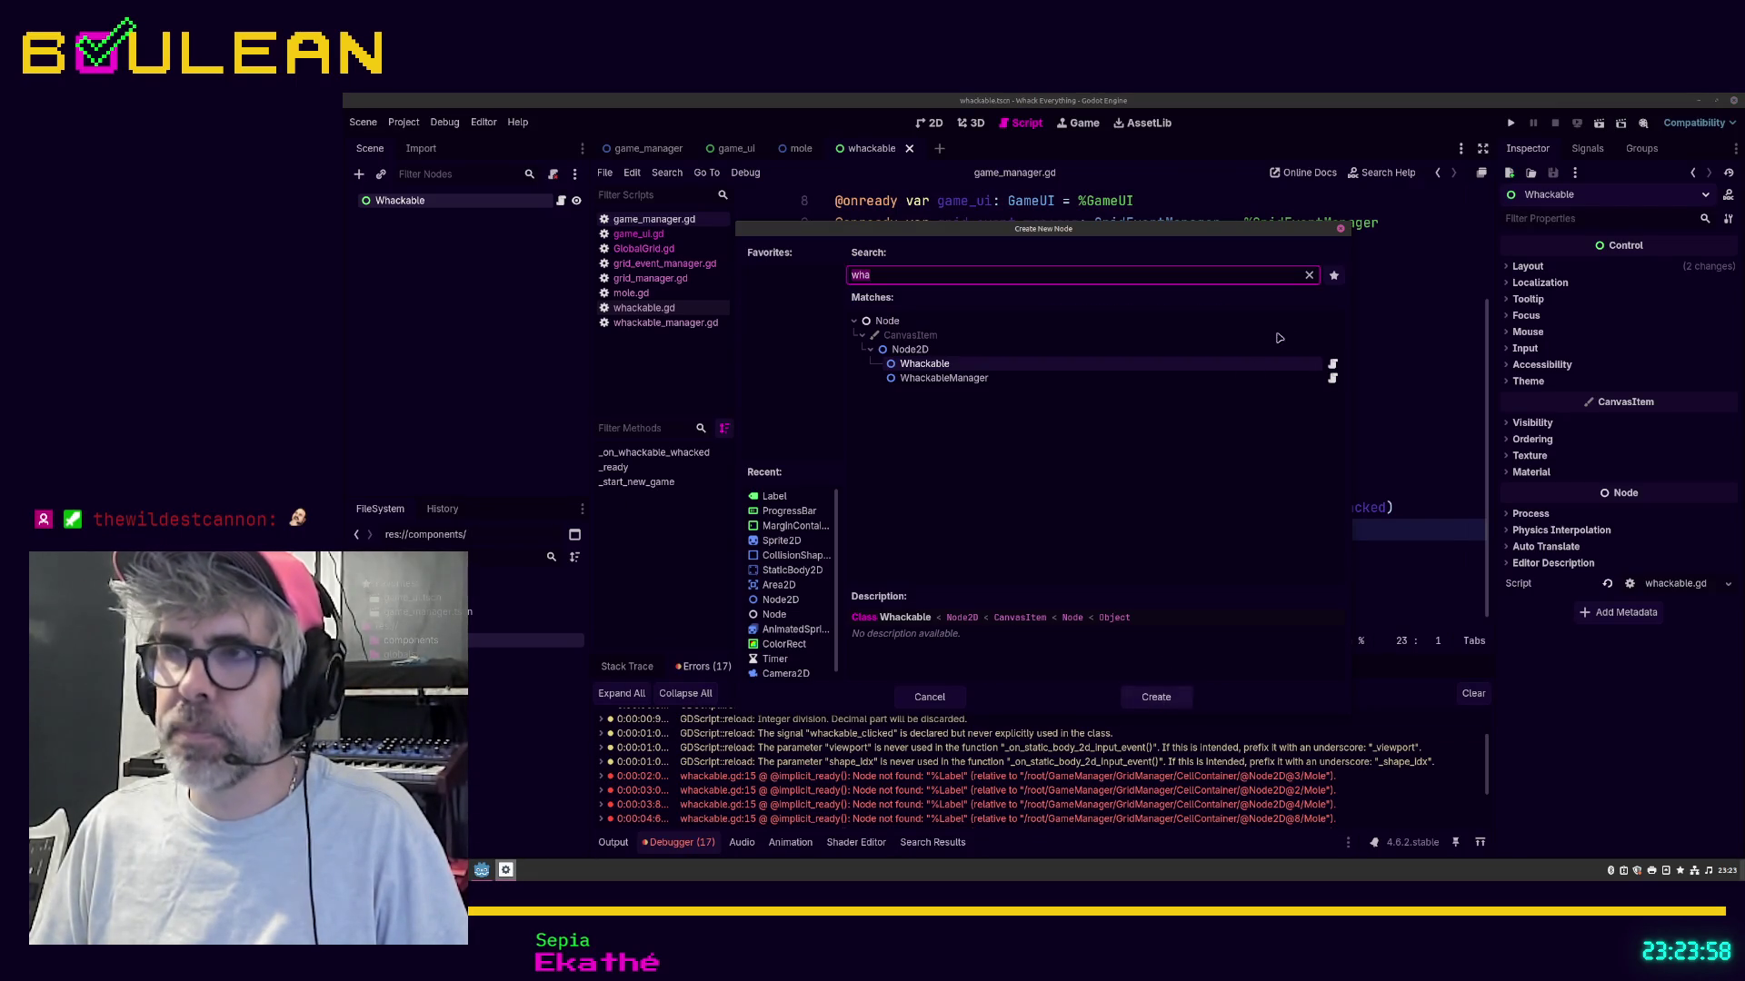
{"action": "left_click", "coordinate": [1343, 235]}
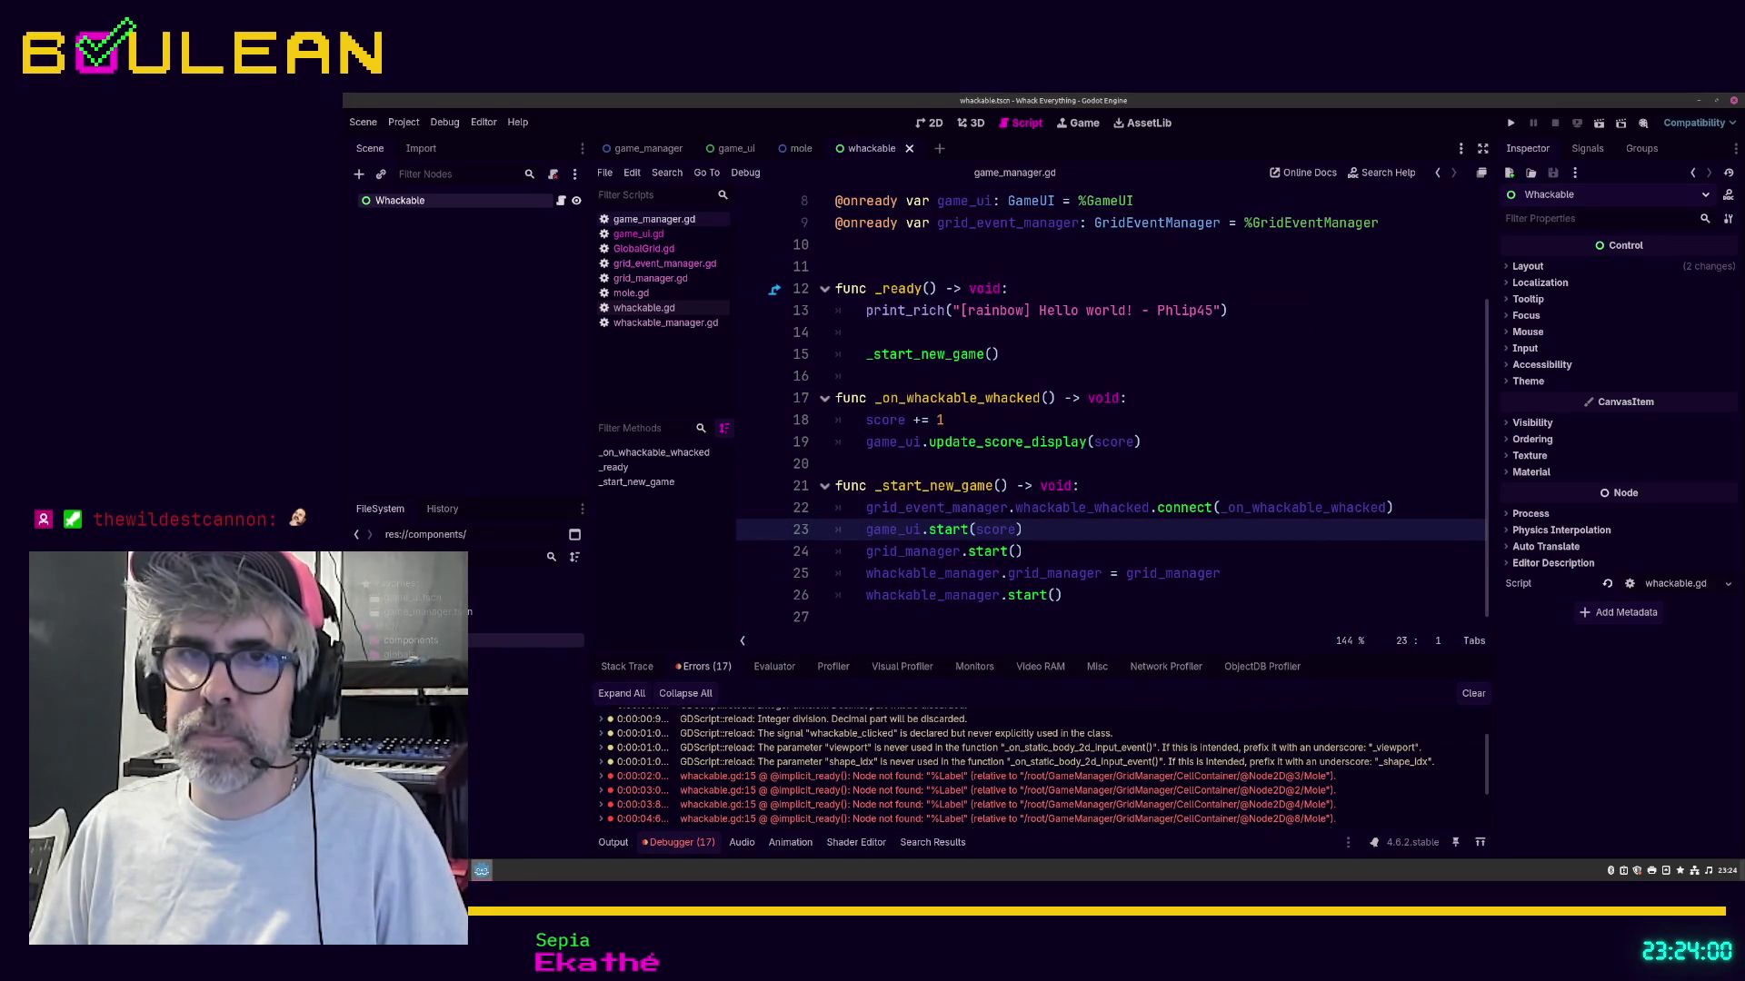
Step: Start a new empty scene with Ctrl+N
{"action": "right_click", "coordinate": [433, 616]}
{"action": "mouse_move", "coordinate": [527, 625]}
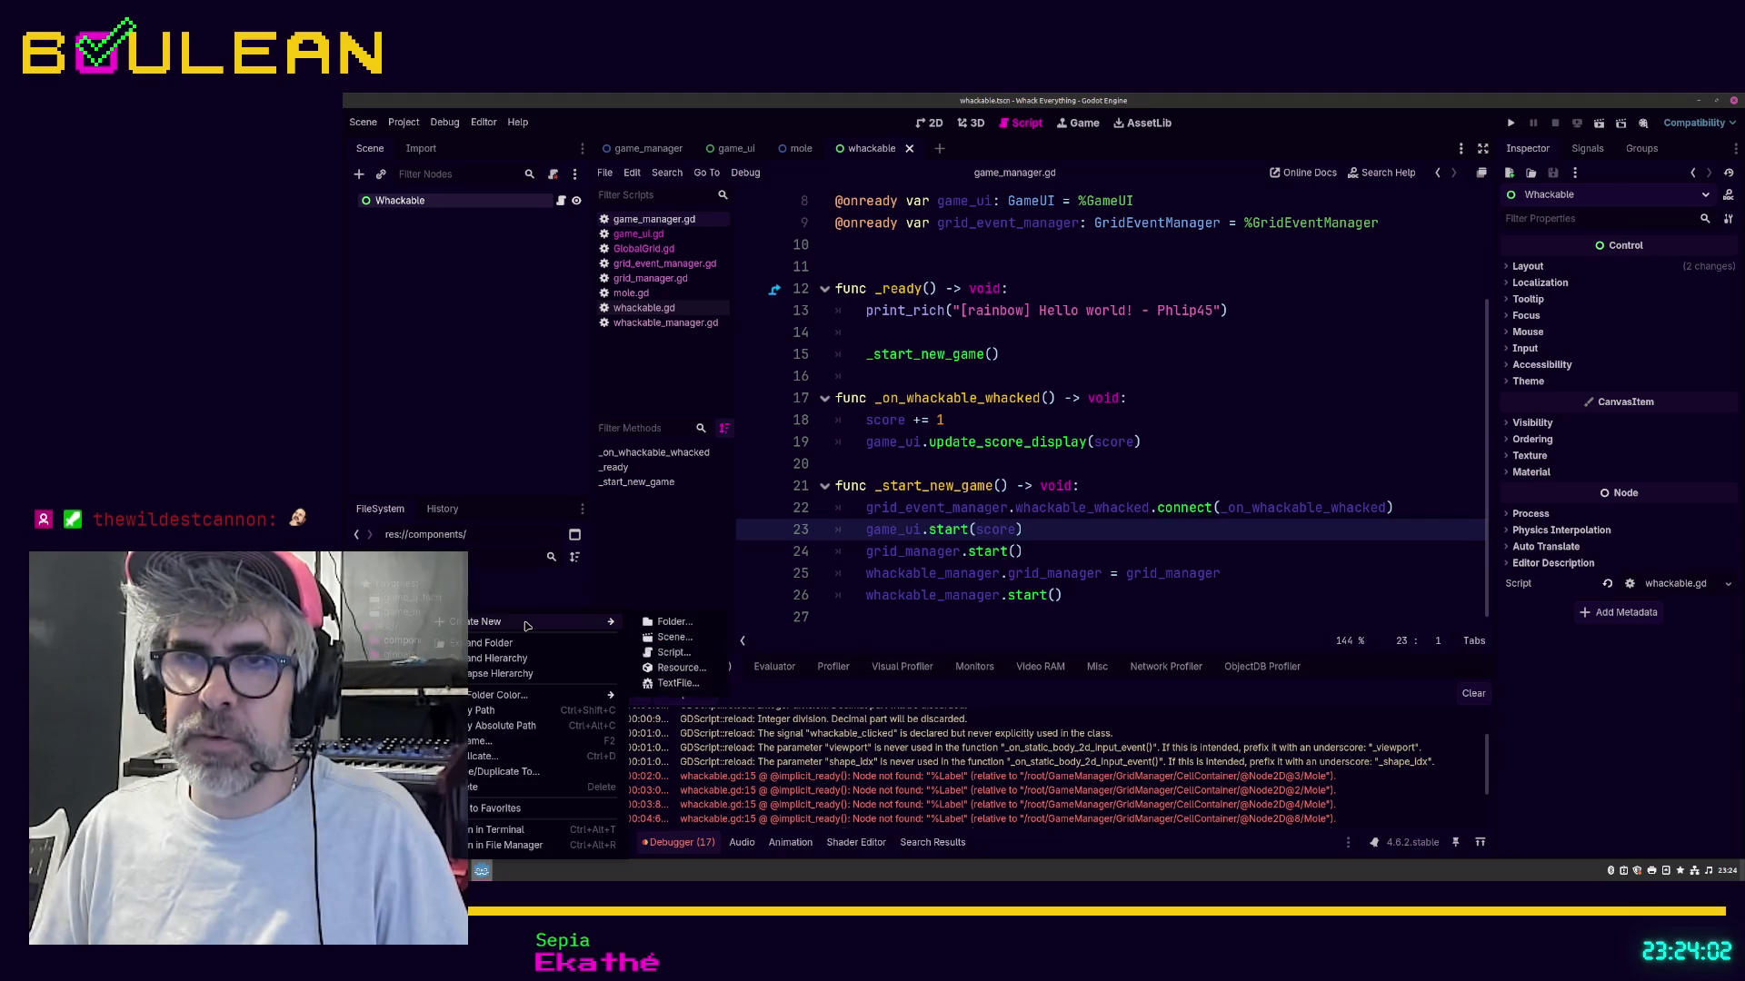
{"action": "left_click", "coordinate": [362, 127]}
{"action": "left_click", "coordinate": [362, 127]}
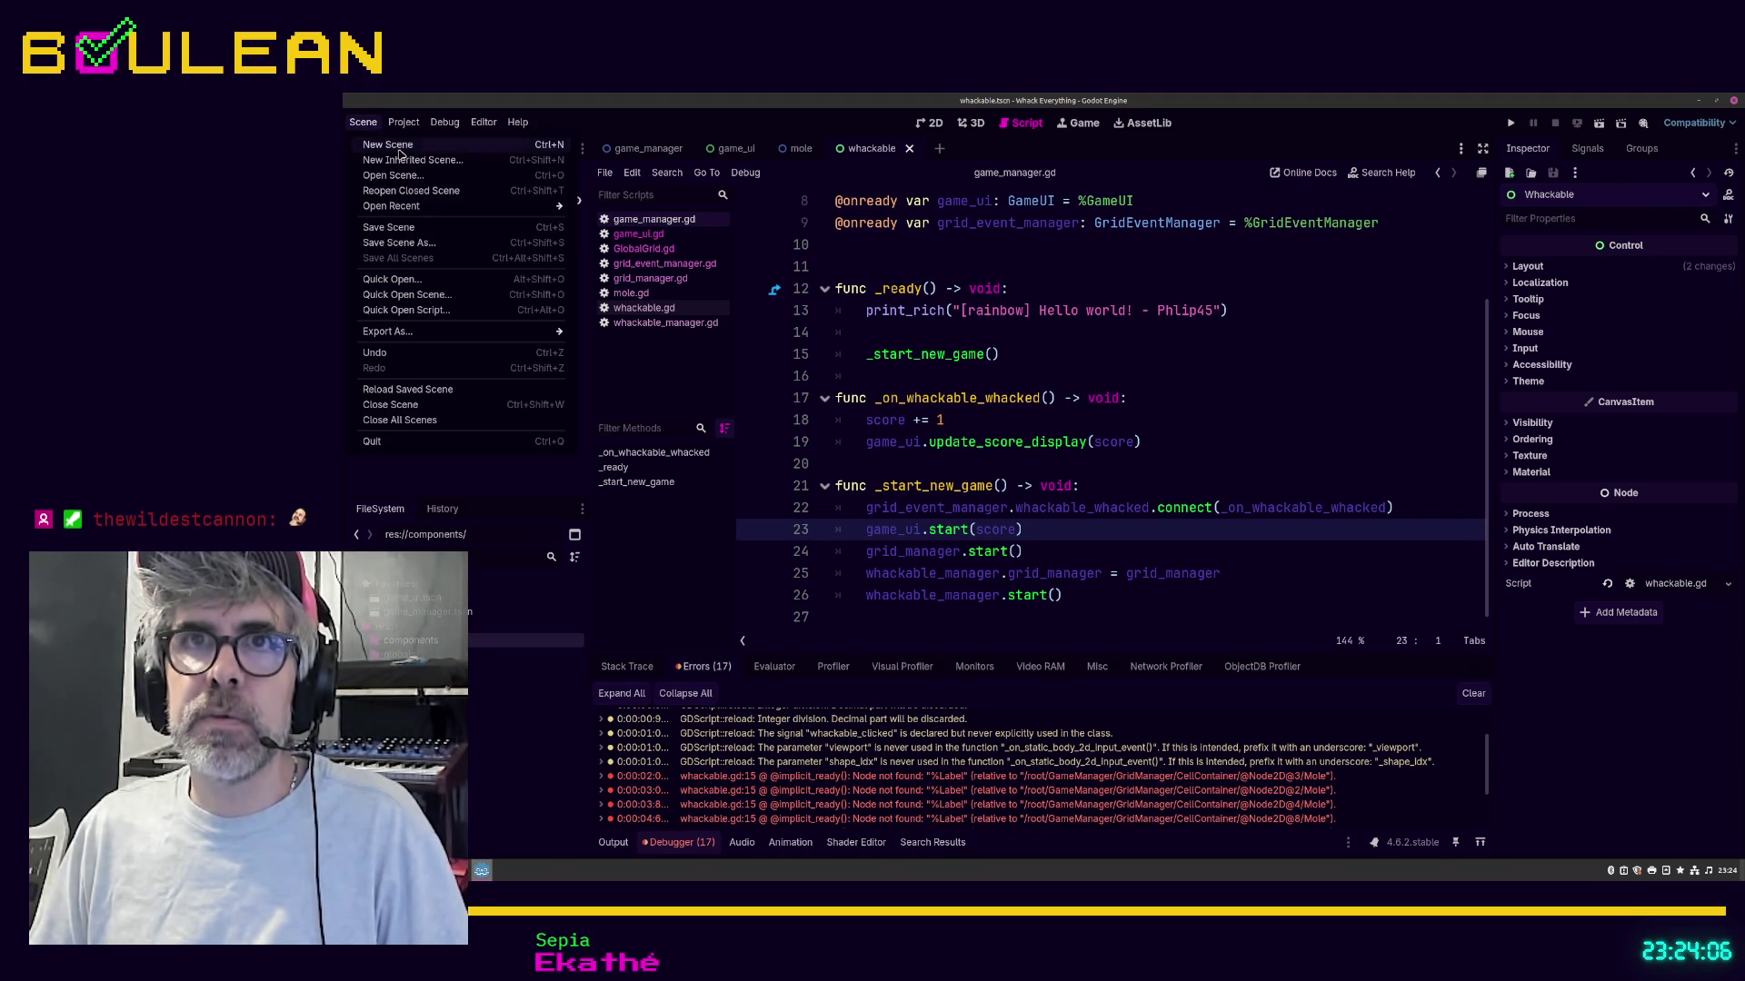
{"action": "left_click", "coordinate": [436, 649]}
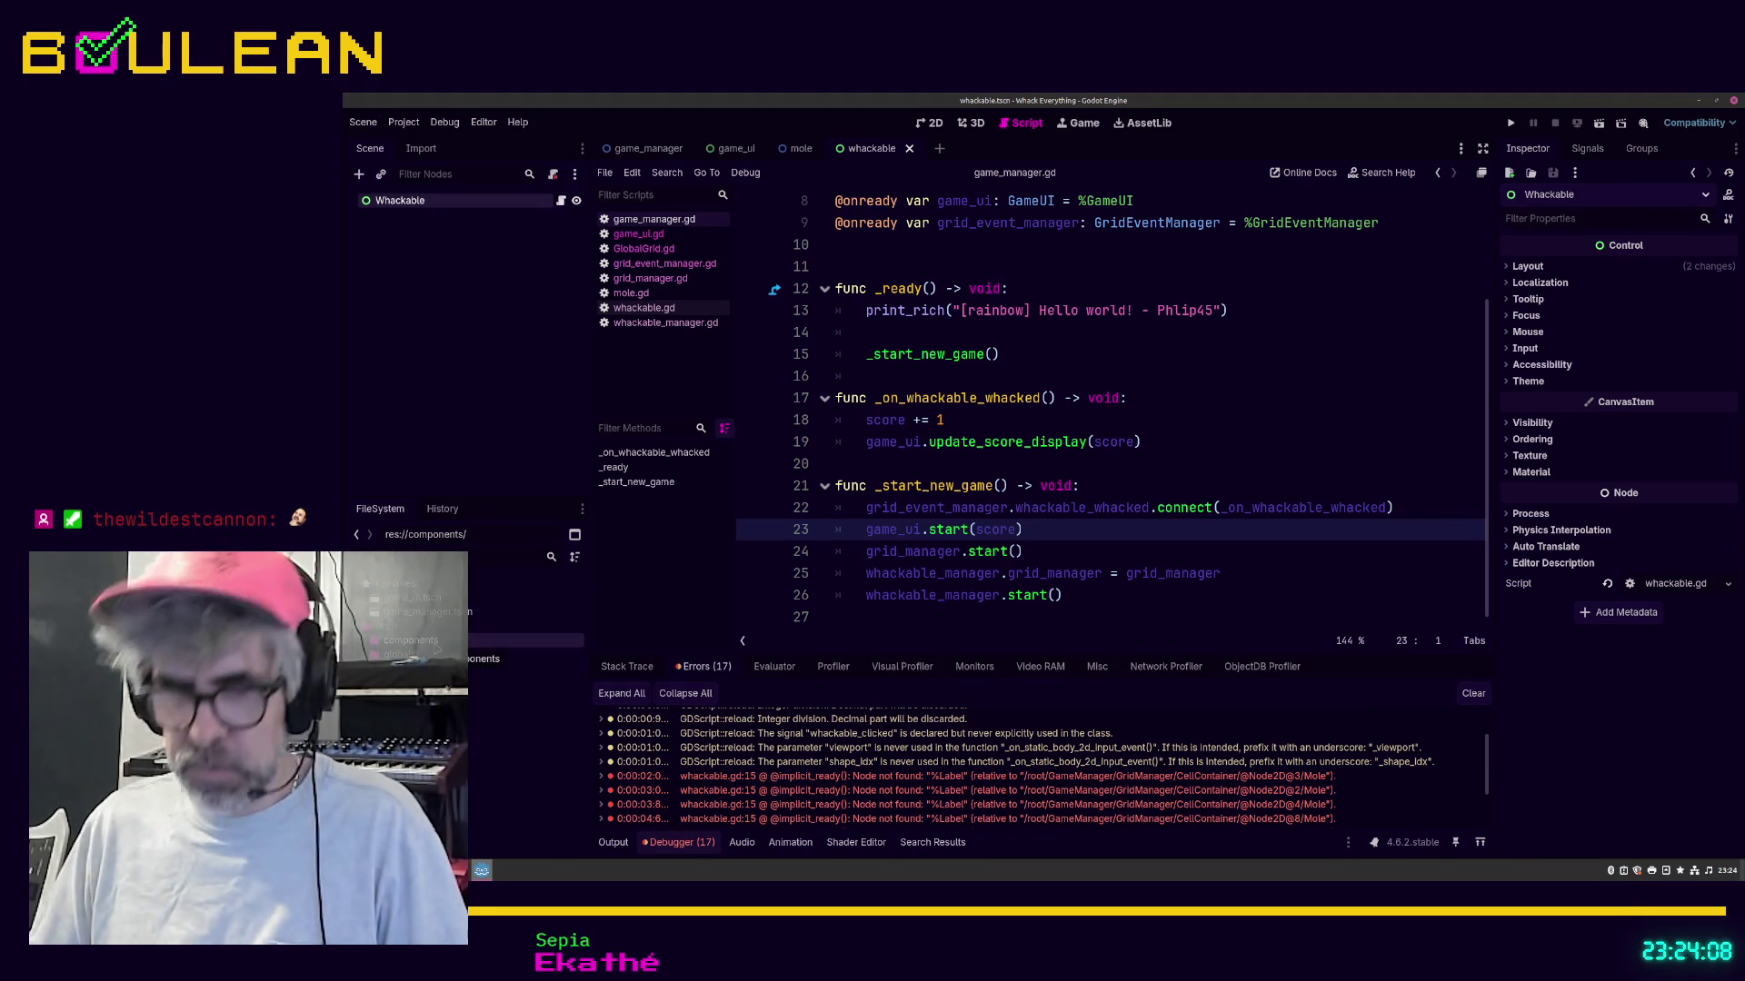
{"action": "key", "text": "ctrl+n"}
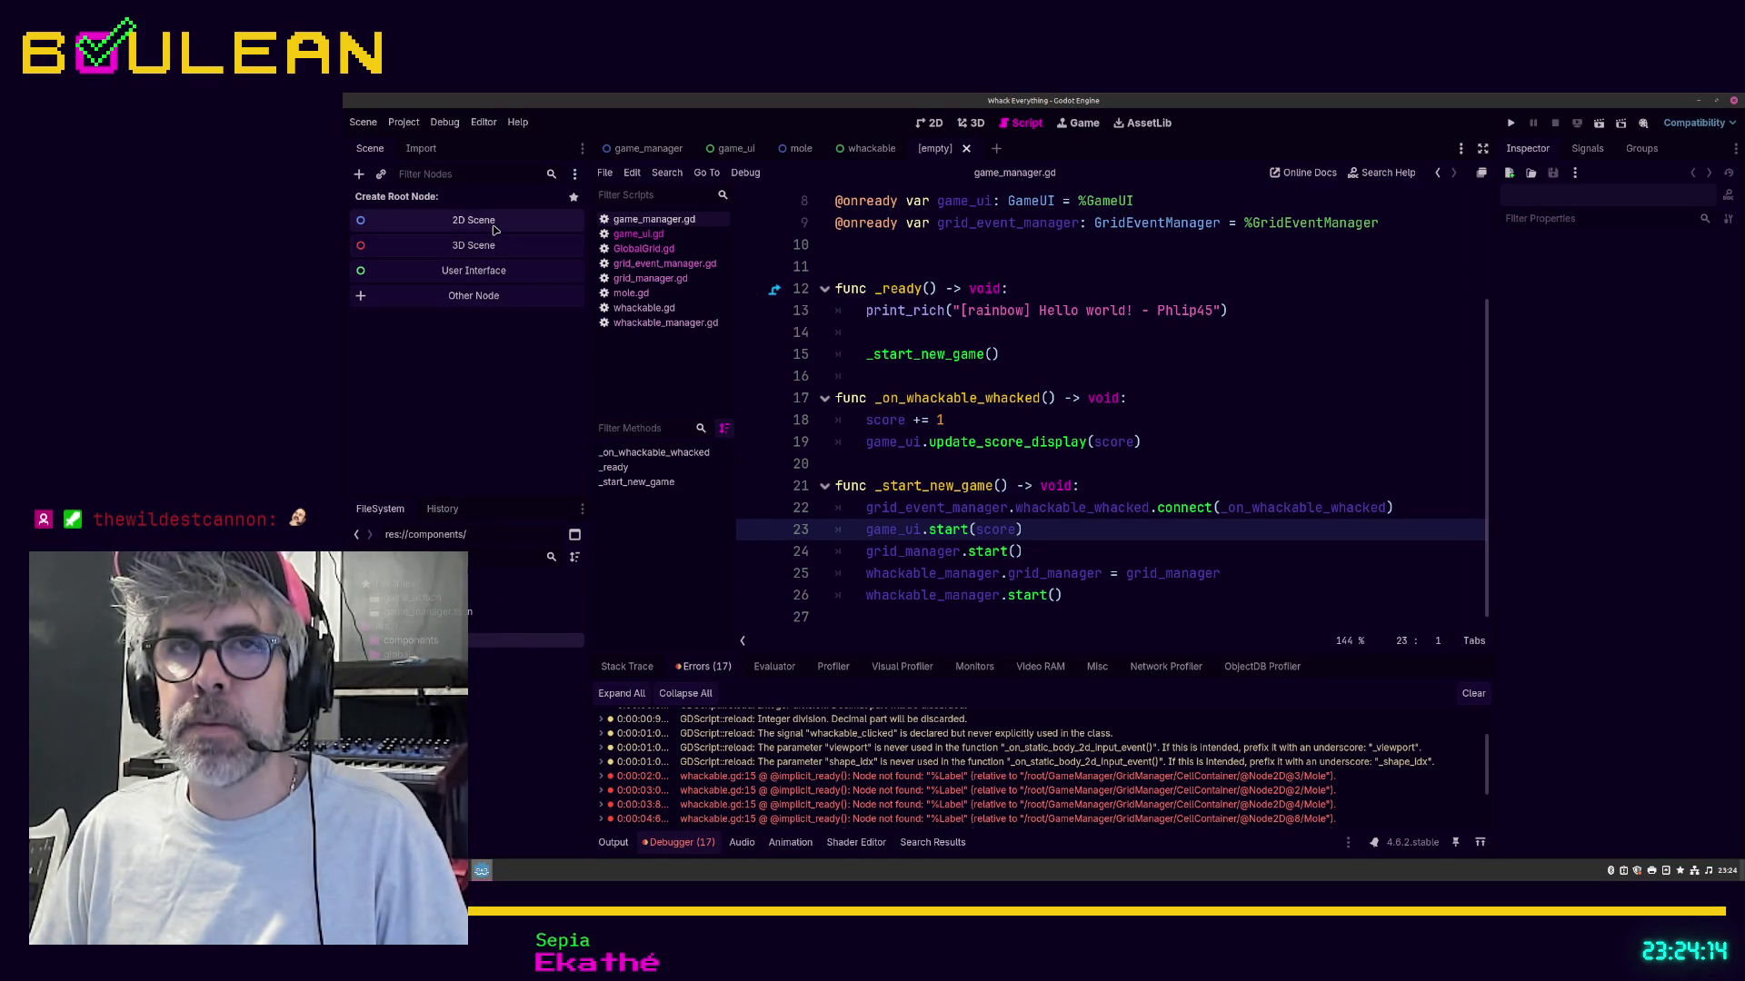
Step: Add a ProgressBar as the new scene's root node
{"action": "left_click", "coordinate": [498, 300]}
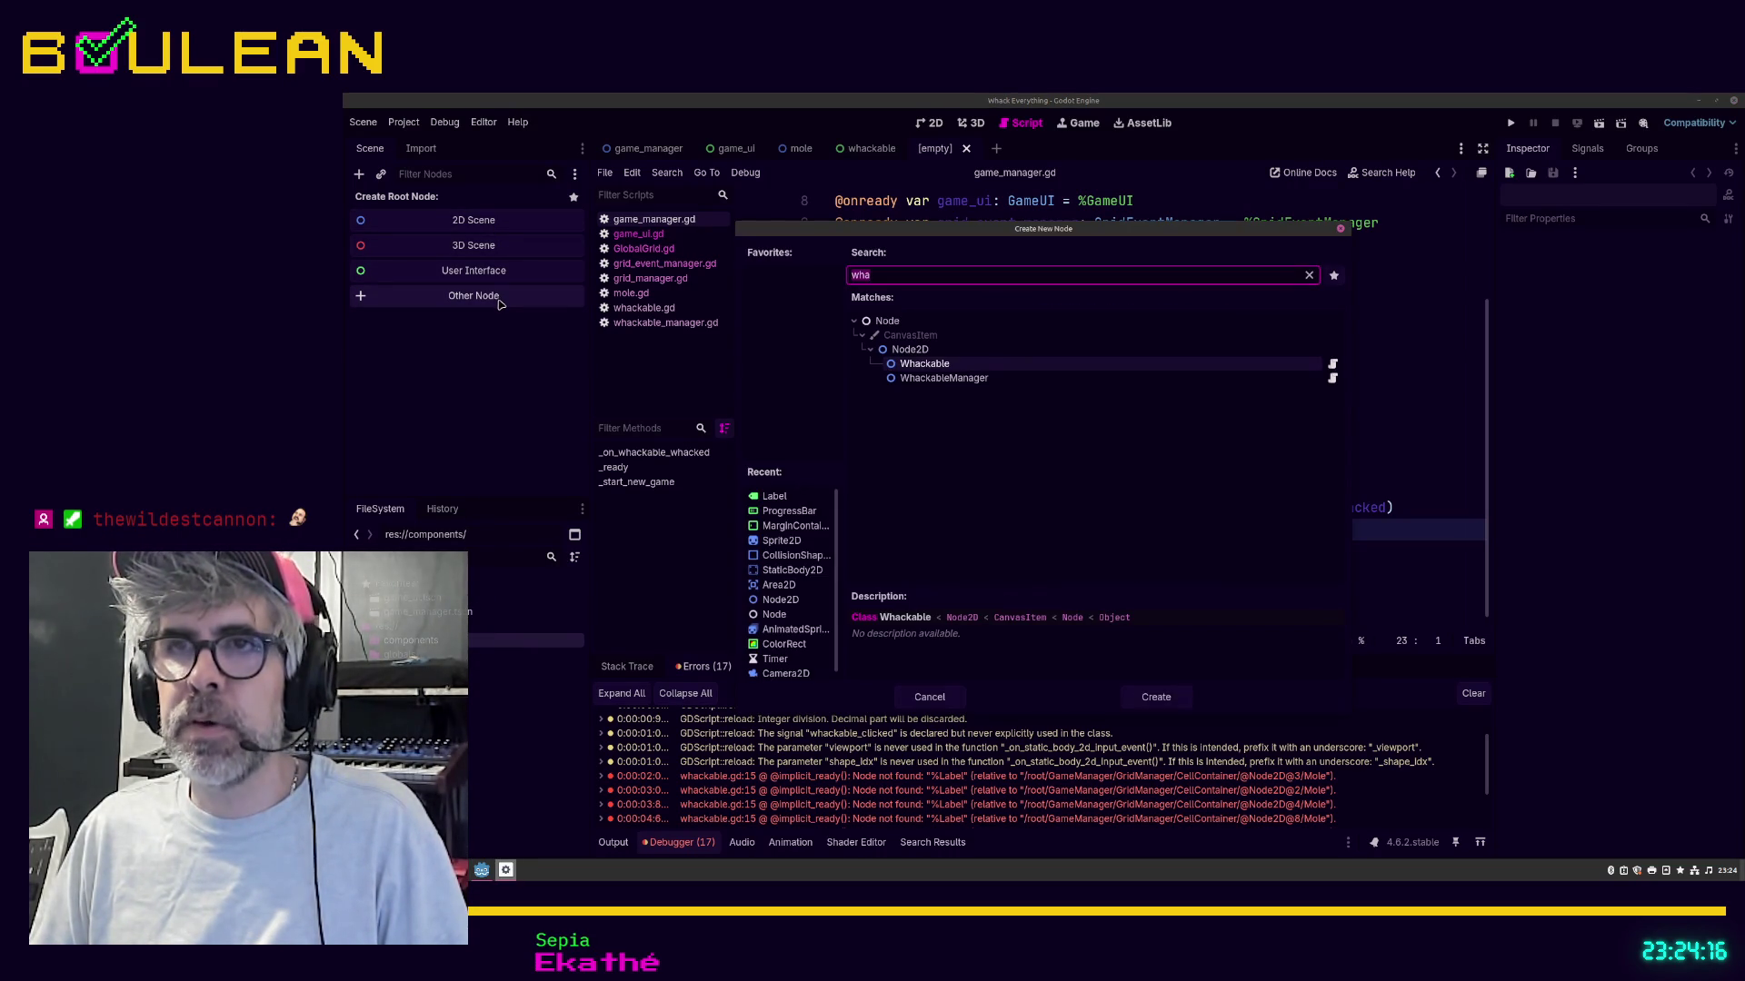
{"action": "type", "text": "progr"}
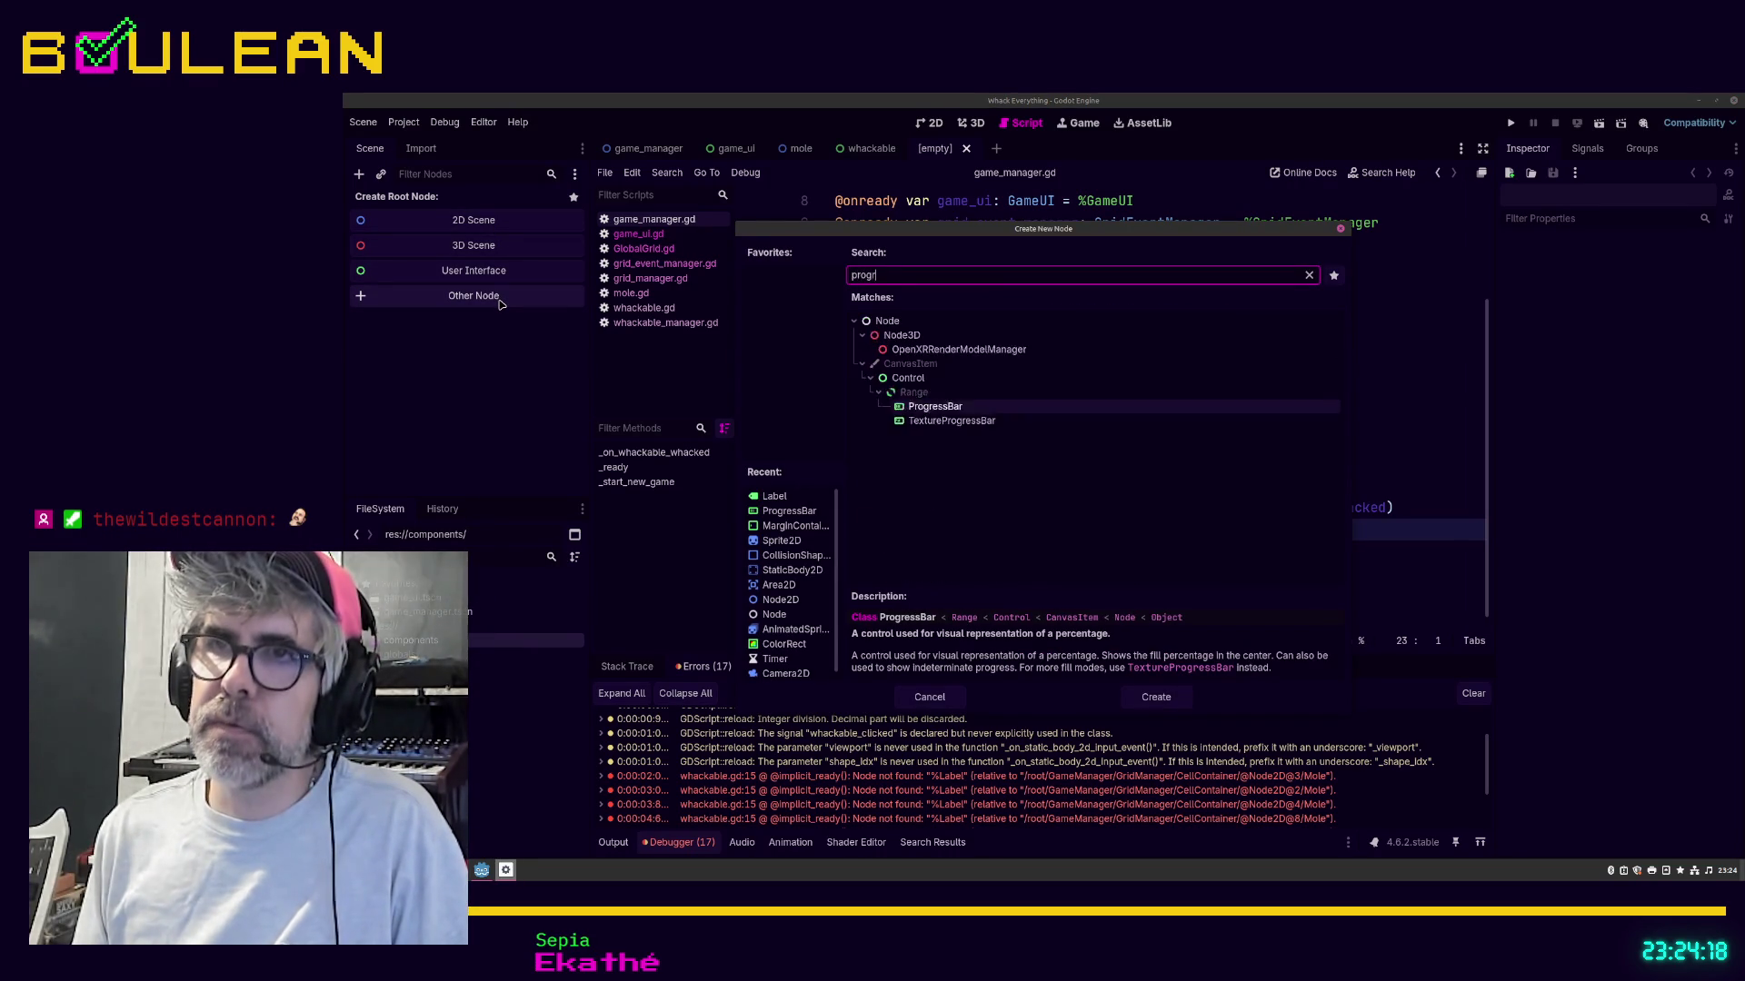
{"action": "type", "text": "ess"}
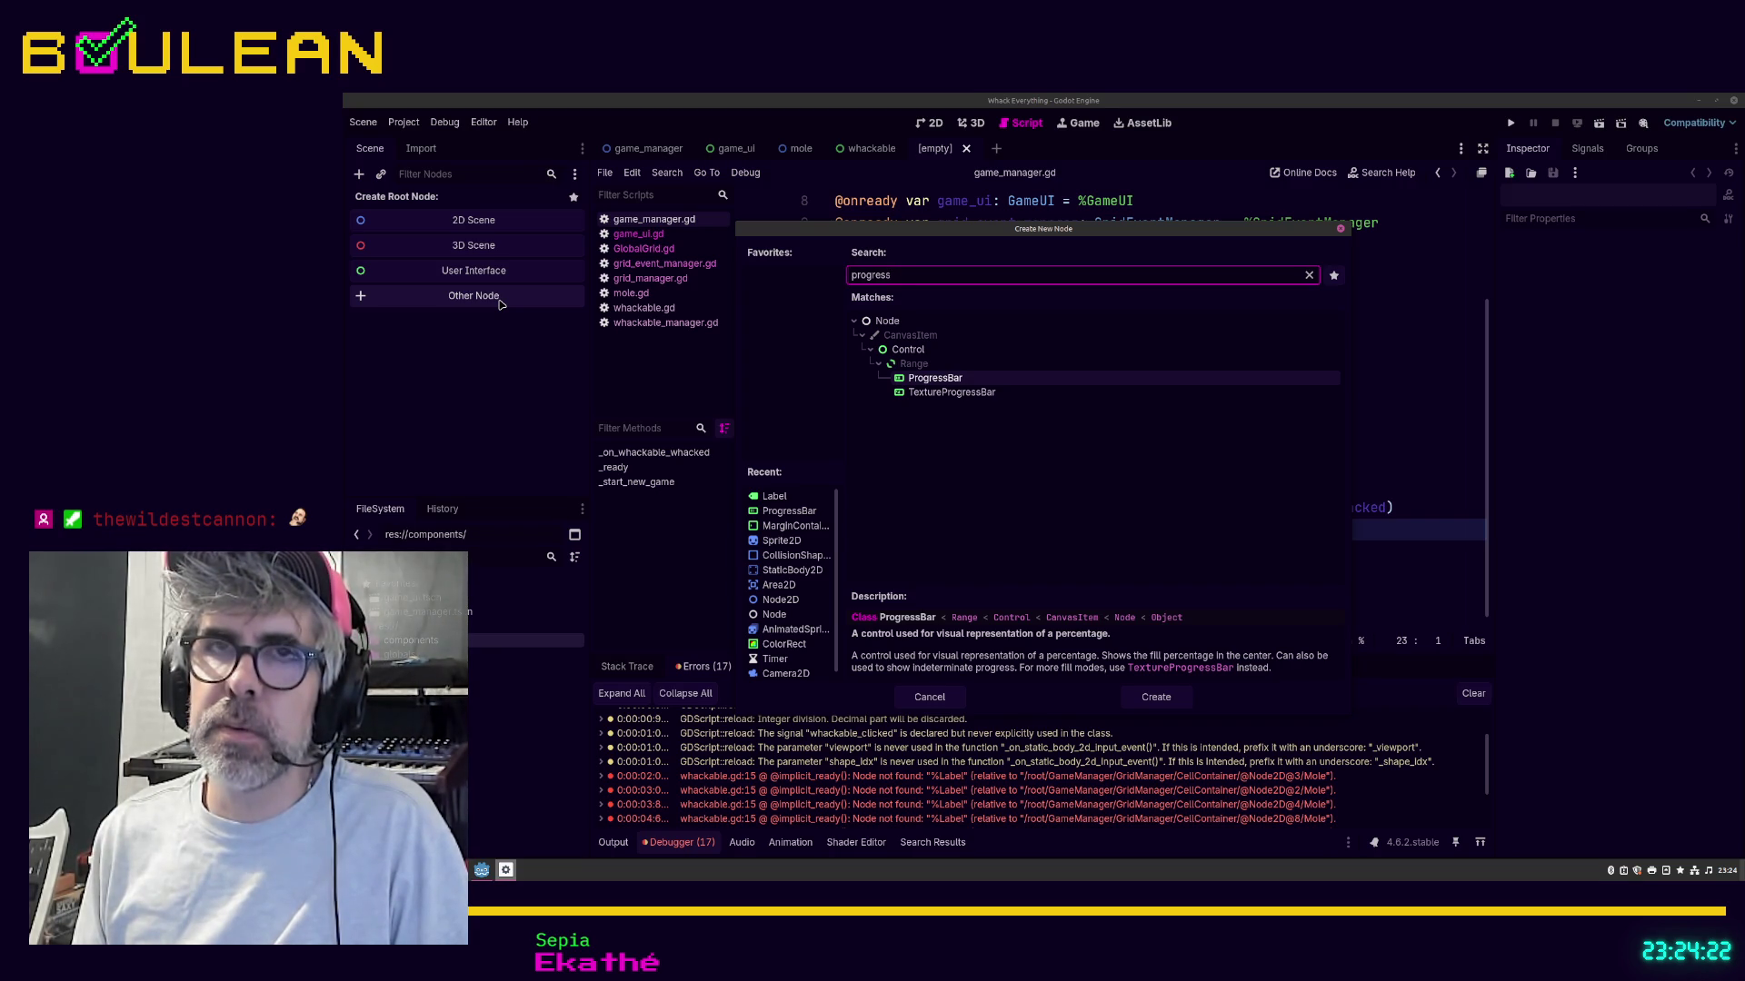
{"action": "key", "text": "Return"}
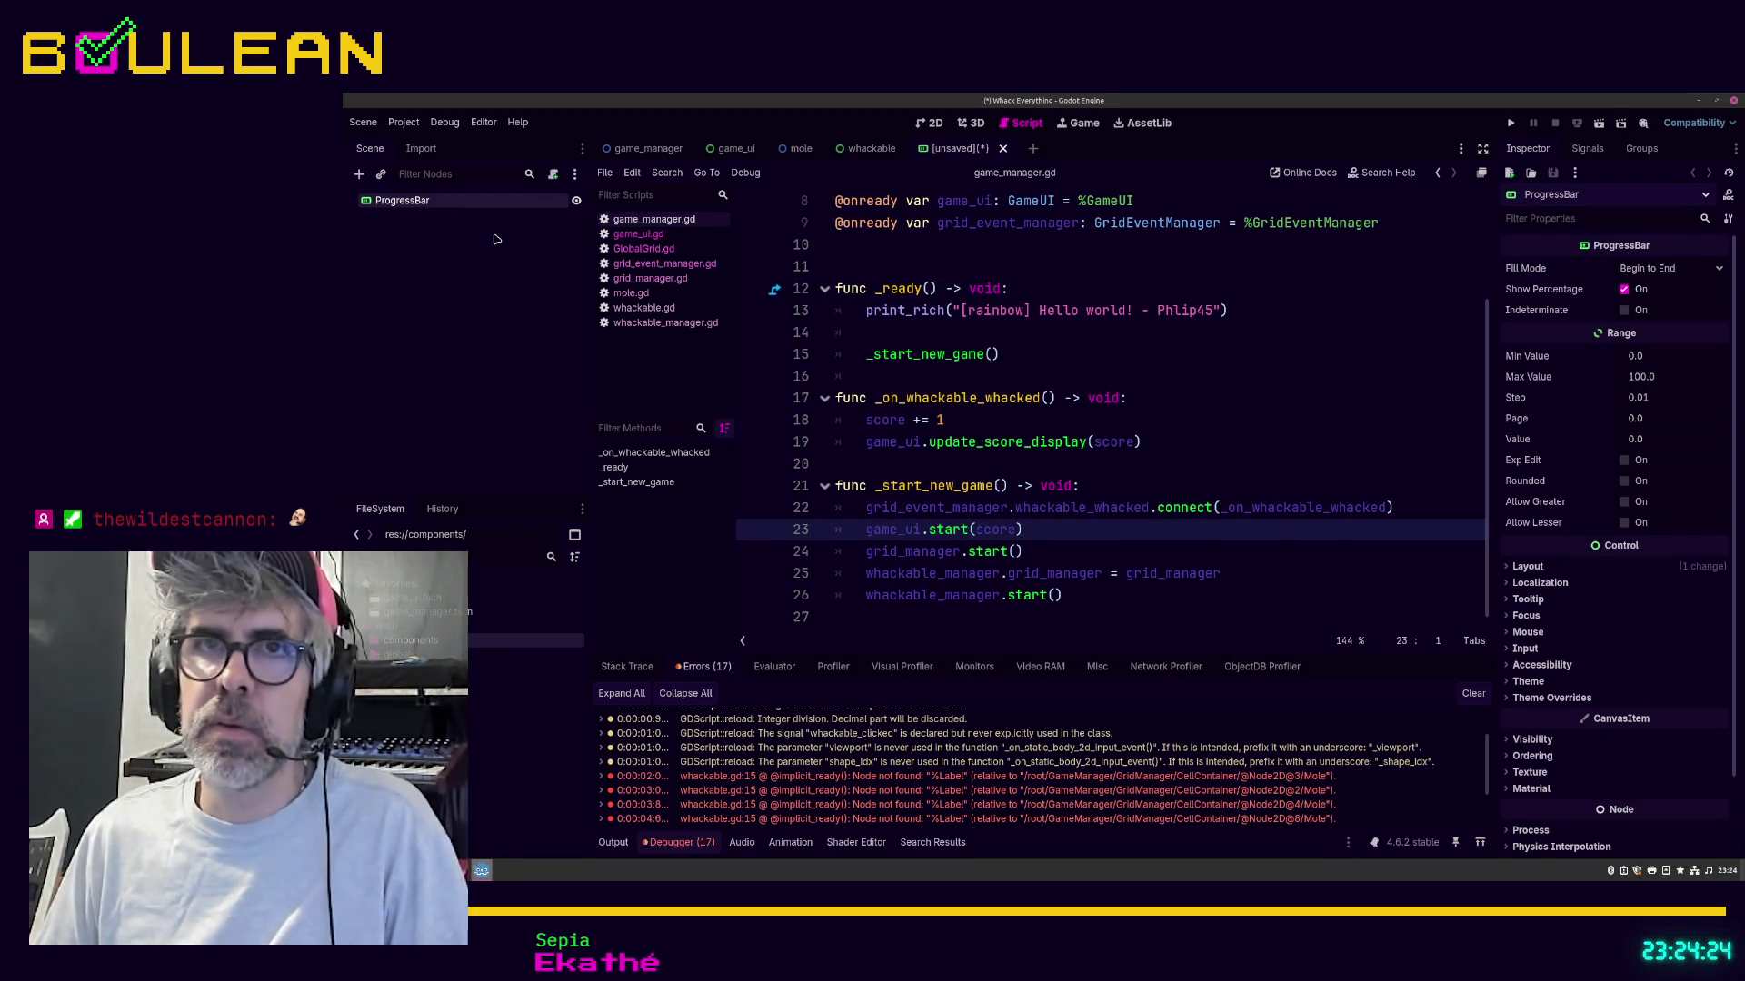
Step: Rename the ProgressBar root node to WhackableHealthBar
{"action": "double_click", "coordinate": [489, 207]}
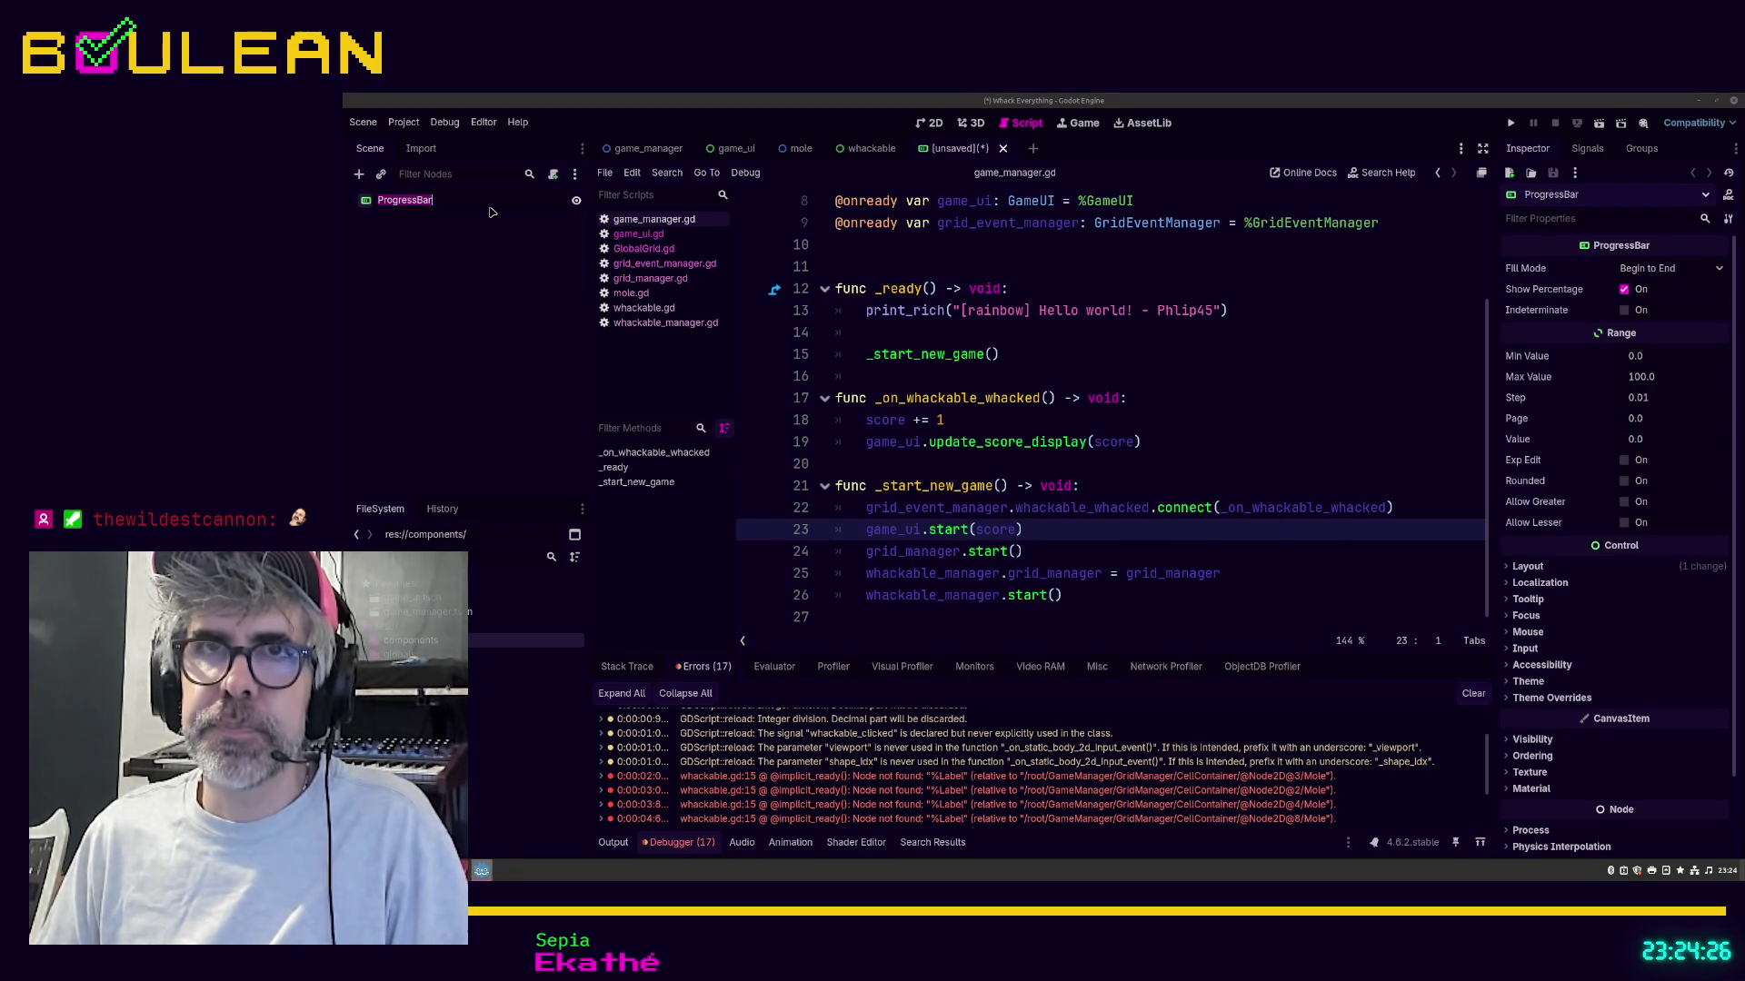
{"action": "type", "text": "Whackab"}
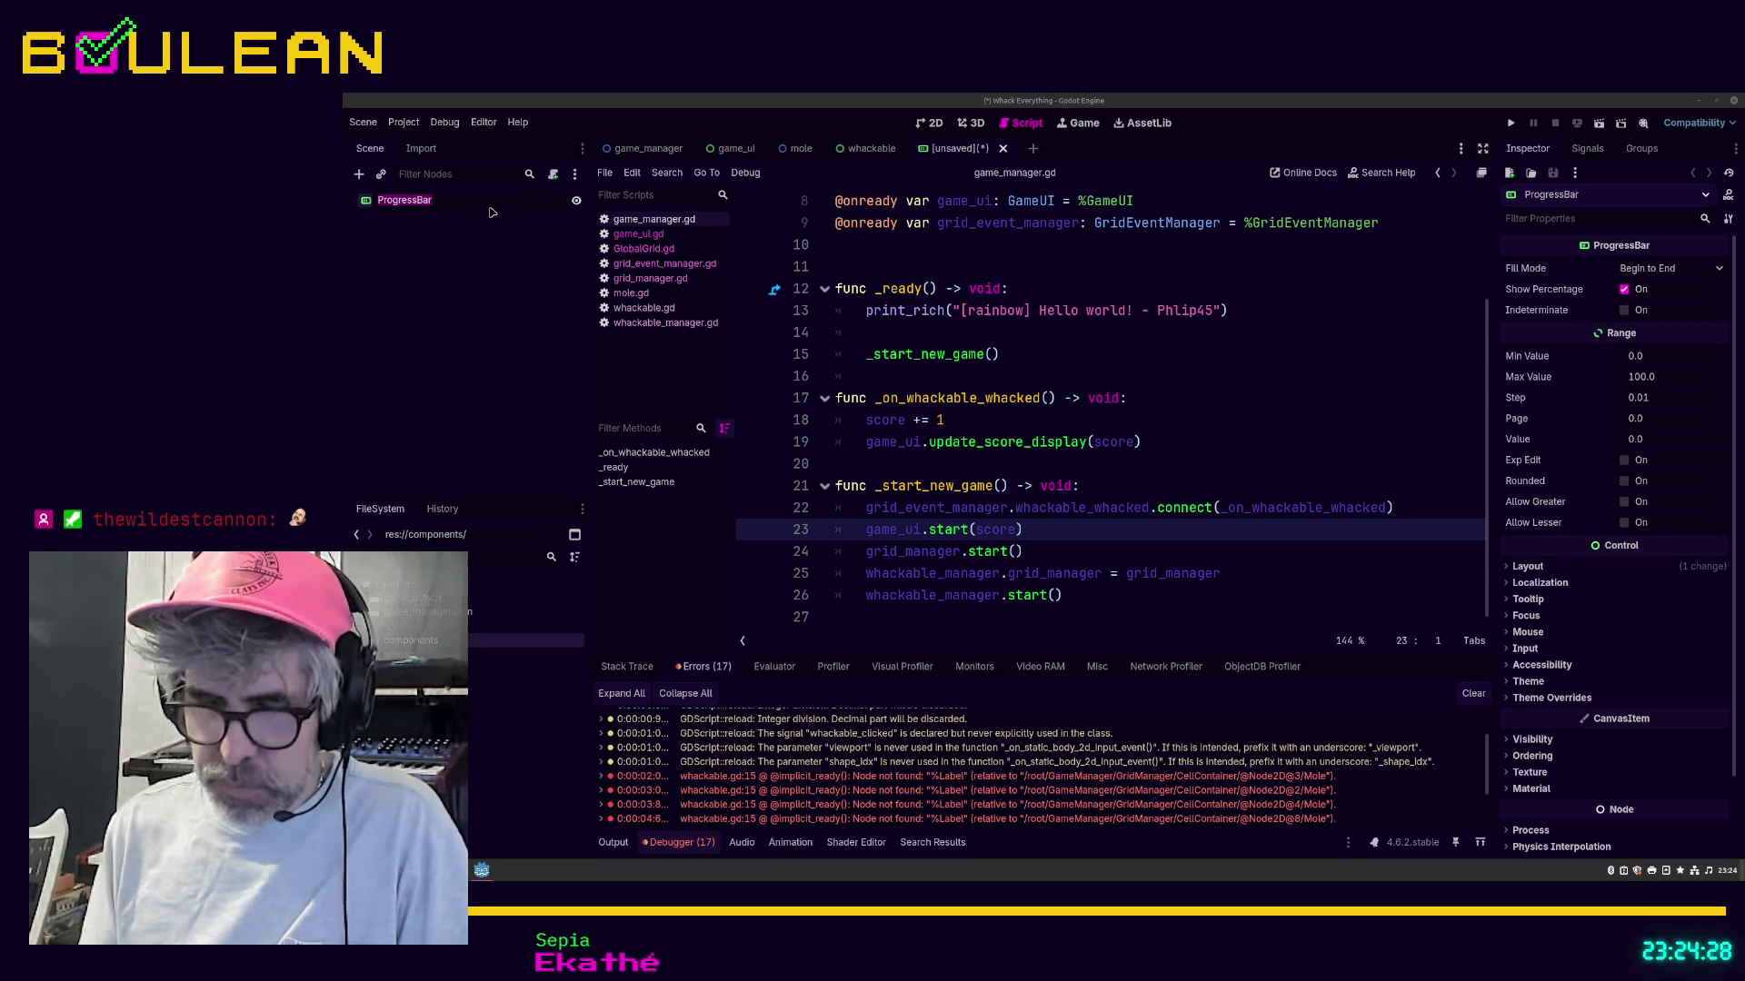
{"action": "type", "text": "leHealthBar"}
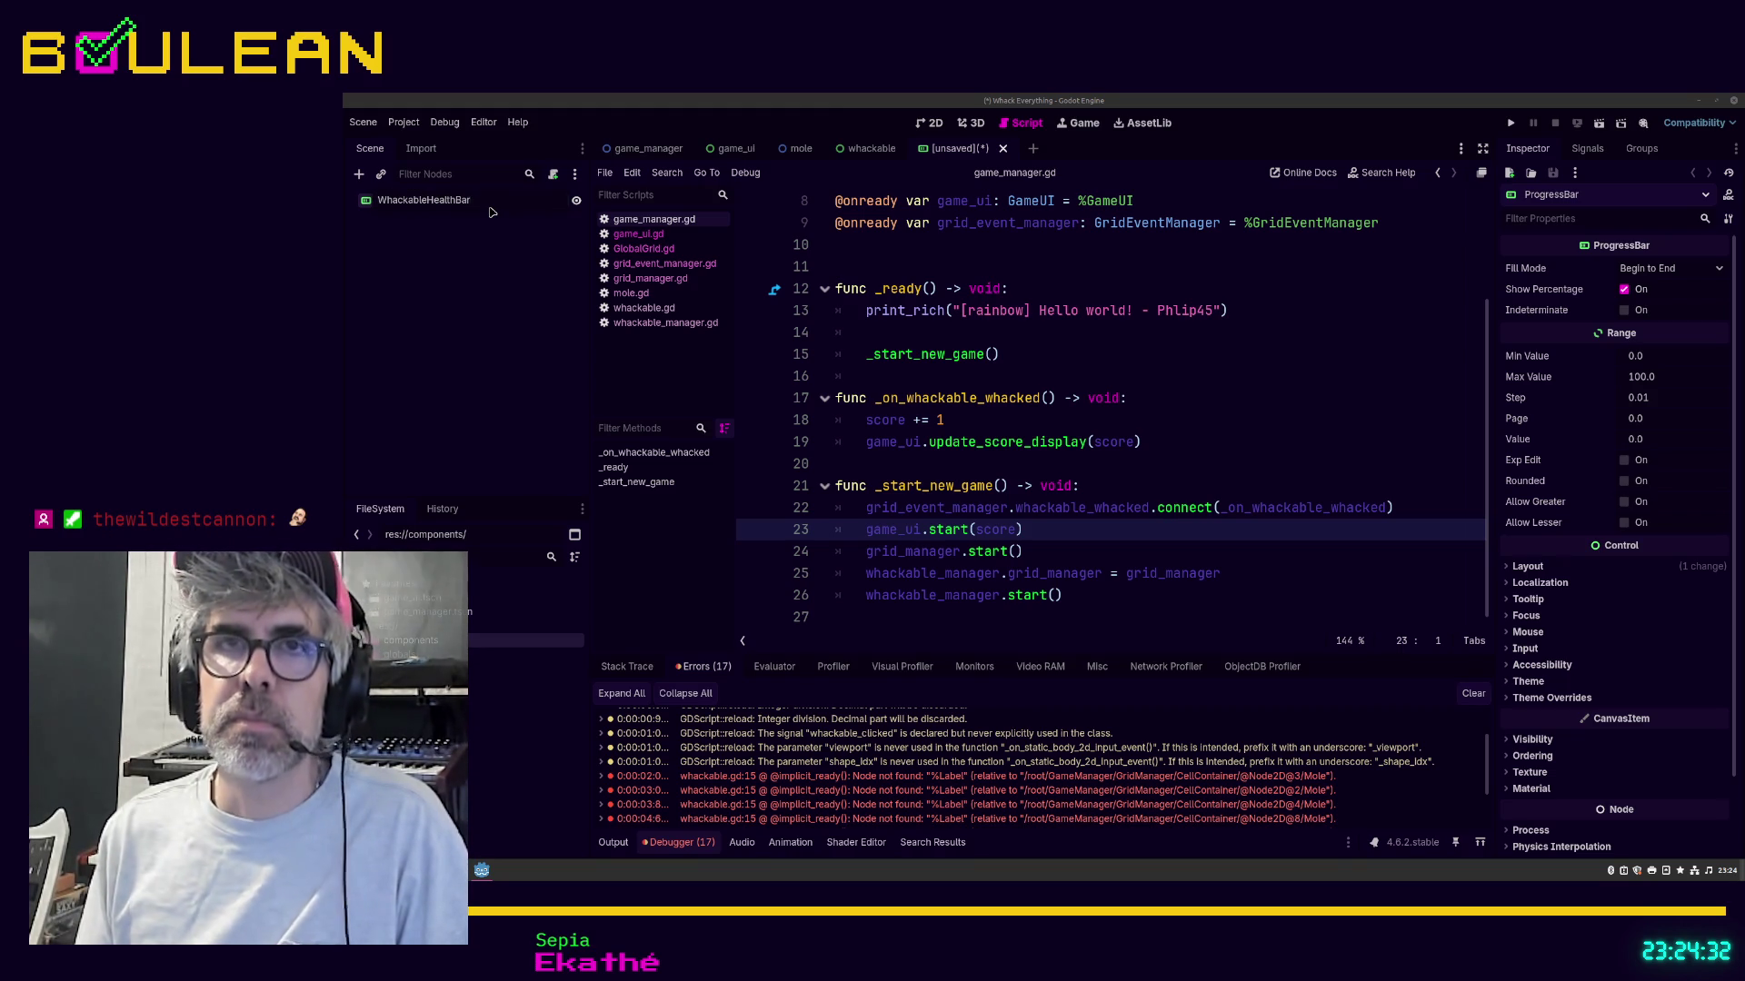
{"action": "key", "text": "Return"}
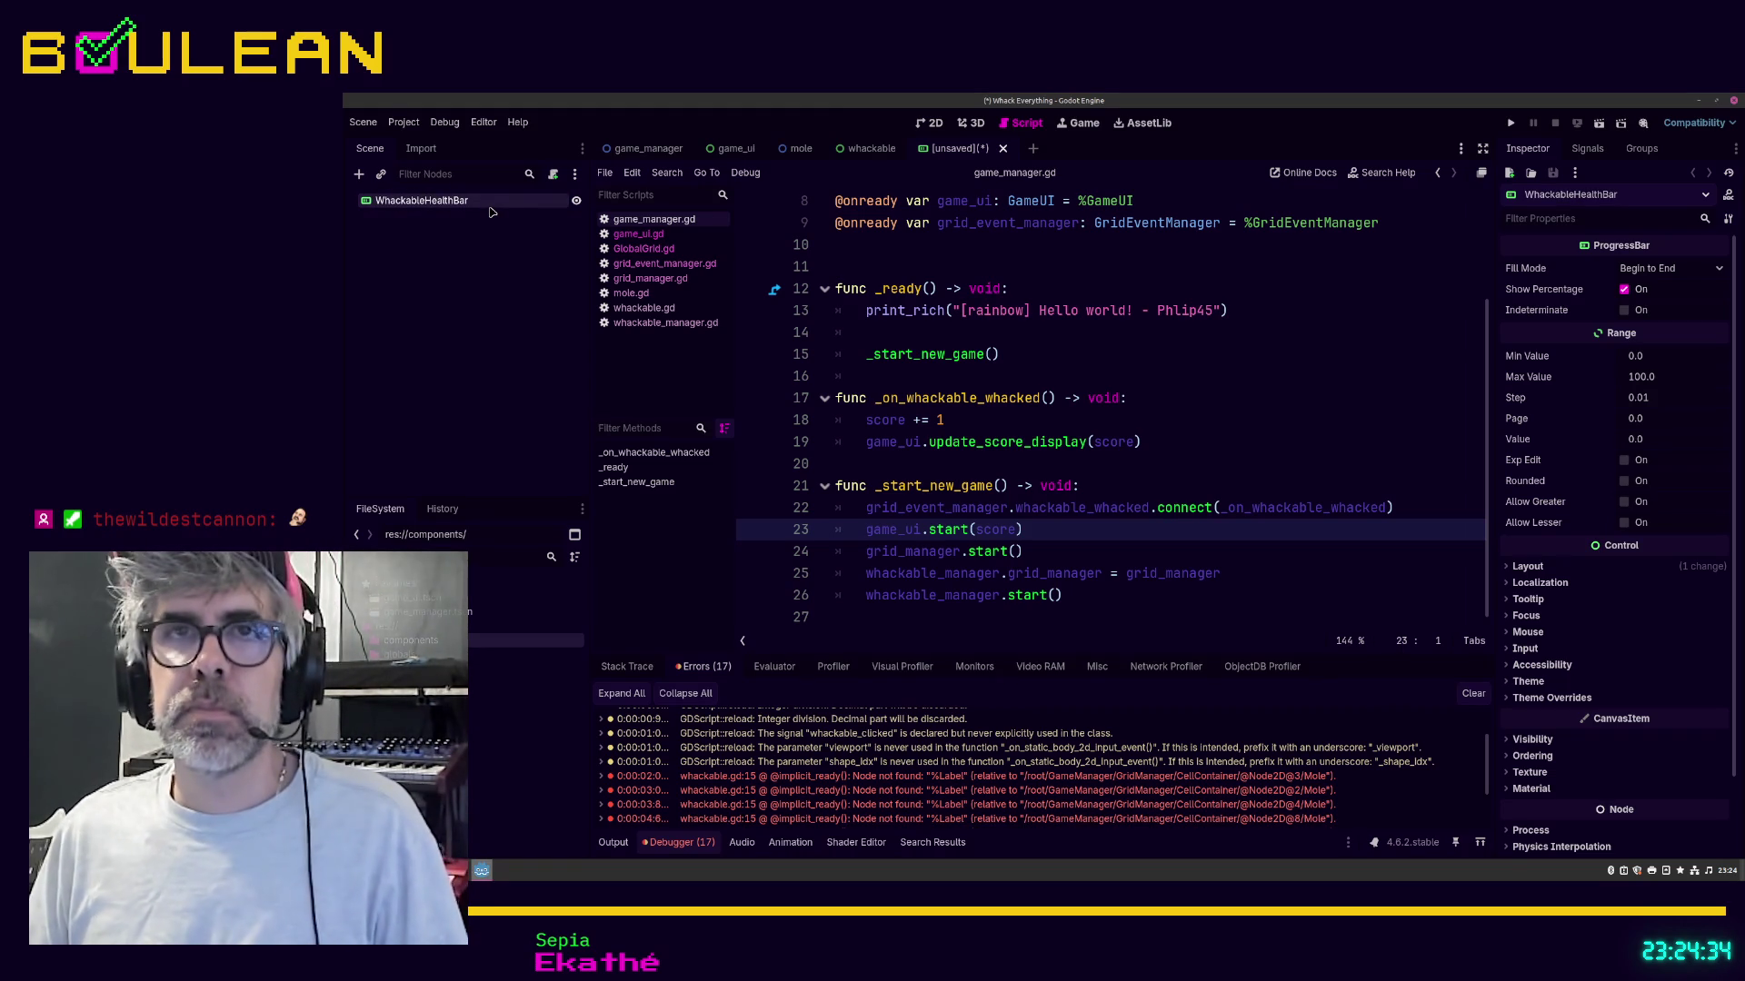
Step: Attach a new res://whackable_health_bar.gd script extending ProgressBar, dismissing the file-write error
{"action": "right_click", "coordinate": [497, 208]}
{"action": "left_click", "coordinate": [546, 311]}
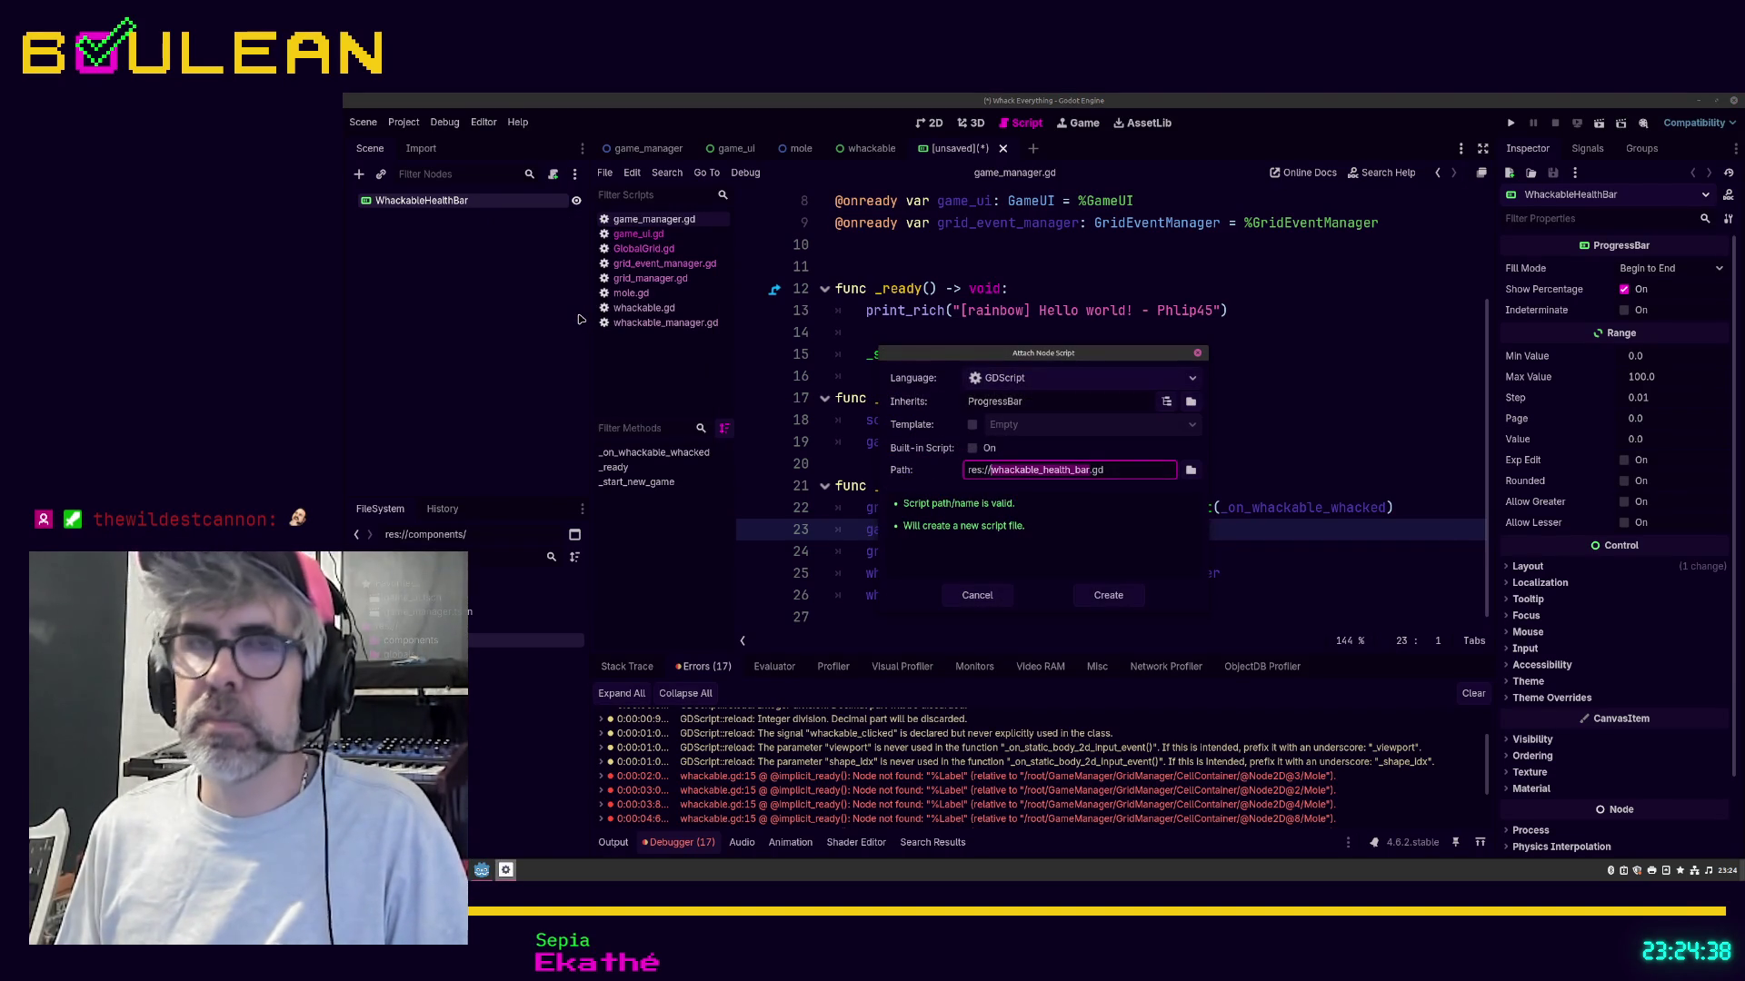
{"action": "key", "text": "Return"}
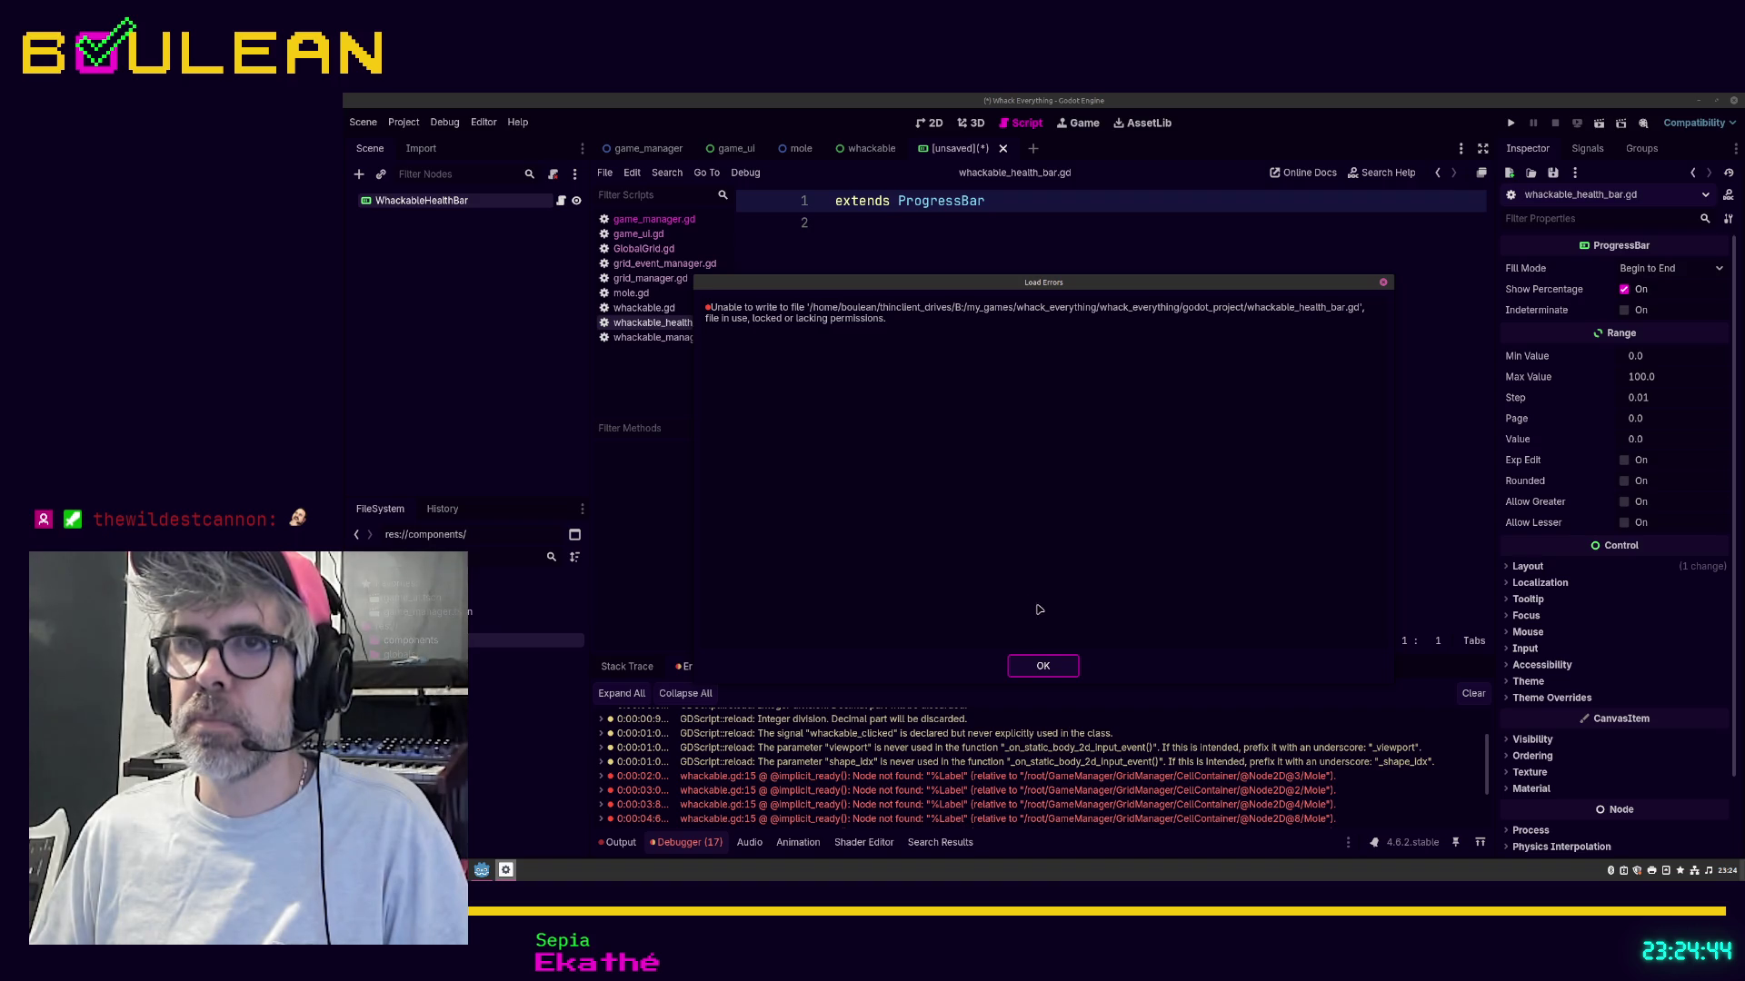
{"action": "left_click", "coordinate": [1043, 667]}
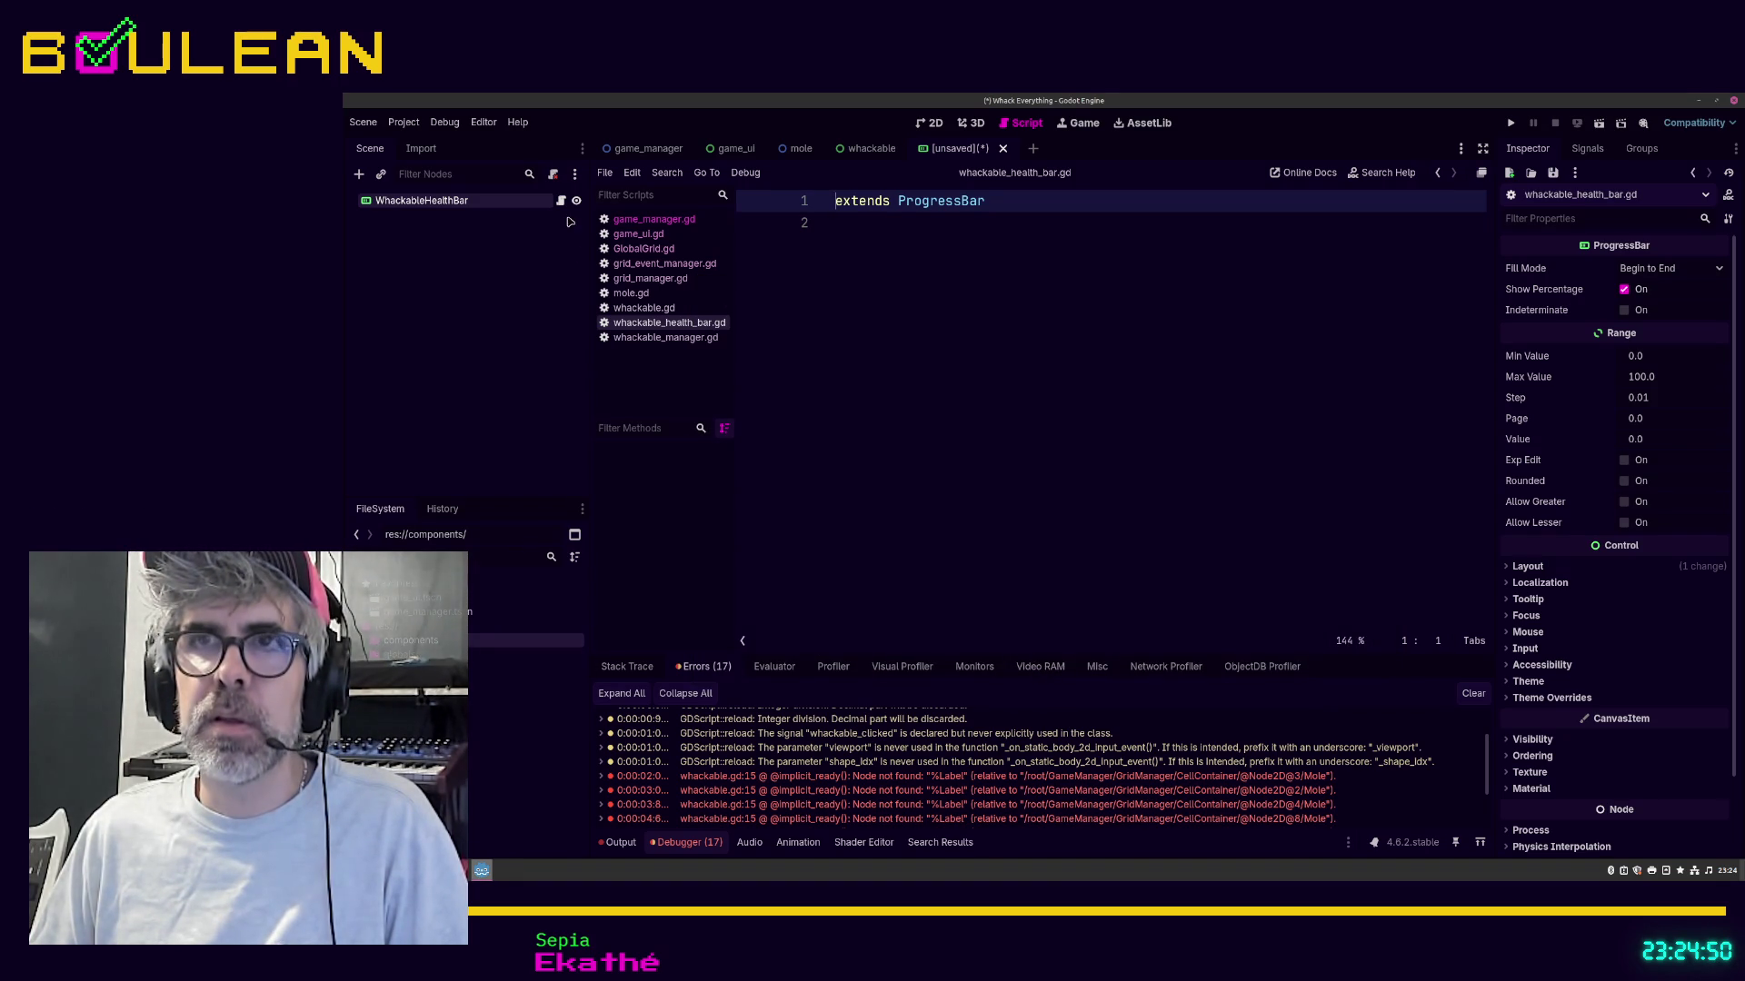
{"action": "left_click", "coordinate": [913, 282]}
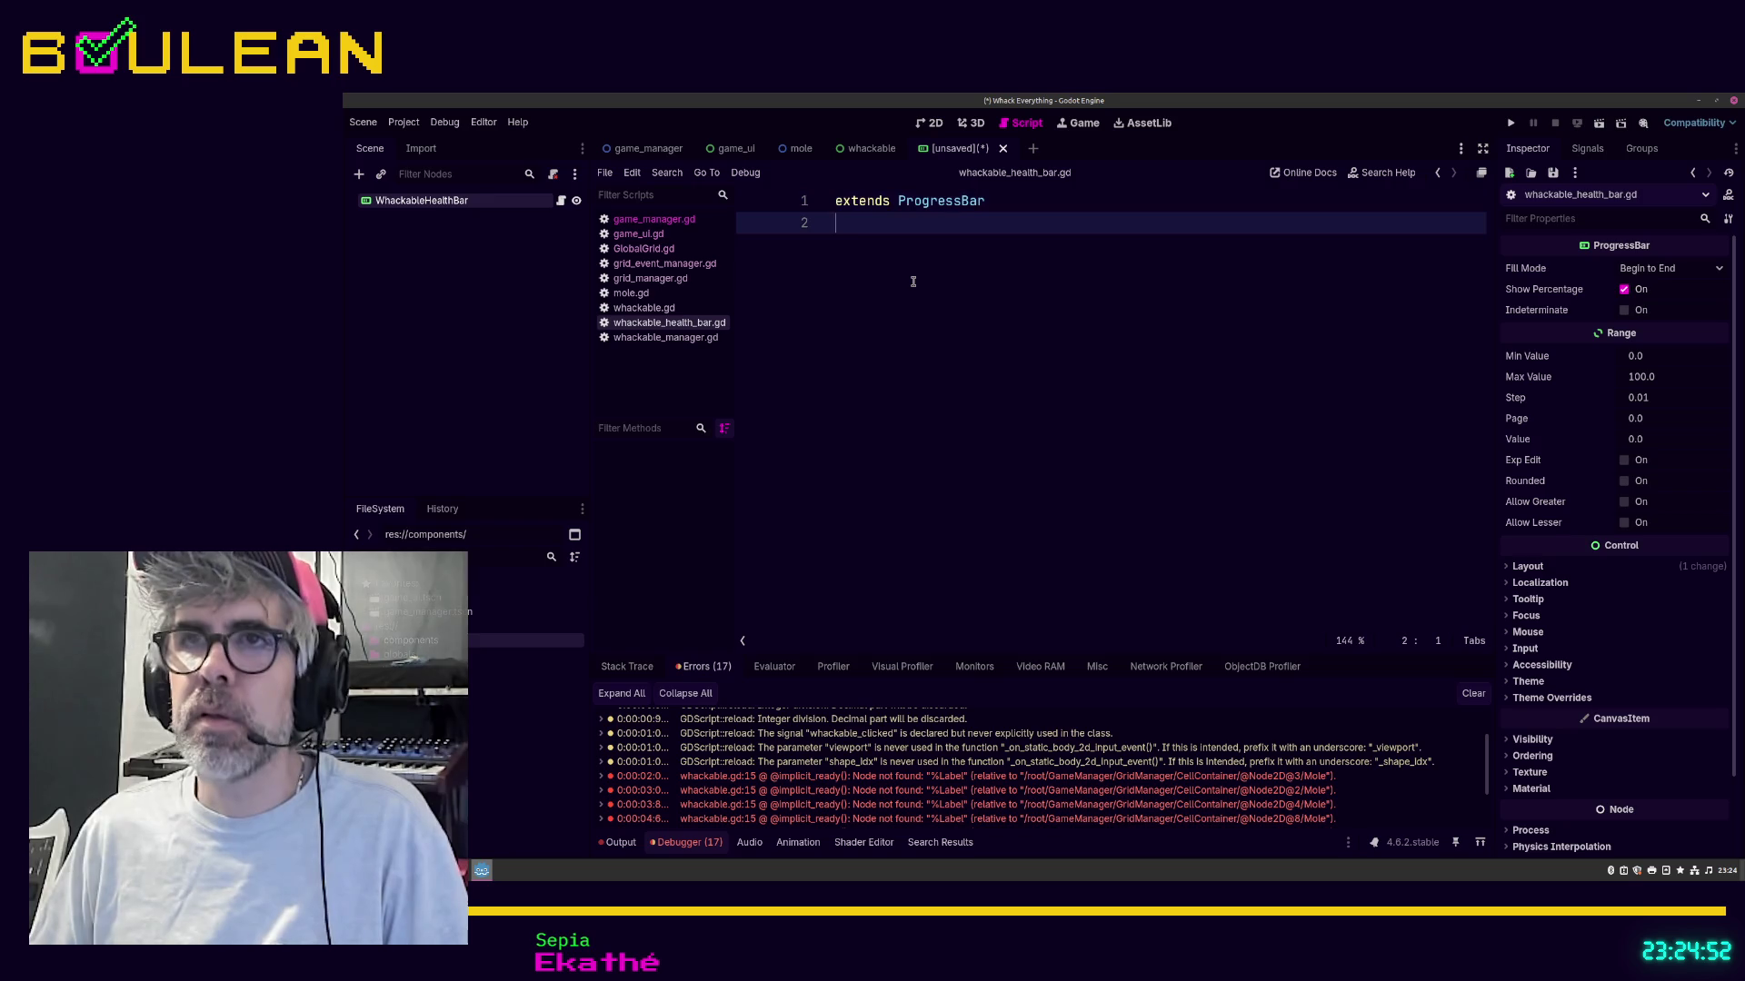
Step: Insert a draft class_name line above extends ProgressBar, backing out of the Save Scene As dialog
{"action": "key", "text": "Up"}
{"action": "key", "text": "Return"}
{"action": "key", "text": "Up"}
{"action": "type", "text": "class_"}
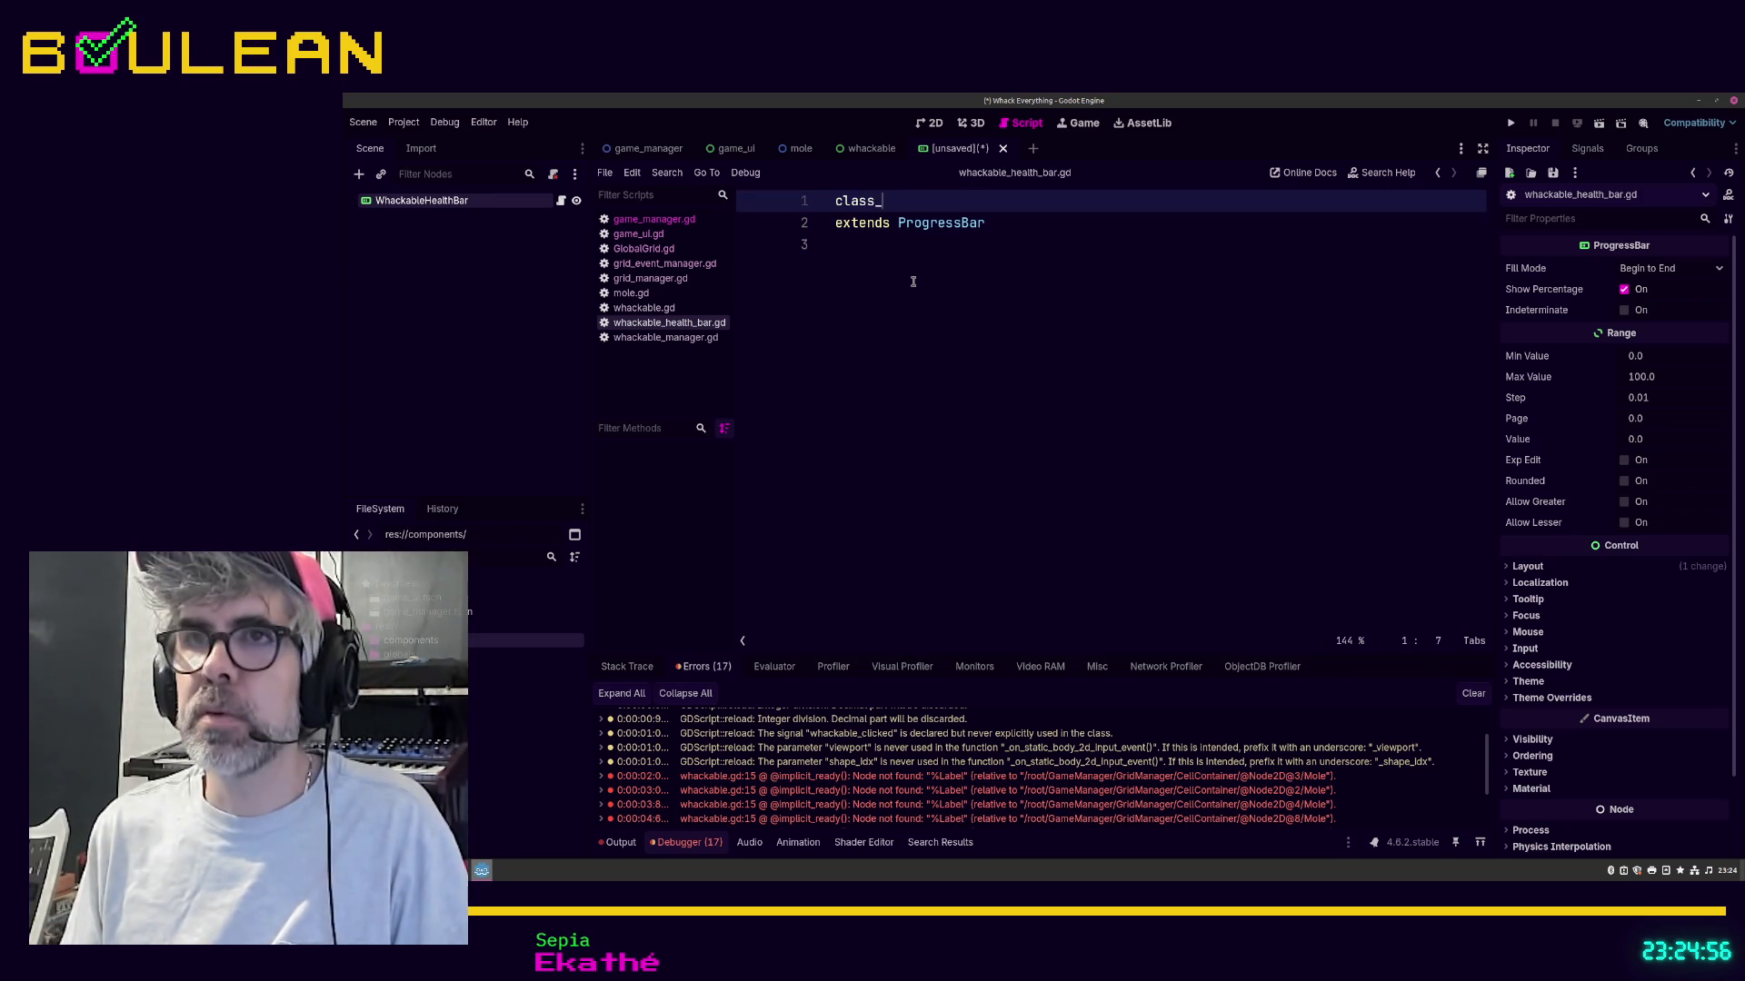
{"action": "type", "text": "nbame W"}
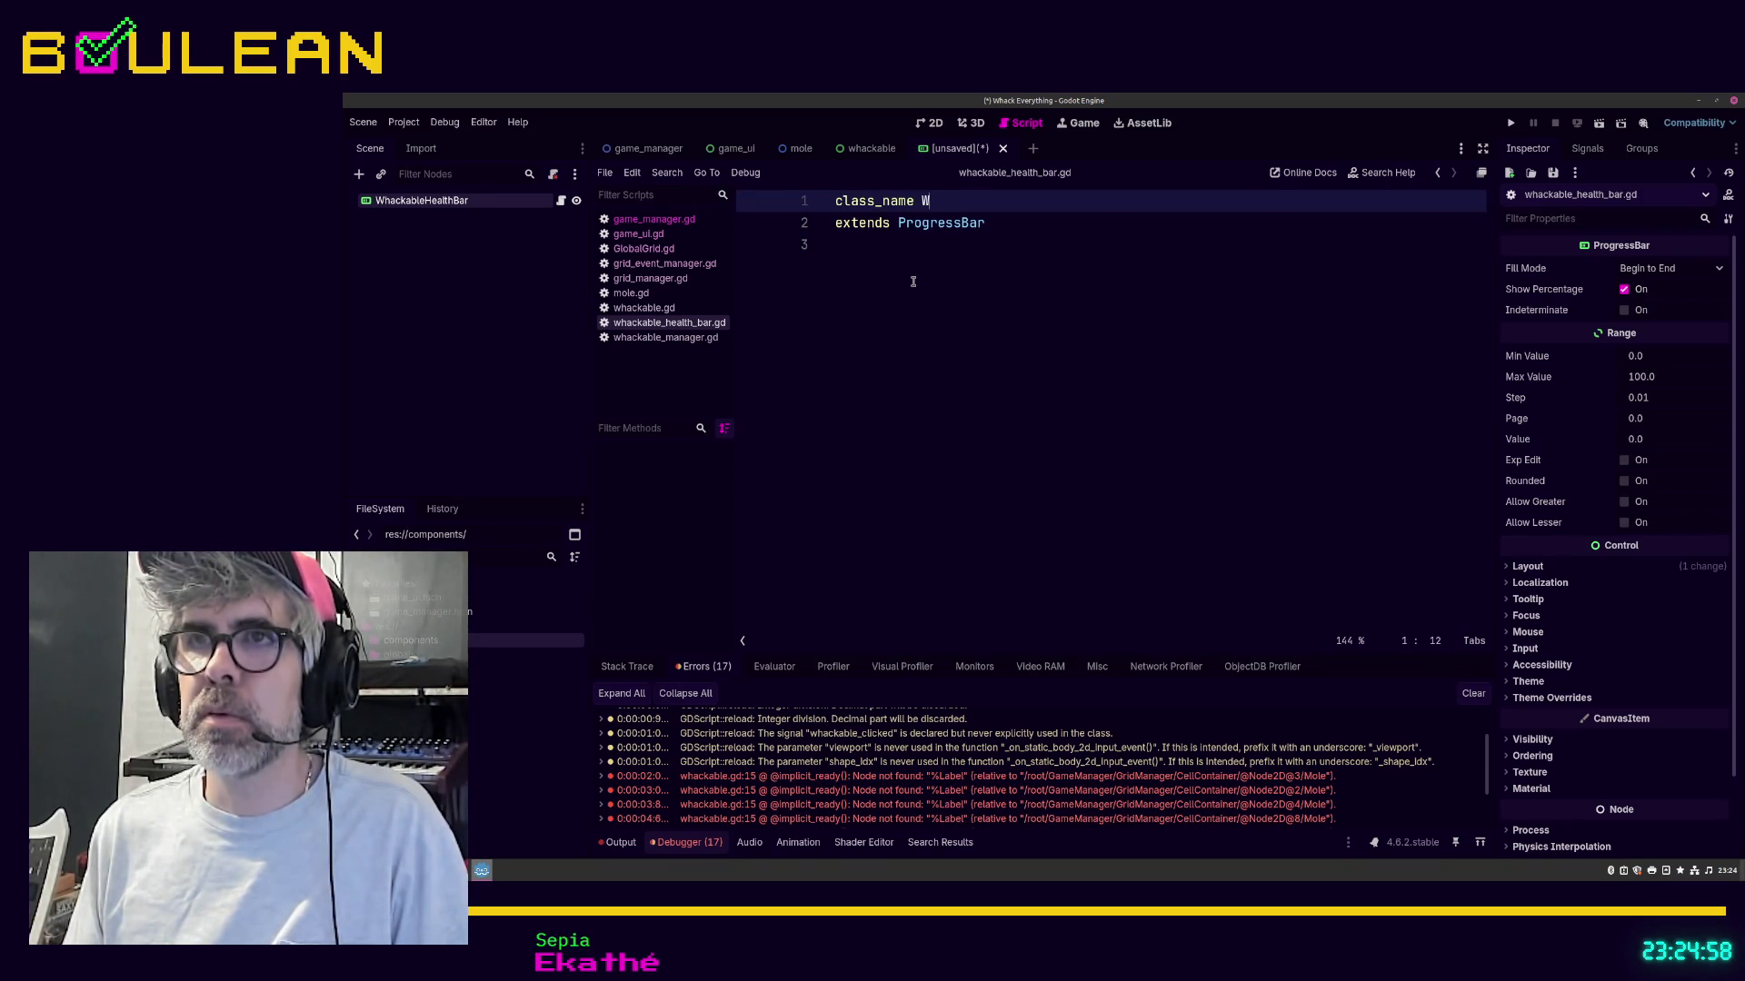
{"action": "type", "text": "blePro"}
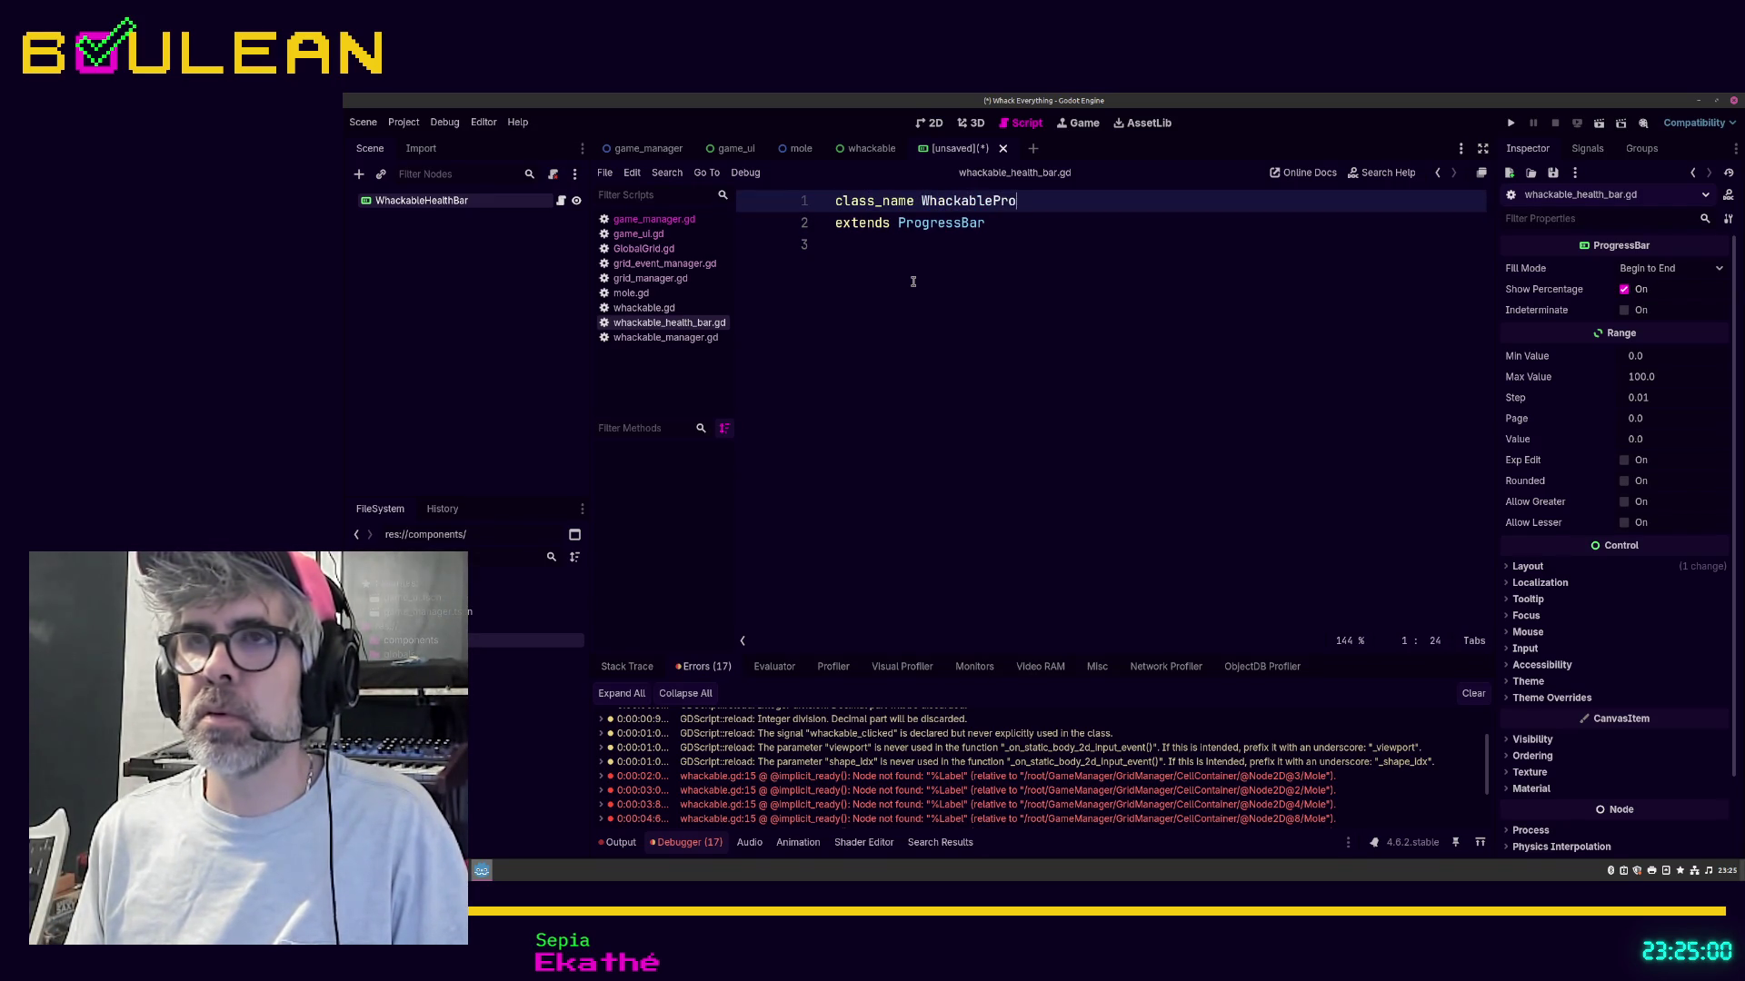
{"action": "type", "text": "gressBar"}
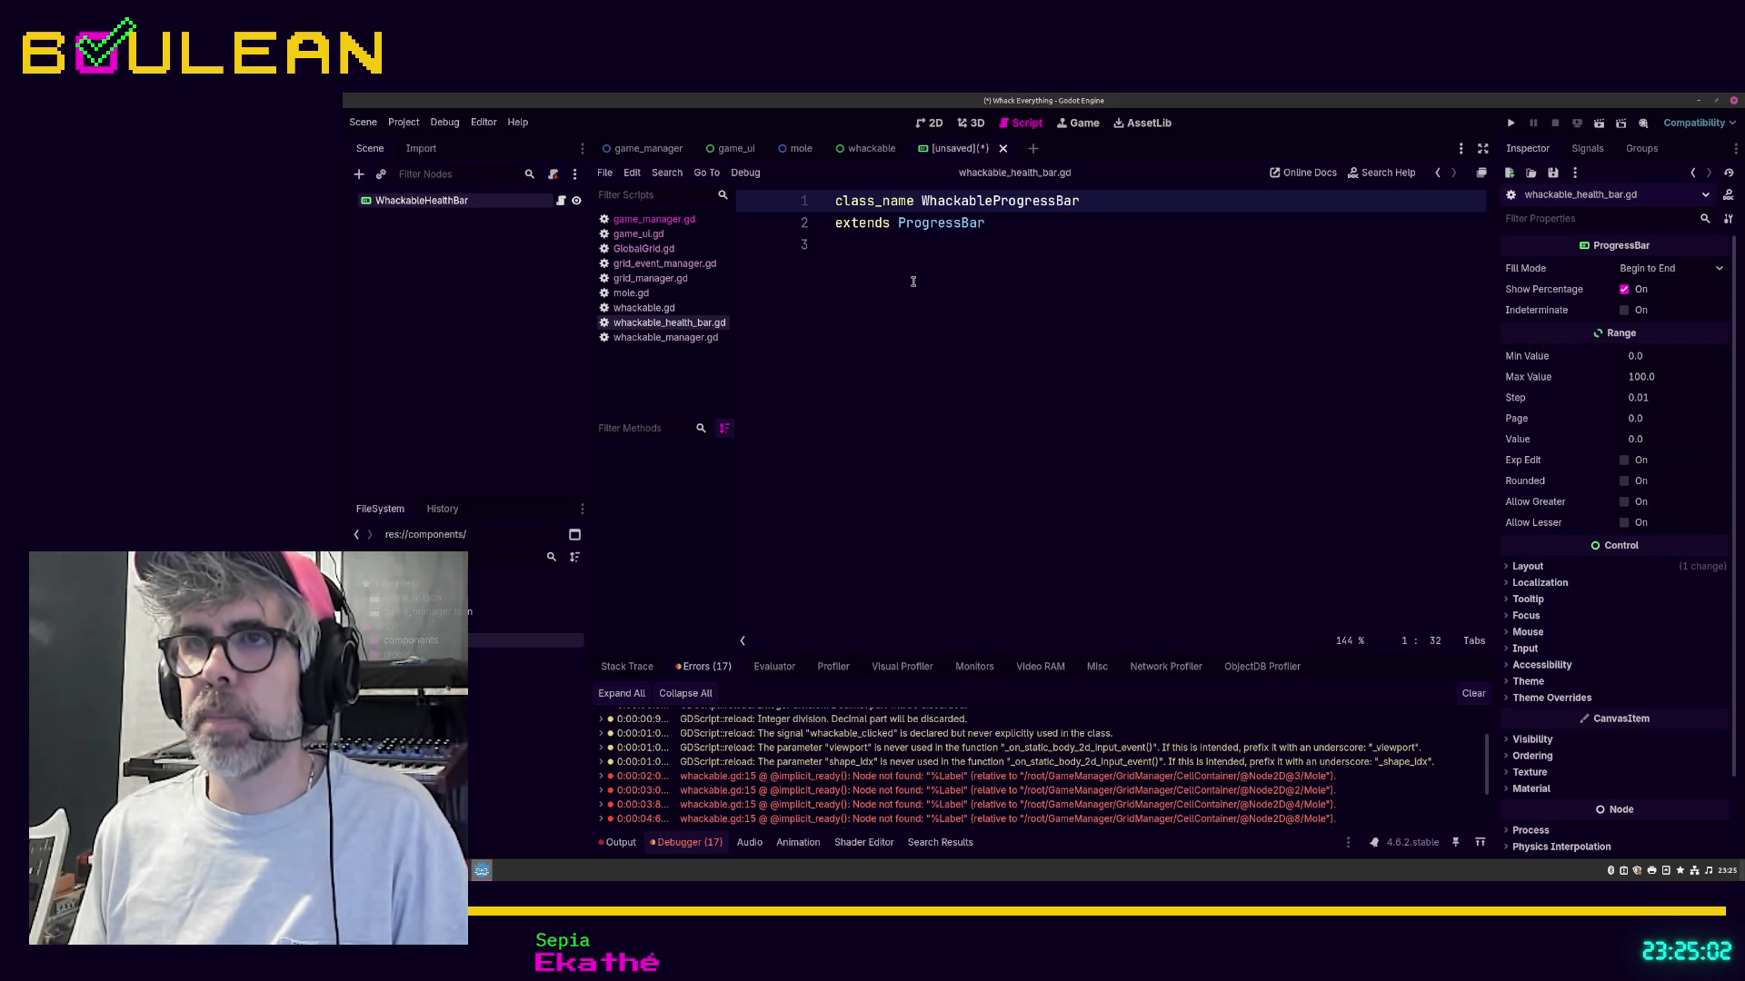
{"action": "key", "text": "ctrl+s"}
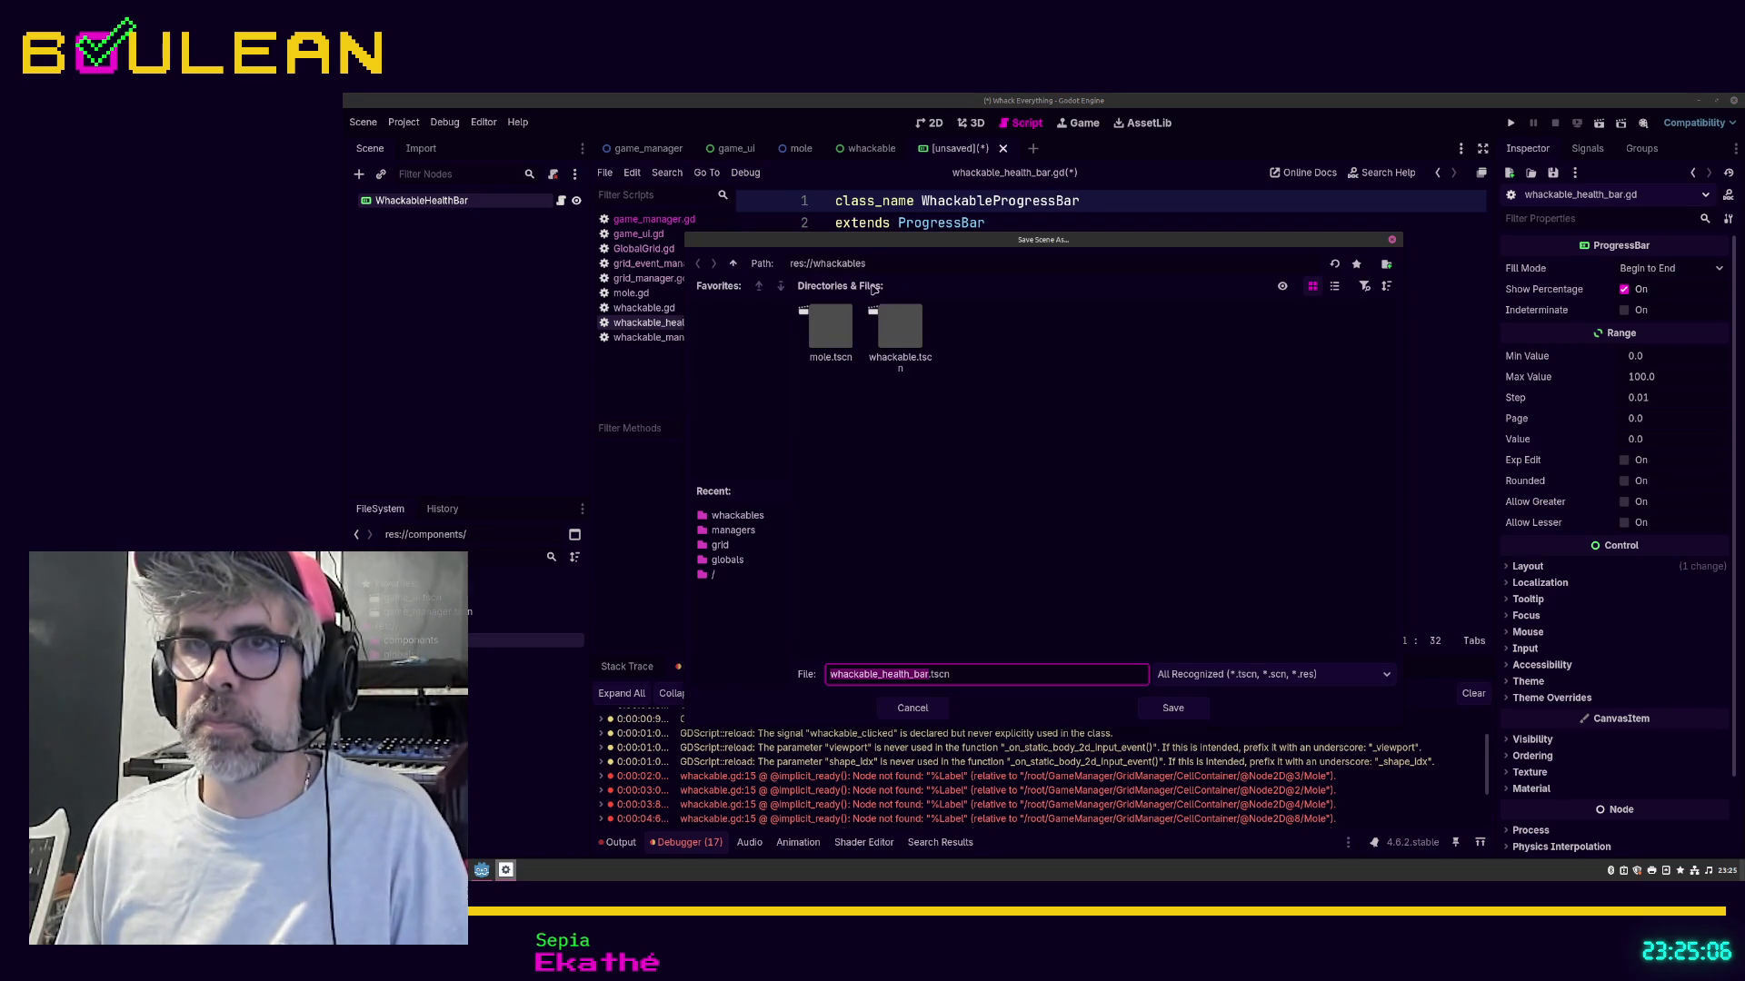
{"action": "left_click", "coordinate": [733, 264]}
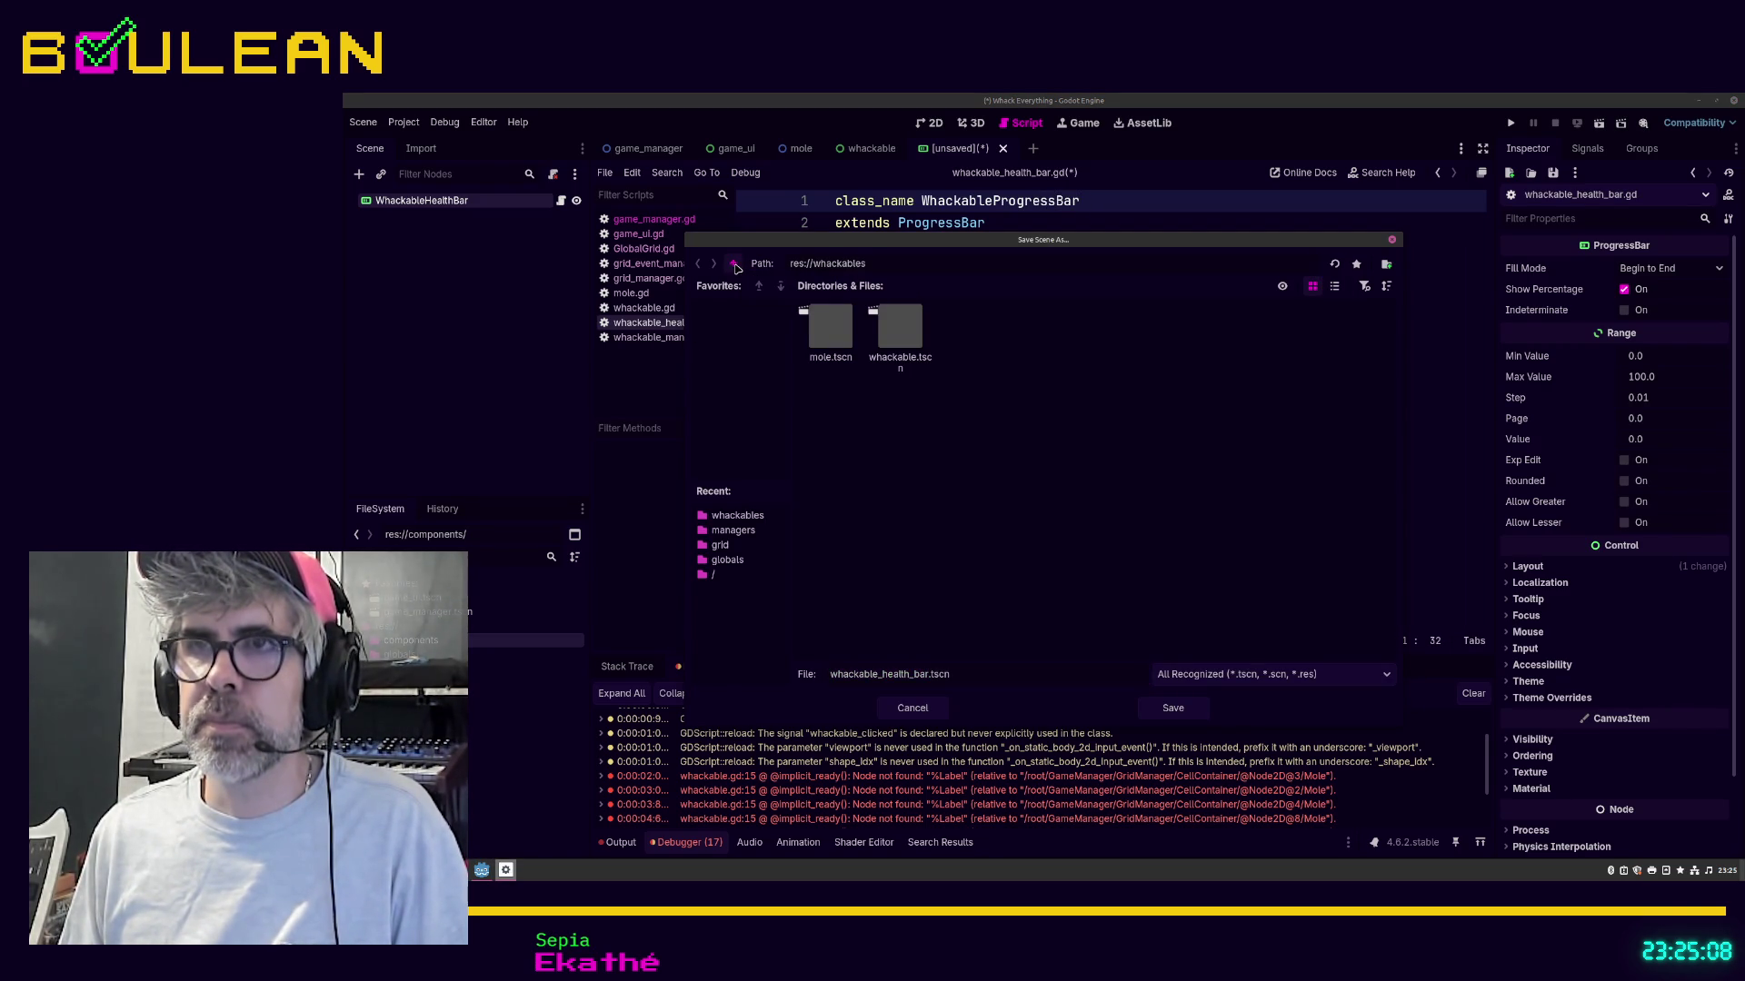
{"action": "left_click", "coordinate": [1391, 240]}
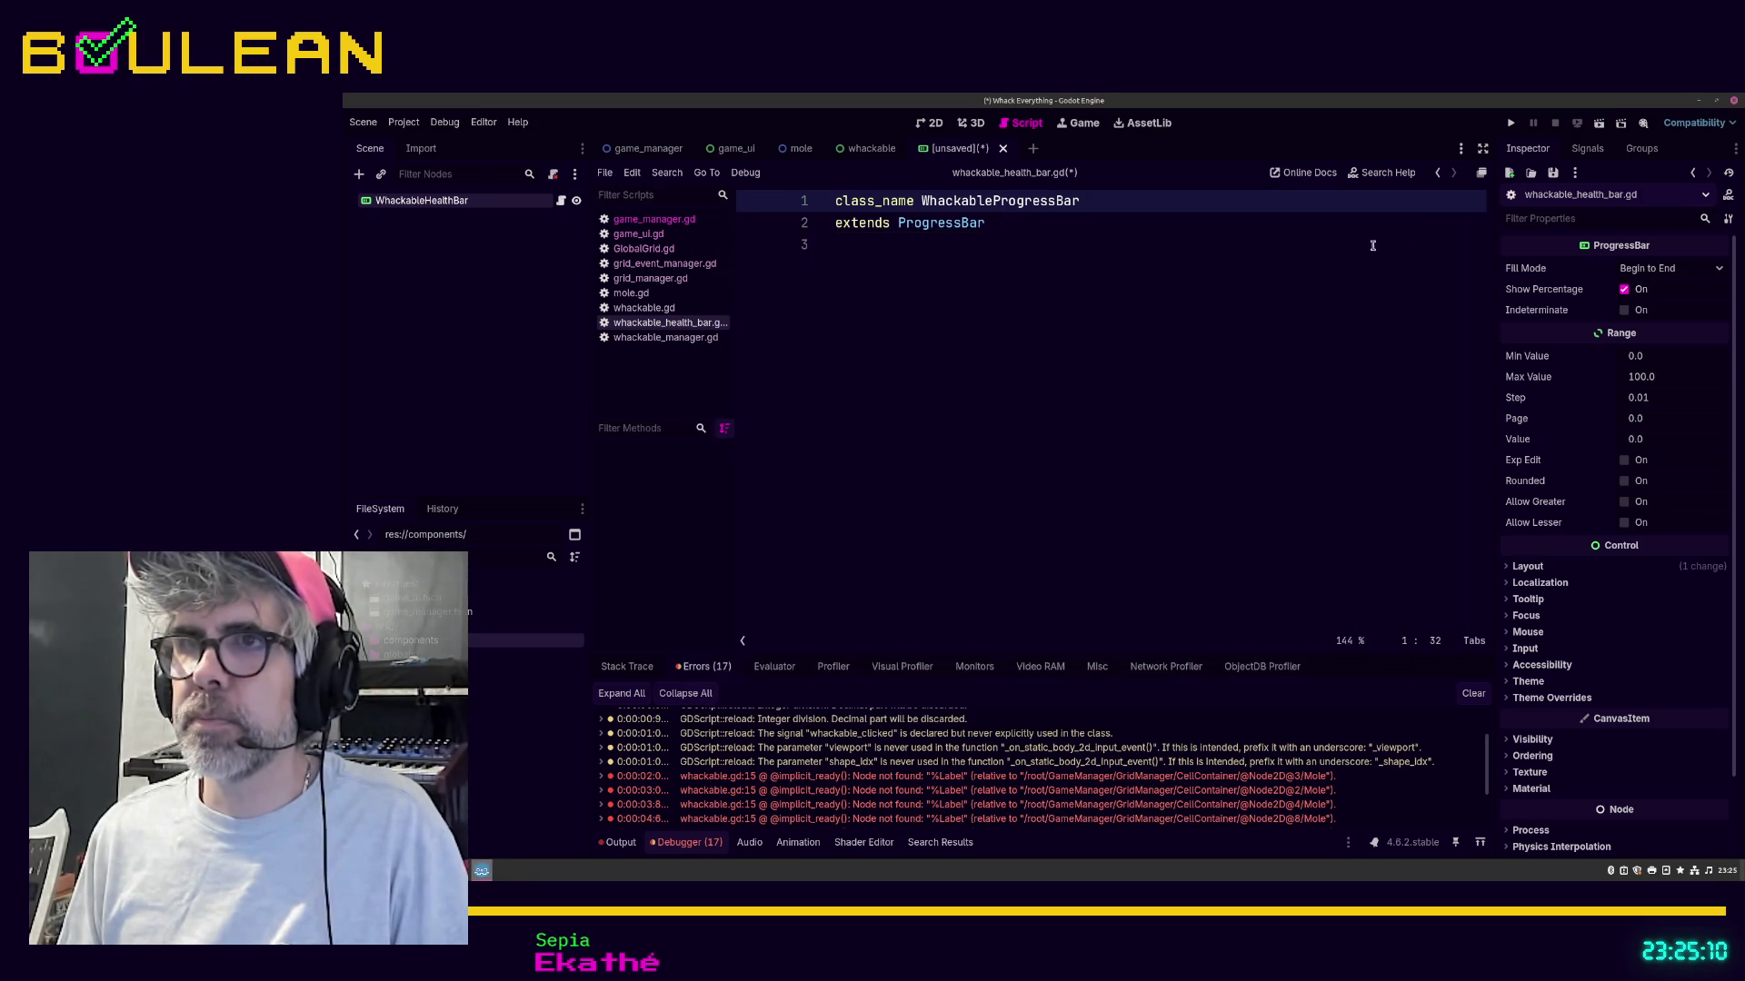
Step: Correct the first line to class_name WhackableHealthBar and save
{"action": "left_click", "coordinate": [992, 201], "text": "shift"}
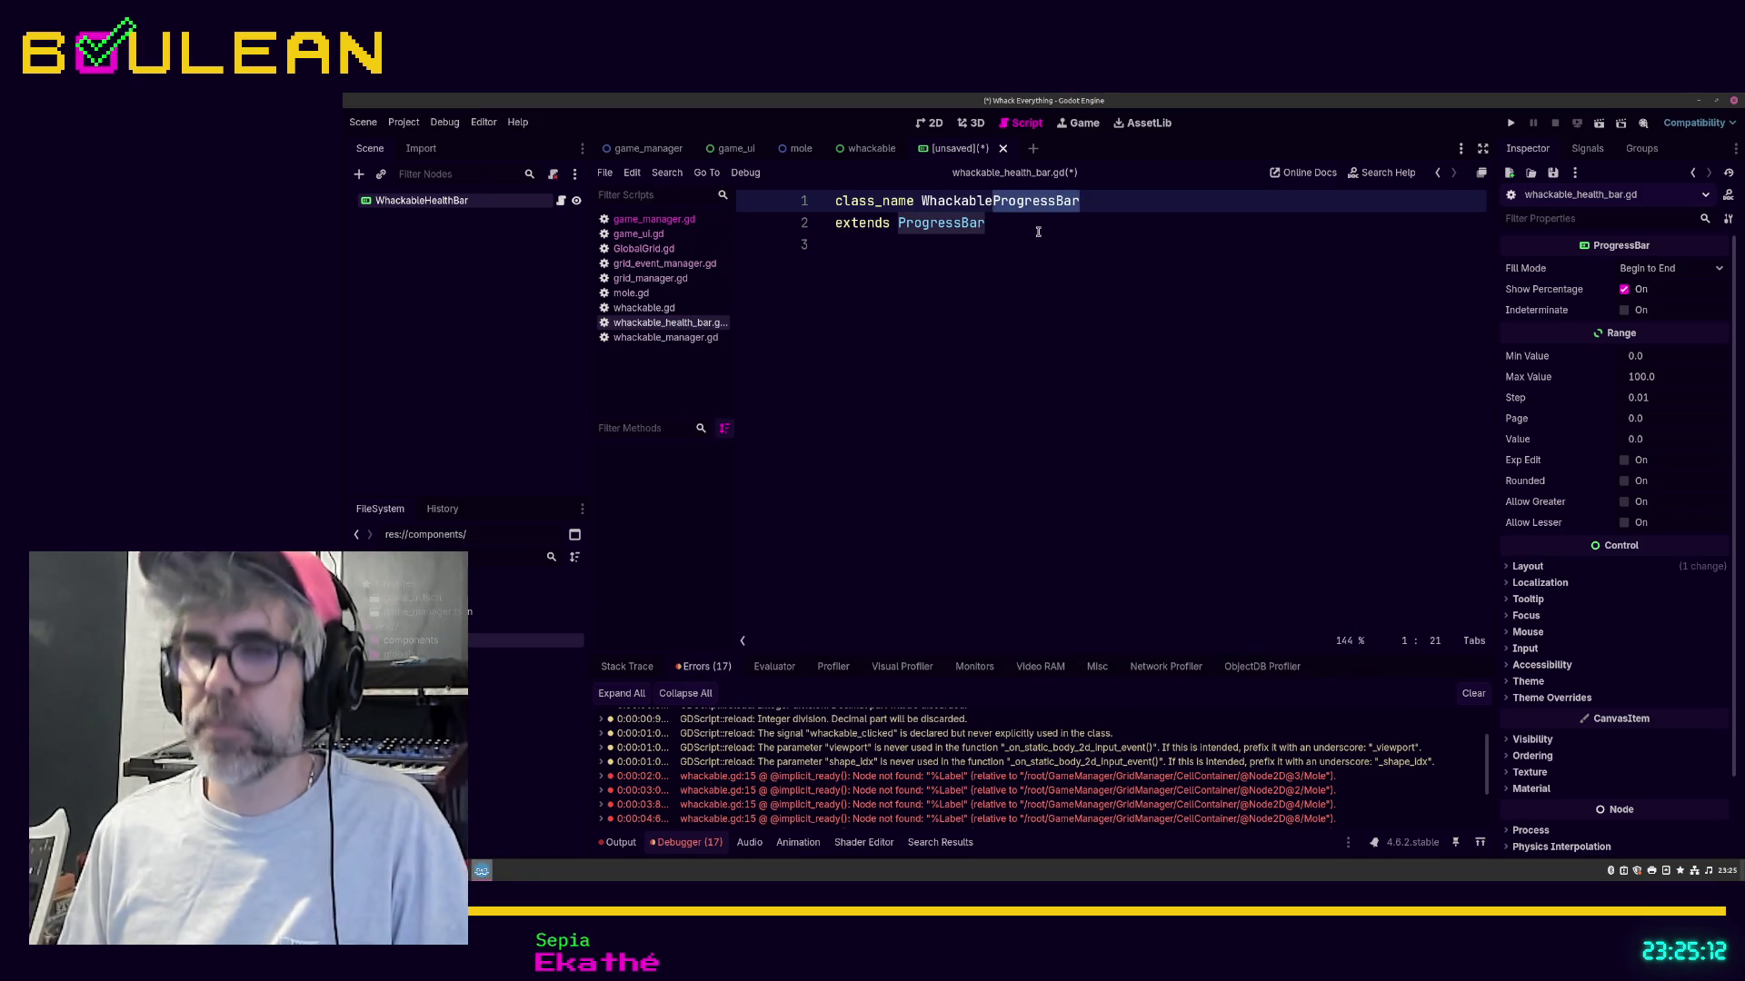
{"action": "type", "text": "HealthBar"}
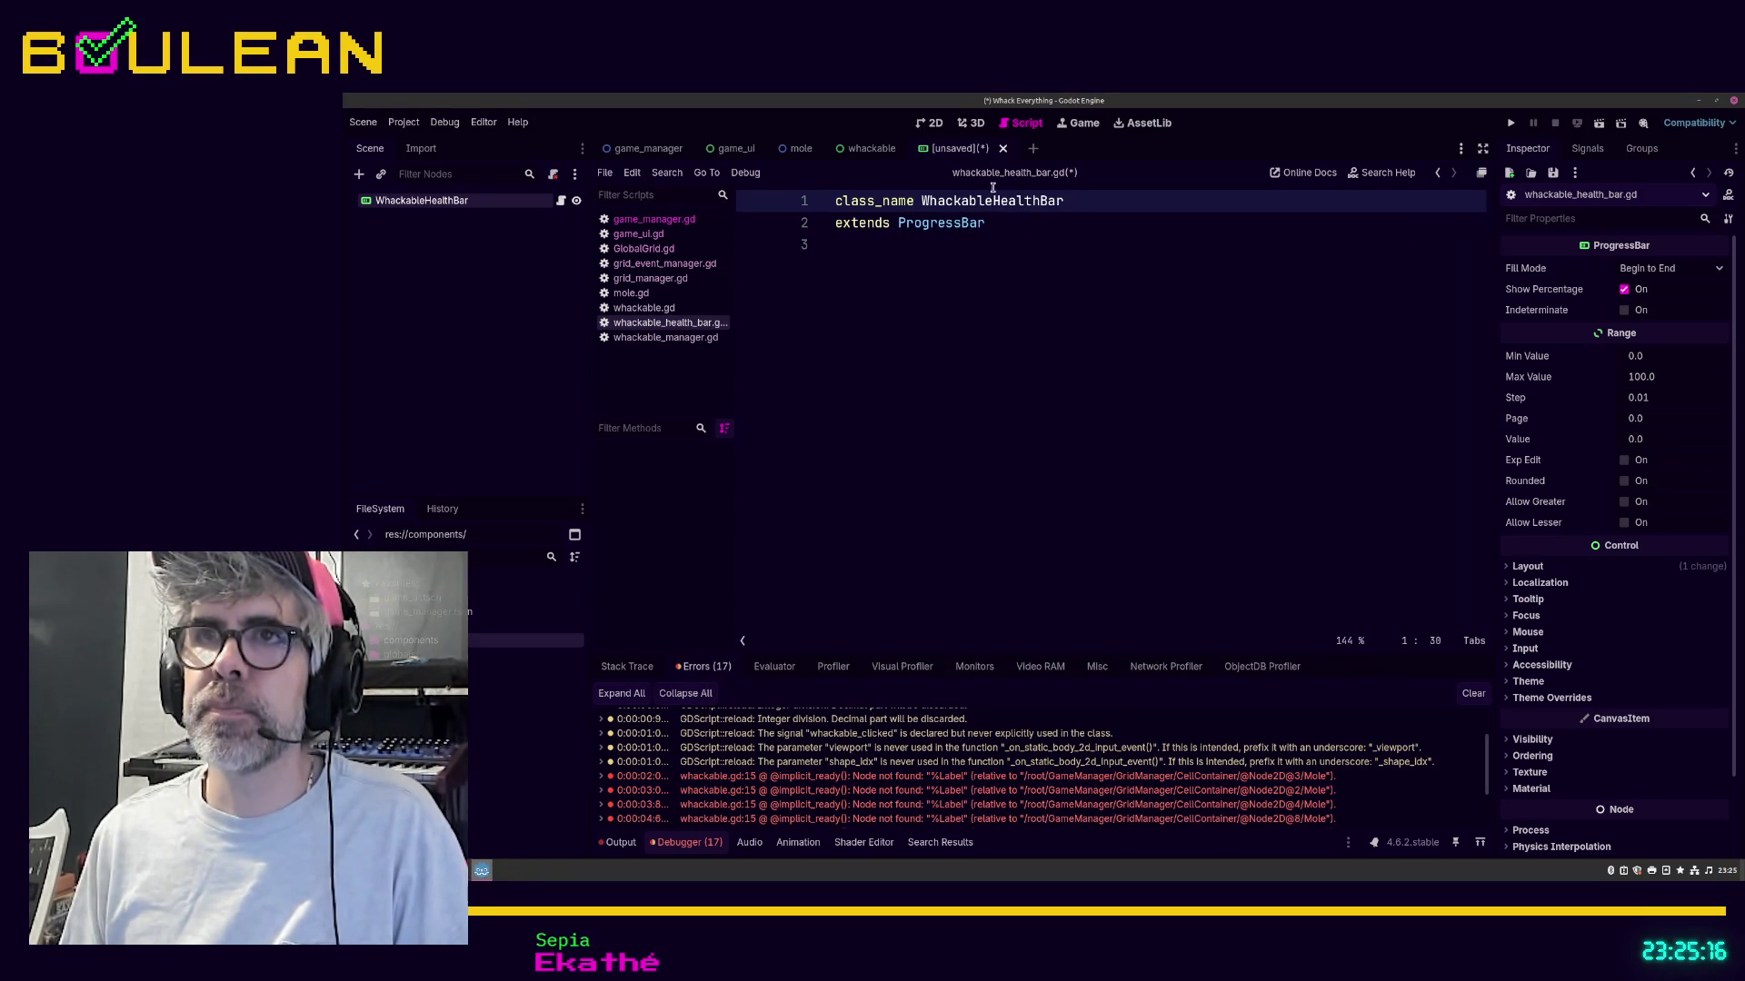
{"action": "left_click", "coordinate": [1047, 219]}
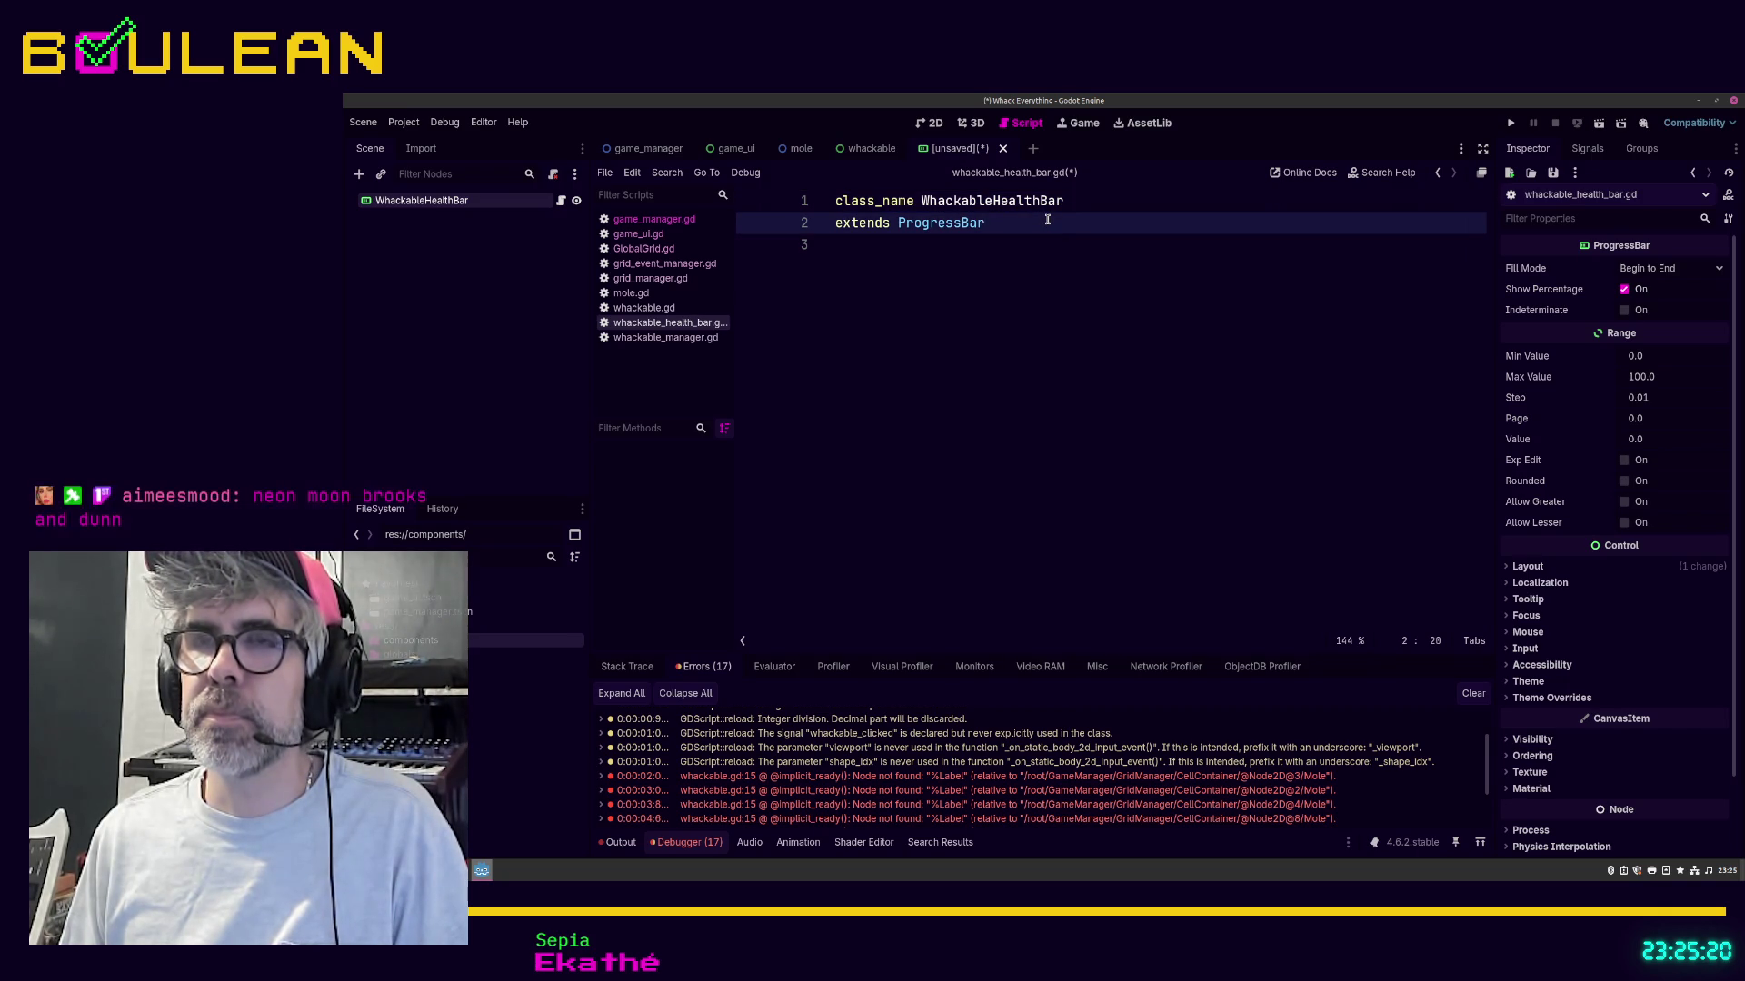
{"action": "key", "text": "ctrl+s"}
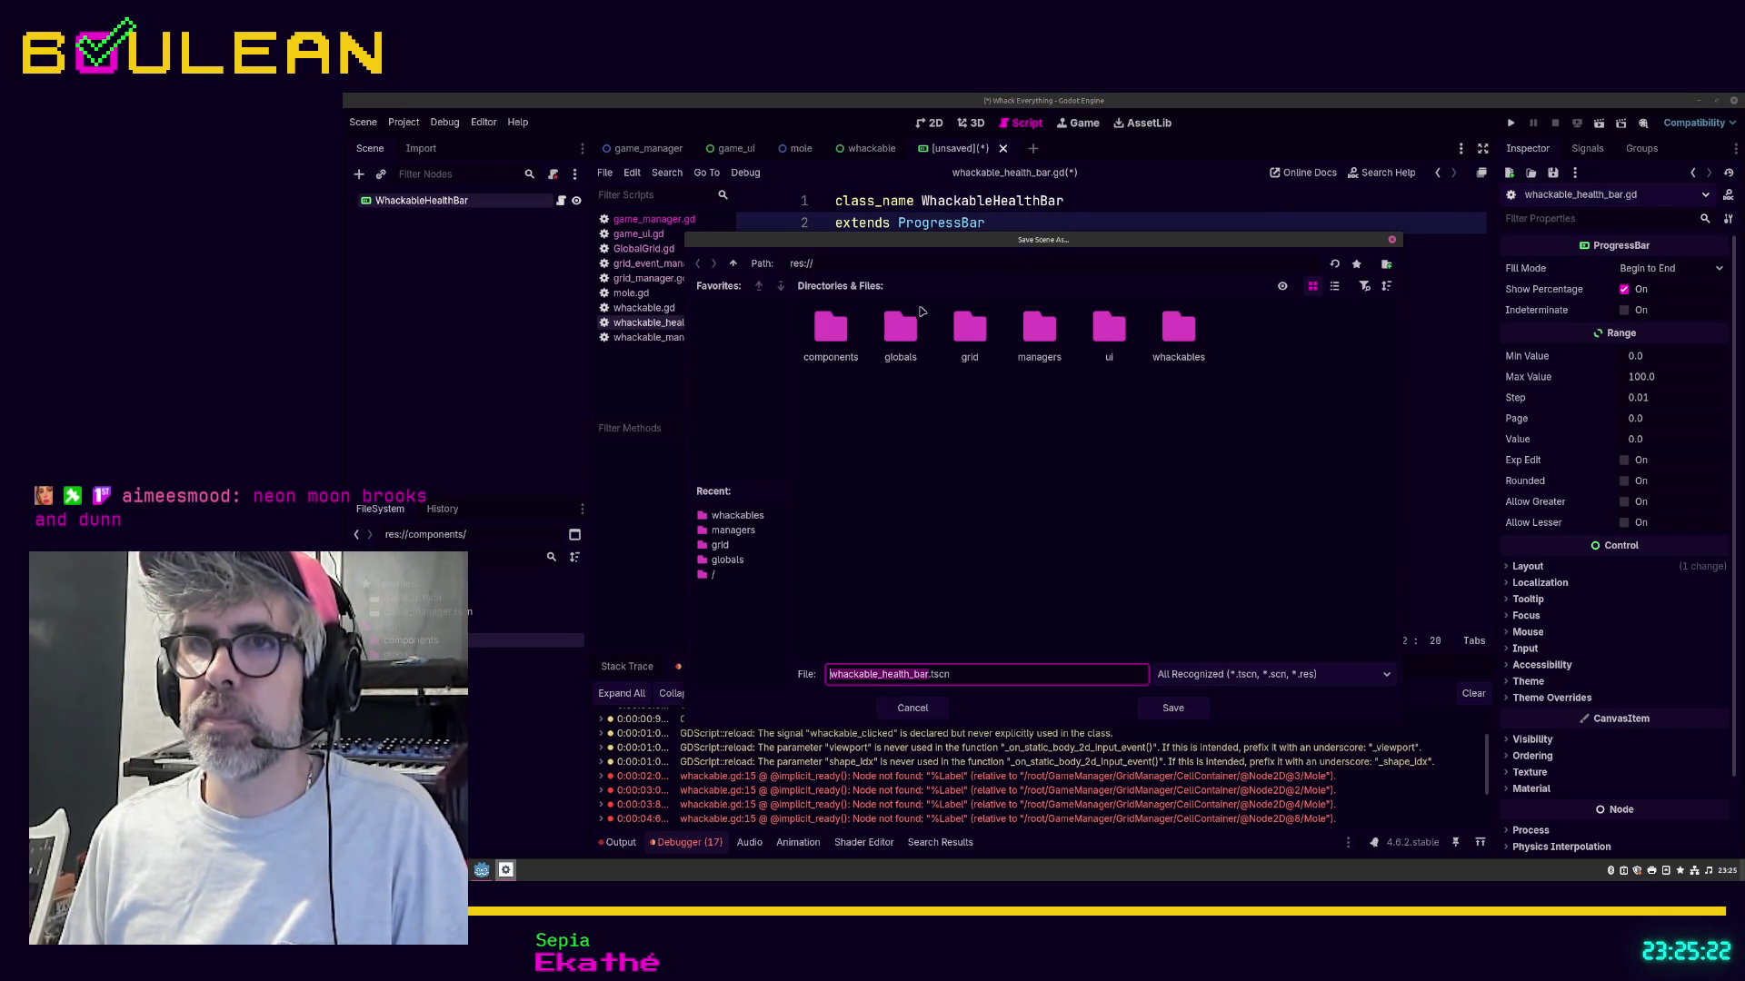
Step: Save whackable_health_bar.tscn into the components folder, dismiss the write error, and minimize Godot
{"action": "double_click", "coordinate": [830, 327]}
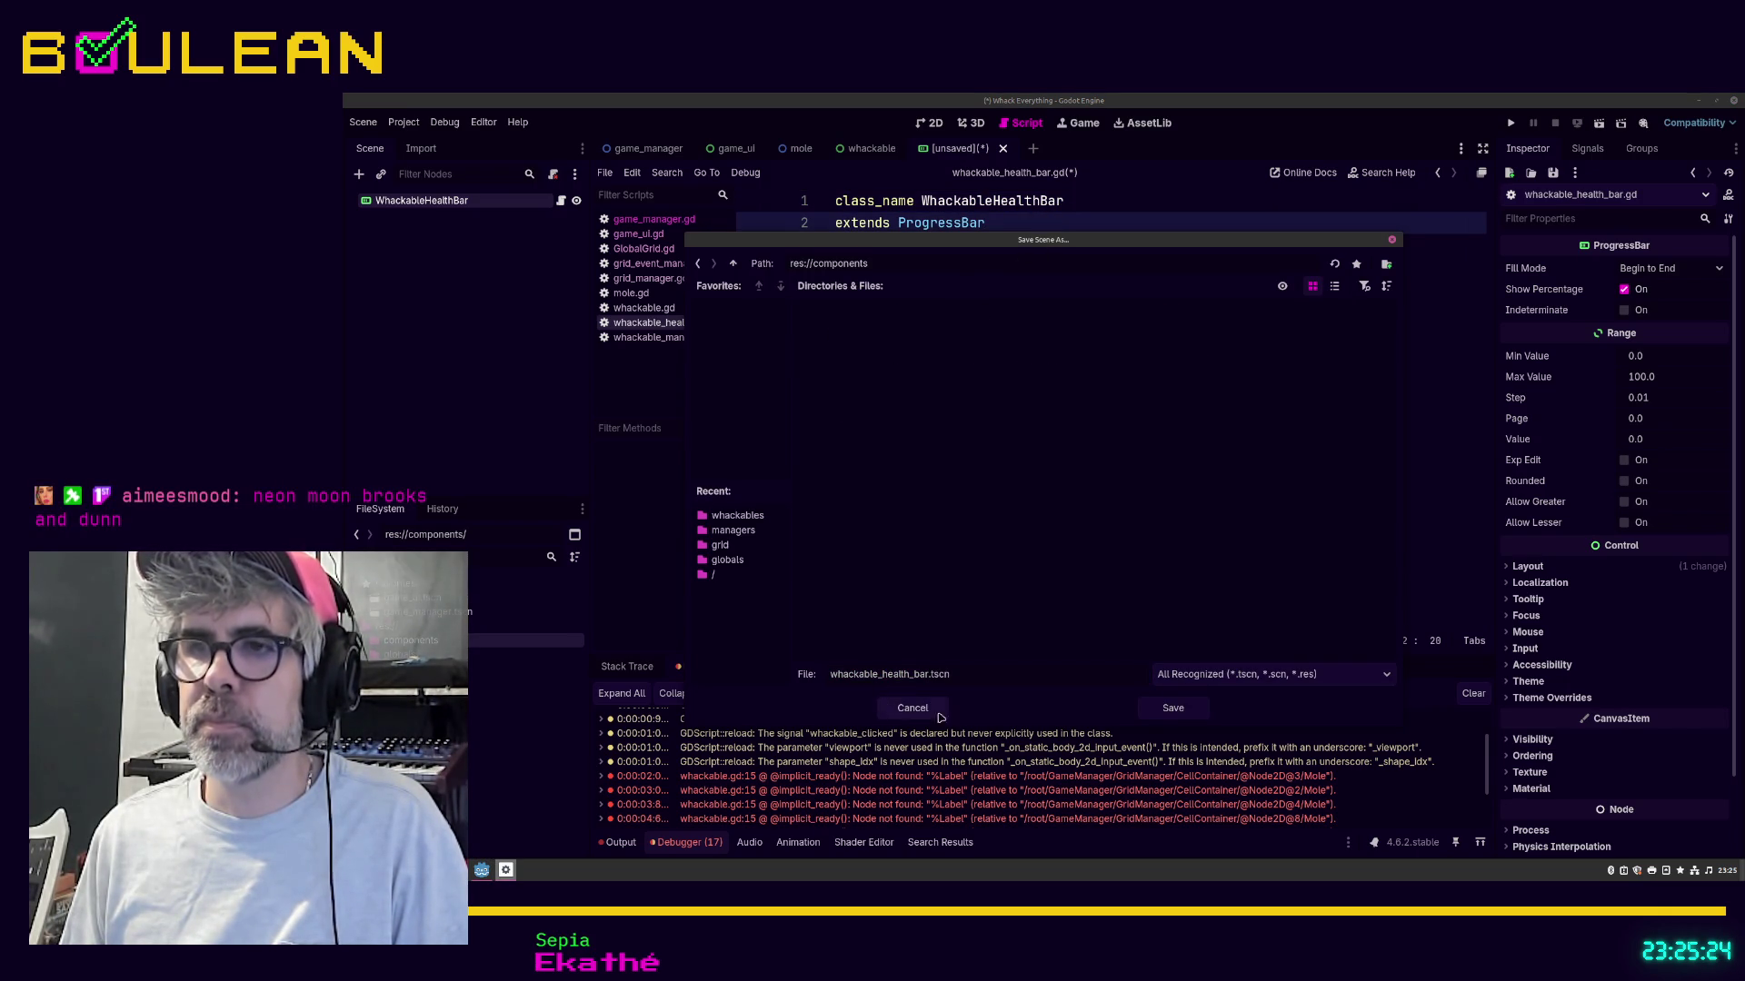
{"action": "left_click", "coordinate": [1152, 710]}
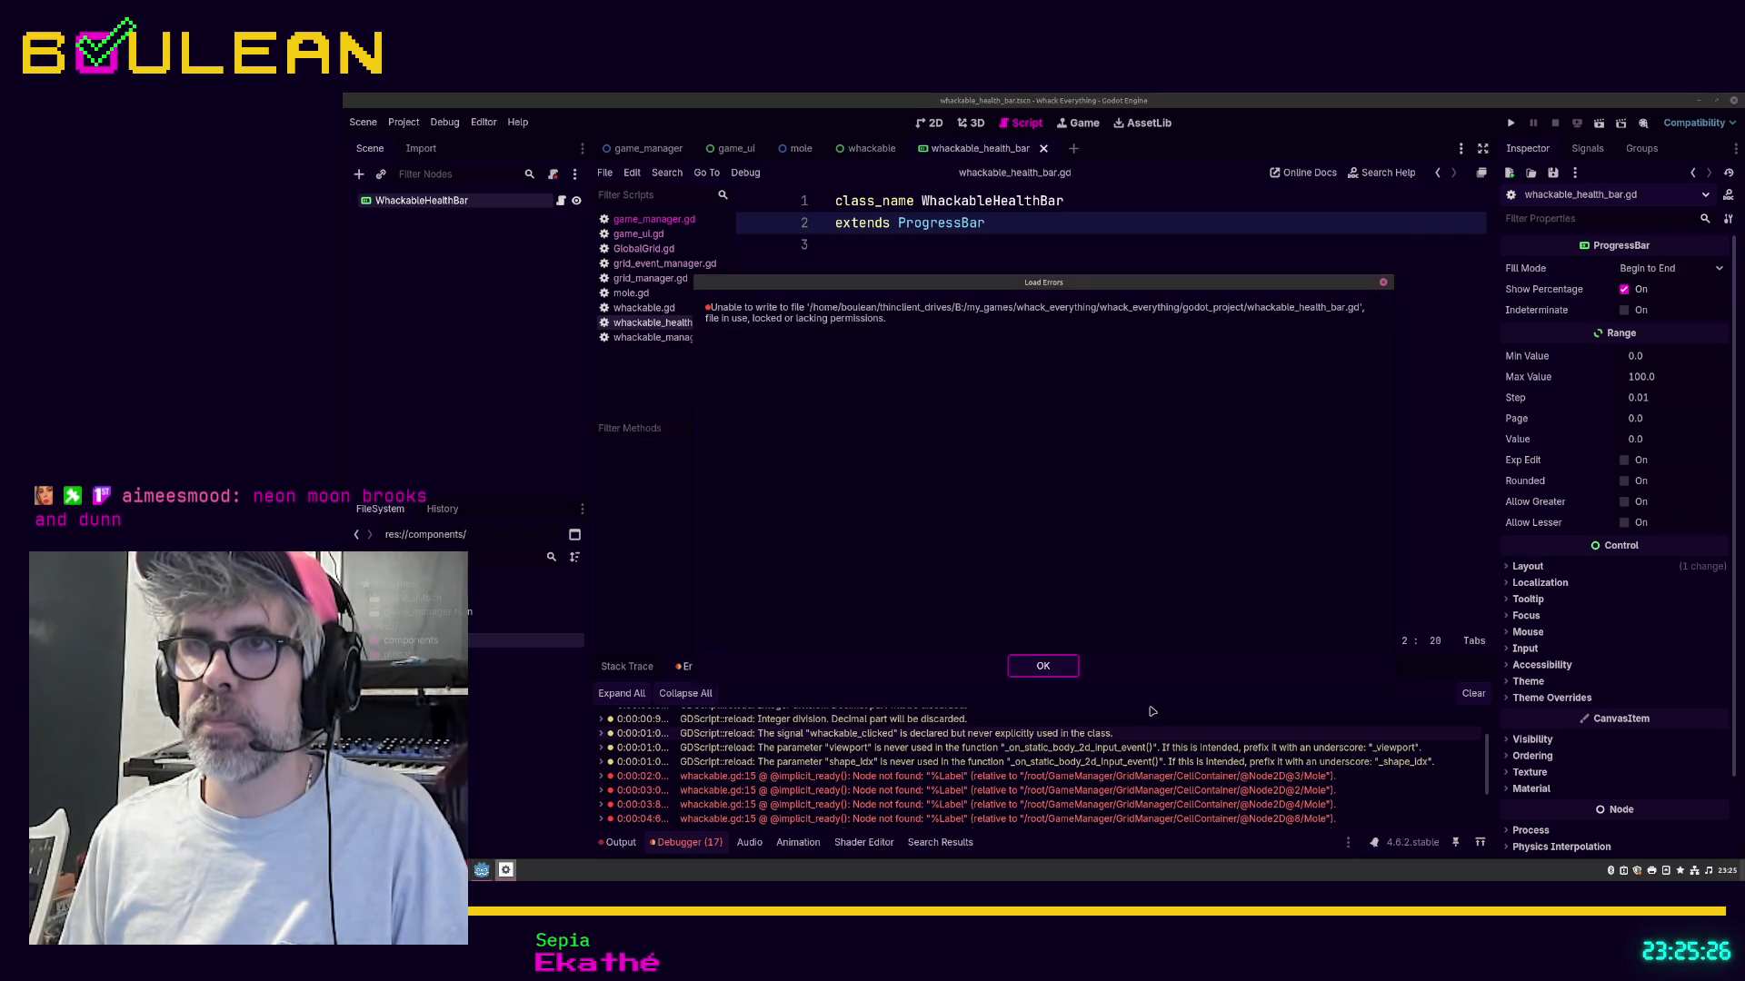
{"action": "left_click", "coordinate": [1042, 667]}
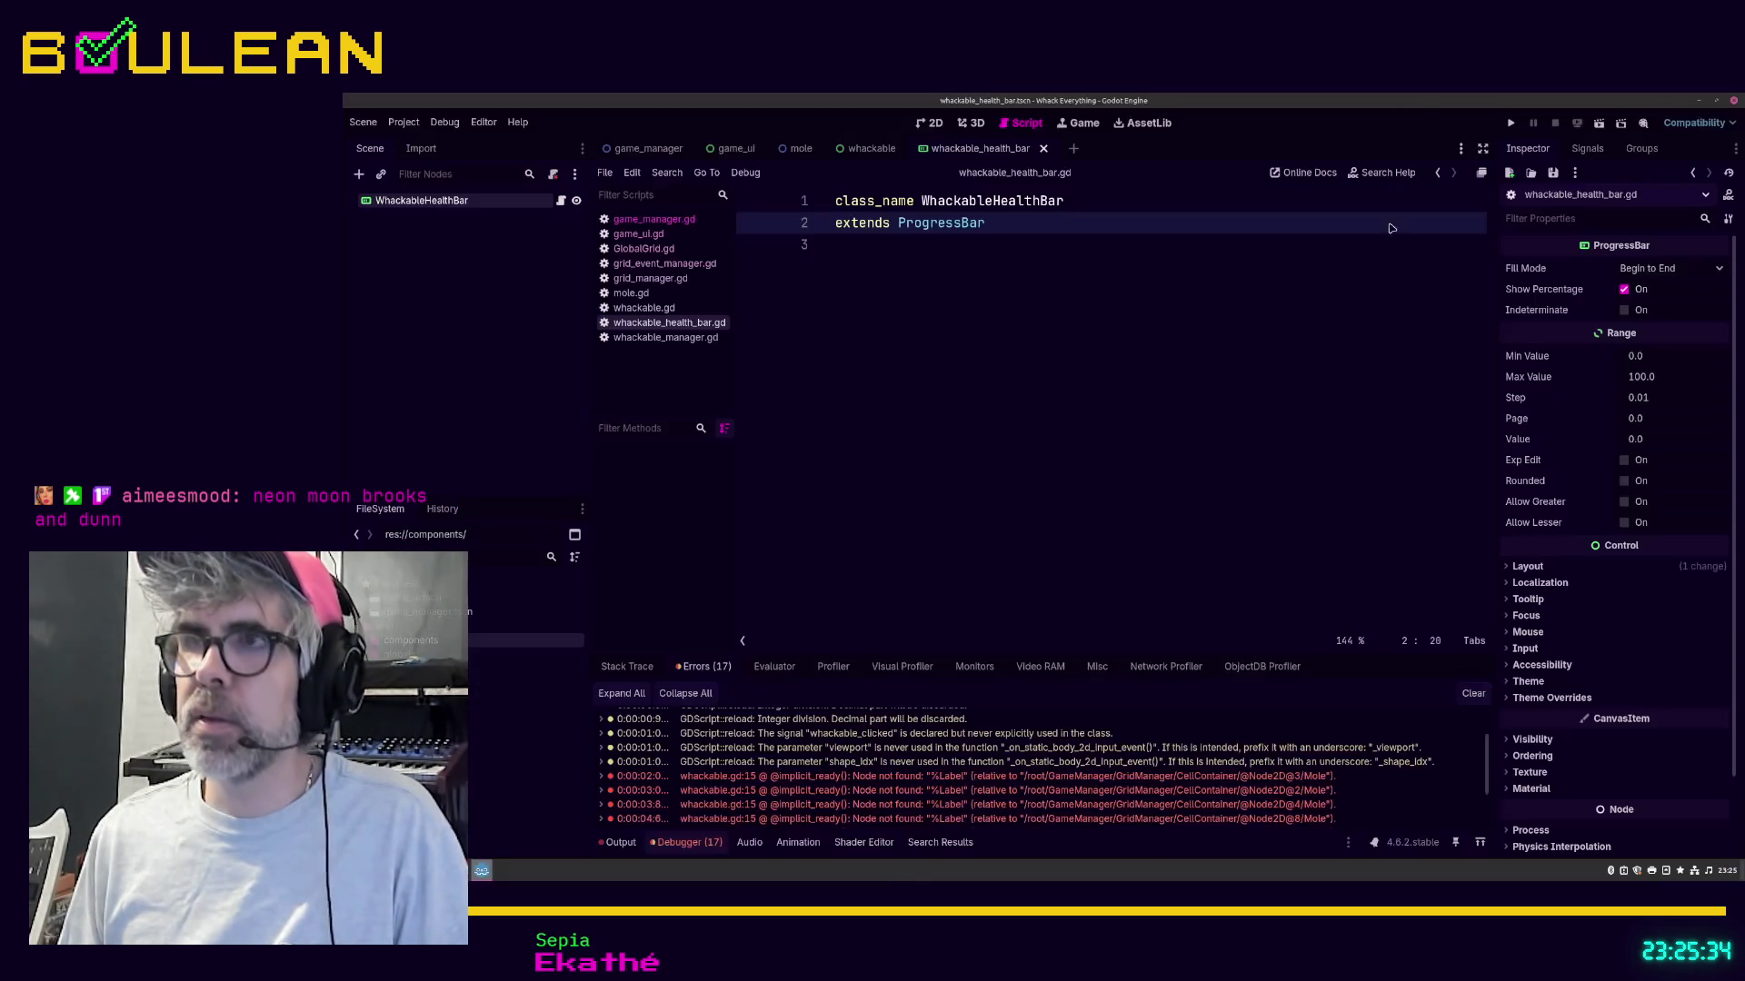
{"action": "left_click", "coordinate": [1699, 101]}
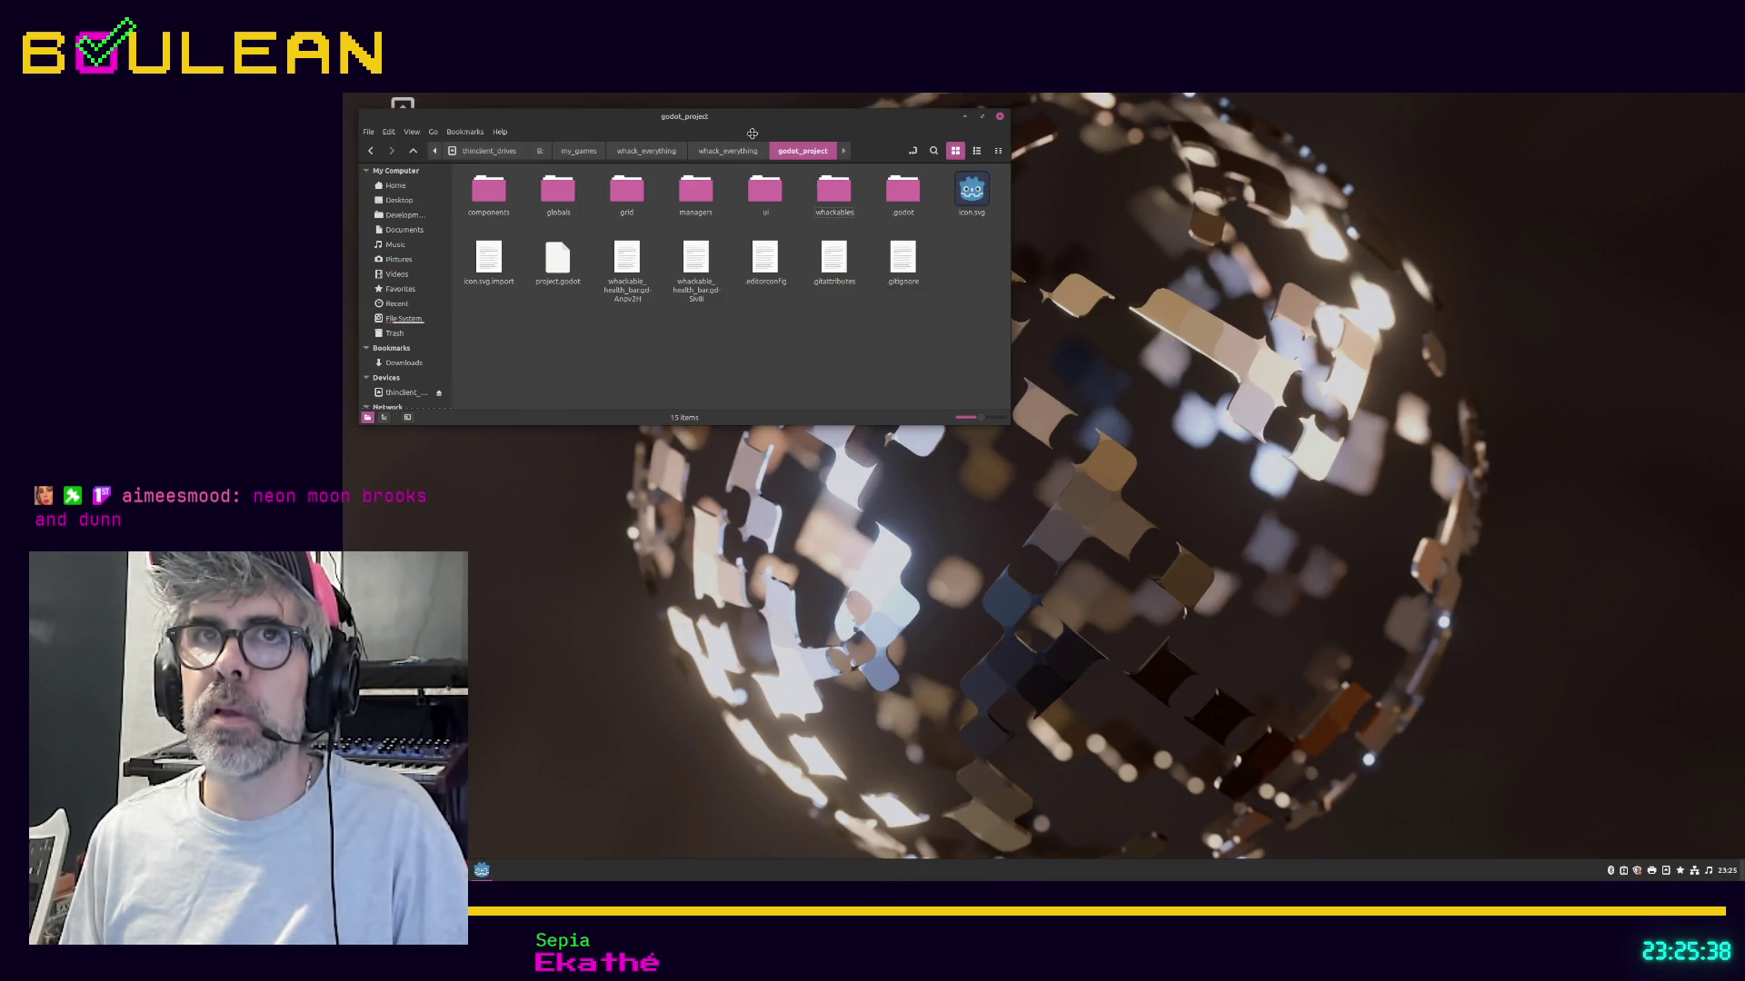
Step: Open thinclient_drives in a second Nemo window and enter its B: folder
{"action": "left_click_drag", "start_coordinate": [726, 117], "coordinate": [847, 159]}
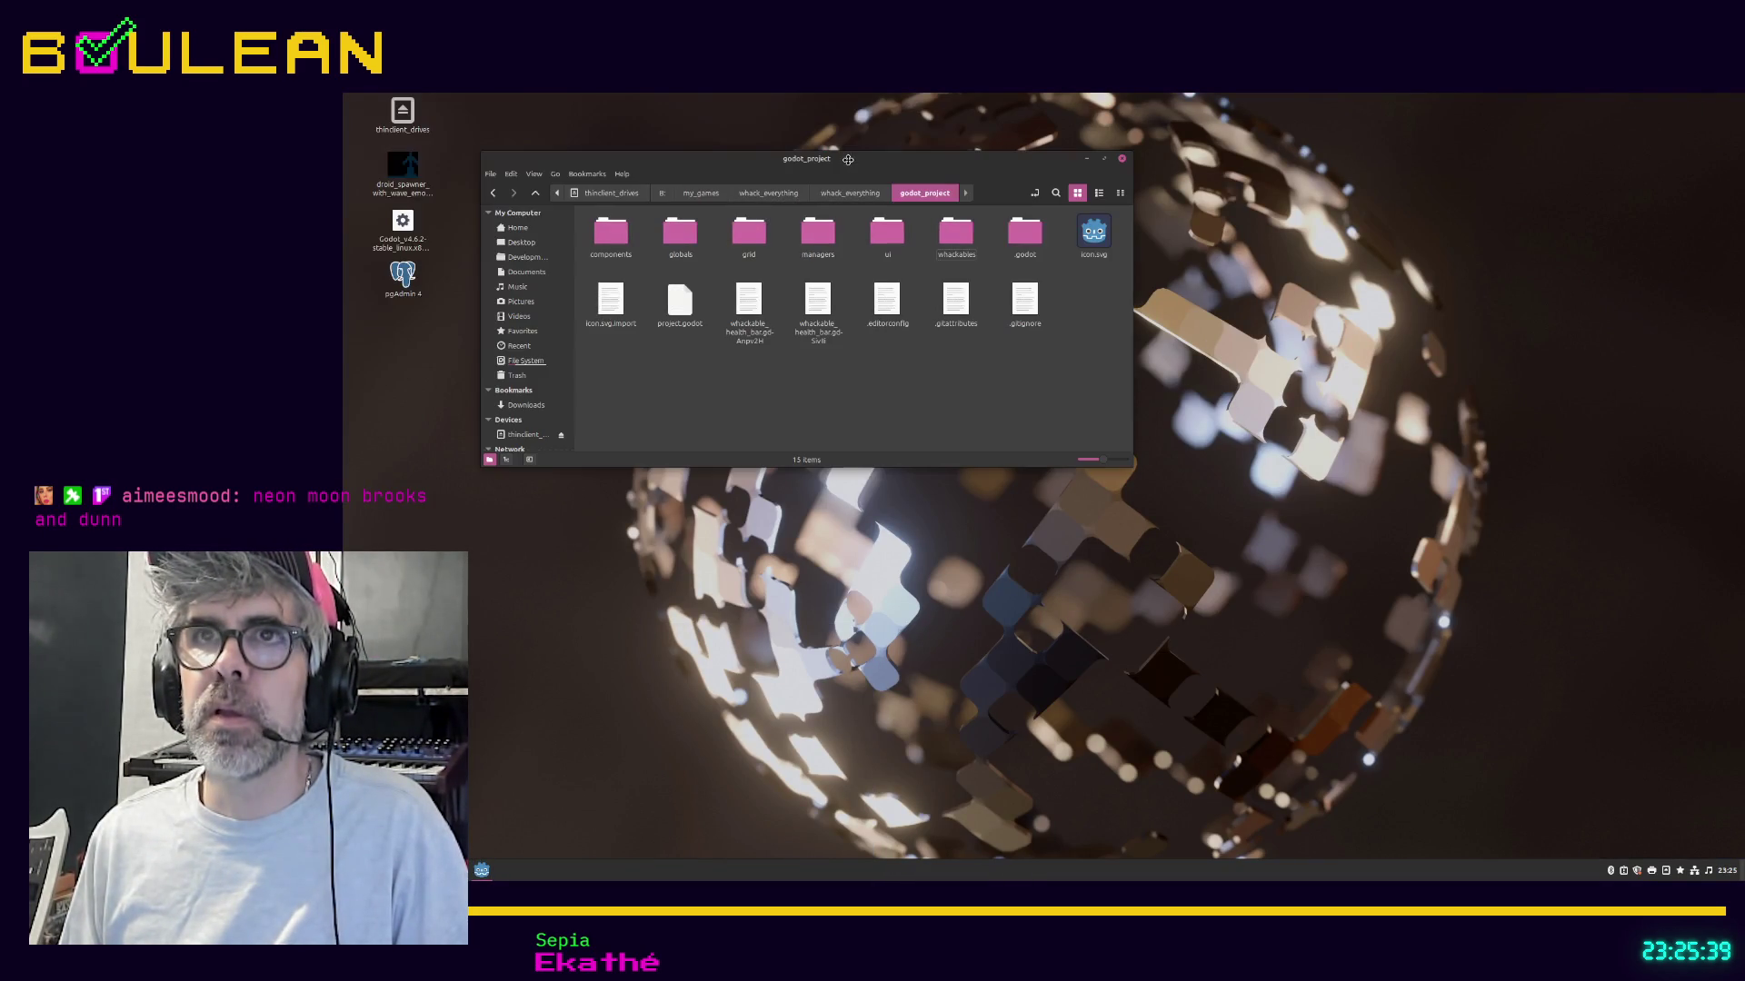
{"action": "double_click", "coordinate": [405, 124]}
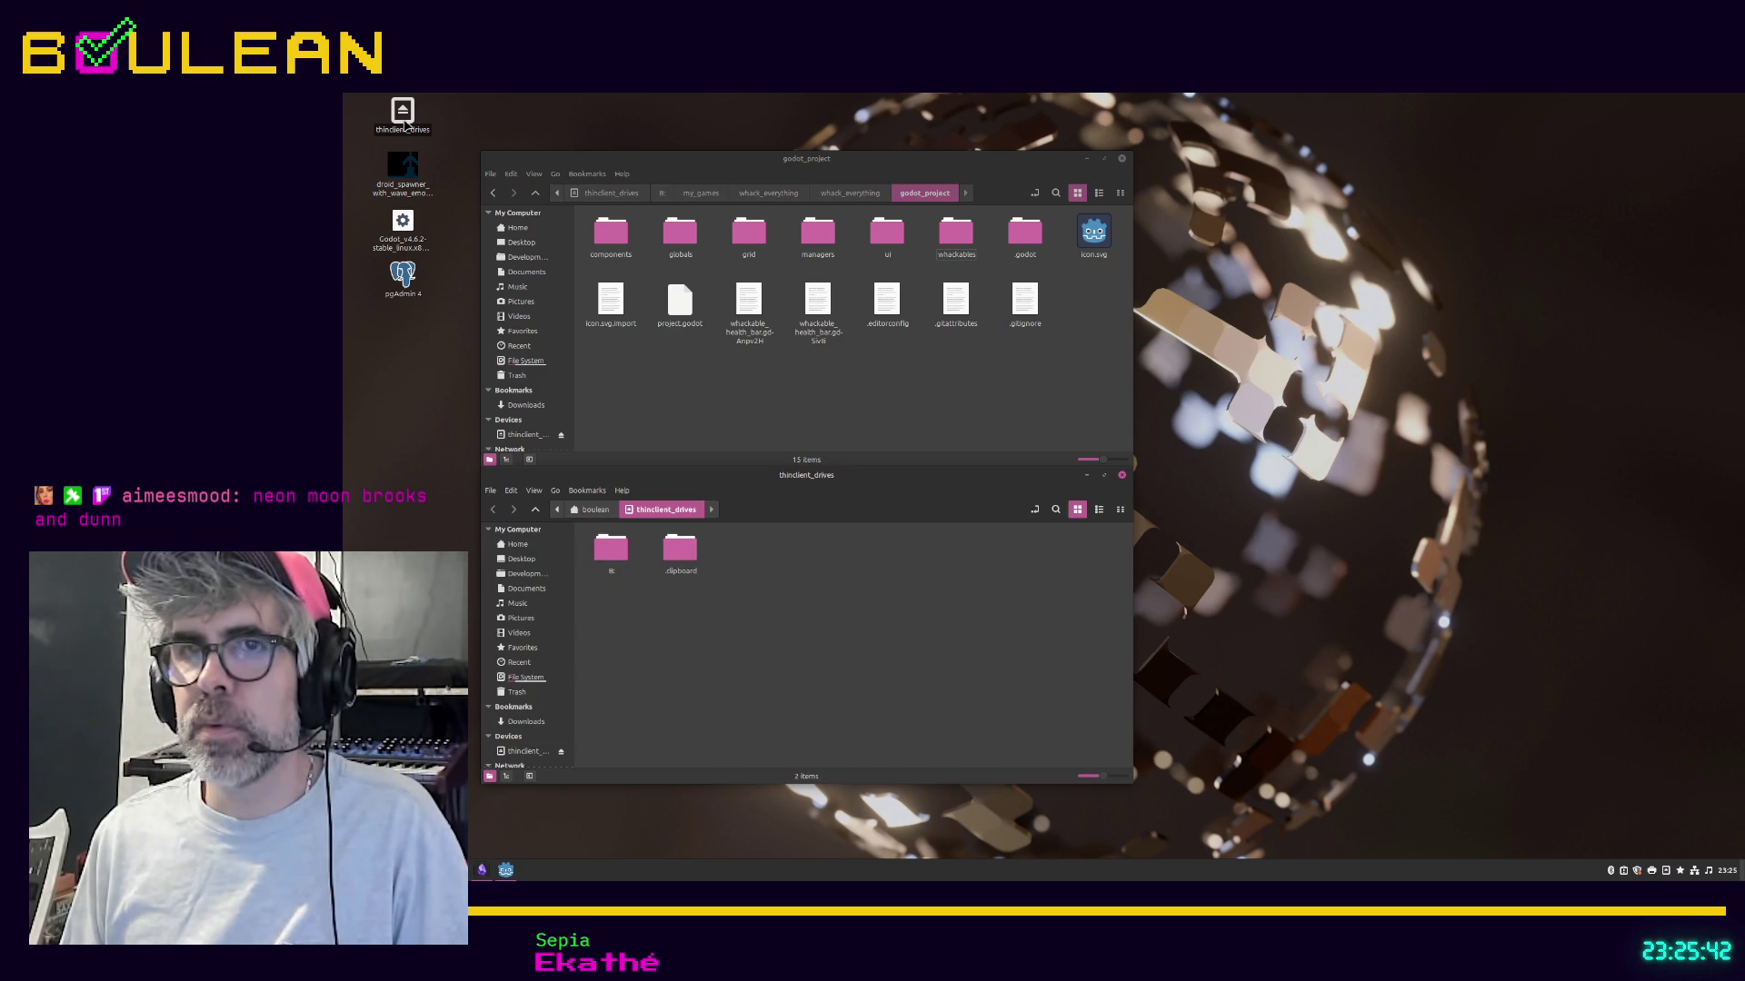
{"action": "left_click", "coordinate": [606, 559]}
{"action": "double_click", "coordinate": [606, 559]}
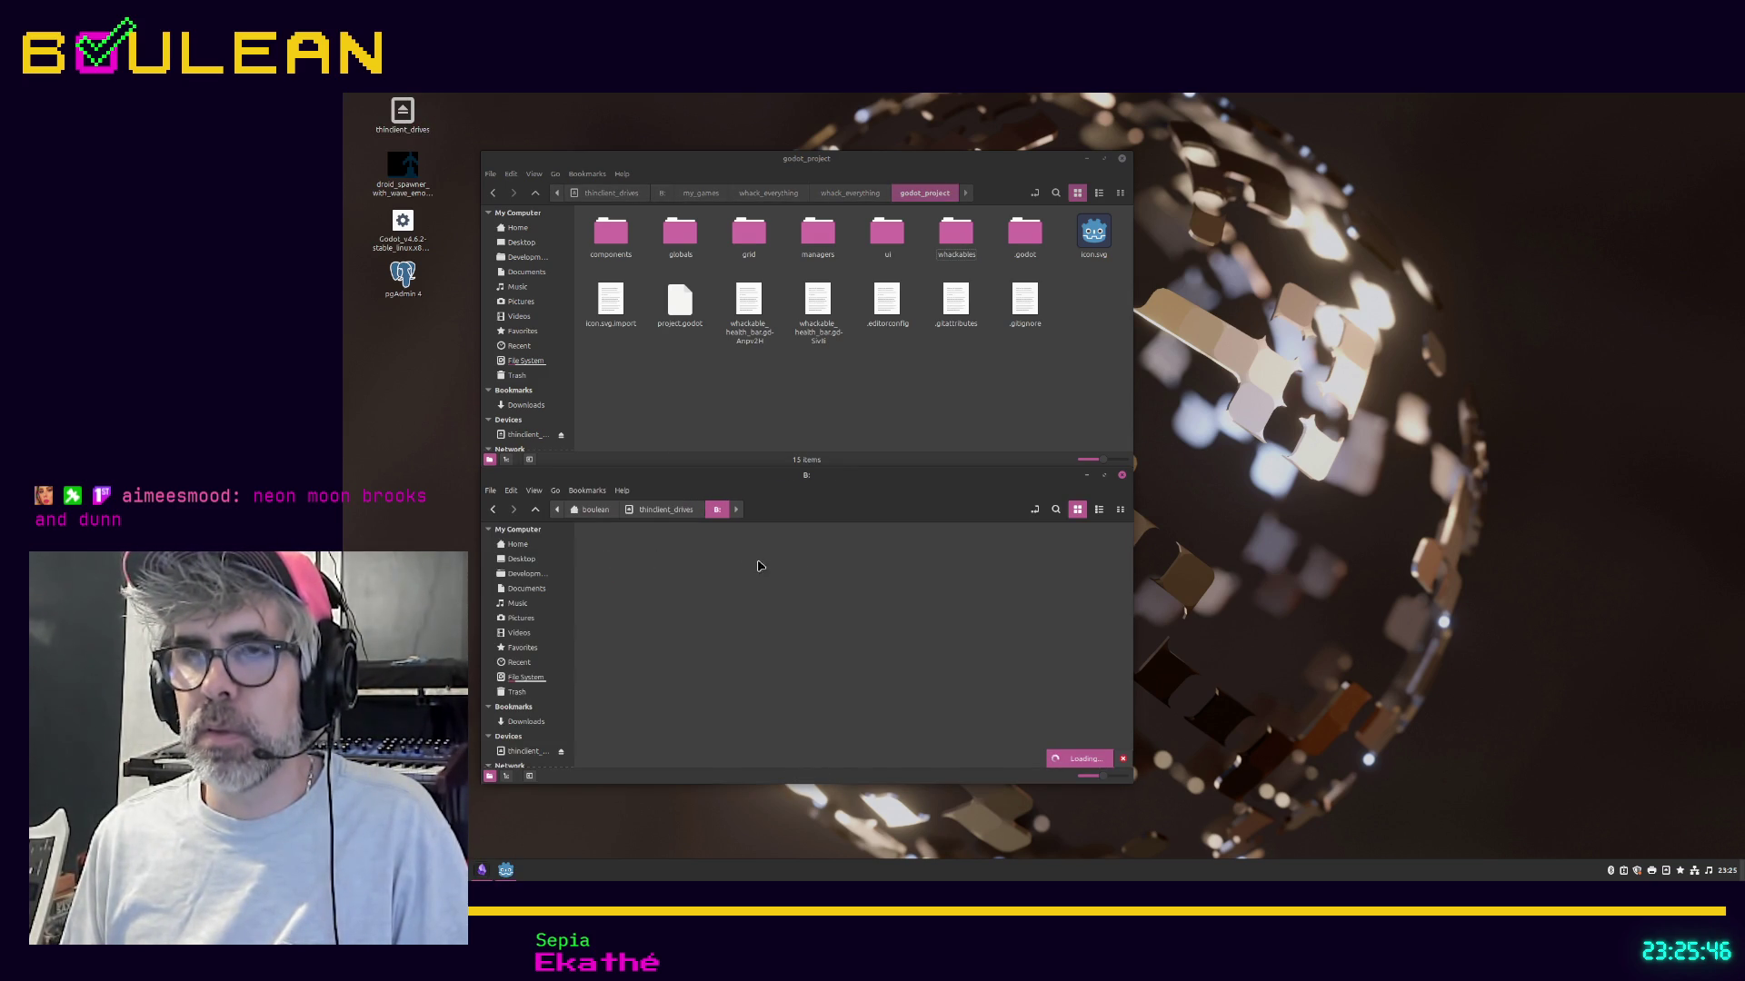
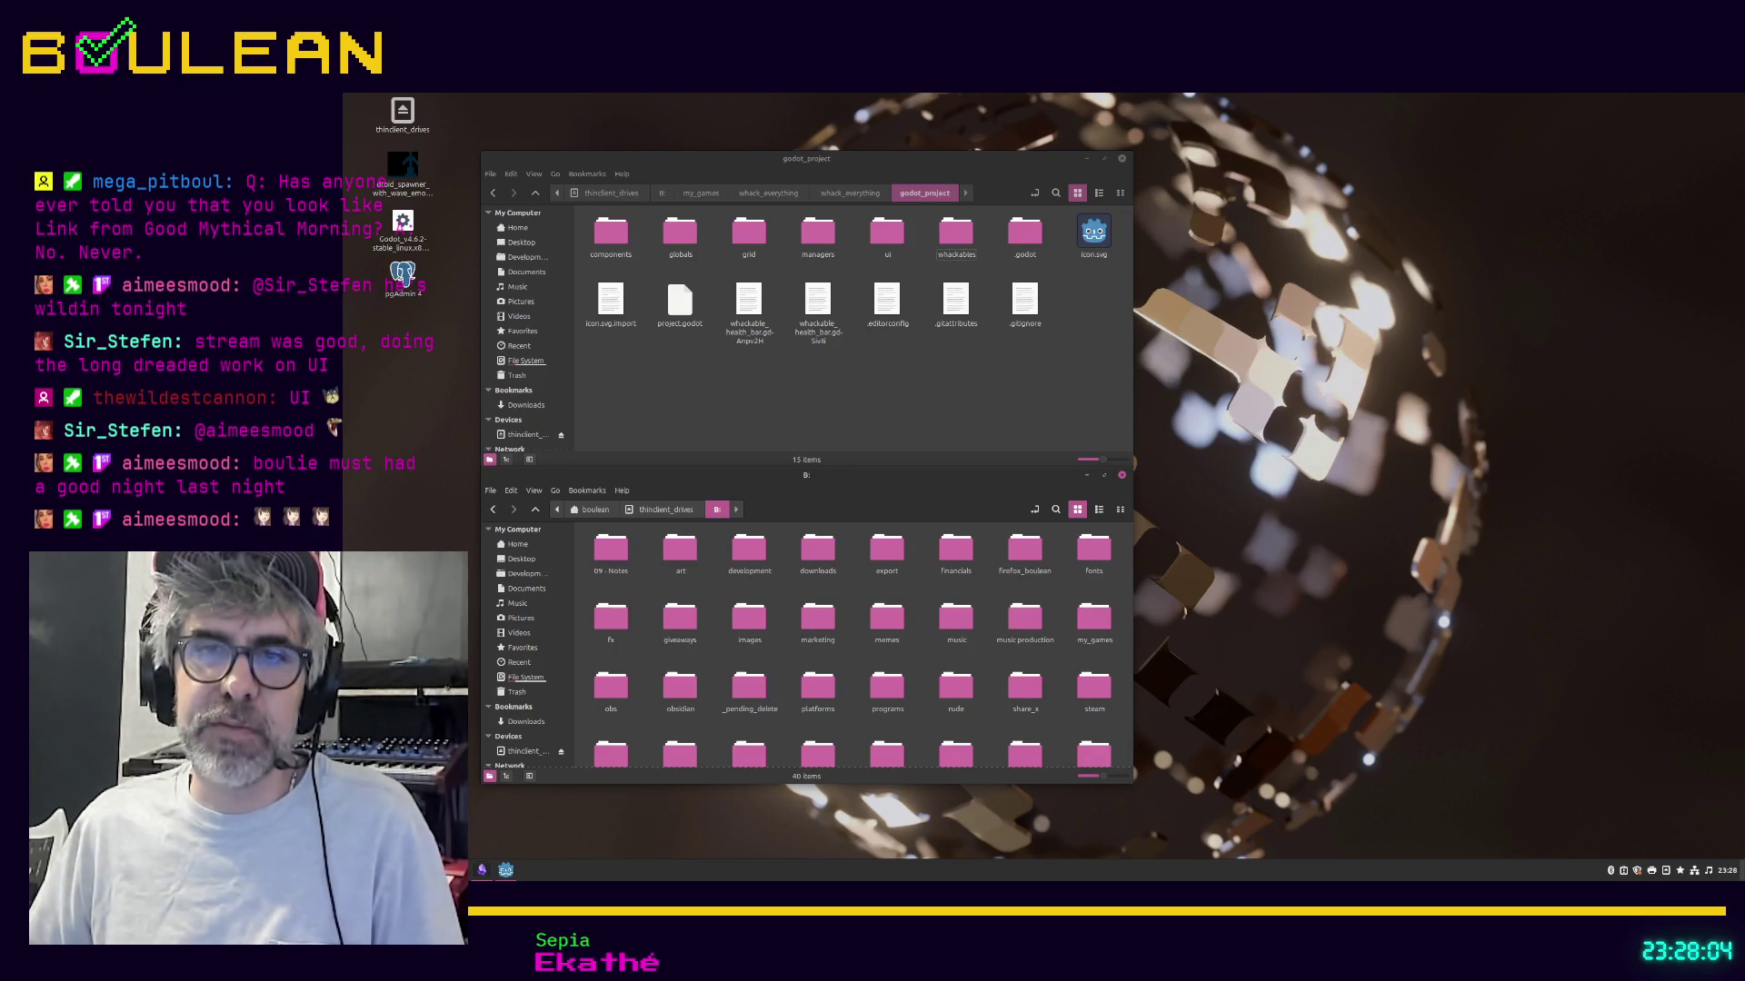
Step: Return to Godot and save whackable_health_bar.gd with its class_name WhackableHealthBar, extends ProgressBar lines
{"action": "left_click", "coordinate": [505, 870]}
{"action": "left_click", "coordinate": [1127, 307]}
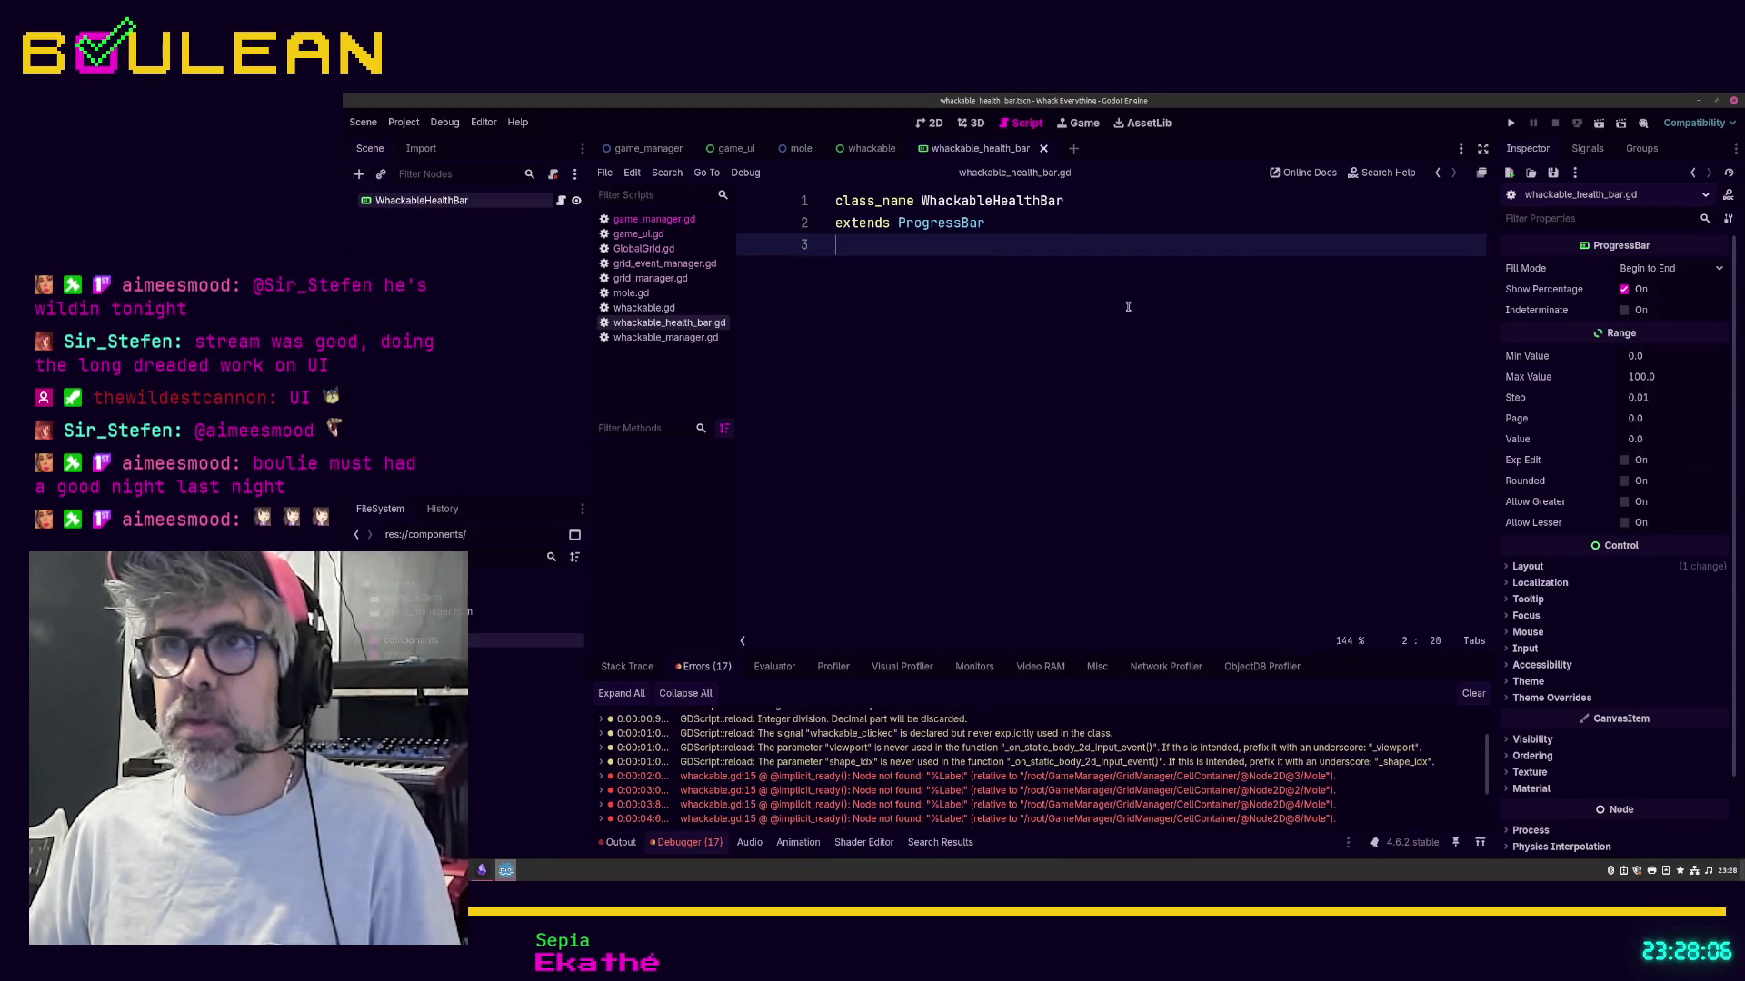
{"action": "key", "text": "ctrl+s"}
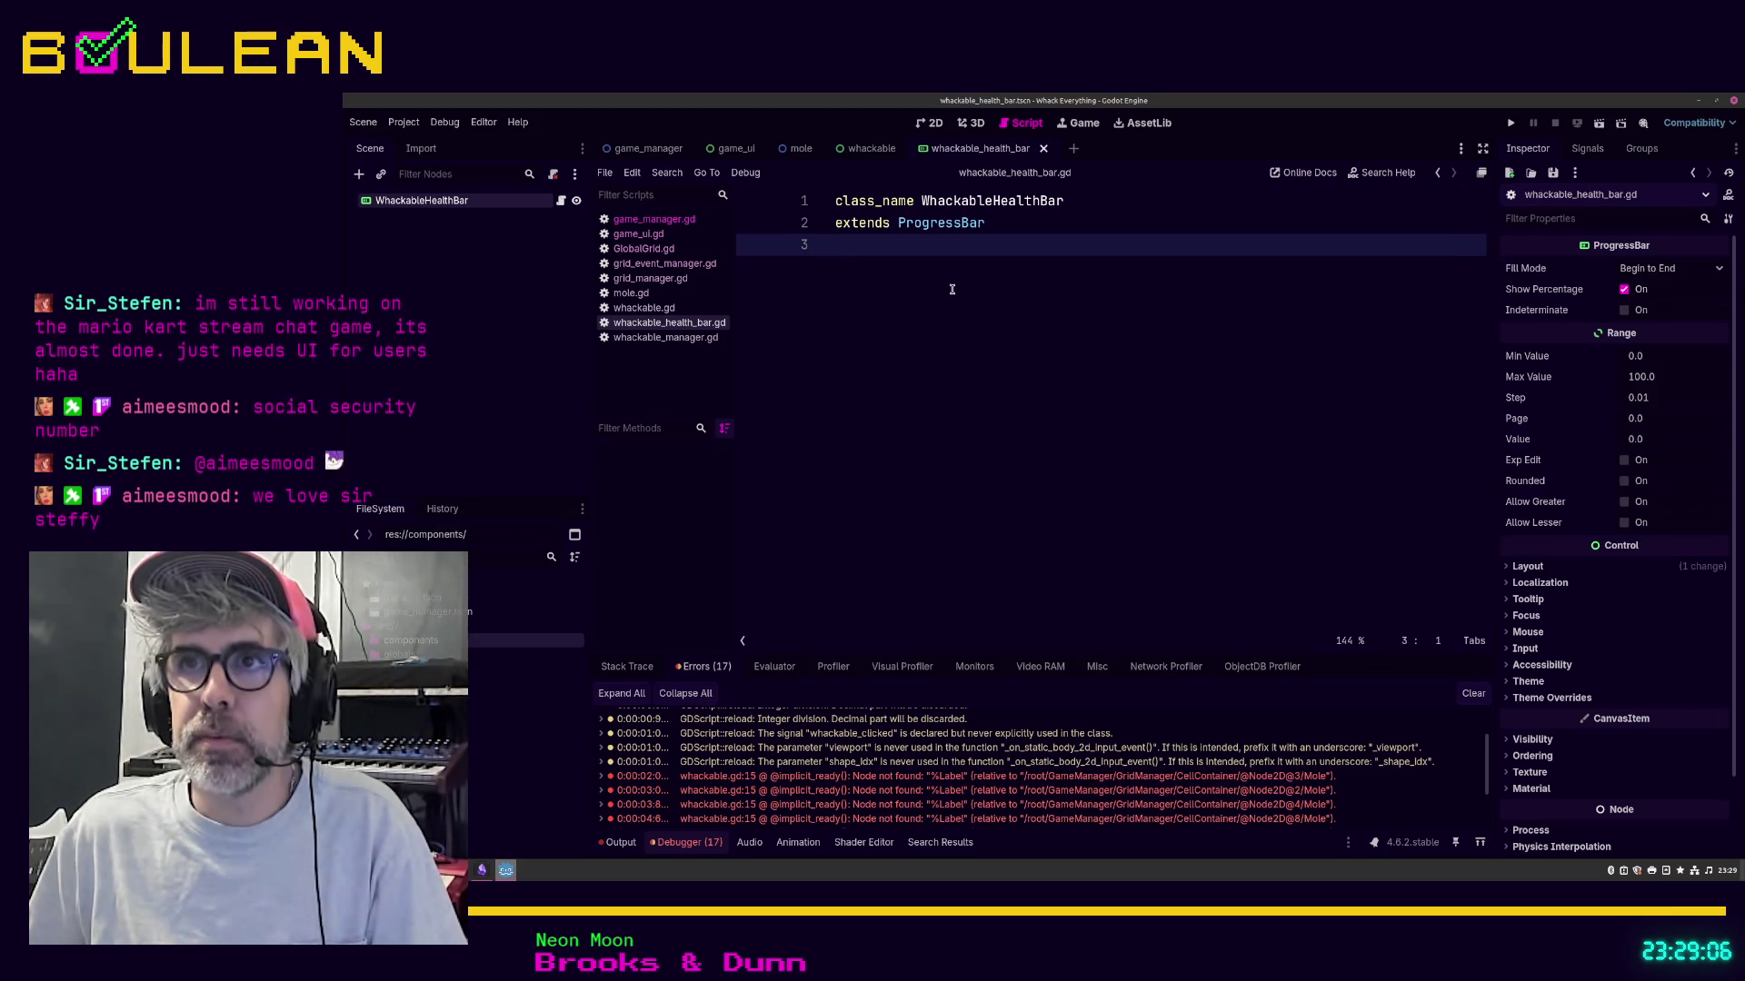
Step: Save again and view the stack trace of the first 'Node not found' Label error
{"action": "key", "text": "ctrl+s"}
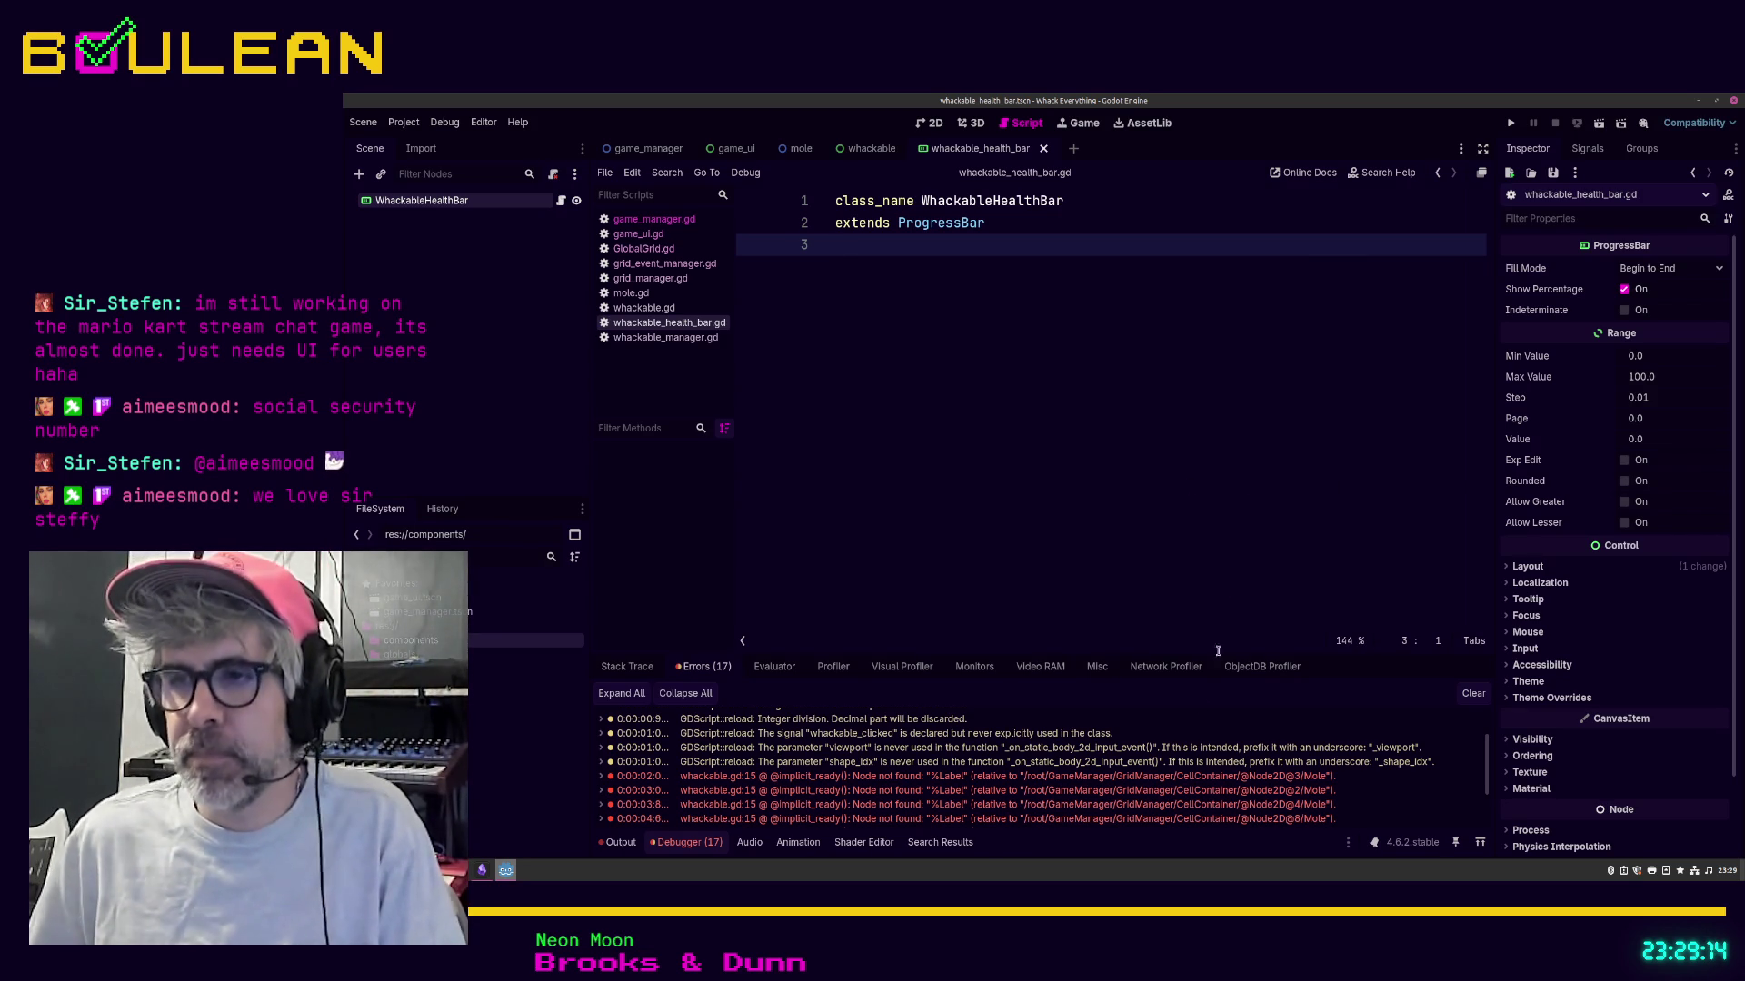
{"action": "mouse_move", "coordinate": [1166, 783]}
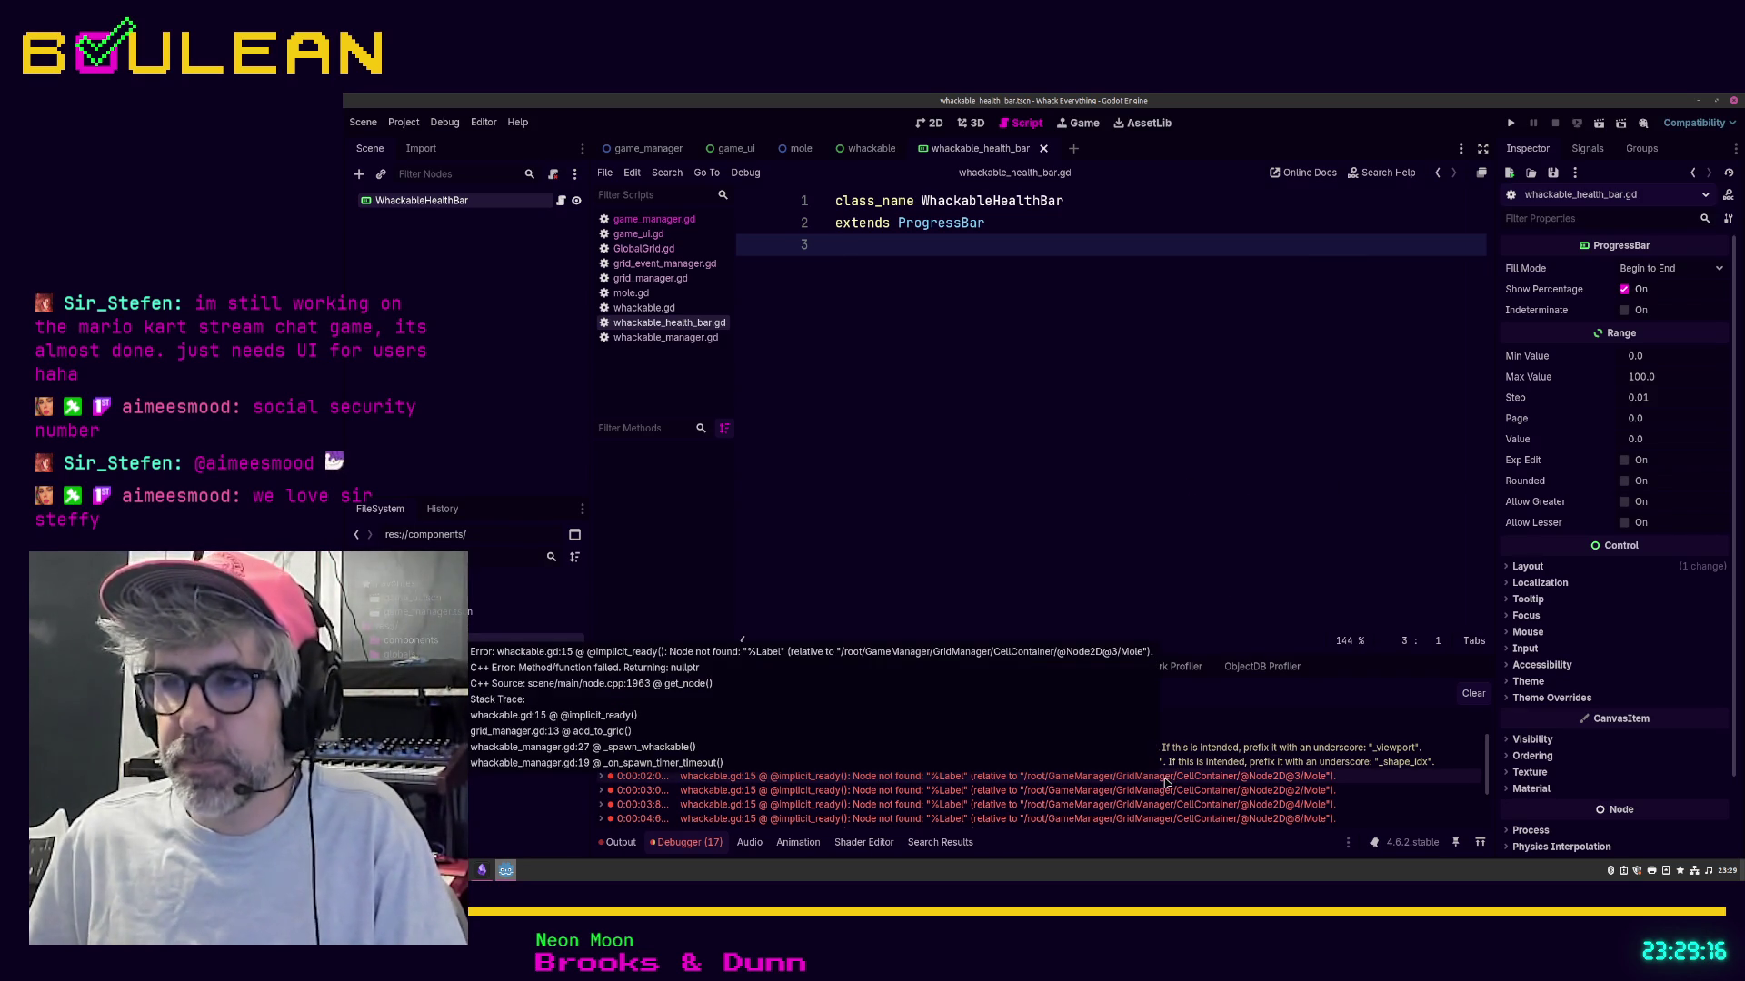
Step: Open the script that raised the error, then mole.gd at line 30
{"action": "double_click", "coordinate": [1242, 779]}
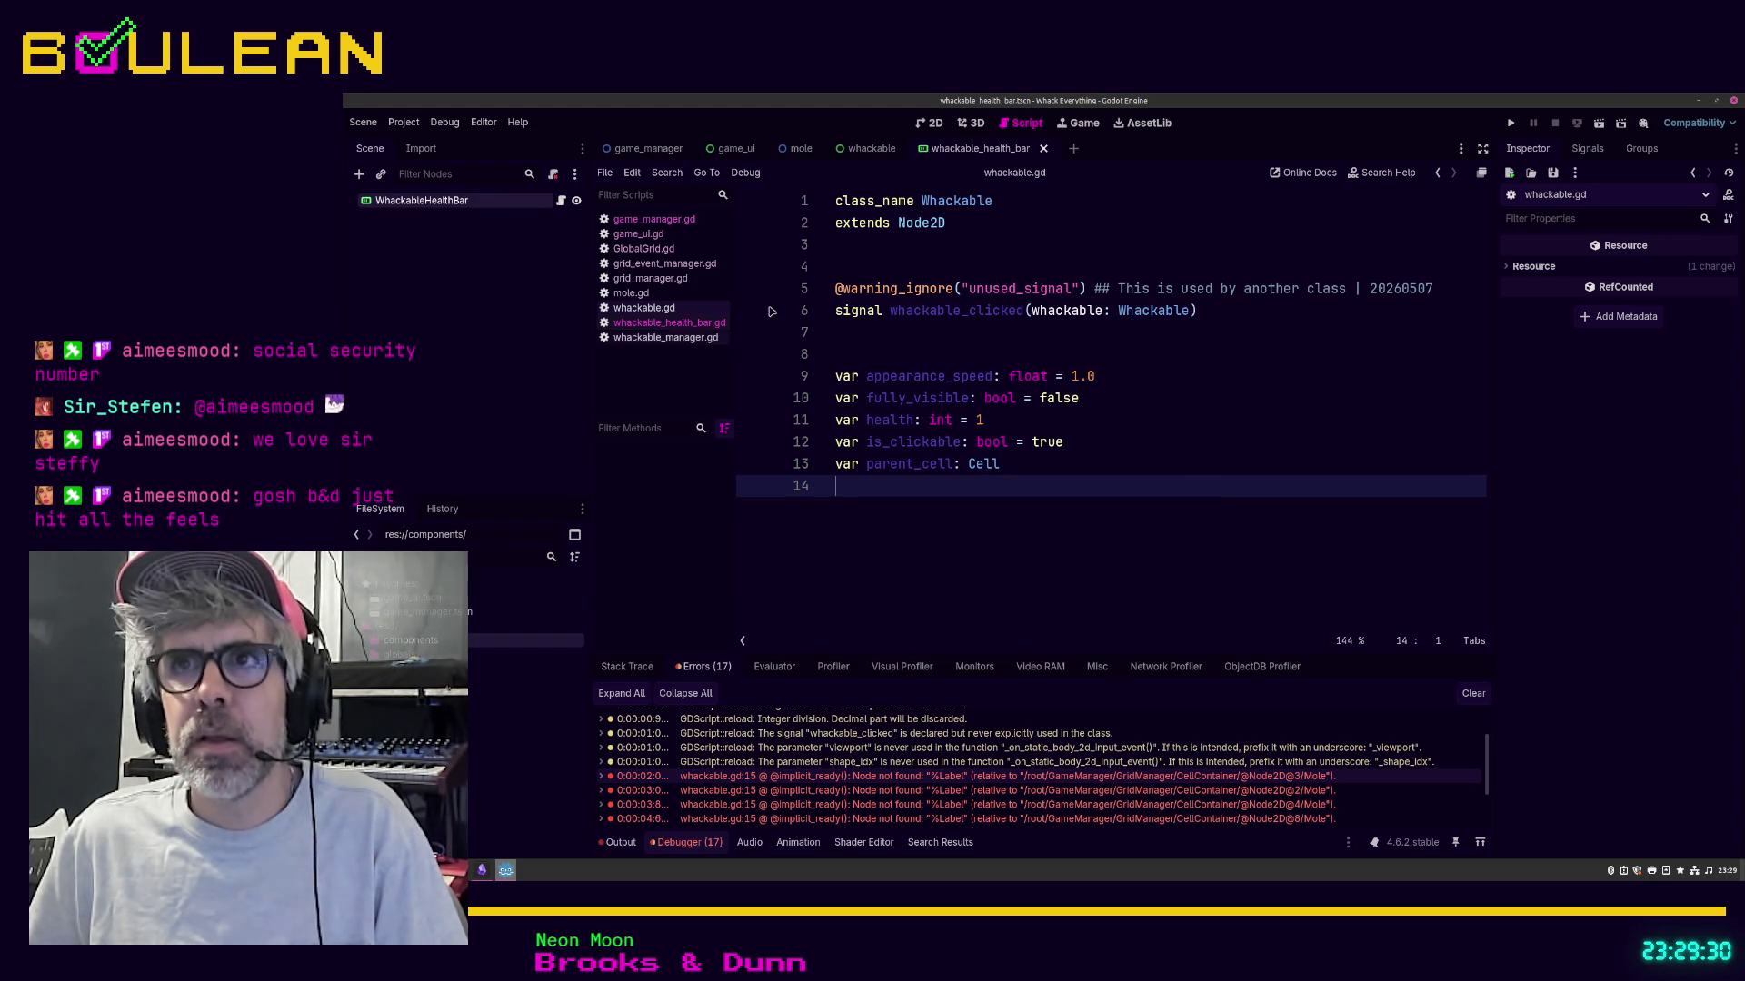
{"action": "left_click", "coordinate": [629, 293]}
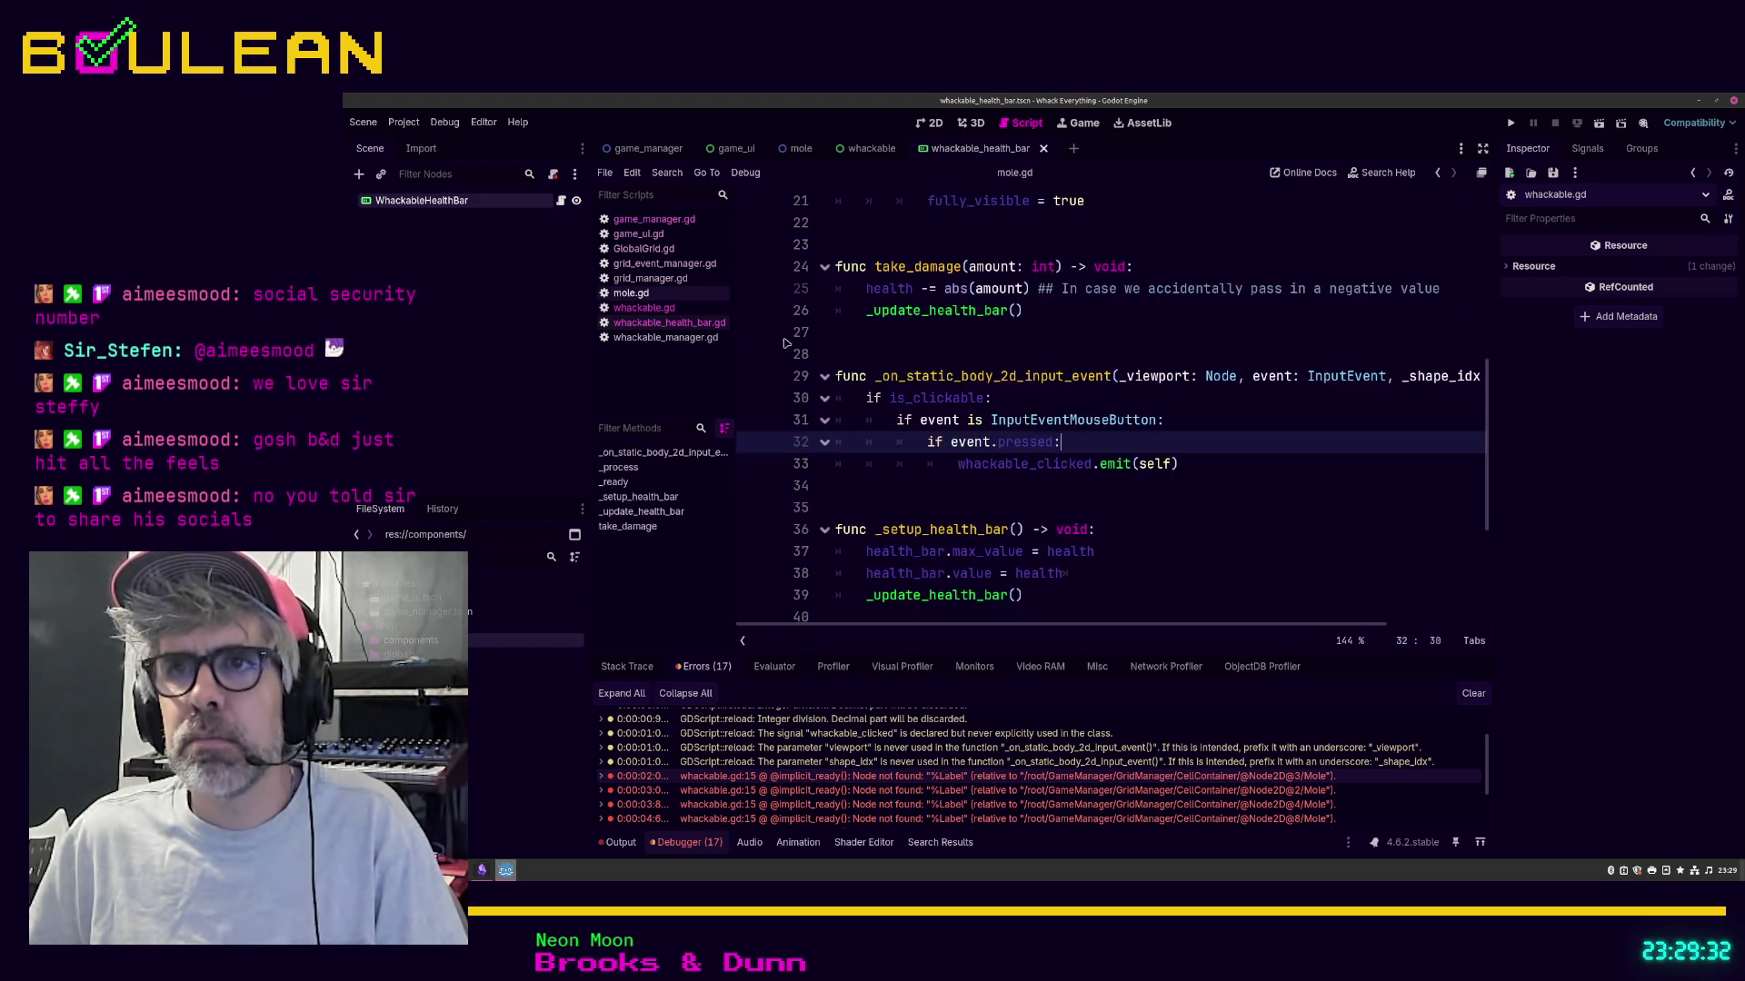
{"action": "left_click", "coordinate": [1207, 405]}
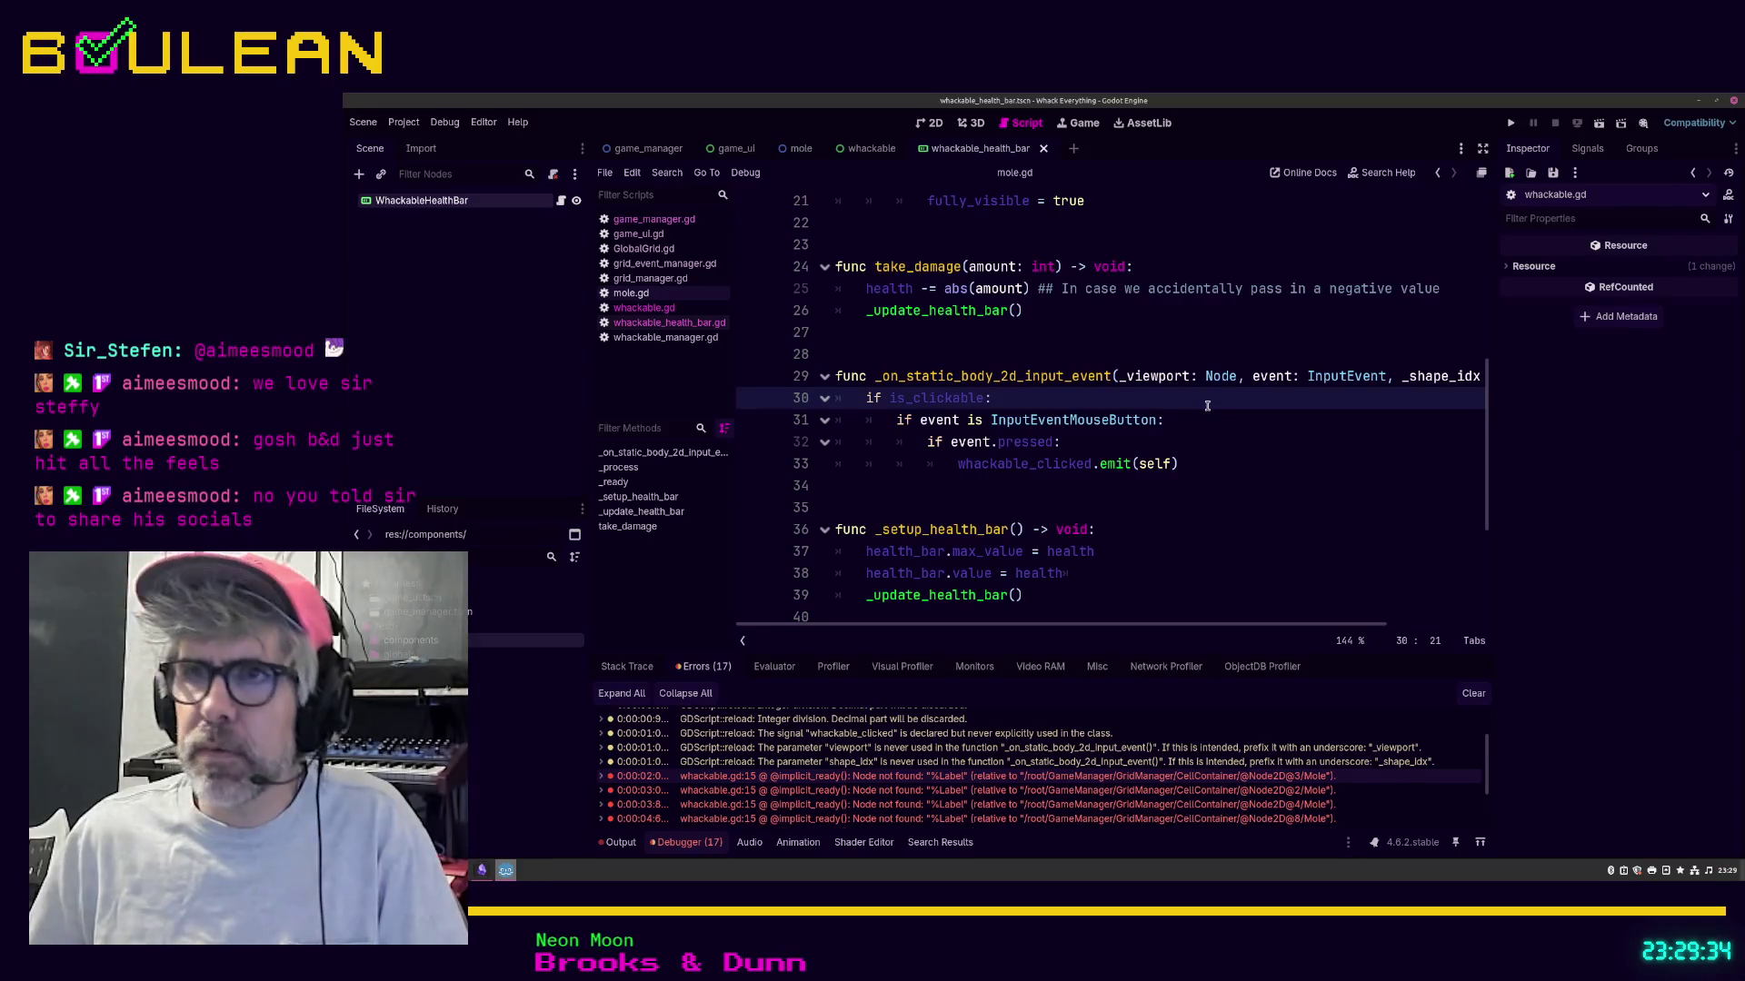
Step: Search the project for 'label' and step through the game_ui.gd matches on lines 13 and 6
{"action": "key", "text": "ctrl+shift+f"}
{"action": "key", "text": "Escape"}
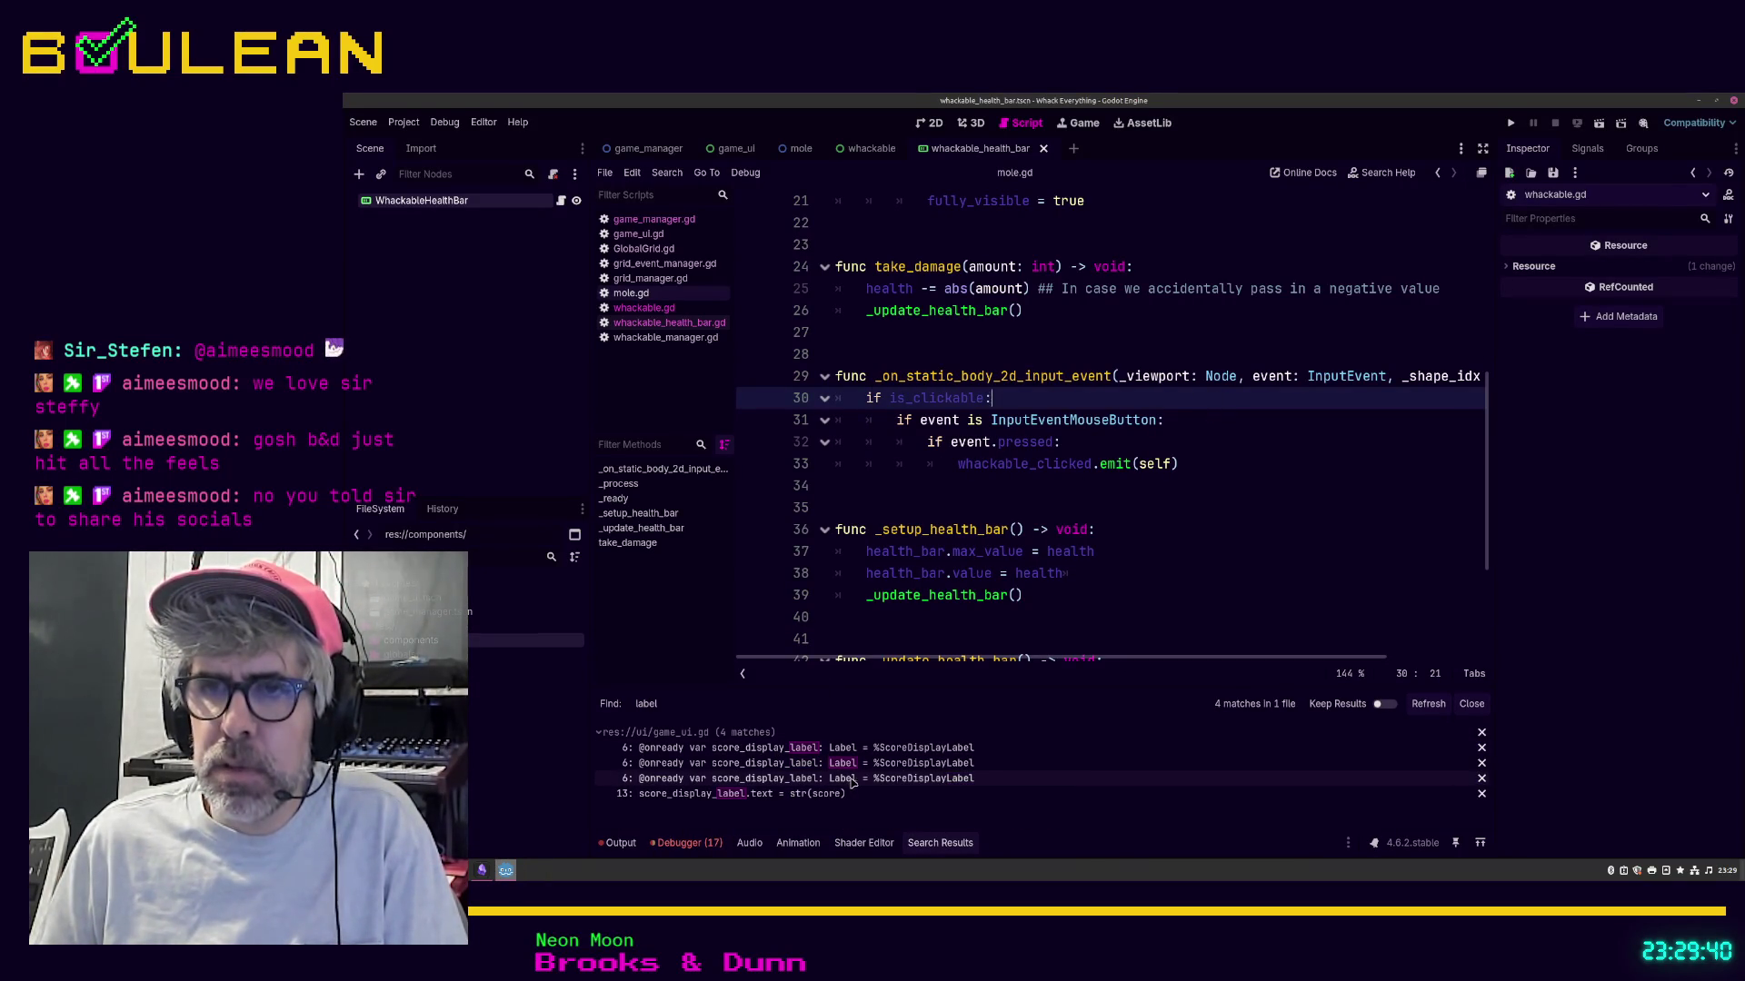
{"action": "left_click", "coordinate": [811, 794]}
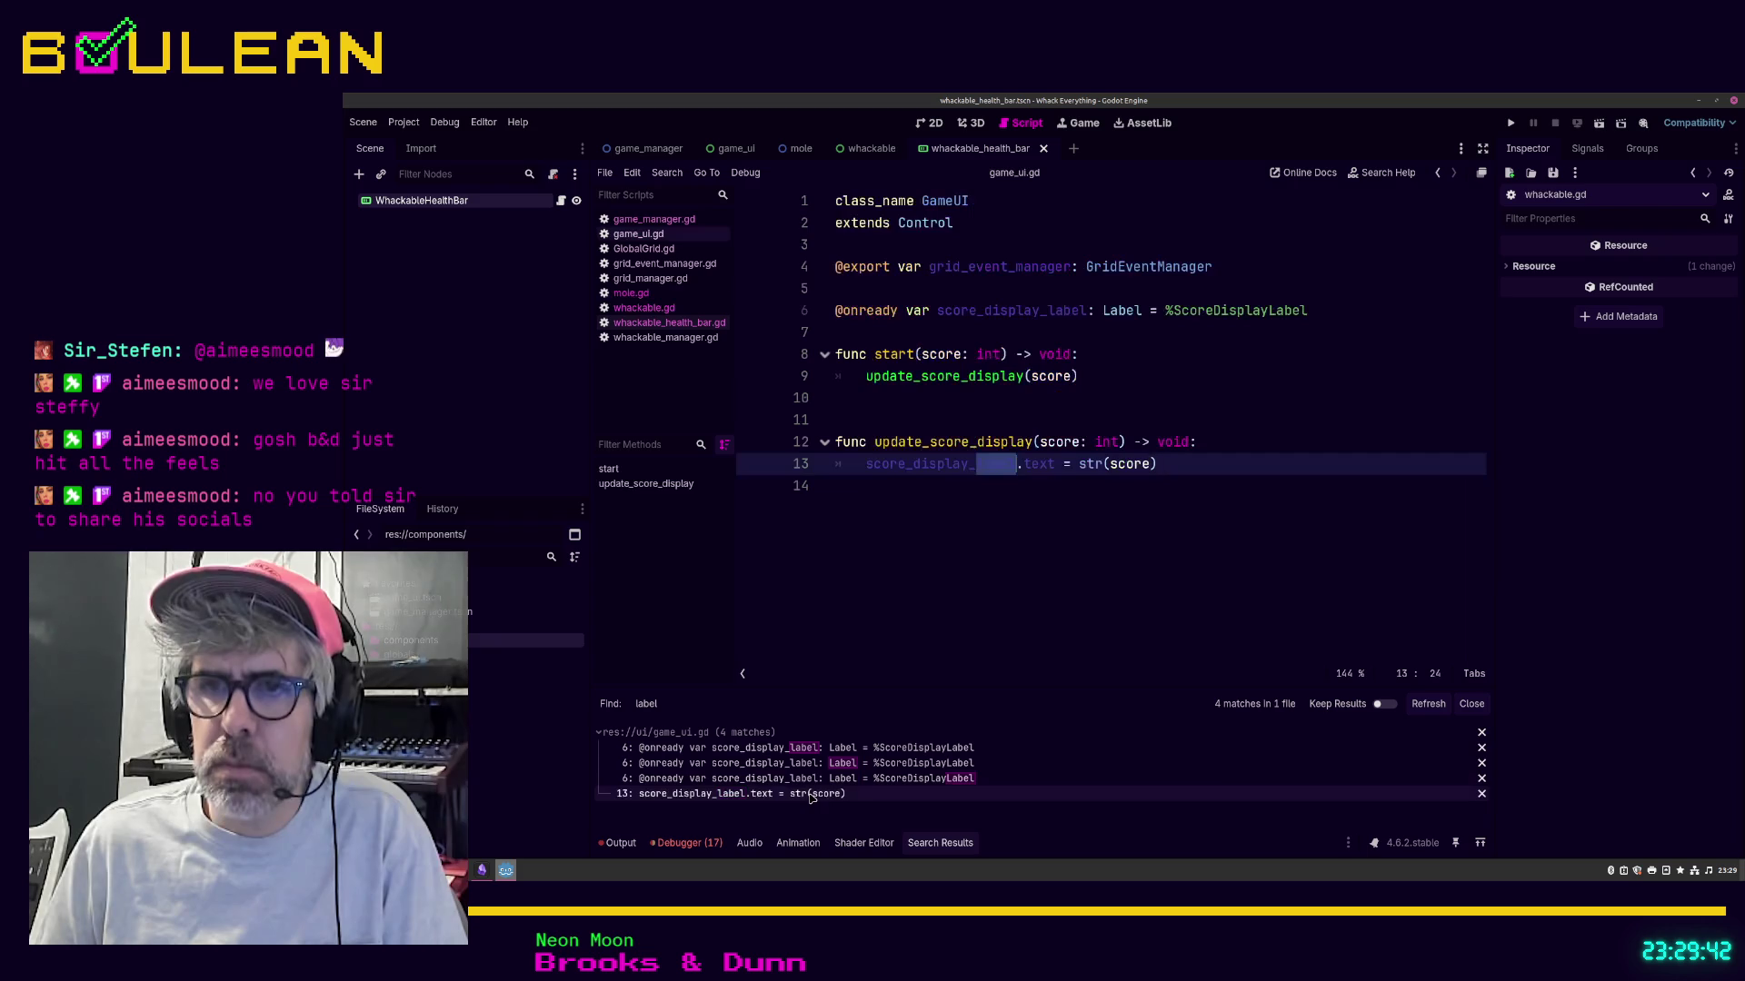
{"action": "left_click", "coordinate": [859, 779]}
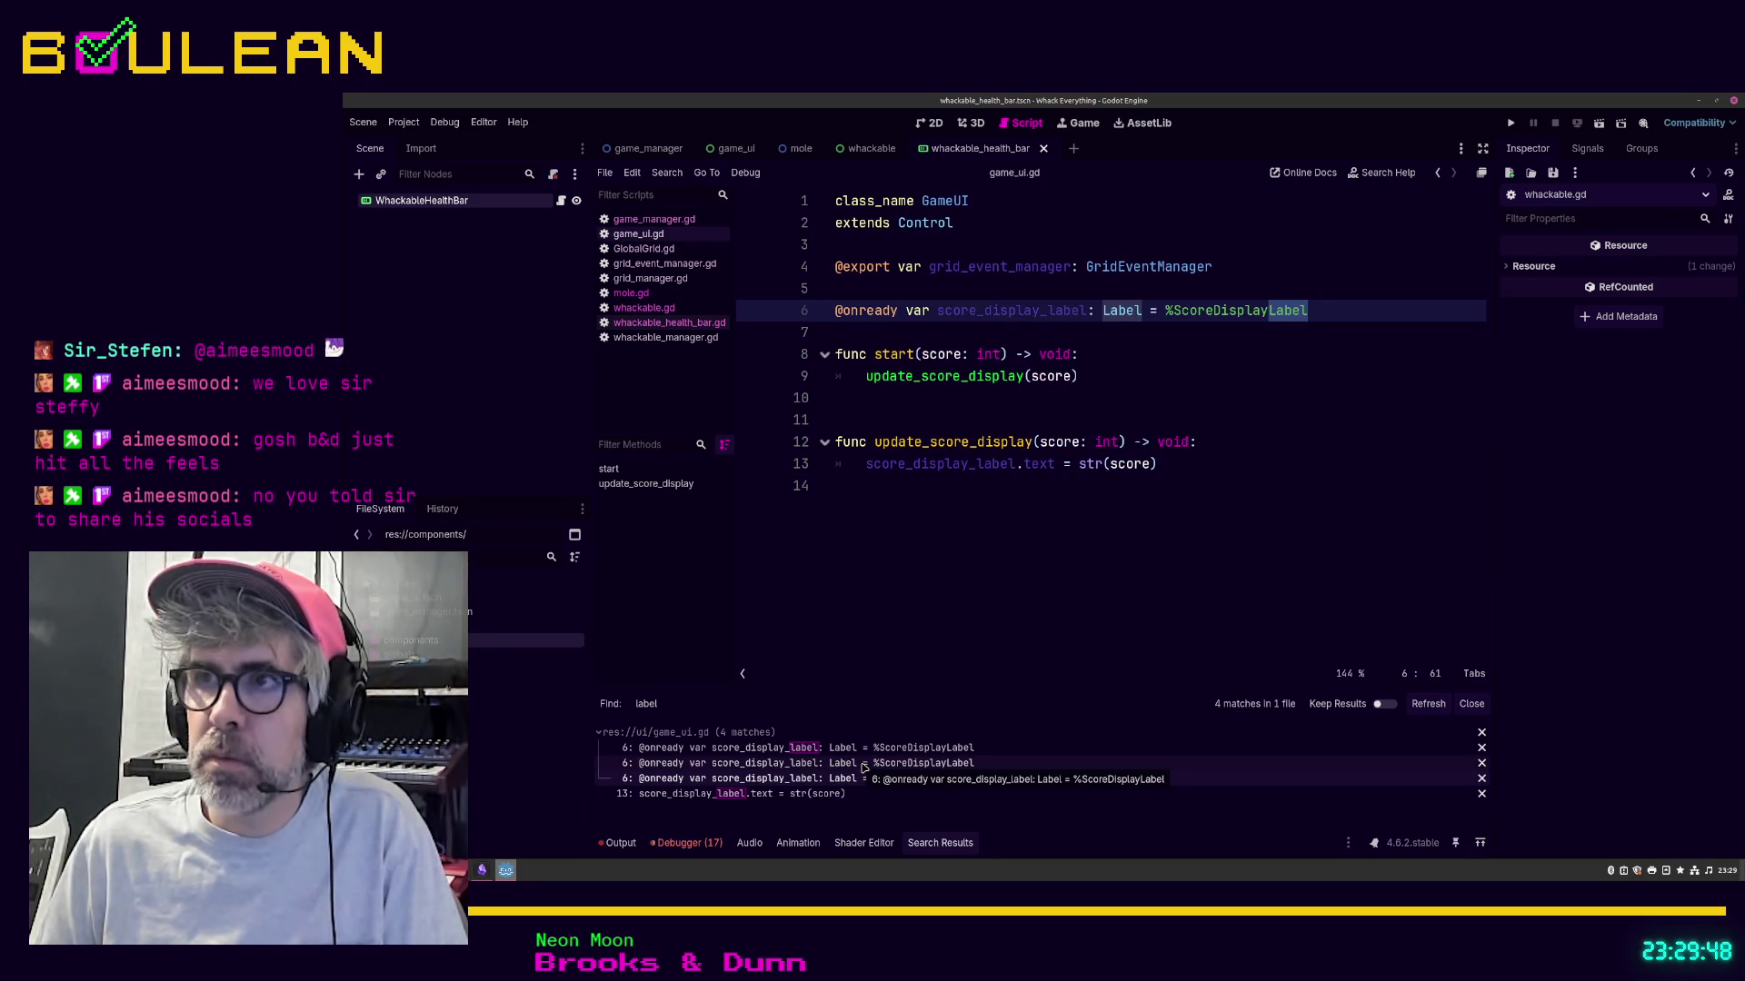
{"action": "left_click", "coordinate": [863, 765]}
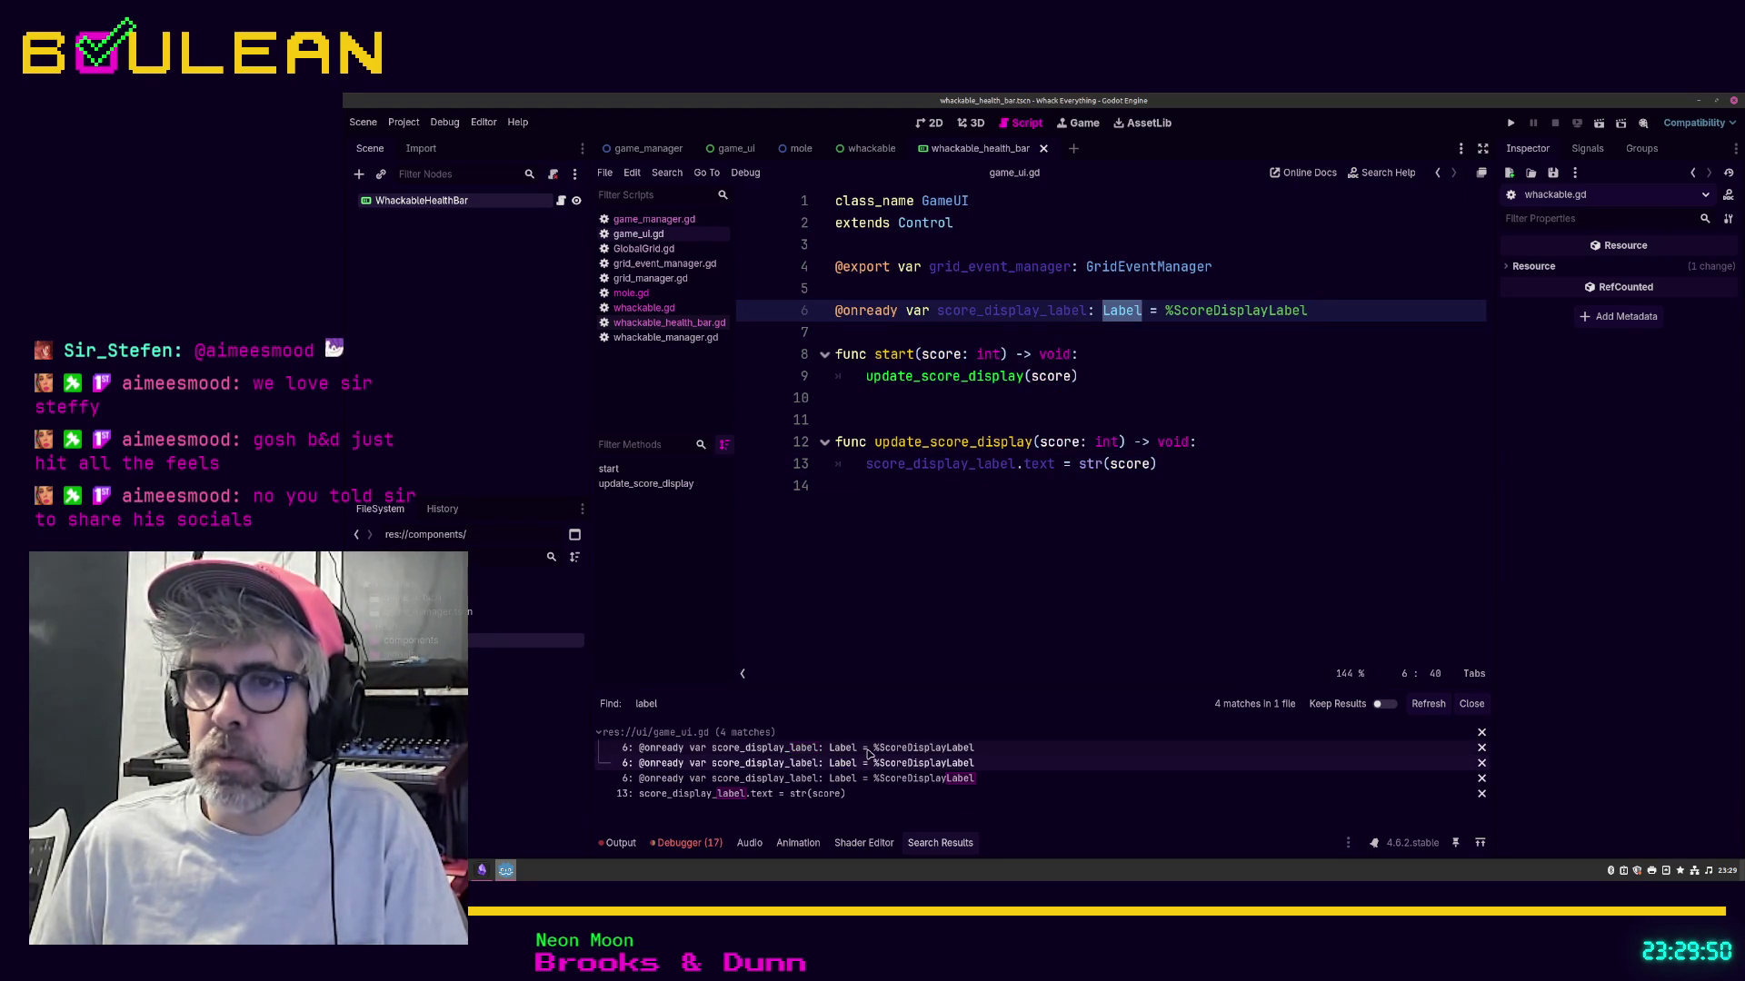
{"action": "left_click", "coordinate": [868, 747]}
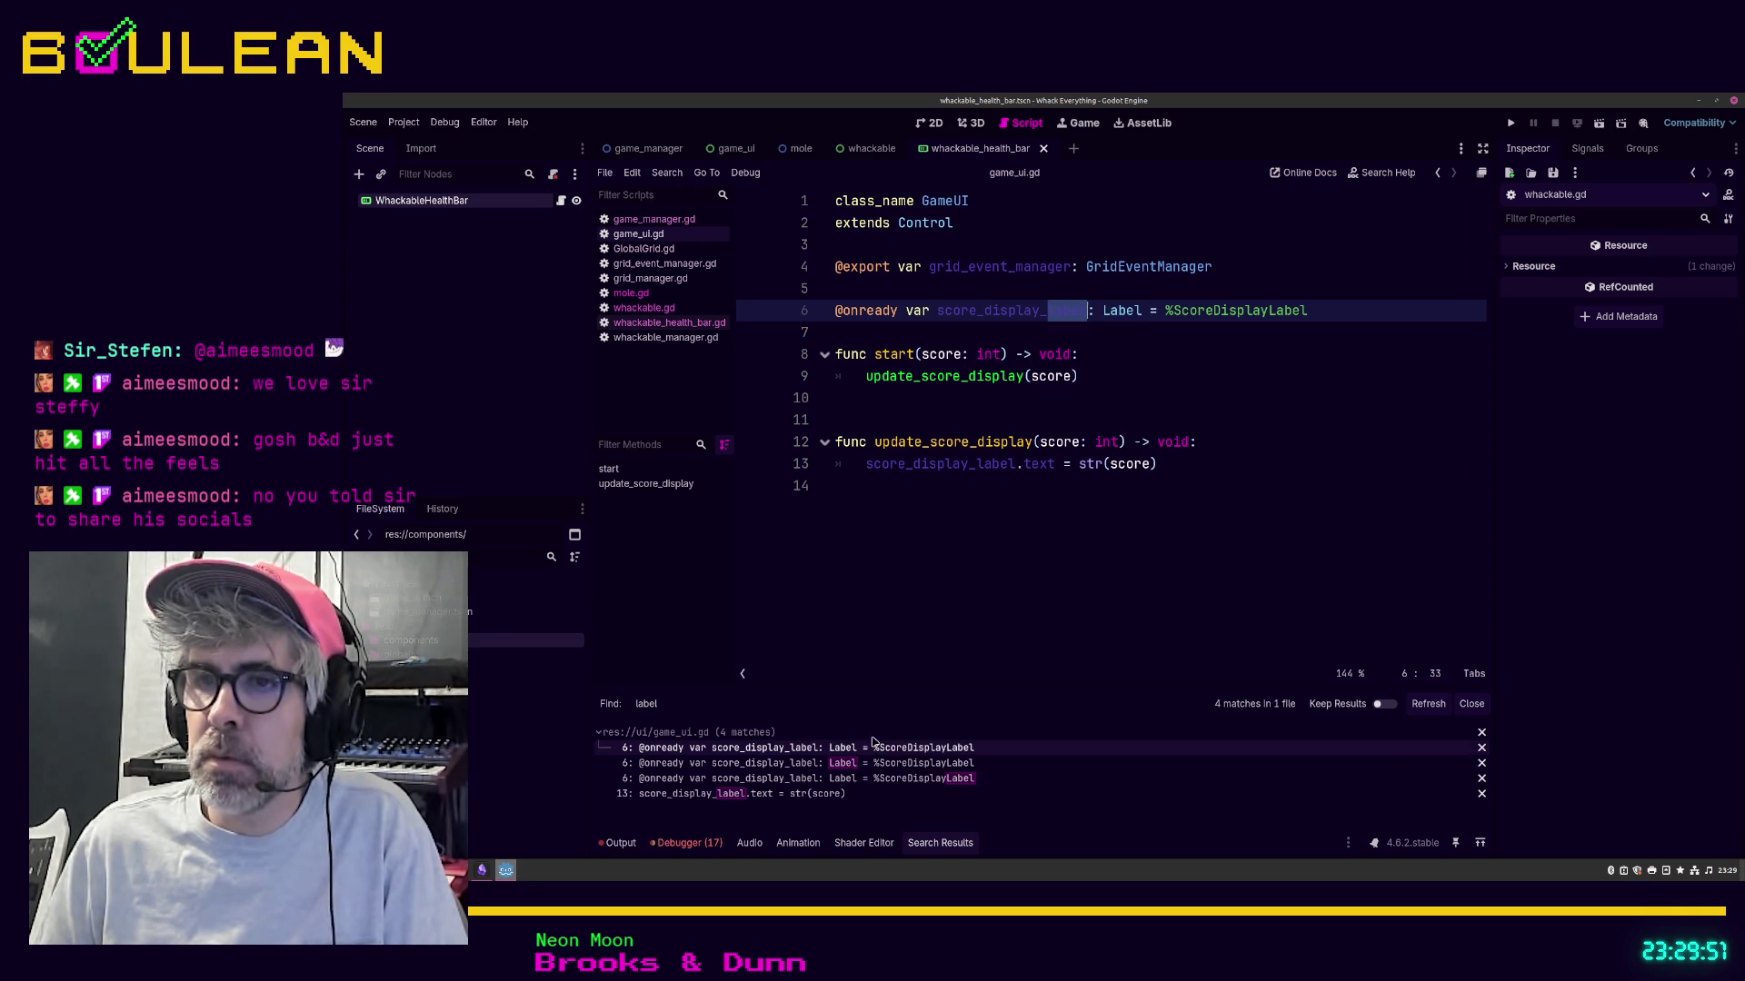
{"action": "left_click", "coordinate": [1003, 531]}
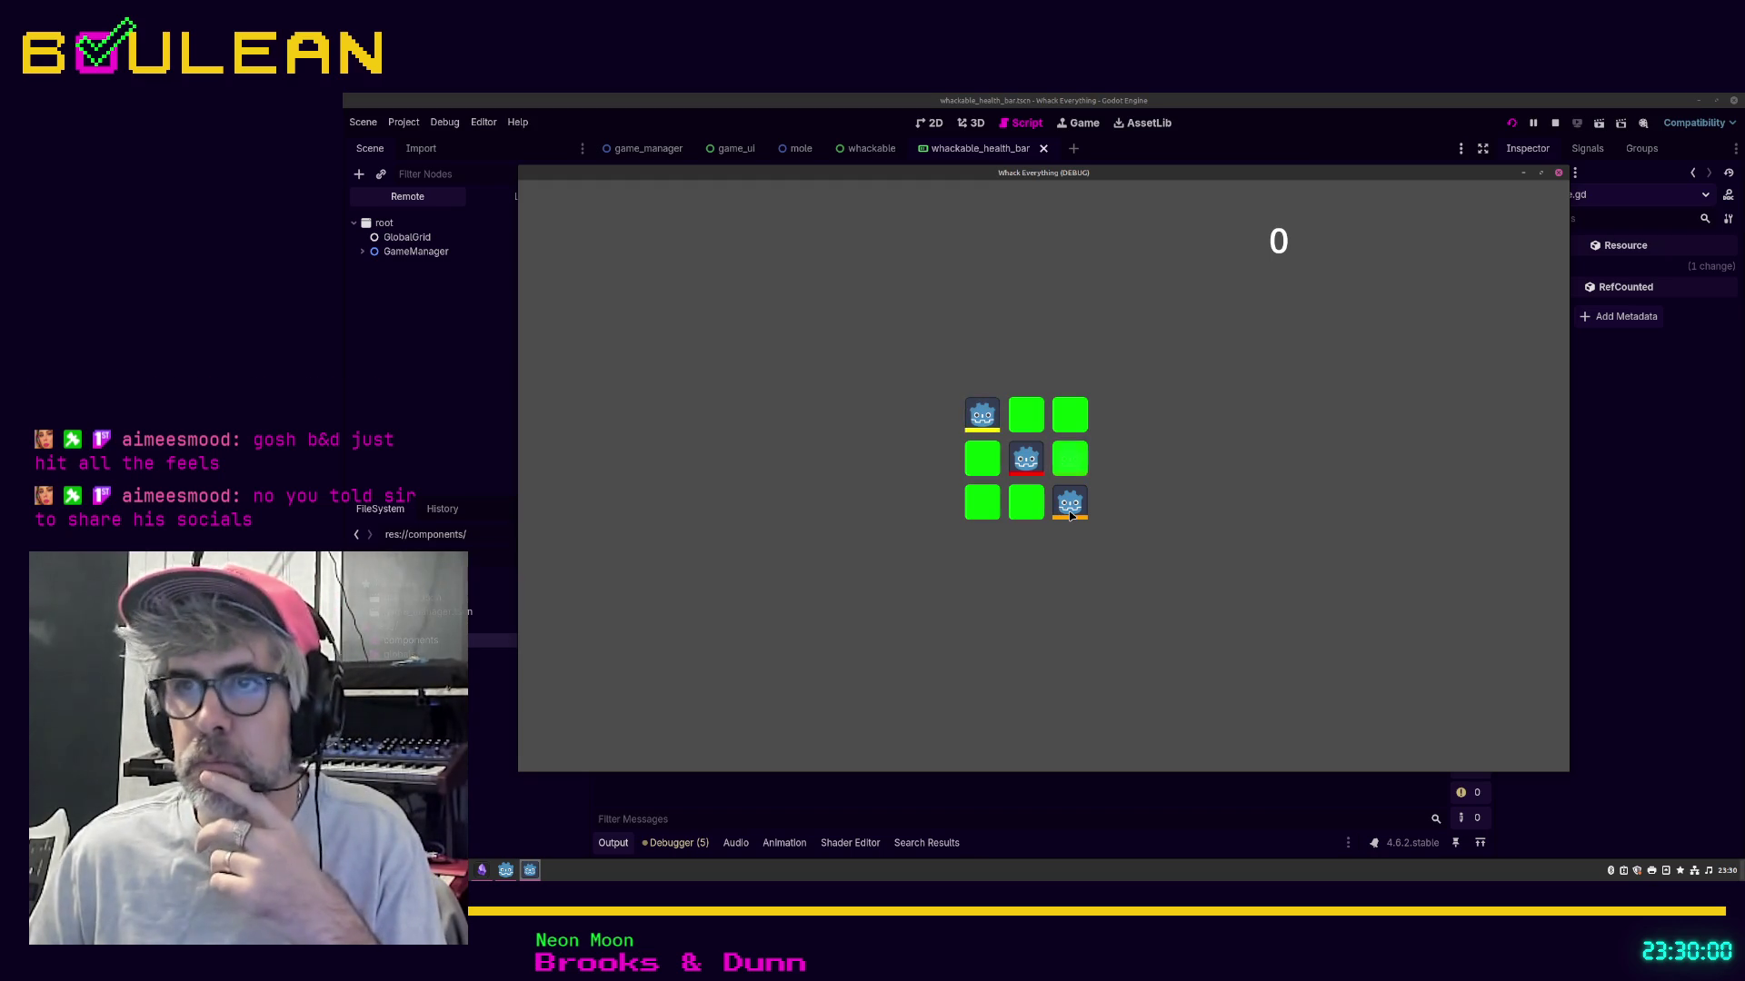
Step: Run Whack Everything, whack seven moles to reach a score of 7, then stop the run
{"action": "left_click", "coordinate": [1071, 515]}
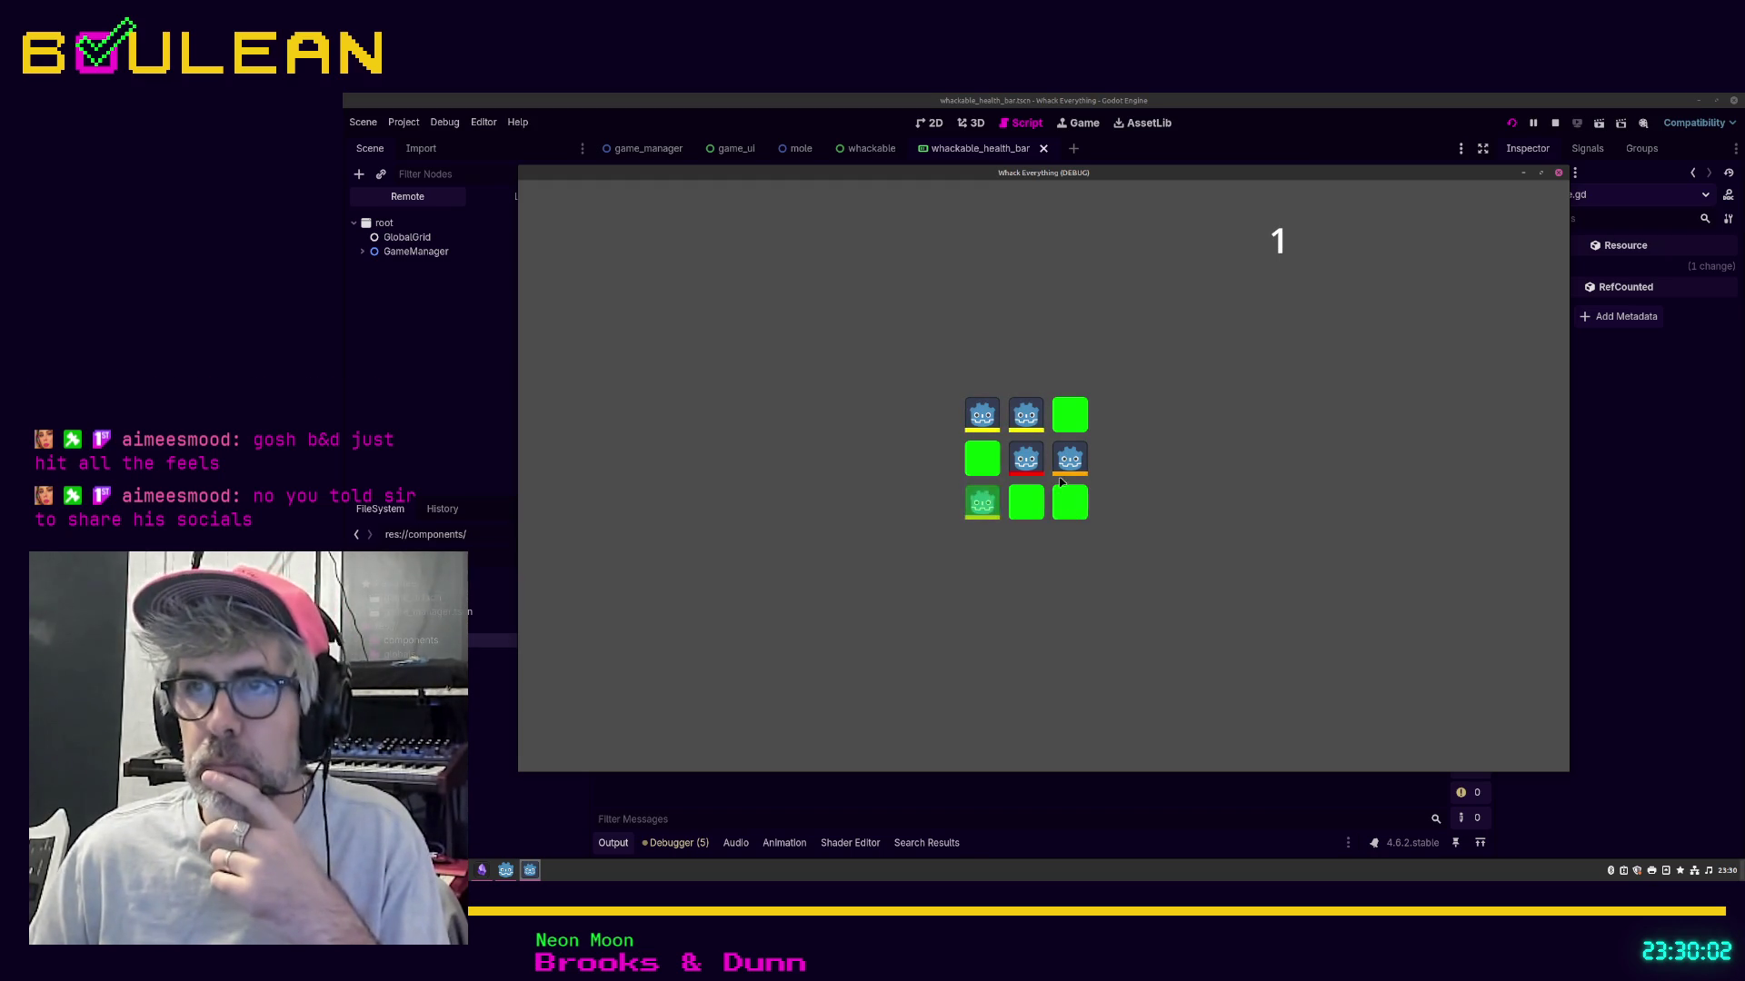
{"action": "left_click", "coordinate": [1022, 447]}
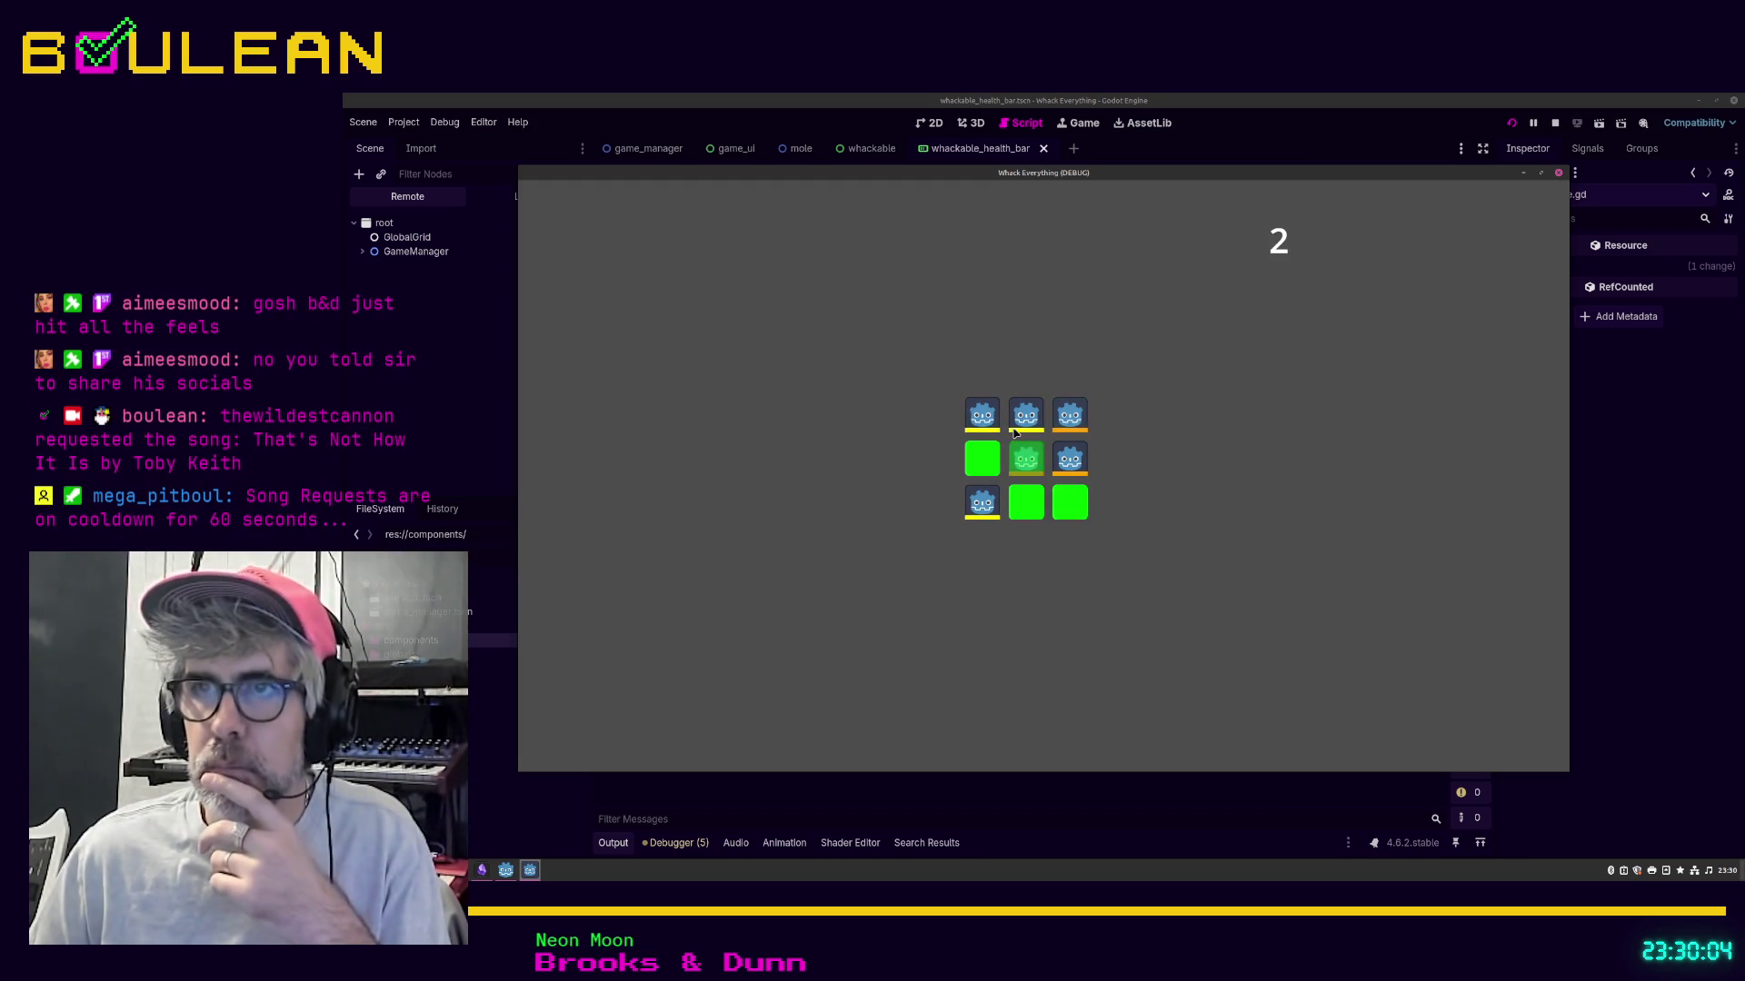
{"action": "left_click", "coordinate": [1019, 424]}
{"action": "left_click", "coordinate": [998, 429]}
{"action": "left_click", "coordinate": [1025, 456]}
{"action": "left_click", "coordinate": [1069, 457]}
{"action": "left_click", "coordinate": [1072, 505]}
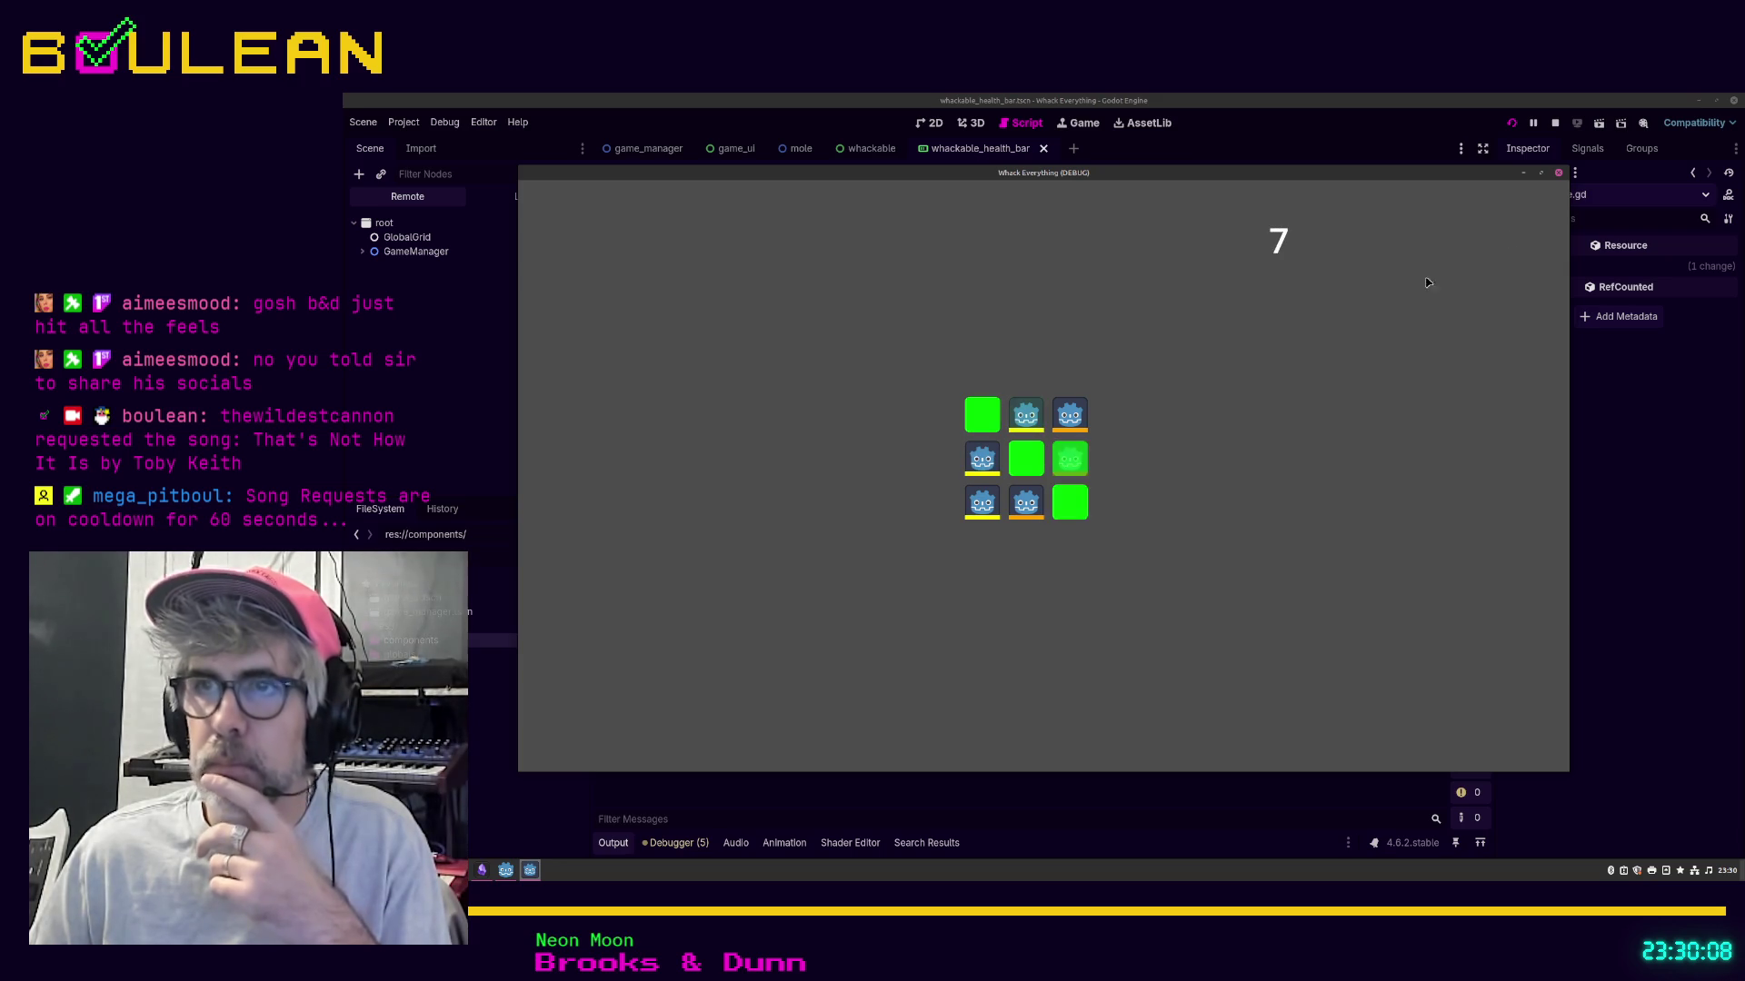
{"action": "left_click", "coordinate": [1558, 173]}
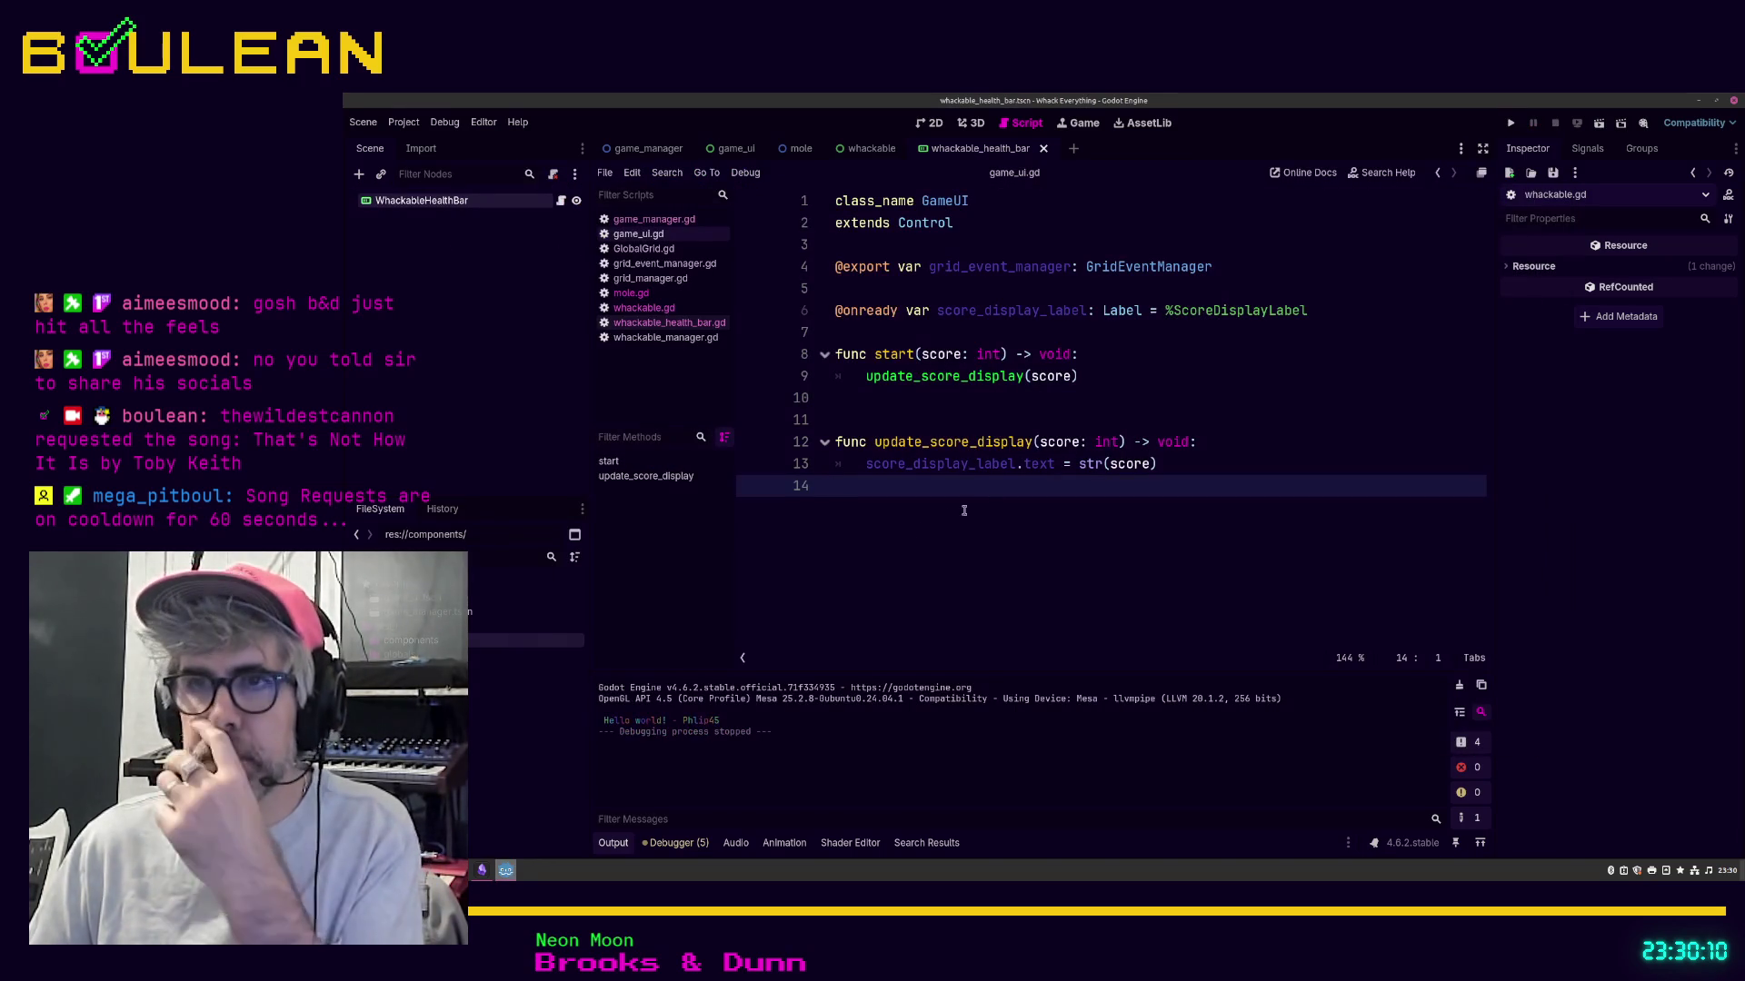
Step: Step through every script from game_manager.gd down to whackable_manager.gd, ending on its line 12
{"action": "left_click", "coordinate": [639, 220]}
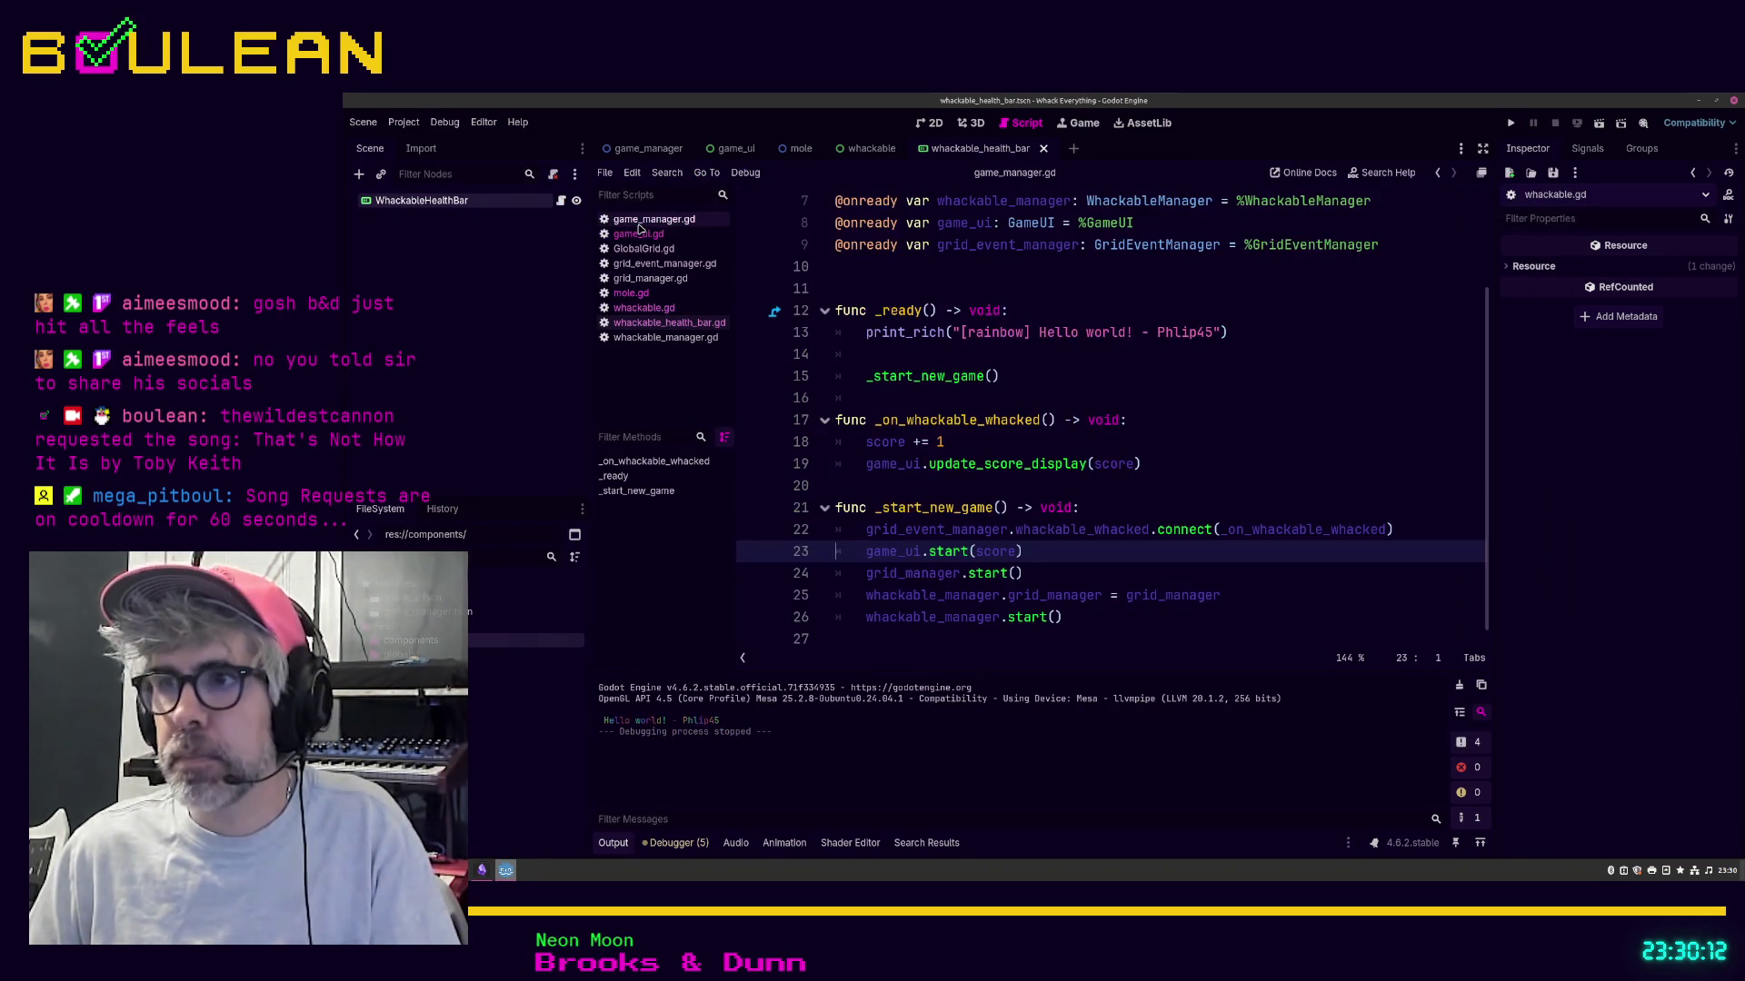
{"action": "left_click", "coordinate": [649, 236]}
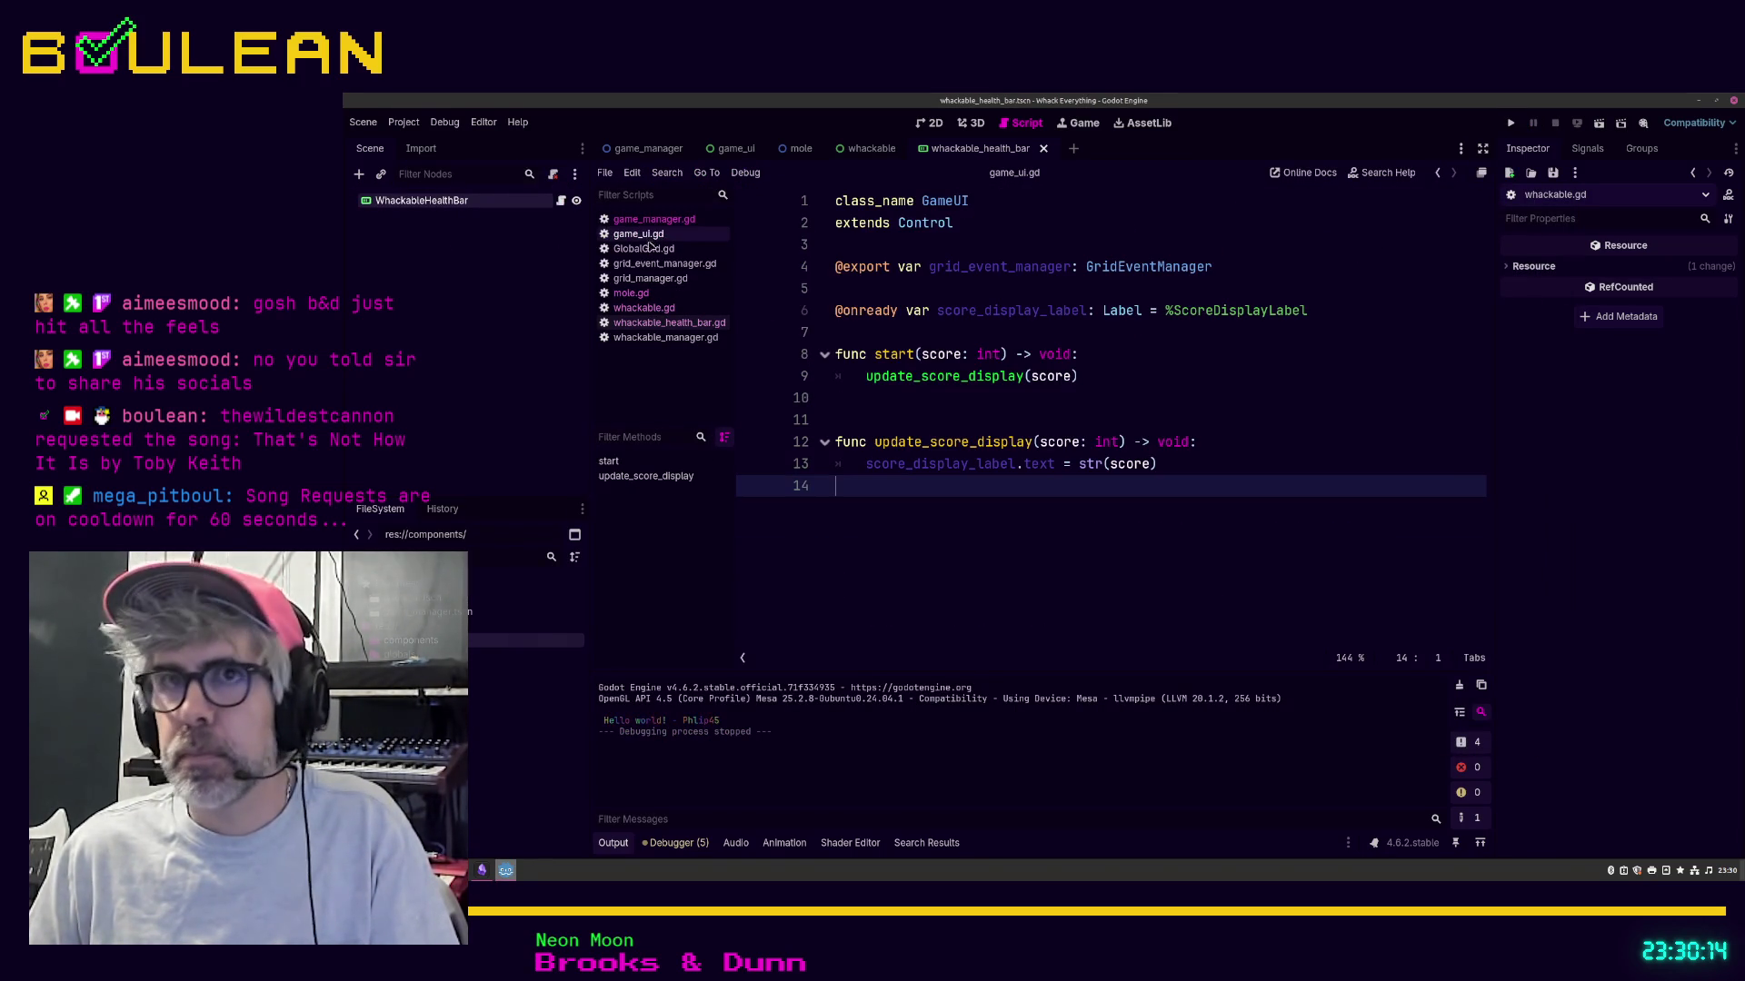
{"action": "left_click", "coordinate": [647, 249]}
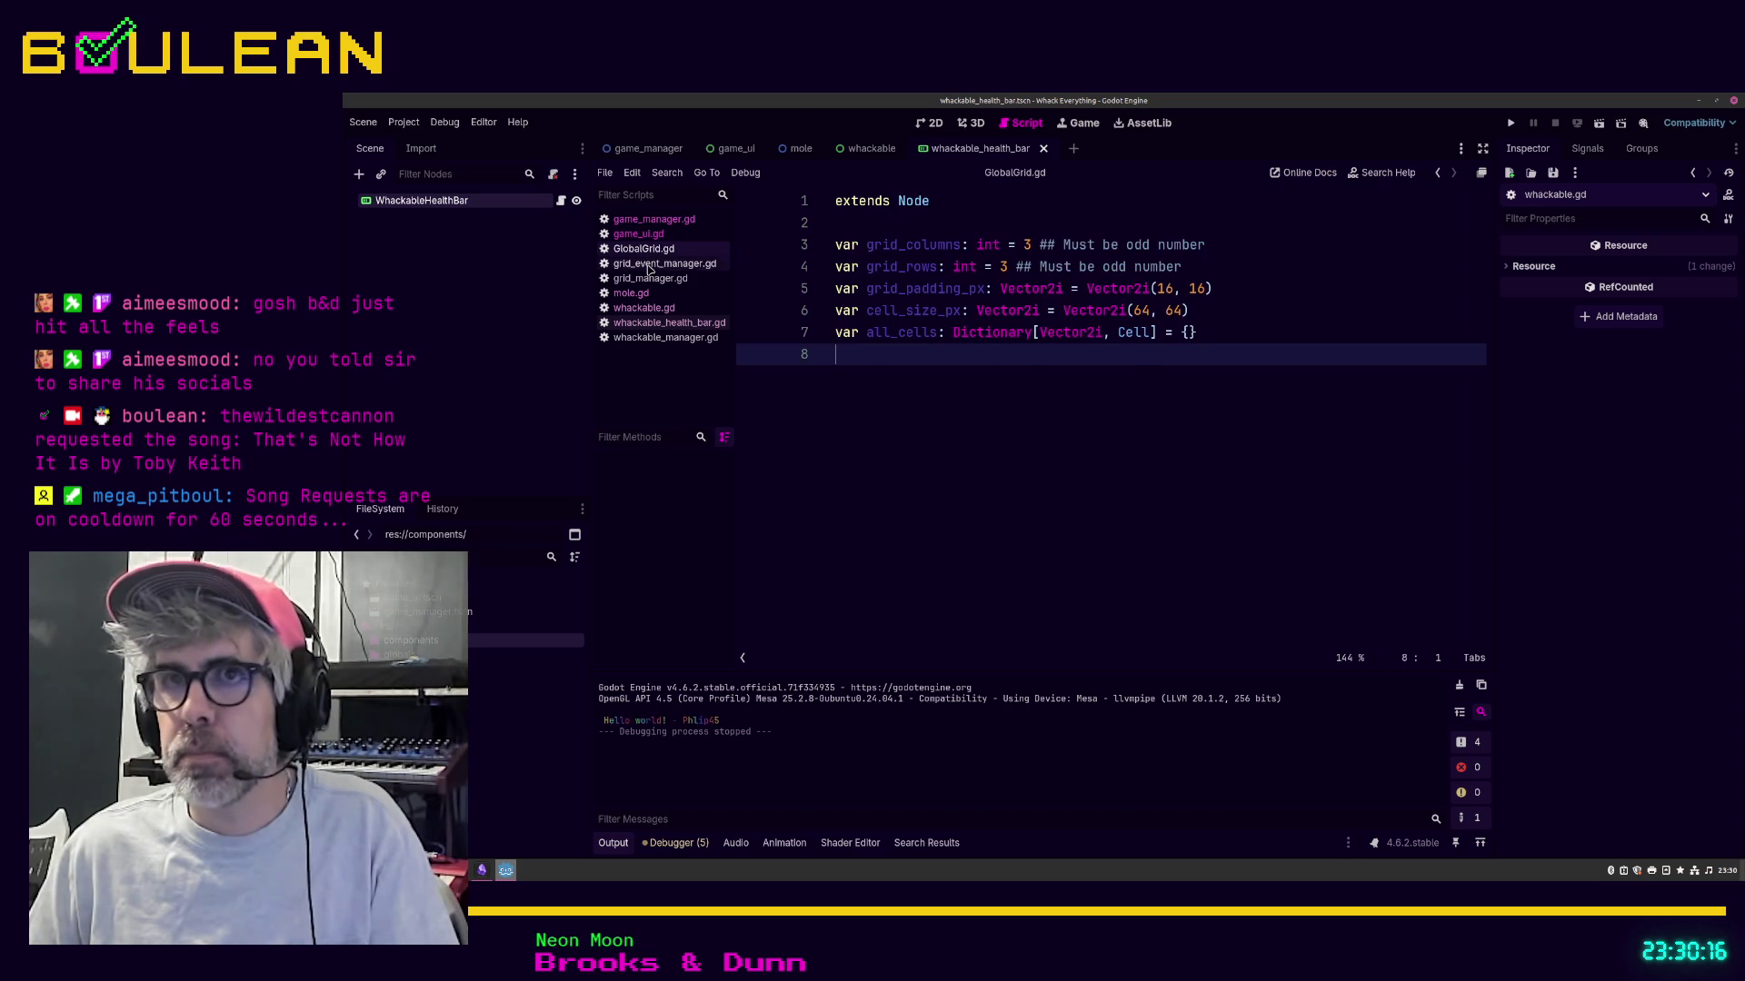
{"action": "left_click", "coordinate": [650, 265]}
{"action": "left_click", "coordinate": [643, 280]}
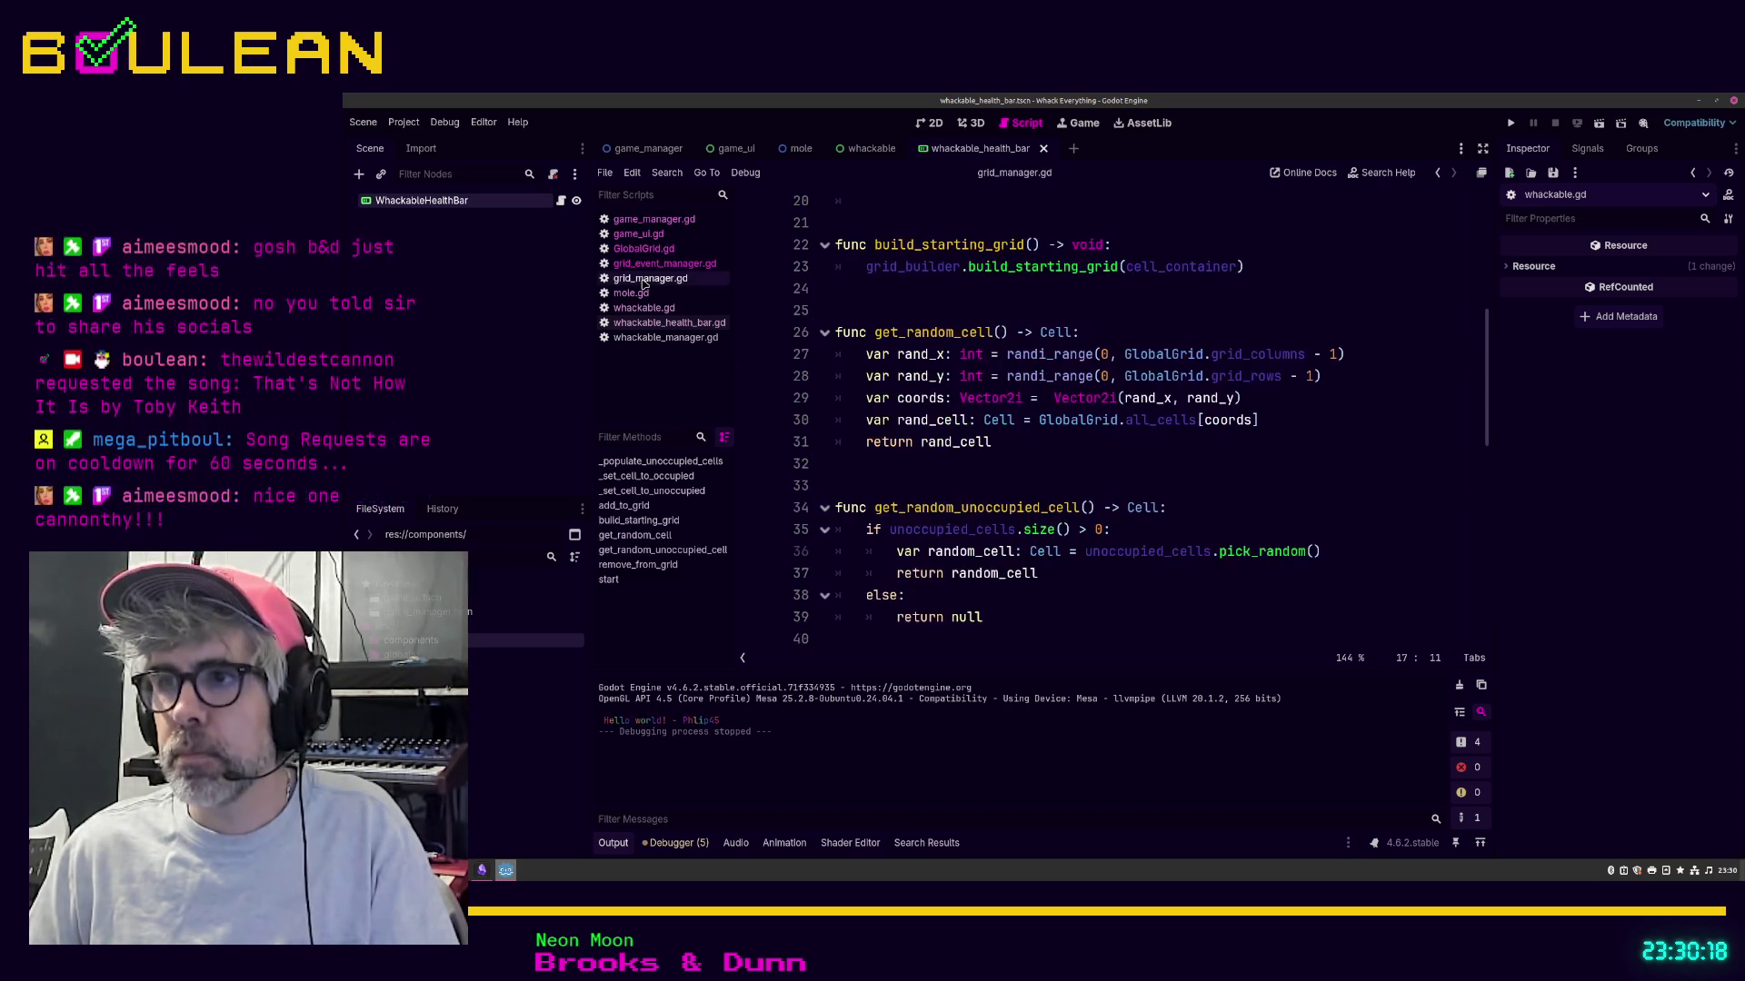
{"action": "left_click", "coordinate": [636, 295]}
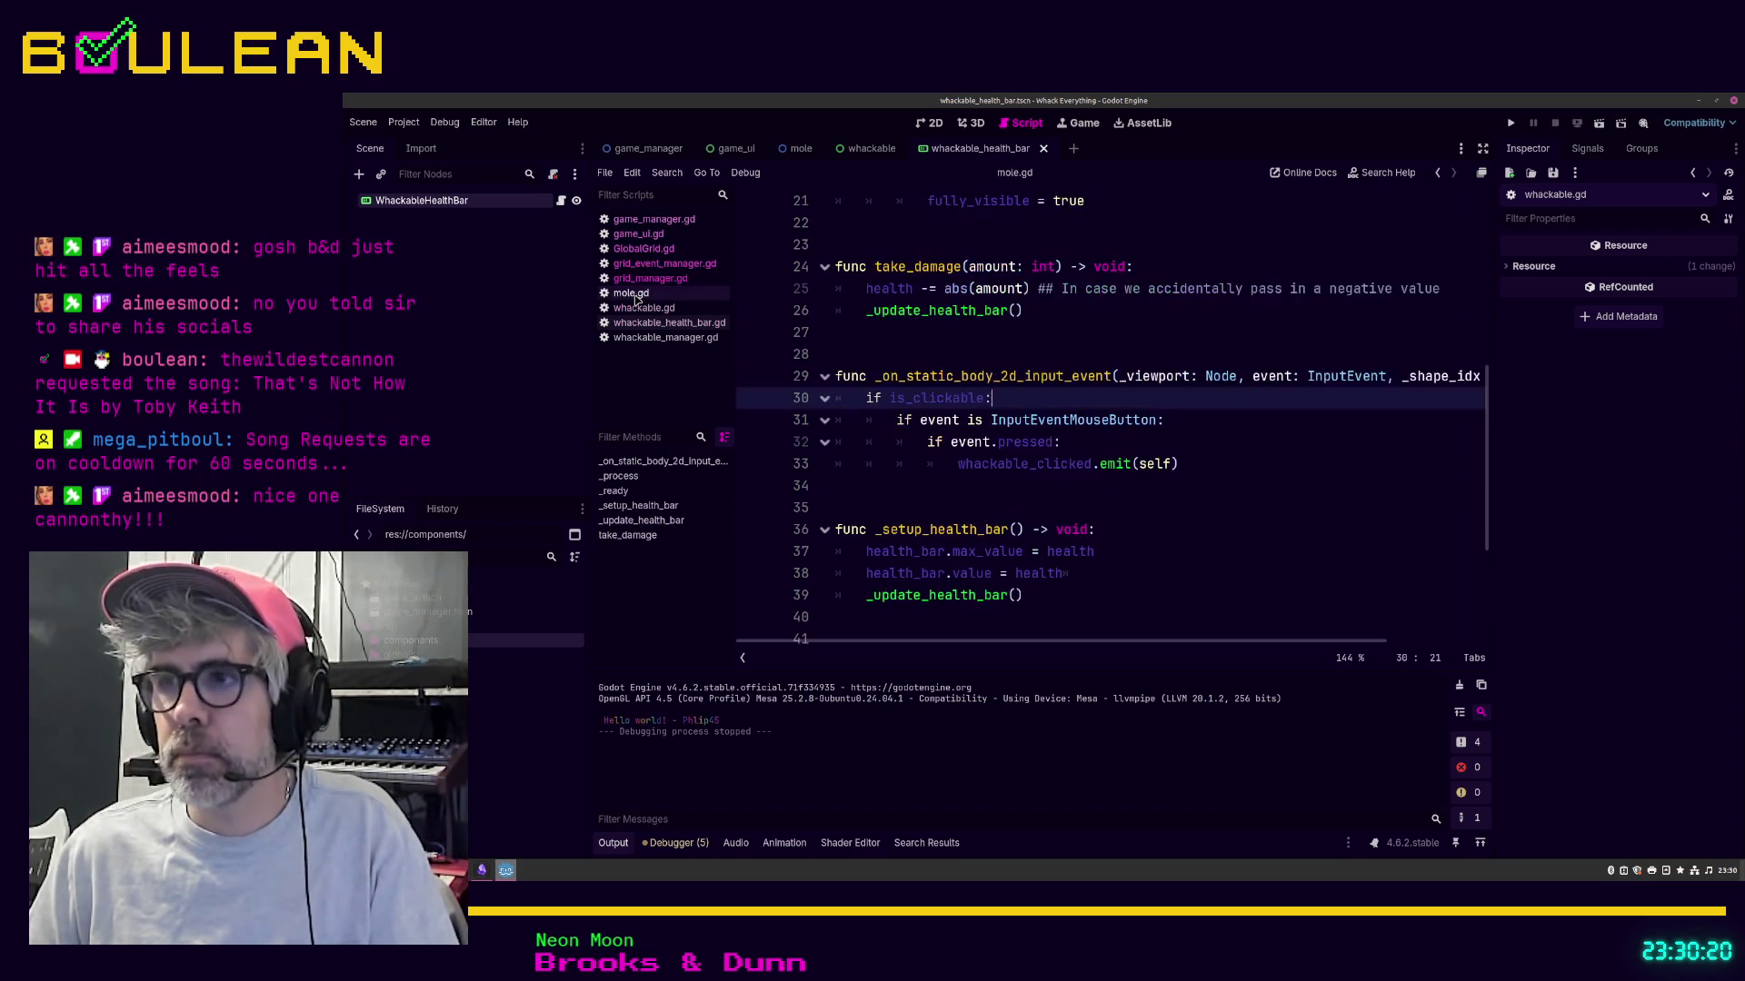
{"action": "left_click", "coordinate": [640, 309]}
{"action": "left_click", "coordinate": [641, 324]}
{"action": "left_click", "coordinate": [645, 338]}
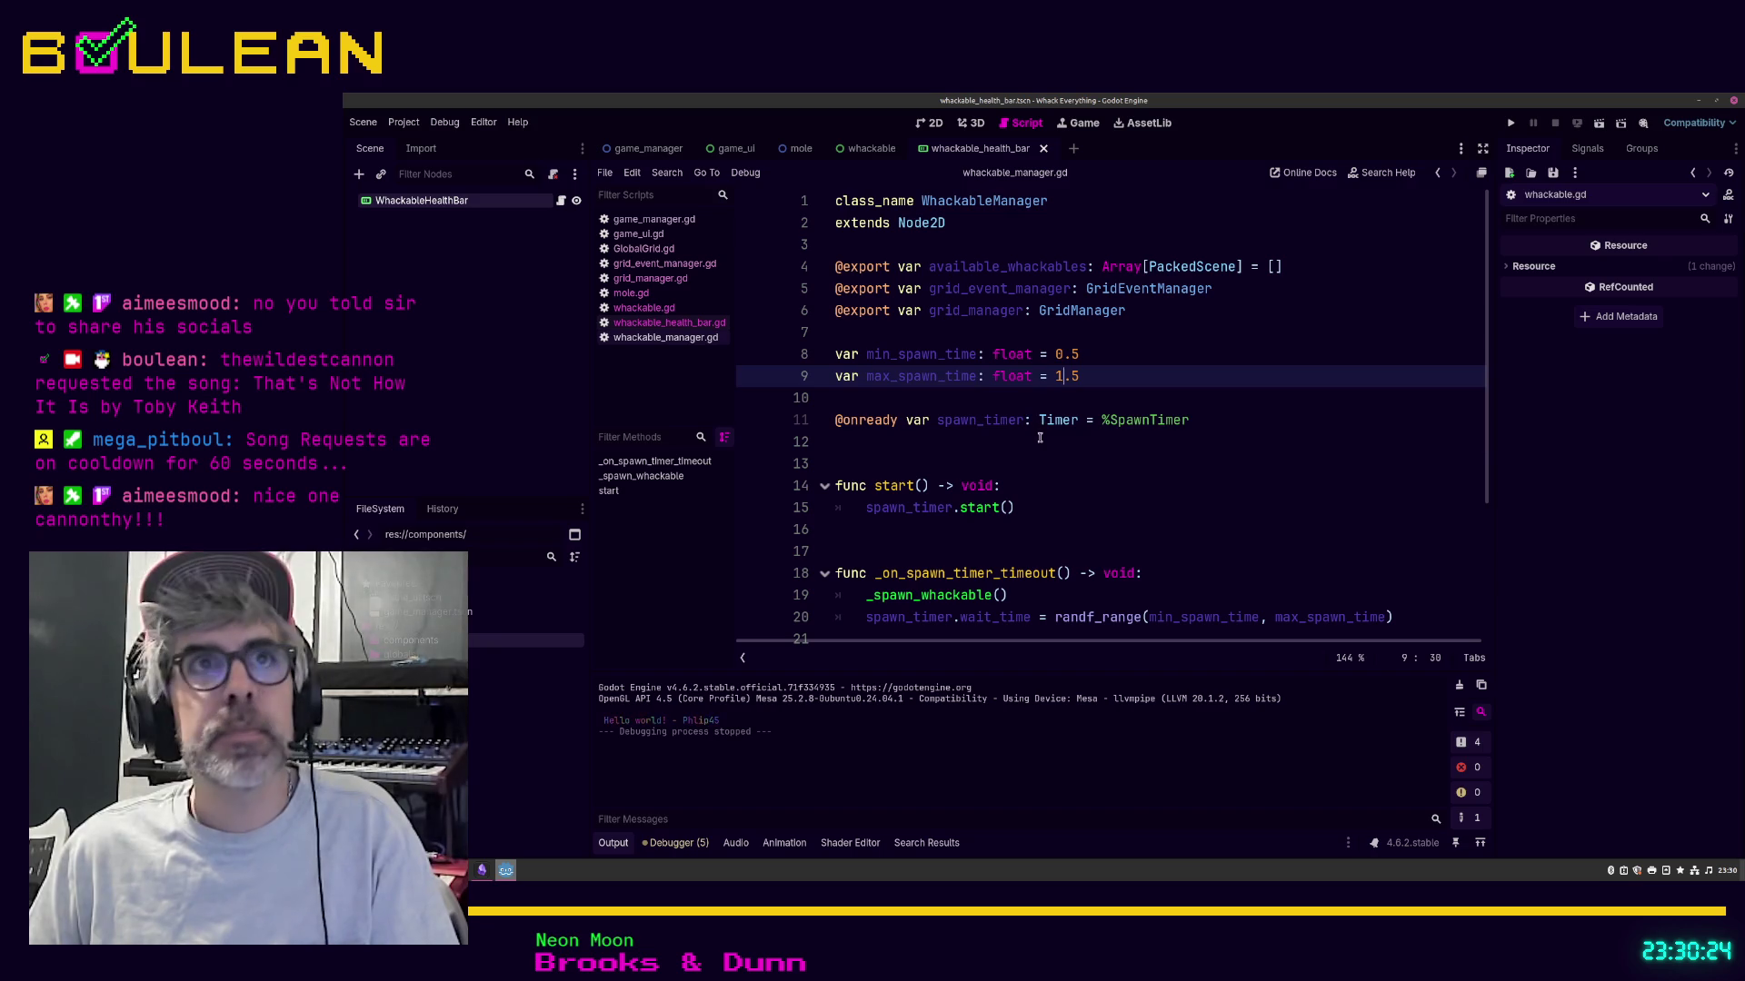
{"action": "left_click", "coordinate": [1039, 441]}
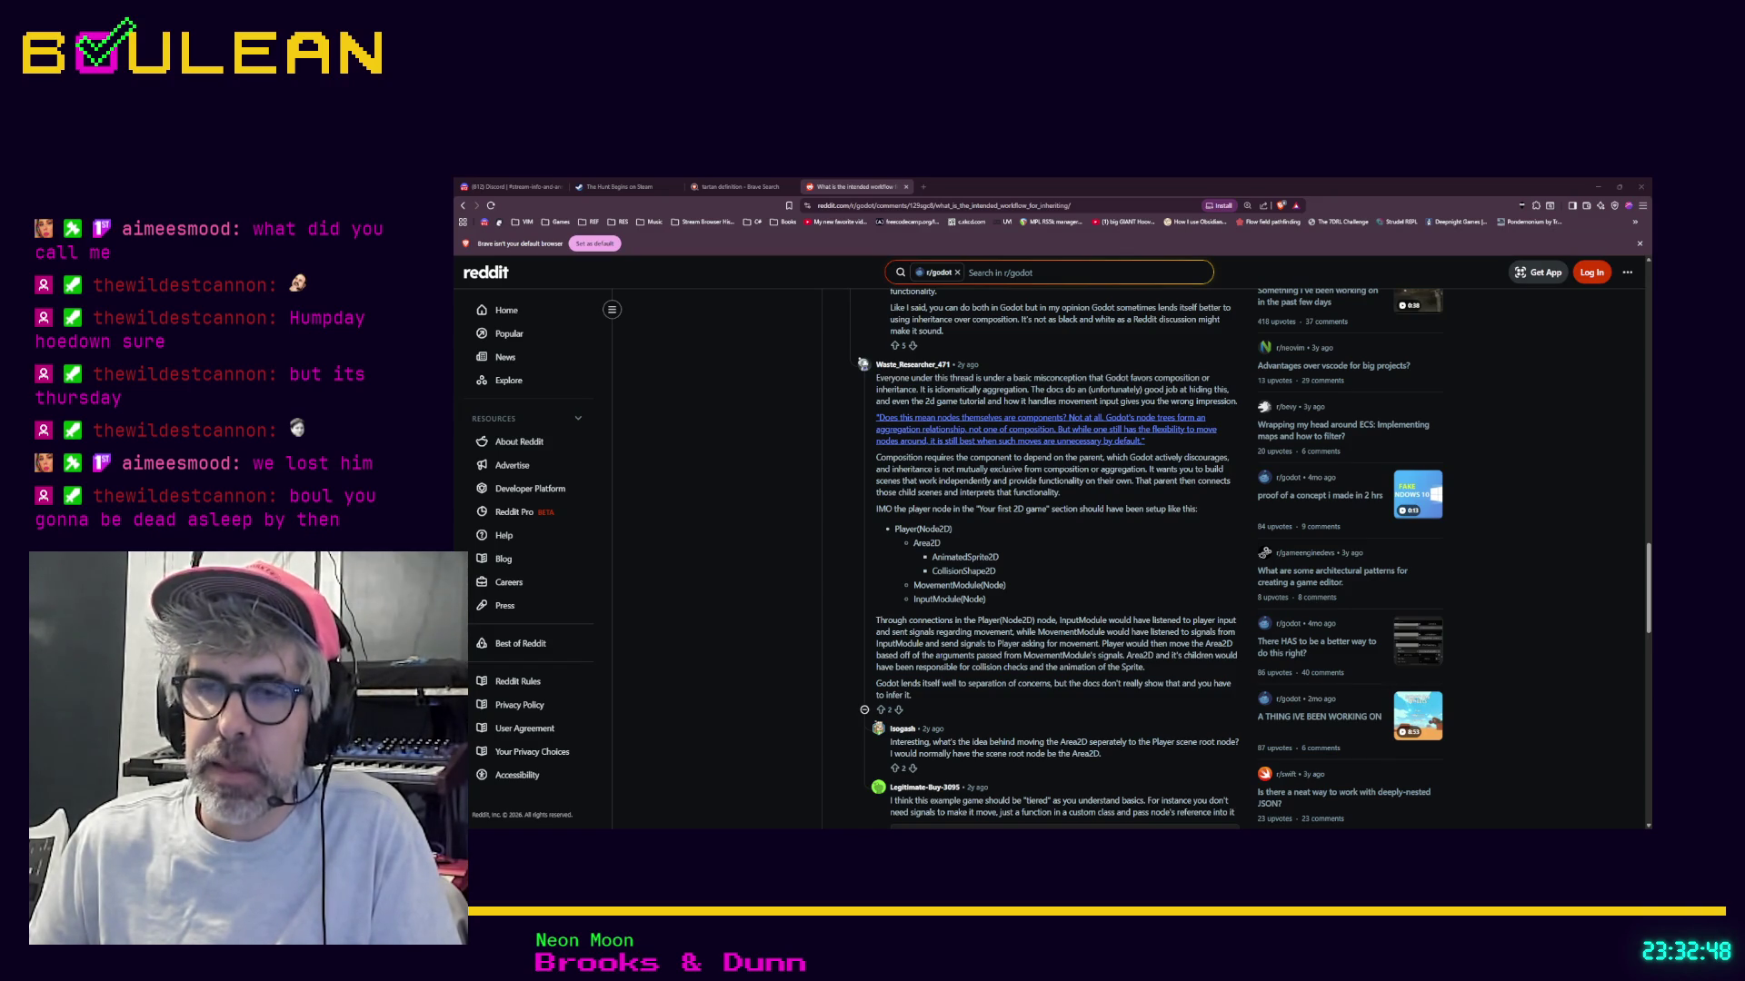
Step: Leave the Reddit composition-versus-inheritance thread and return to the Godot editor
{"action": "key", "text": "alt+Tab"}
Step: Save whackable_manager.gd, add a blank line 4 to the health bar script, and open whackable.gd
{"action": "left_click", "coordinate": [1071, 528]}
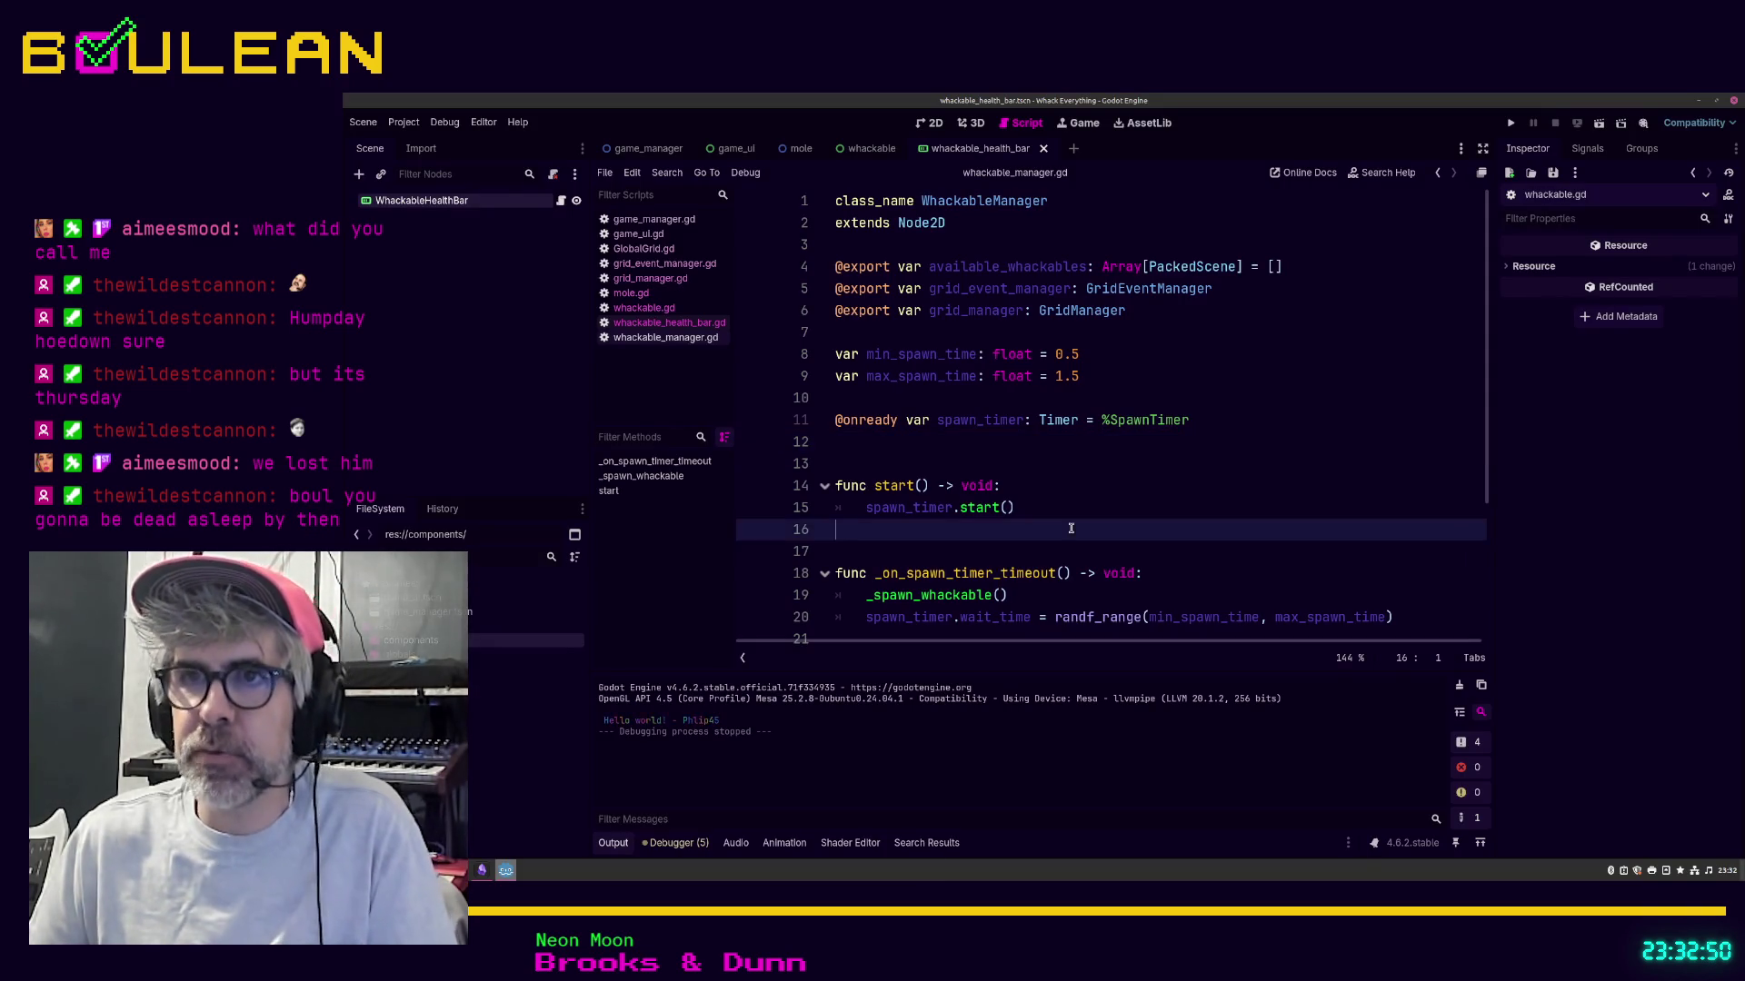
{"action": "key", "text": "ctrl+s"}
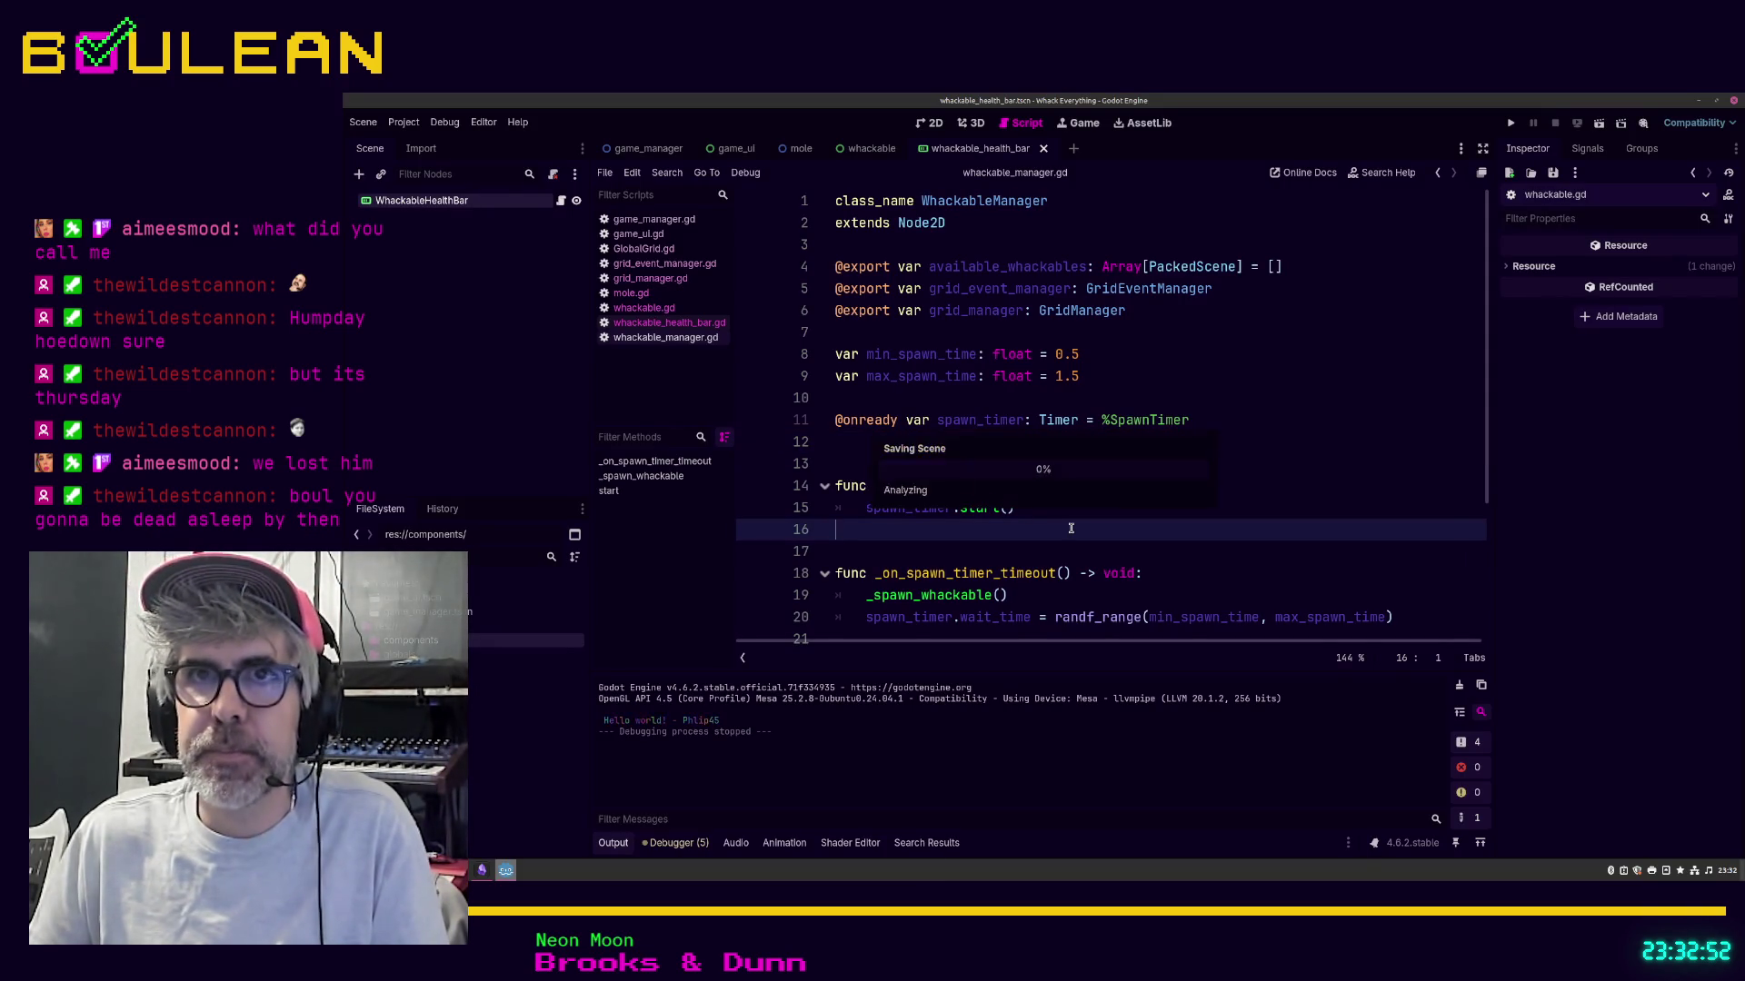
{"action": "left_click", "coordinate": [561, 200]}
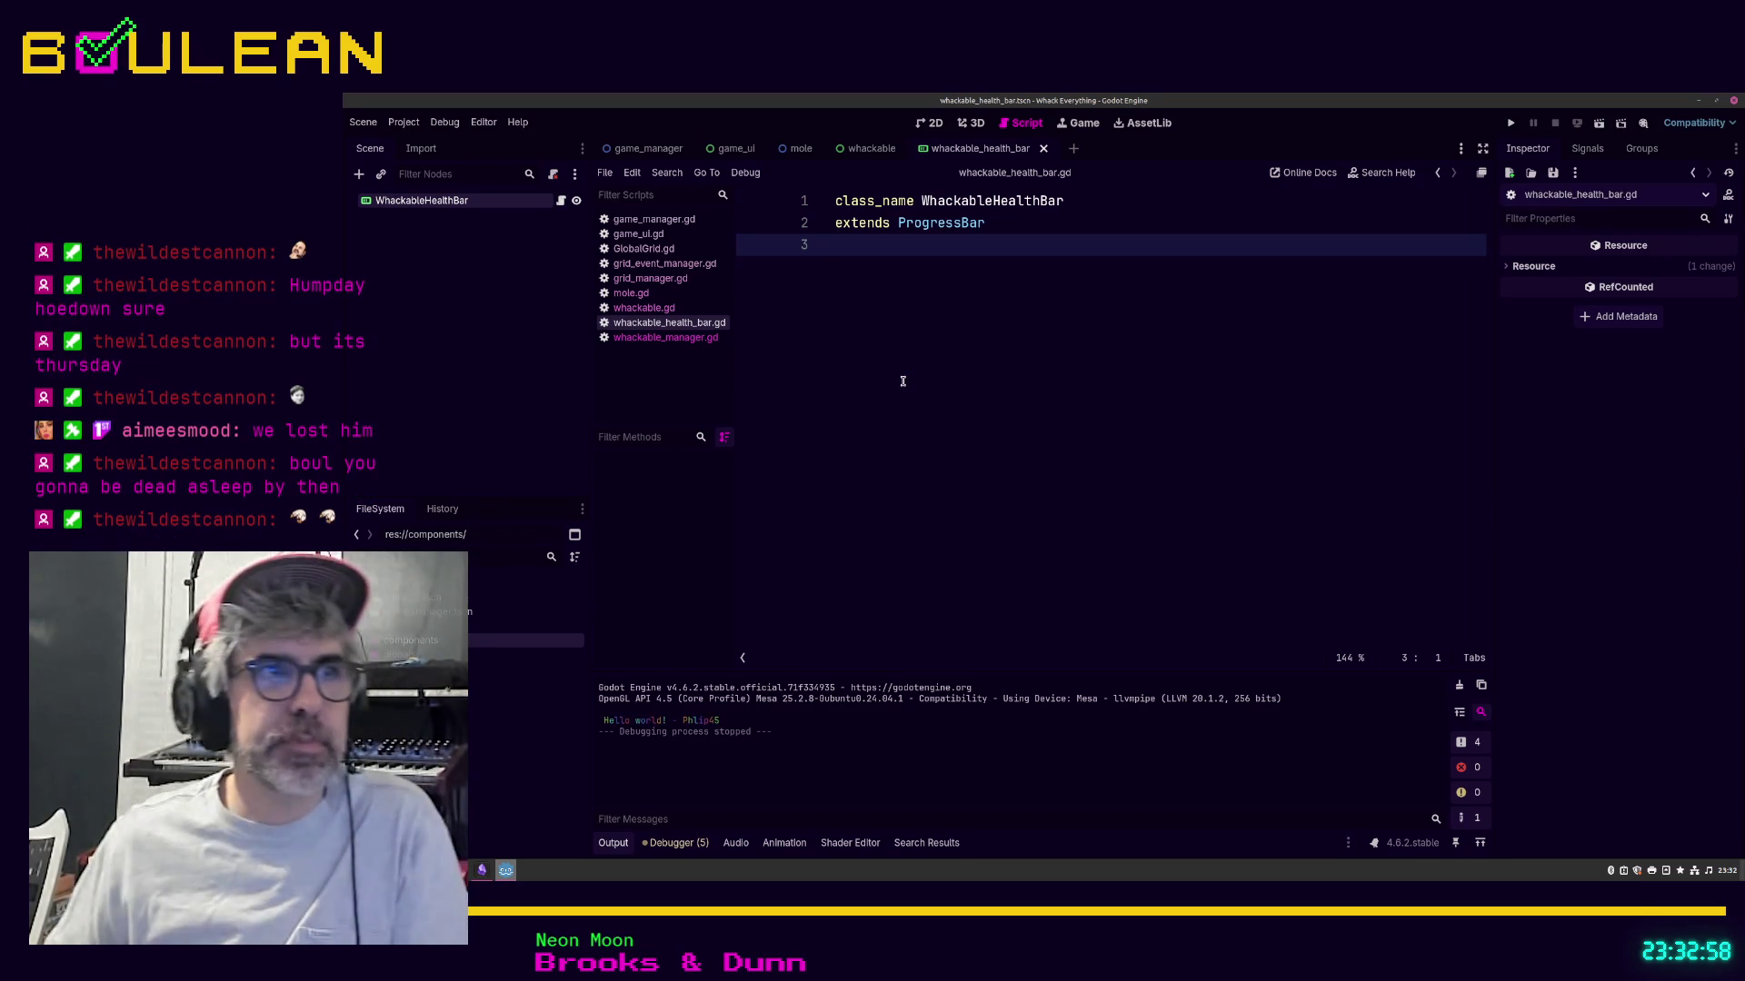
{"action": "key", "text": "Return"}
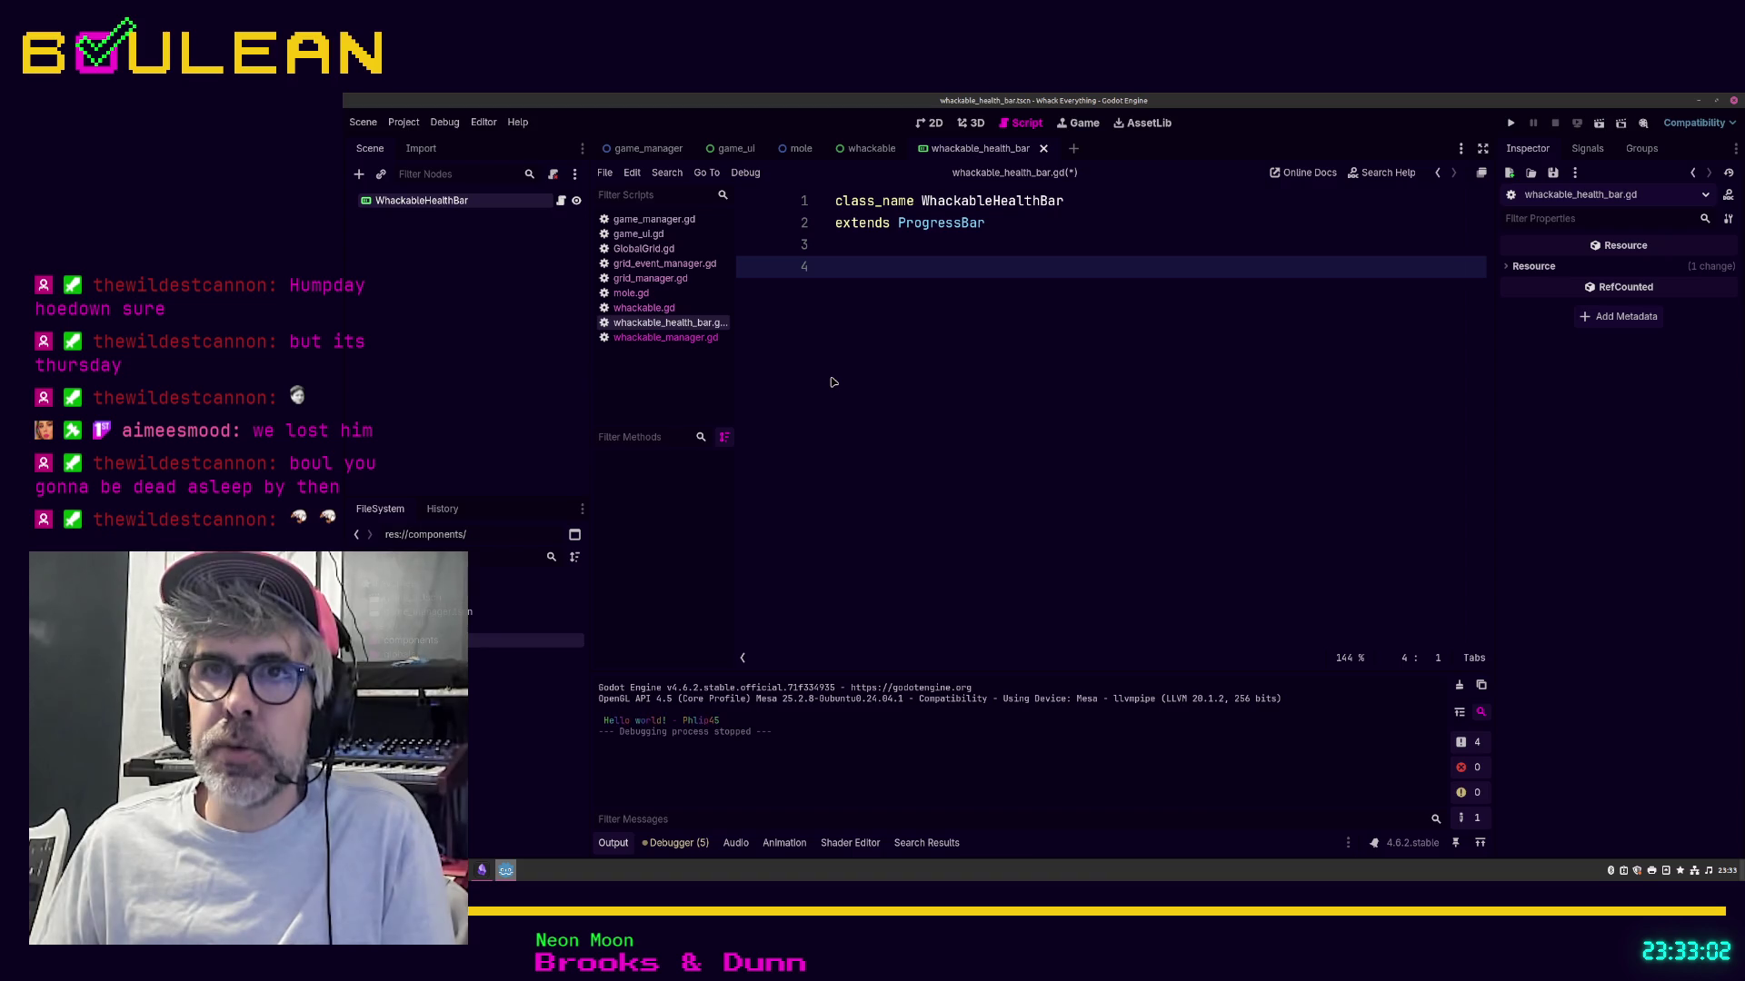
{"action": "left_click", "coordinate": [643, 310]}
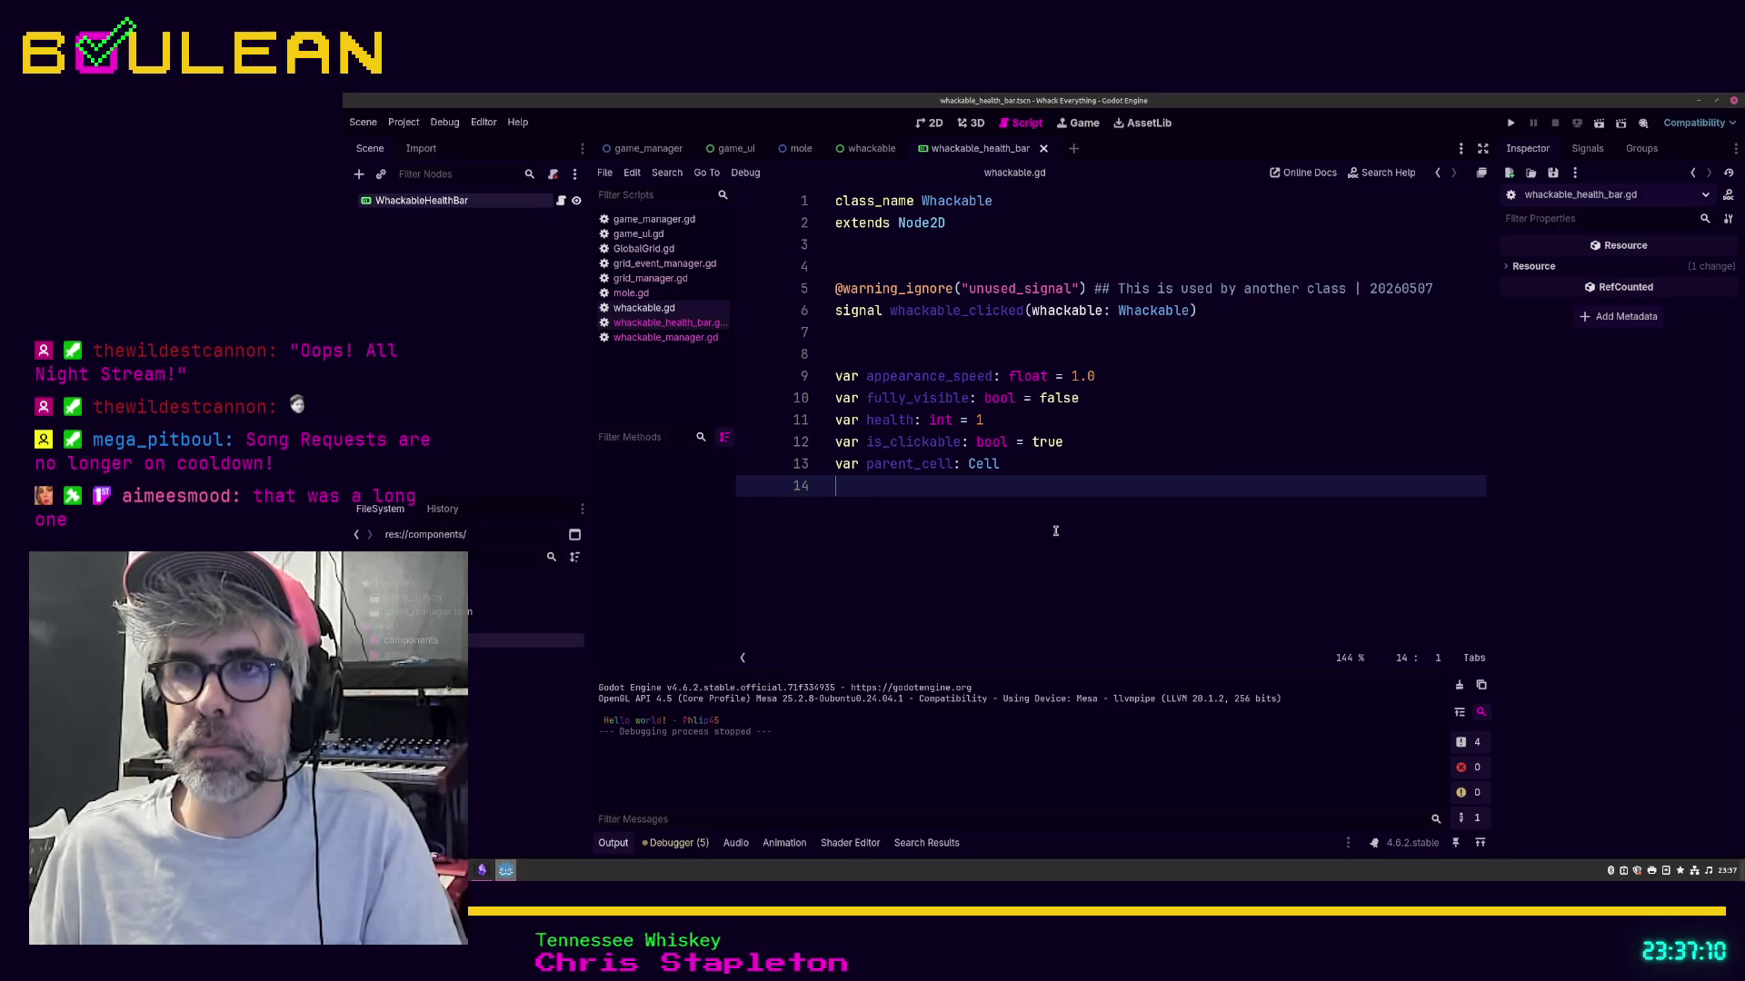
Step: Save the scripts, dismiss the whackable_health_bar.gd write error, and open the system file browser
{"action": "key", "text": "ctrl+s"}
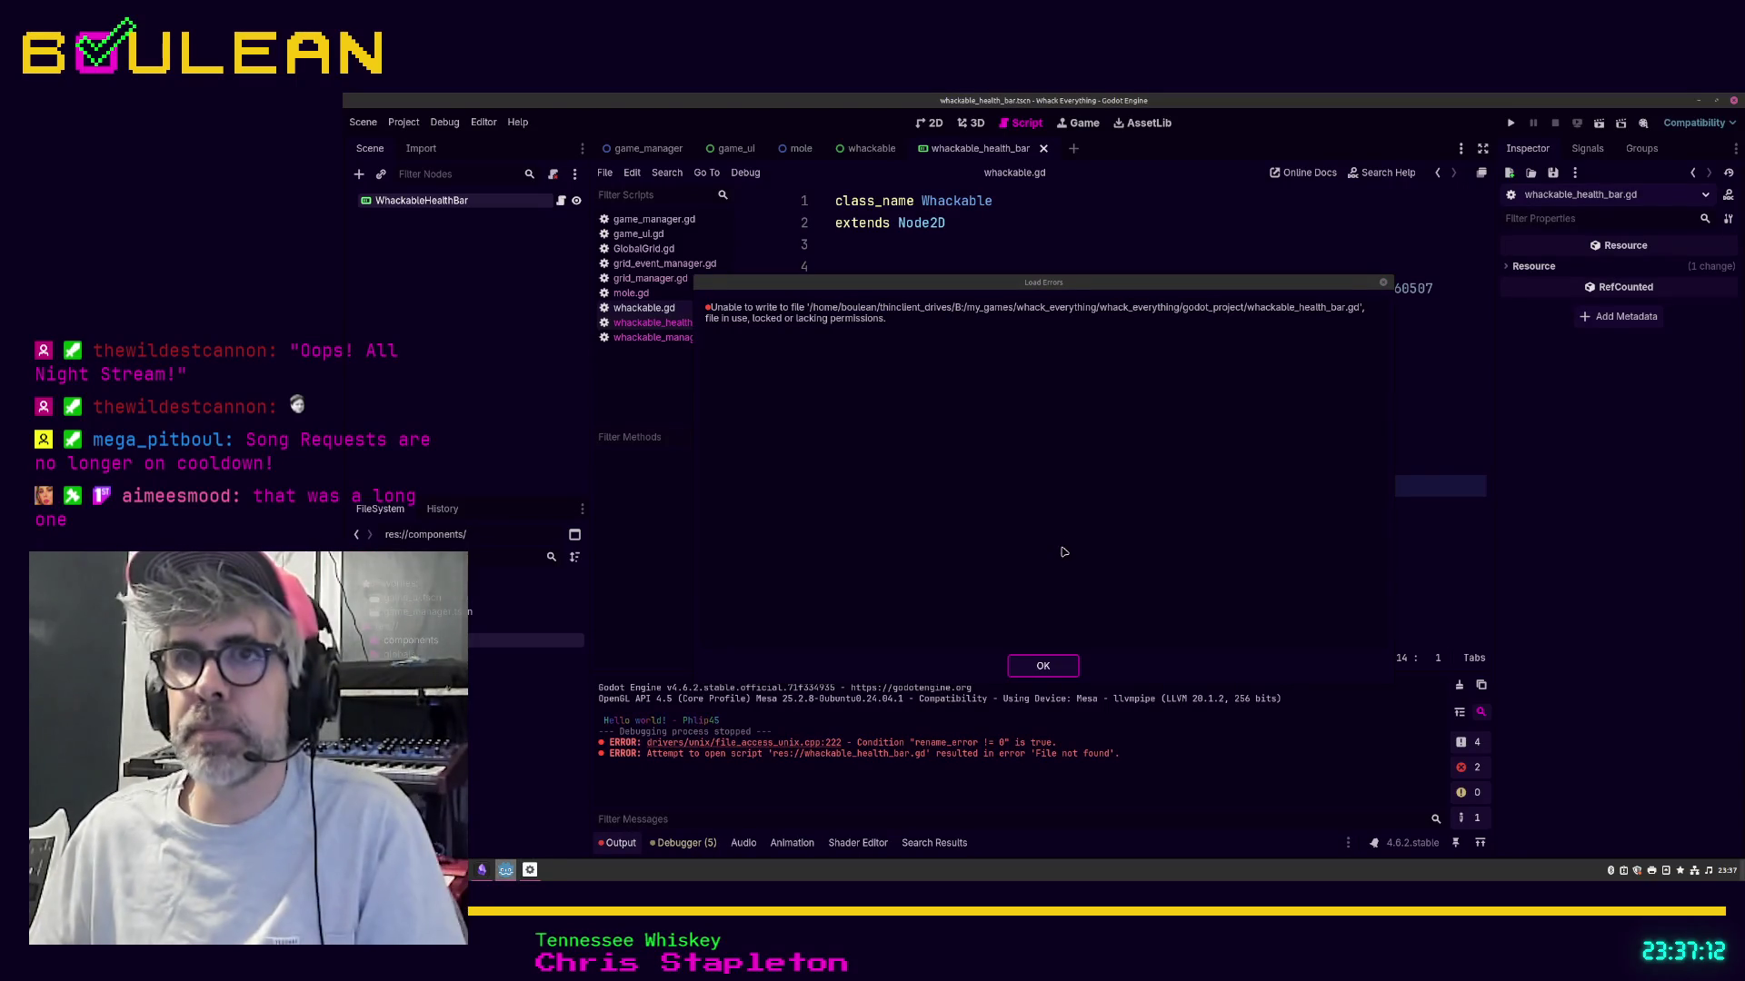
{"action": "left_click", "coordinate": [1030, 670]}
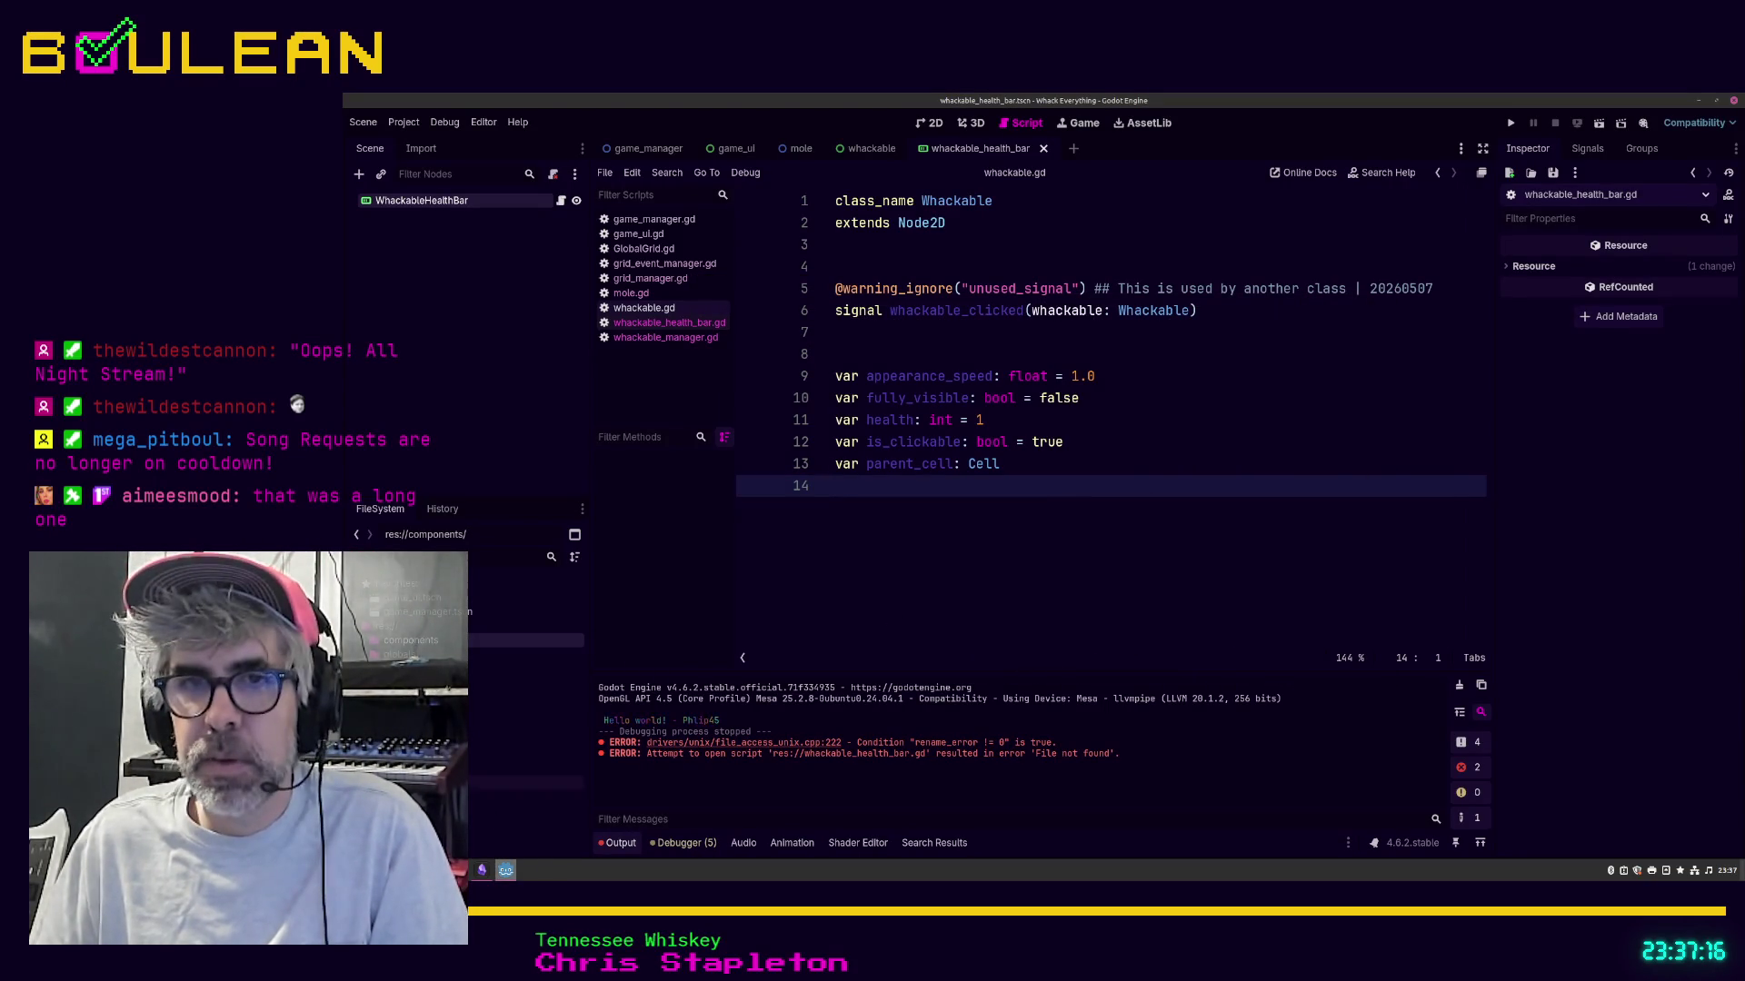
{"action": "key", "text": "super+e"}
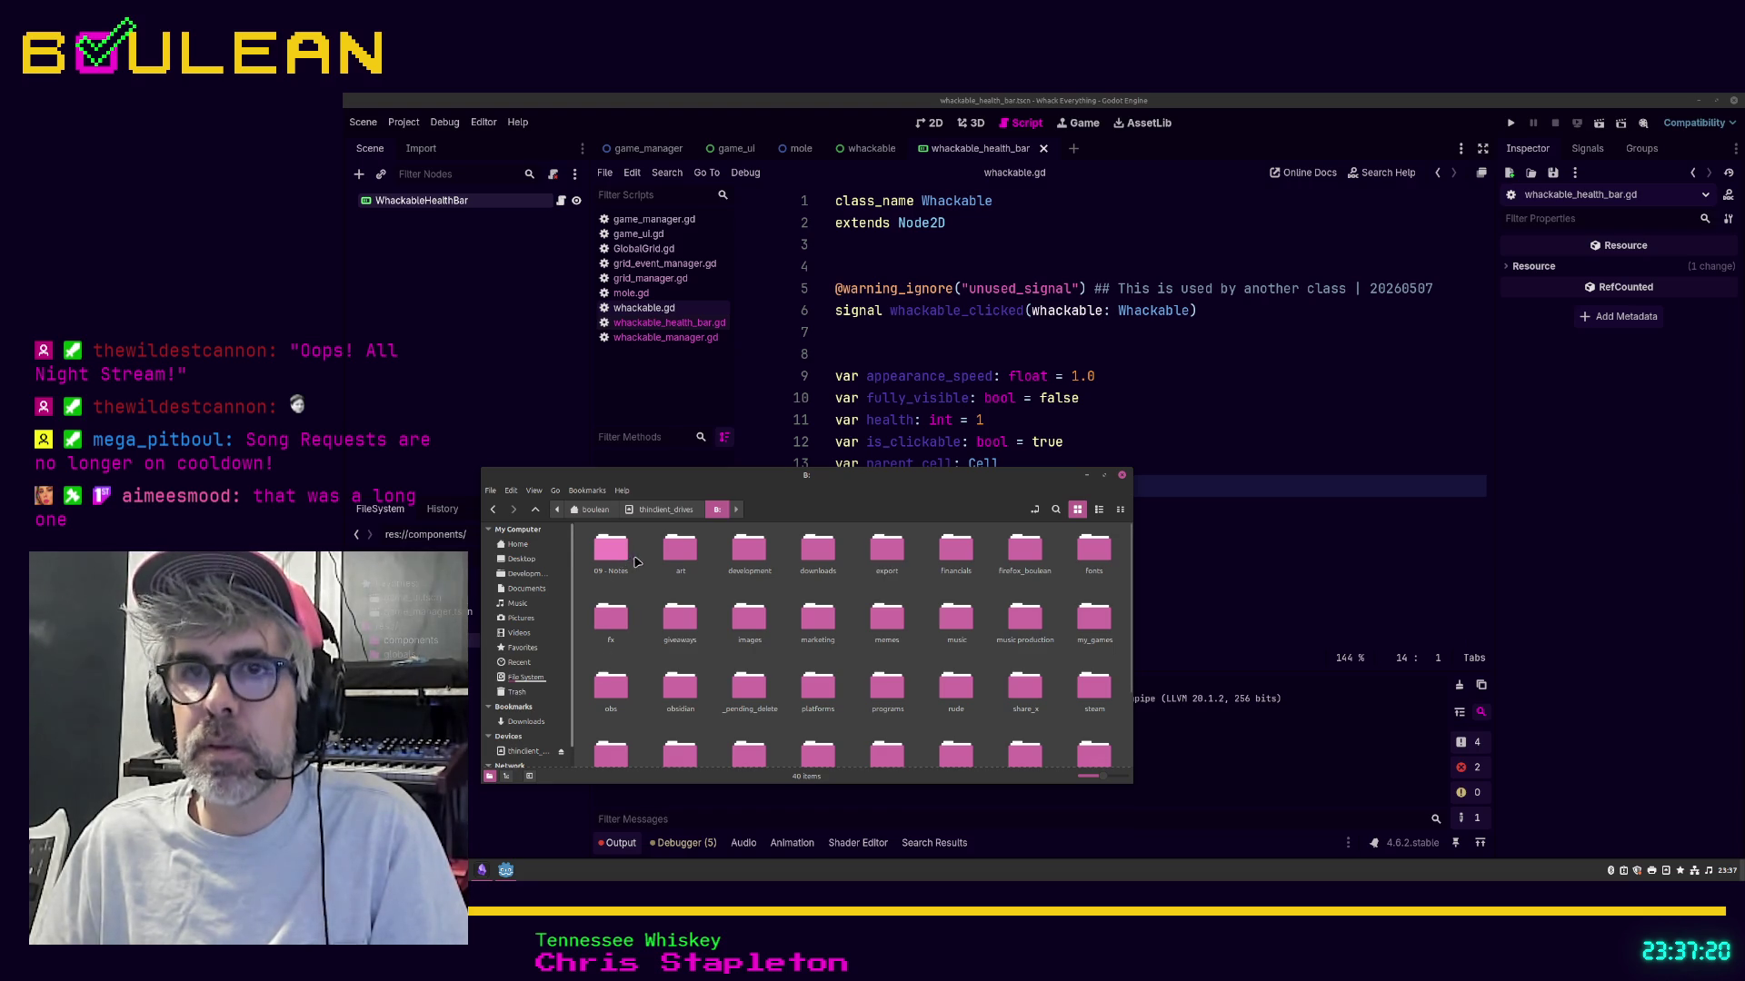
{"action": "double_click", "coordinate": [680, 556]}
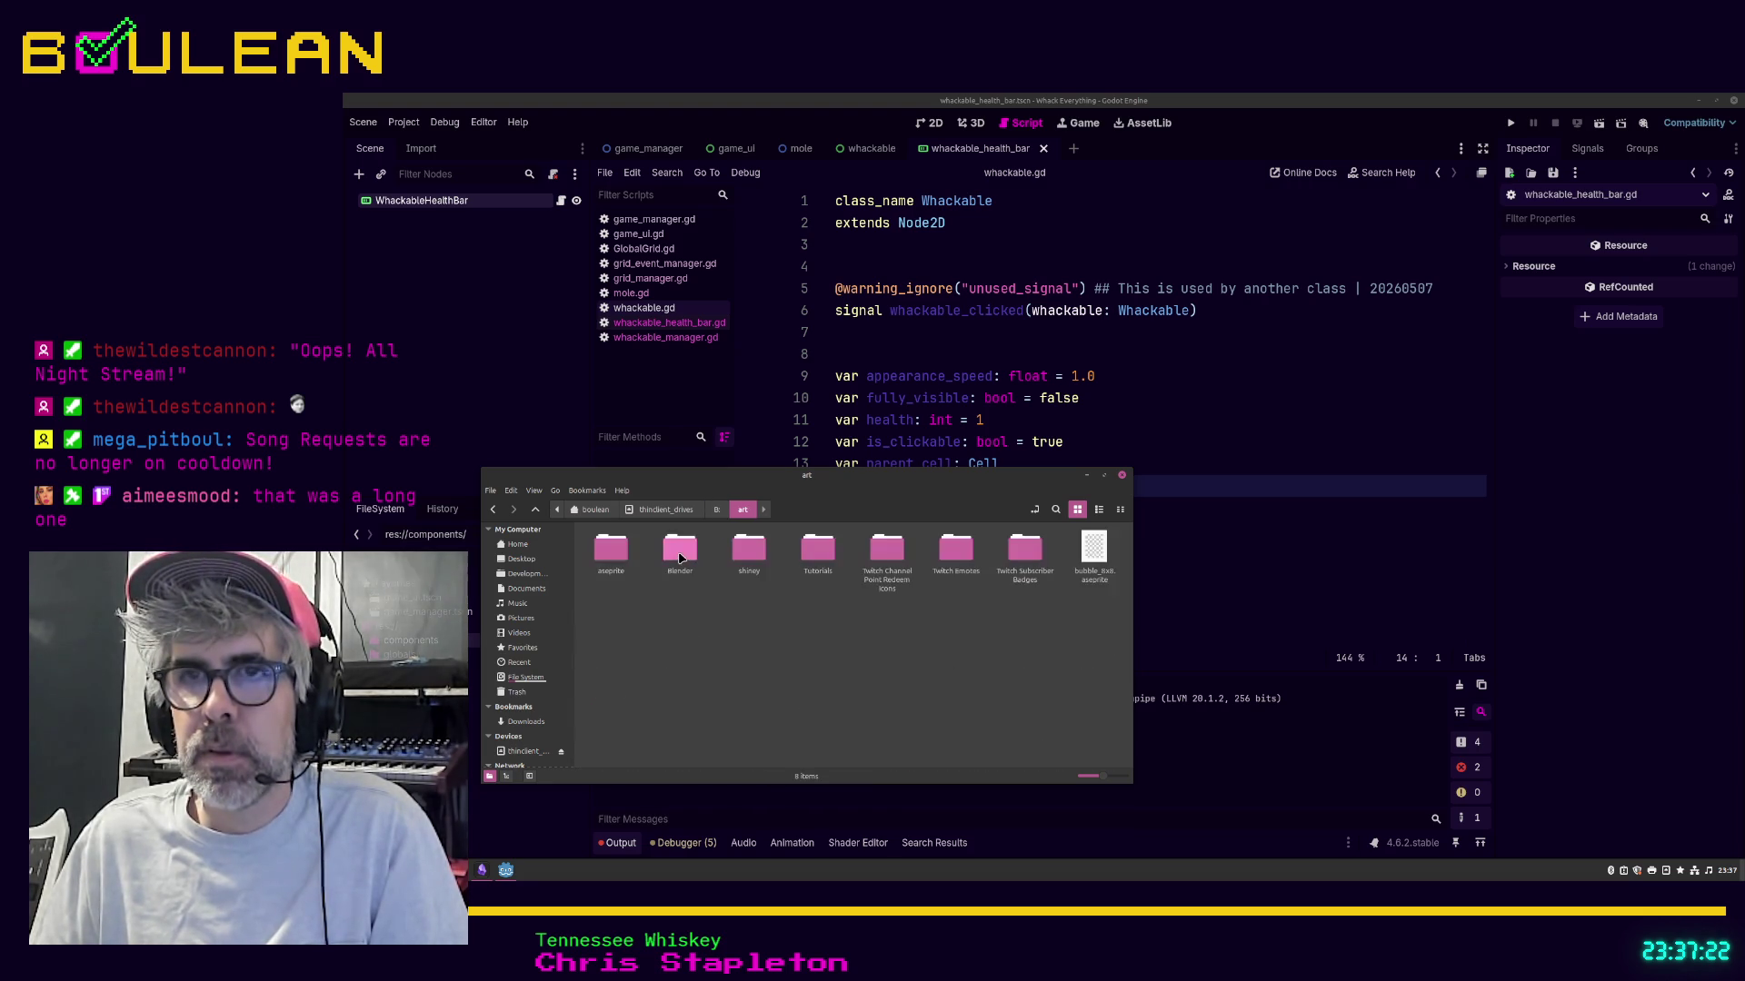
{"action": "left_click", "coordinate": [1086, 476]}
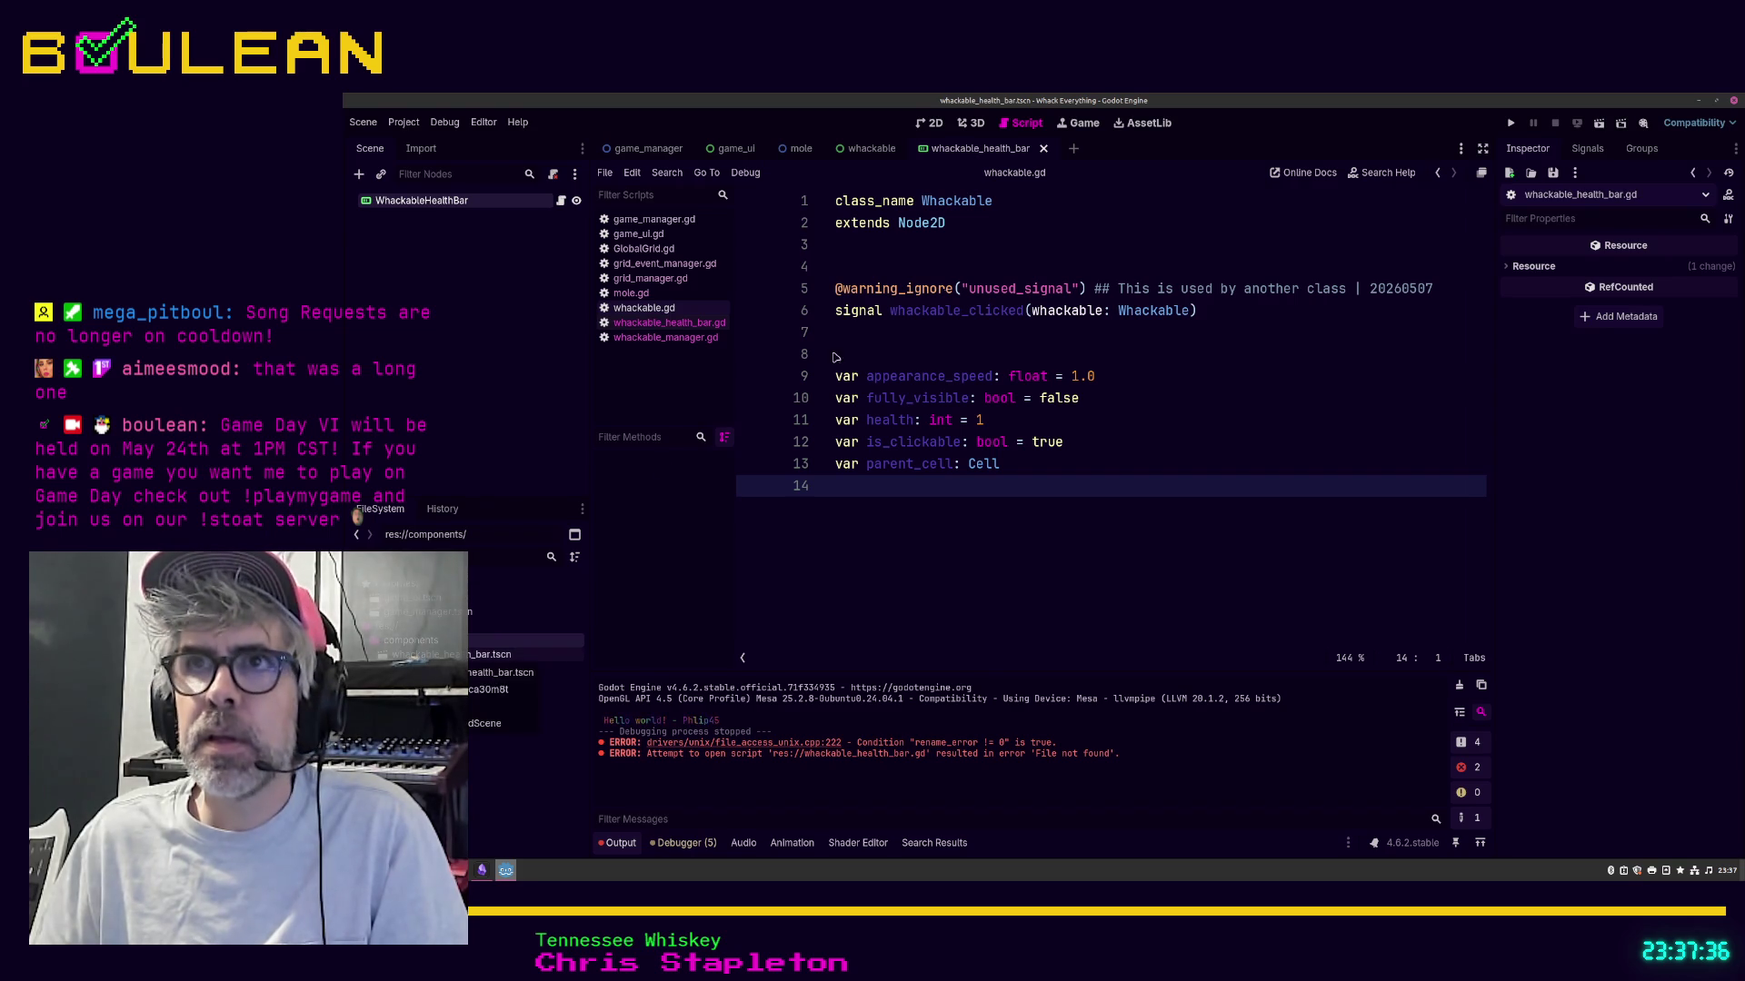
Step: Open whackable_health_bar.gd and filter the FileSystem list by 'whackable'
{"action": "left_click", "coordinate": [672, 322]}
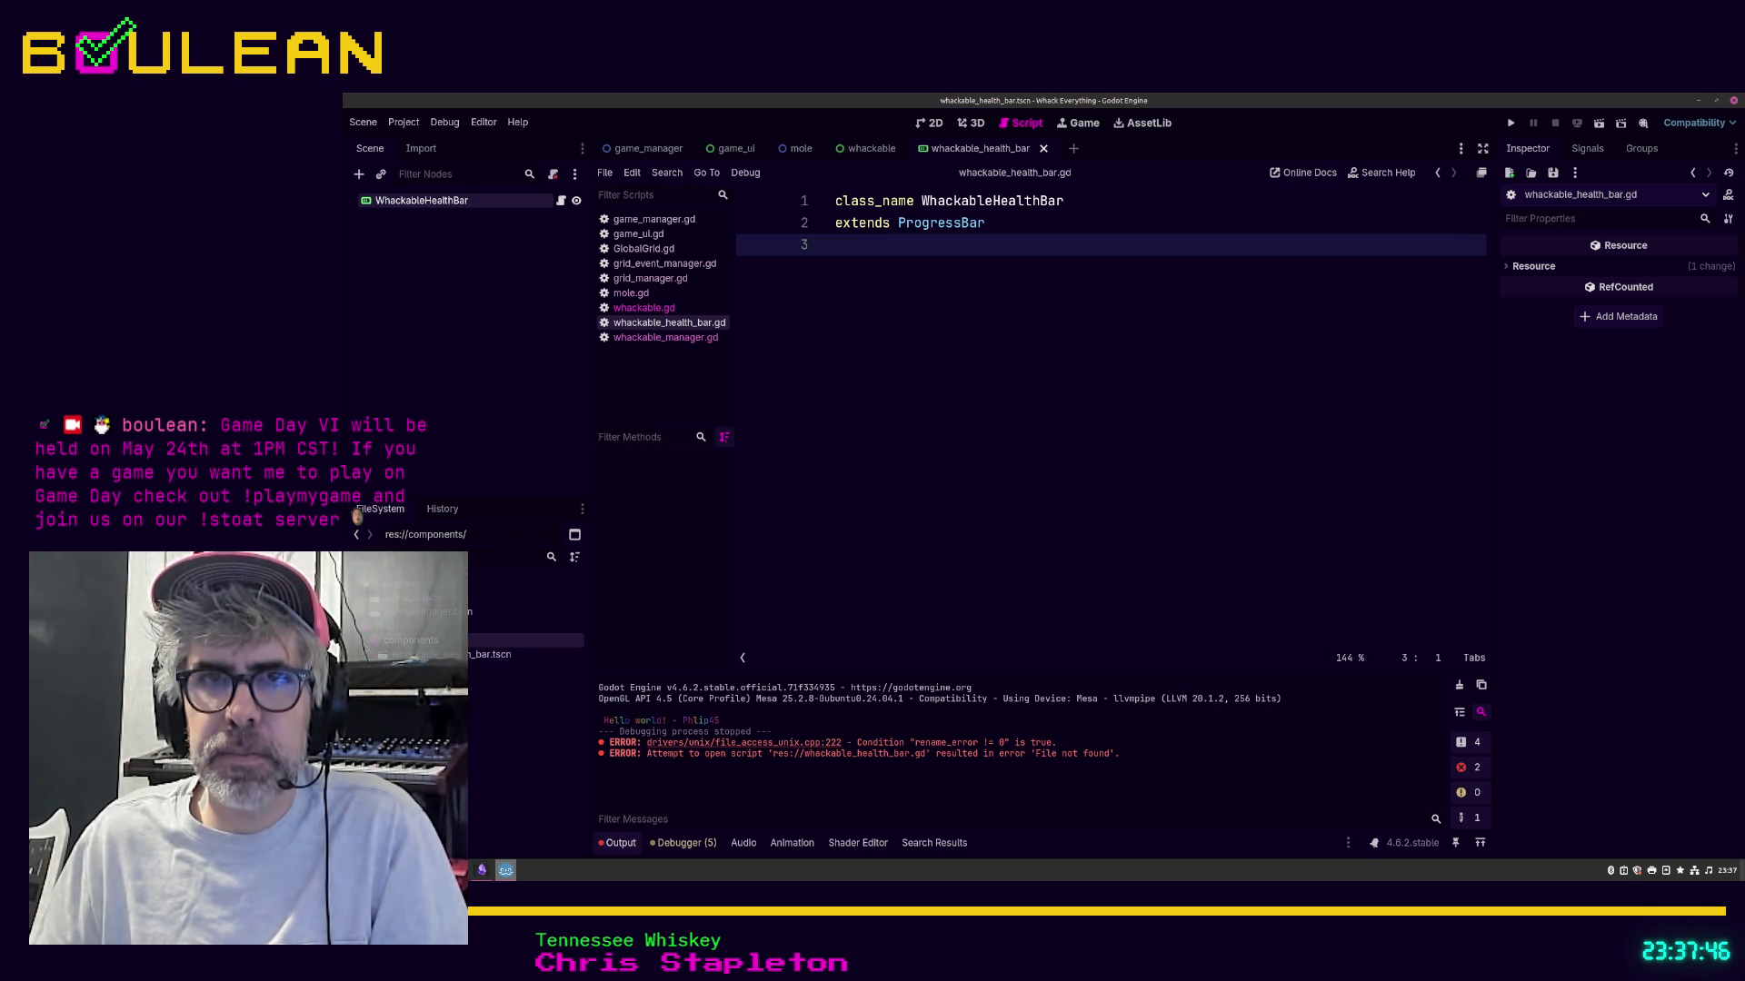
{"action": "type", "text": "whackable"}
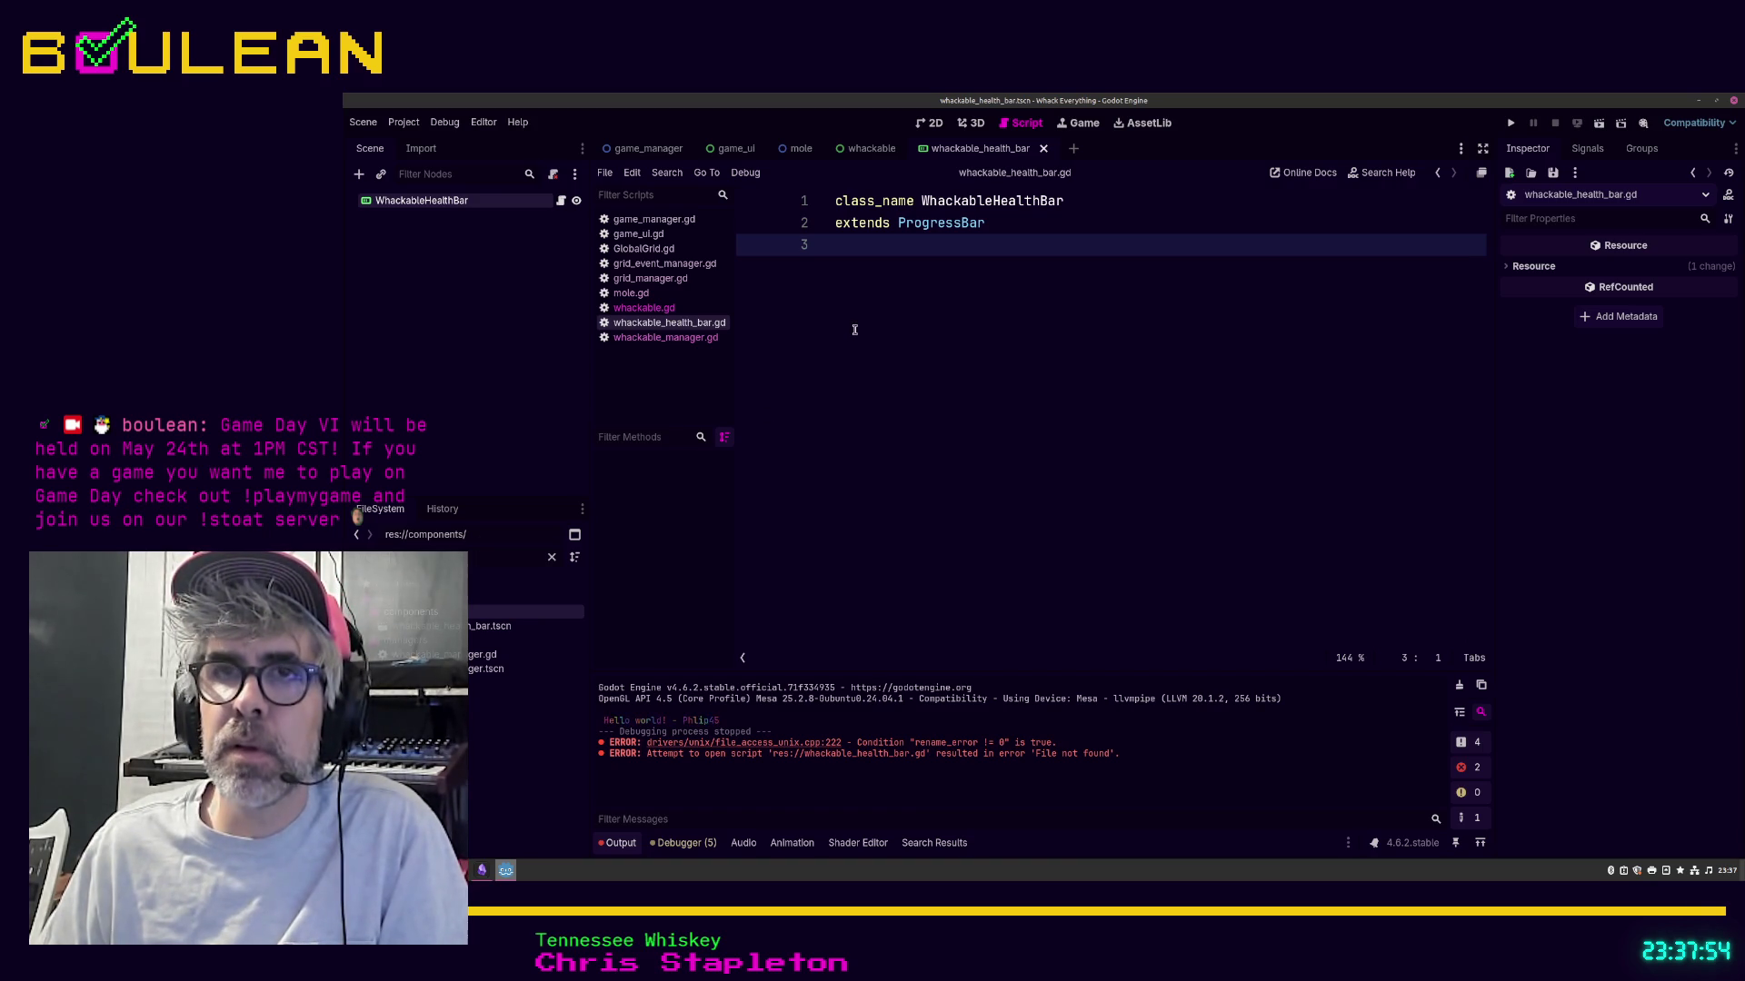
{"action": "right_click", "coordinate": [705, 332]}
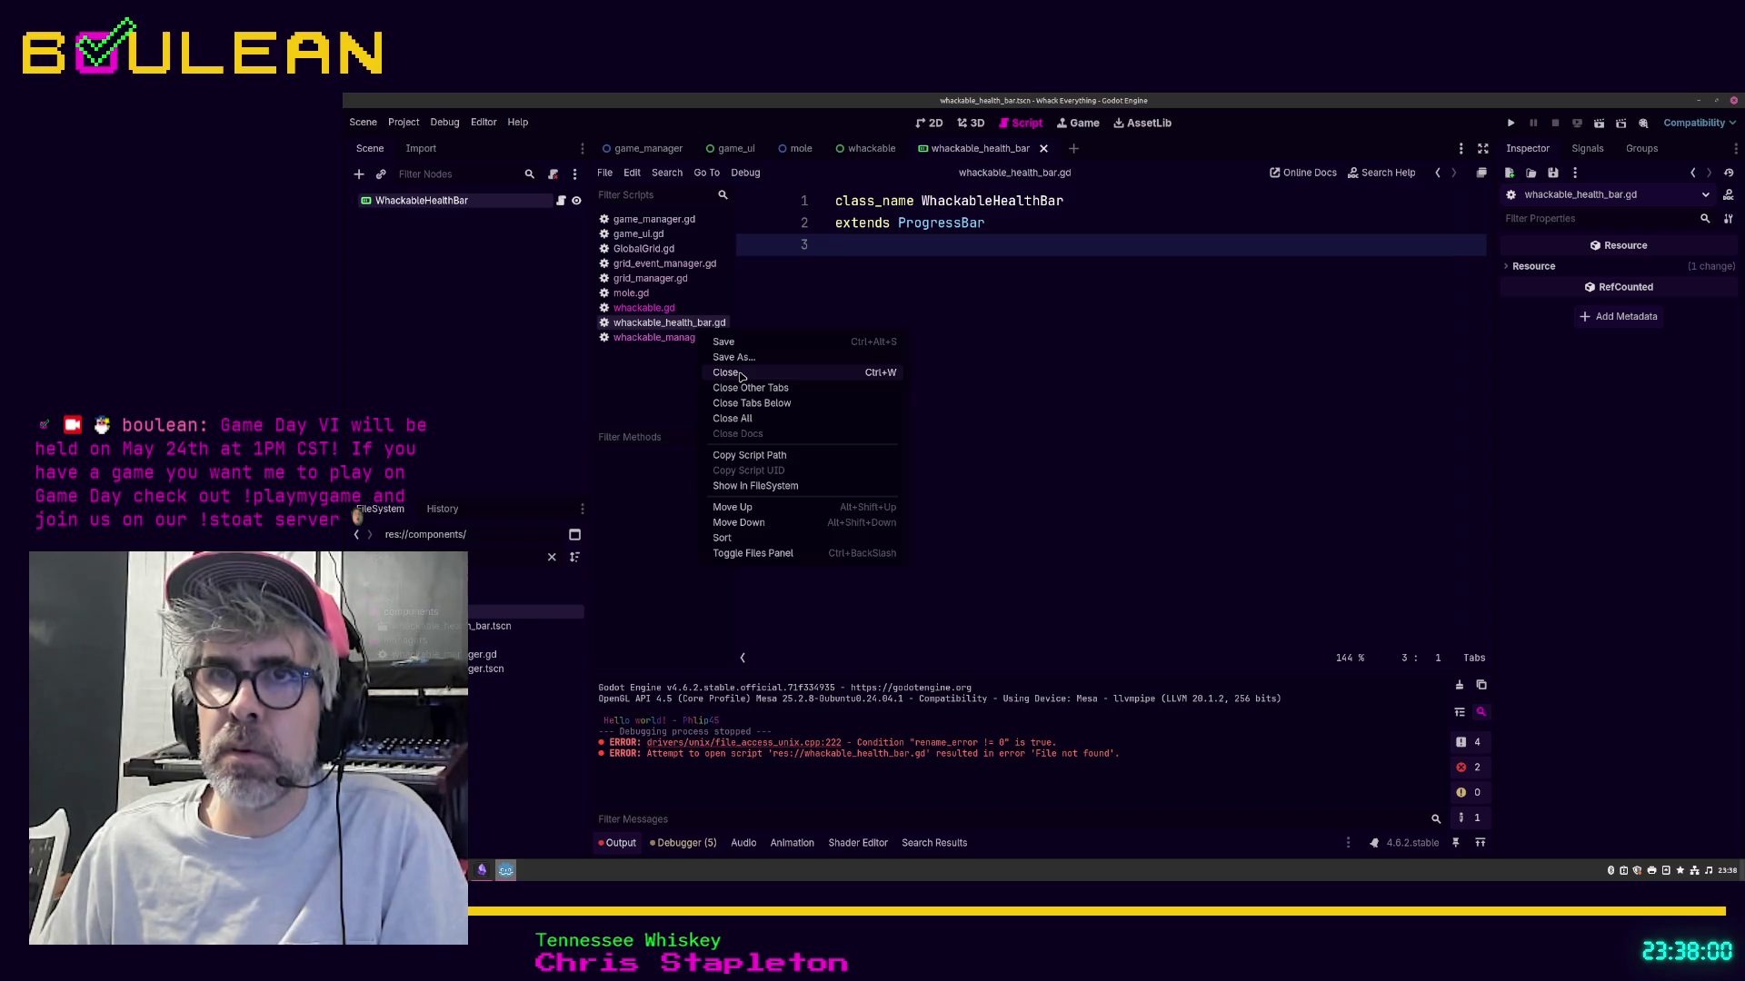
Step: Close and reopen whackable_health_bar.gd, then clear the 'whackable' FileSystem filter
{"action": "left_click", "coordinate": [740, 373]}
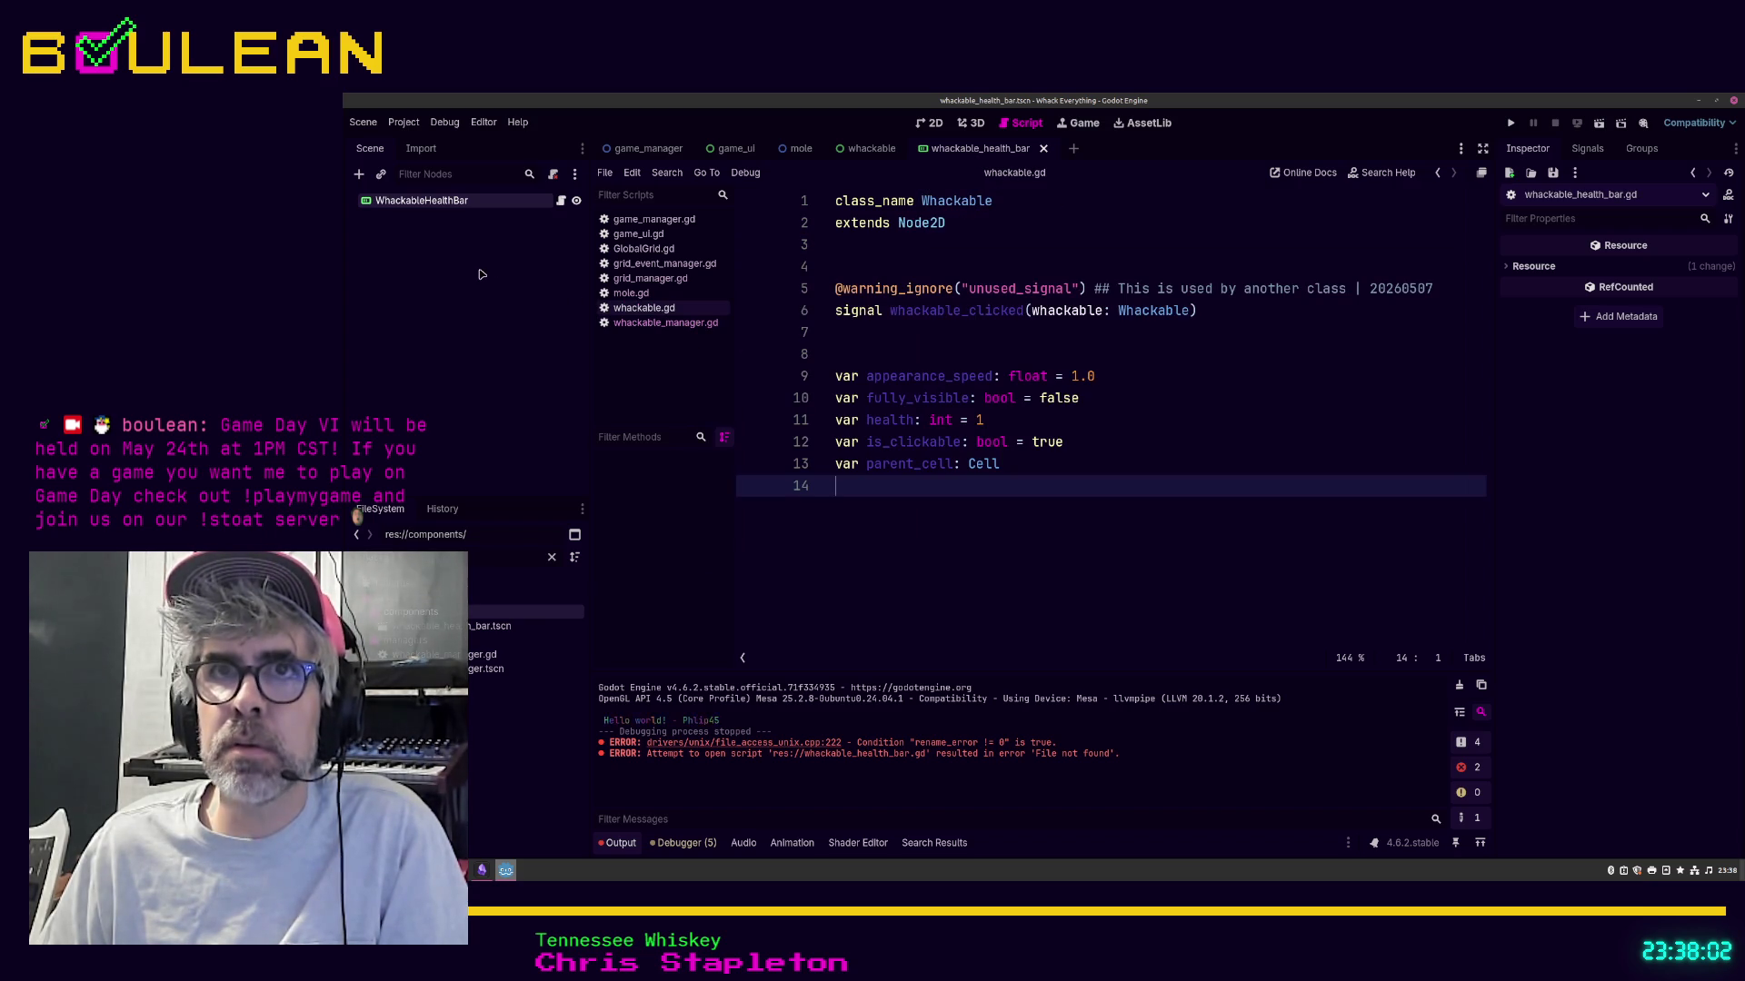
{"action": "left_click", "coordinate": [563, 201]}
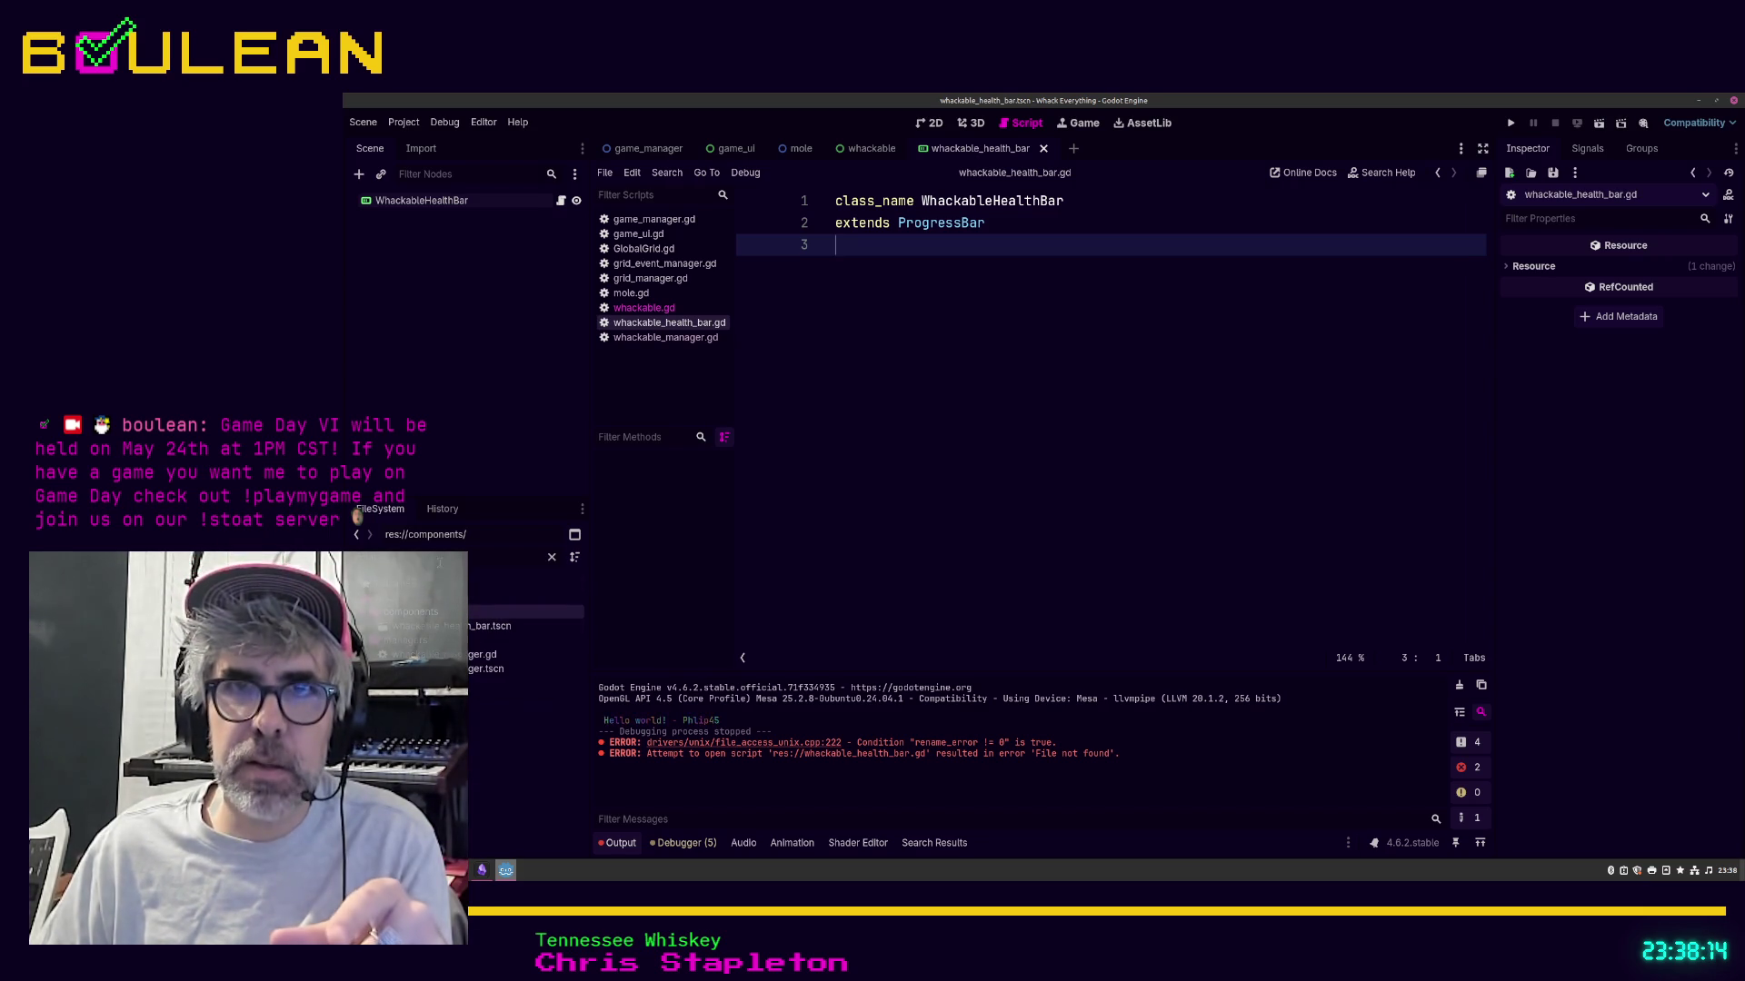
{"action": "key", "text": "BackSpace"}
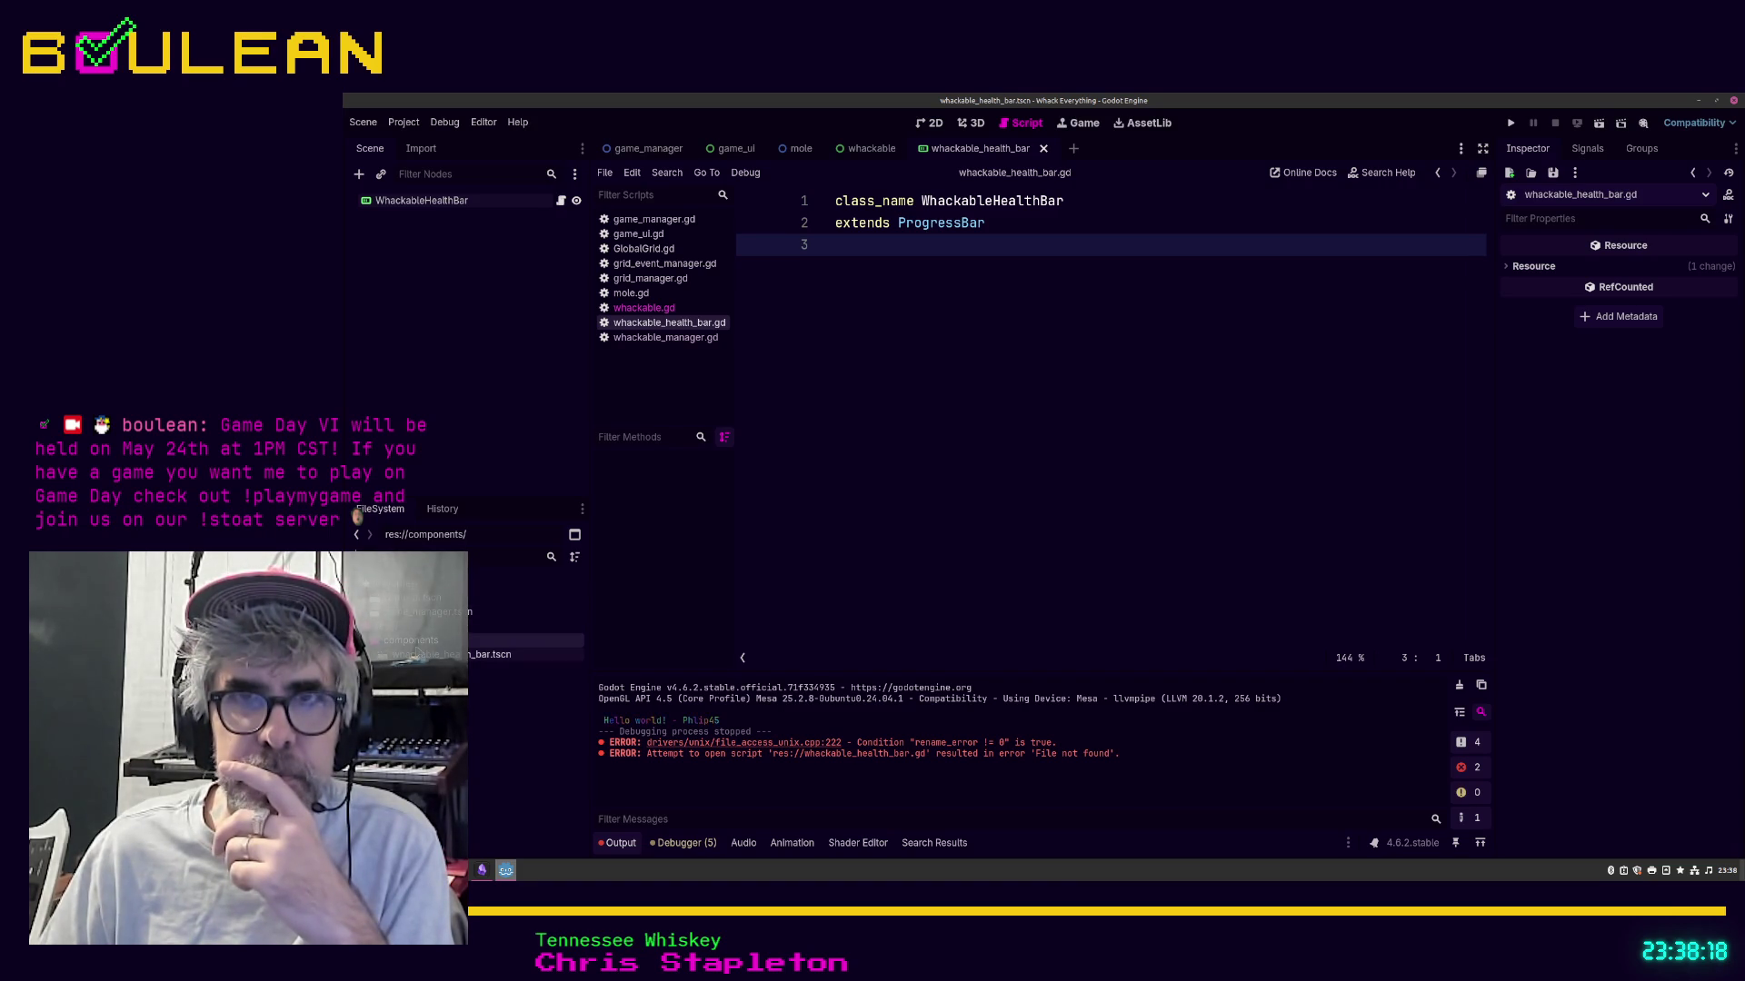
{"action": "right_click", "coordinate": [420, 641]}
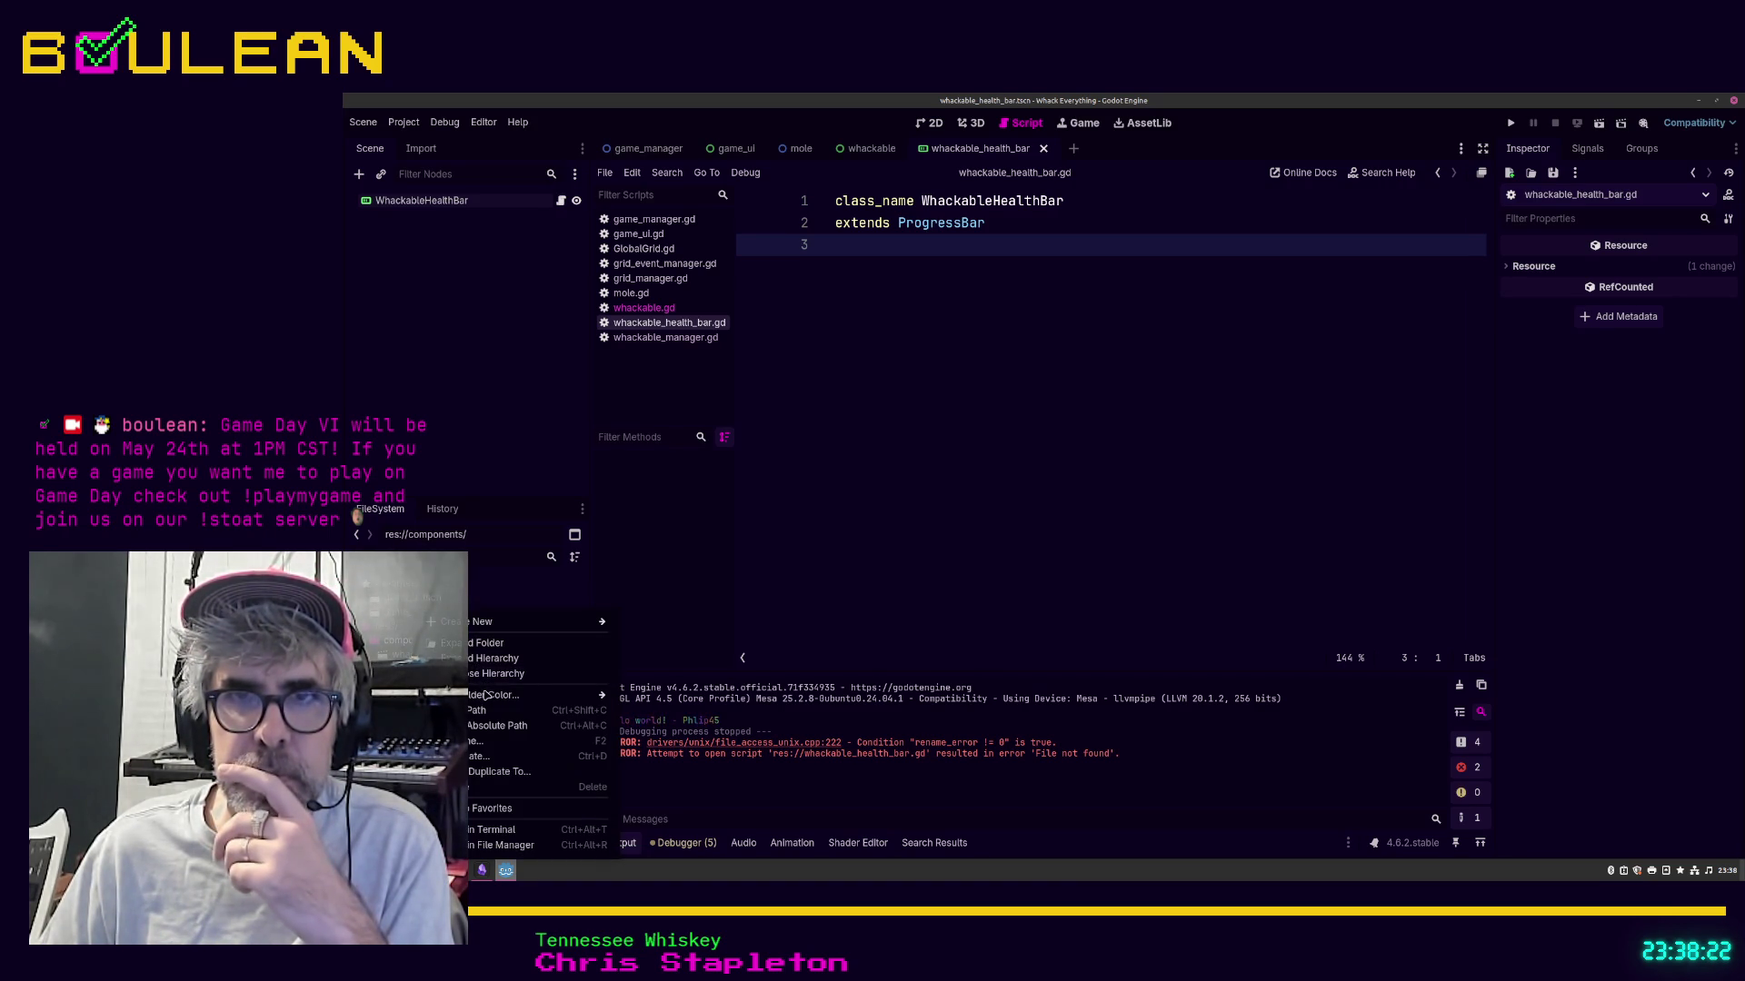
{"action": "mouse_move", "coordinate": [488, 699]}
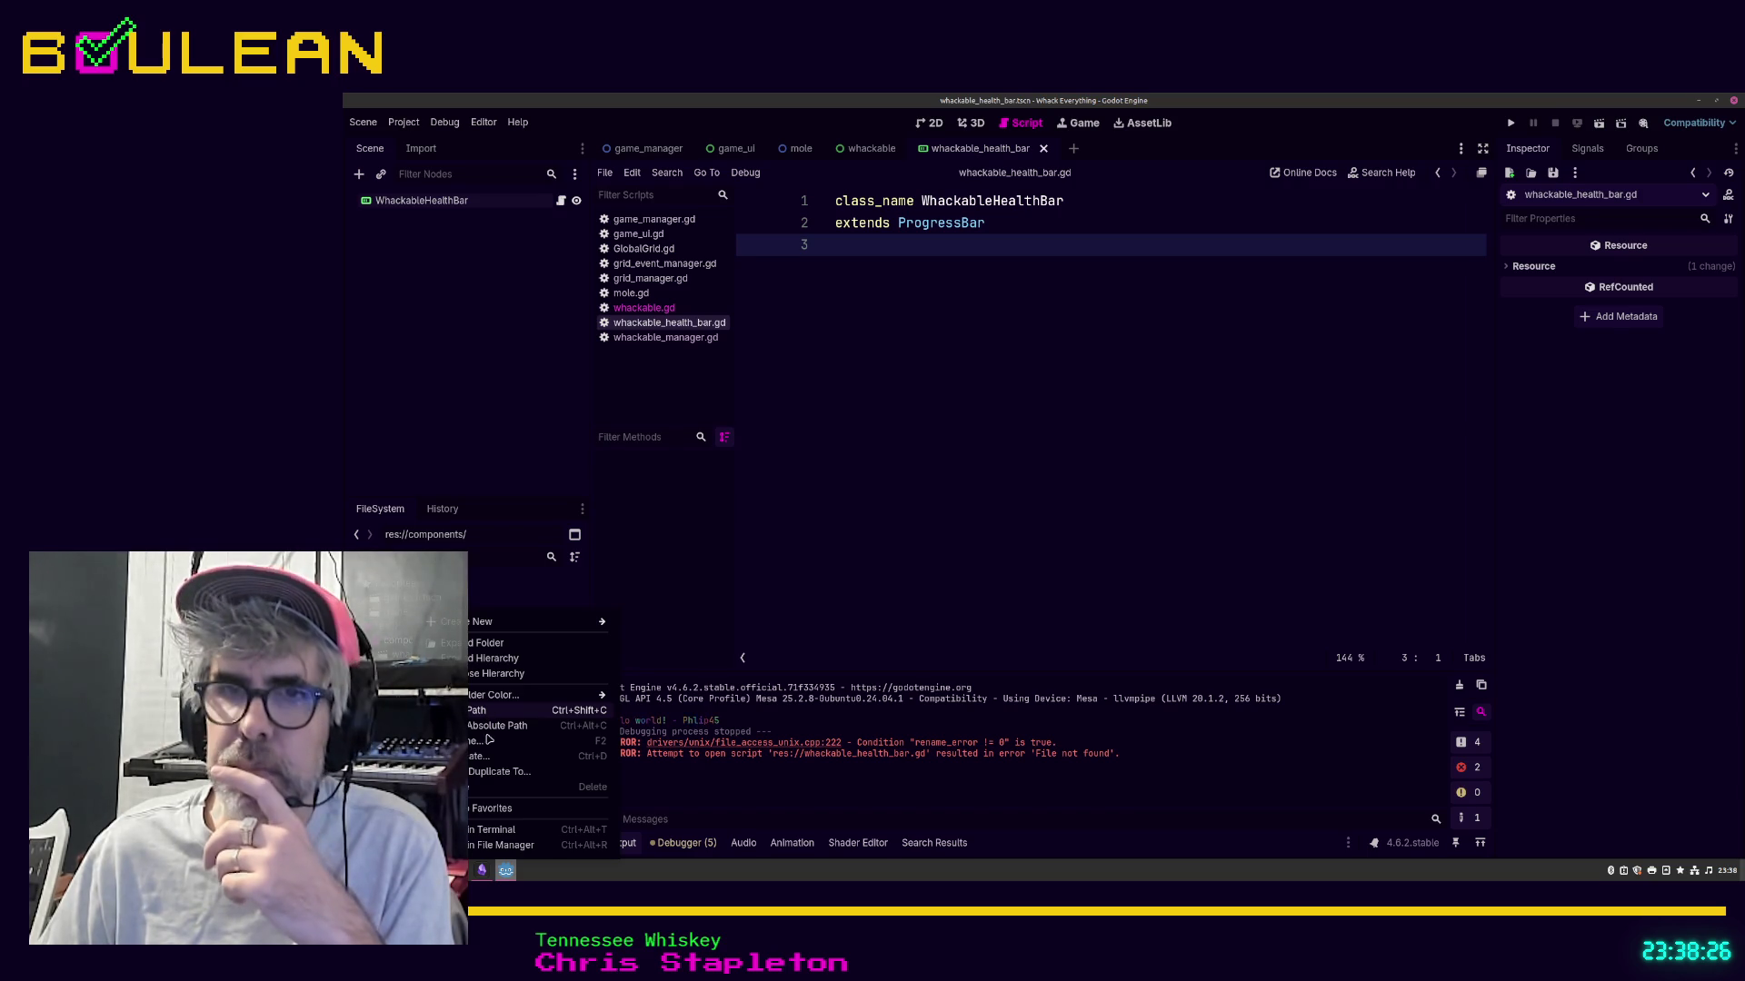
{"action": "left_click", "coordinate": [500, 845]}
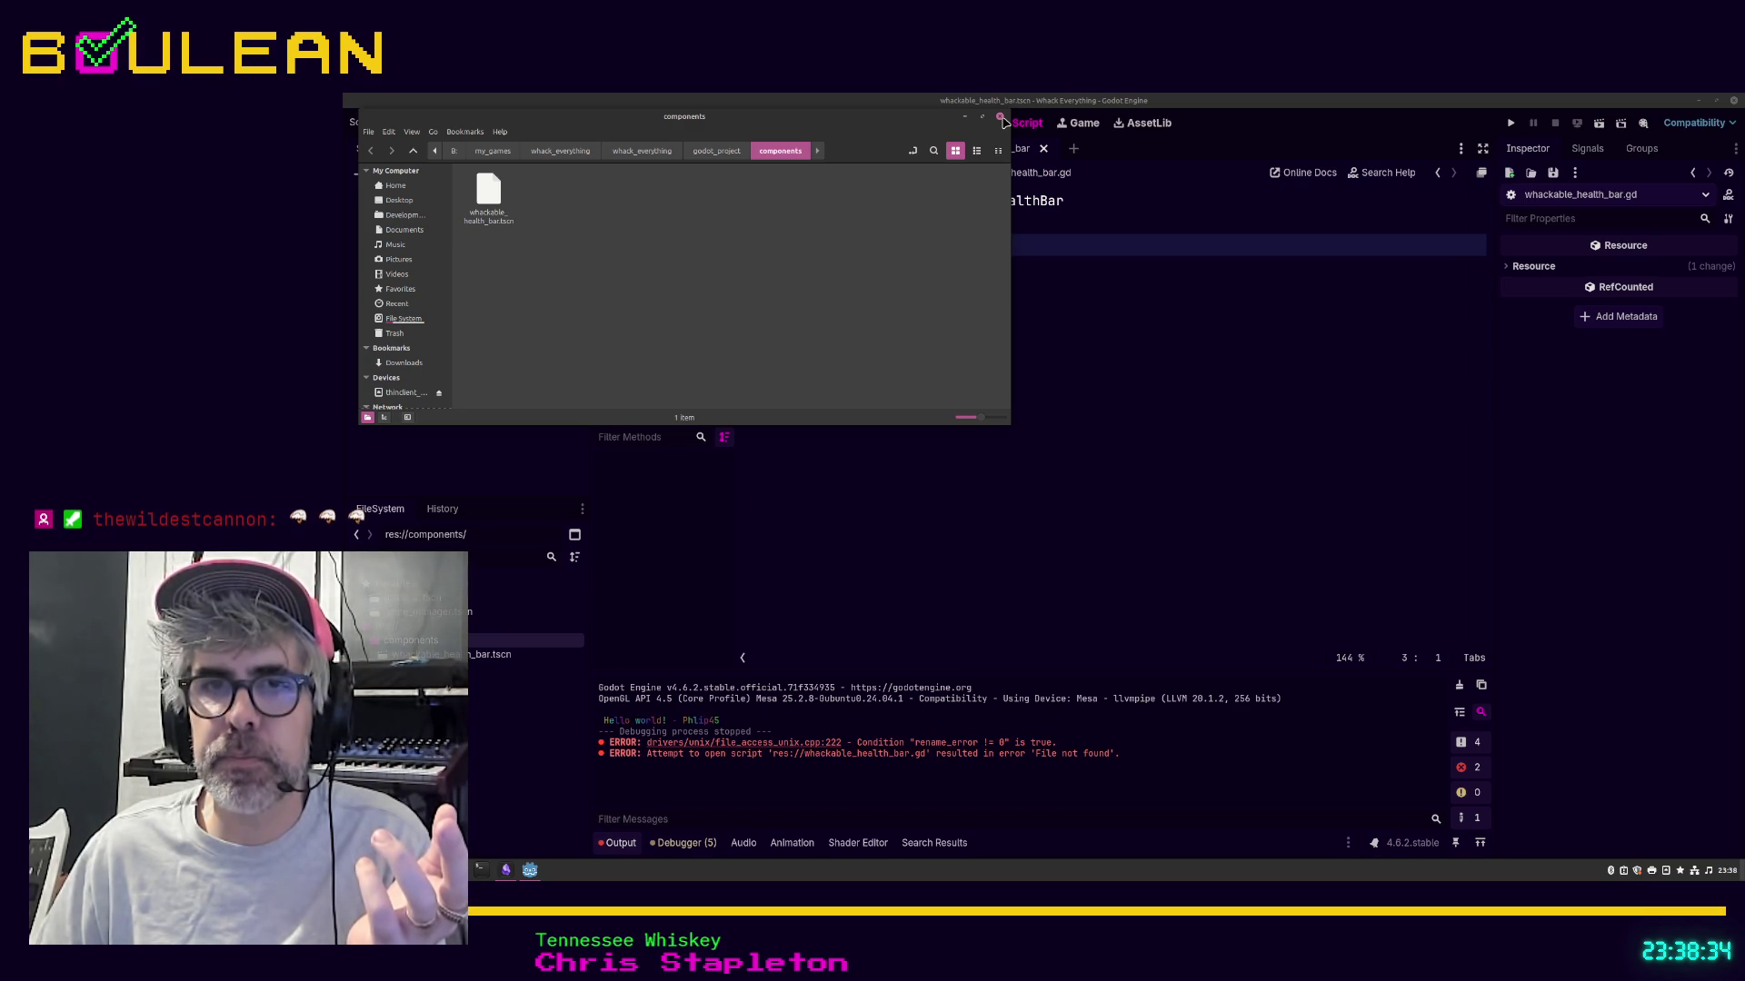
{"action": "left_click", "coordinate": [1001, 117]}
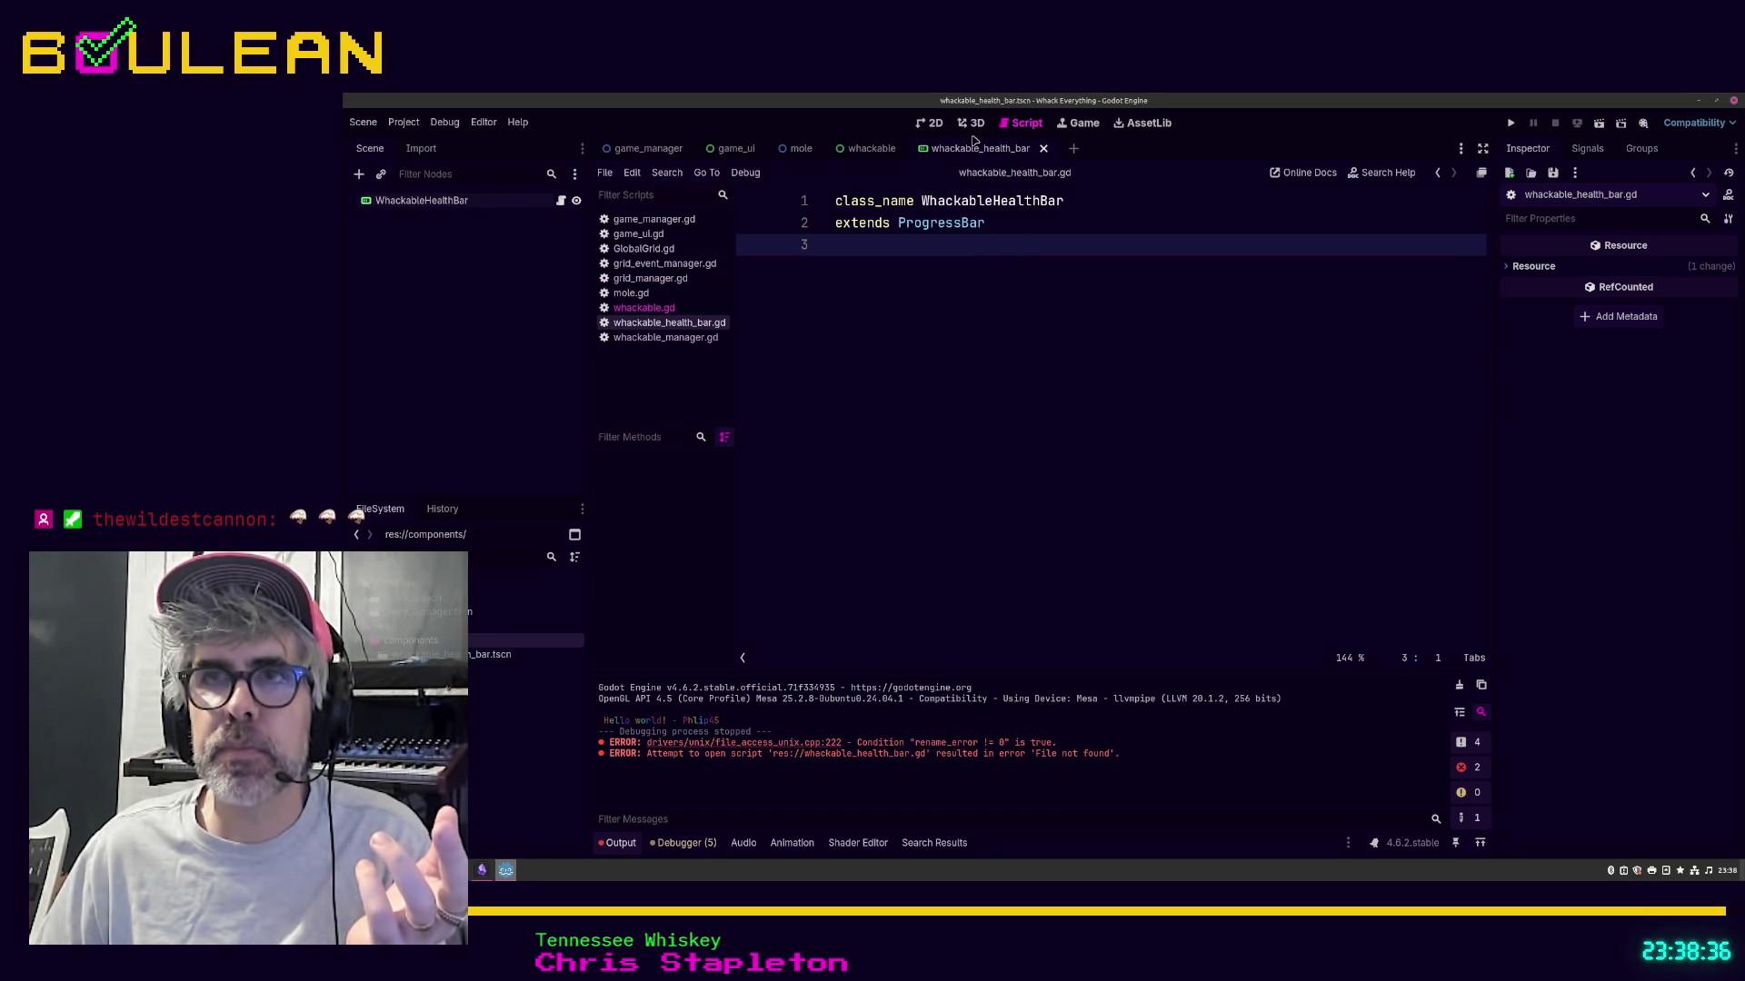
Step: Close the whackable scene tabs, reopen whackable_health_bar.tscn, and open its WhackableHealthBar script
{"action": "left_click", "coordinate": [1044, 150]}
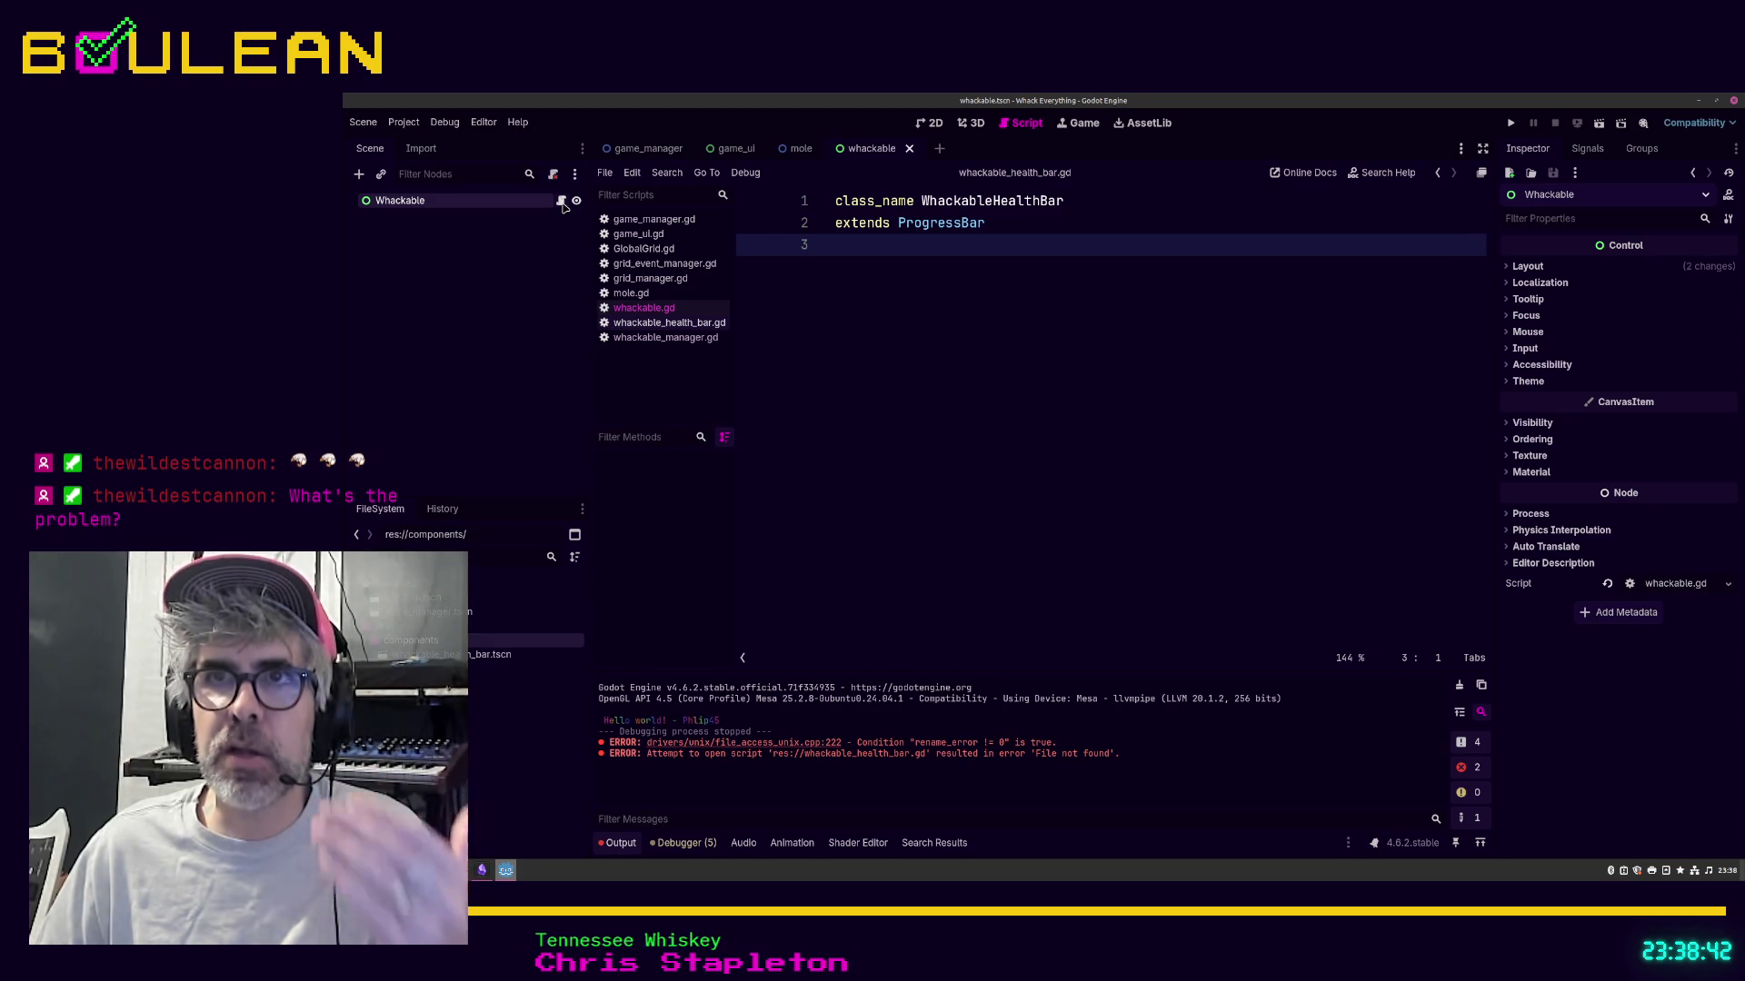
{"action": "left_click", "coordinate": [562, 203]}
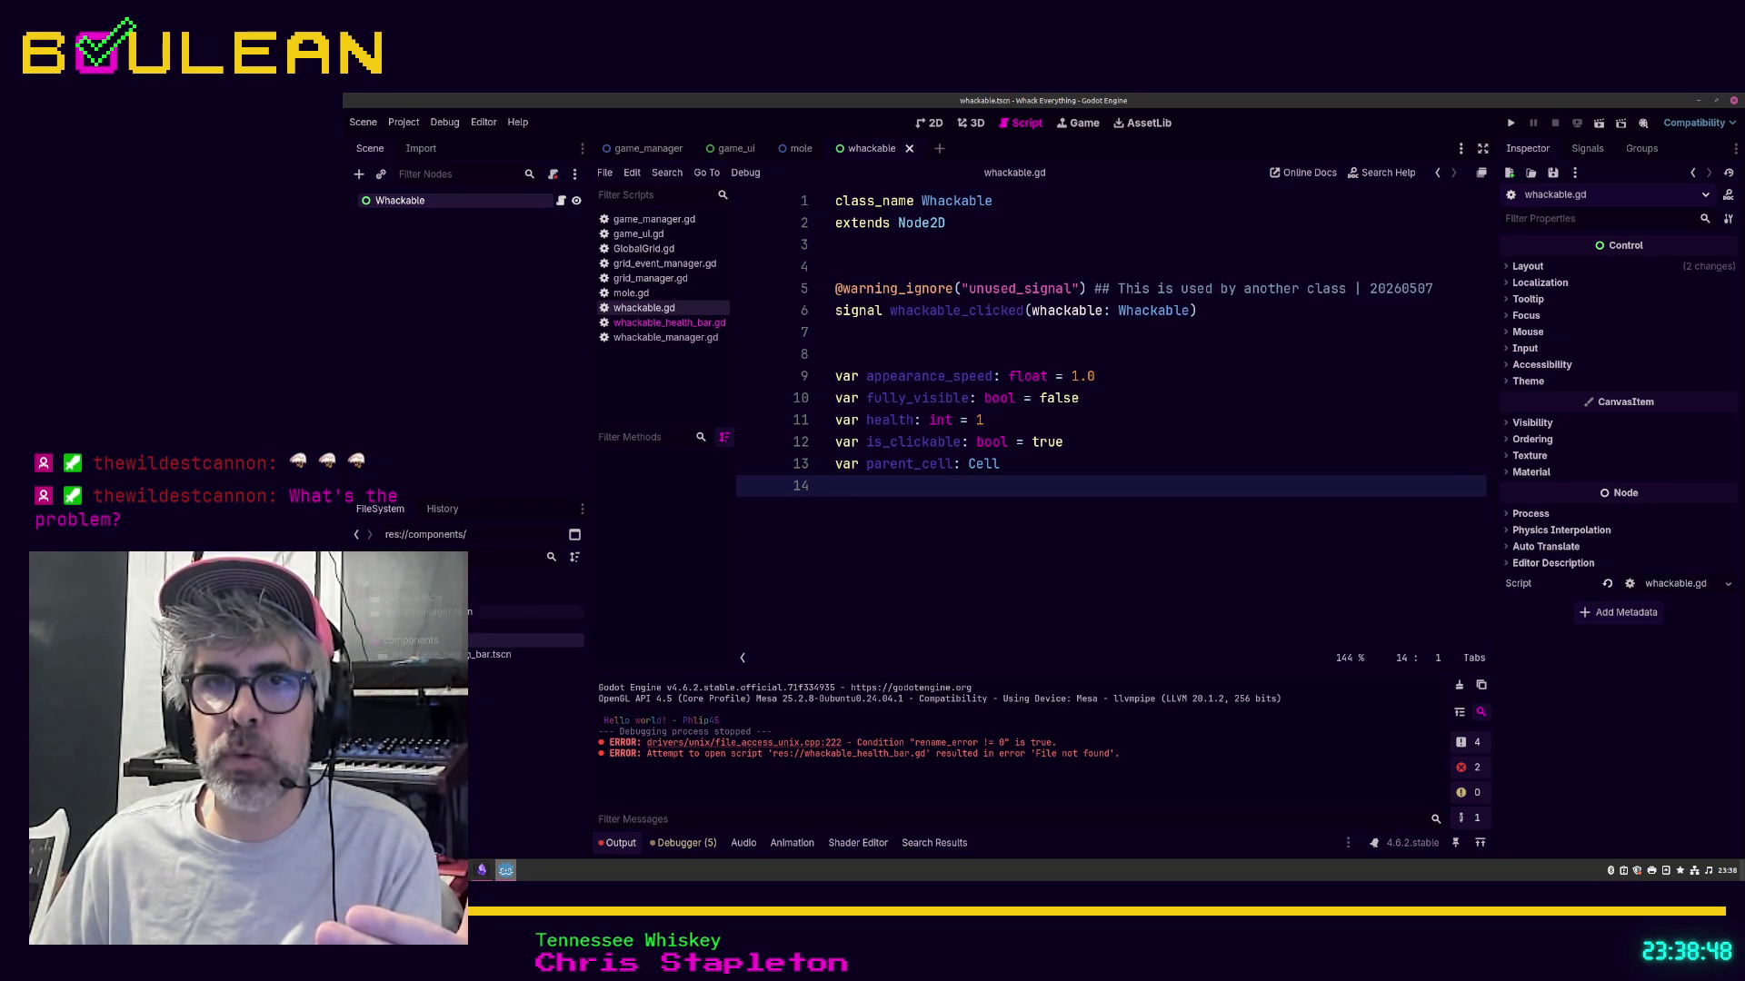
{"action": "left_click", "coordinate": [471, 655]}
{"action": "double_click", "coordinate": [468, 656]}
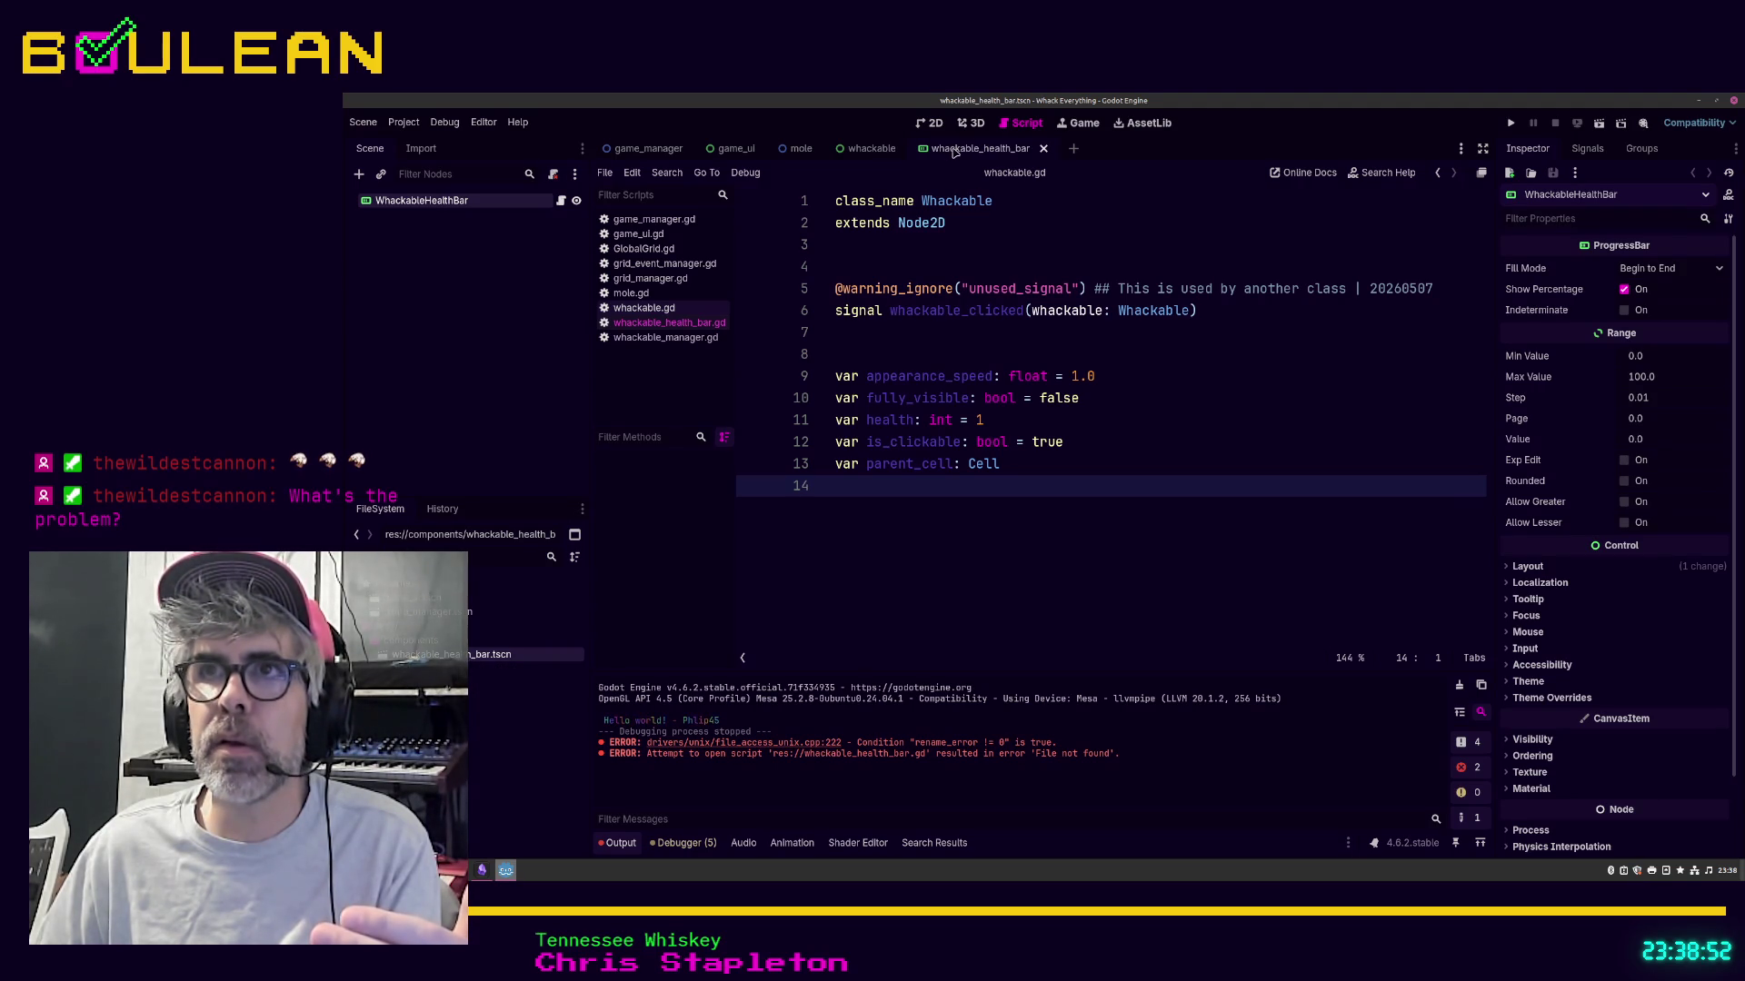
{"action": "left_click", "coordinate": [870, 149]}
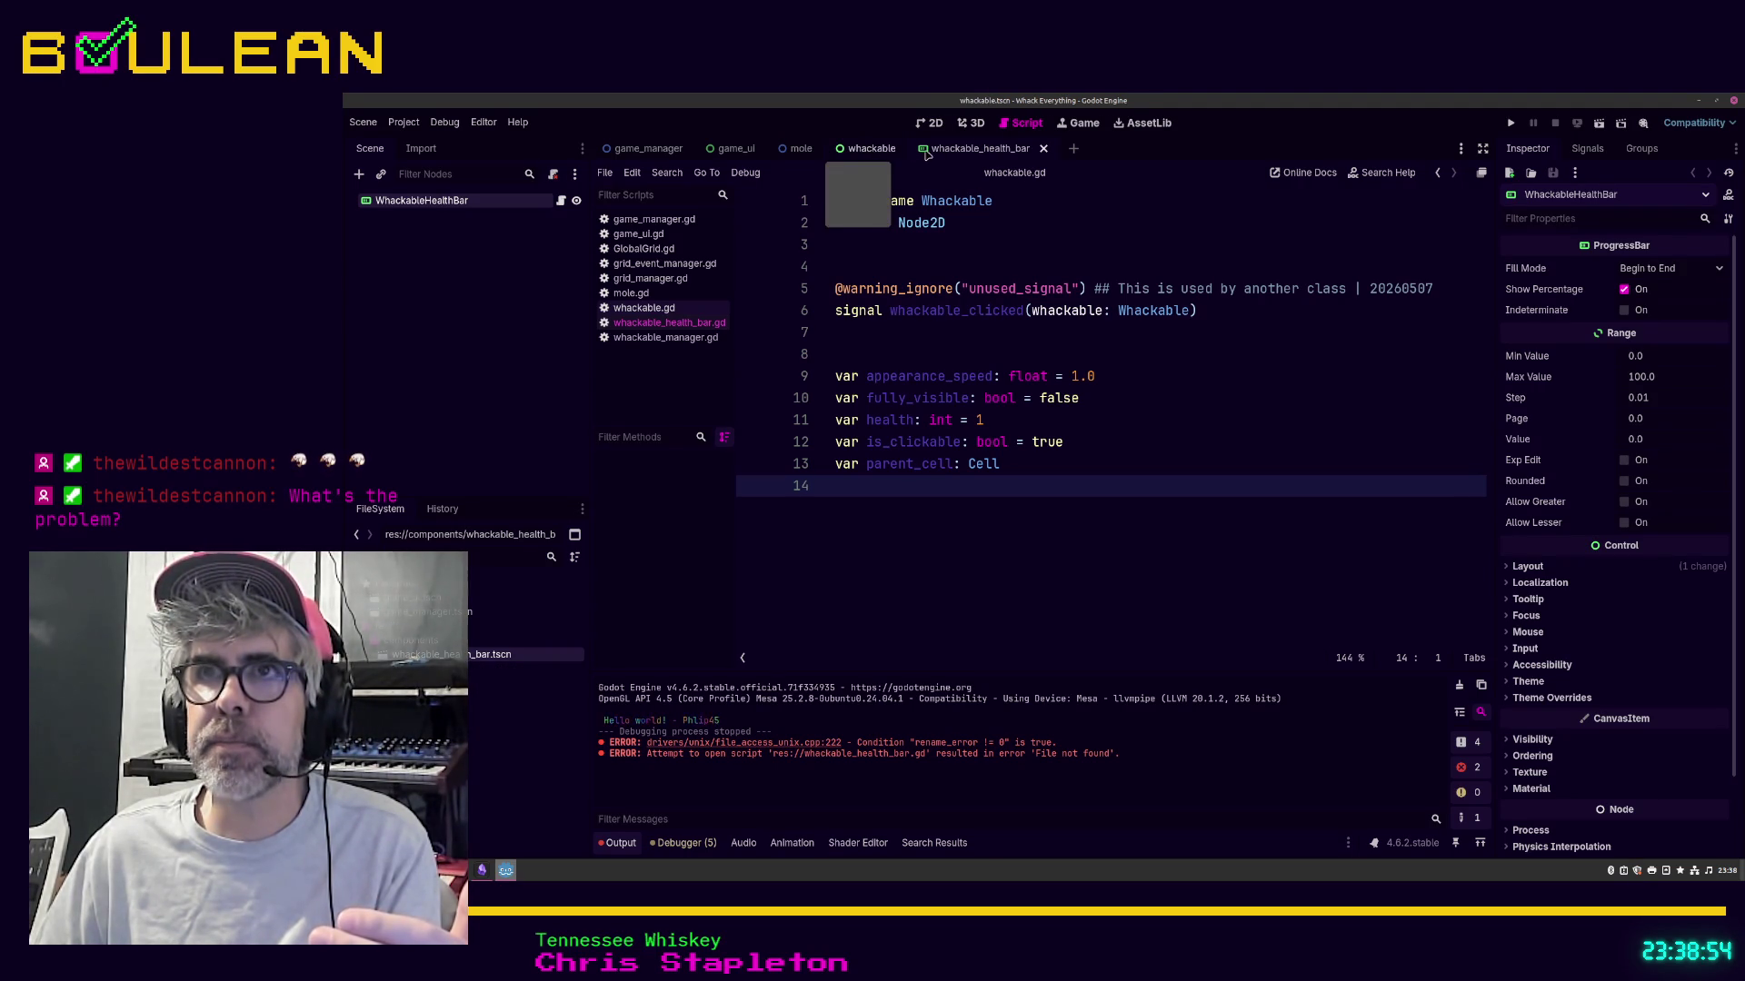
{"action": "left_click", "coordinate": [910, 150]}
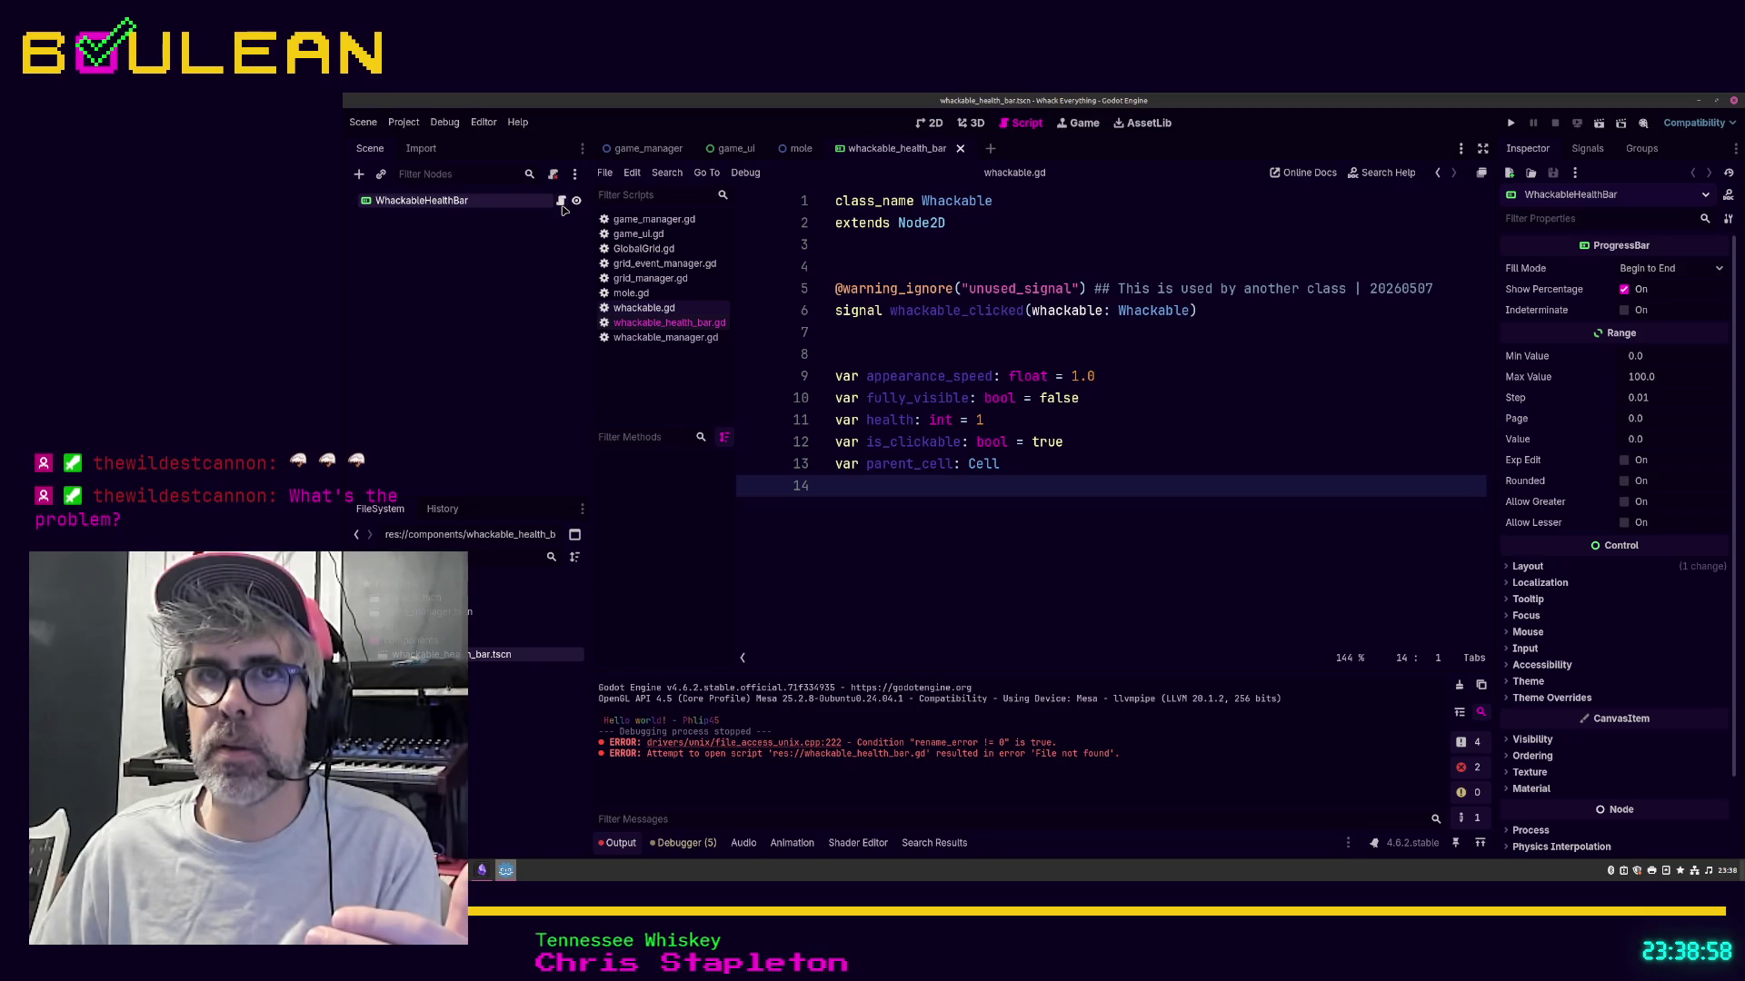
{"action": "left_click", "coordinate": [561, 201]}
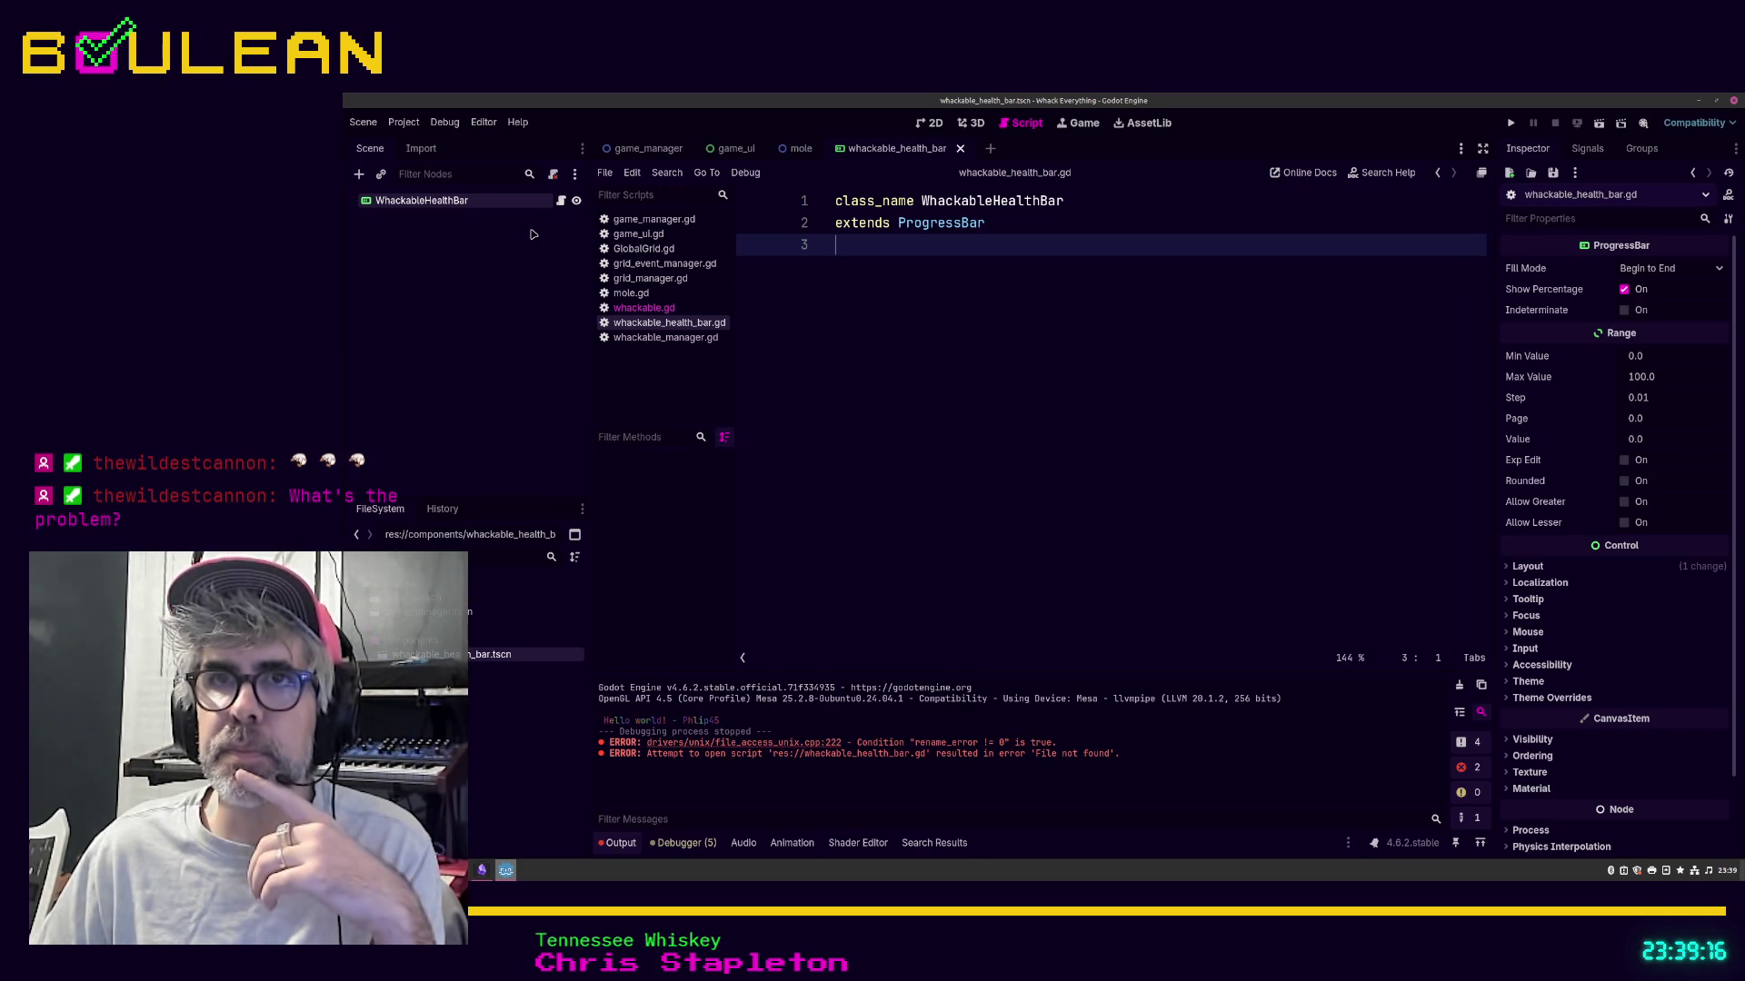
{"action": "left_click", "coordinate": [405, 124]}
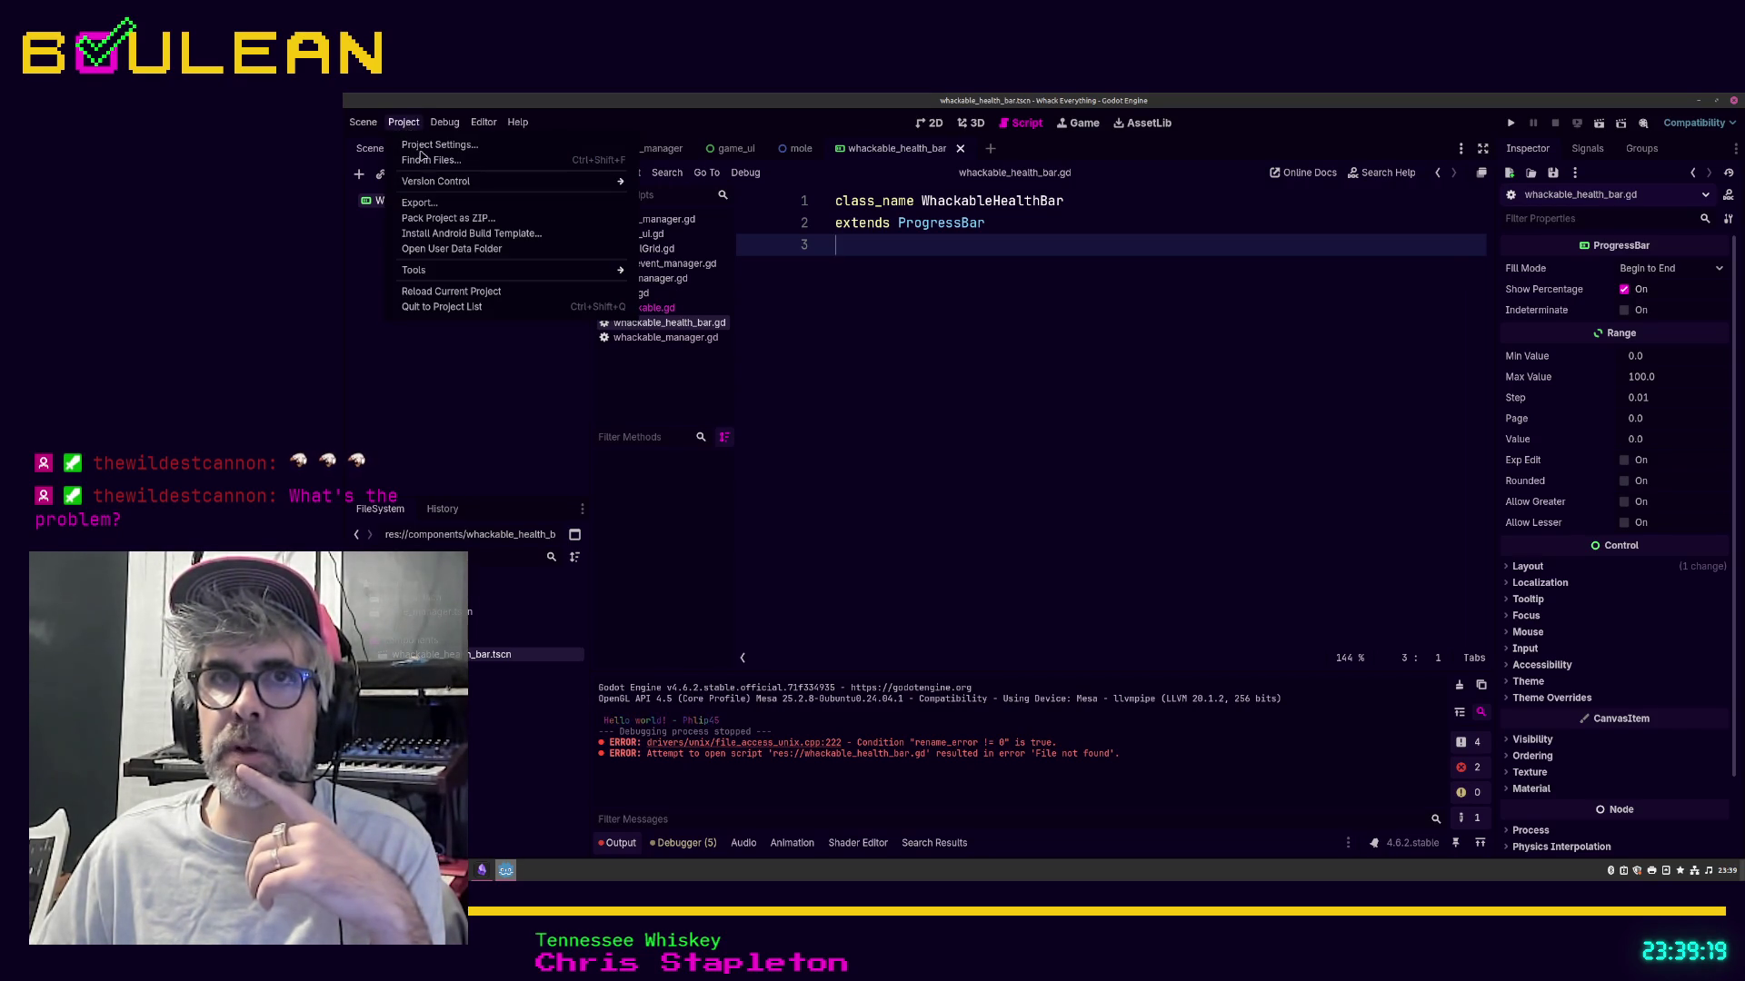
Step: Reload the current project and dismiss the missing whackable_health_bar.gd dependency error
{"action": "left_click", "coordinate": [483, 297]}
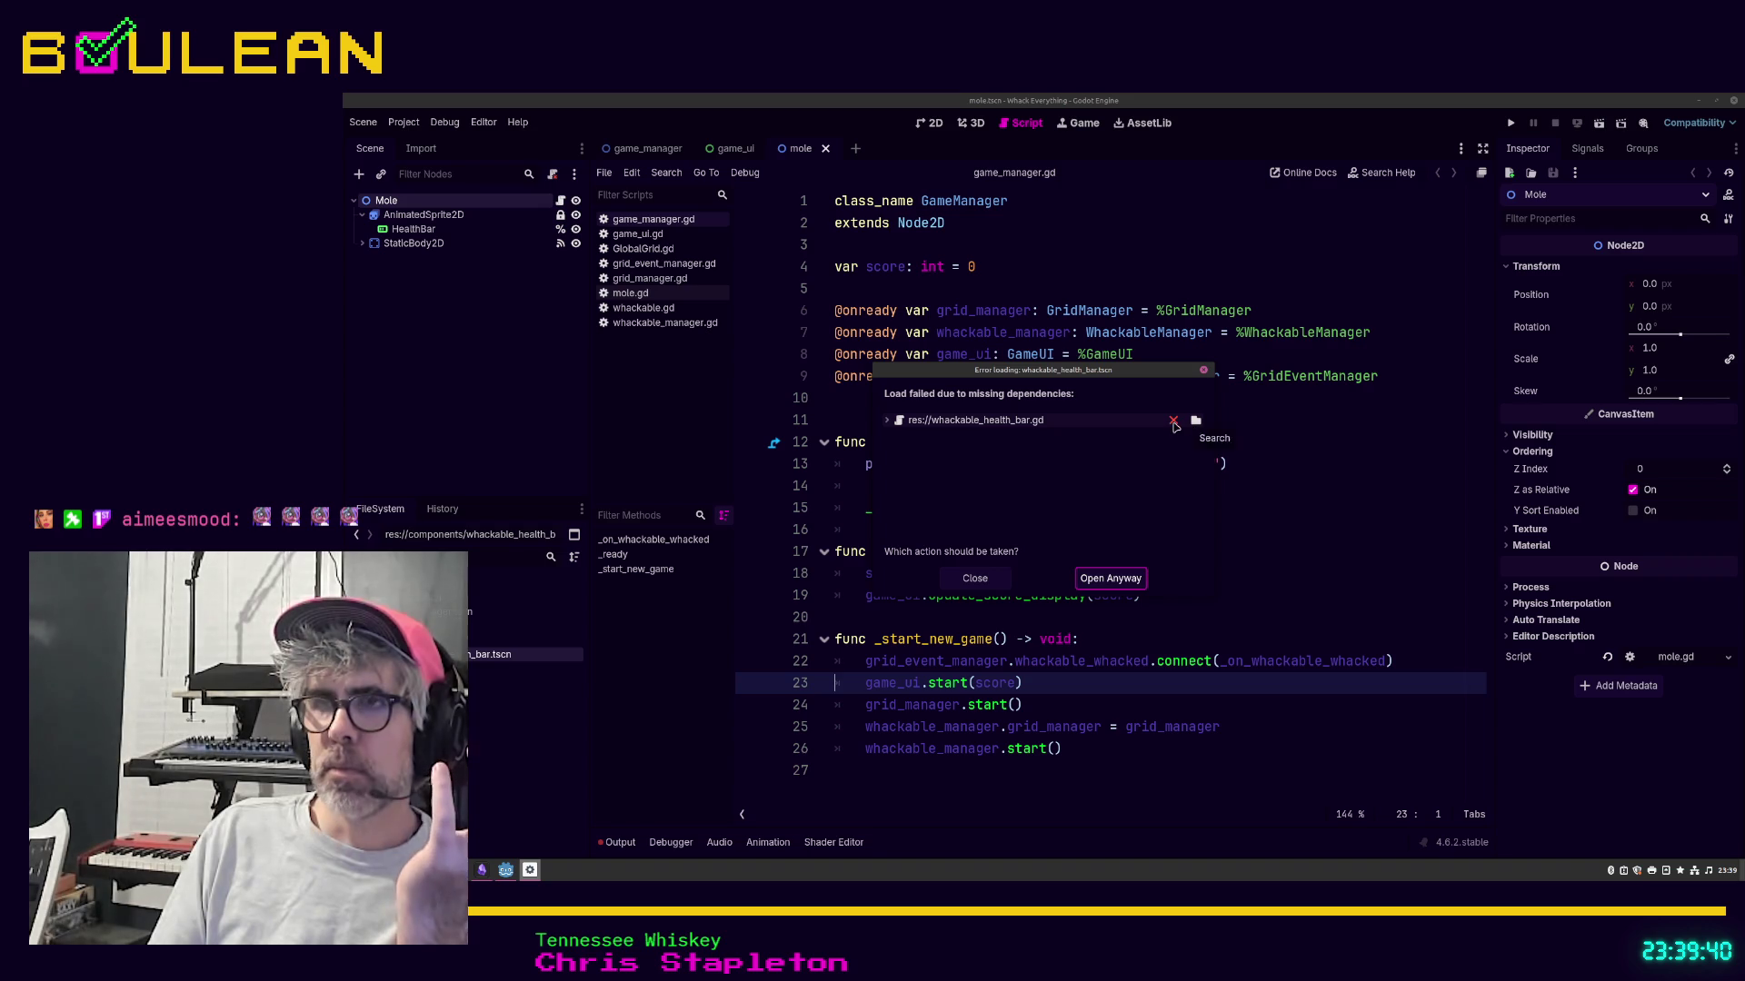
{"action": "left_click", "coordinate": [1172, 422]}
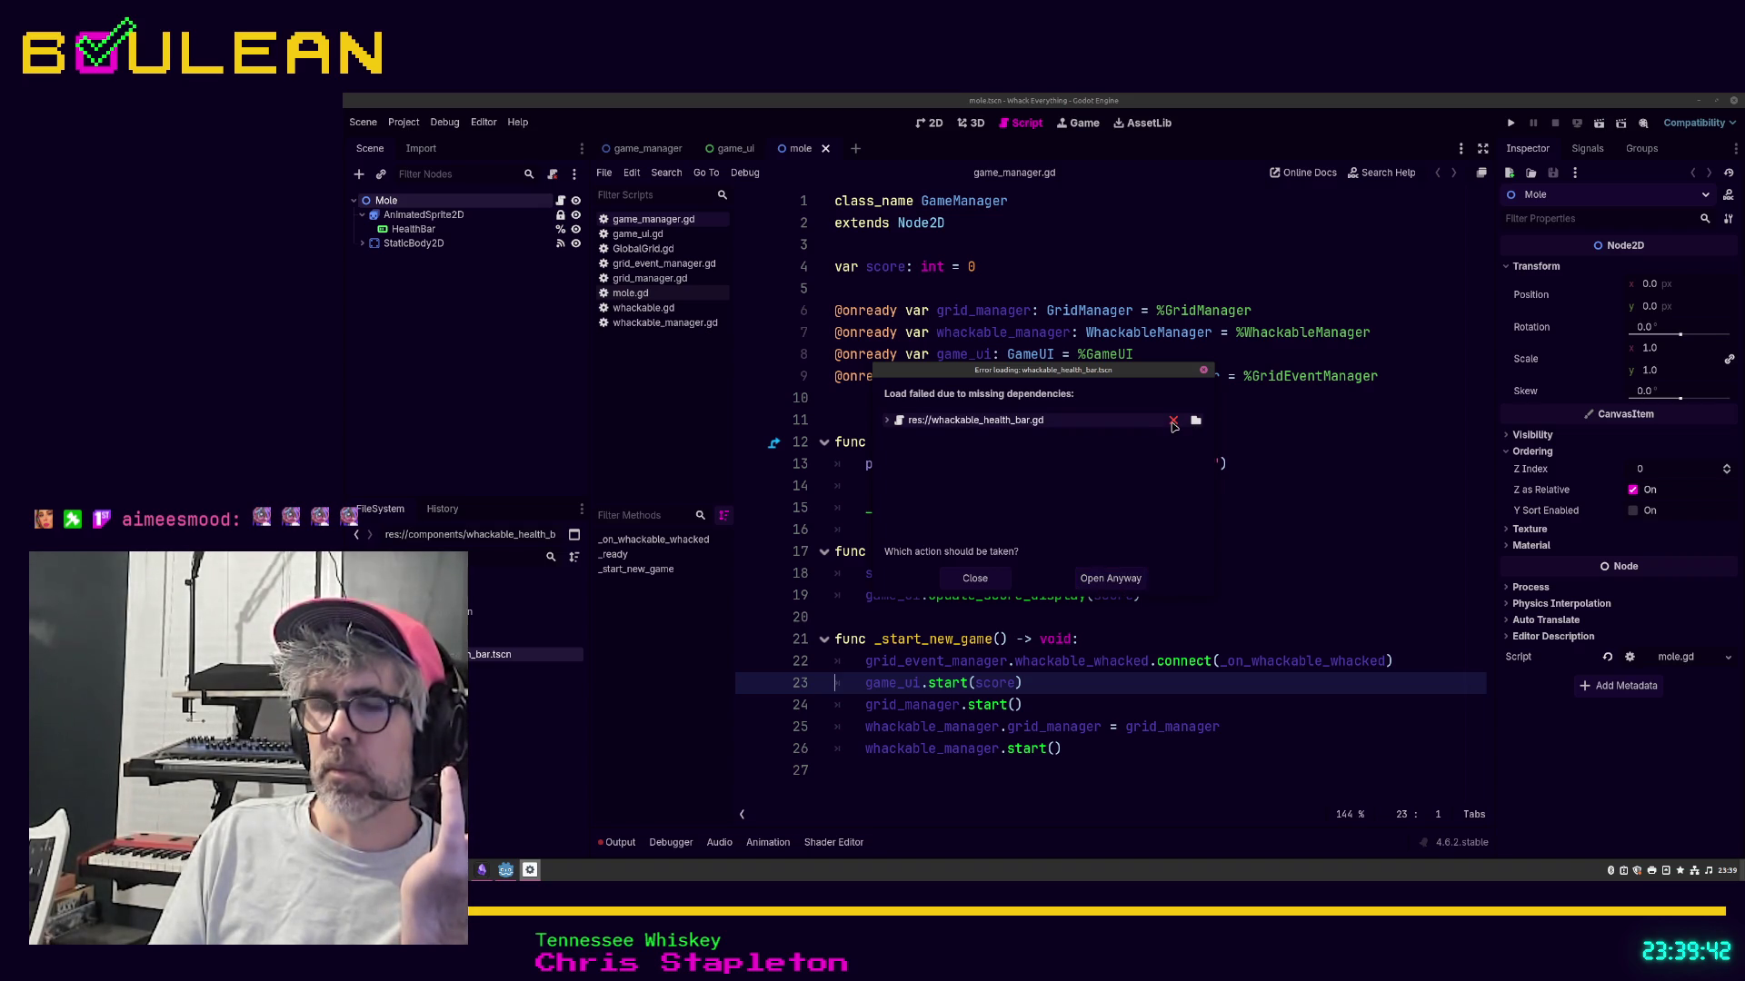
{"action": "left_click", "coordinate": [983, 581]}
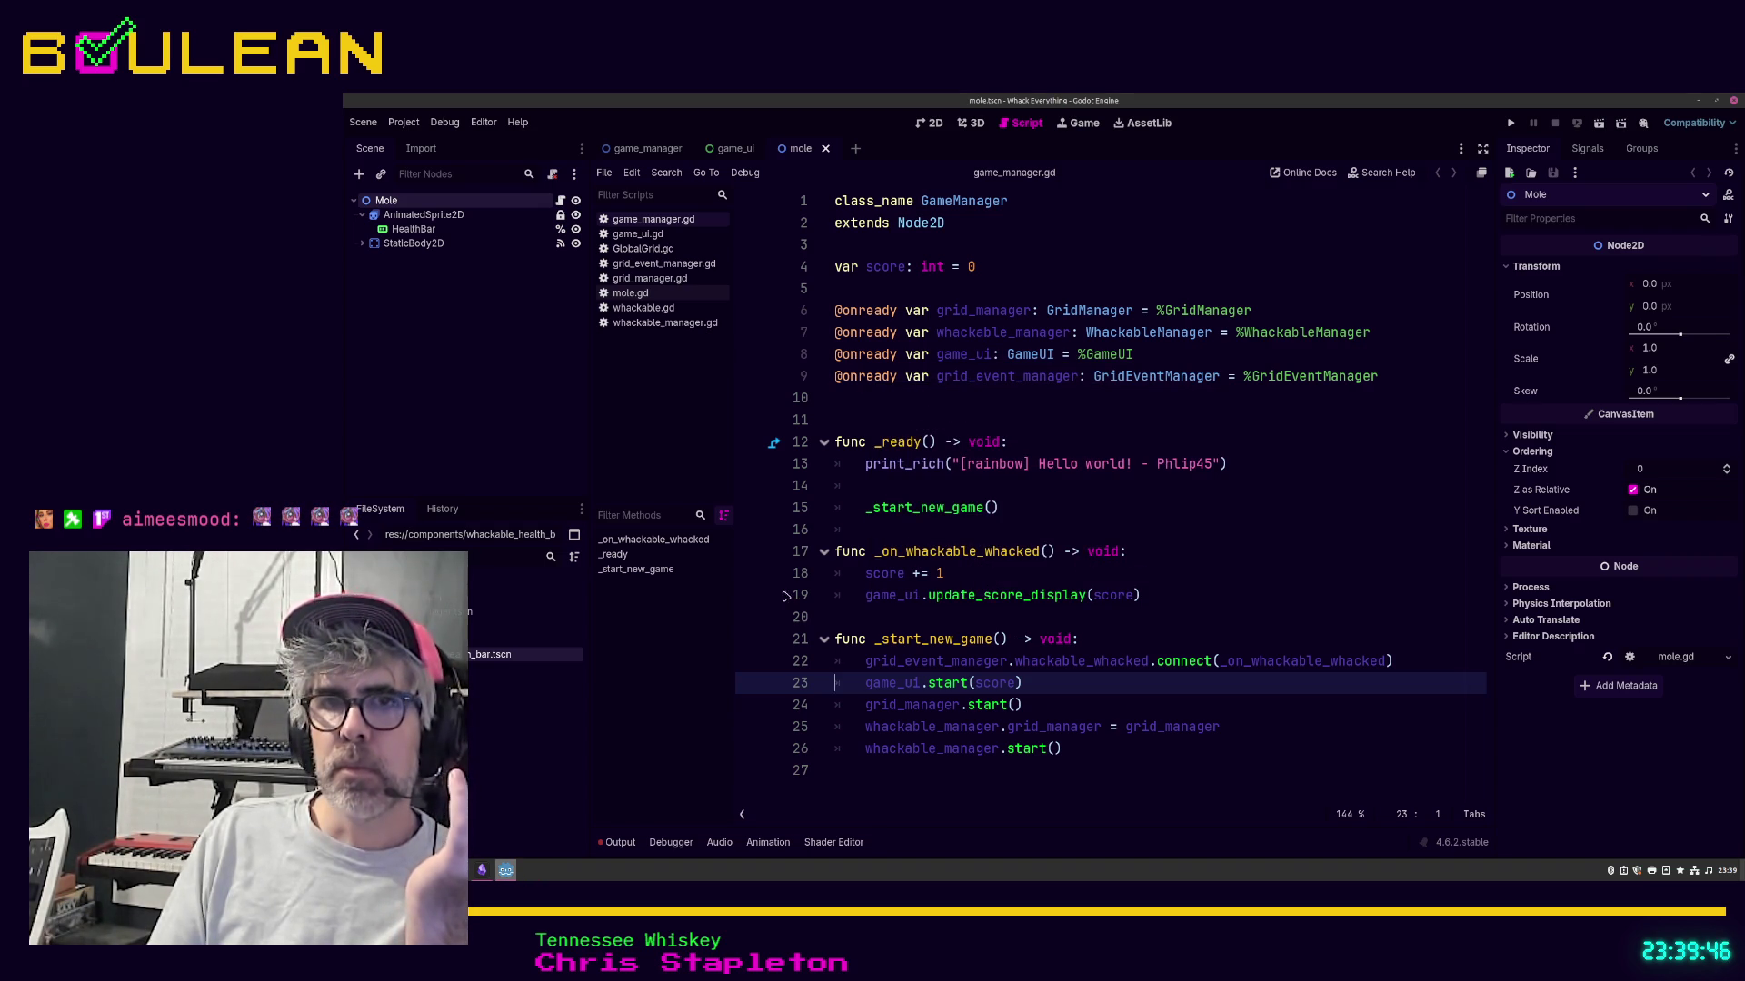
Step: Open whackable_health_bar.tscn anyway despite its missing script, targeting the WhackableHealthBar node
{"action": "right_click", "coordinate": [511, 658]}
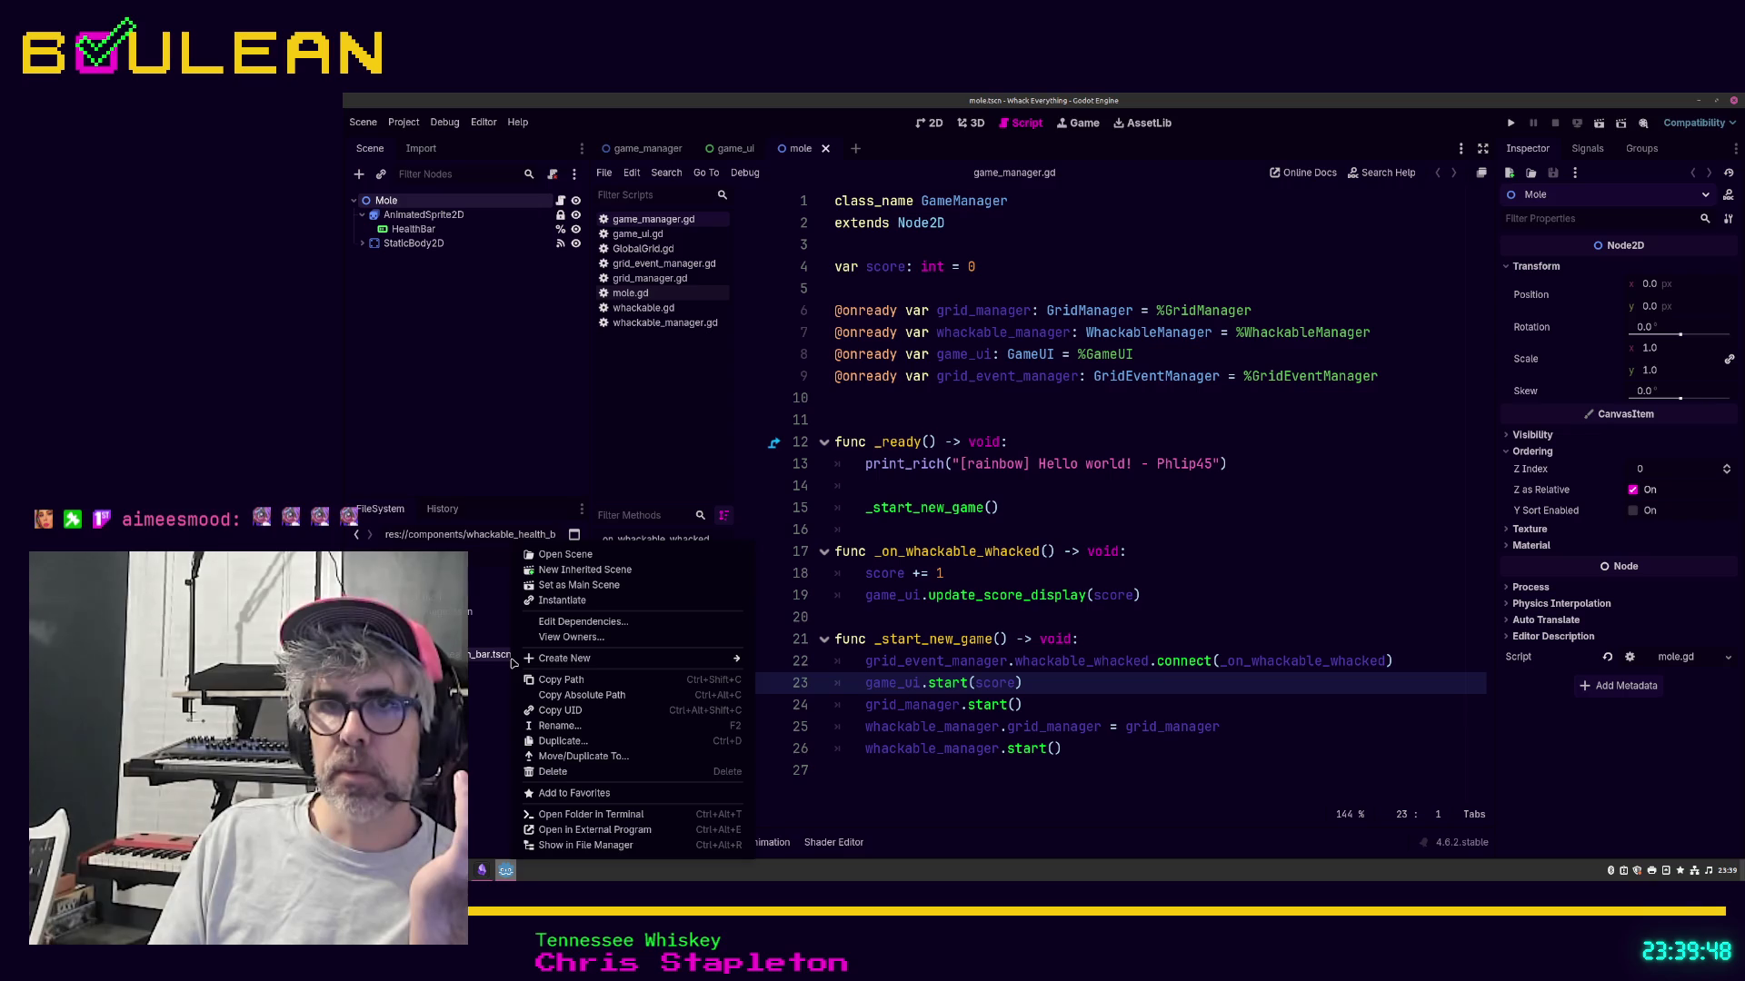
{"action": "left_click", "coordinate": [496, 661]}
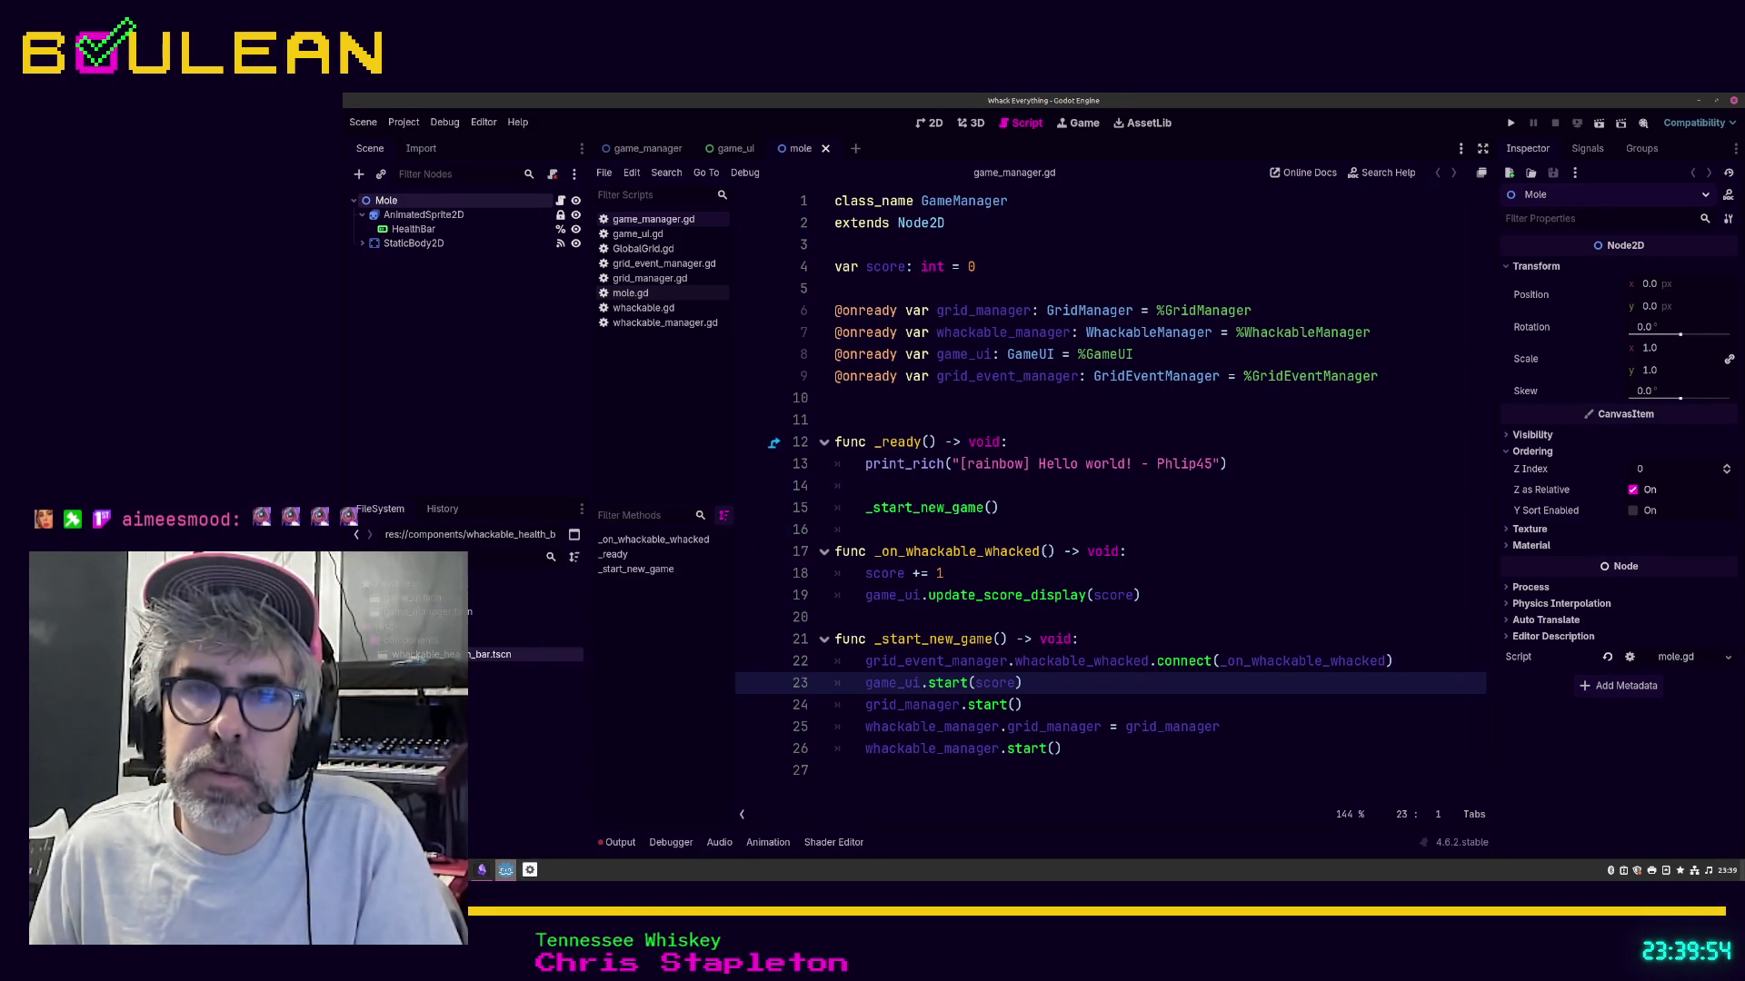
{"action": "double_click", "coordinate": [496, 655]}
{"action": "left_click", "coordinate": [1110, 577]}
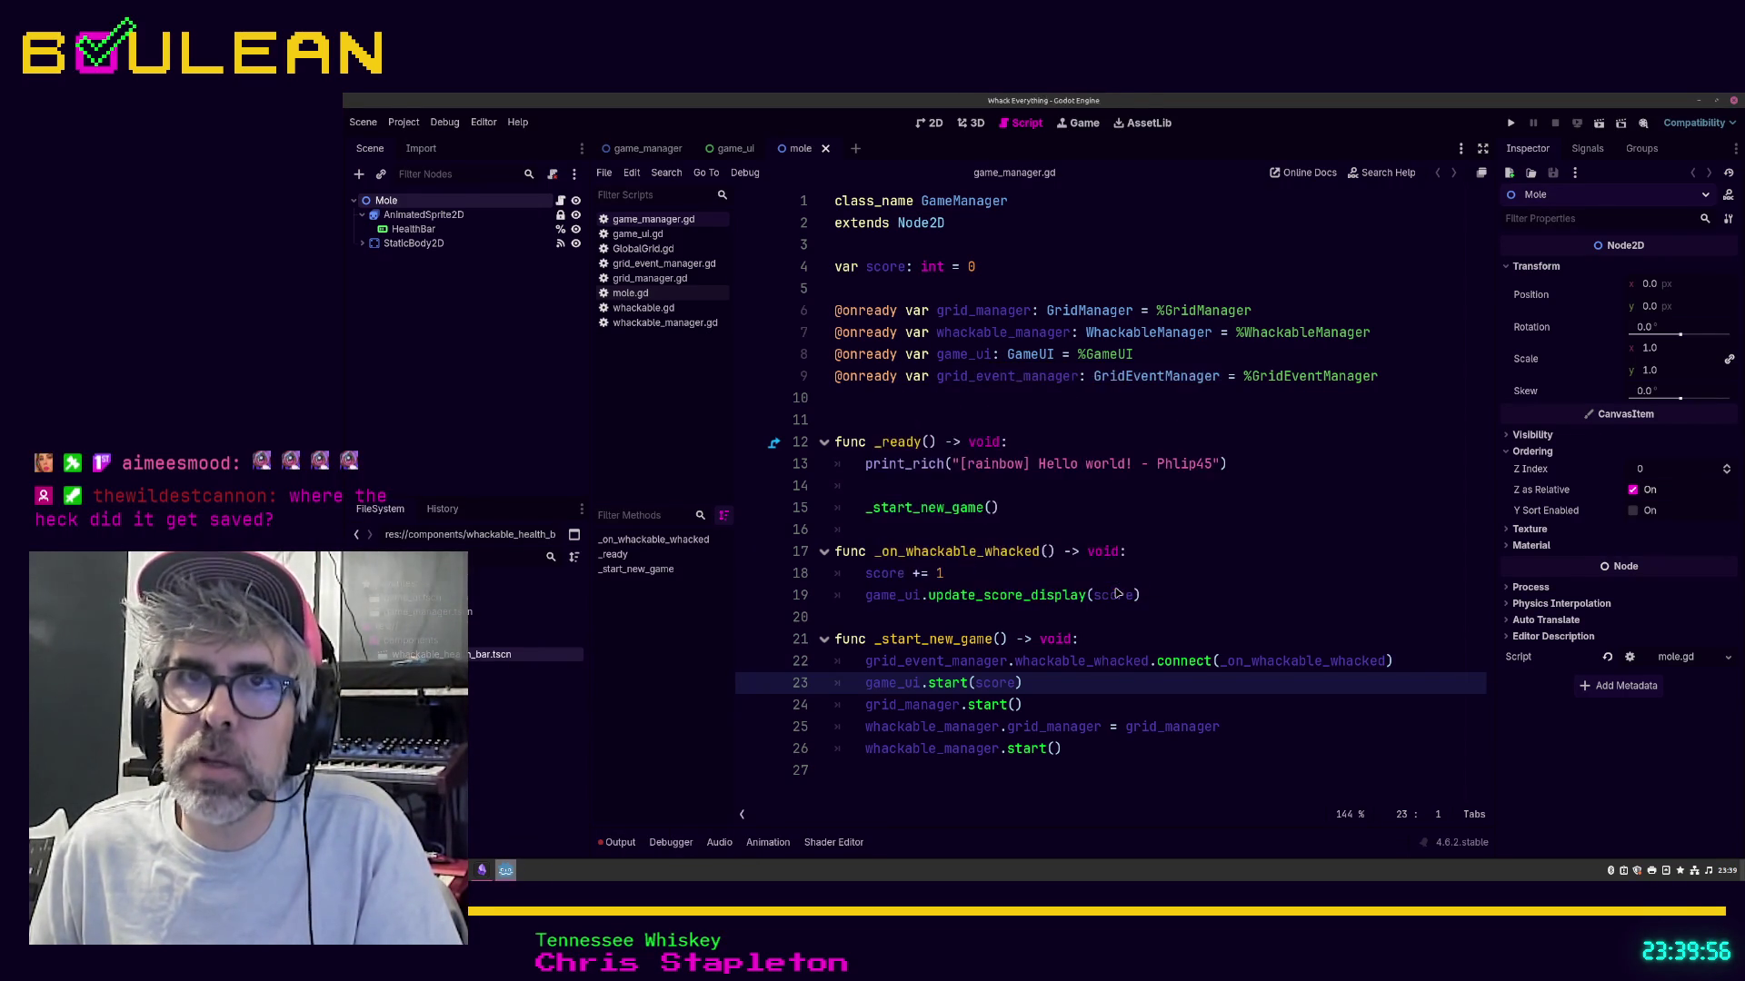
{"action": "right_click", "coordinate": [518, 202]}
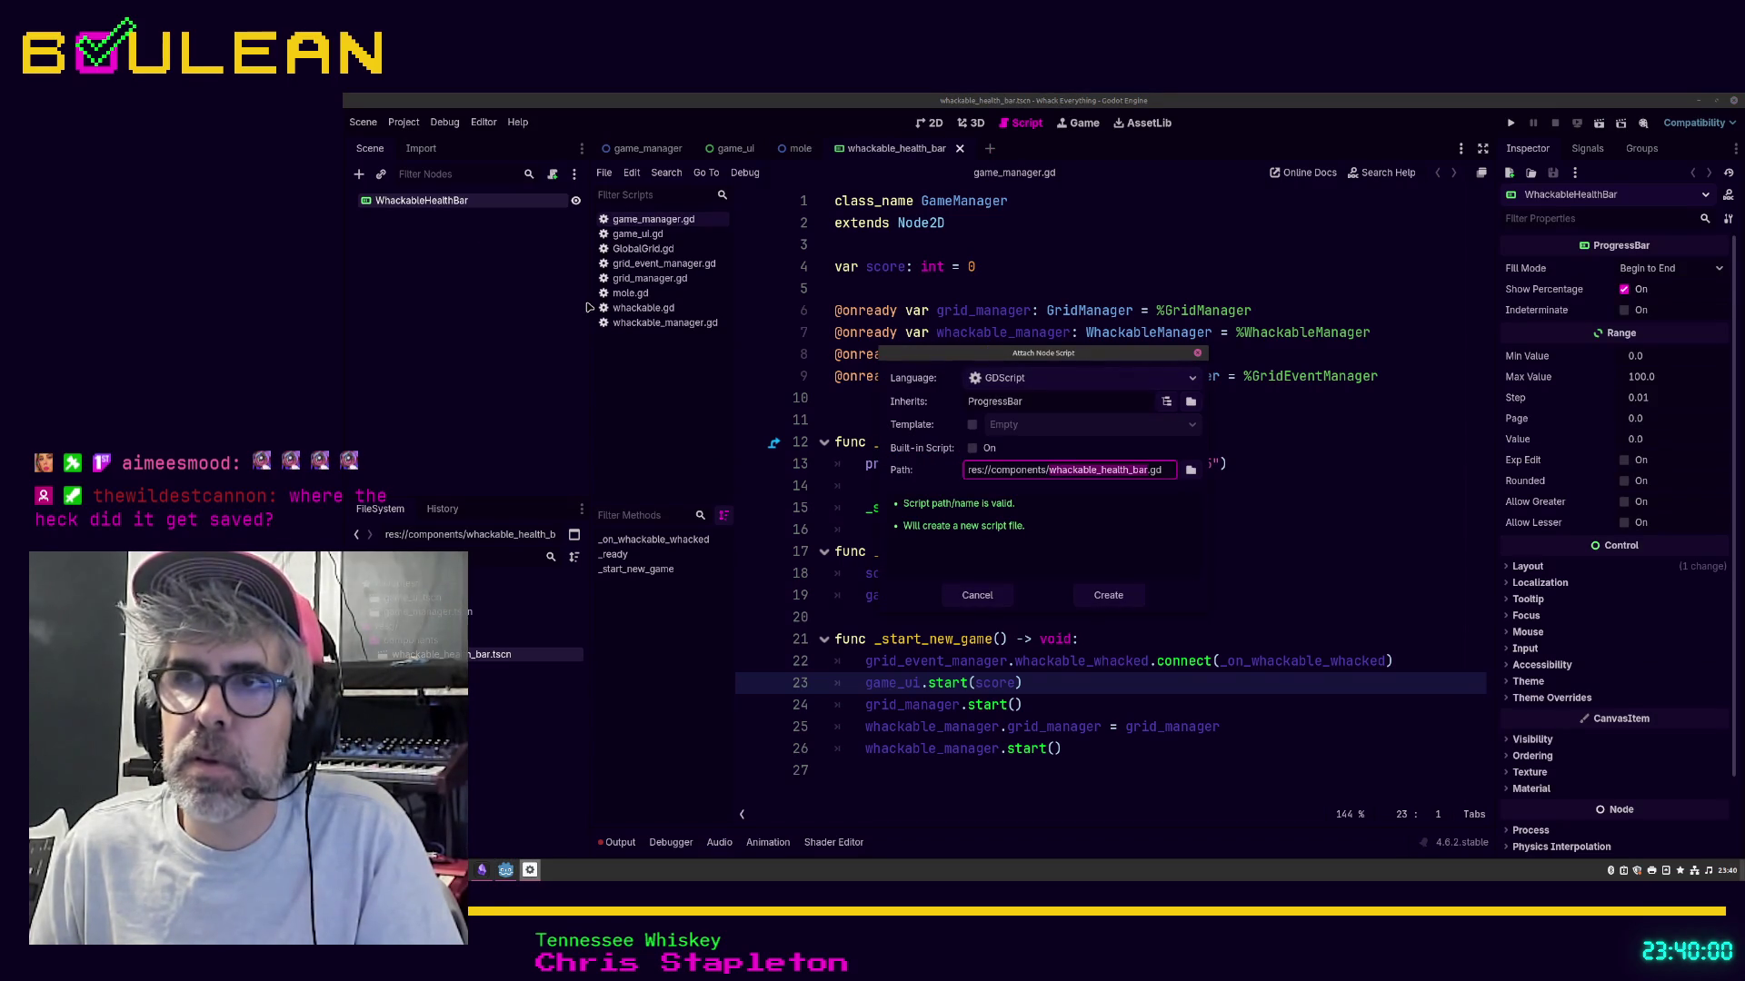
Step: Create the script and add 'class_name WhackableHealthBar' above 'extends ProgressBar', then save
{"action": "left_click", "coordinate": [1095, 600]}
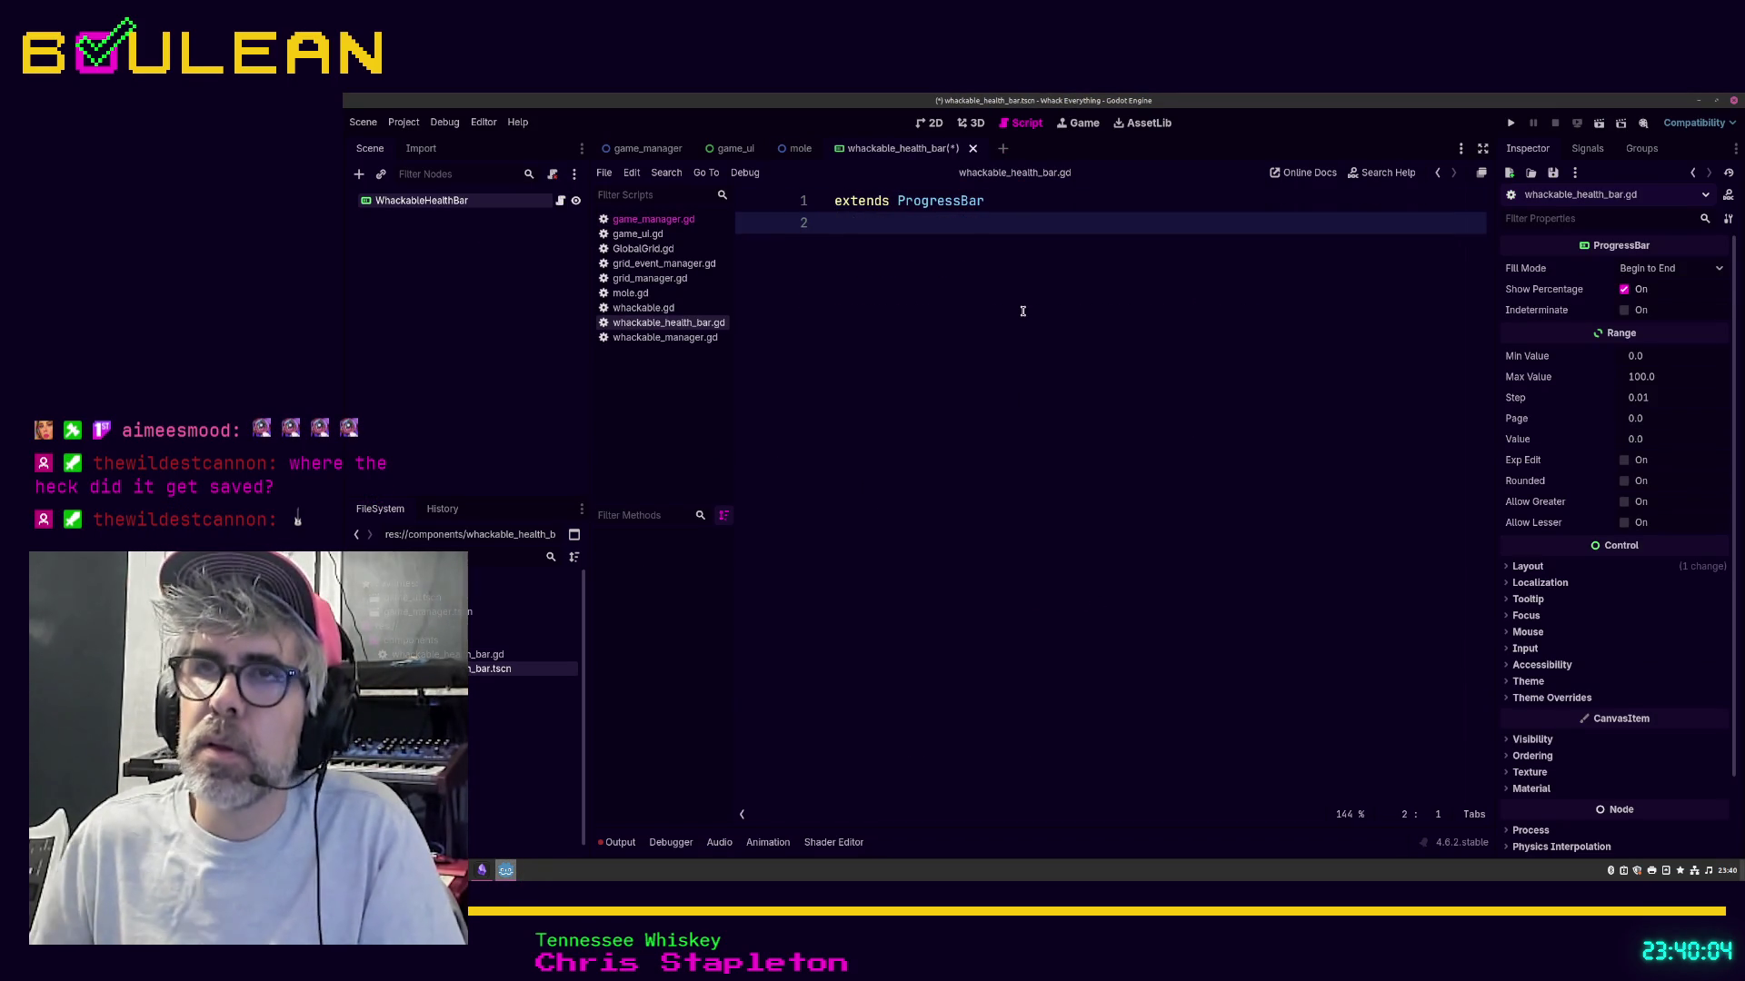
{"action": "key", "text": "Return"}
{"action": "key", "text": "Up"}
{"action": "type", "text": "class_name WhackableHealthBar"}
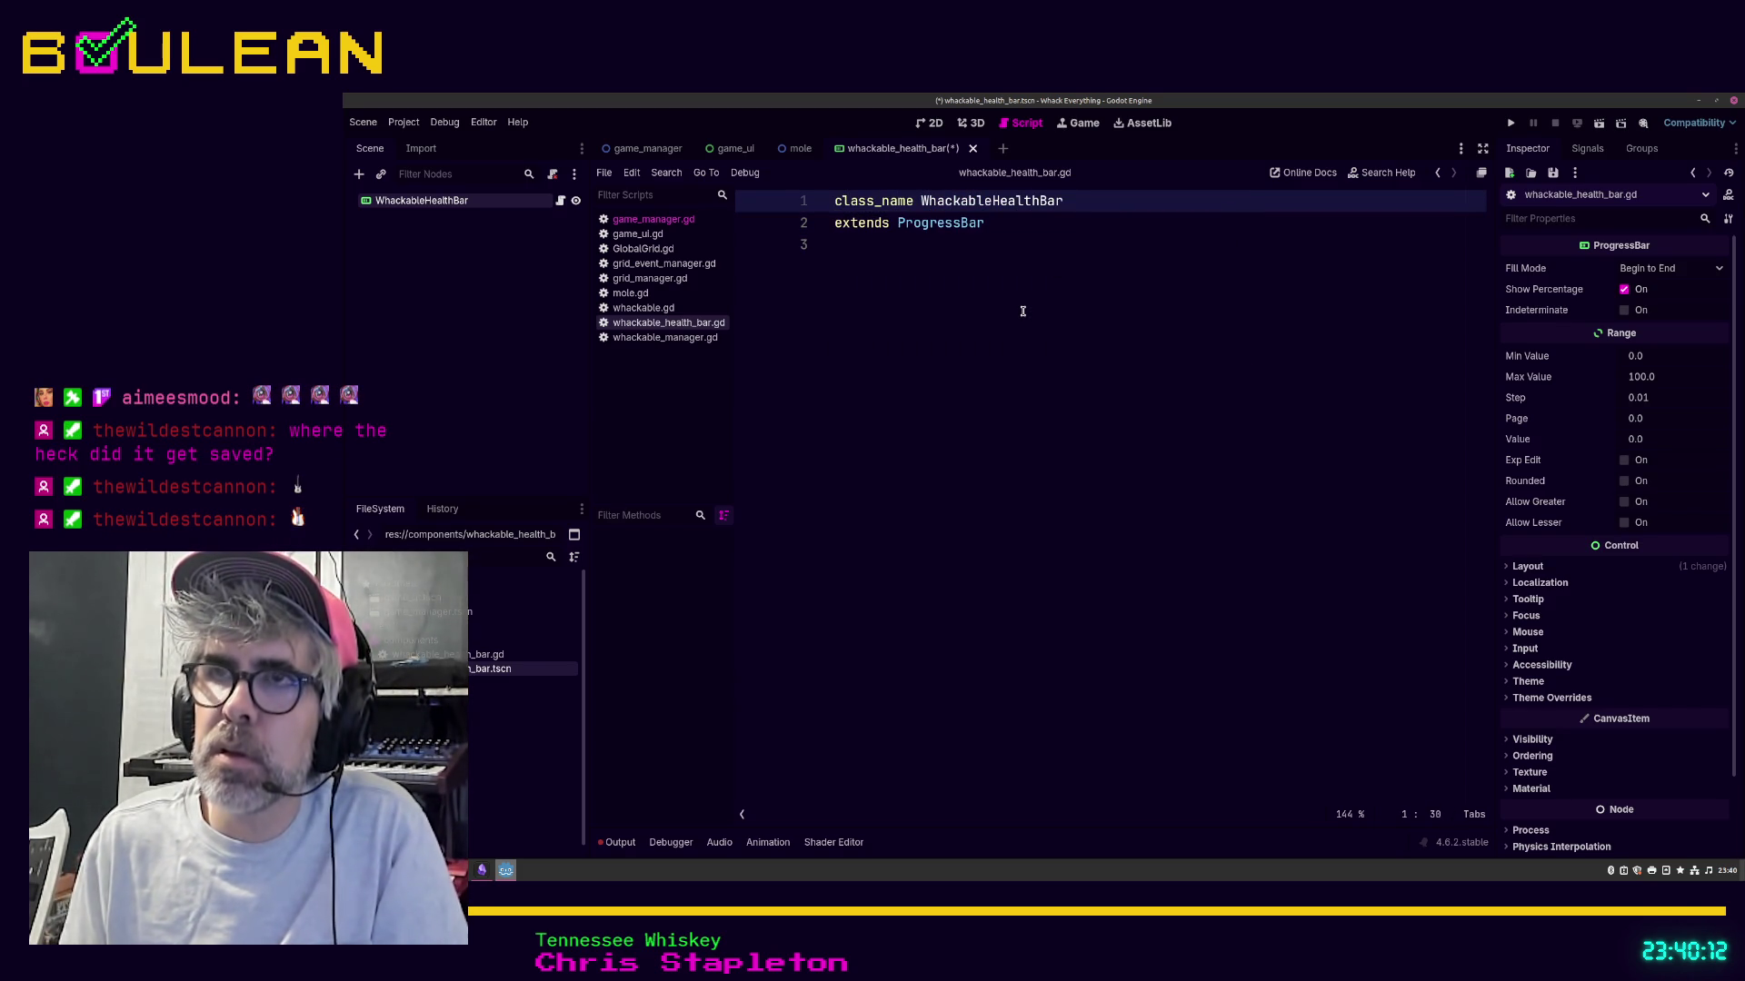
{"action": "key", "text": "ctrl+s"}
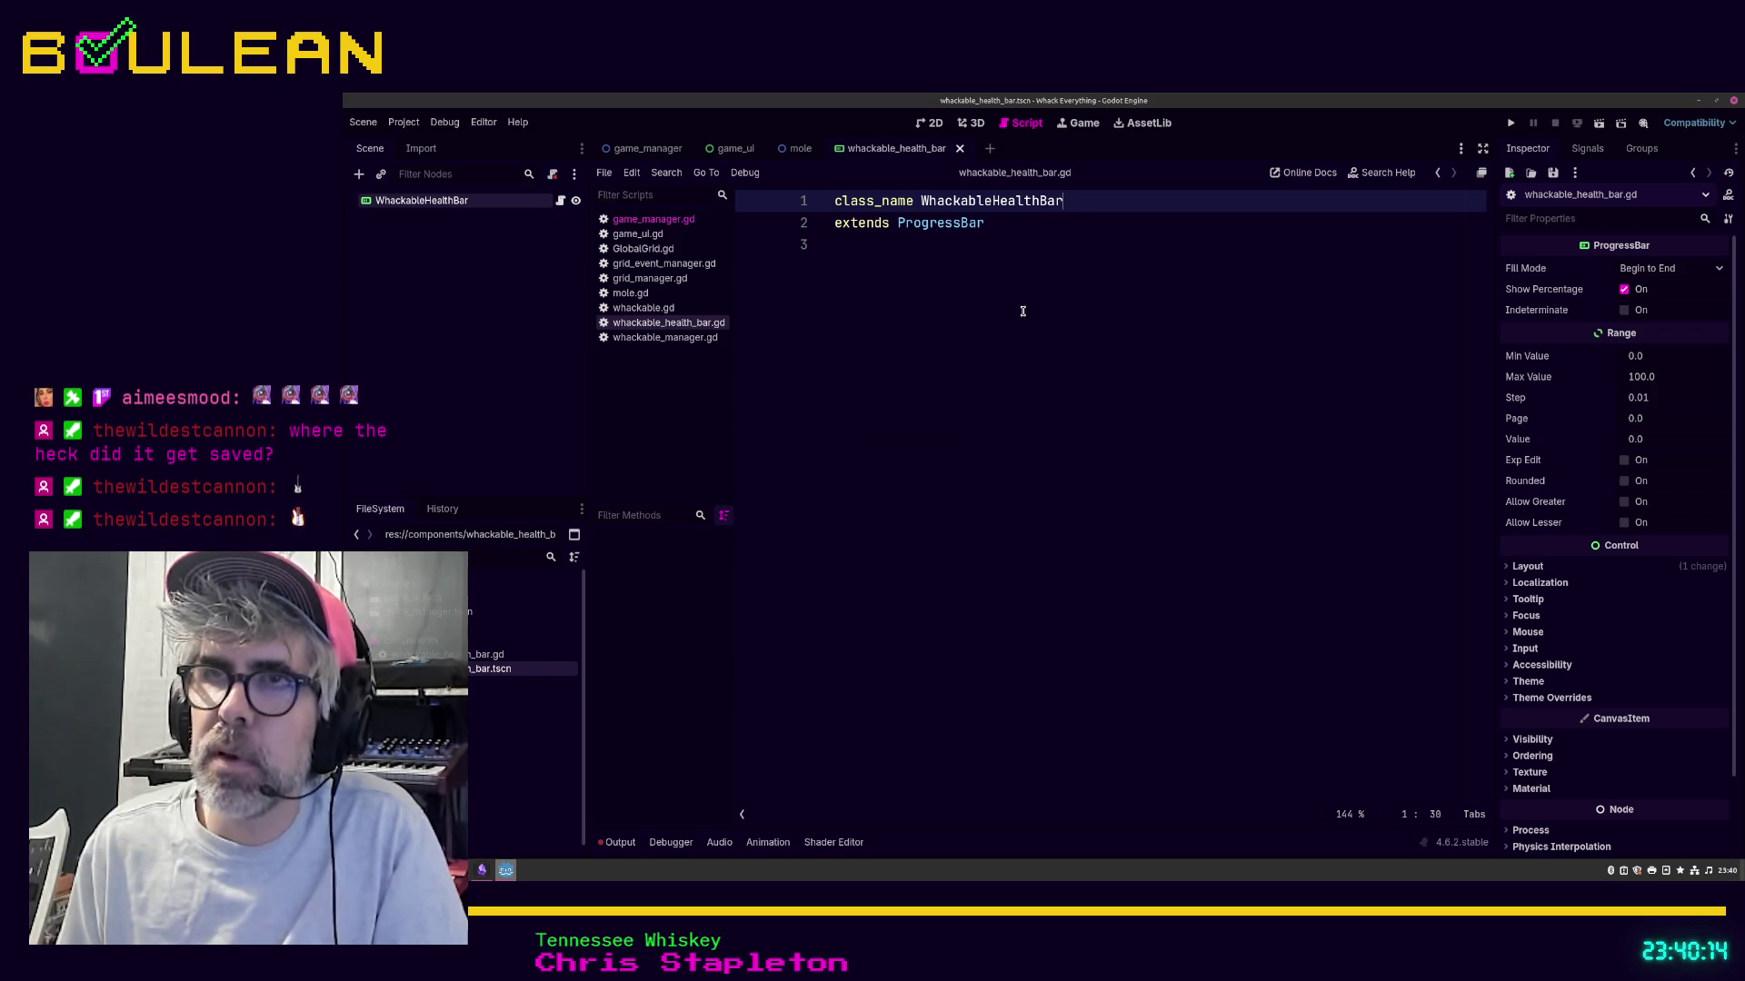
Step: Add empty lines below the class declaration and save whackable_health_bar.gd again
{"action": "key", "text": "Down"}
{"action": "key", "text": "Return"}
{"action": "key", "text": "Return"}
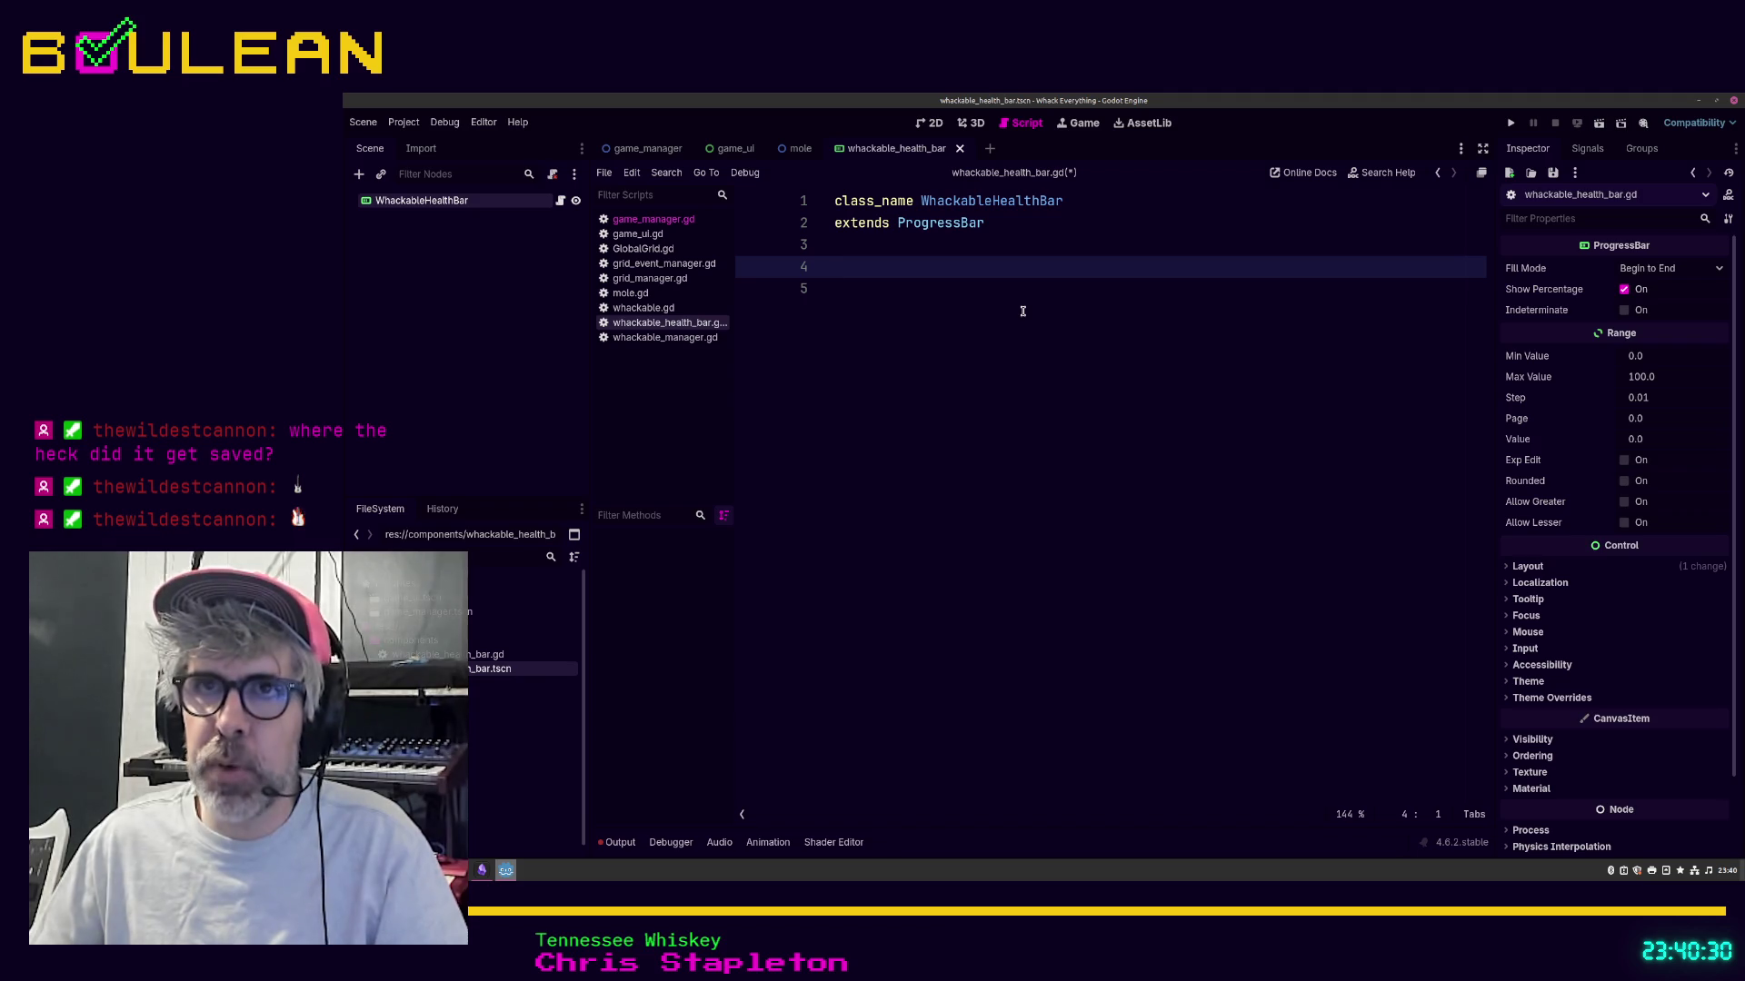
{"action": "left_click", "coordinate": [913, 288]}
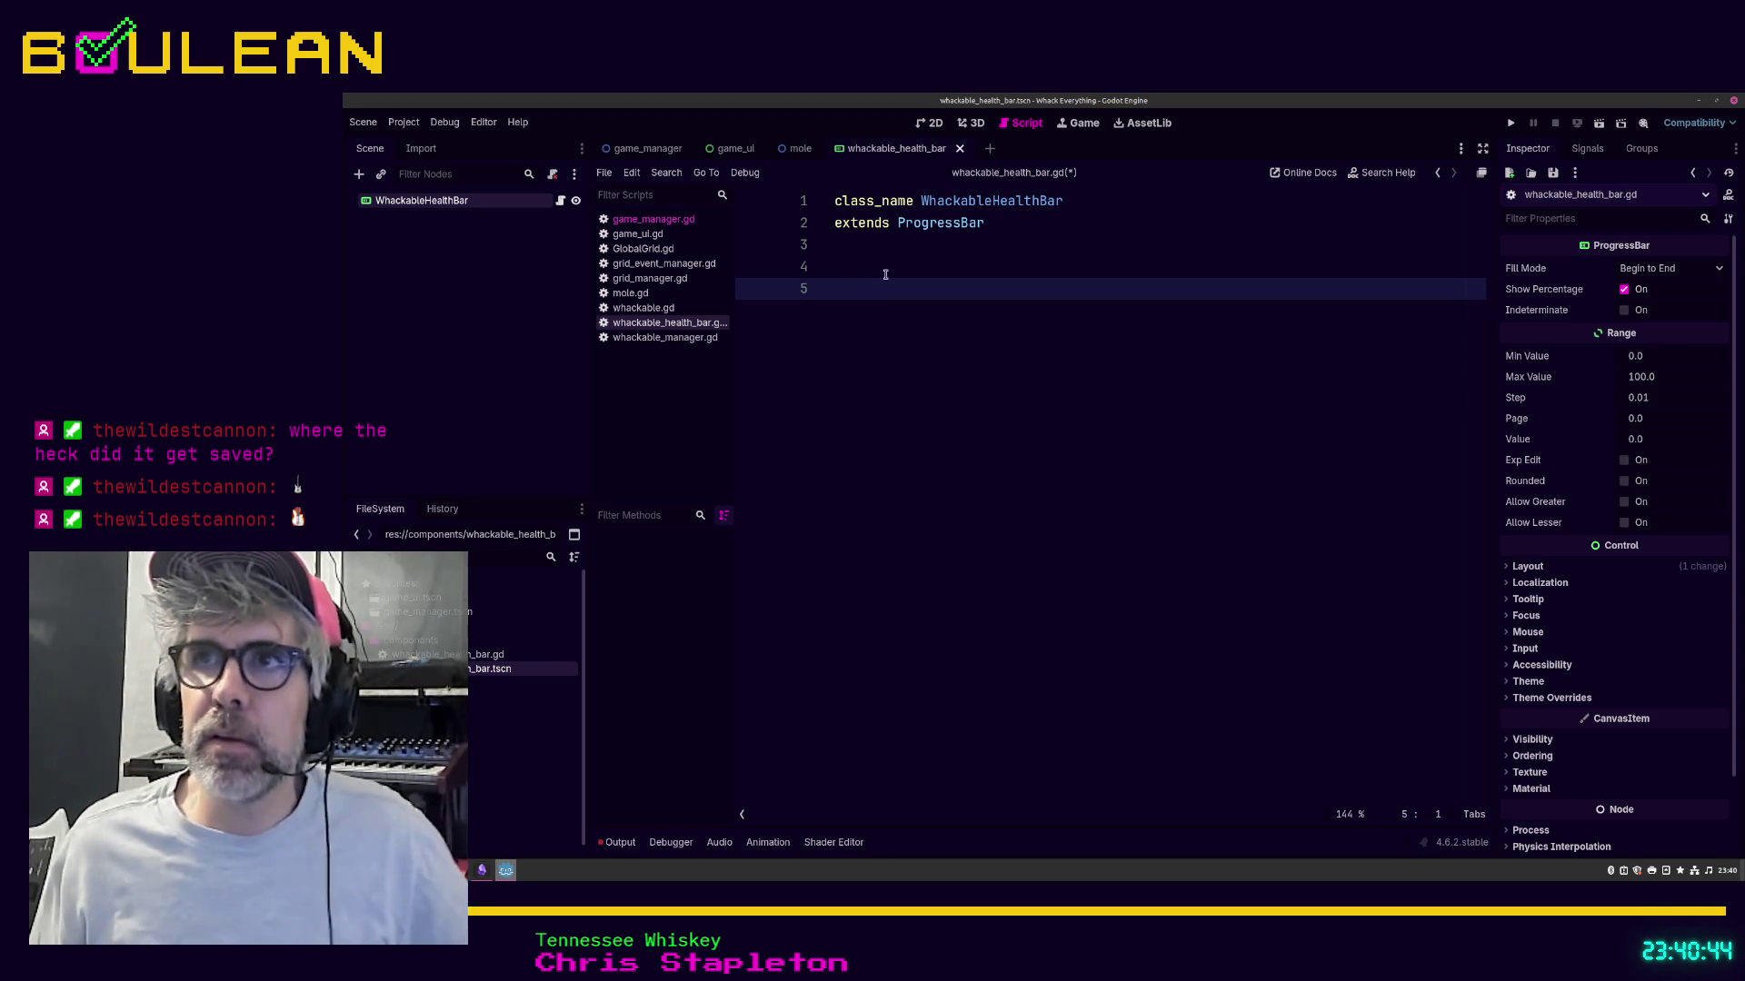
{"action": "left_click", "coordinate": [915, 202]}
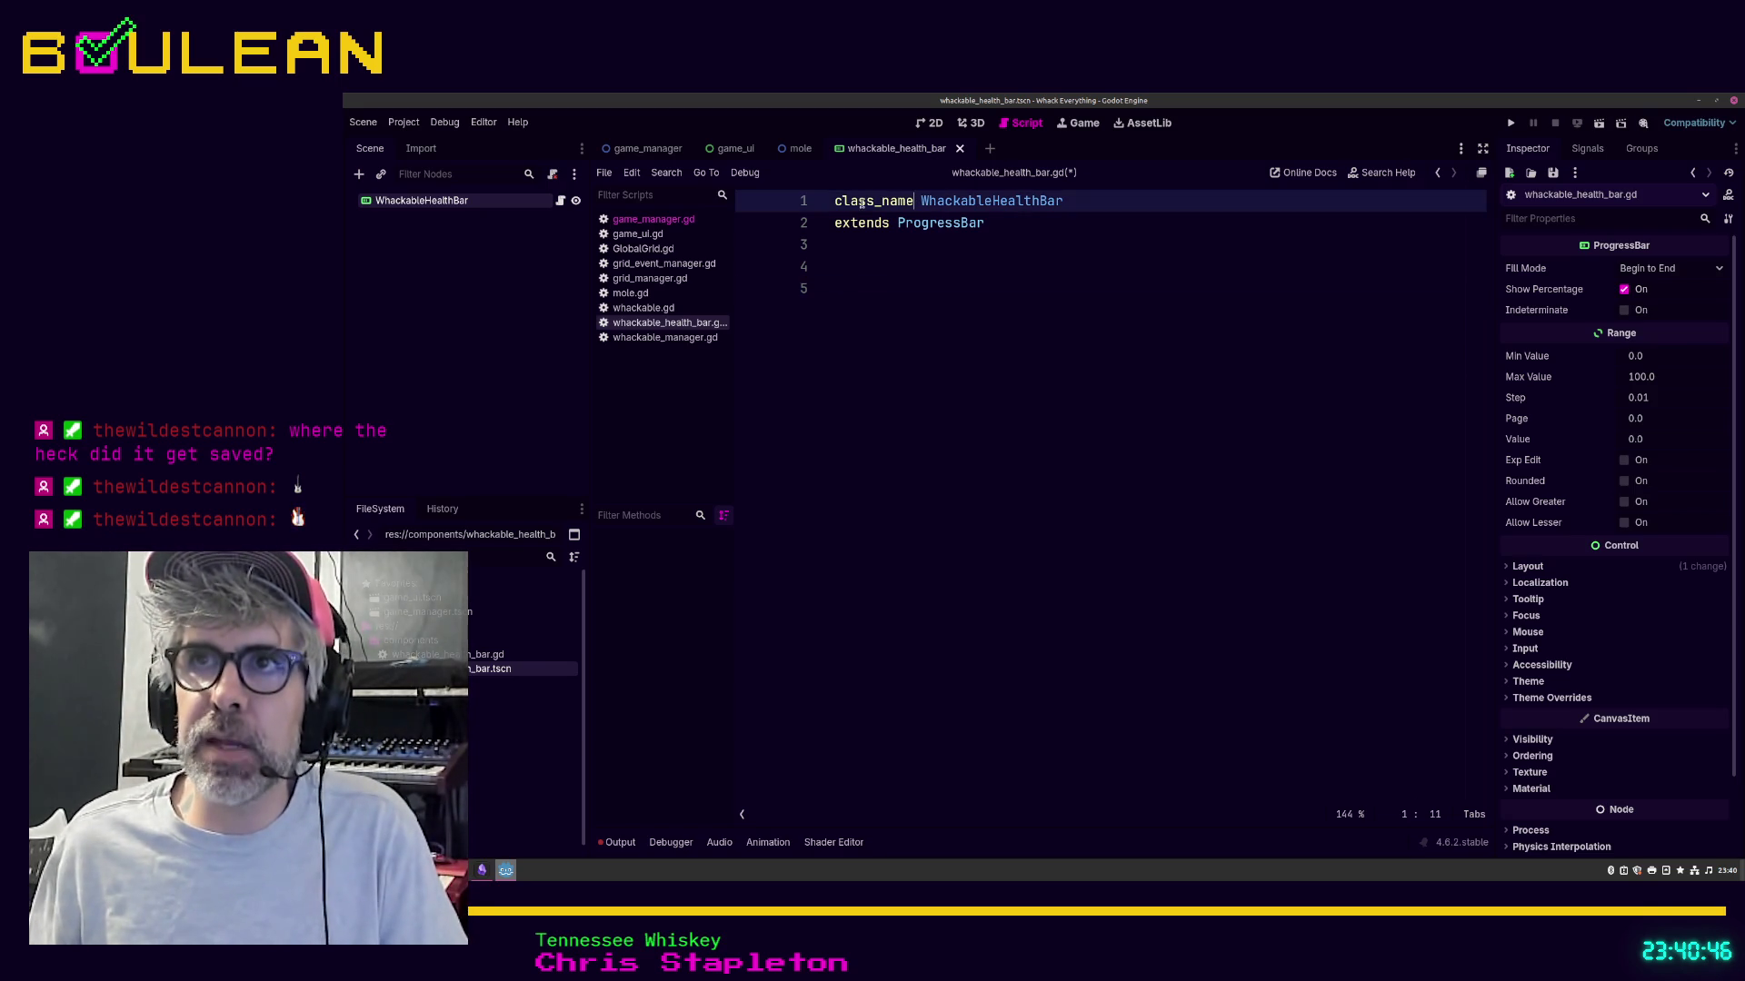
{"action": "left_click", "coordinate": [994, 293]}
{"action": "key", "text": "ctrl+s"}
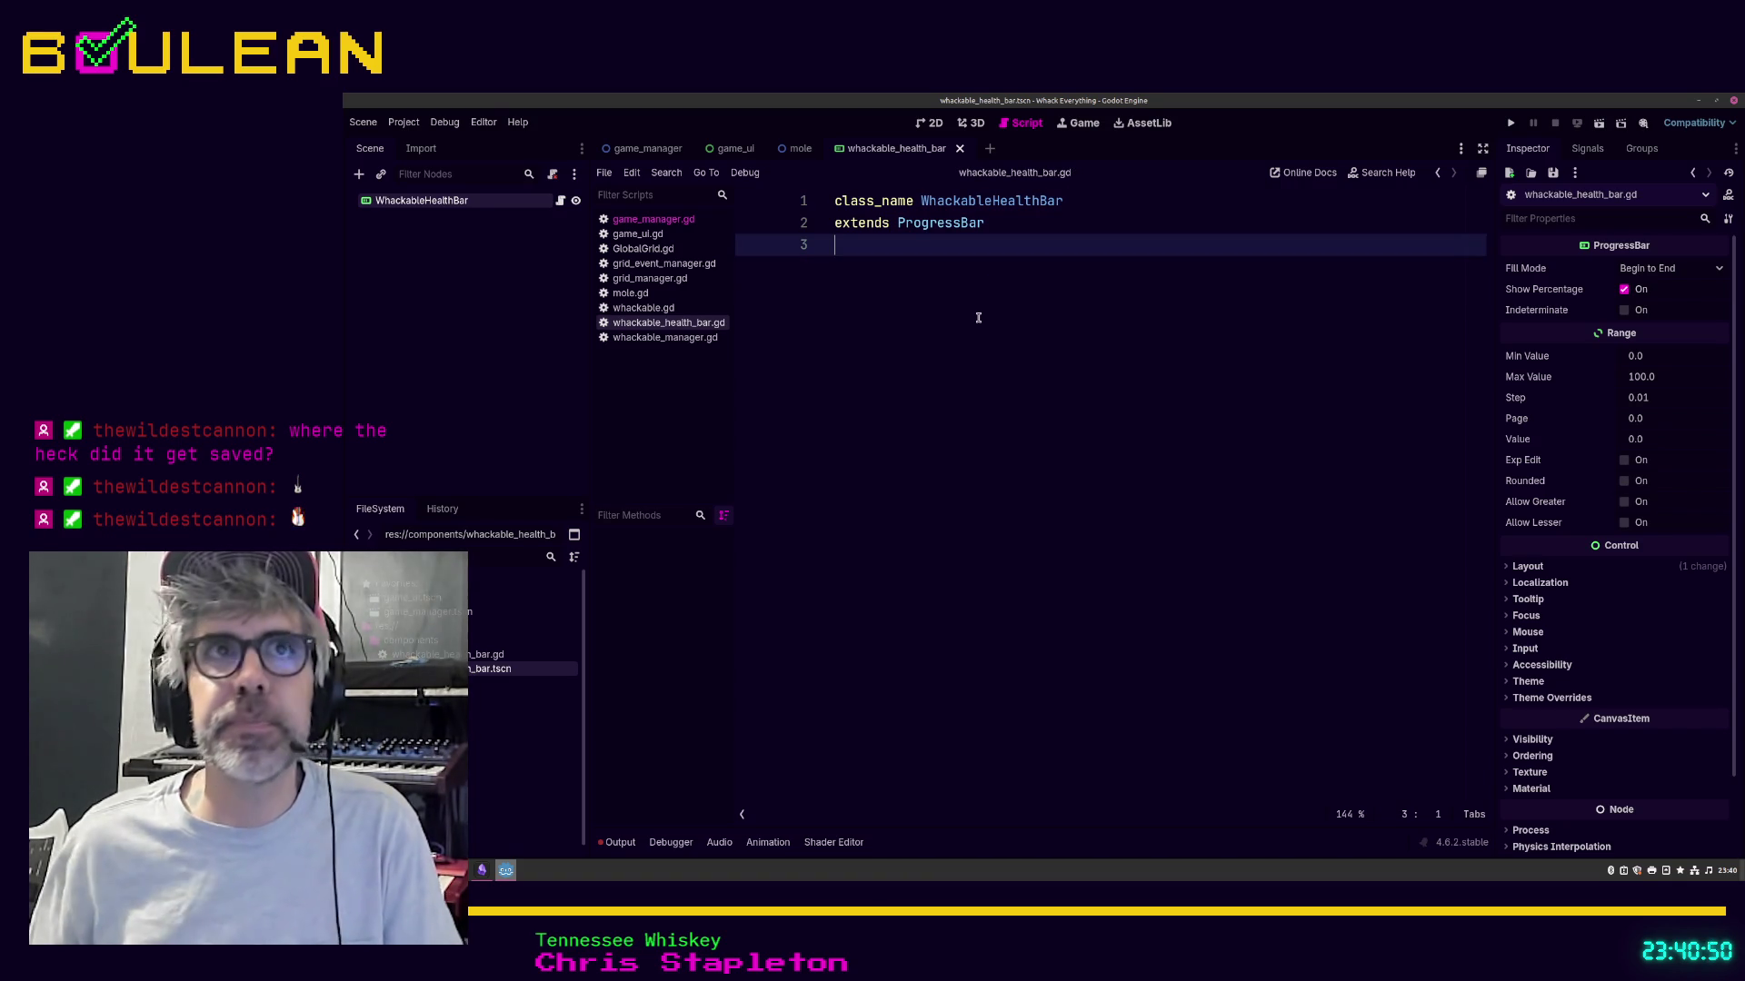
Step: Switch to the mole scene and select its HealthBar node to view its properties
{"action": "key", "text": "Return"}
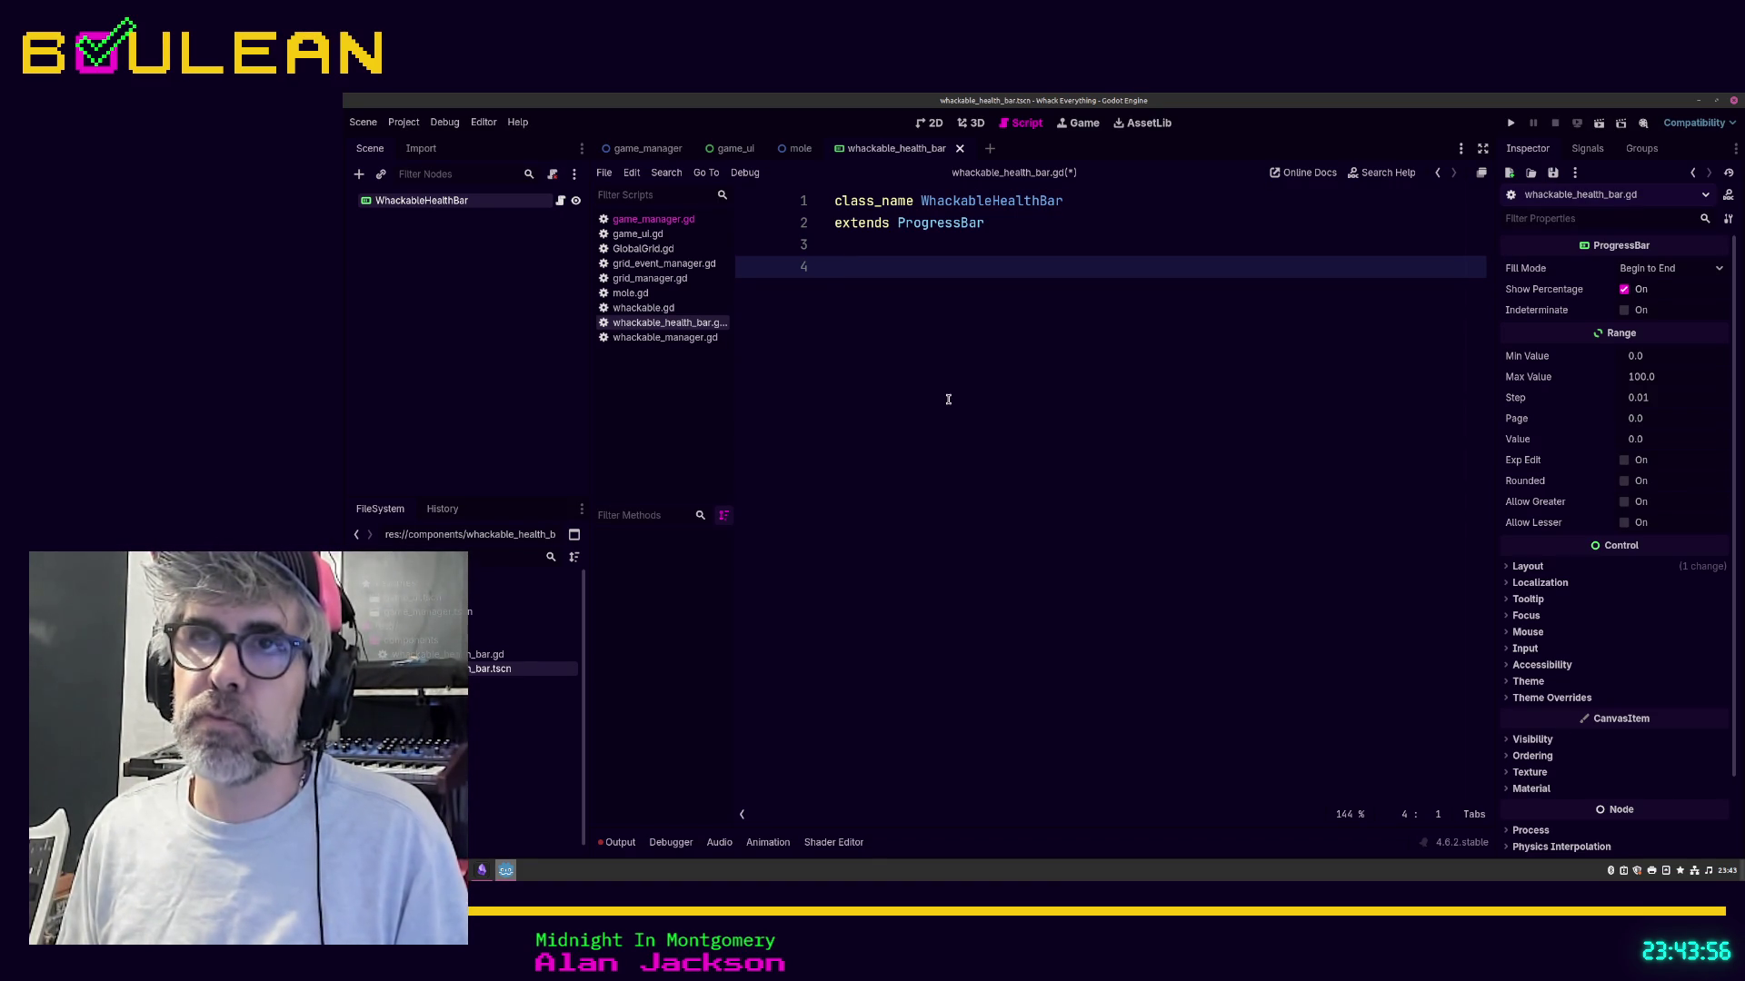
{"action": "left_click", "coordinate": [798, 148]}
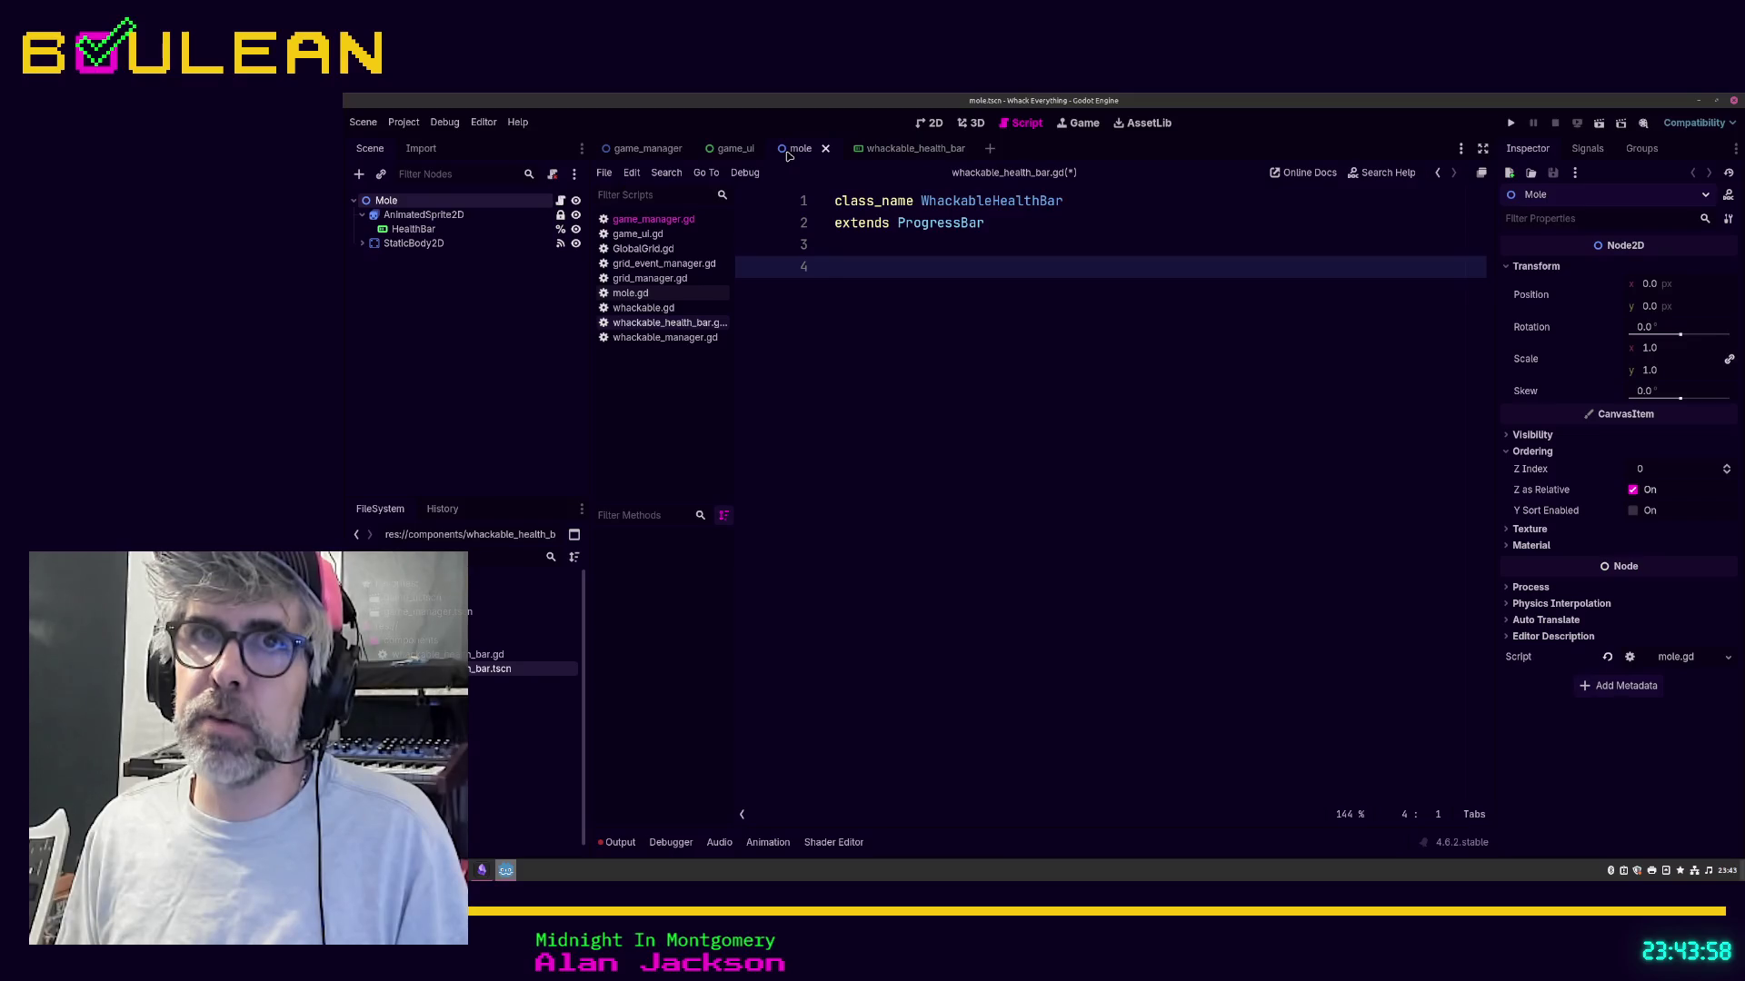
{"action": "left_click", "coordinate": [451, 235]}
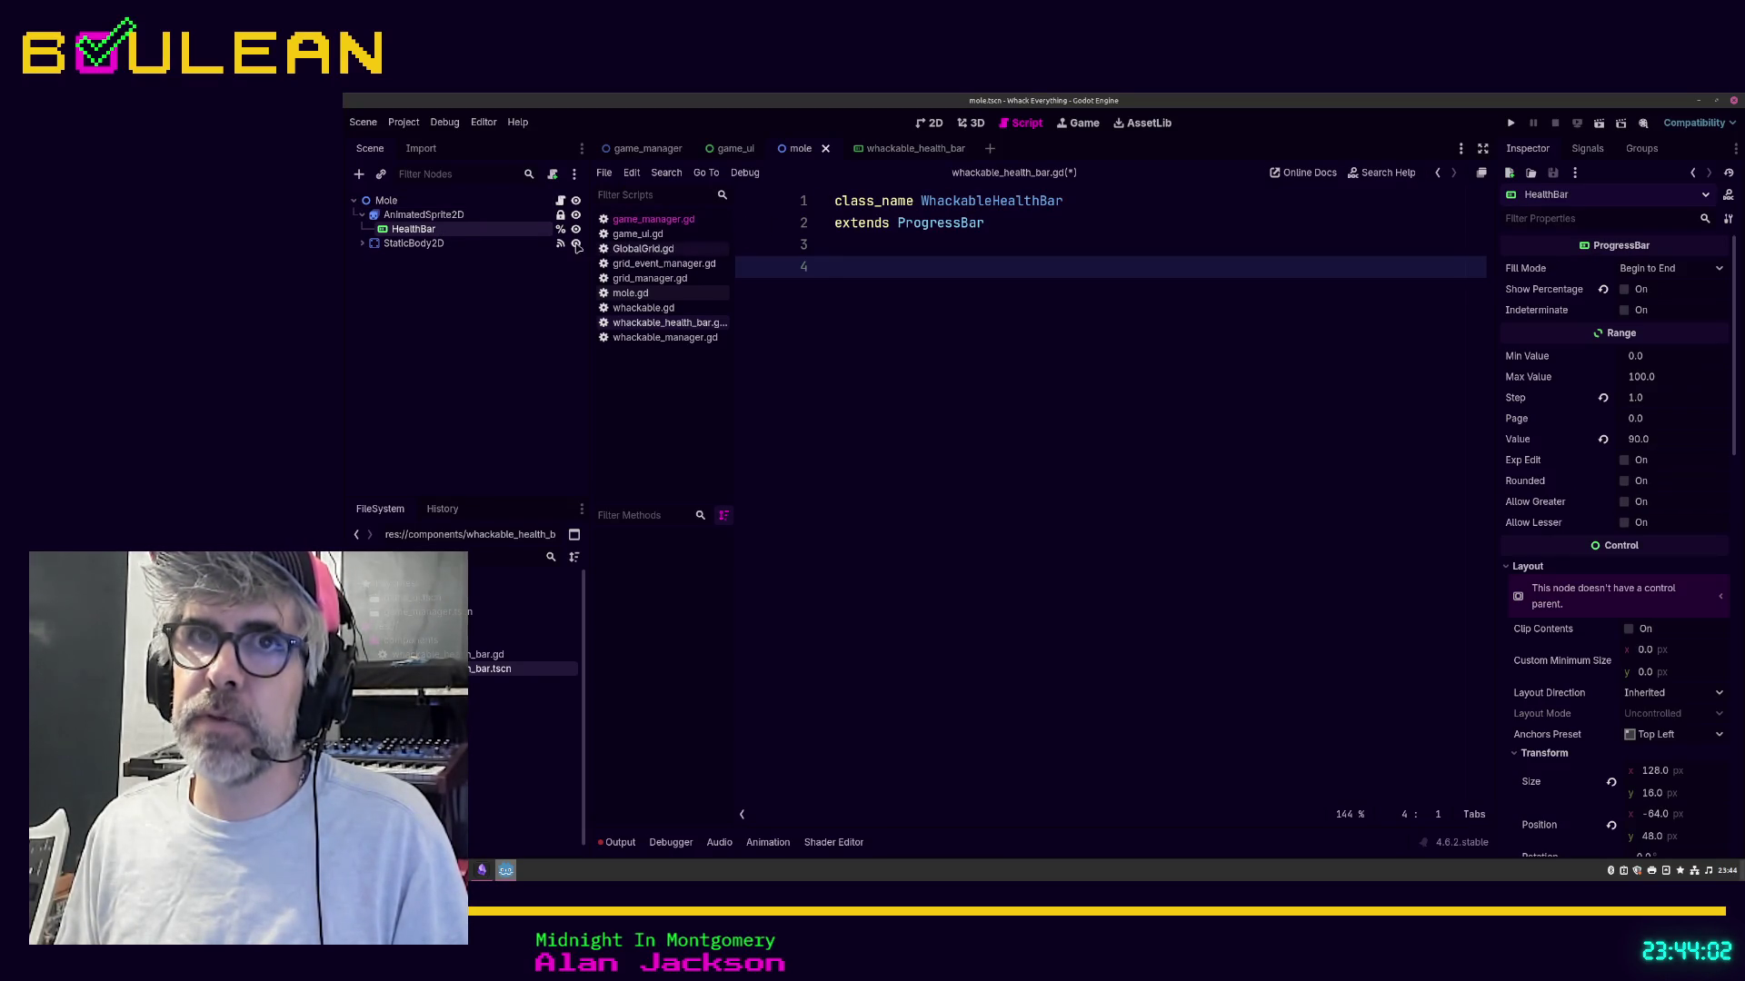
Step: Open mole.gd and select lines 36–49 holding _setup_health_bar and _update_health_bar
{"action": "left_click", "coordinate": [560, 201]}
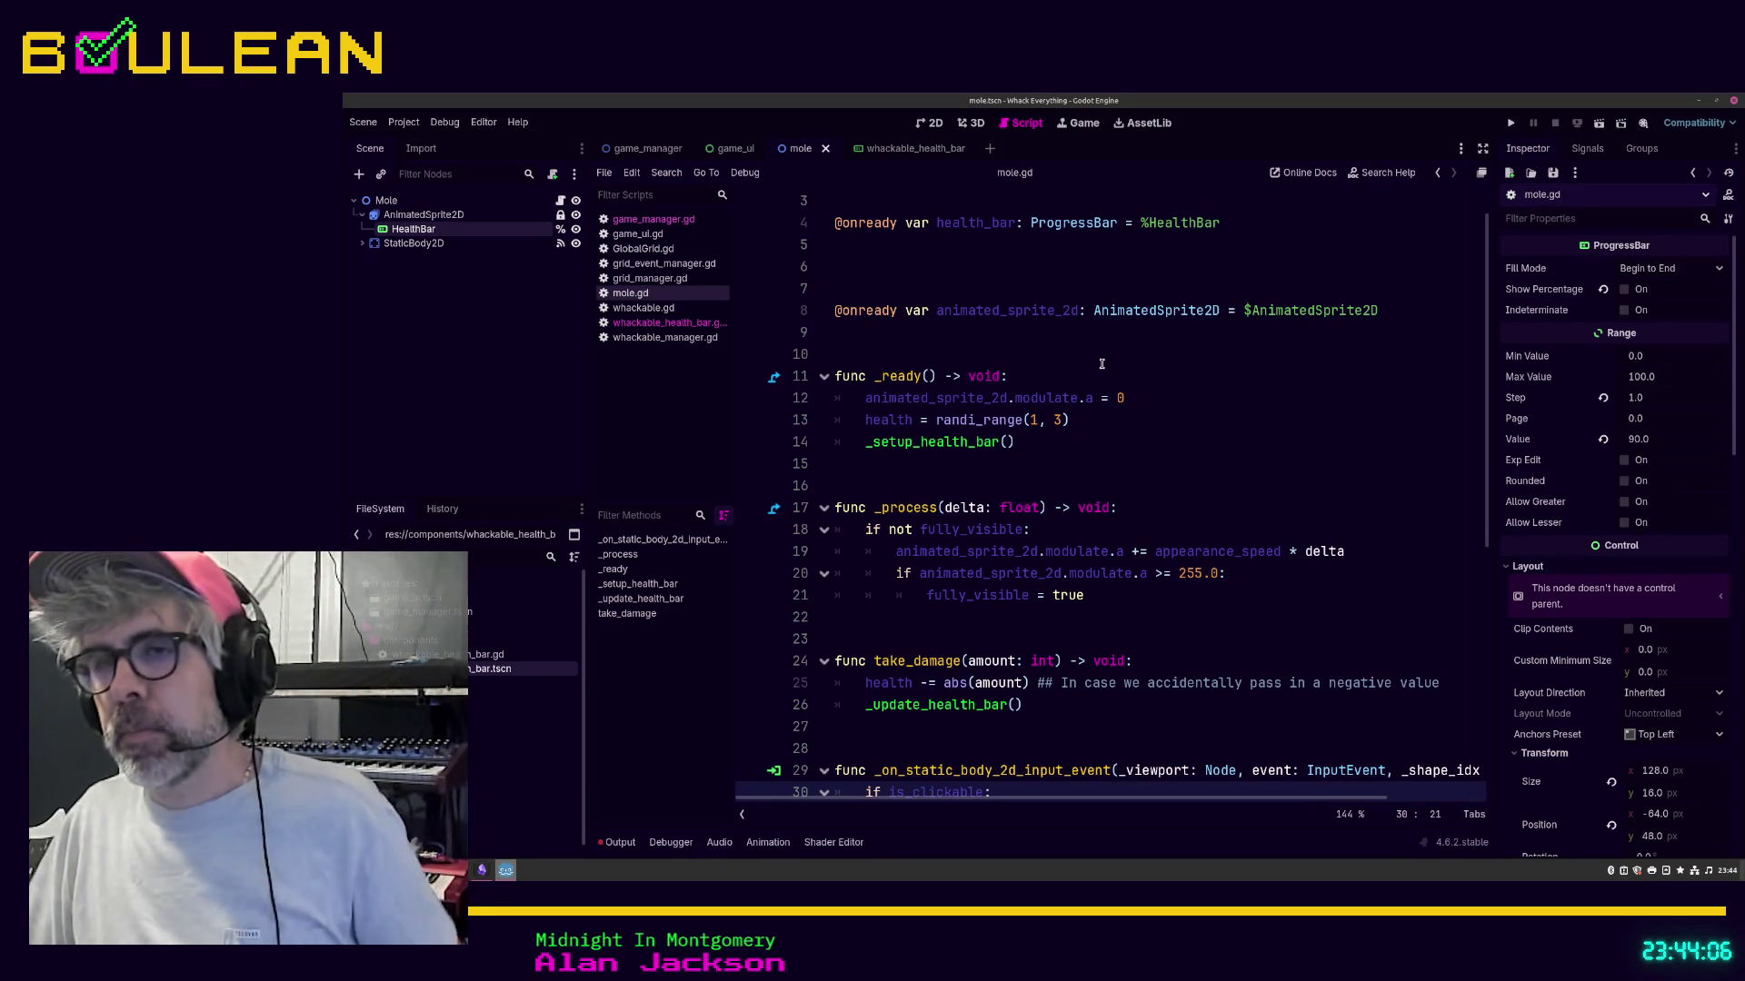
{"action": "scroll", "coordinate": [1101, 364], "scroll_direction": "down", "scroll_amount": 1}
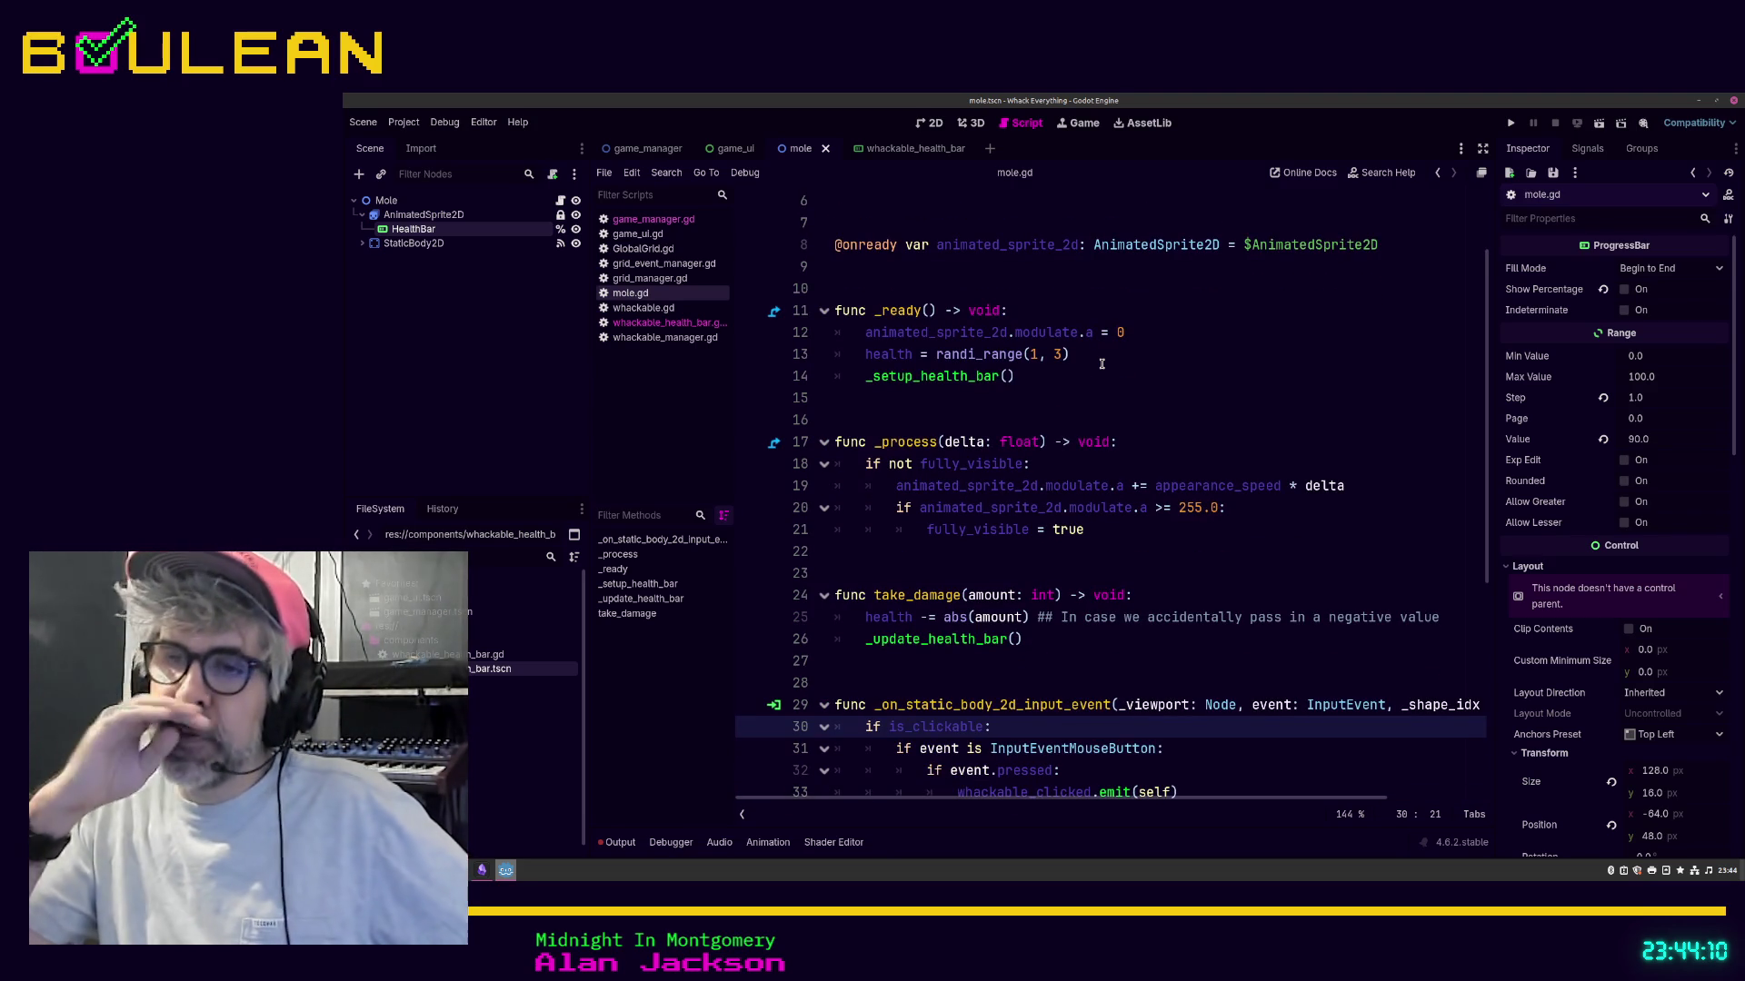
{"action": "scroll", "coordinate": [1181, 409], "scroll_direction": "down", "scroll_amount": 2}
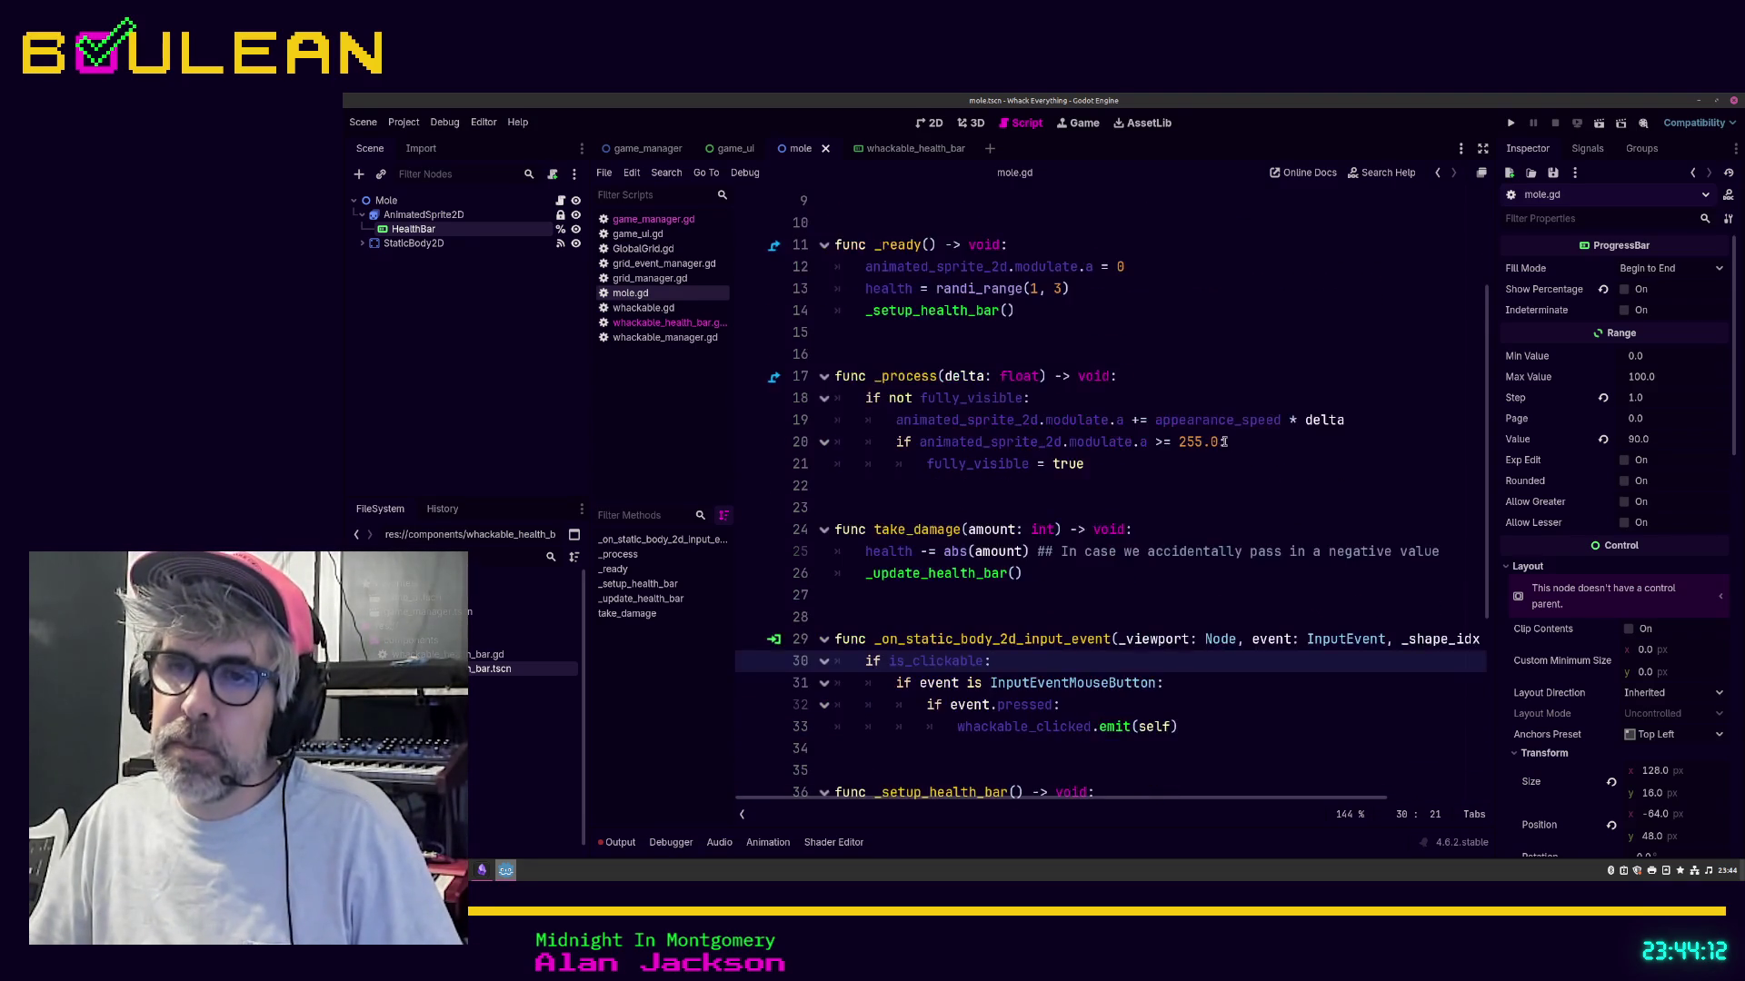
{"action": "scroll", "coordinate": [1224, 441], "scroll_direction": "down", "scroll_amount": 5}
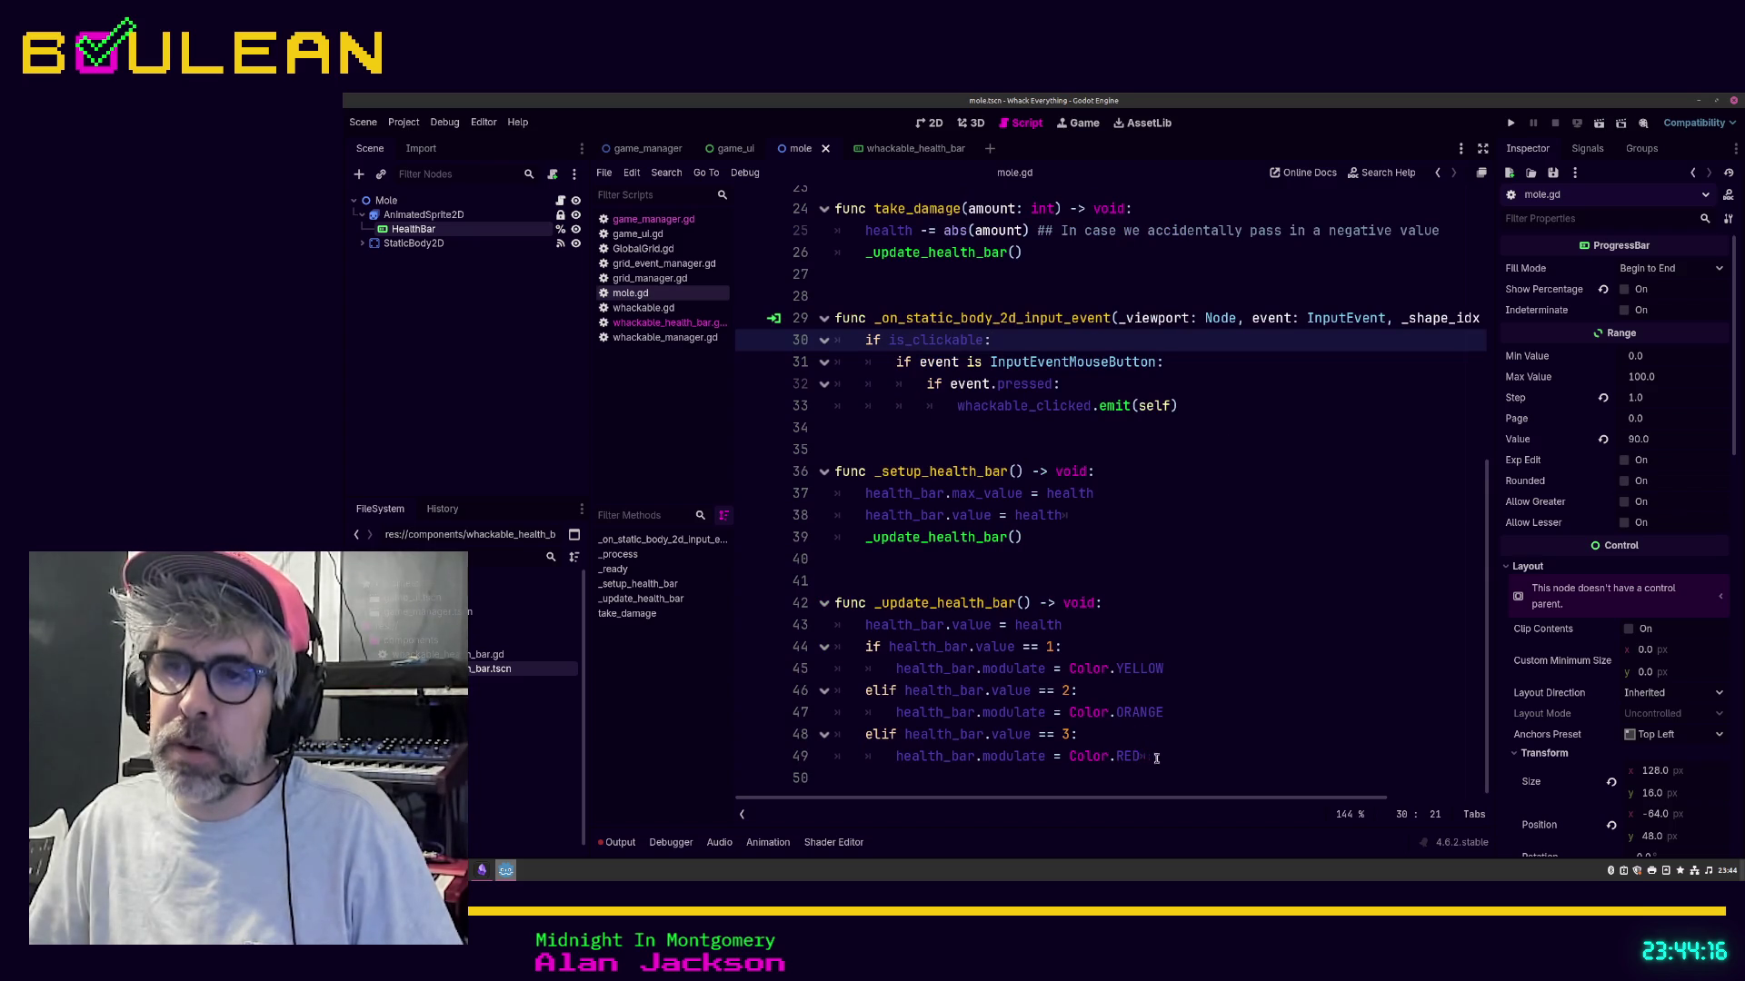
{"action": "mouse_move", "coordinate": [1151, 757]}
{"action": "left_mouse_down"}
{"action": "mouse_move", "coordinate": [1072, 757]}
{"action": "mouse_move", "coordinate": [909, 700]}
{"action": "mouse_move", "coordinate": [813, 467]}
{"action": "left_mouse_up"}
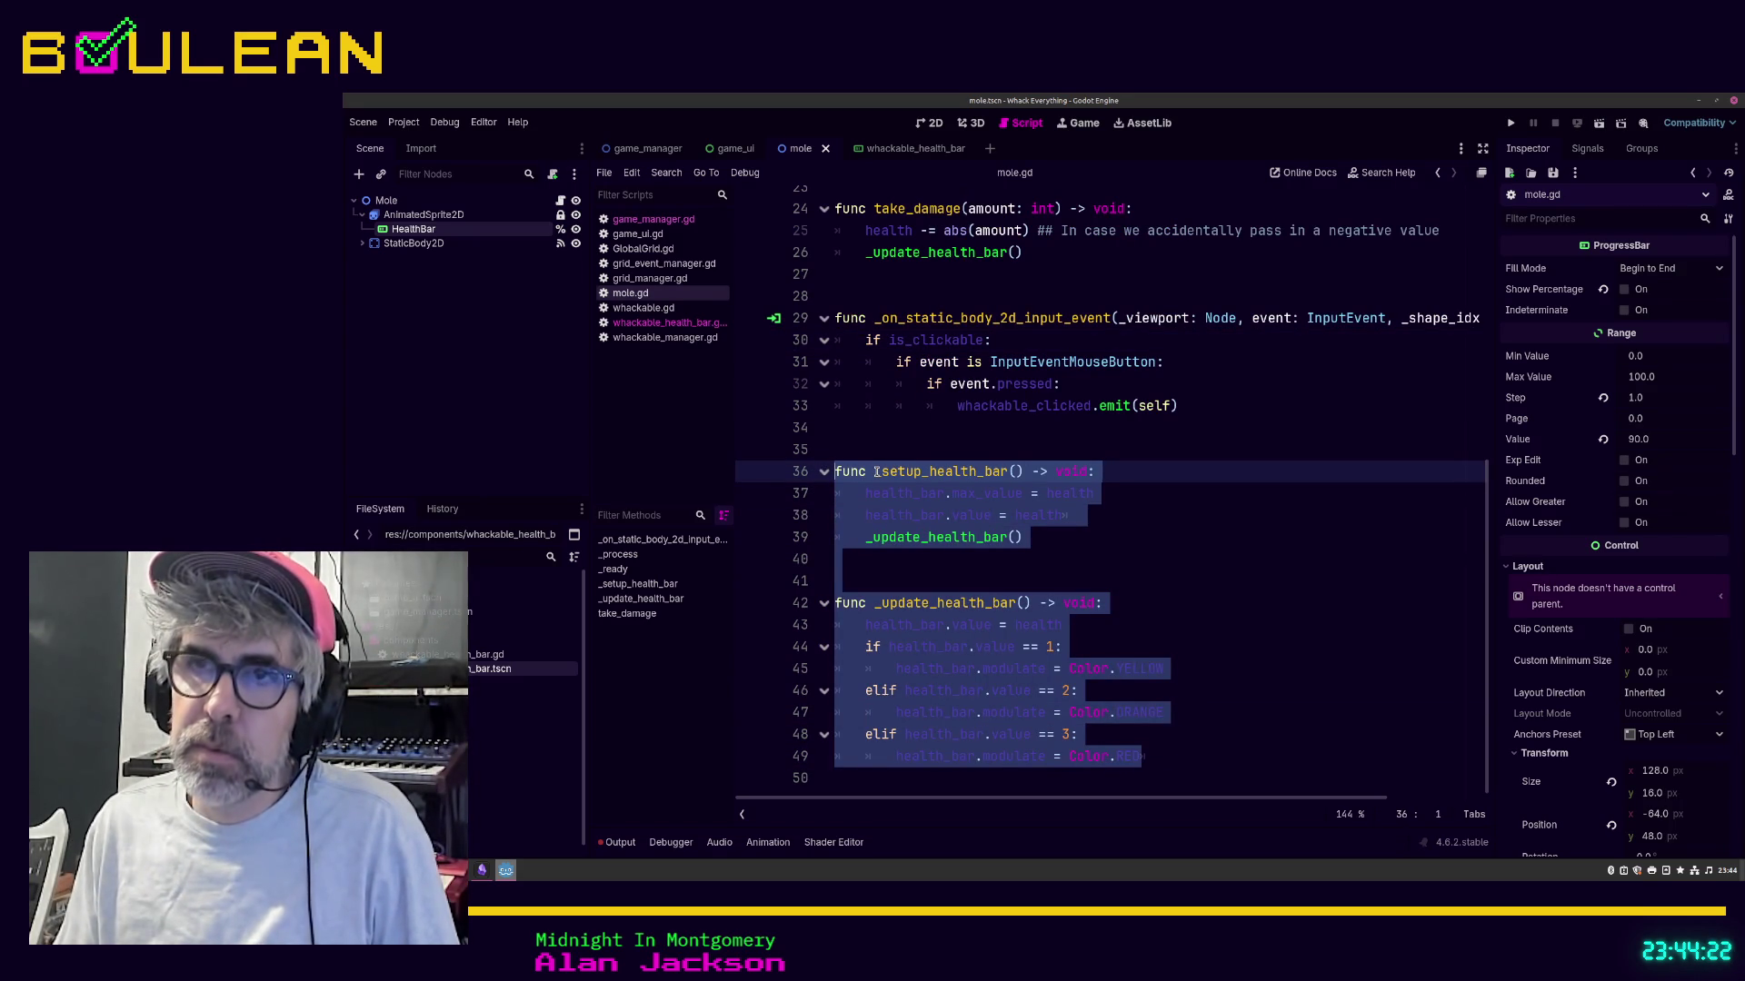
Step: Comment out lines 36–49 of mole.gd with Ctrl+K and scroll back to the top
{"action": "key", "text": "ctrl+k"}
{"action": "key", "text": "ctrl+k"}
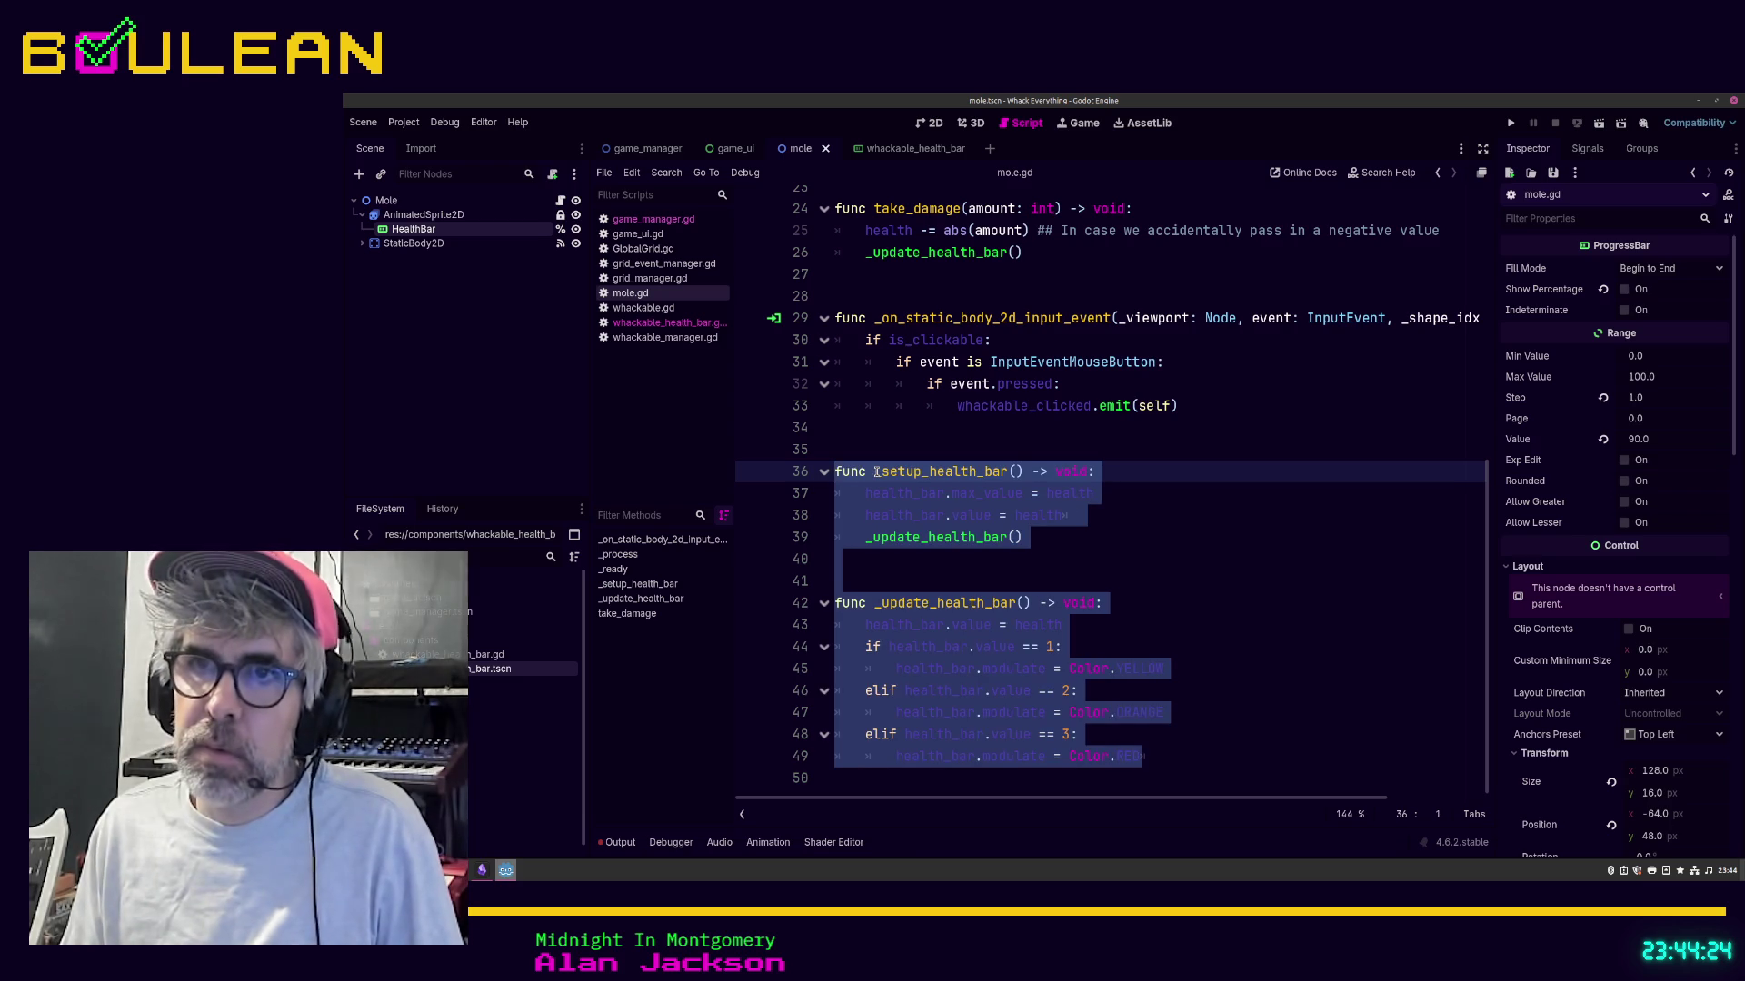
{"action": "key", "text": "ctrl+k"}
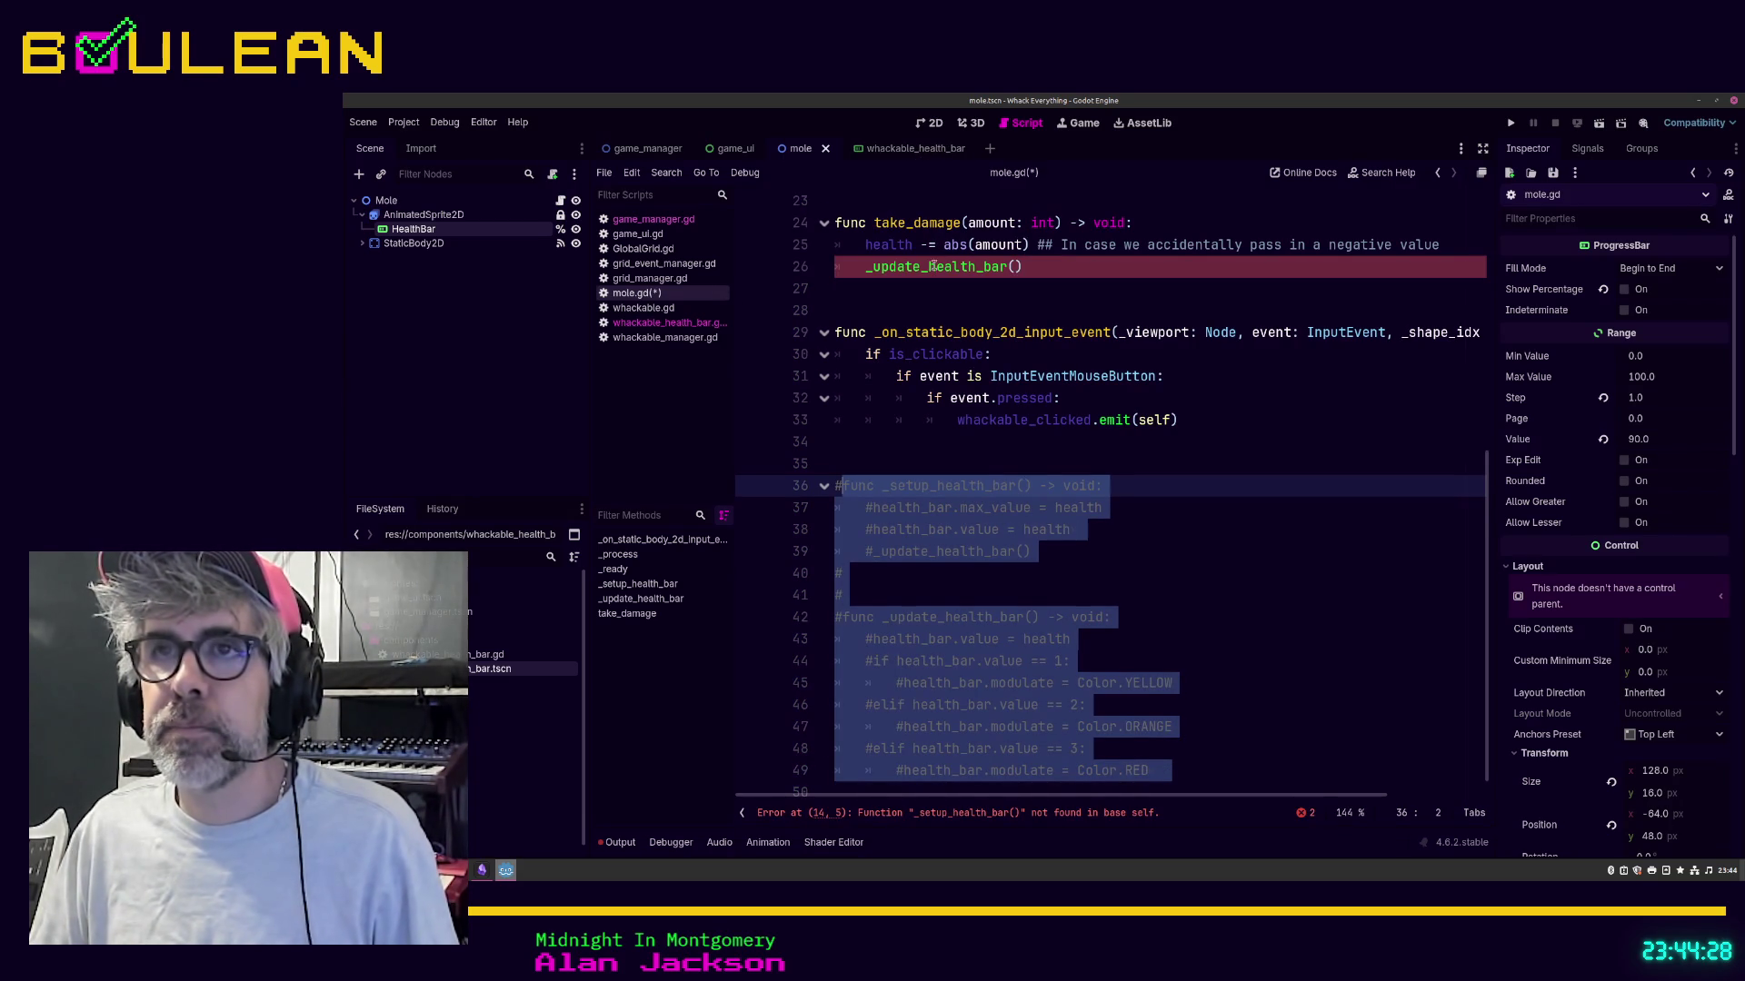
{"action": "scroll", "coordinate": [929, 301], "scroll_direction": "up", "scroll_amount": 6}
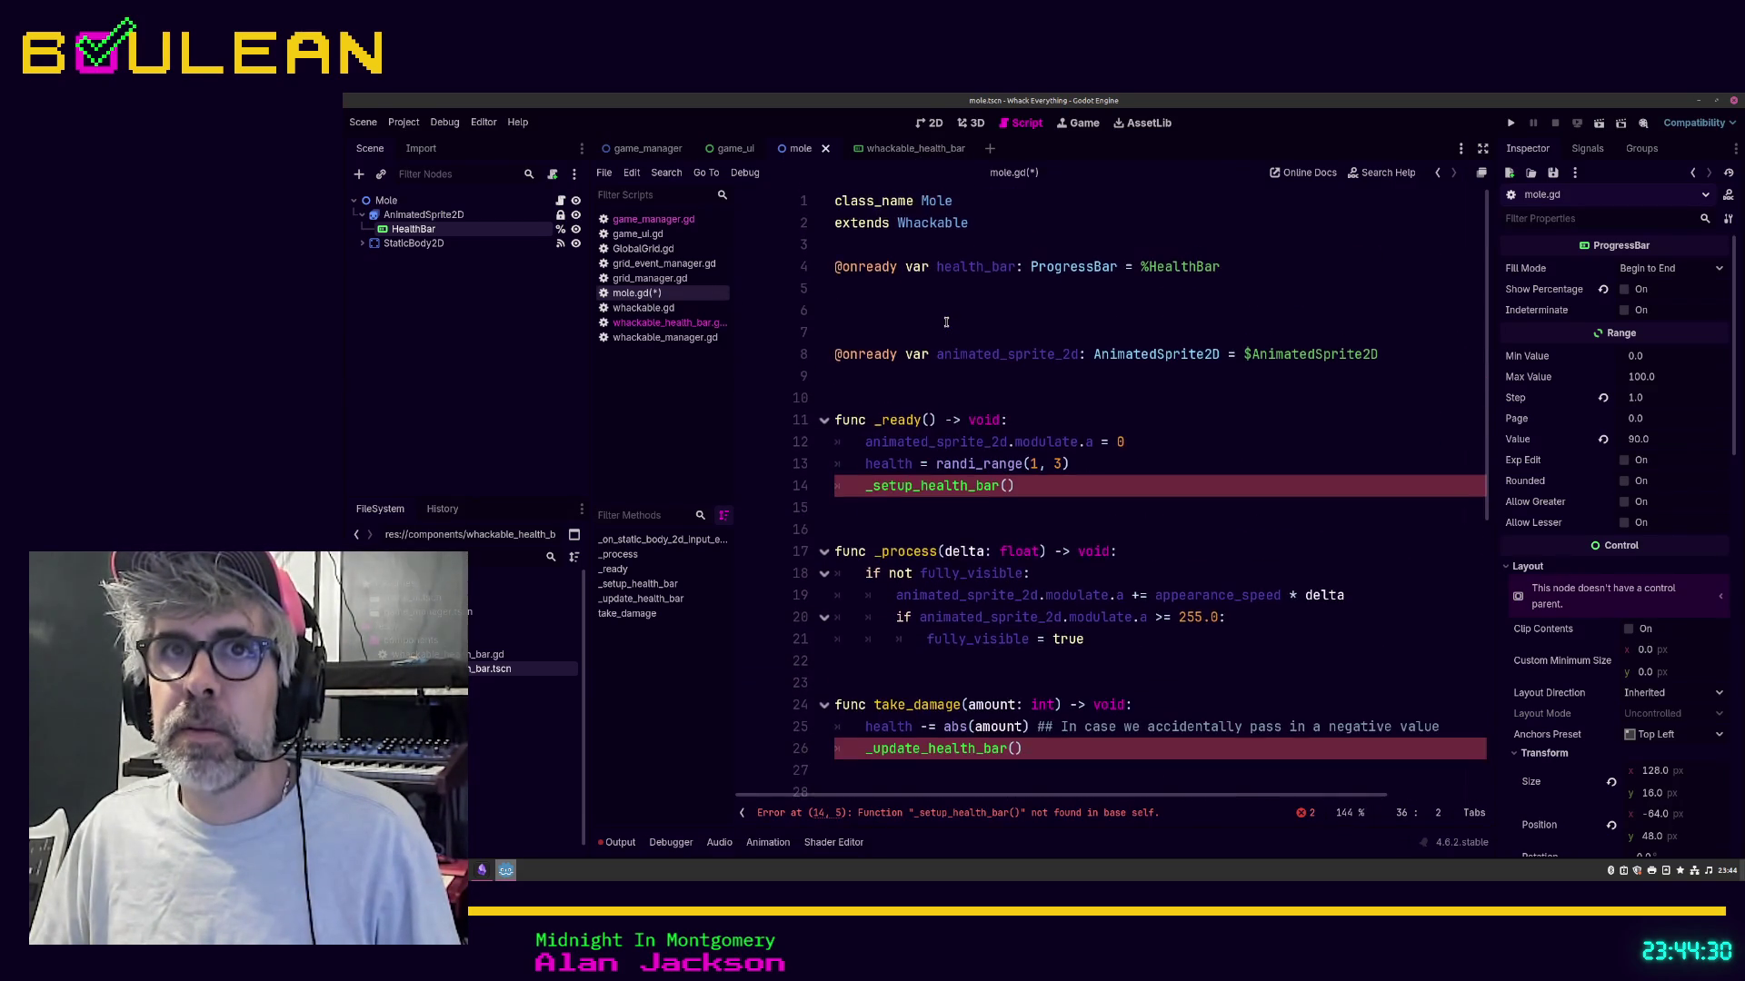
{"action": "scroll", "coordinate": [946, 322], "scroll_direction": "up", "scroll_amount": 1}
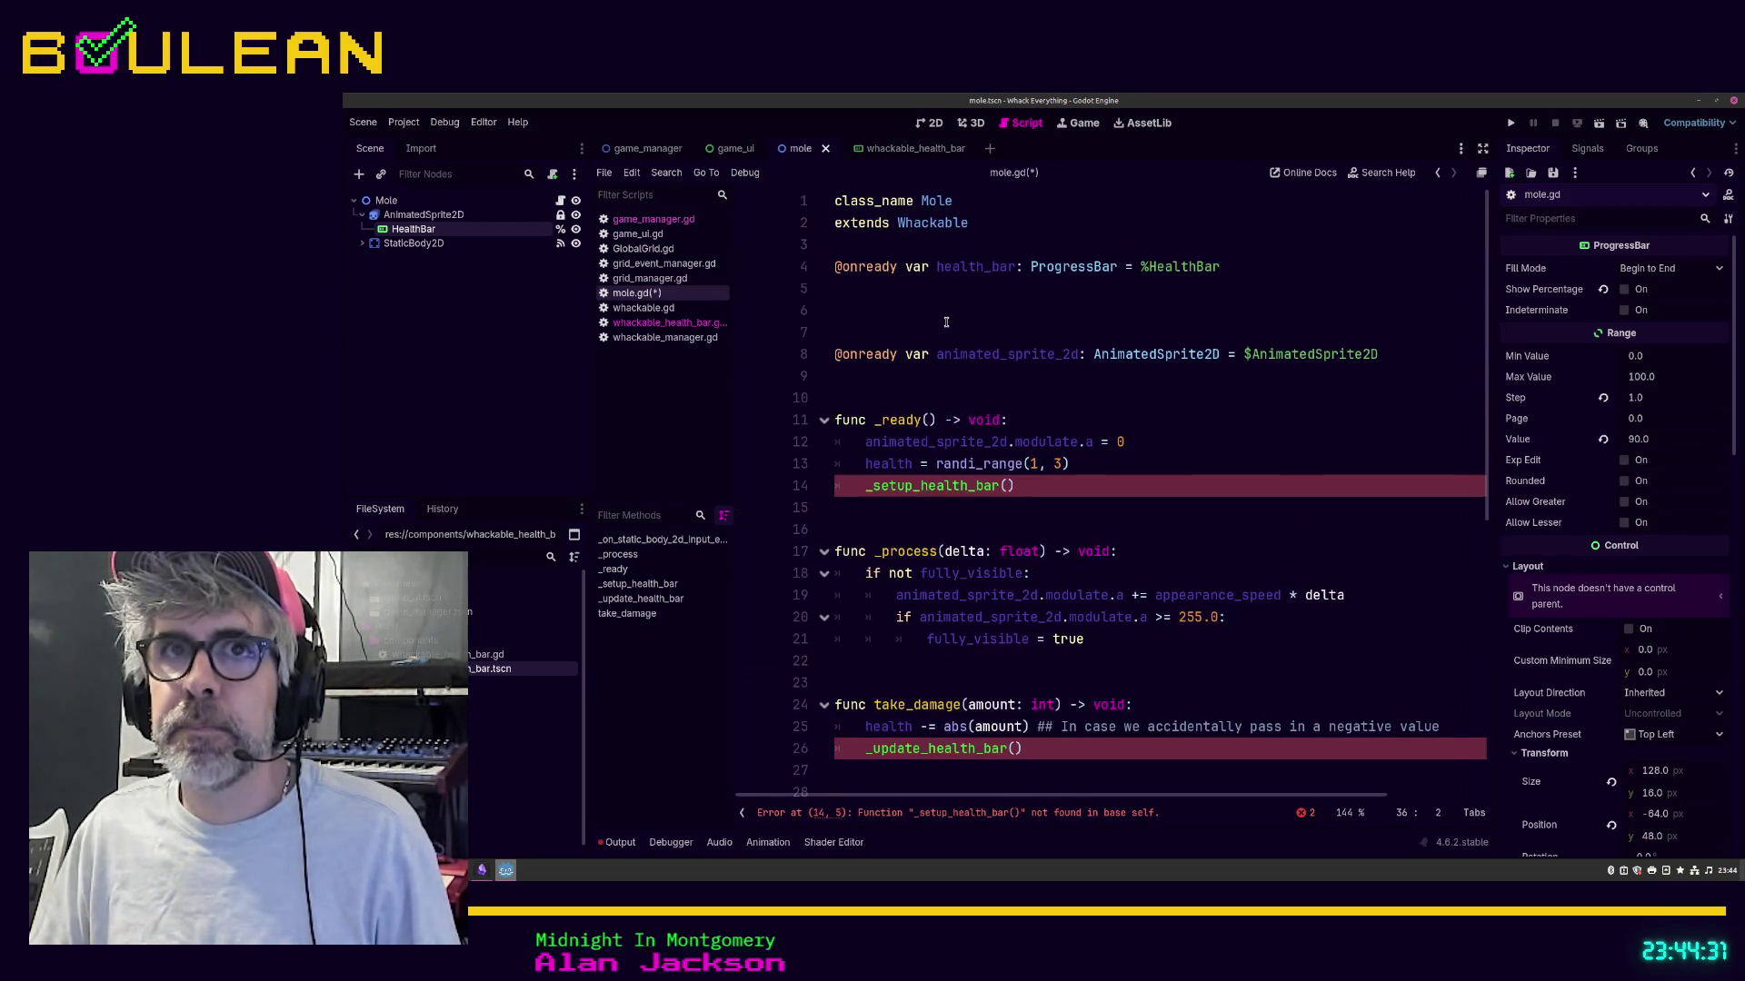
Step: Add a WhackableHealthBar child node under Mole, found by searching 'whack'
{"action": "left_click", "coordinate": [392, 202]}
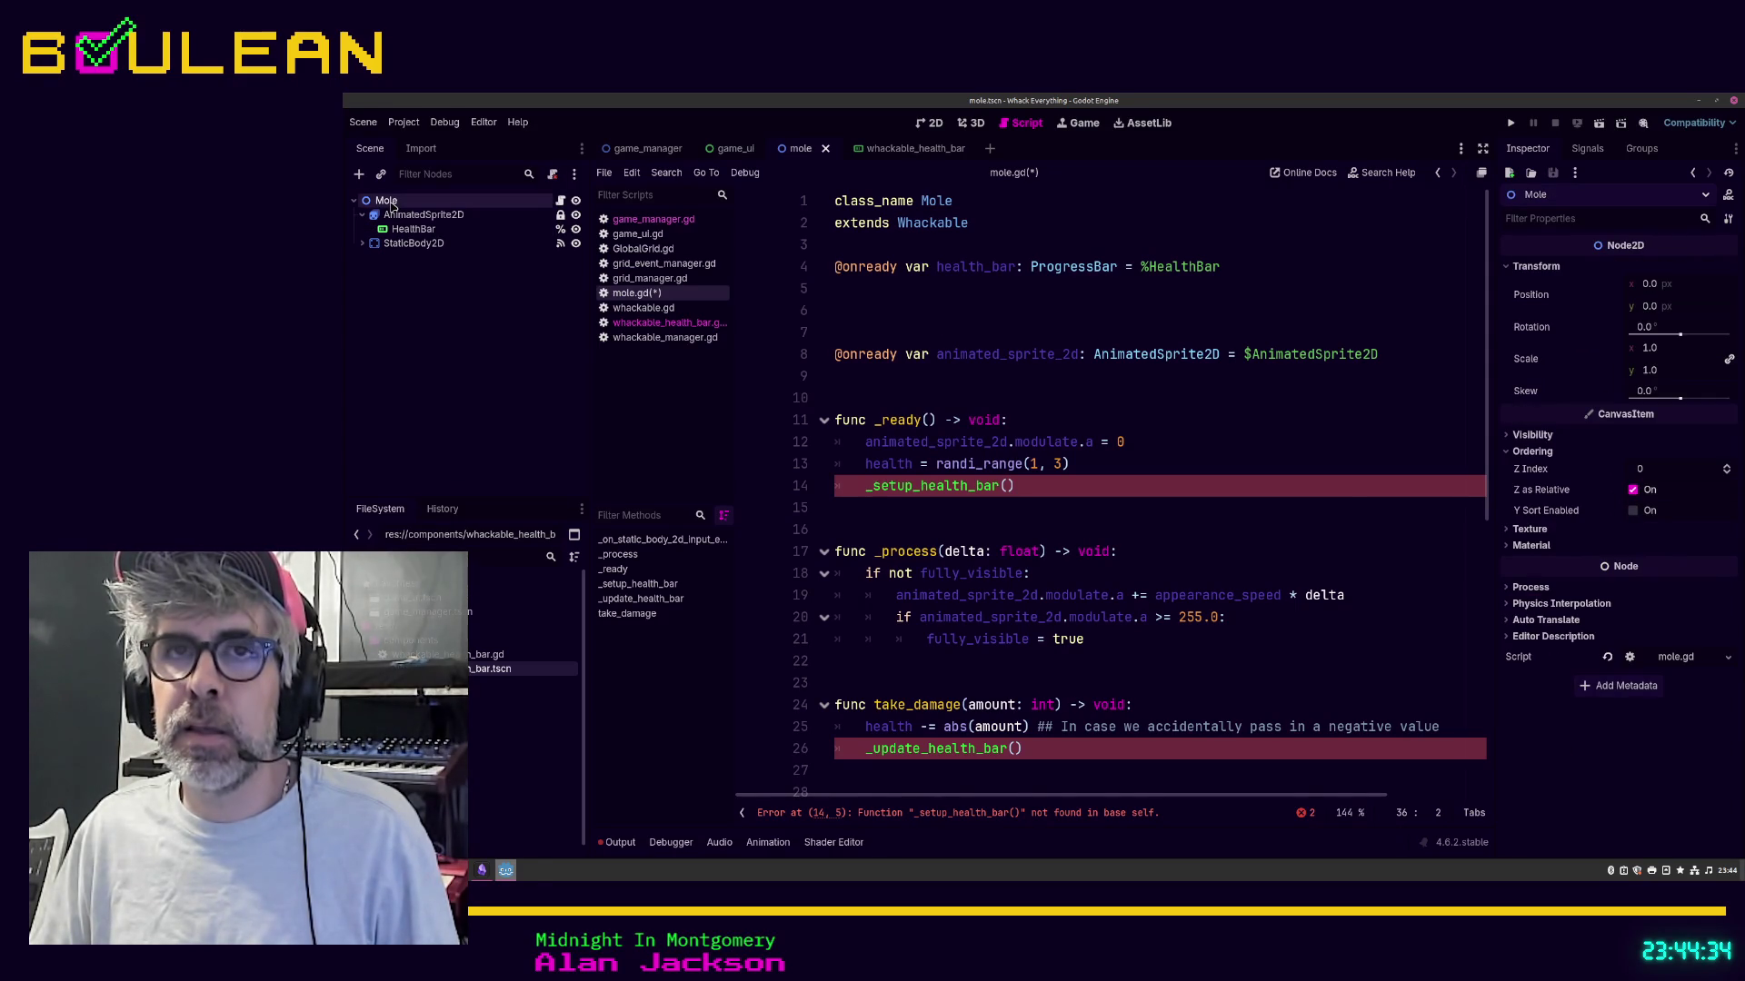
{"action": "key", "text": "ctrl+a"}
{"action": "type", "text": "whack"}
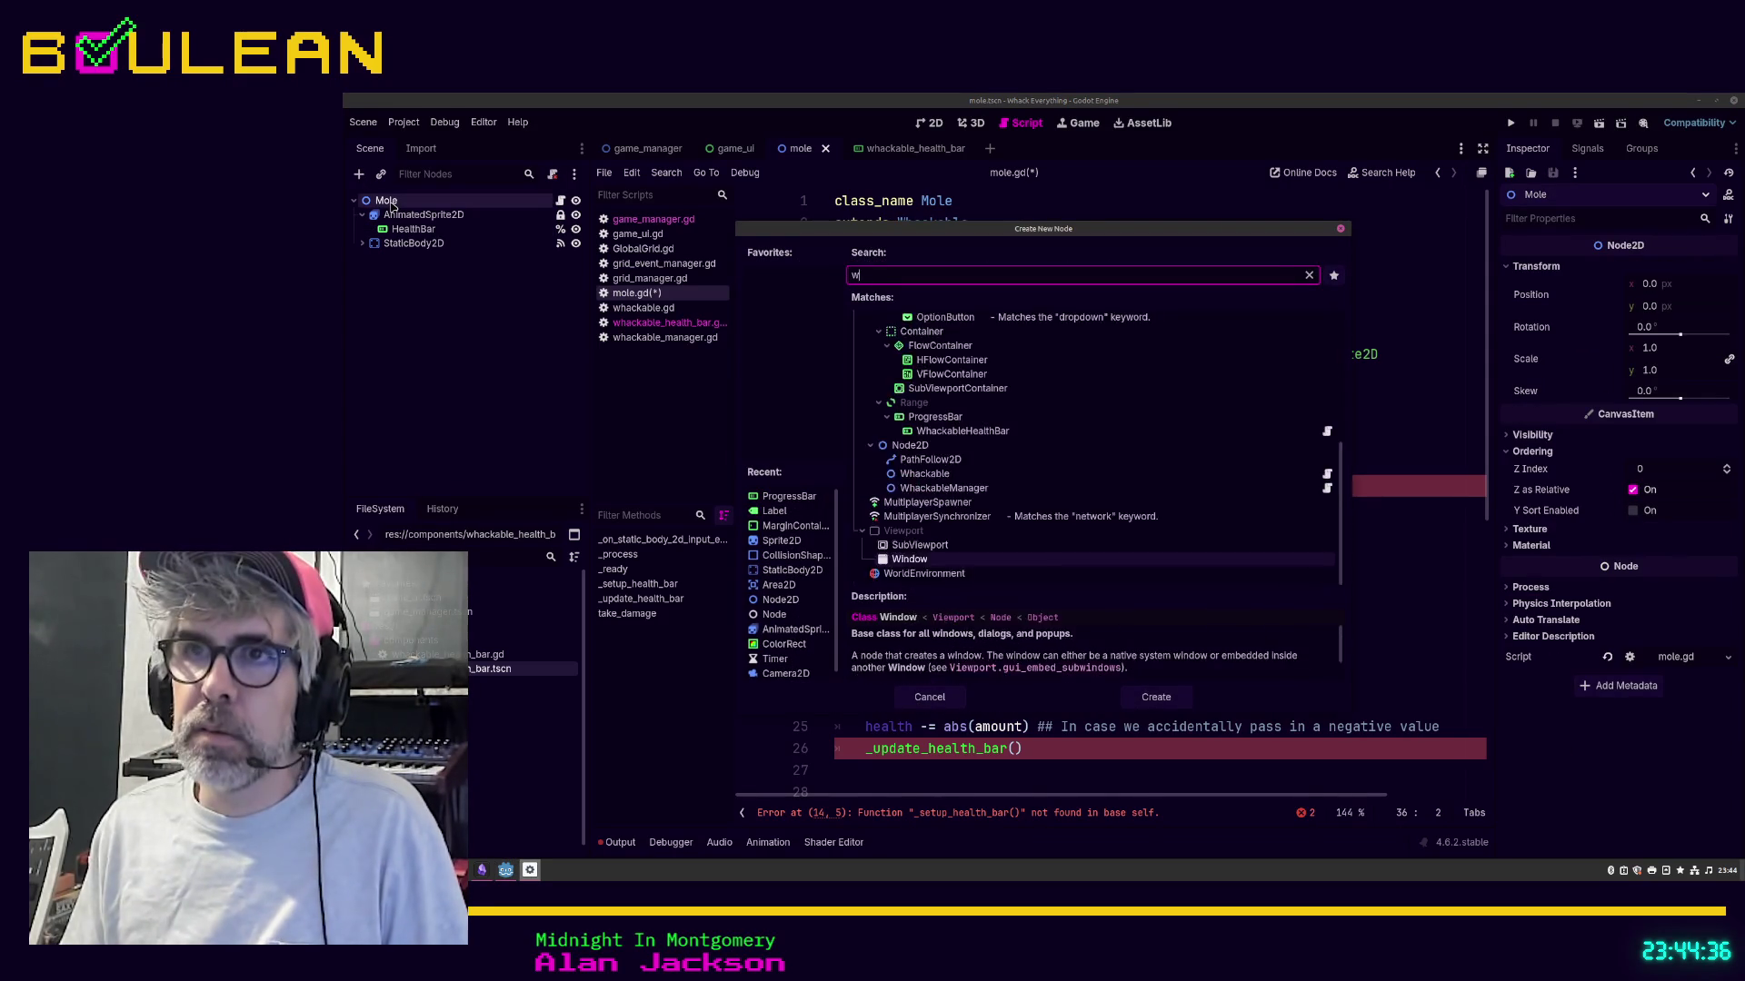
{"action": "key", "text": "Down"}
{"action": "key", "text": "Down"}
{"action": "key", "text": "Down"}
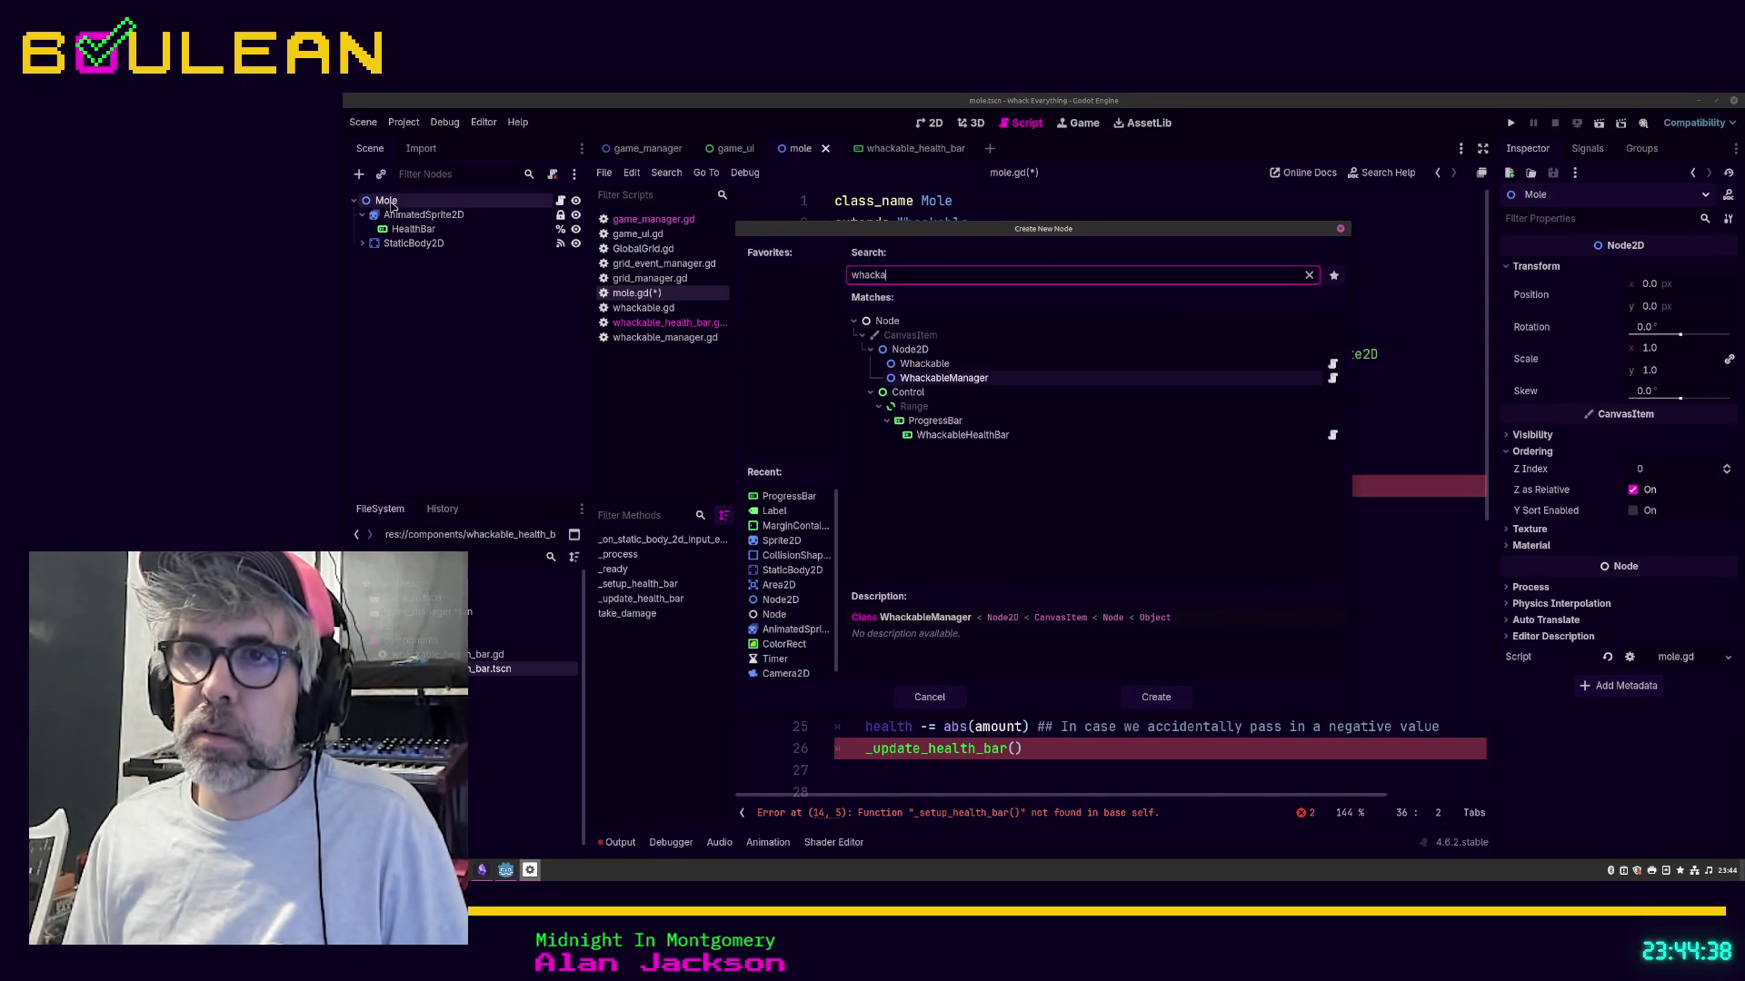
{"action": "key", "text": "Down"}
{"action": "key", "text": "Return"}
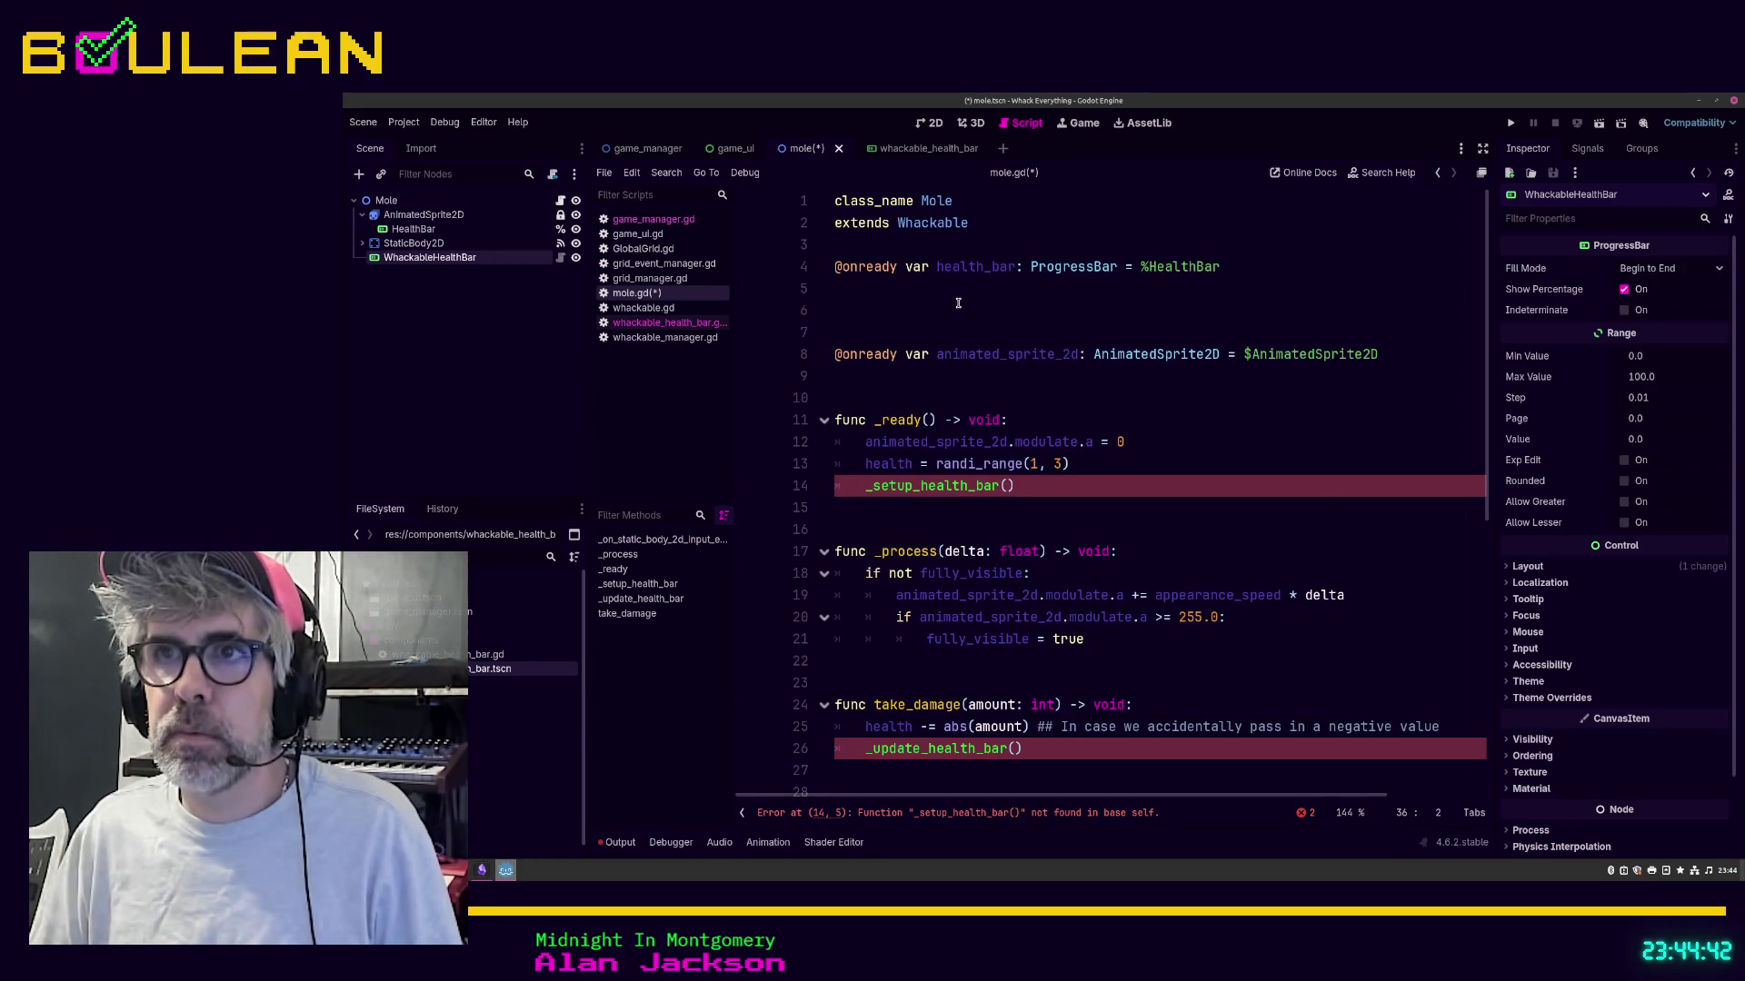
{"action": "right_click", "coordinate": [404, 259]}
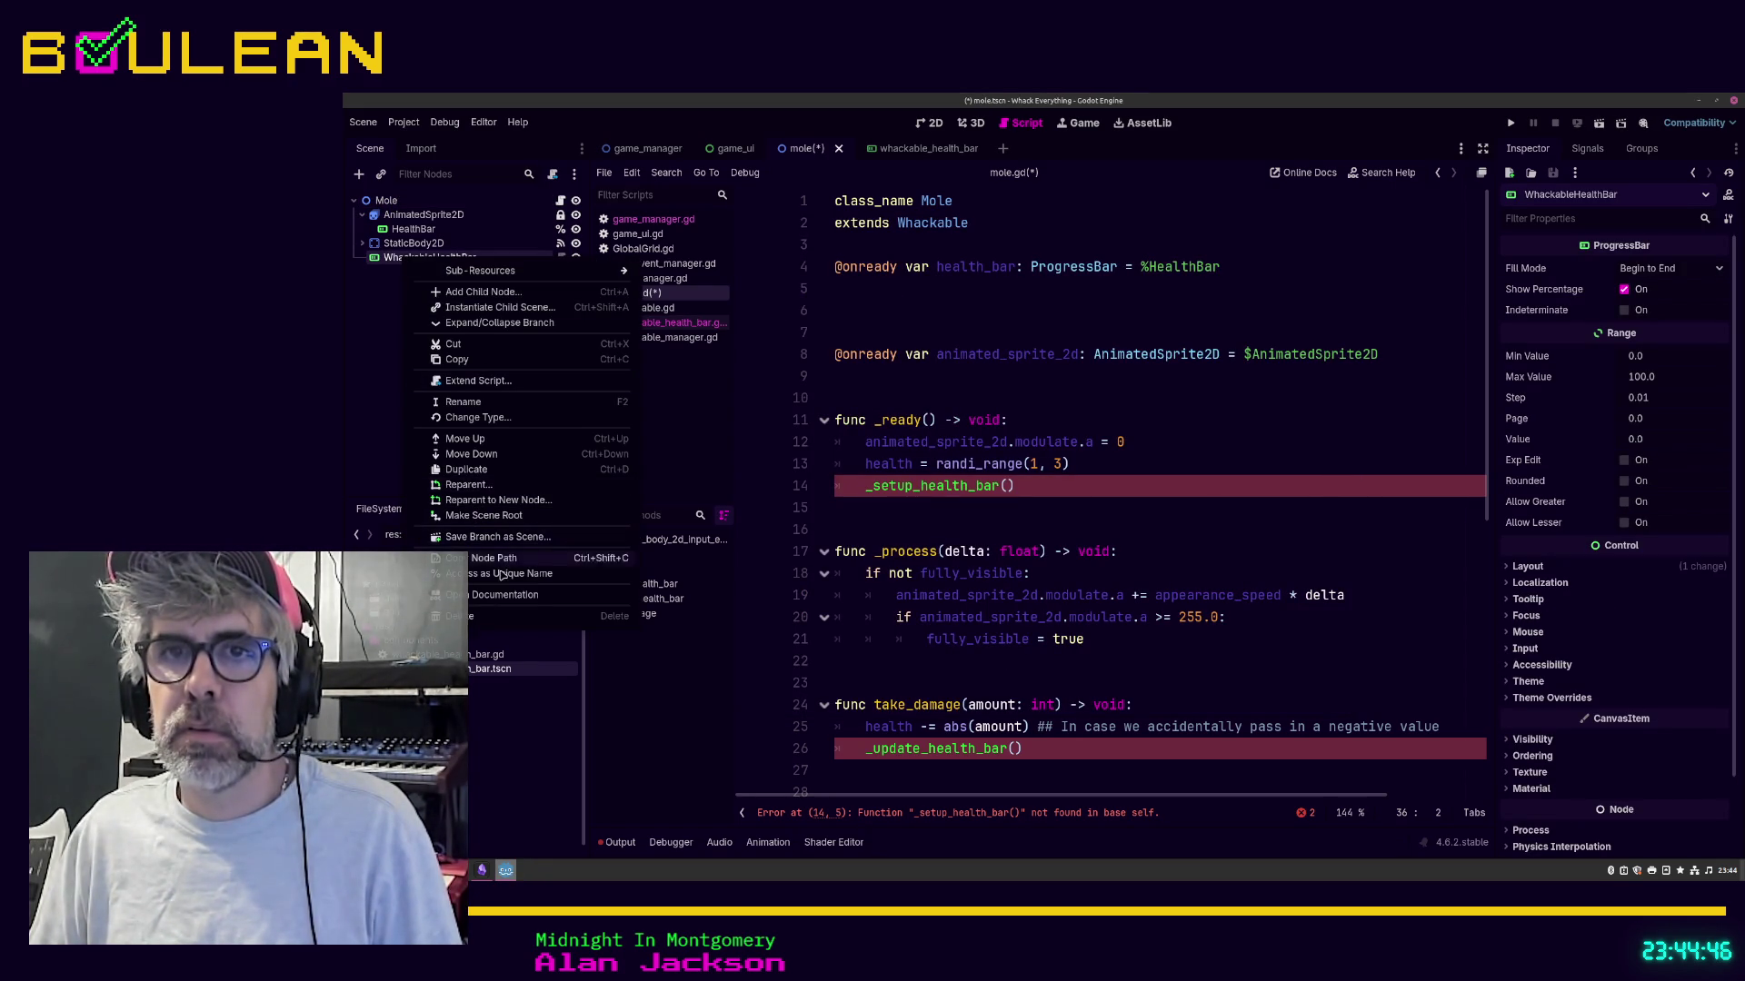
{"action": "left_click", "coordinate": [425, 255]}
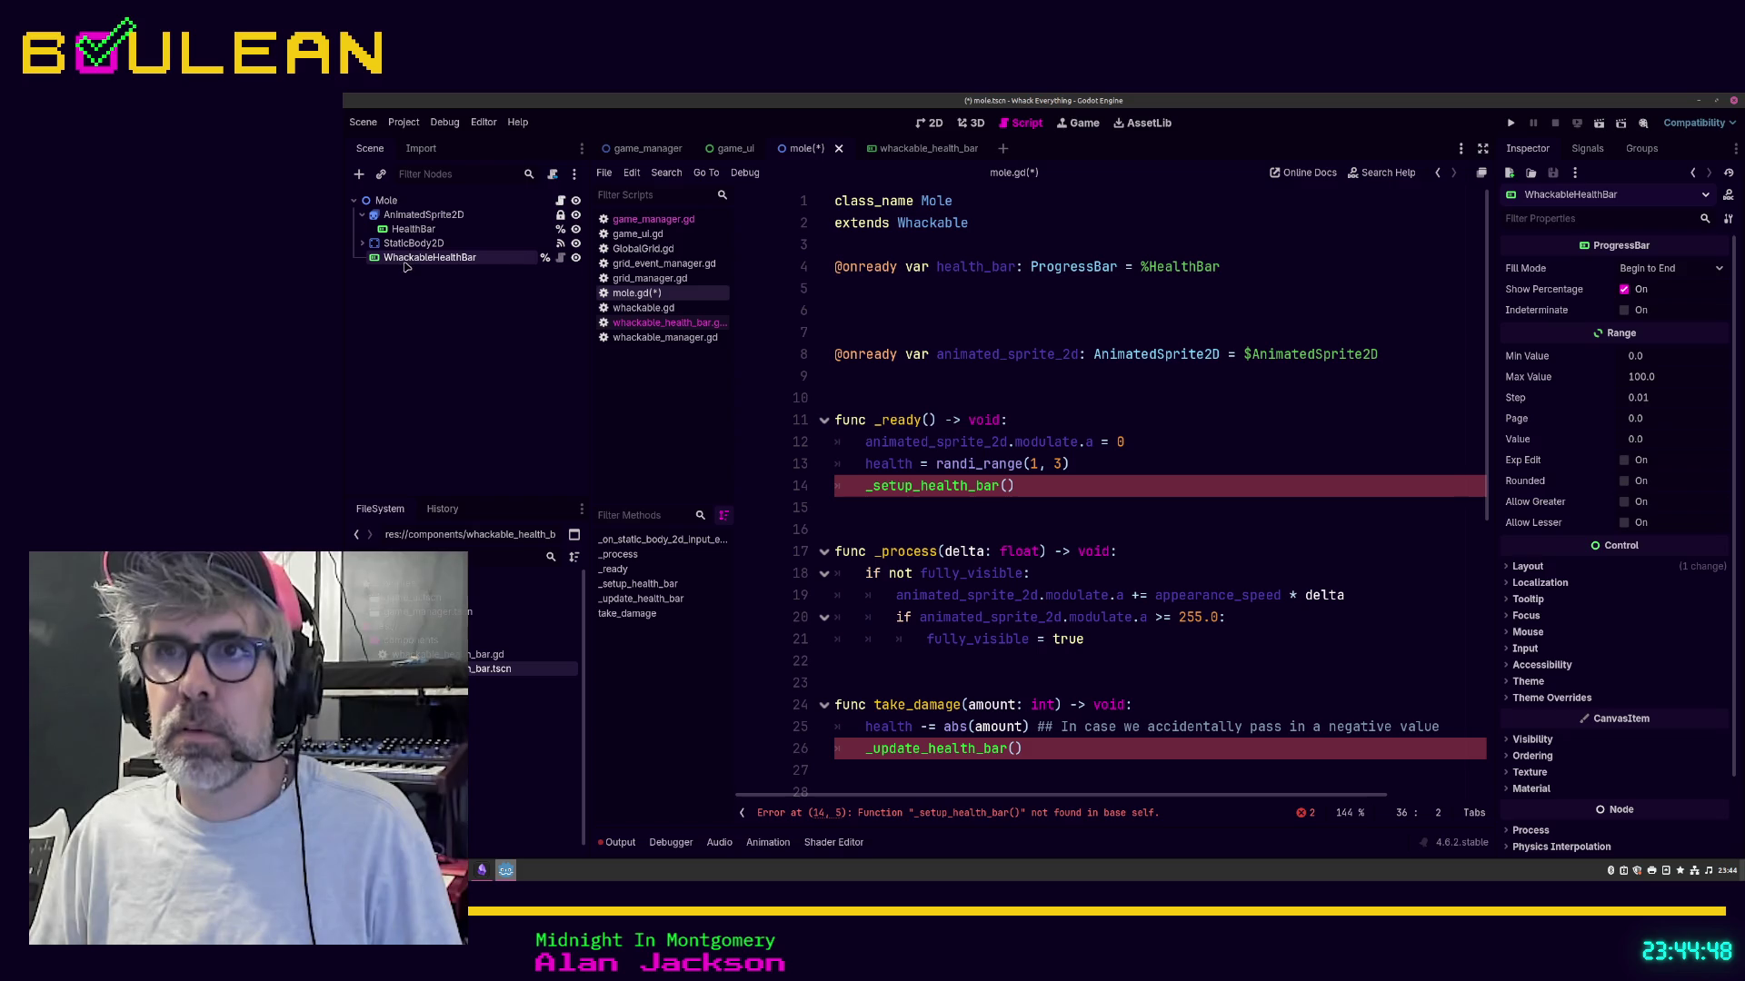
{"action": "mouse_move", "coordinate": [404, 262]}
{"action": "left_mouse_down"}
{"action": "mouse_move", "coordinate": [882, 400]}
{"action": "mouse_move", "coordinate": [868, 382]}
{"action": "left_mouse_up"}
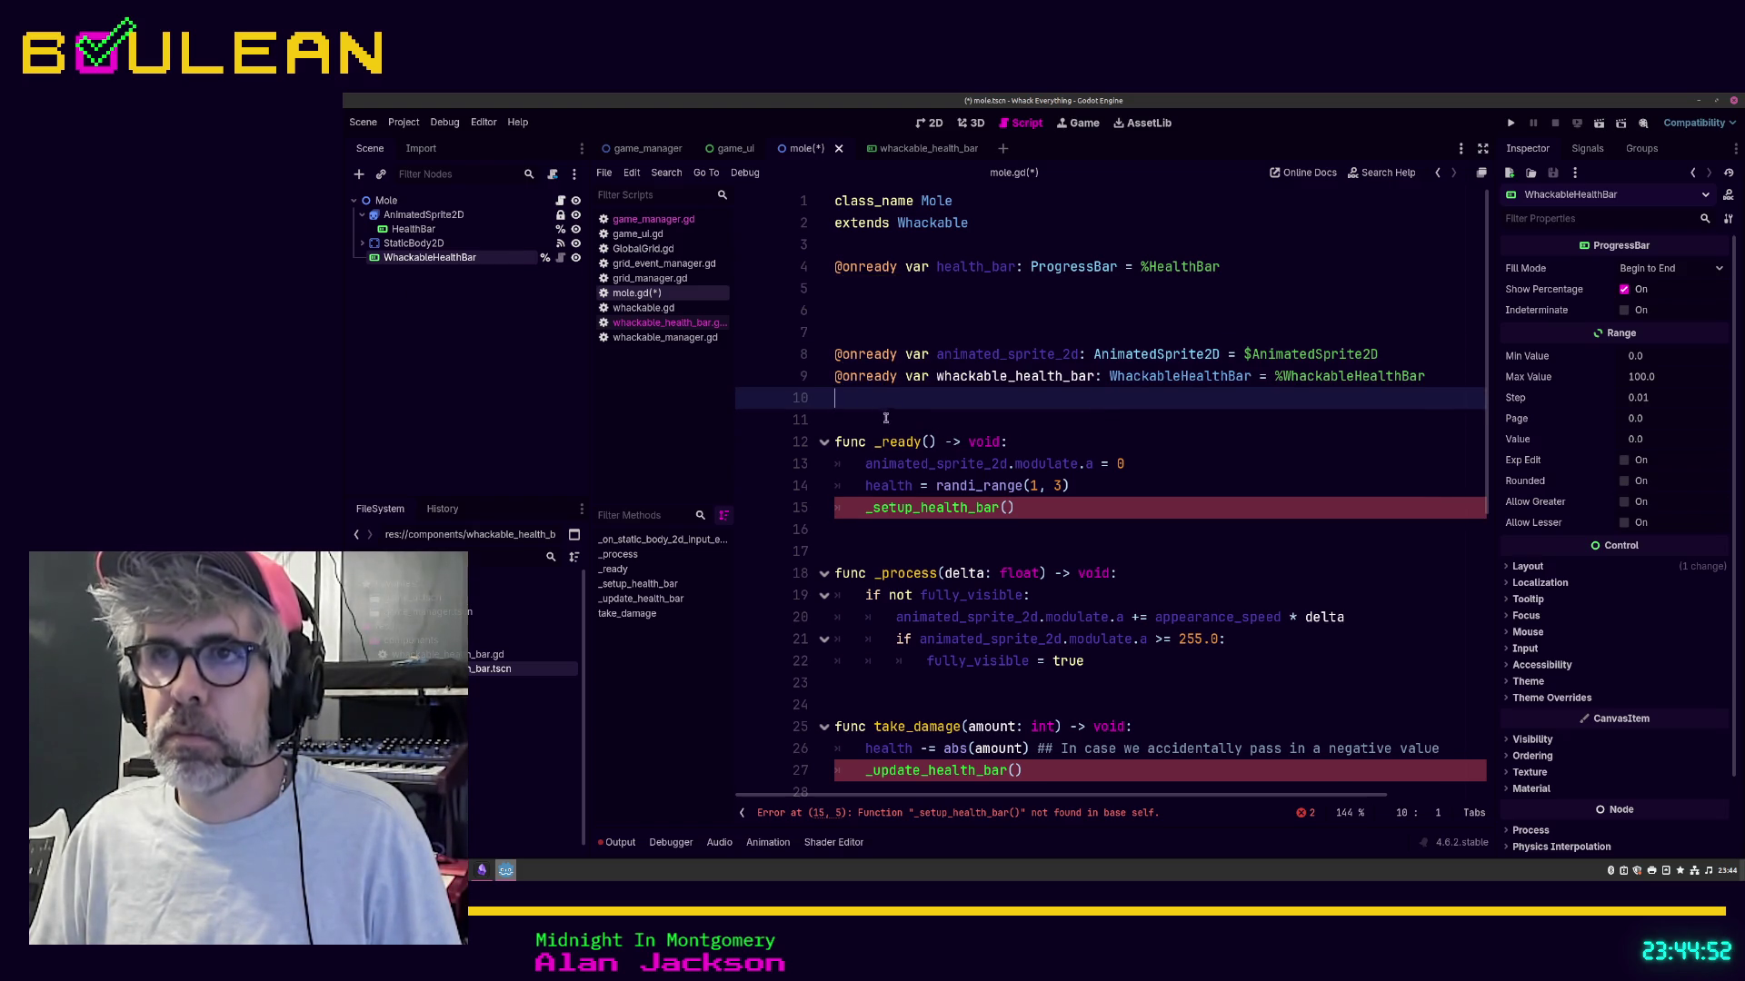
{"action": "key", "text": "Down"}
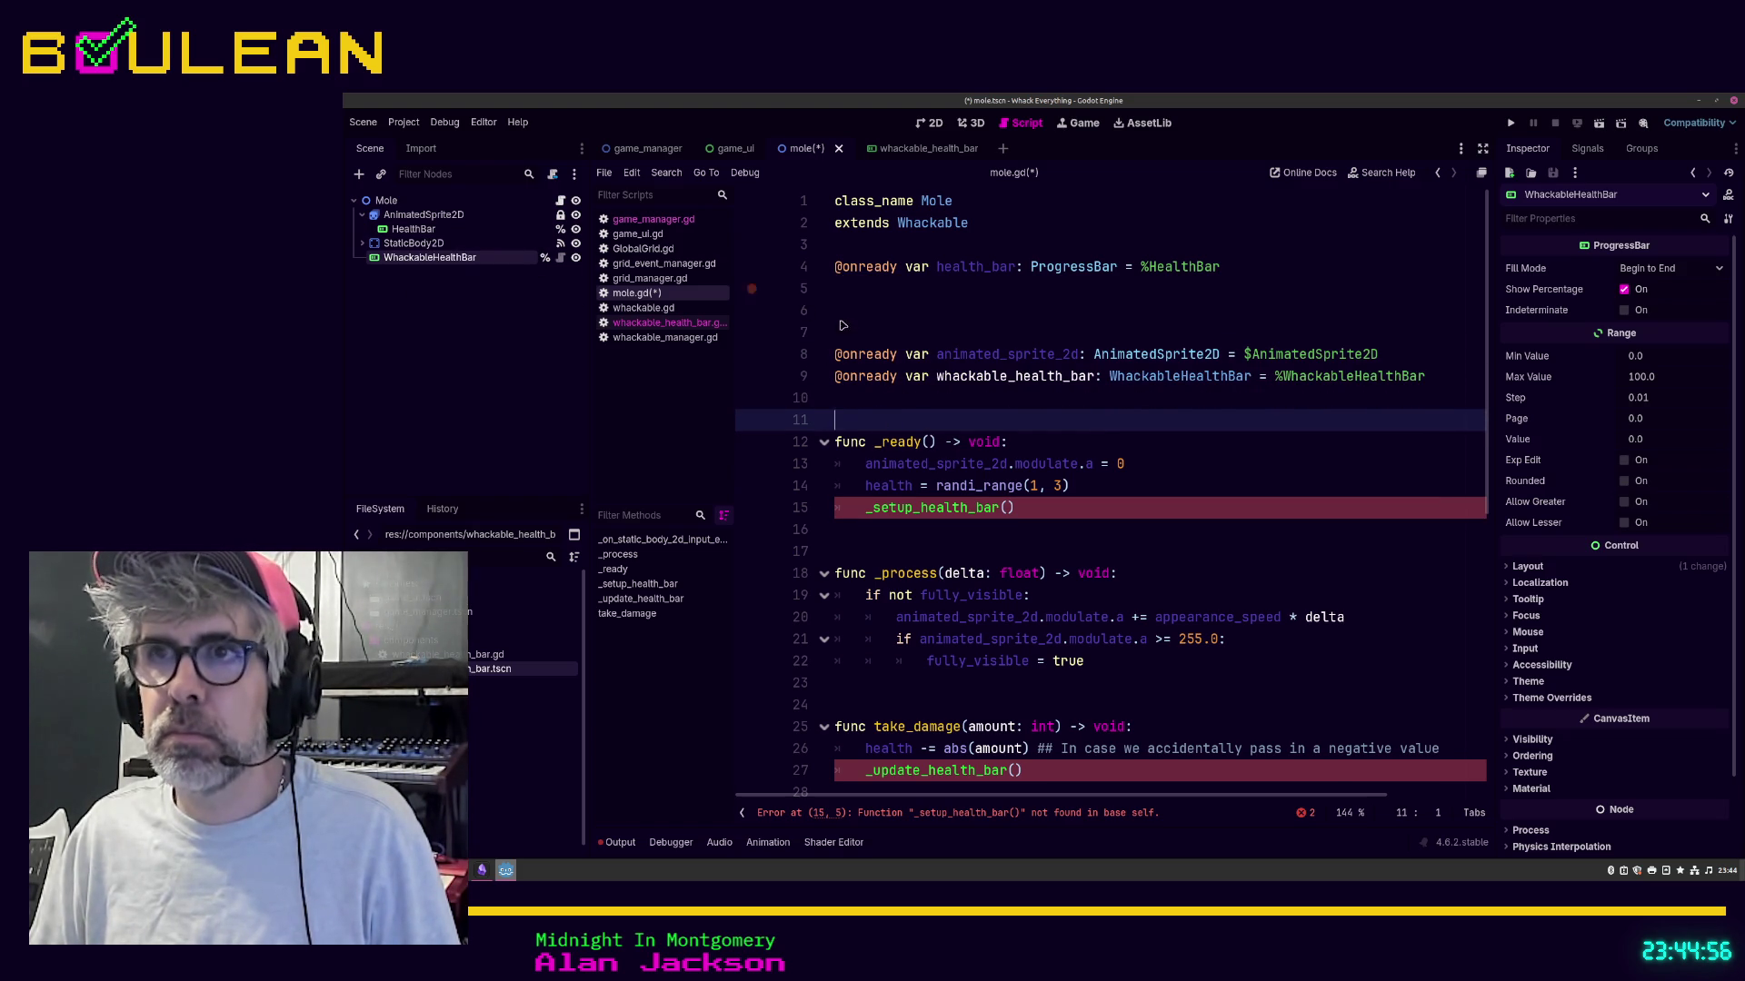
{"action": "left_click", "coordinate": [838, 267]}
{"action": "key", "text": "ctrl+k"}
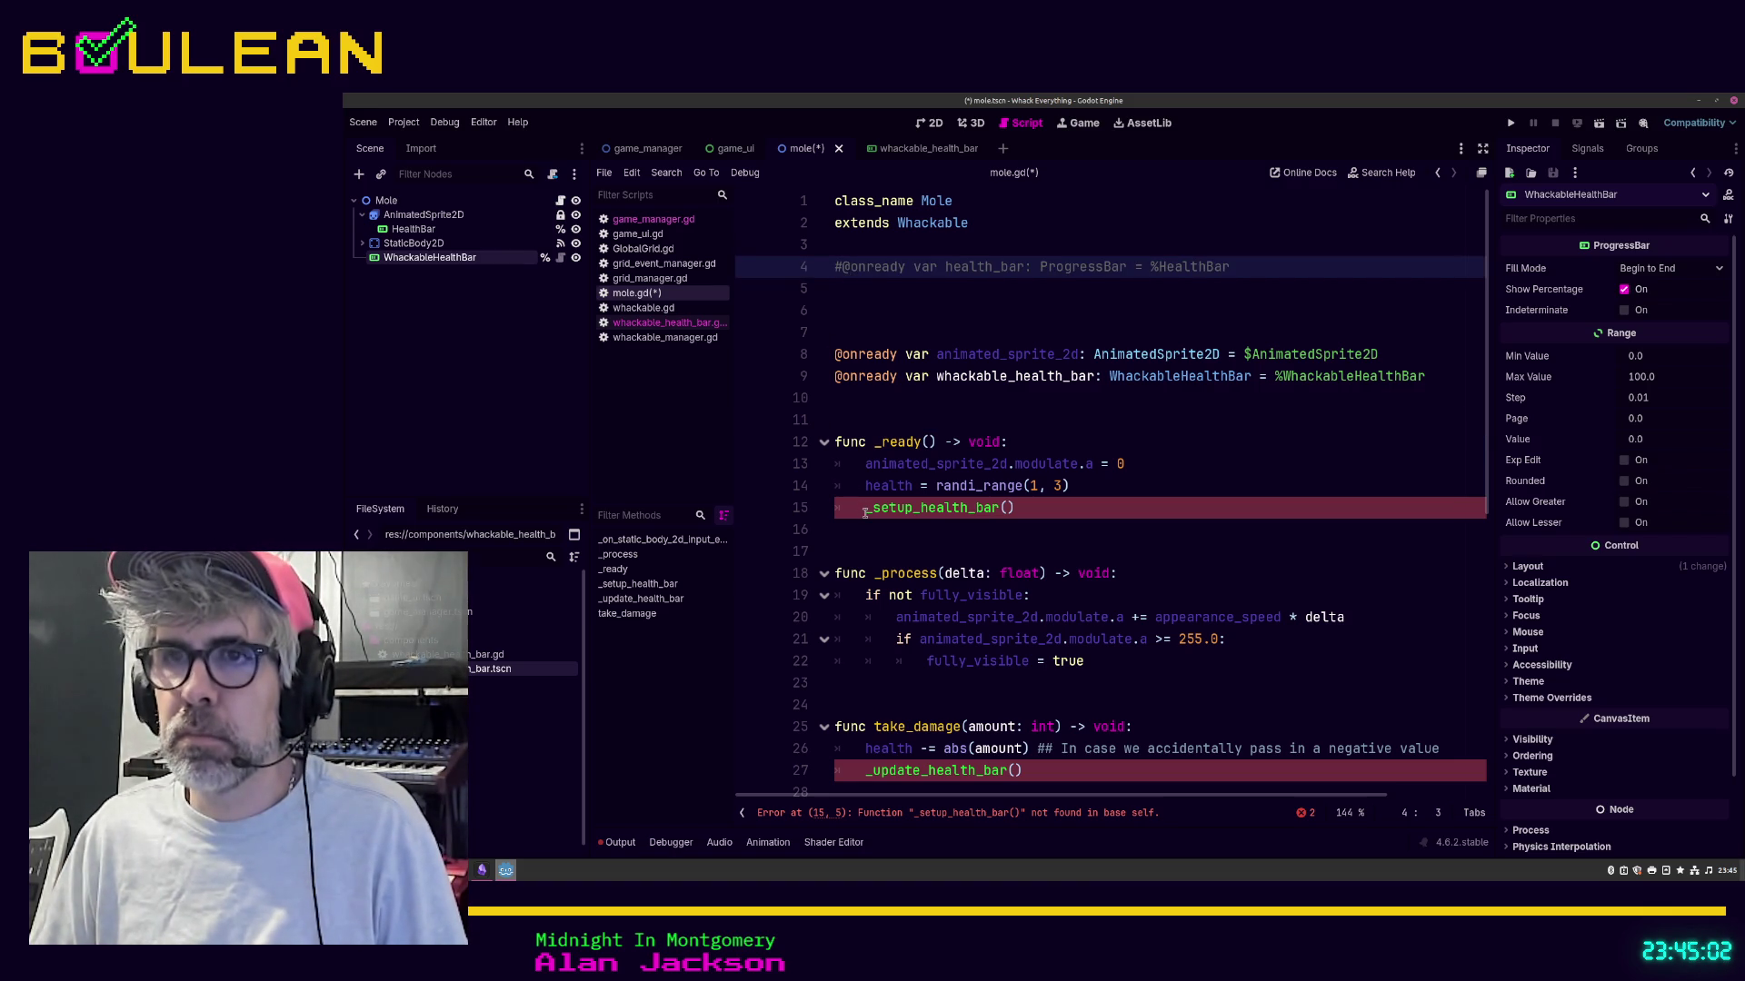
Step: Change line 15's call to whackable_health_bar.setup_health_bar()
{"action": "left_click", "coordinate": [871, 509]}
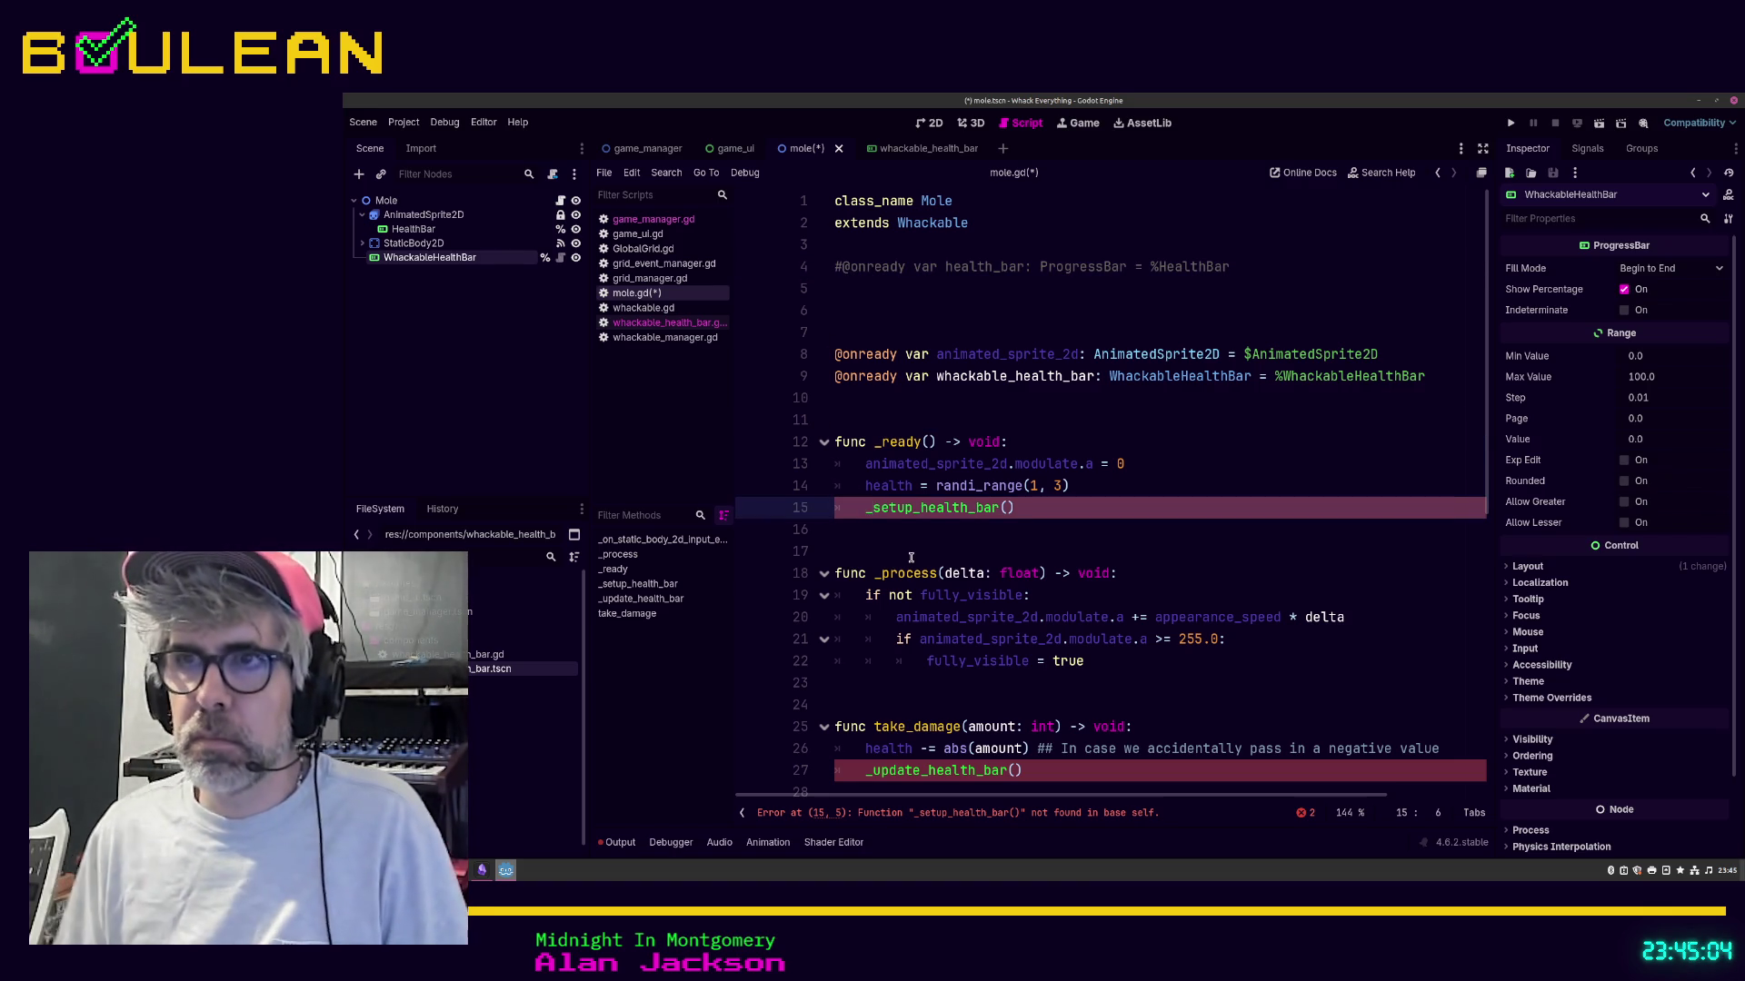
{"action": "key", "text": "BackSpace"}
{"action": "type", "text": "whac"}
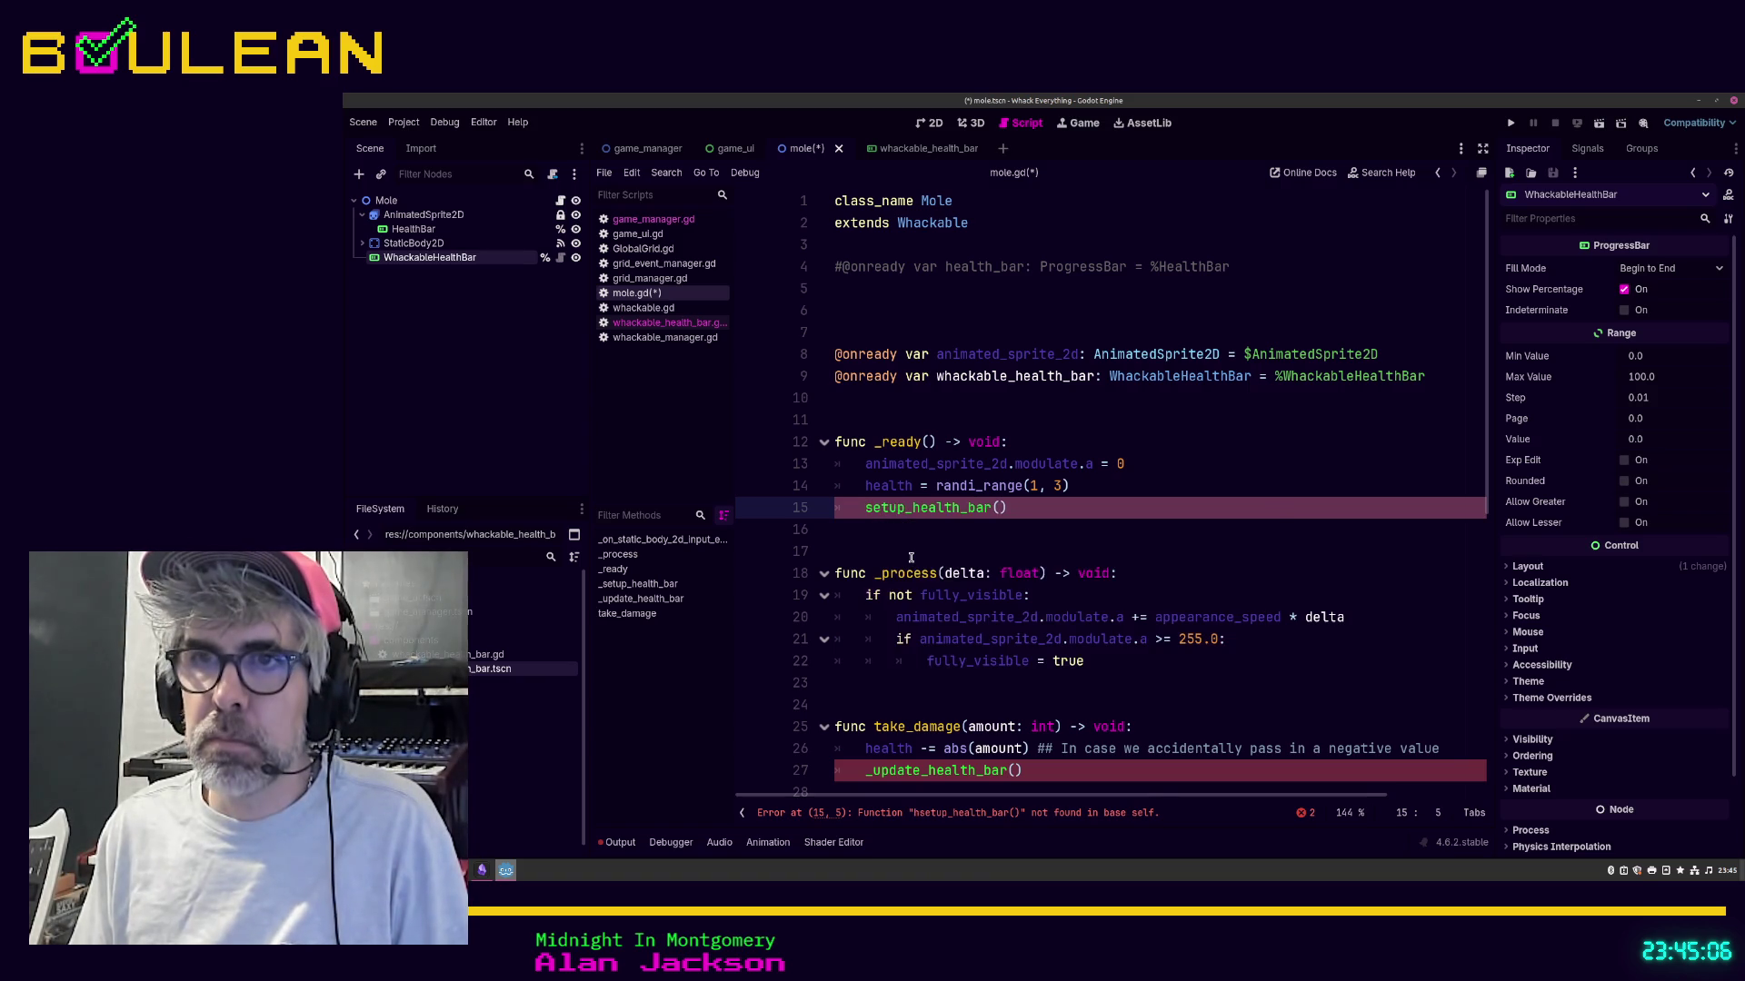
{"action": "type", "text": "kable"}
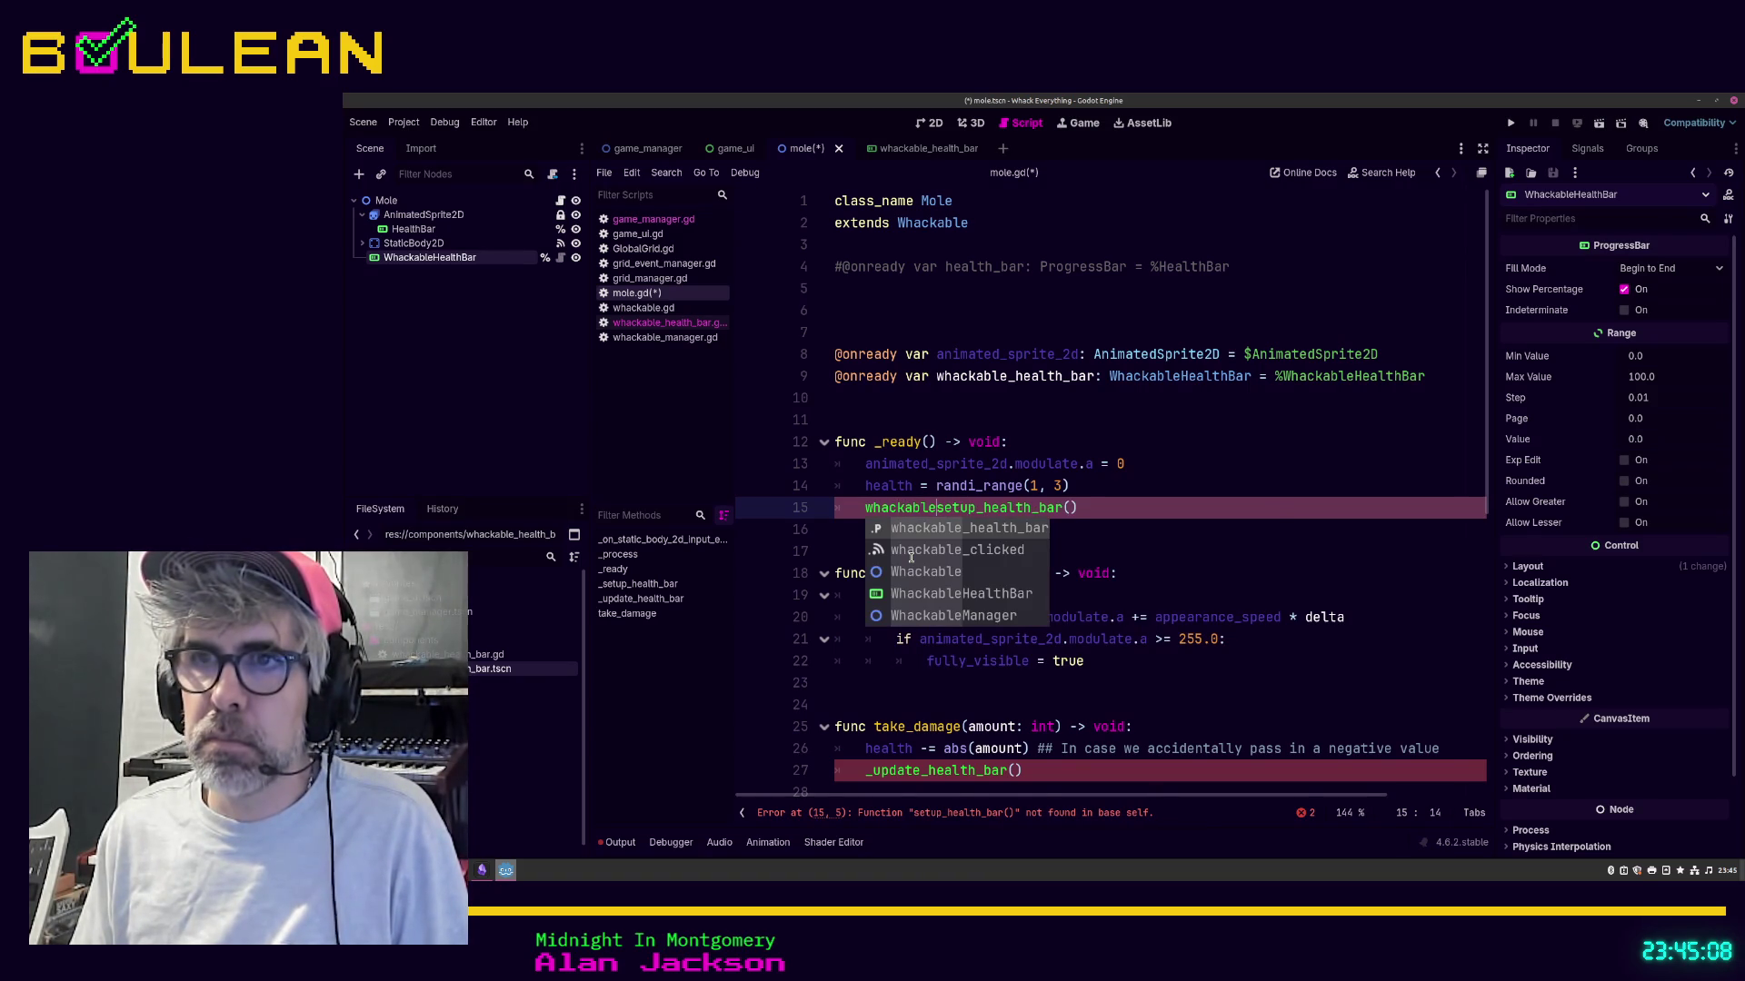
{"action": "key", "text": "Return"}
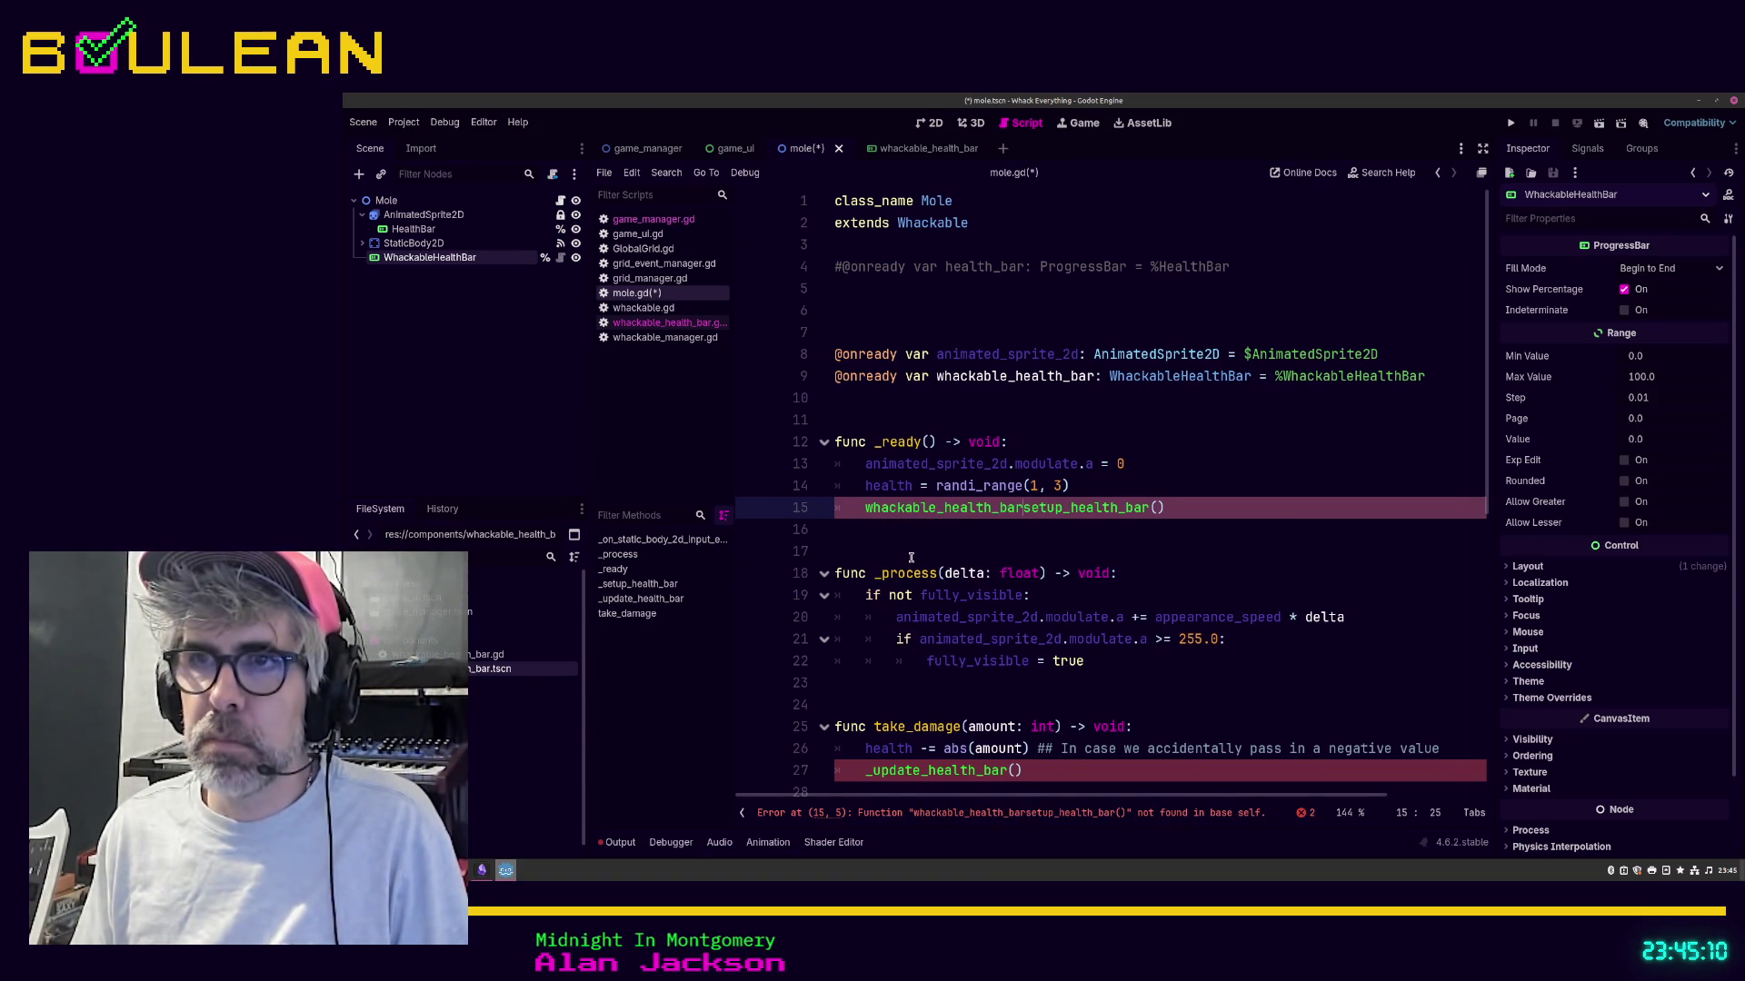
{"action": "type", "text": "."}
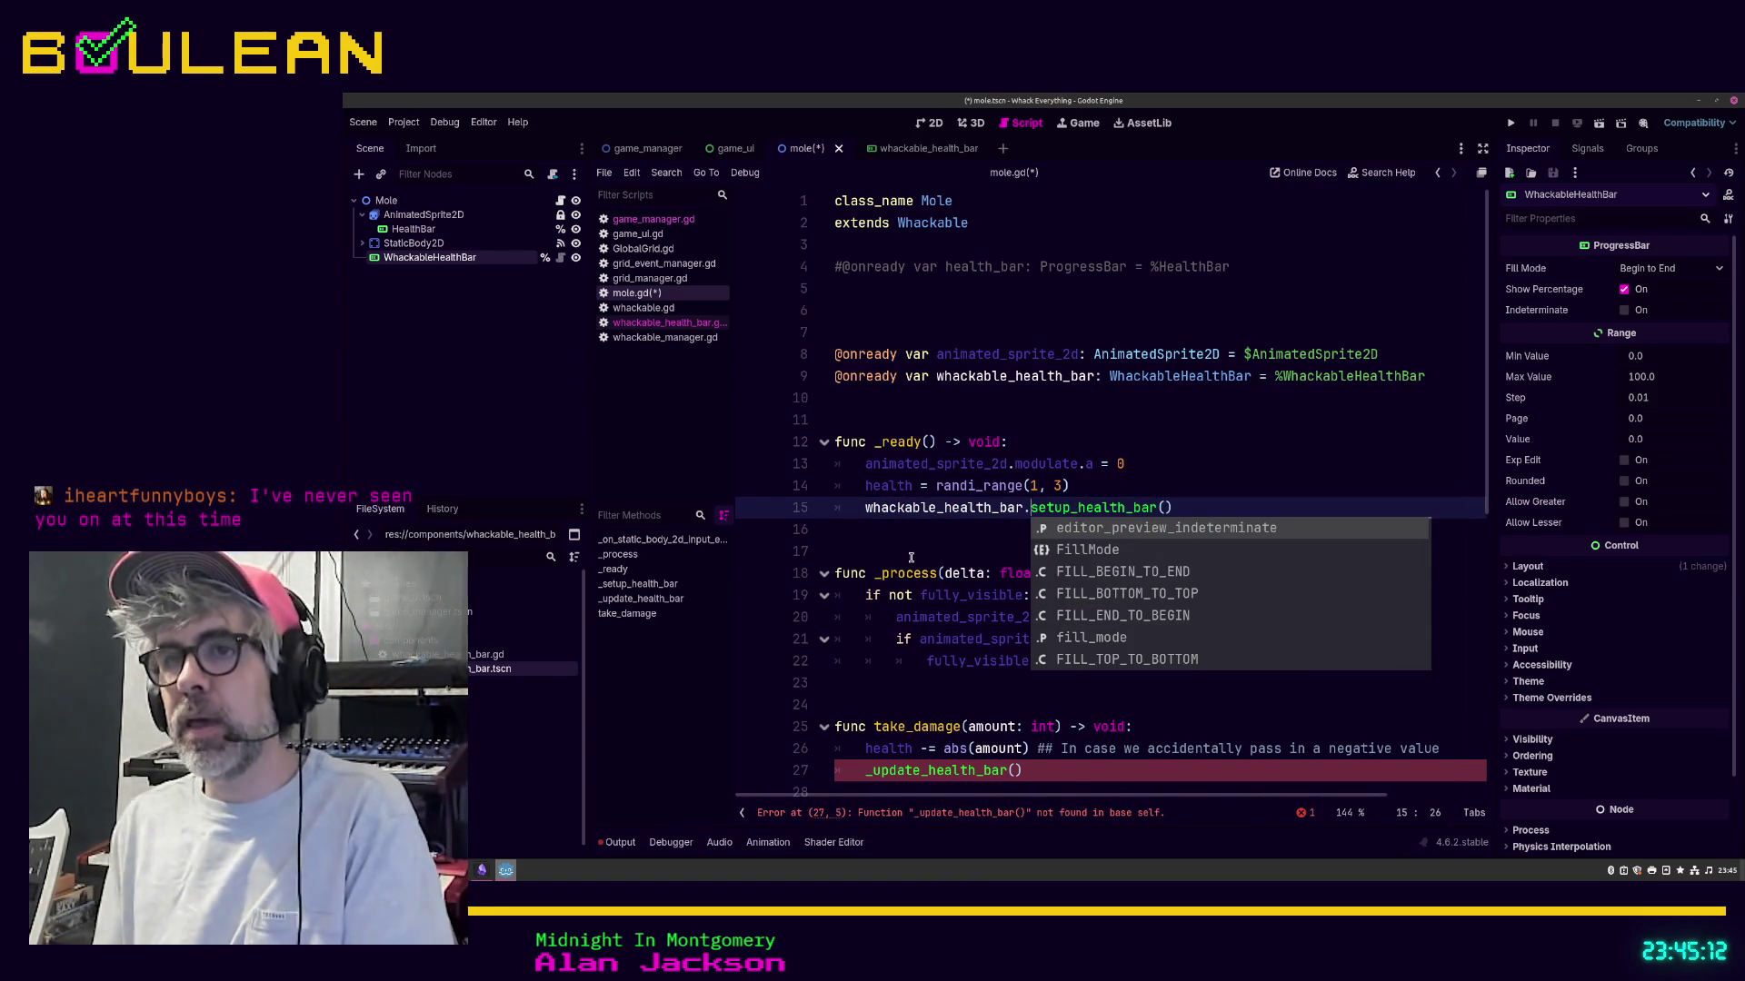
{"action": "left_click", "coordinate": [930, 552]}
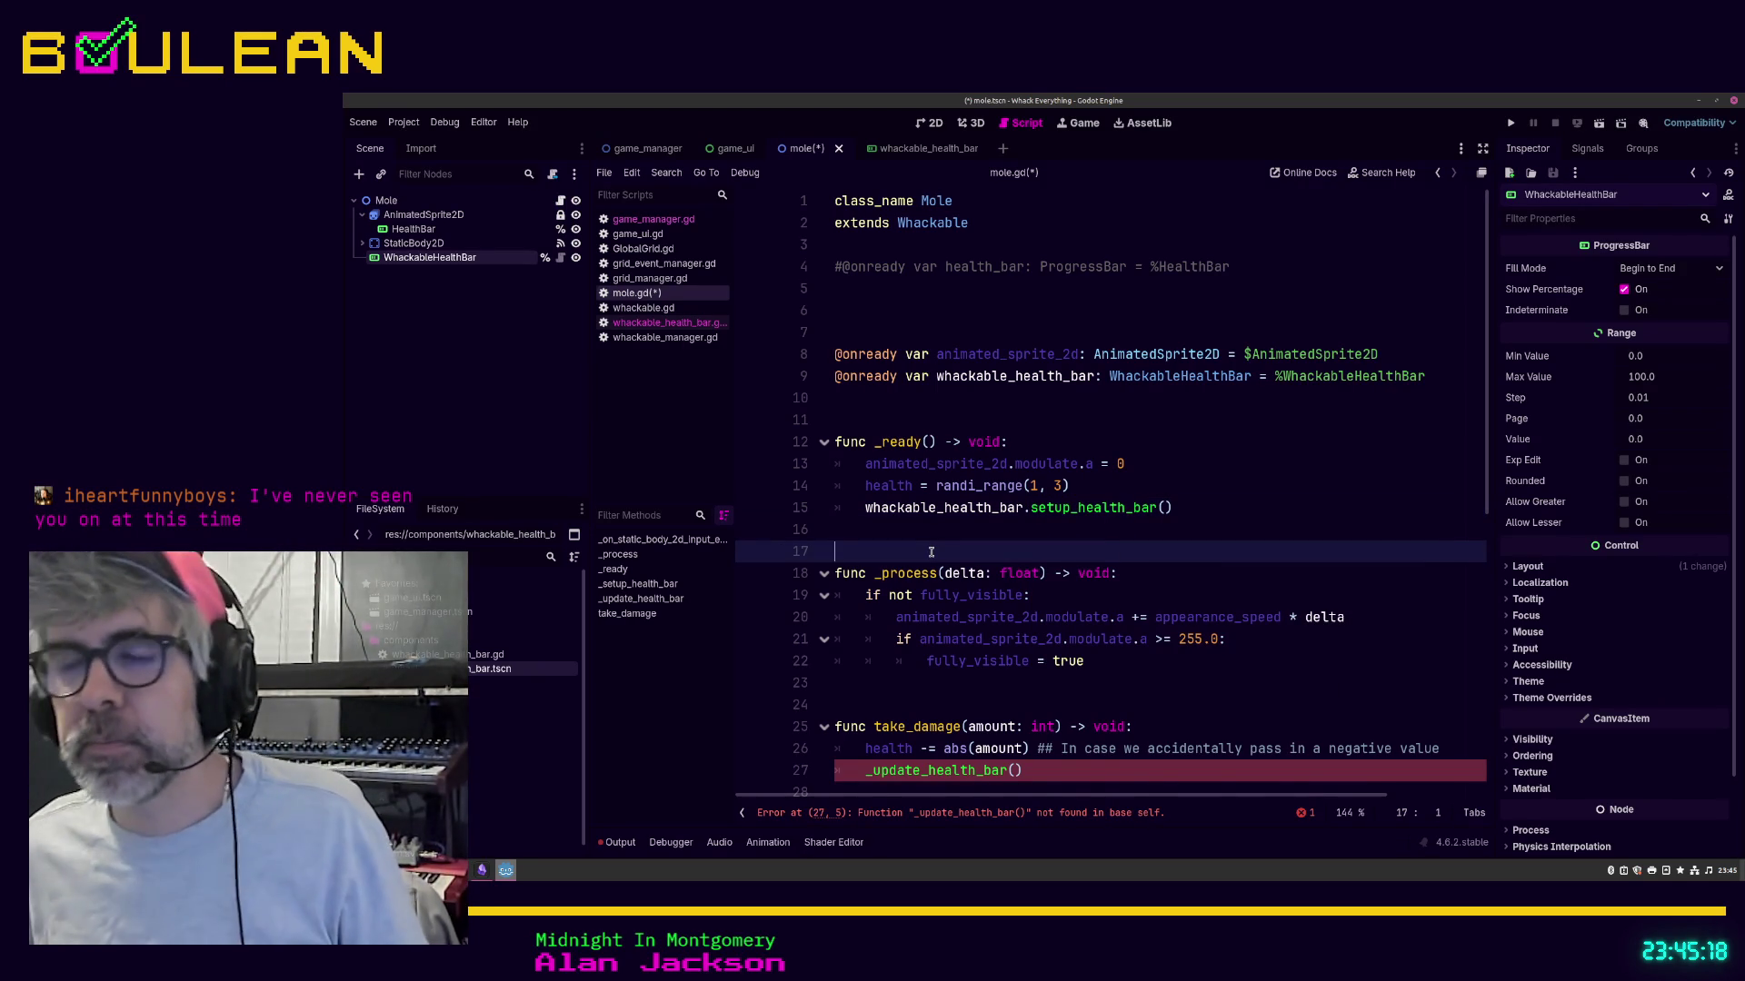
{"action": "scroll", "coordinate": [933, 572], "scroll_direction": "down", "scroll_amount": 1}
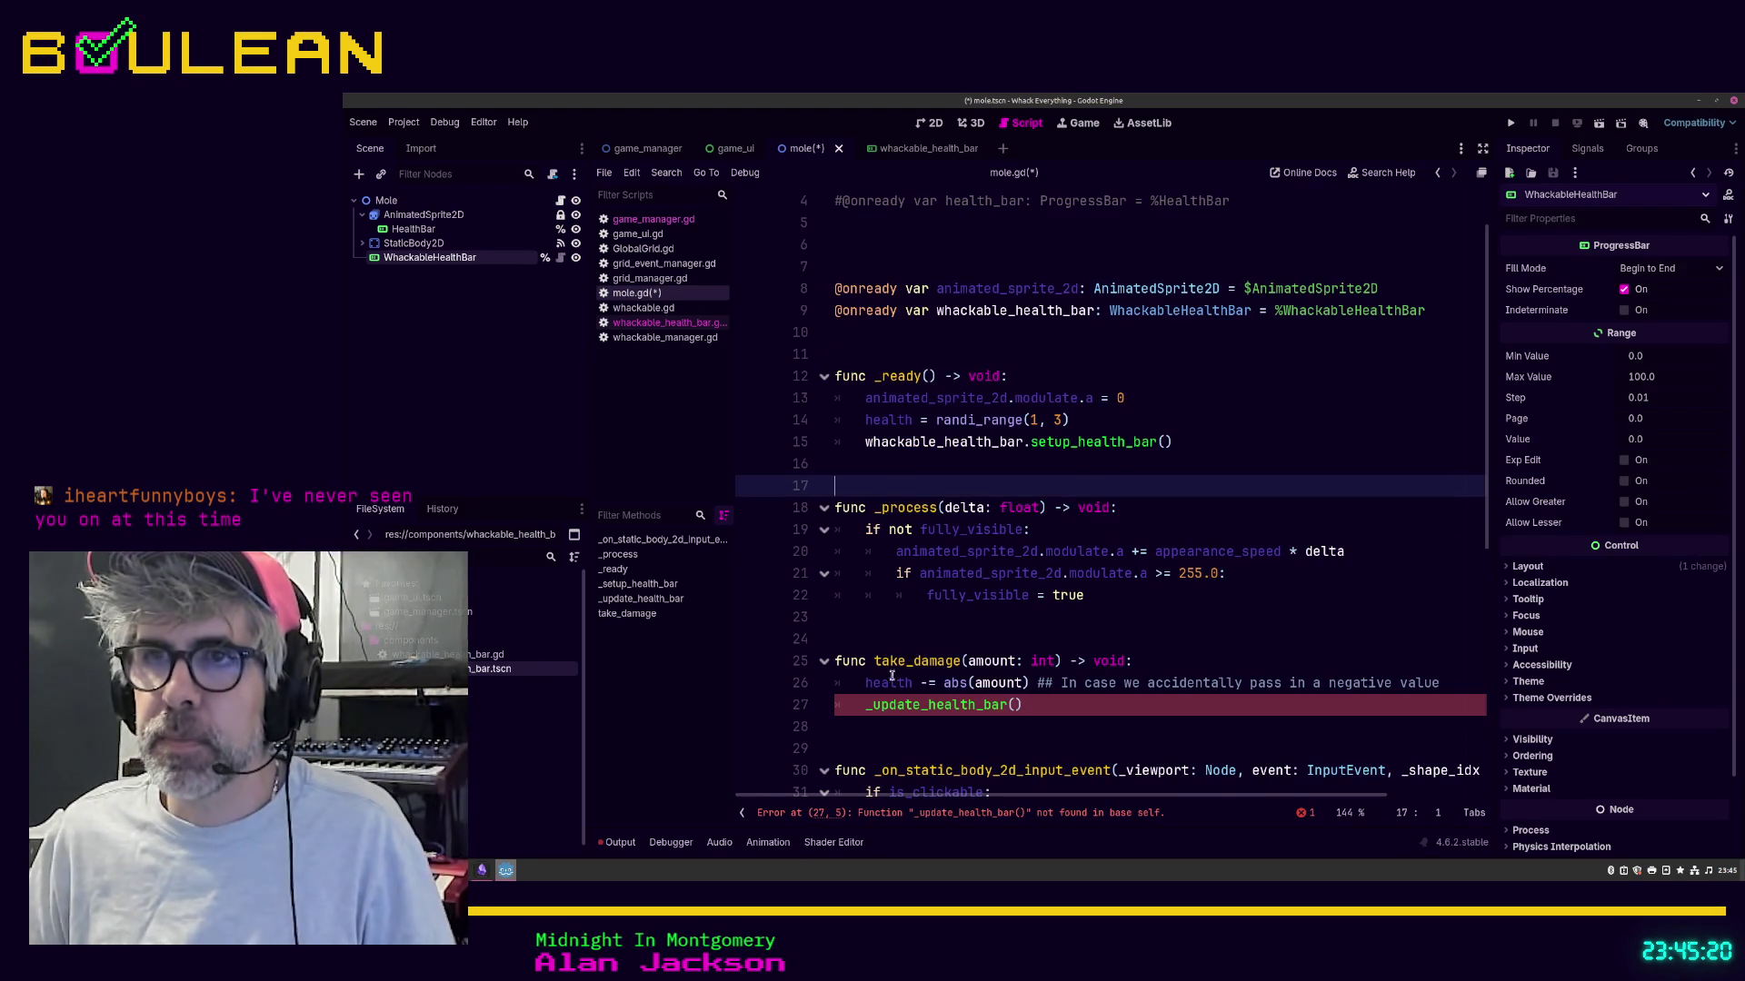
Step: Change line 27's call in take_damage to whackable_health_bar.update_health_bar()
{"action": "left_click", "coordinate": [911, 706]}
{"action": "key", "text": "BackSpace"}
{"action": "type", "text": "what"}
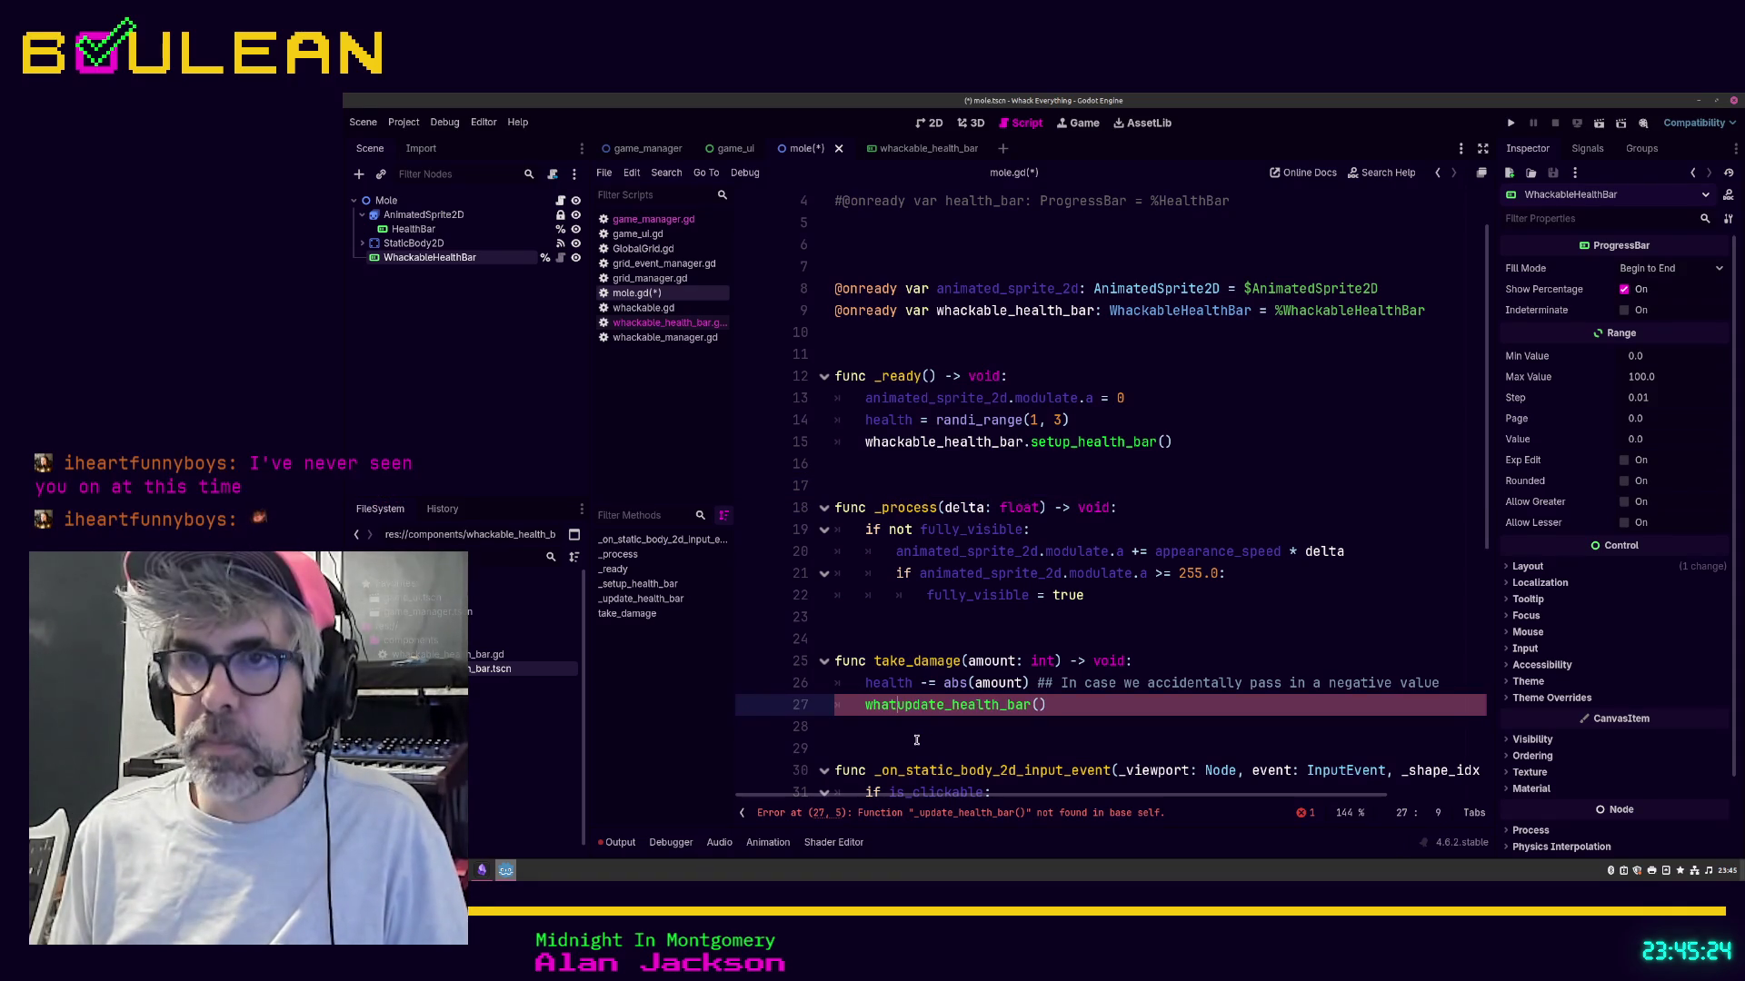
{"action": "key", "text": "BackSpace"}
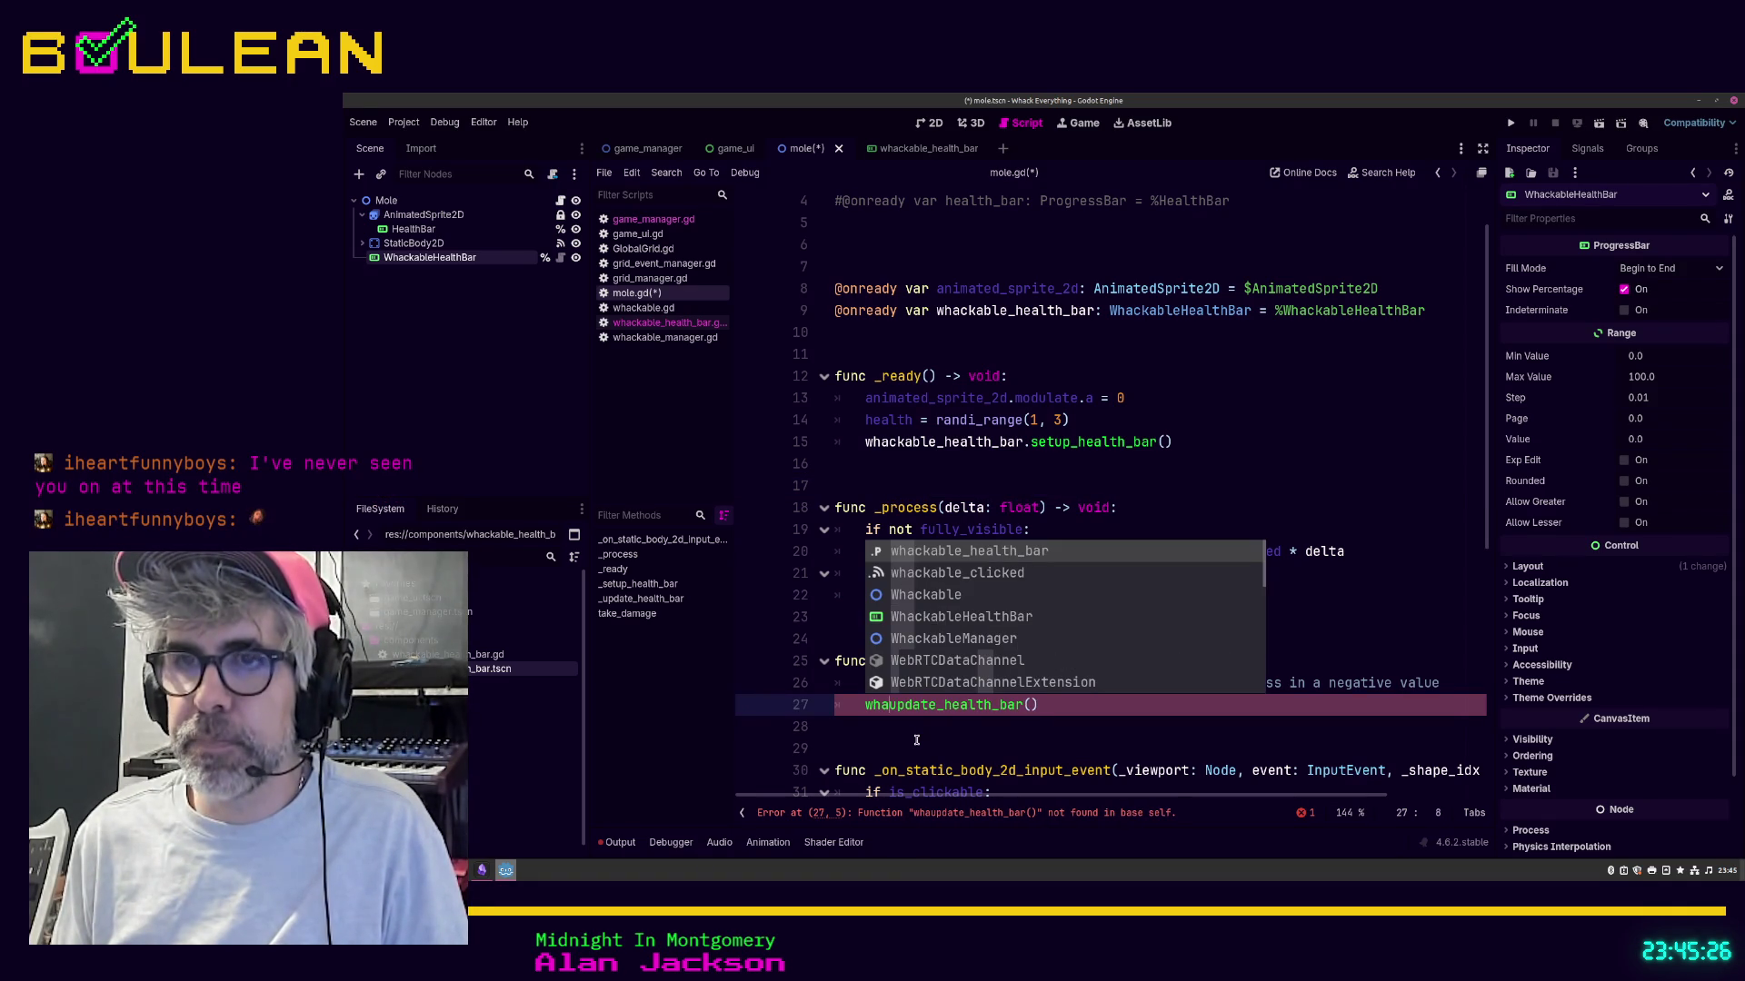
{"action": "type", "text": "ckable"}
{"action": "key", "text": "Return"}
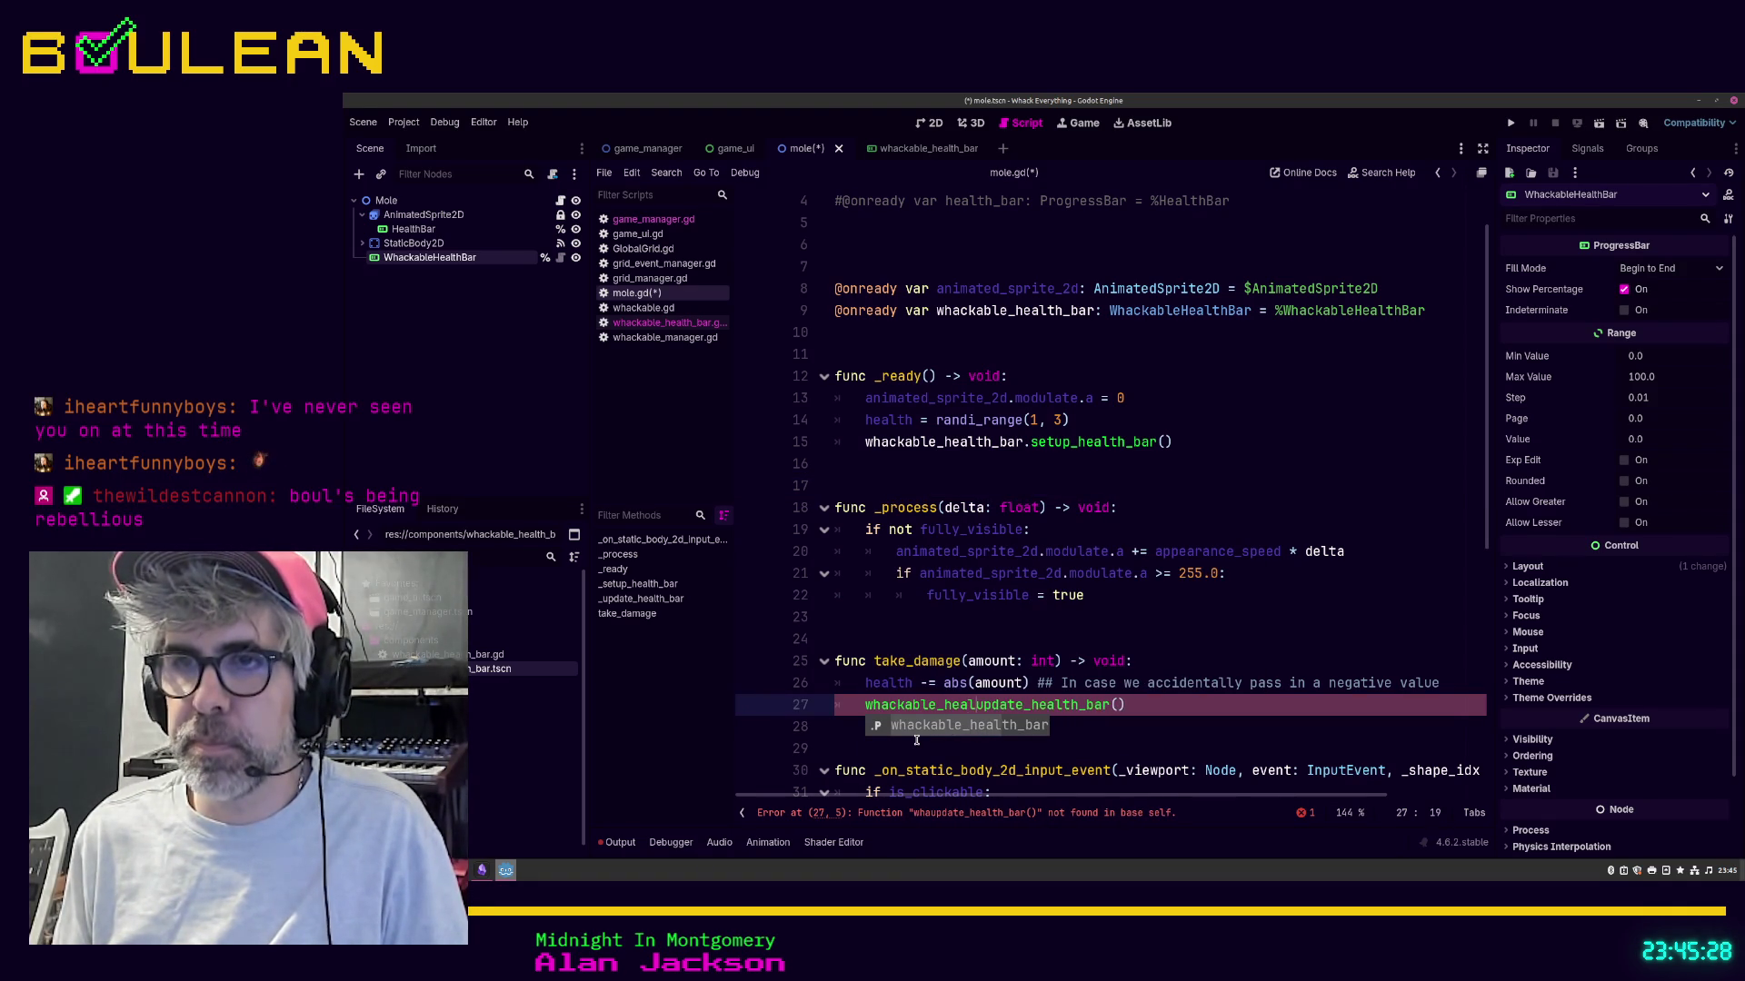
{"action": "type", "text": "th_bar."}
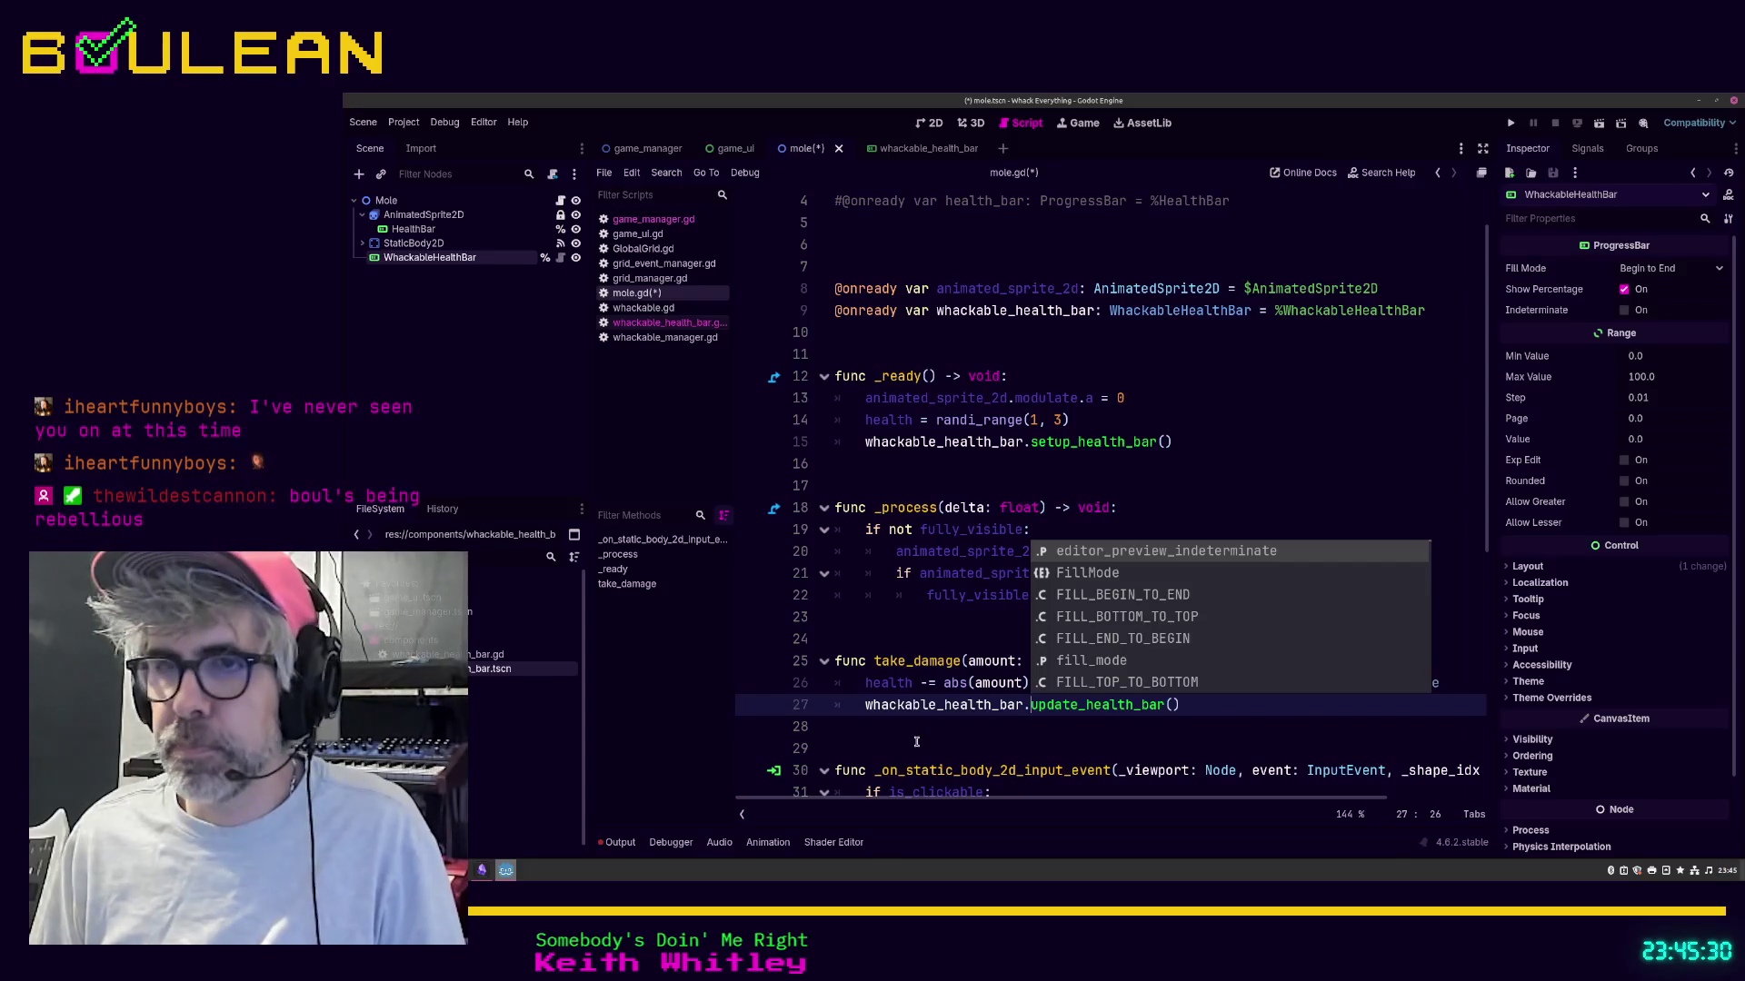
{"action": "left_click", "coordinate": [916, 740]}
{"action": "scroll", "coordinate": [961, 609], "scroll_direction": "down", "scroll_amount": 2}
{"action": "scroll", "coordinate": [964, 591], "scroll_direction": "up", "scroll_amount": 5}
{"action": "scroll", "coordinate": [967, 586], "scroll_direction": "down", "scroll_amount": 7}
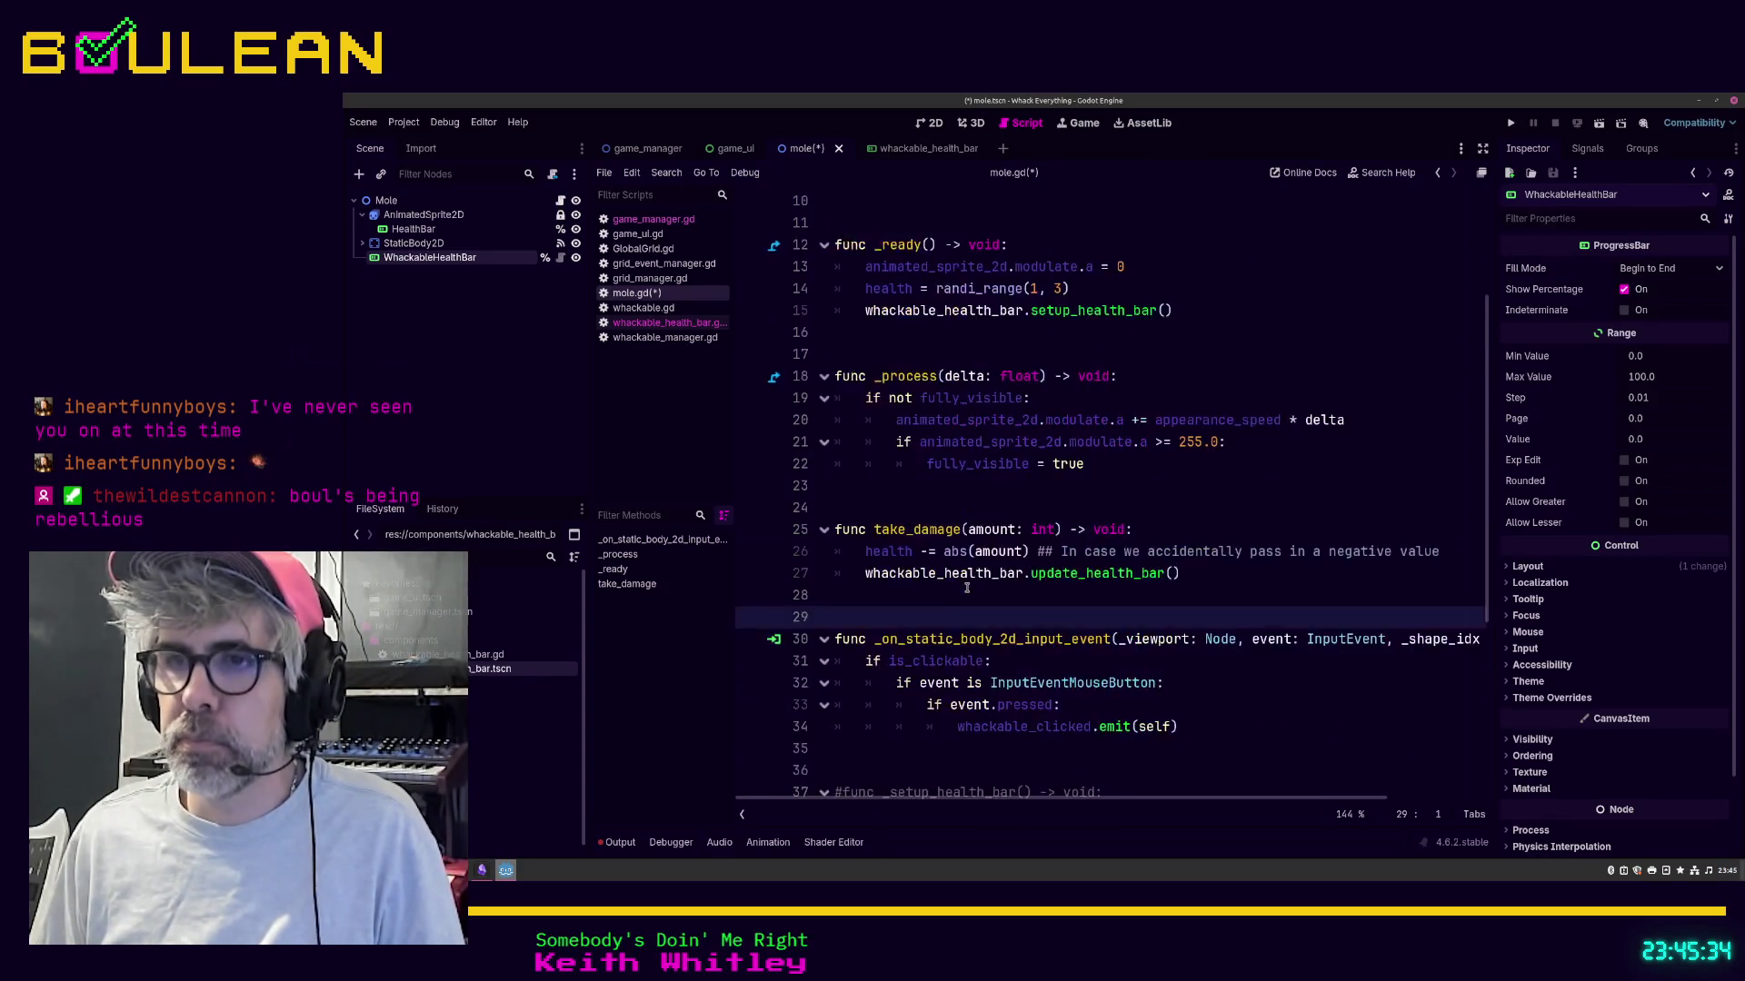
{"action": "scroll", "coordinate": [971, 584], "scroll_direction": "down", "scroll_amount": 1}
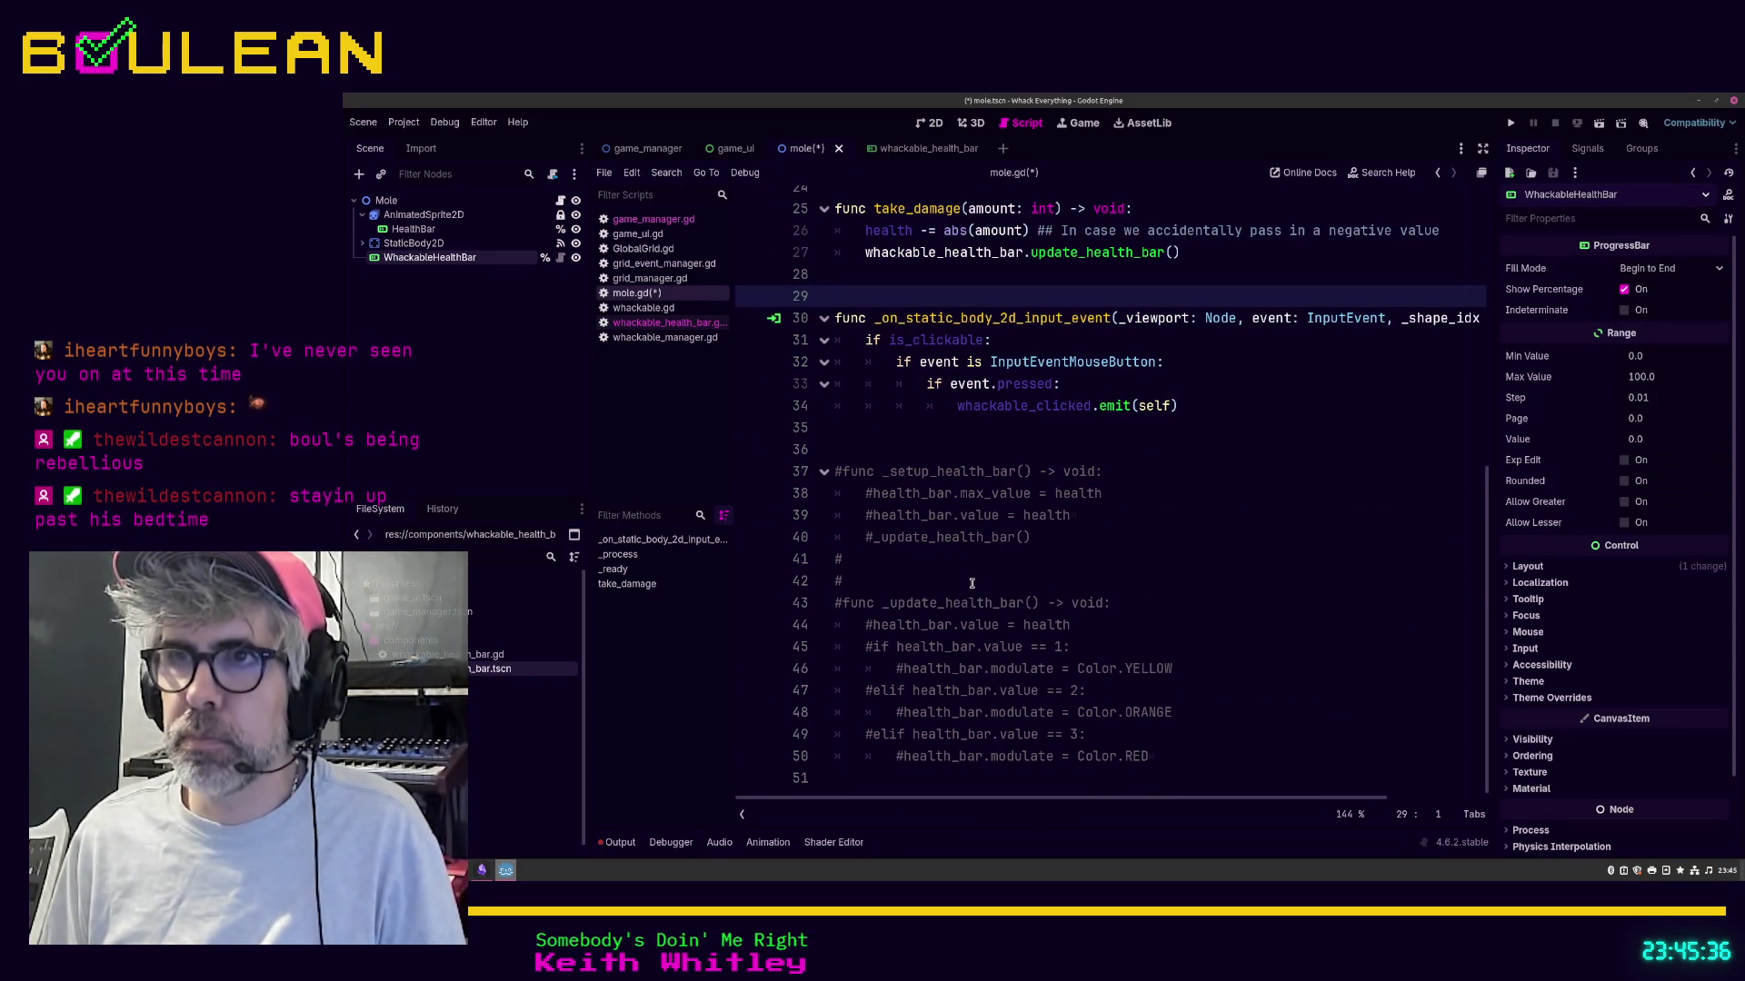
{"action": "scroll", "coordinate": [956, 596], "scroll_direction": "up", "scroll_amount": 1}
{"action": "scroll", "coordinate": [956, 596], "scroll_direction": "up", "scroll_amount": 3}
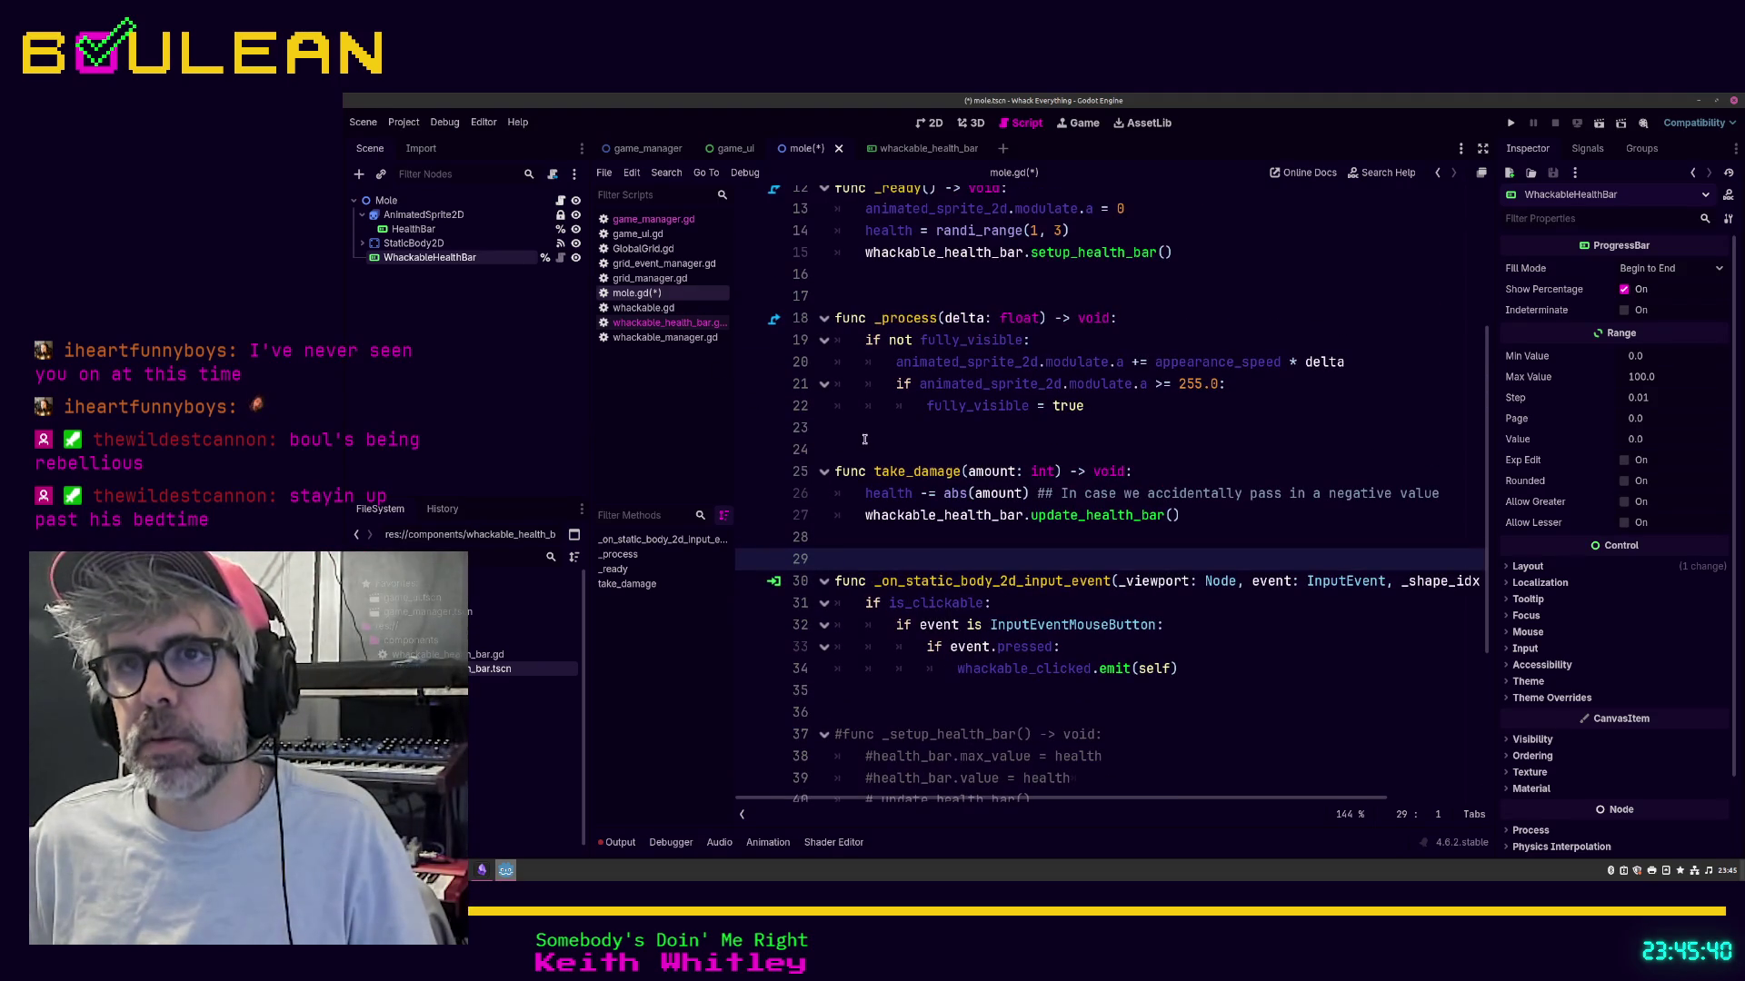
Step: Save mole.gd and open whackable_health_bar.gd with the caret on empty line 4
{"action": "left_click", "coordinate": [864, 439]}
{"action": "key", "text": "ctrl+s"}
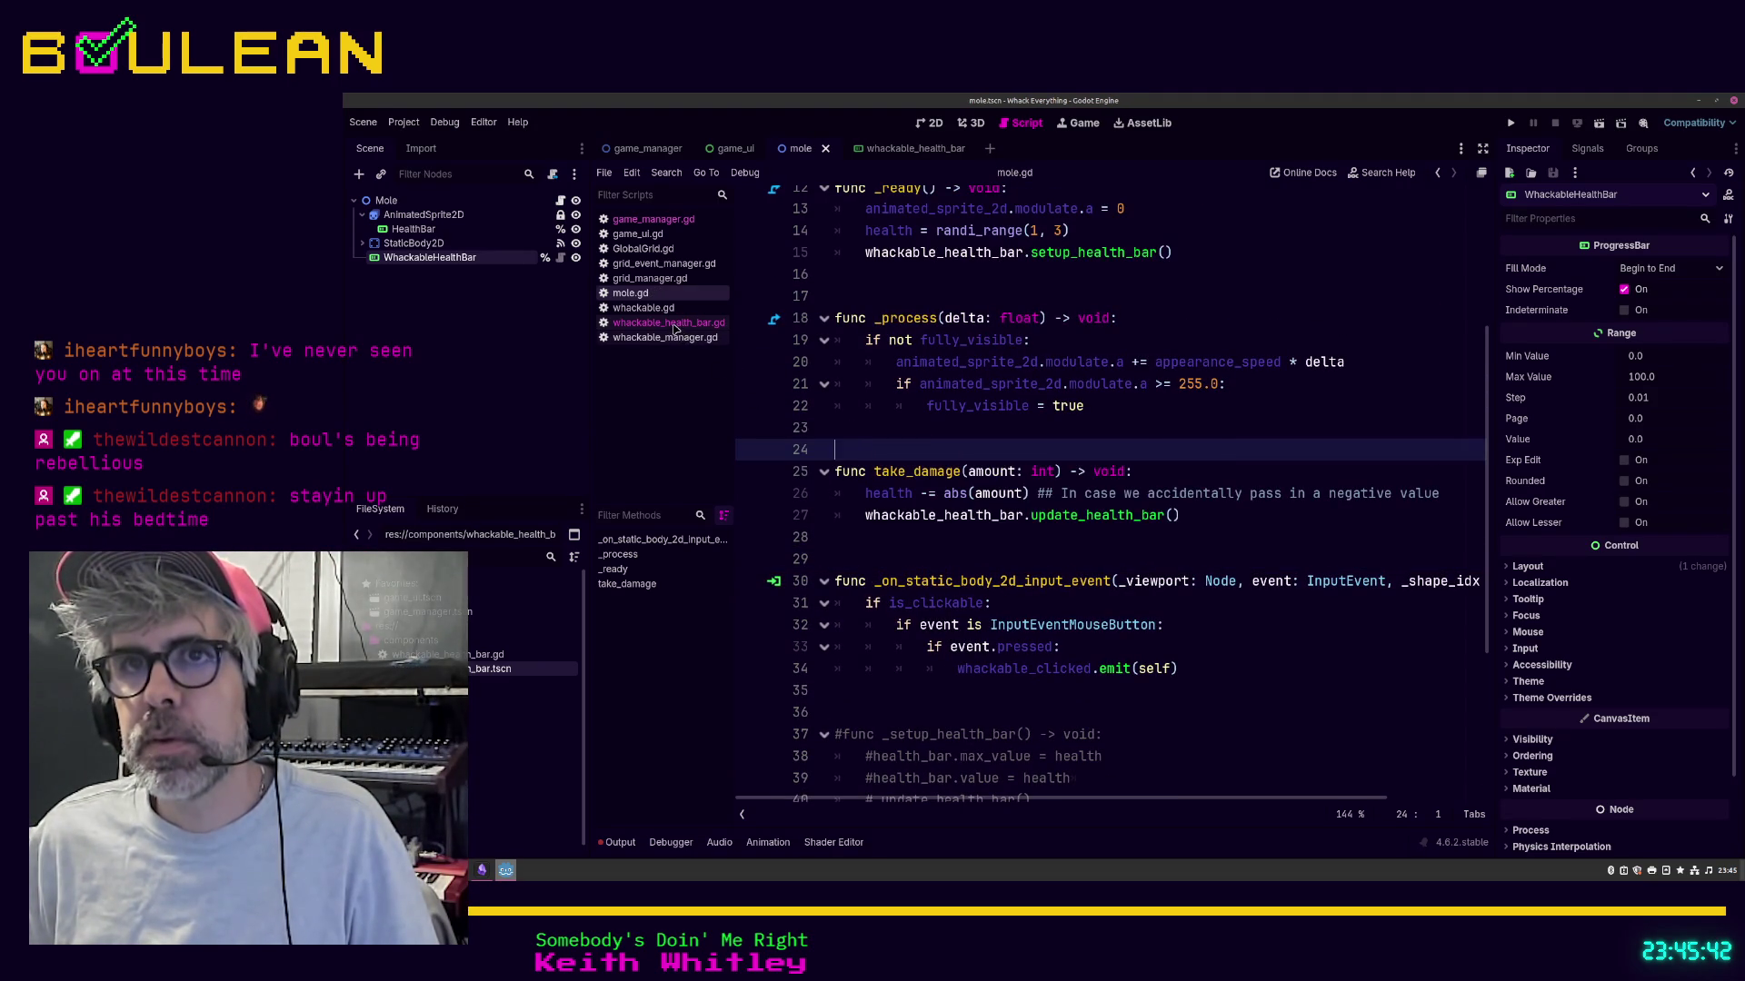
{"action": "left_click", "coordinate": [673, 324]}
{"action": "left_click", "coordinate": [920, 315]}
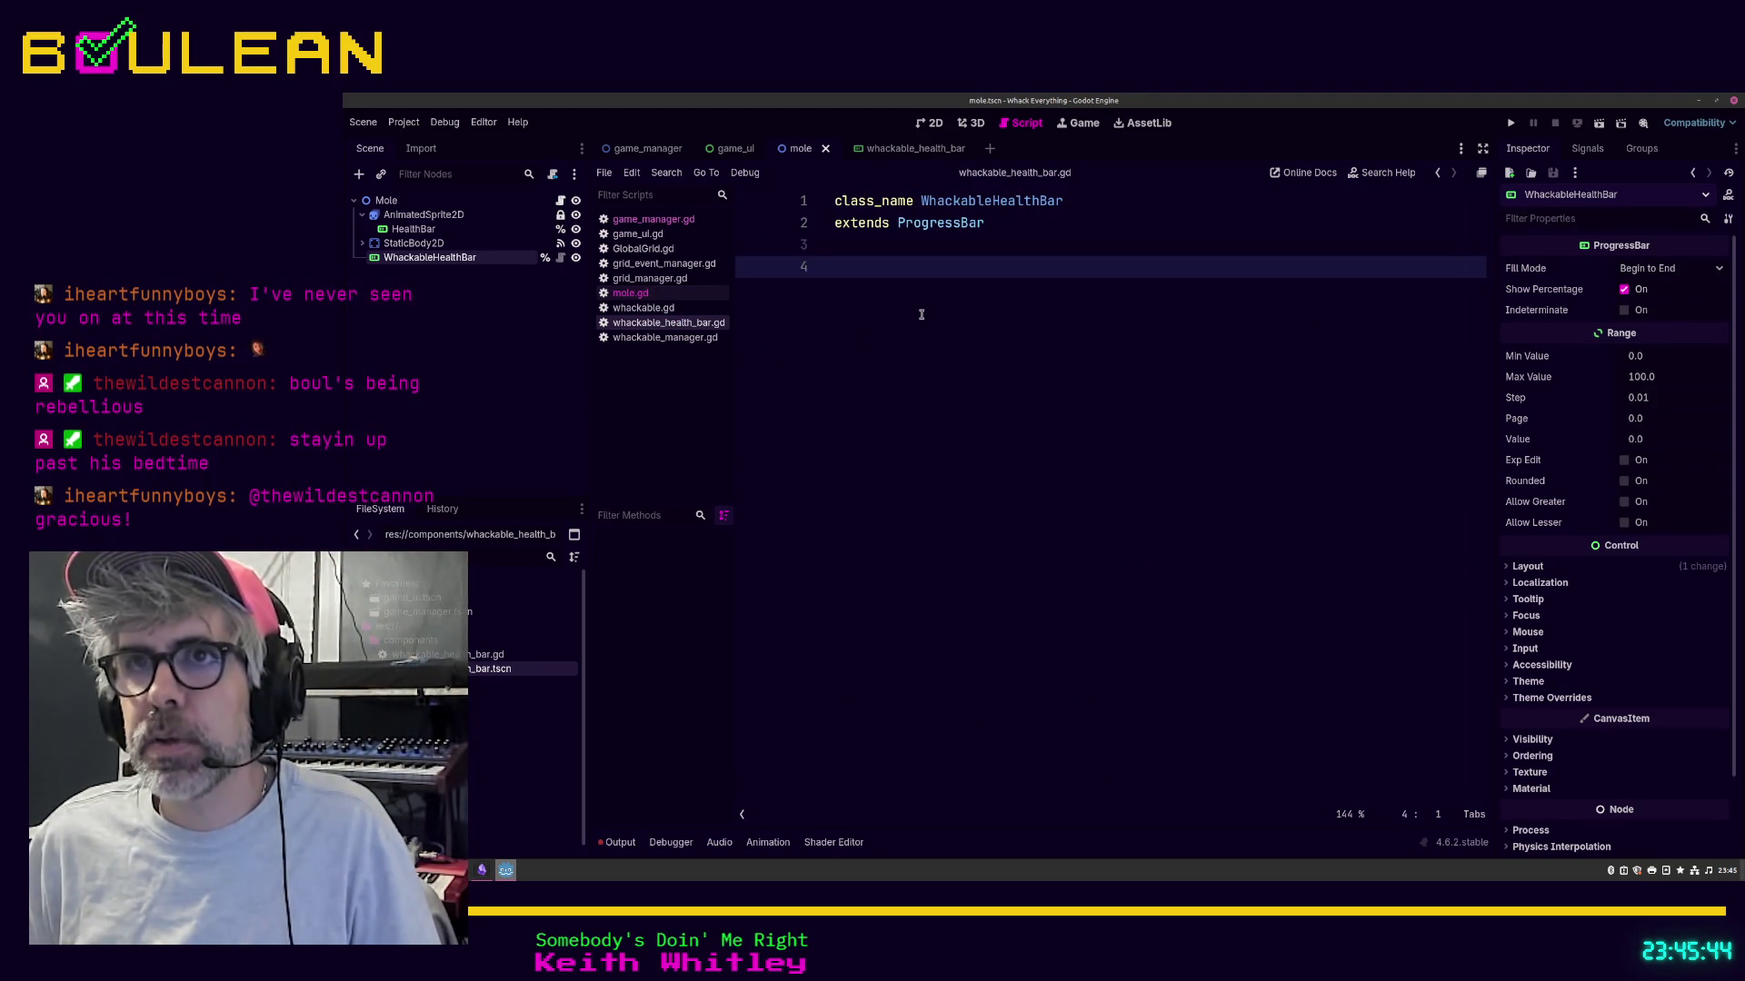
Step: Paste the two health bar functions at line 4, renamed public as setup_health_bar and update_health_bar
{"action": "type", "text": "func _setup_health_bar() -> void: \thealth_bar.max_value = health \thealth_bar.value = health \t_update_health_bar()   func _update_health_bar() -> void: \thealth_bar.value = health \tif health_bar.value == 1: \t\thealth_bar.modulate = Color.YELLOW \telif health_bar.value == 2: \t\thealth_bar.modulate = Color.ORANGE \telif health_bar.value == 3: \t\thealth_bar.modulate = Color.RED"}
{"action": "left_click", "coordinate": [880, 268]}
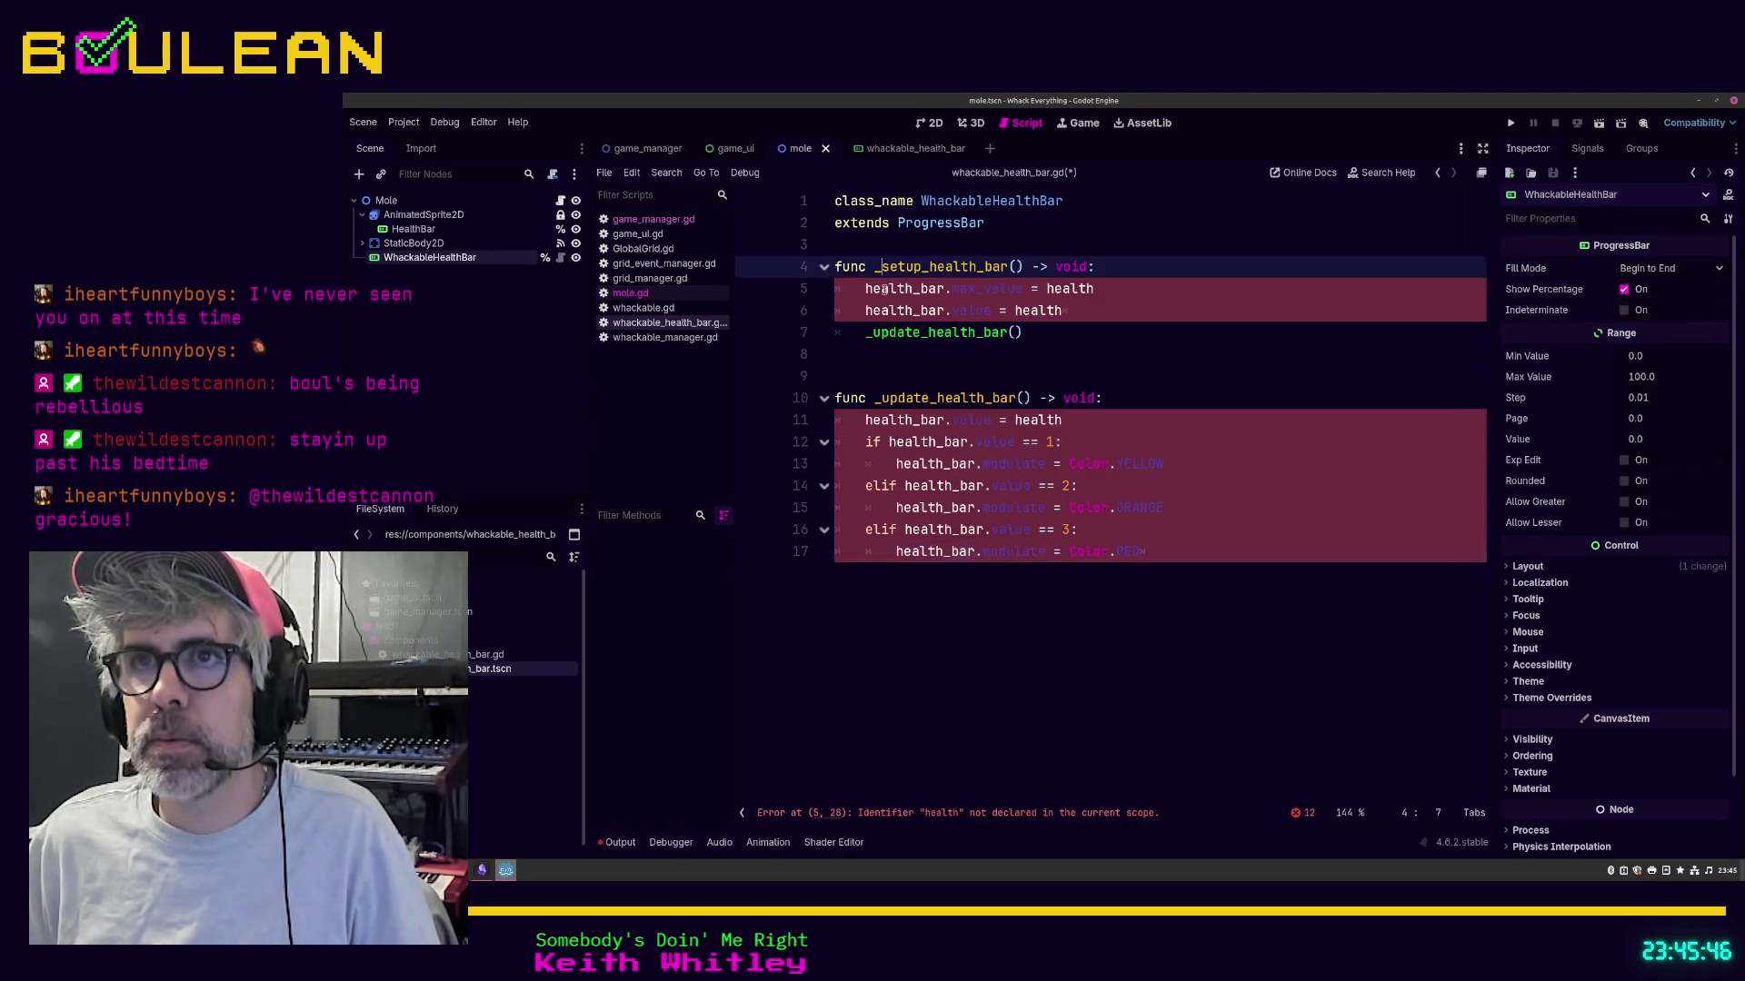
{"action": "key", "text": "BackSpace"}
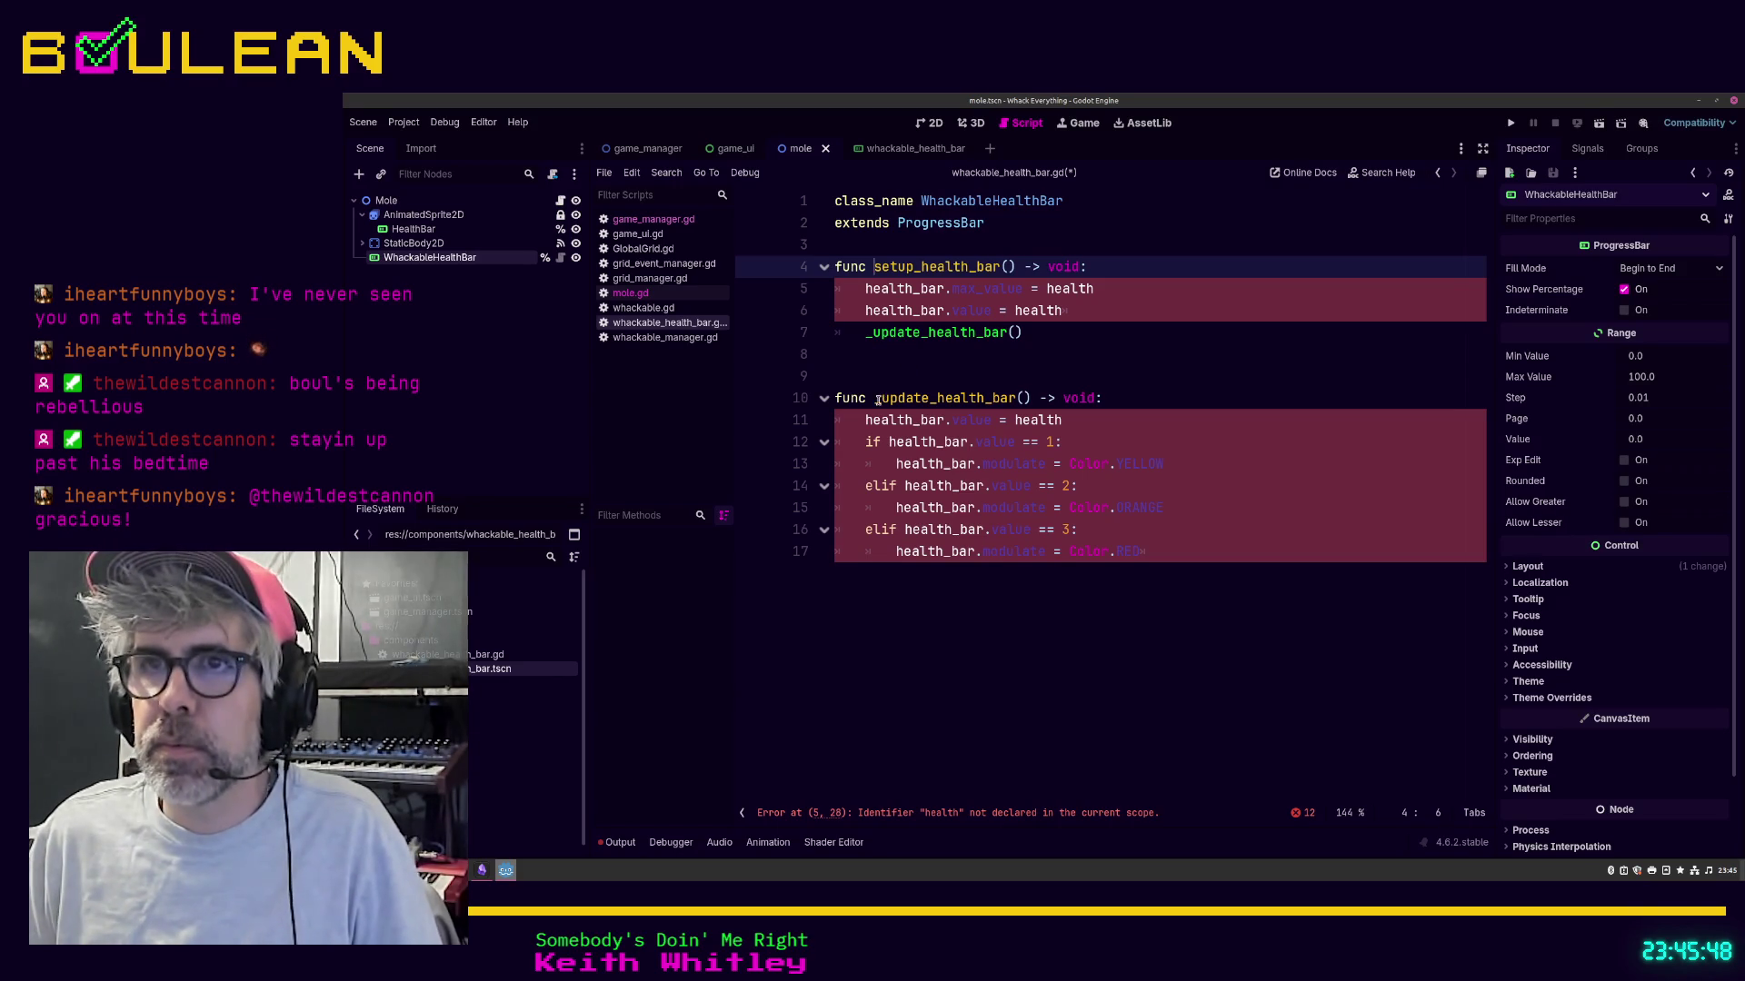
{"action": "left_click", "coordinate": [879, 400]}
{"action": "key", "text": "BackSpace"}
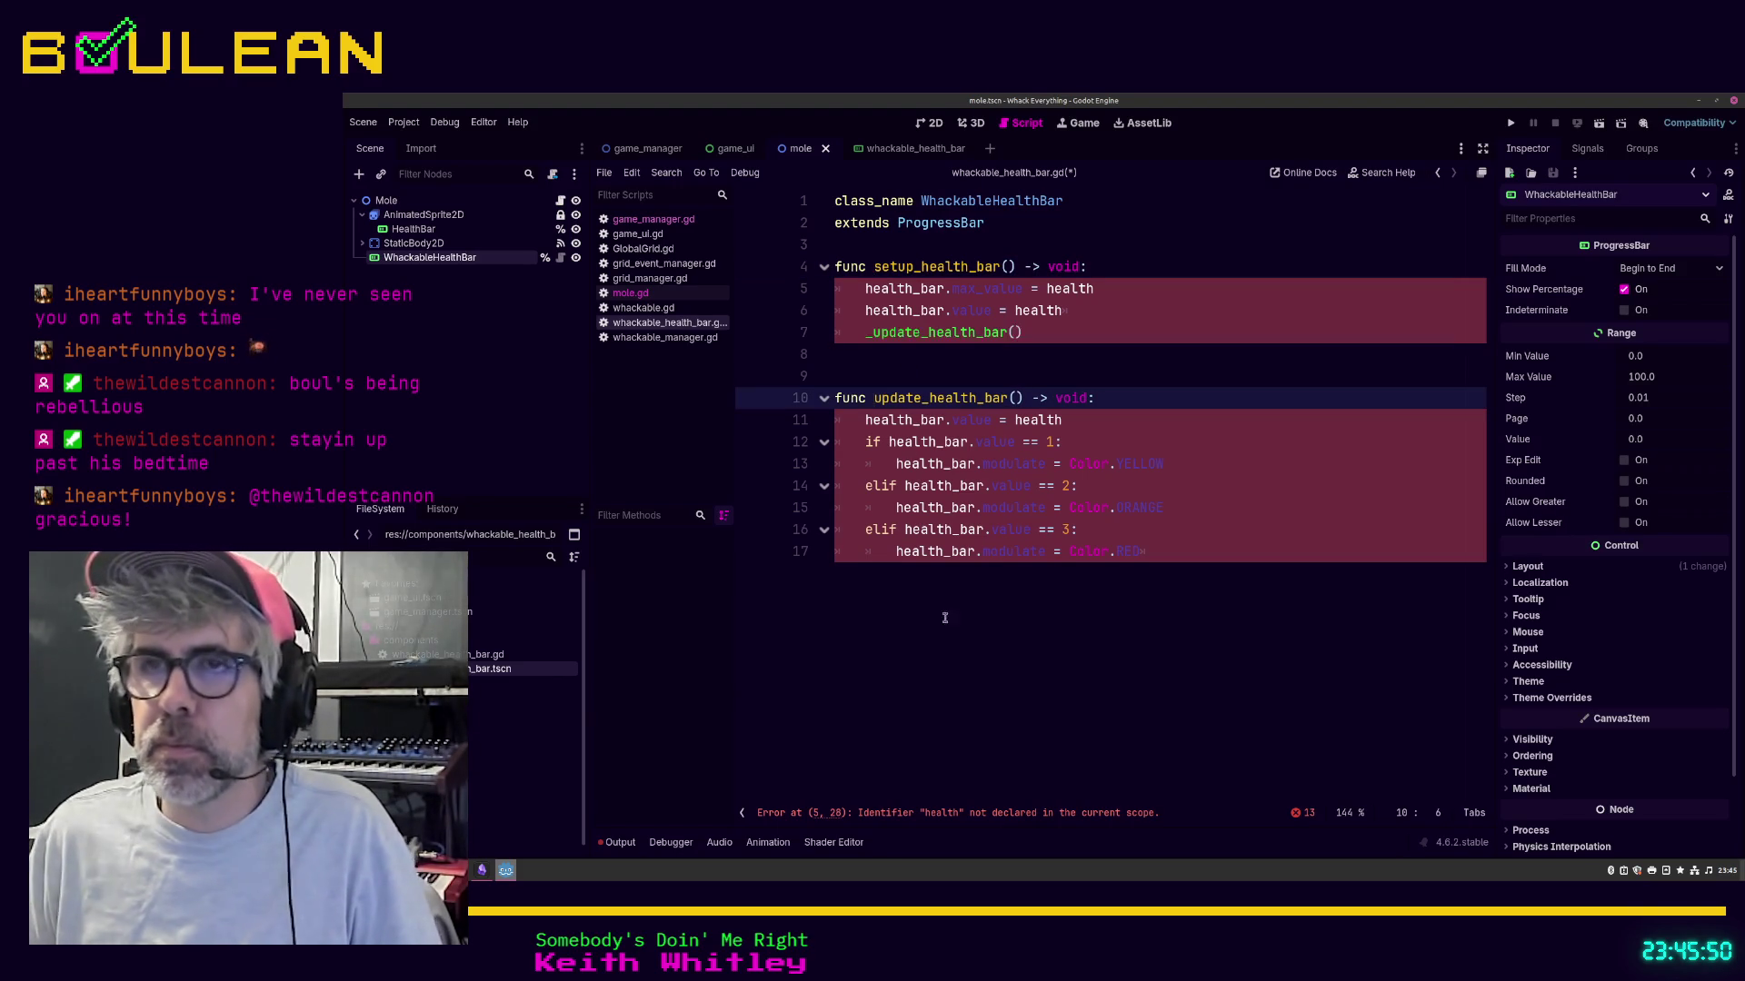
{"action": "left_click", "coordinate": [951, 633]}
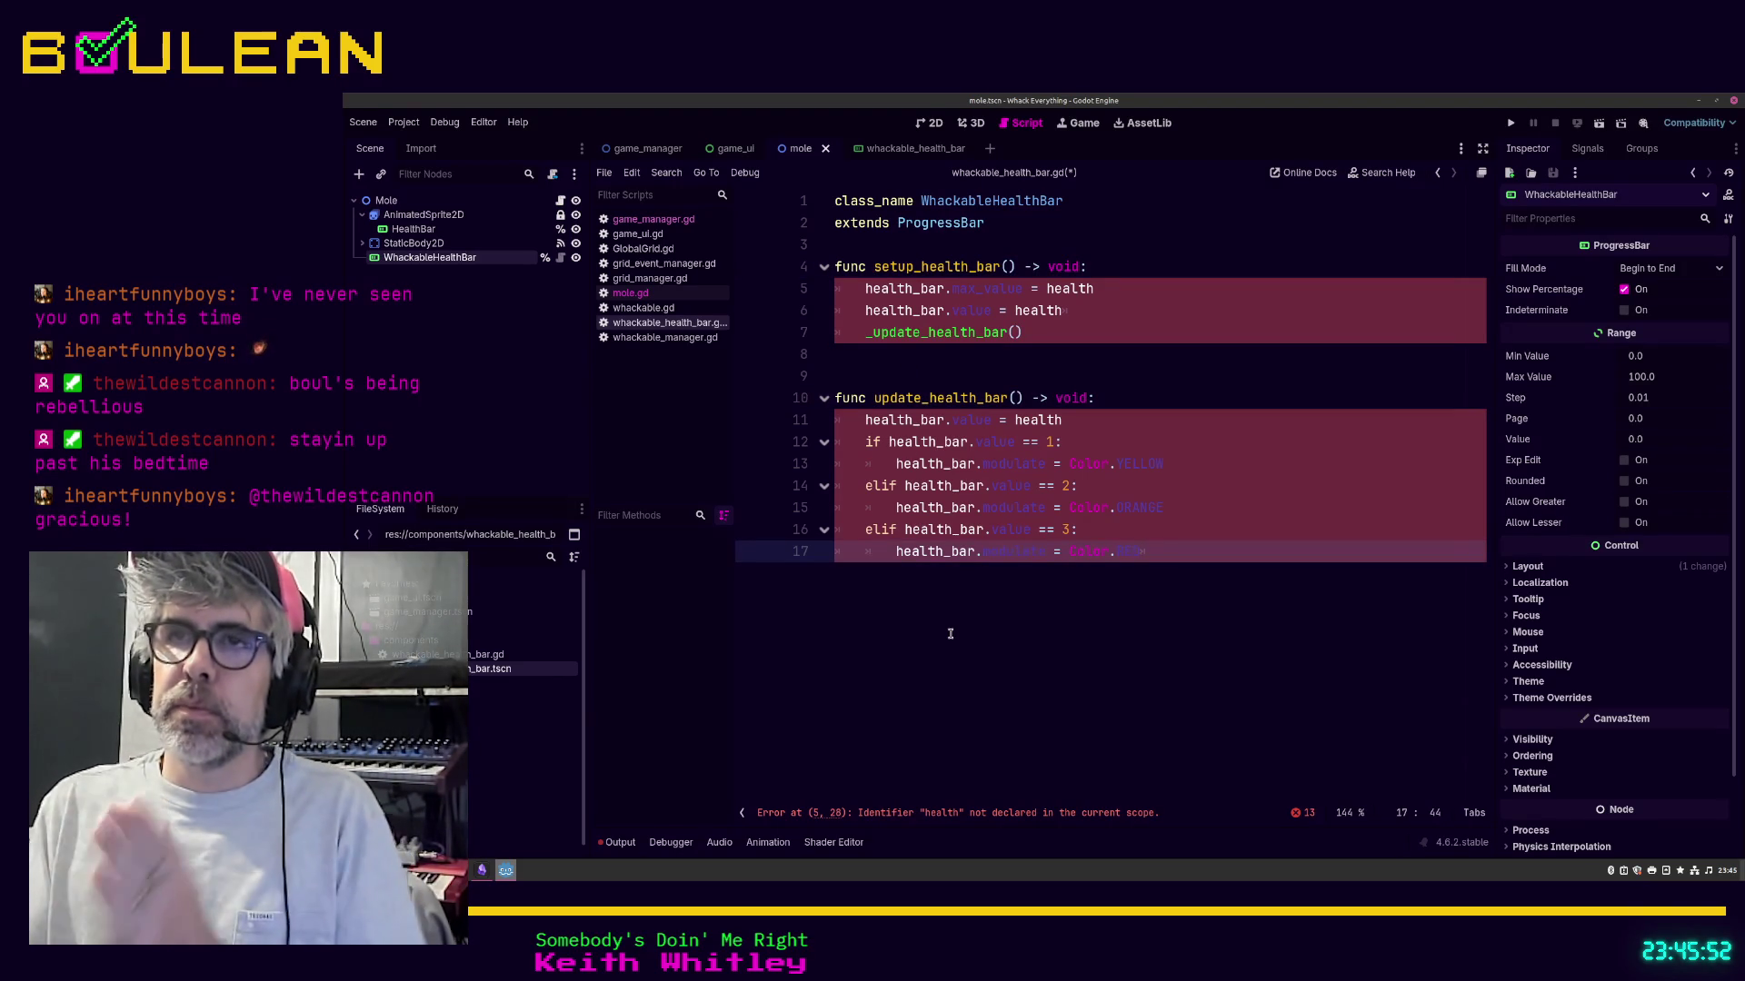
Step: Remove the 'health_bar.' prefixes from lines 5 and 6 so setup sets max_value and value directly
{"action": "left_click", "coordinate": [947, 289]}
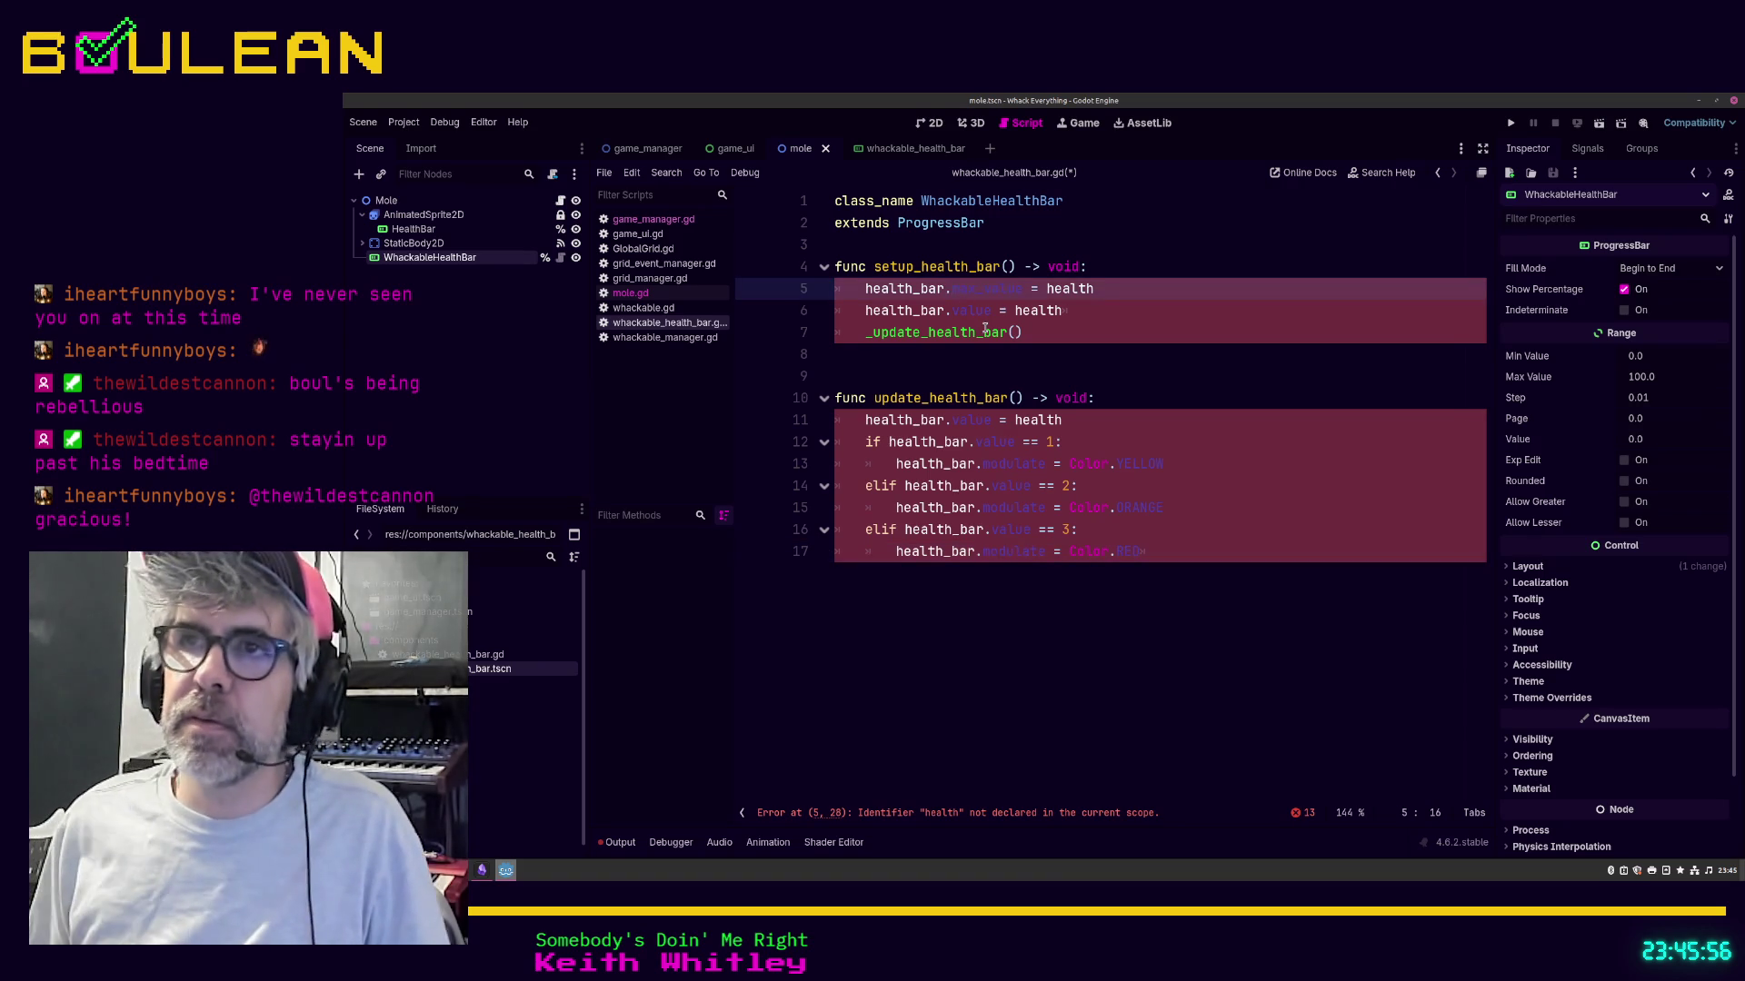
{"action": "key", "text": "shift+Home"}
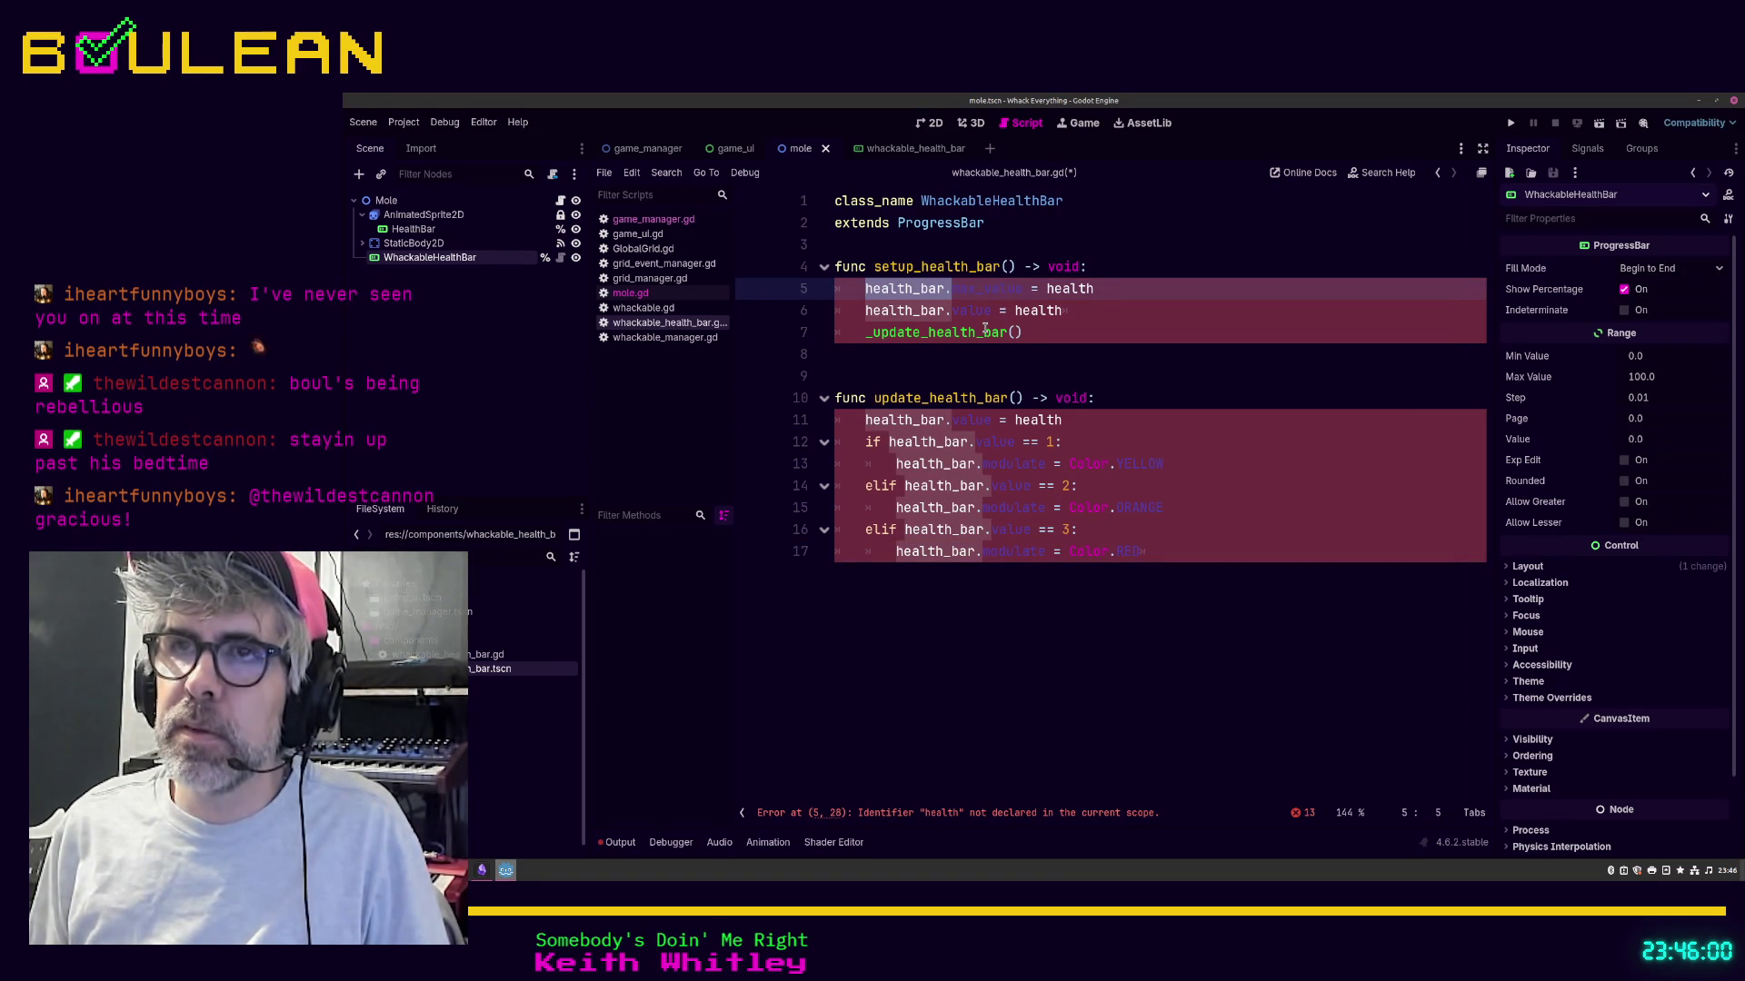
{"action": "key", "text": "BackSpace"}
{"action": "key", "text": "Down"}
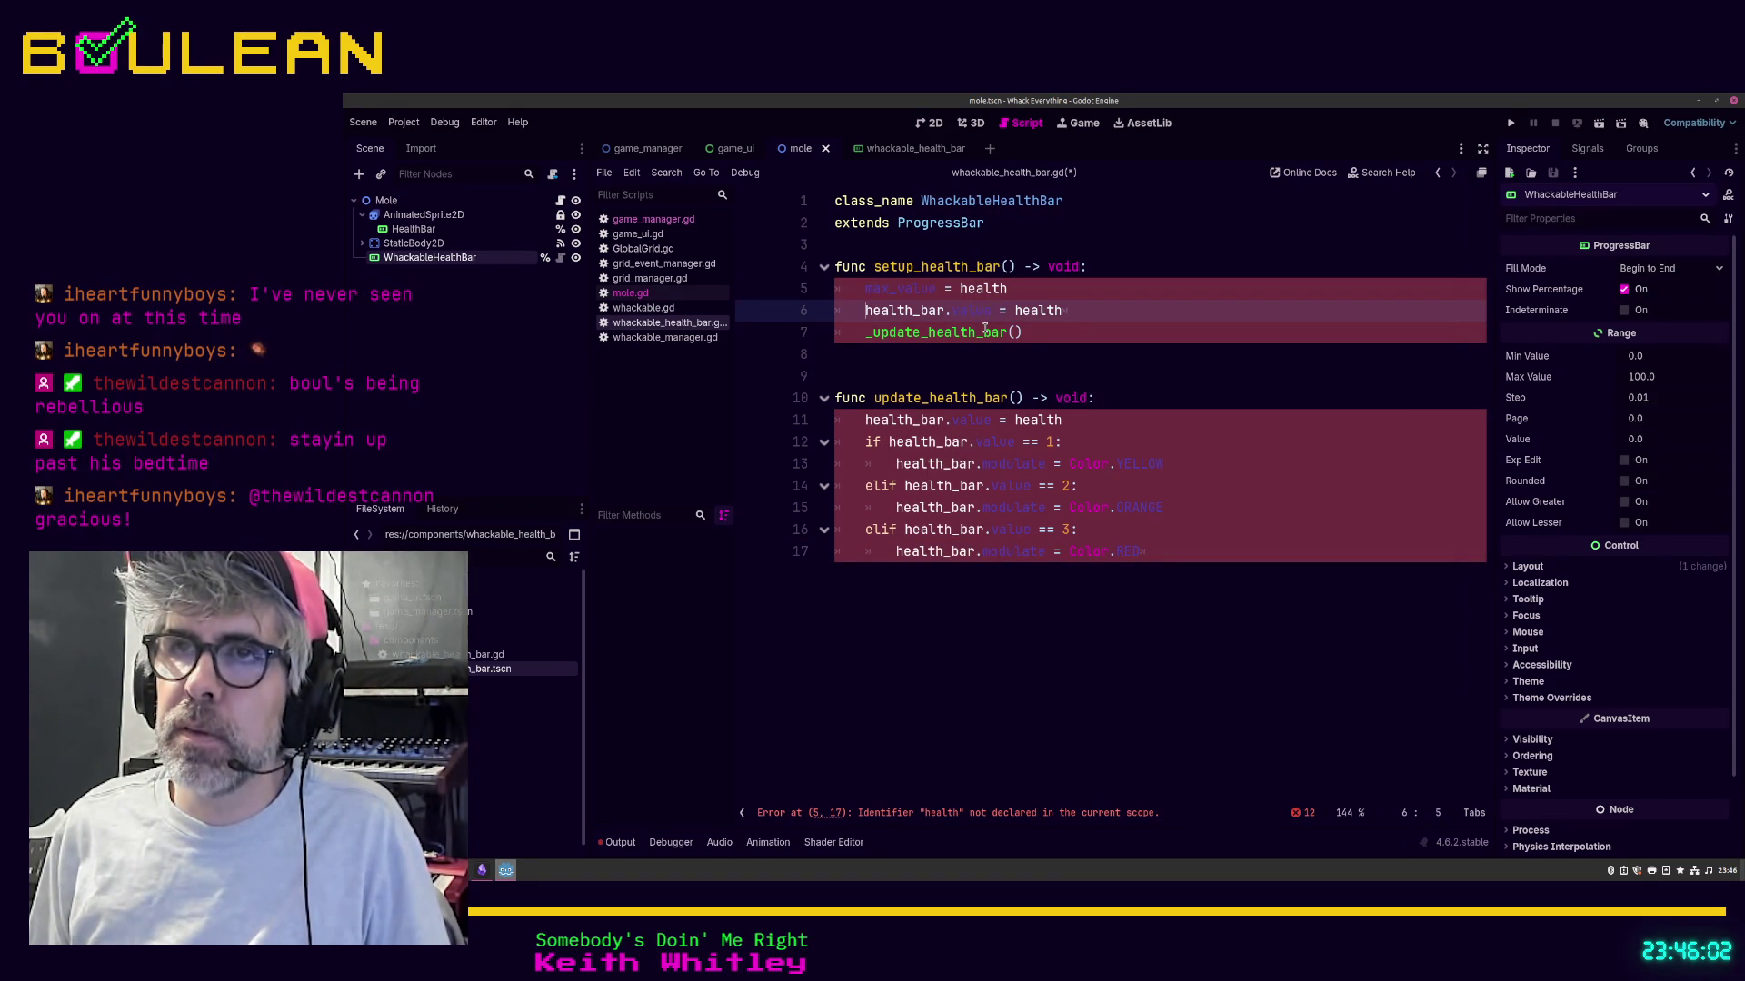
{"action": "key", "text": "shift+Right"}
{"action": "key", "text": "shift+Right"}
{"action": "key", "text": "shift+Right"}
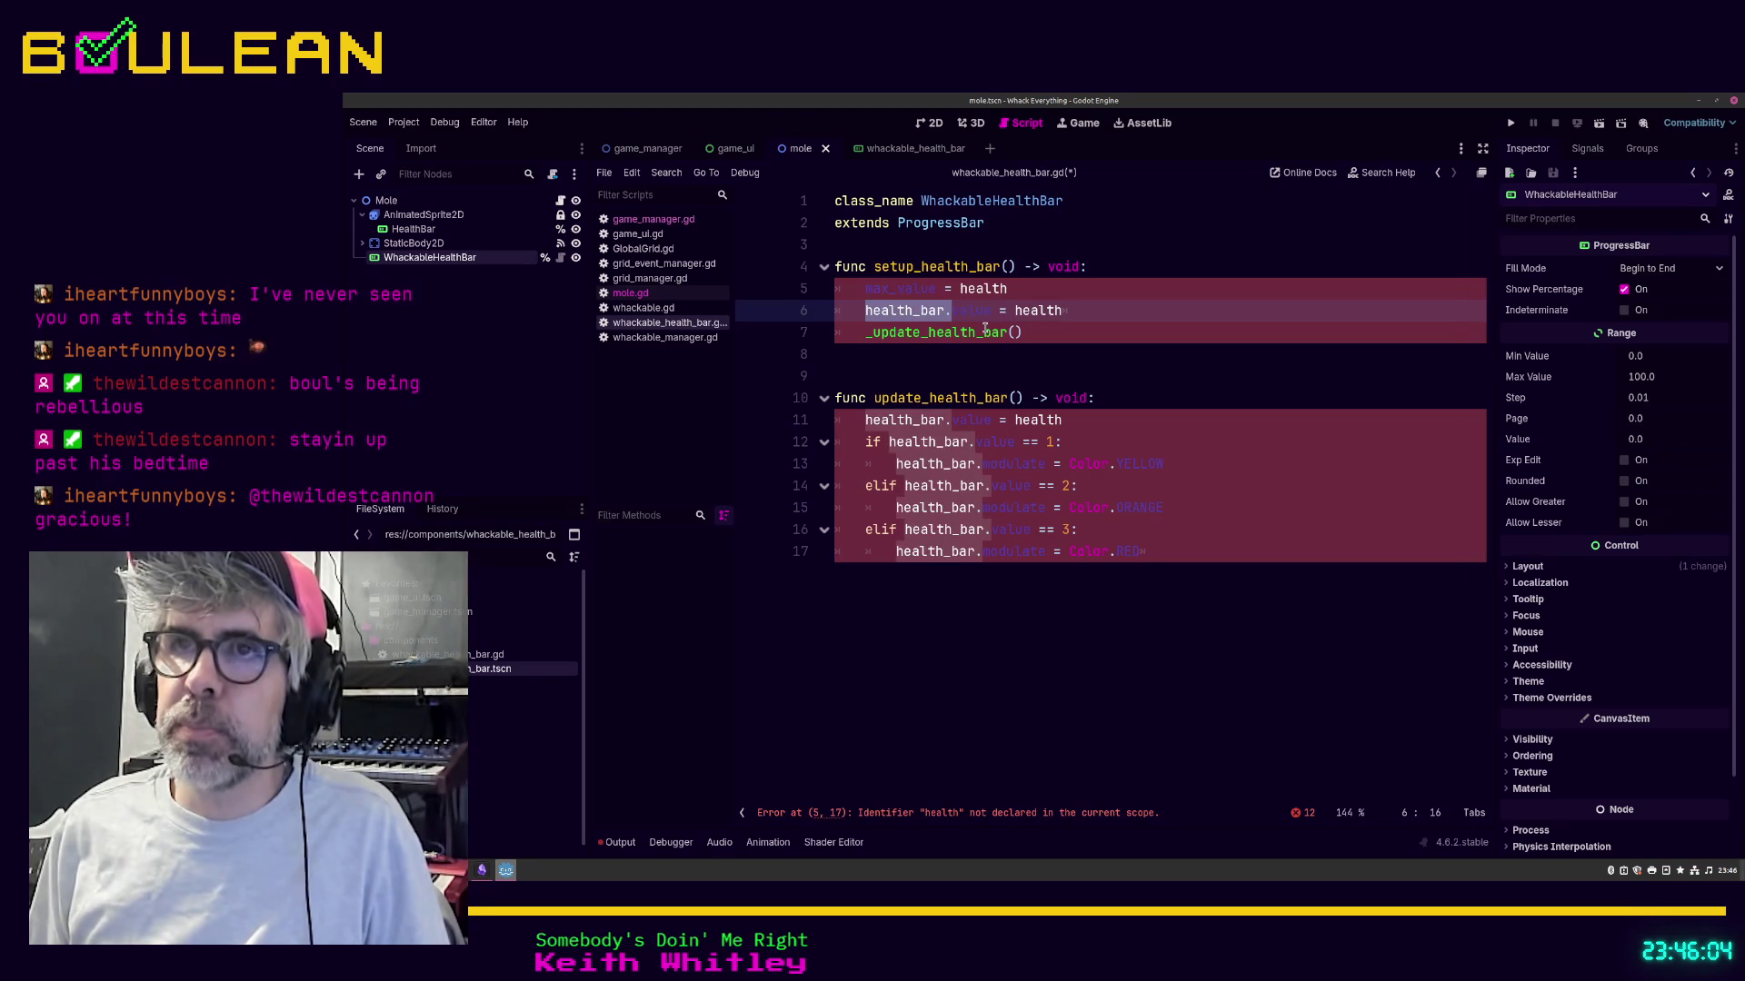
{"action": "key", "text": "BackSpace"}
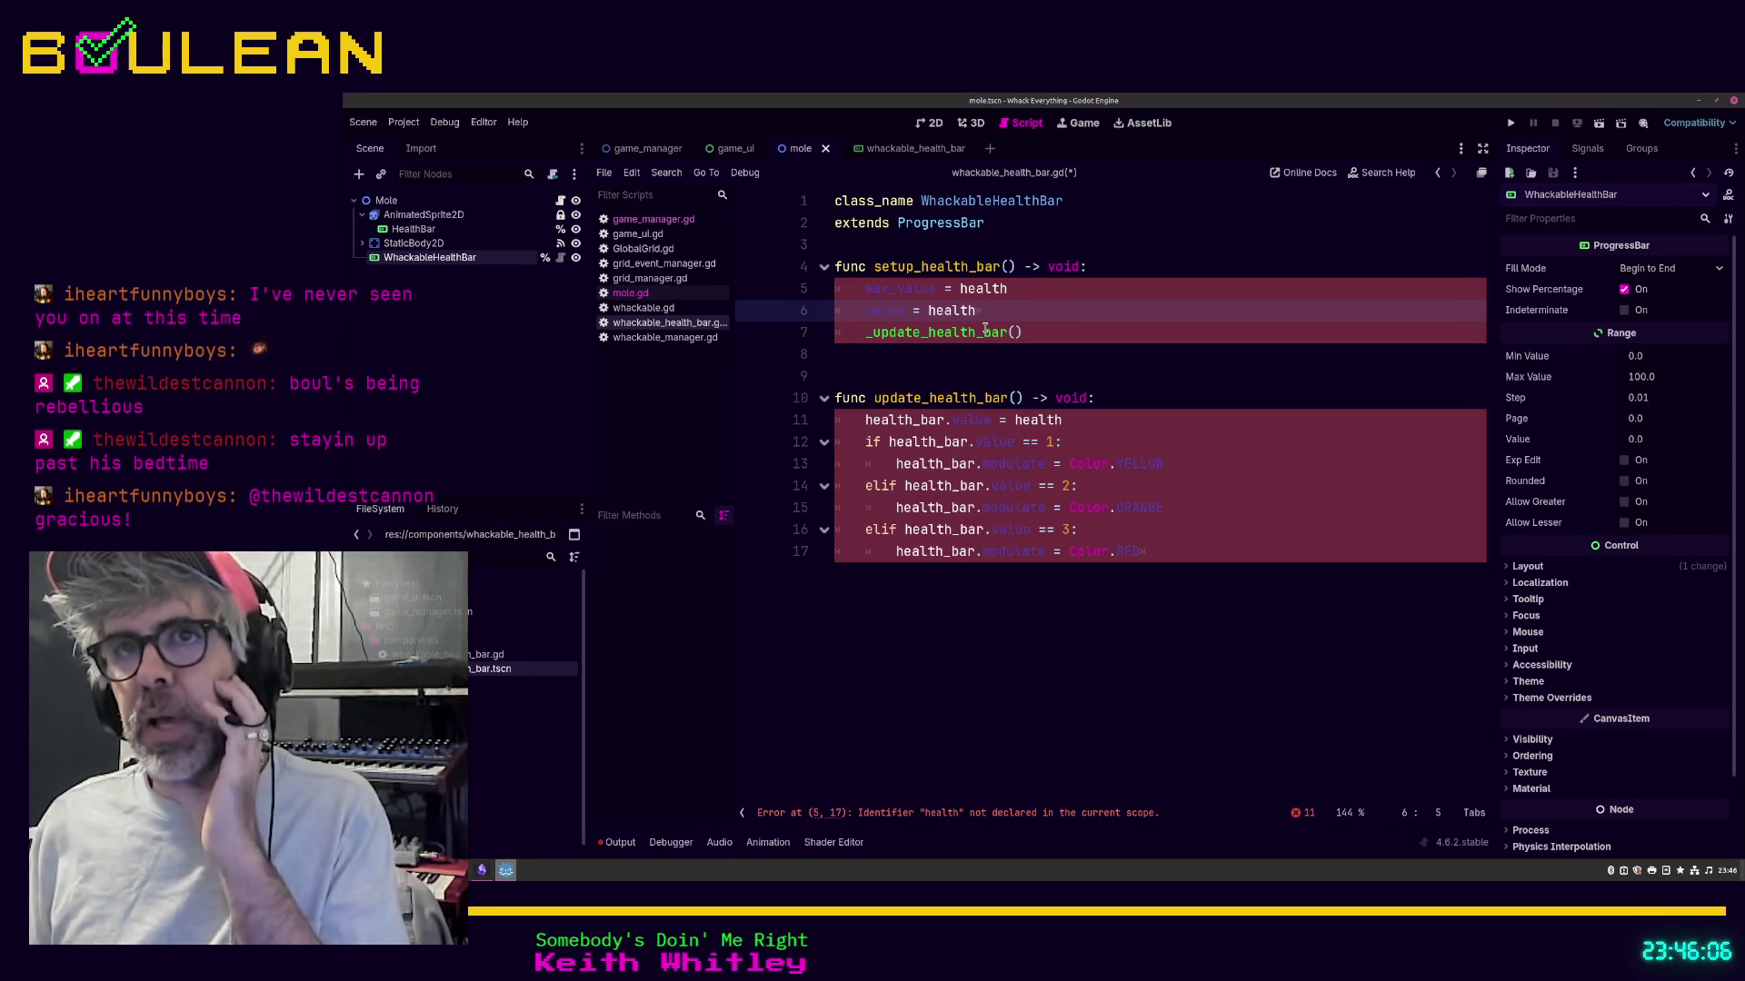
Step: Give setup_health_bar a 'health: int' parameter and drop the underscore from its update call on line 7
{"action": "left_click", "coordinate": [1007, 266]}
{"action": "type", "text": "health: int"}
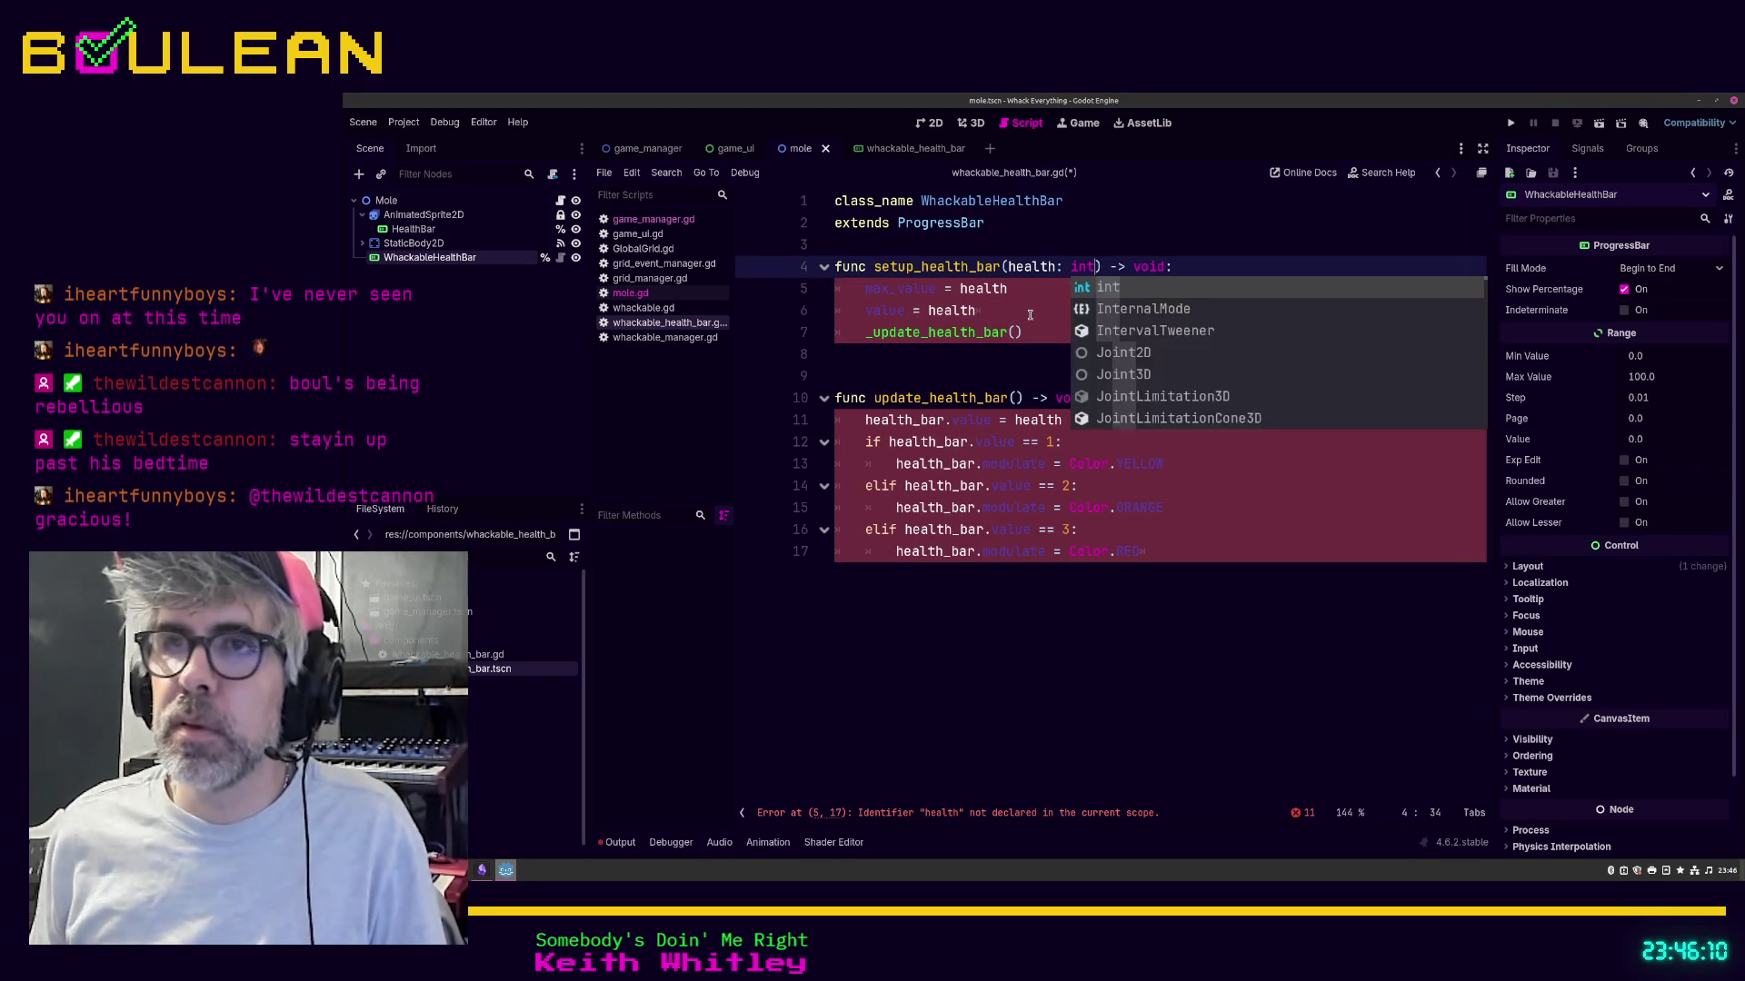
{"action": "left_click", "coordinate": [869, 334]}
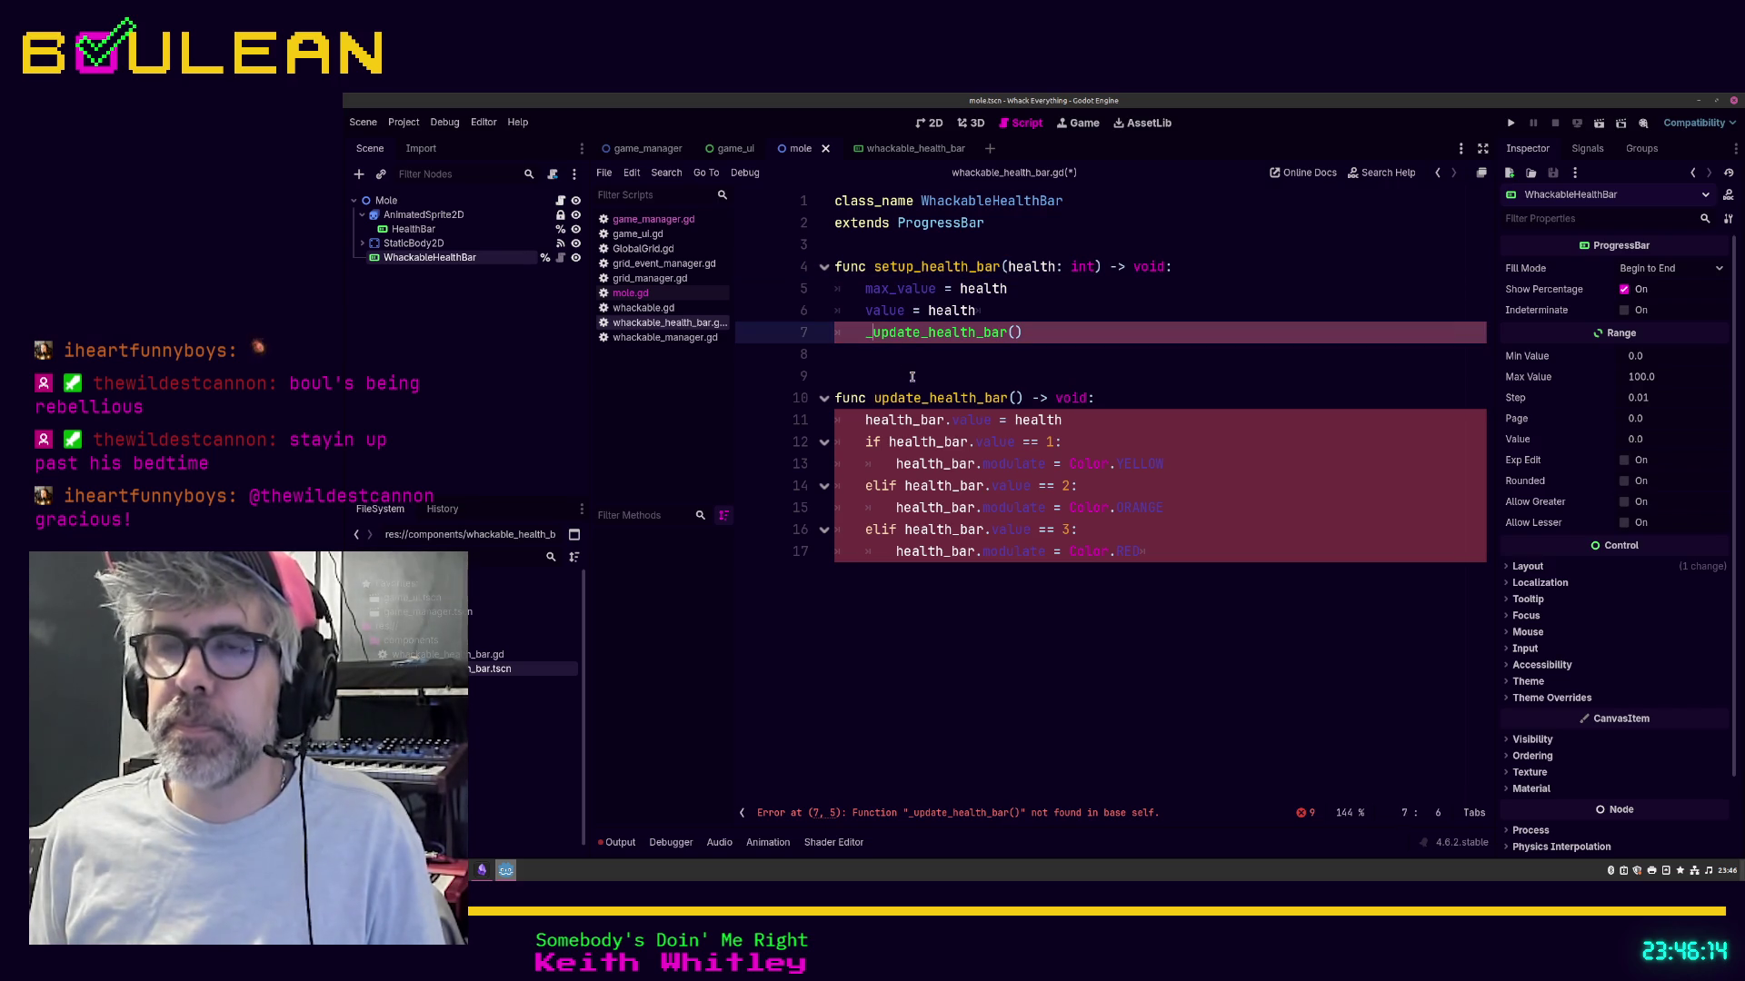
{"action": "key", "text": "BackSpace"}
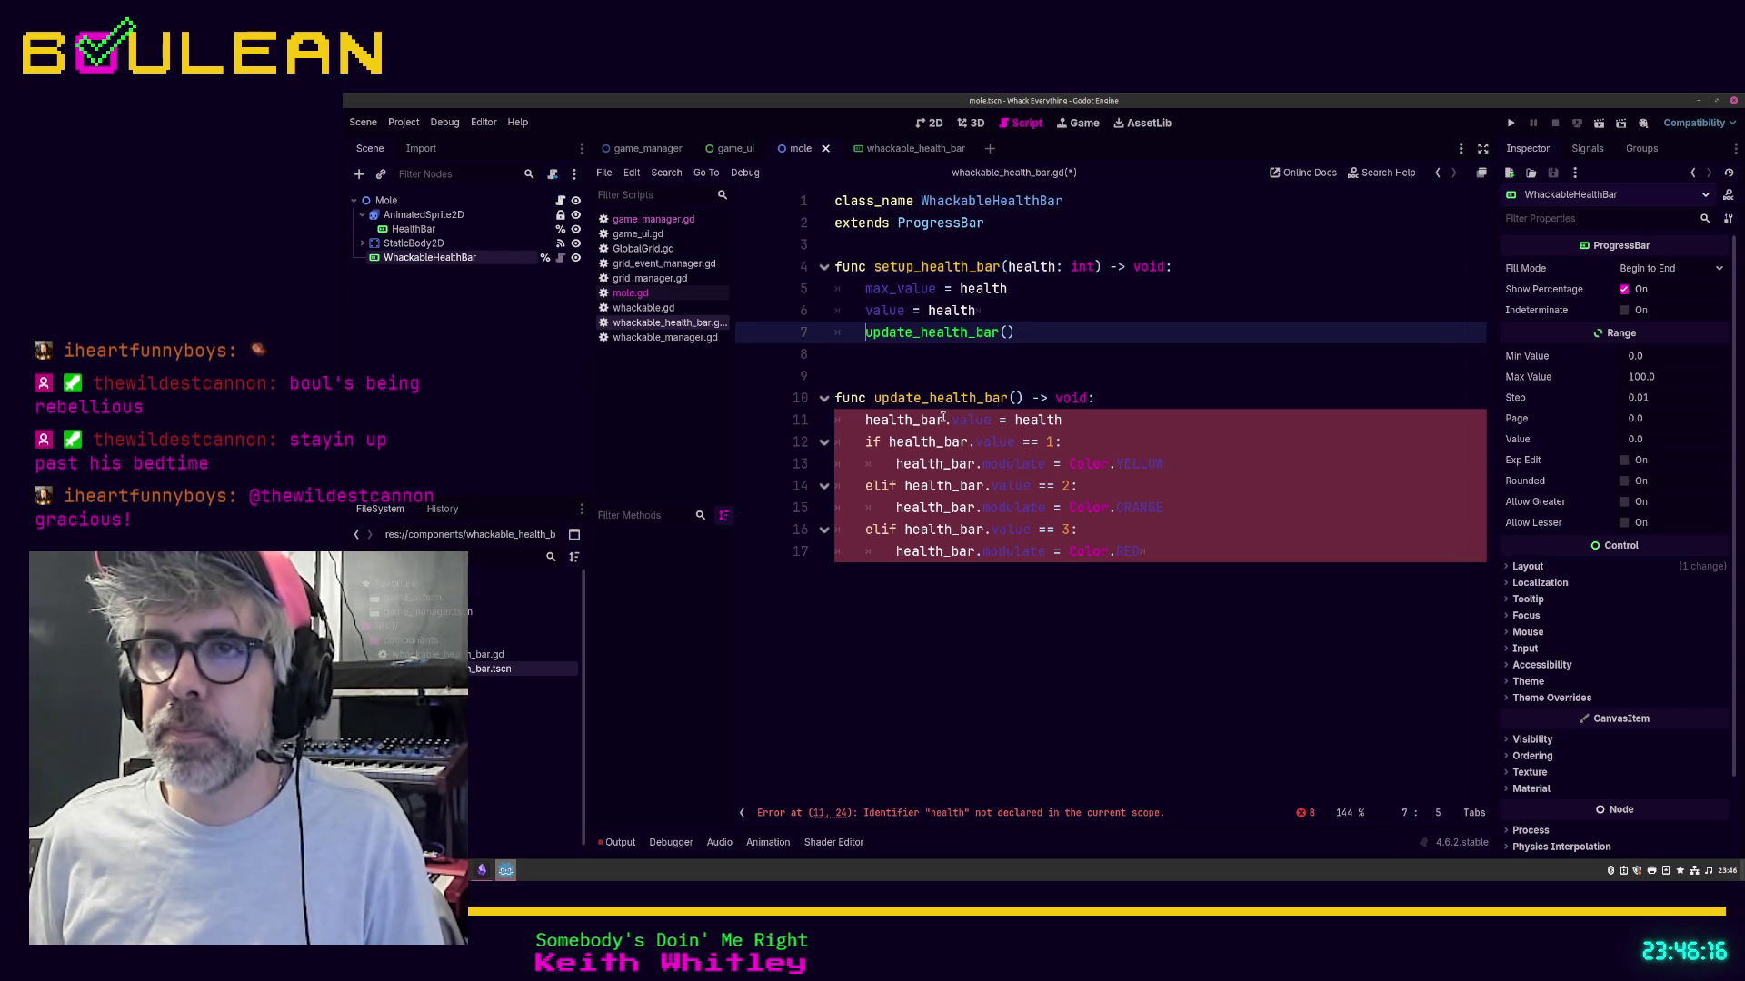
Step: Strip 'health_bar.' from the value assignment, the value == 1 and == 2 checks, and the YELLOW line
{"action": "left_click_drag", "start_coordinate": [952, 421], "coordinate": [865, 420]}
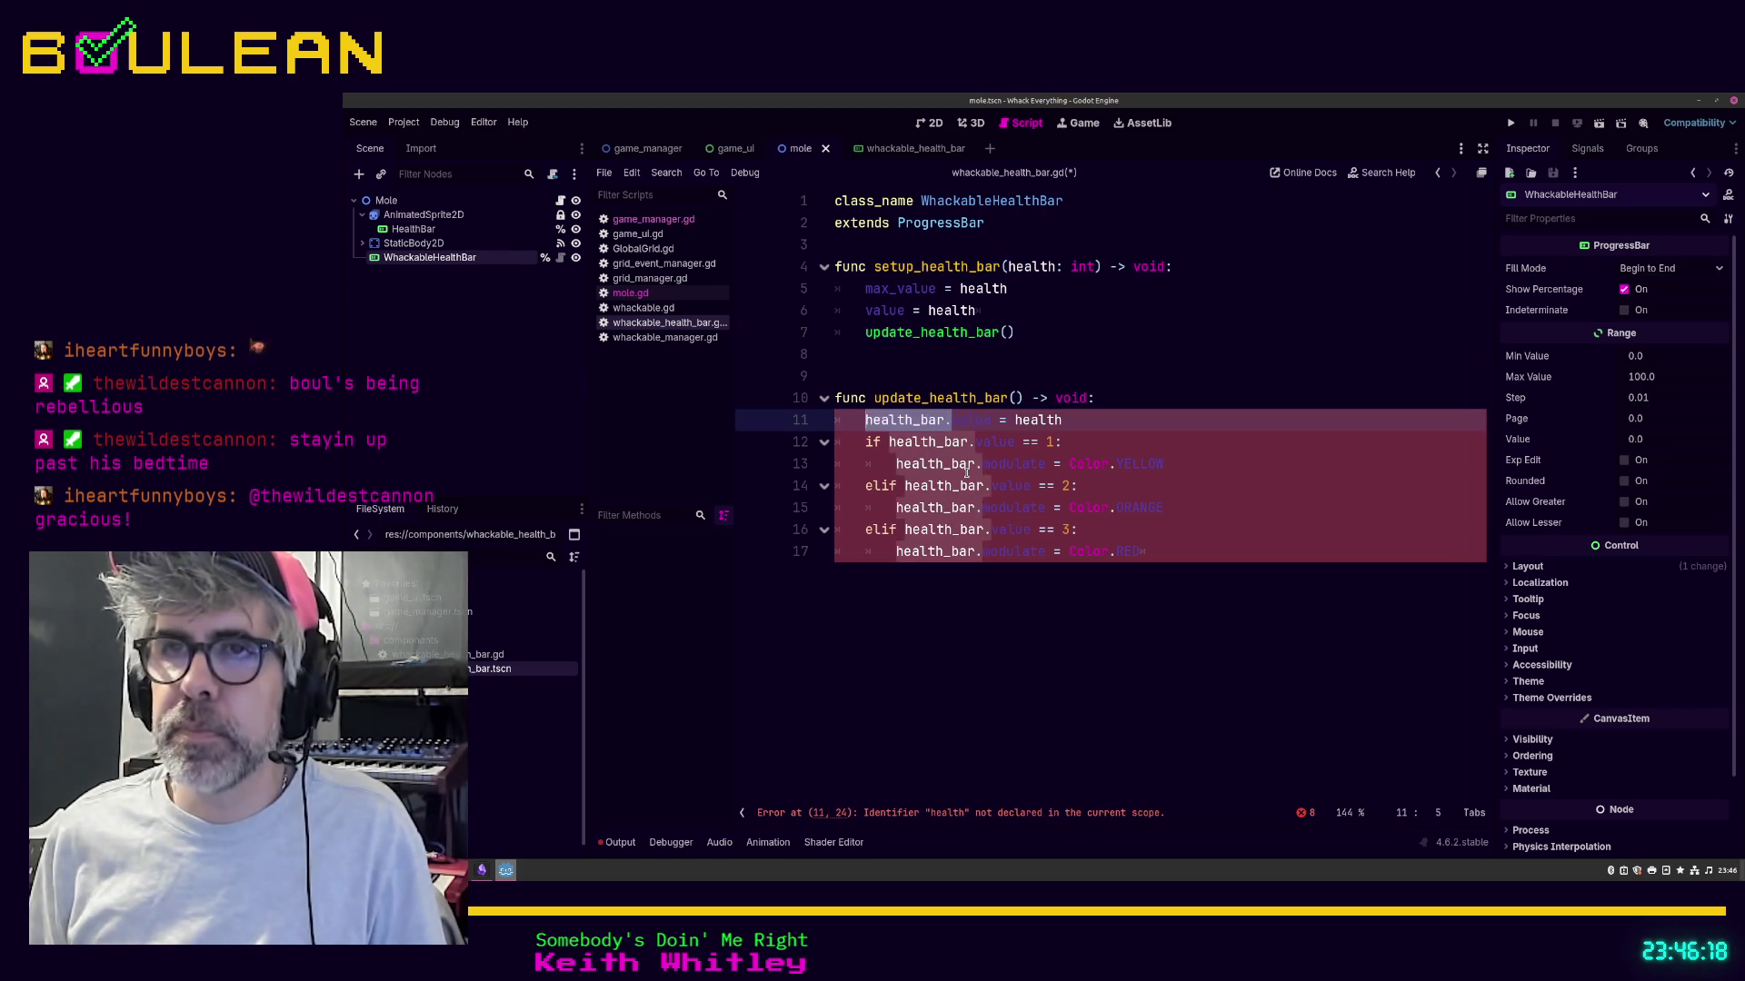
{"action": "key", "text": "BackSpace"}
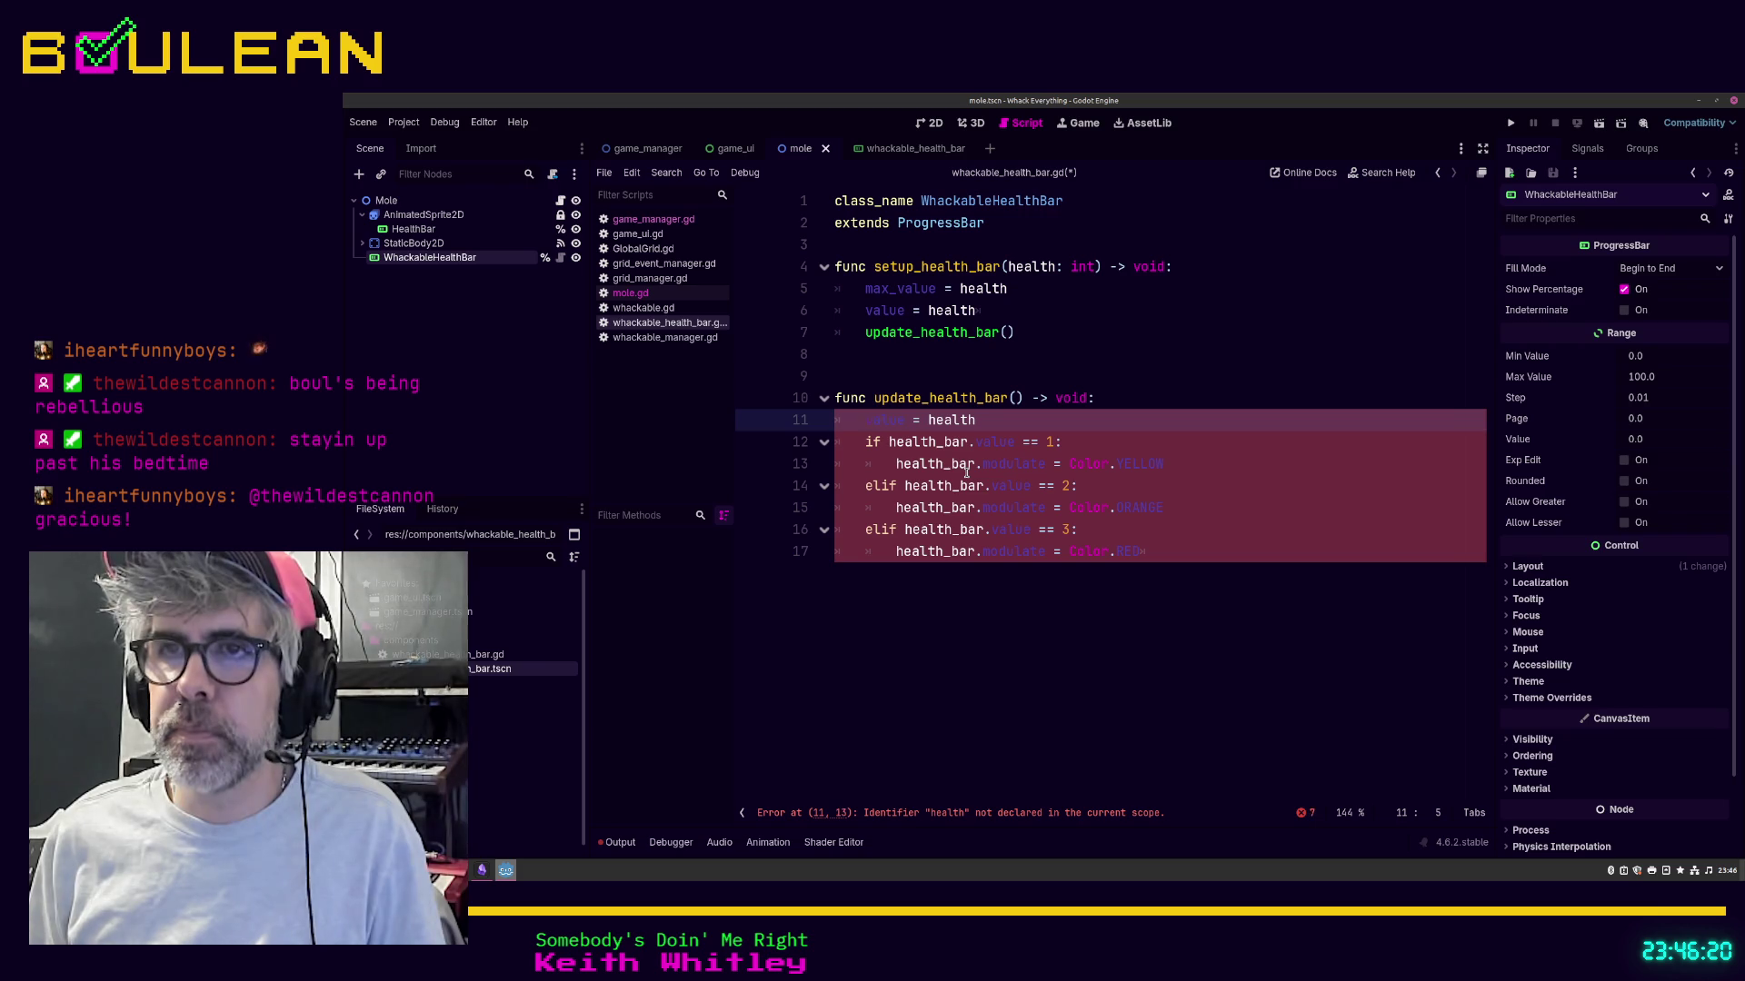
{"action": "key", "text": "Down"}
{"action": "key", "text": "Right"}
{"action": "key", "text": "Right"}
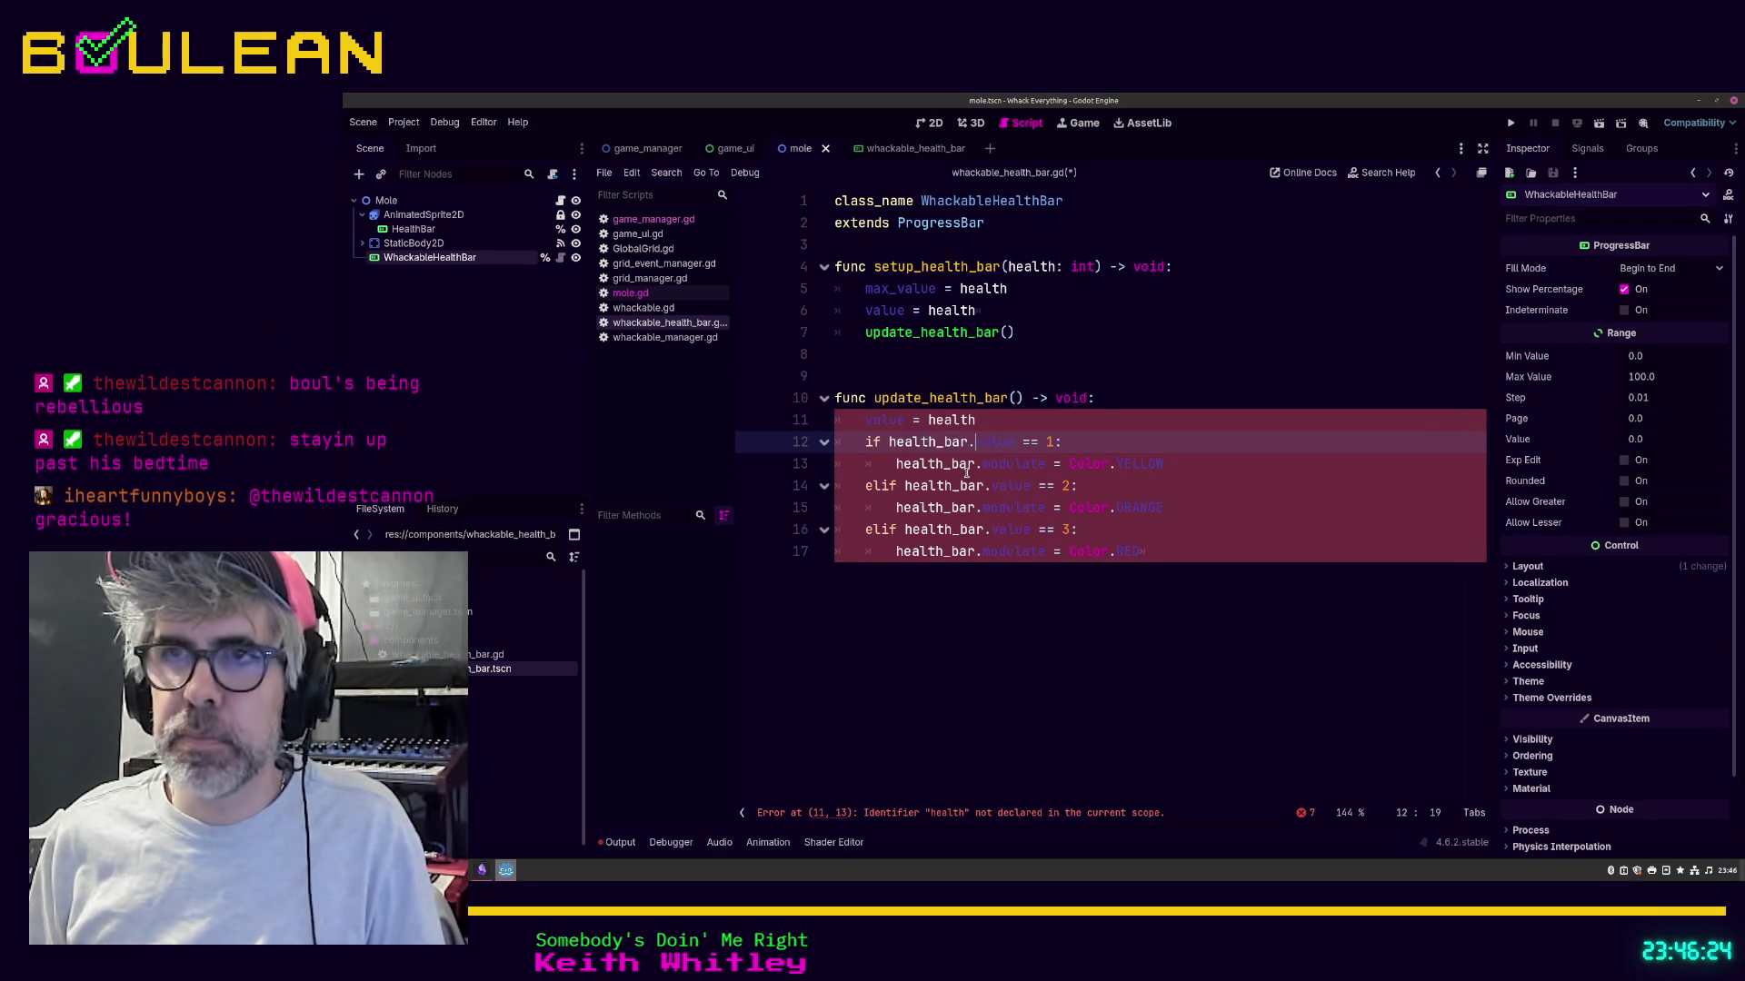
{"action": "key", "text": "ctrl+shift+Left"}
{"action": "key", "text": "ctrl+shift+Left"}
{"action": "key", "text": "BackSpace"}
{"action": "left_click", "coordinate": [966, 468]}
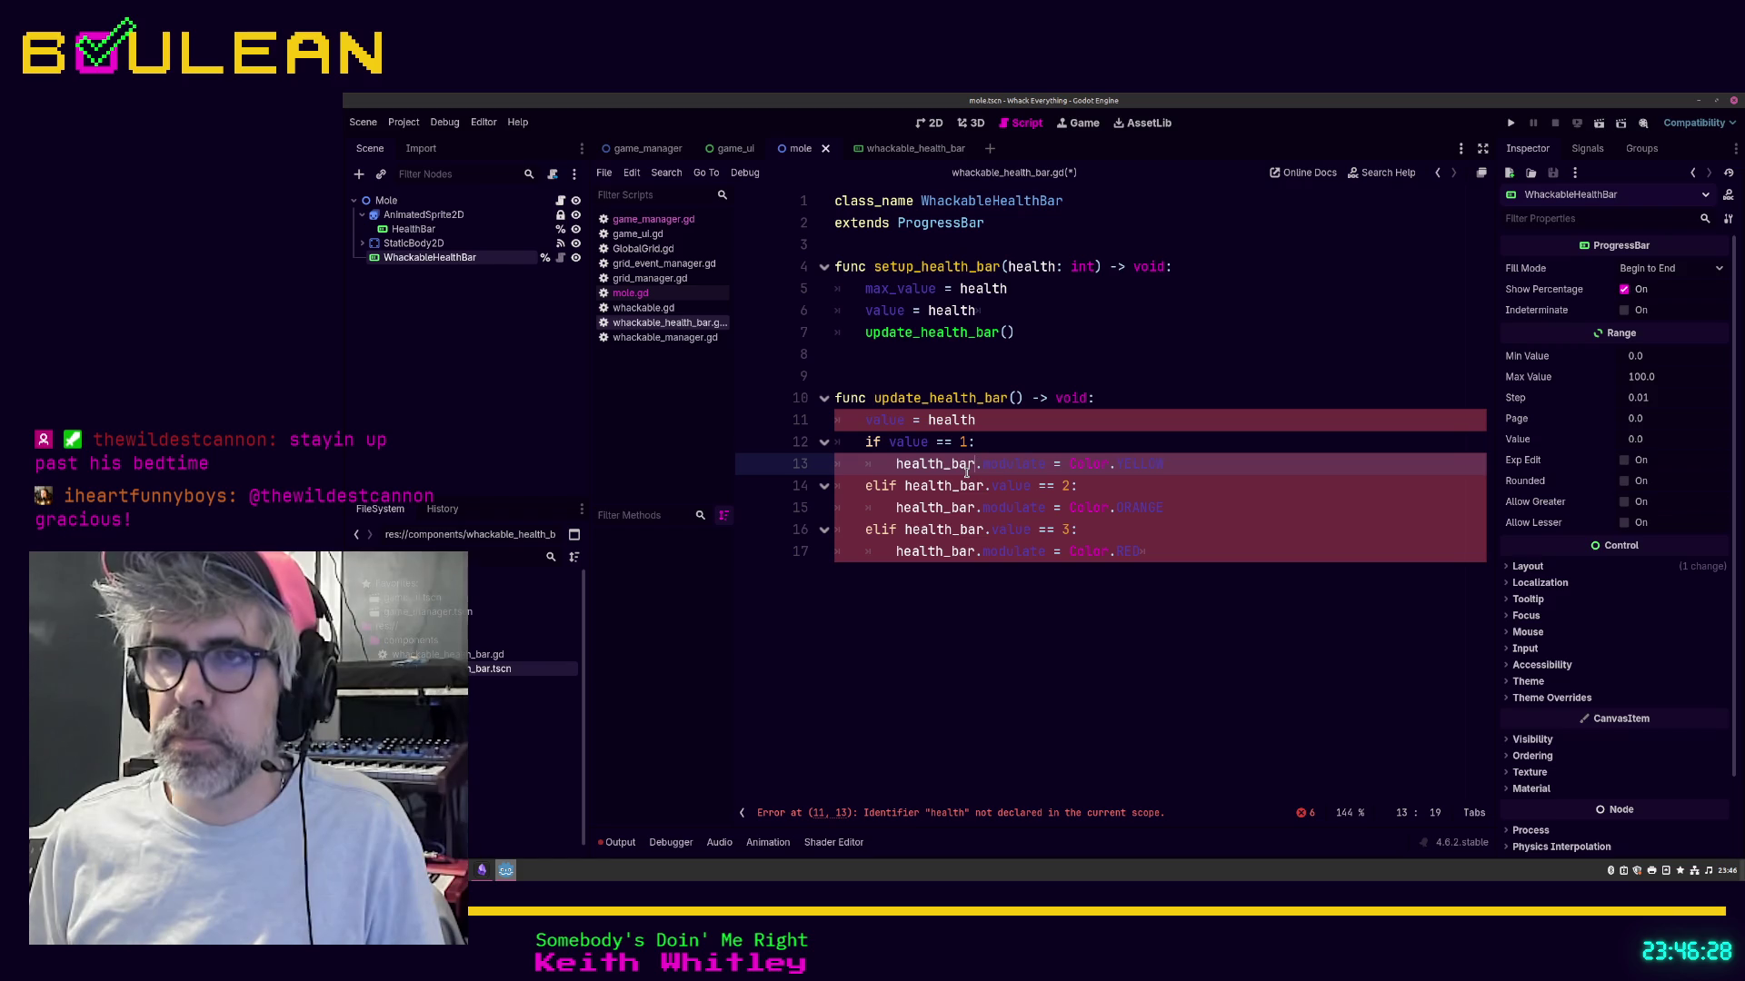
{"action": "key", "text": "ctrl+shift+Left"}
{"action": "key", "text": "ctrl+shift+Left"}
{"action": "key", "text": "BackSpace"}
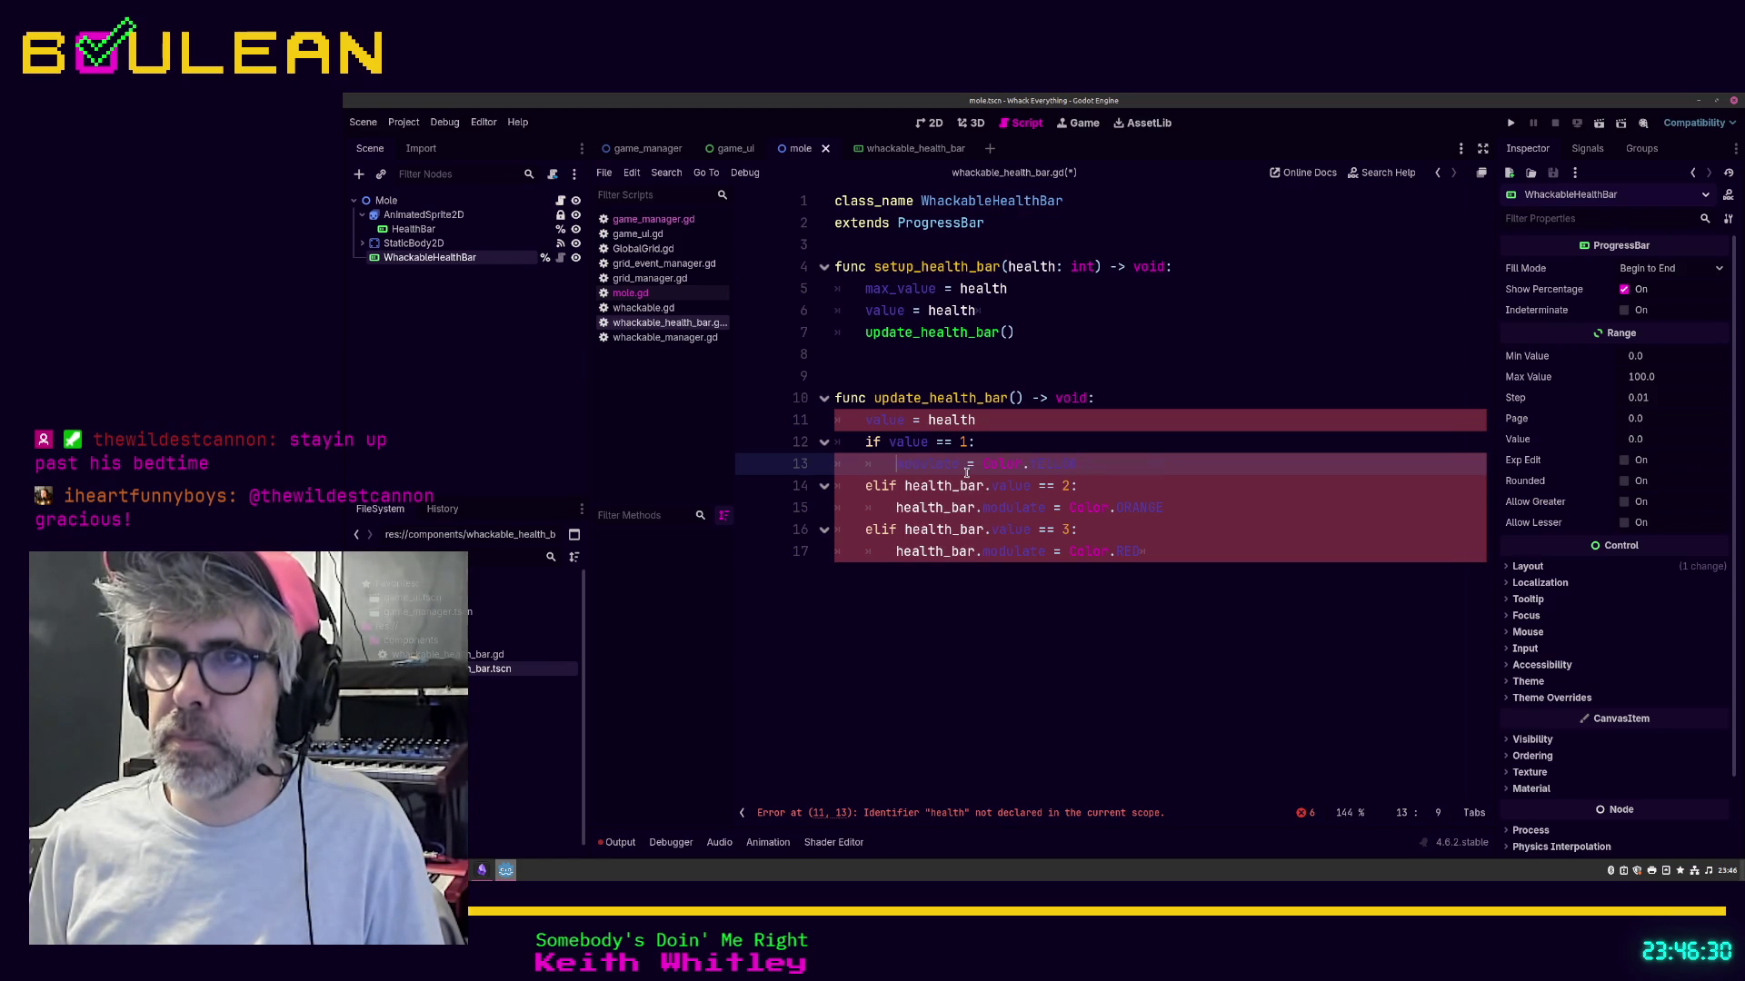
{"action": "key", "text": "Down"}
{"action": "key", "text": "ctrl+Right"}
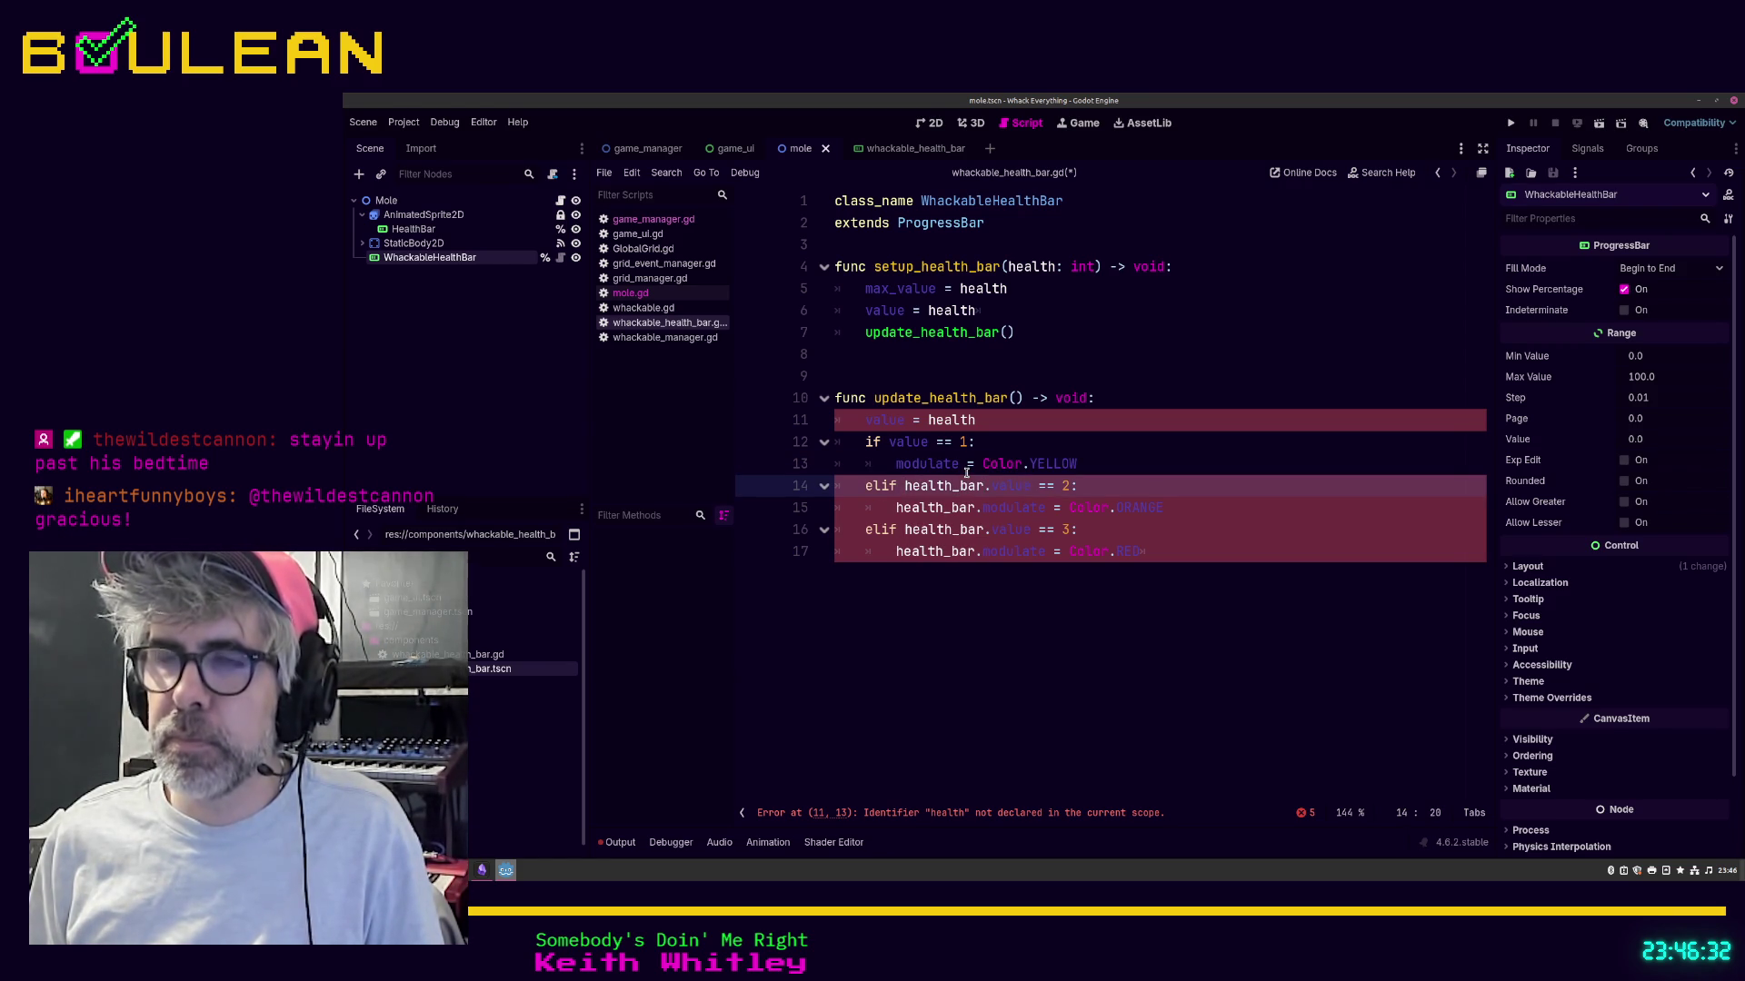
{"action": "key", "text": "ctrl+shift+Left"}
{"action": "key", "text": "ctrl+shift+Left"}
{"action": "key", "text": "BackSpace"}
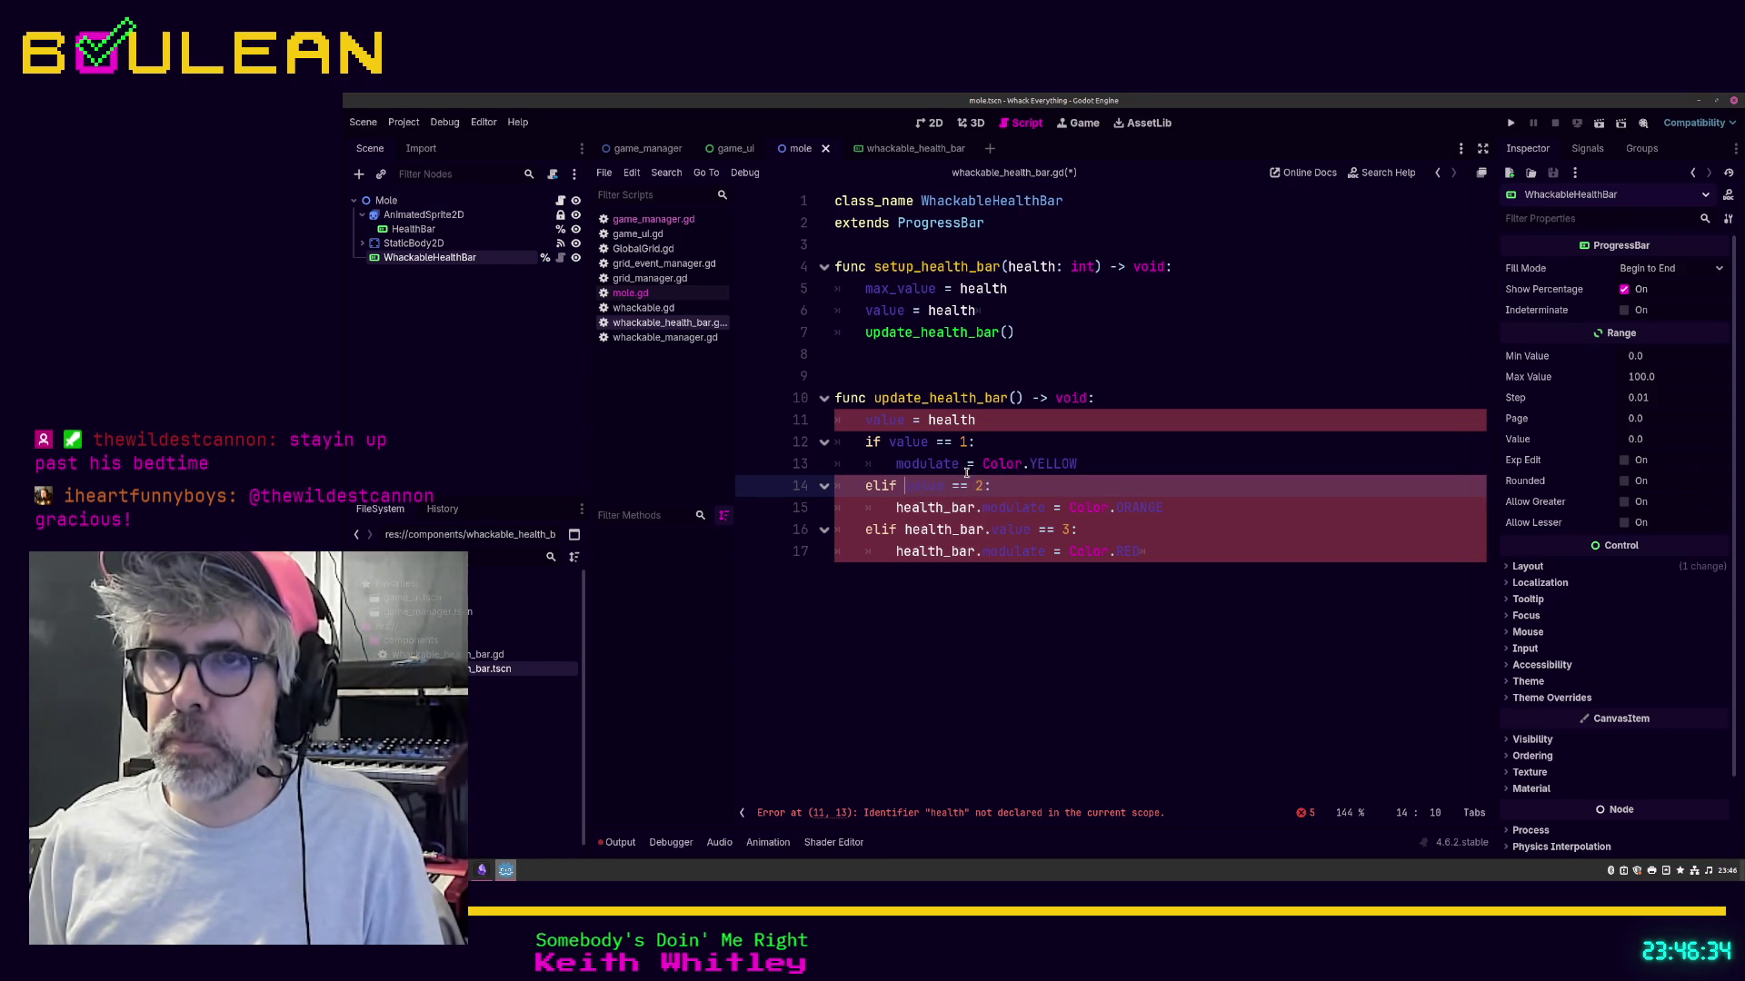
Step: Strip 'health_bar.' from the ORANGE line, the value == 3 check and the RED line
{"action": "key", "text": "Down"}
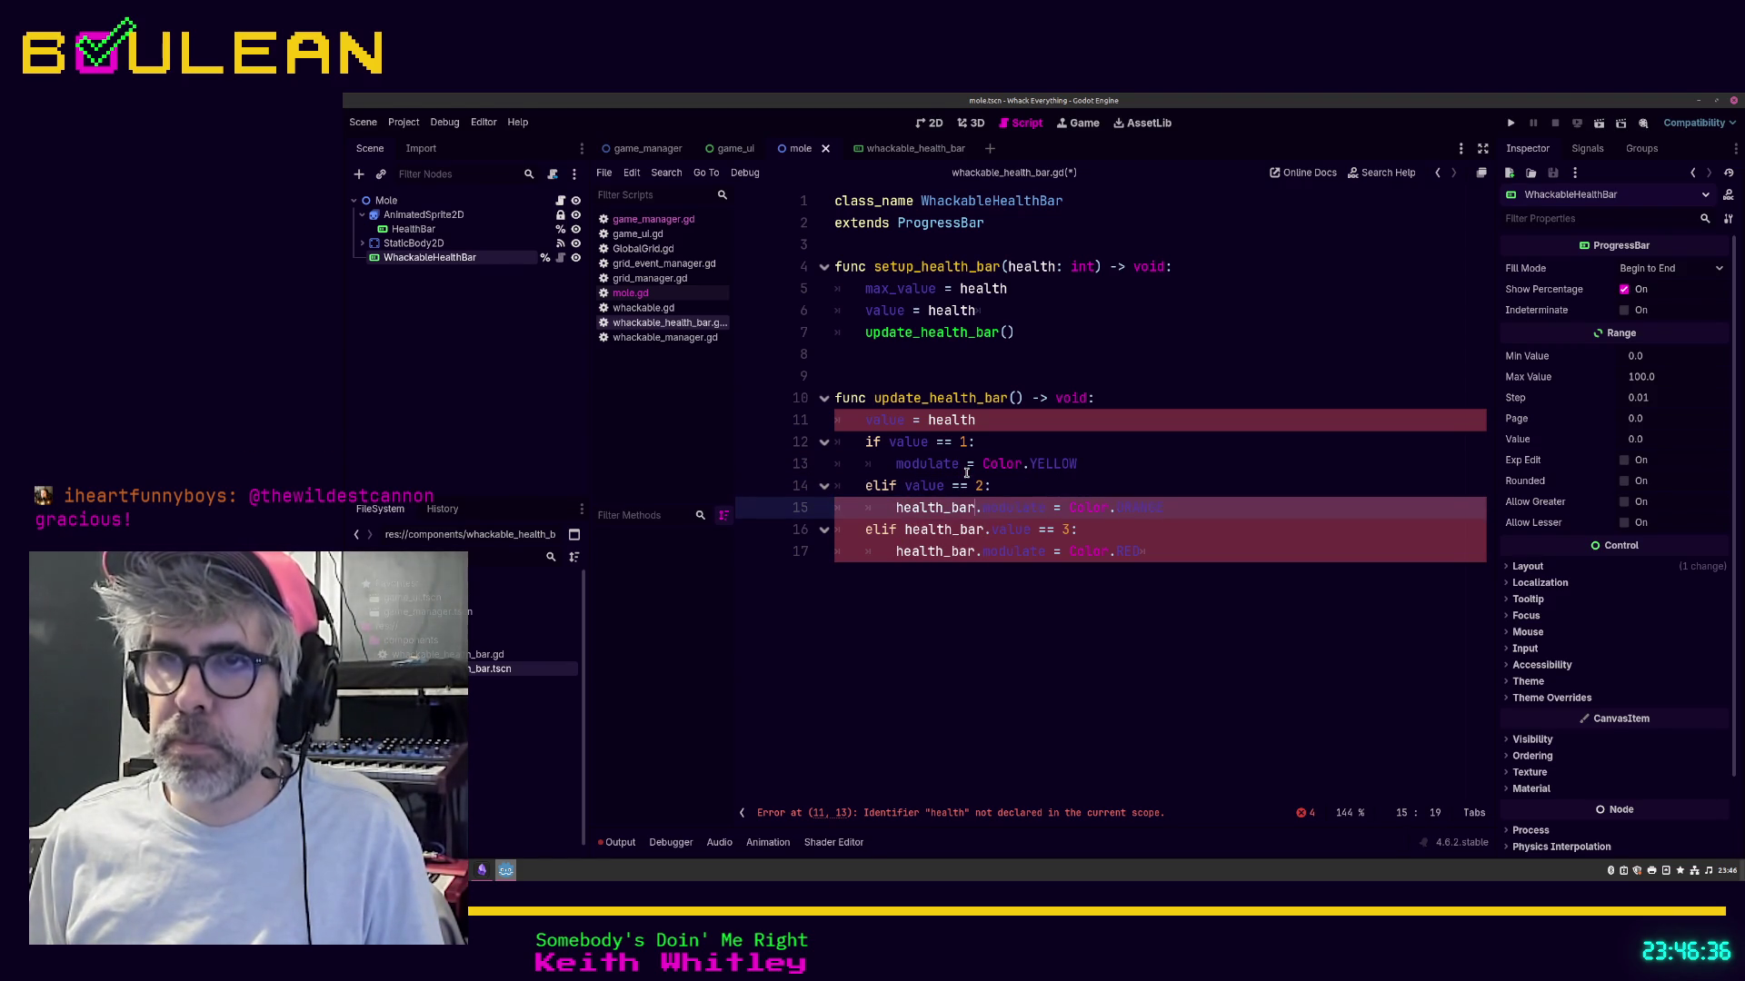
{"action": "key", "text": "ctrl+shift+Left"}
{"action": "key", "text": "ctrl+shift+Left"}
{"action": "key", "text": "BackSpace"}
{"action": "key", "text": "Down"}
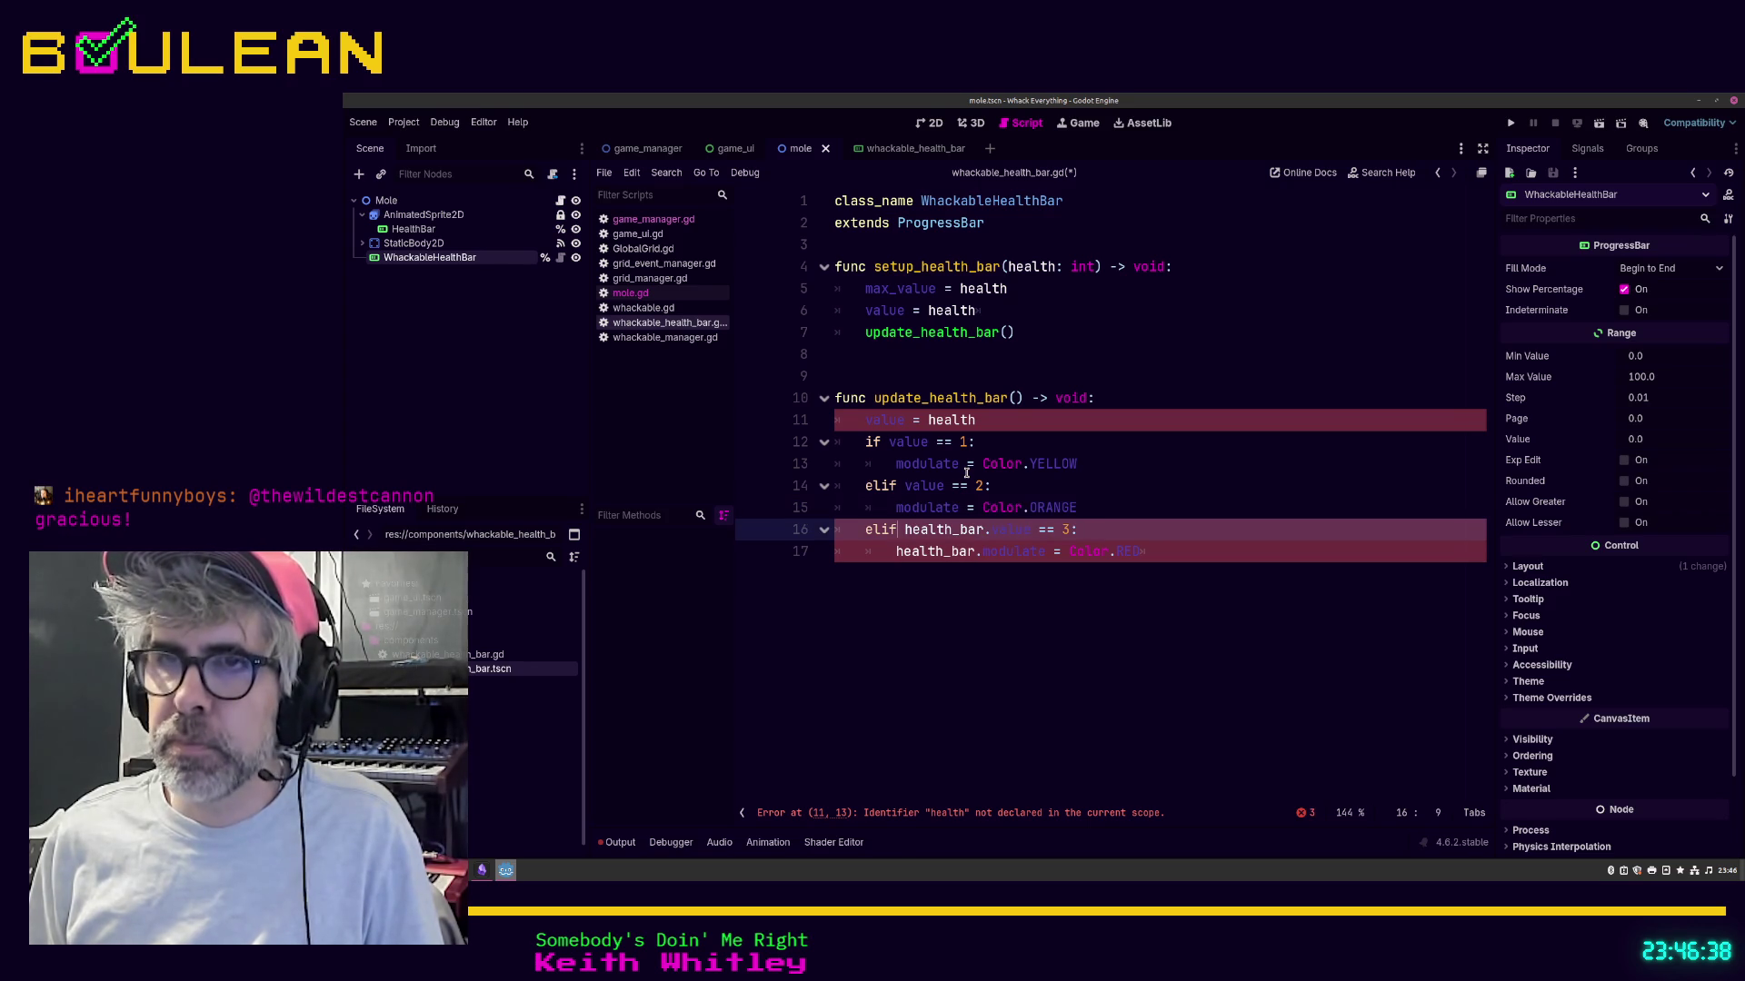
{"action": "key", "text": "BackSpace"}
{"action": "key", "text": "BackSpace"}
{"action": "key", "text": "BackSpace"}
{"action": "key", "text": "Down"}
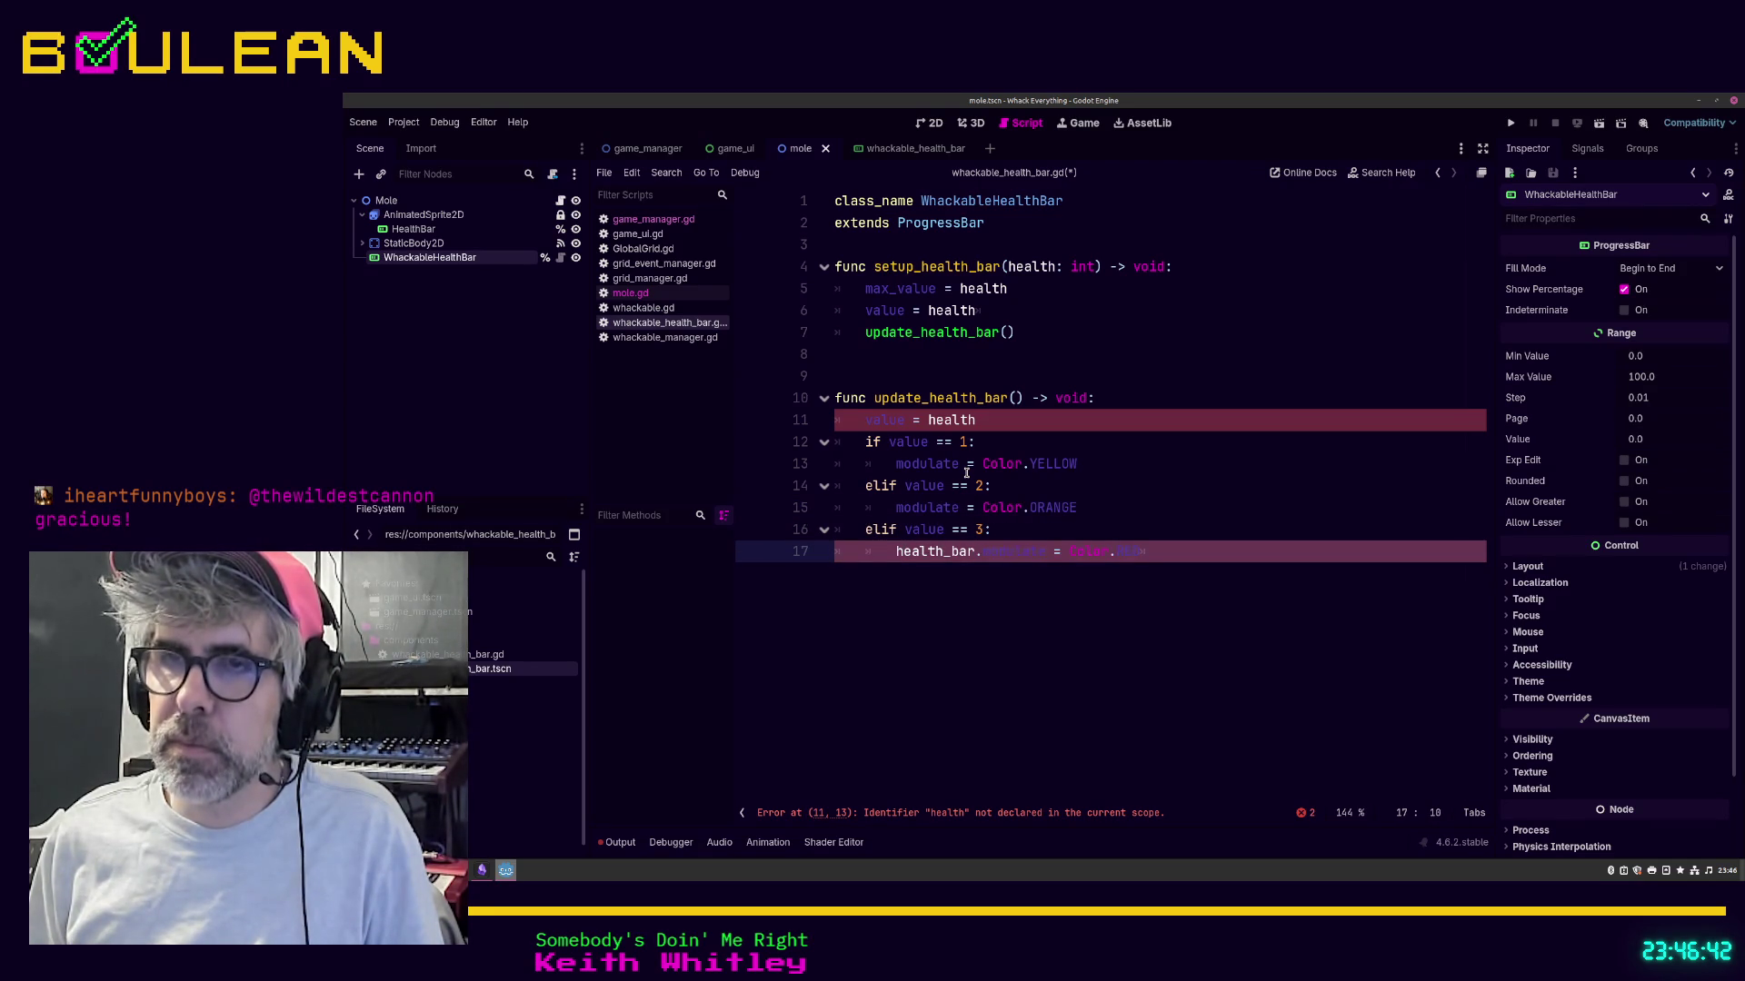
{"action": "key", "text": "shift+Home"}
{"action": "key", "text": "BackSpace"}
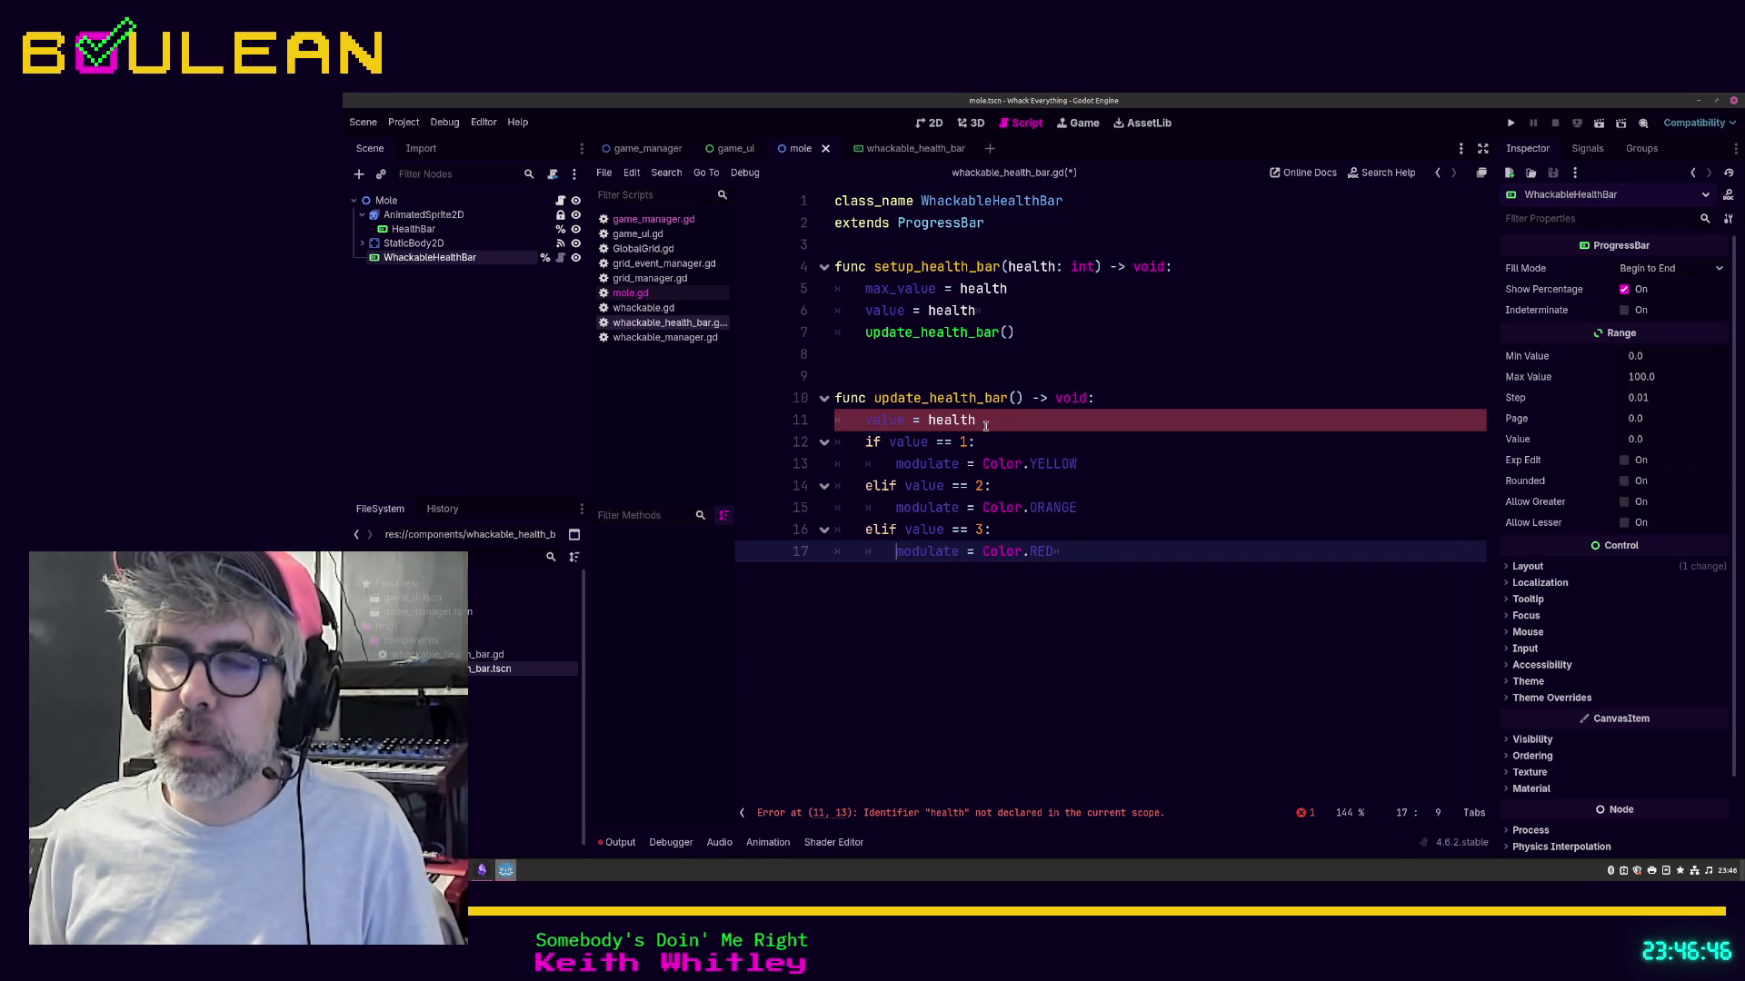
{"action": "left_click", "coordinate": [978, 427]}
Step: Give update_health_bar a 'health: int' parameter and pass health to it from setup_health_bar
{"action": "left_click", "coordinate": [1017, 397]}
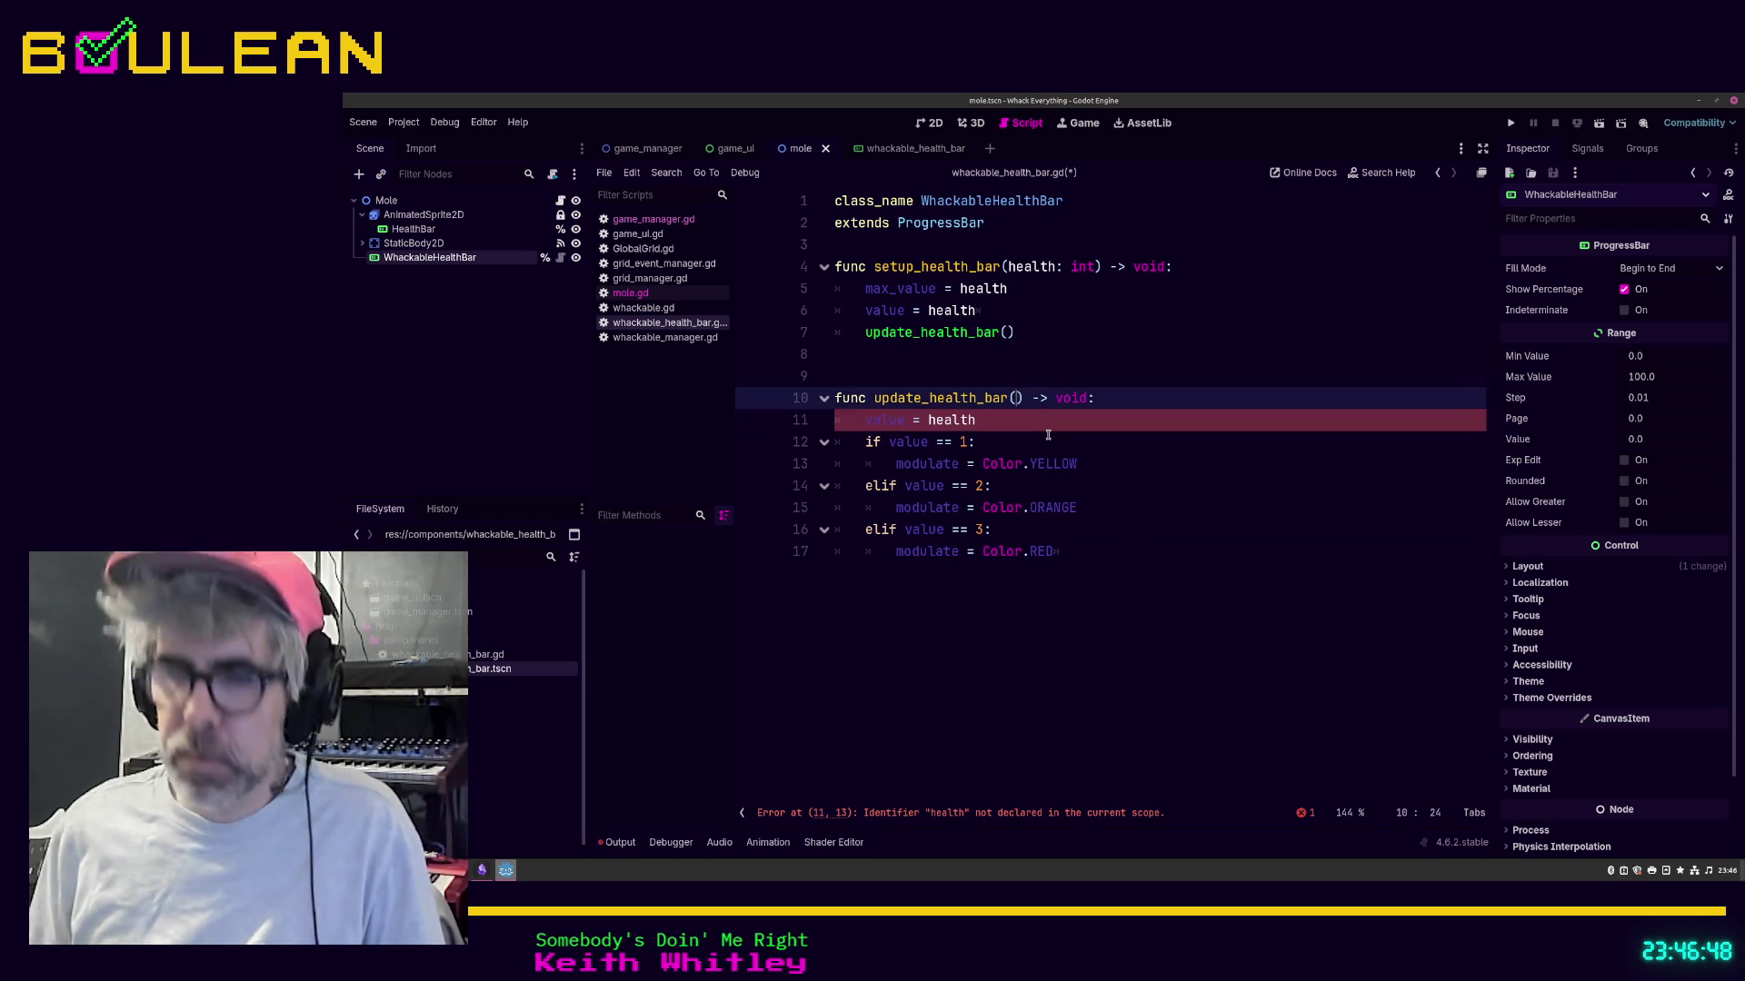
{"action": "type", "text": "health: in"}
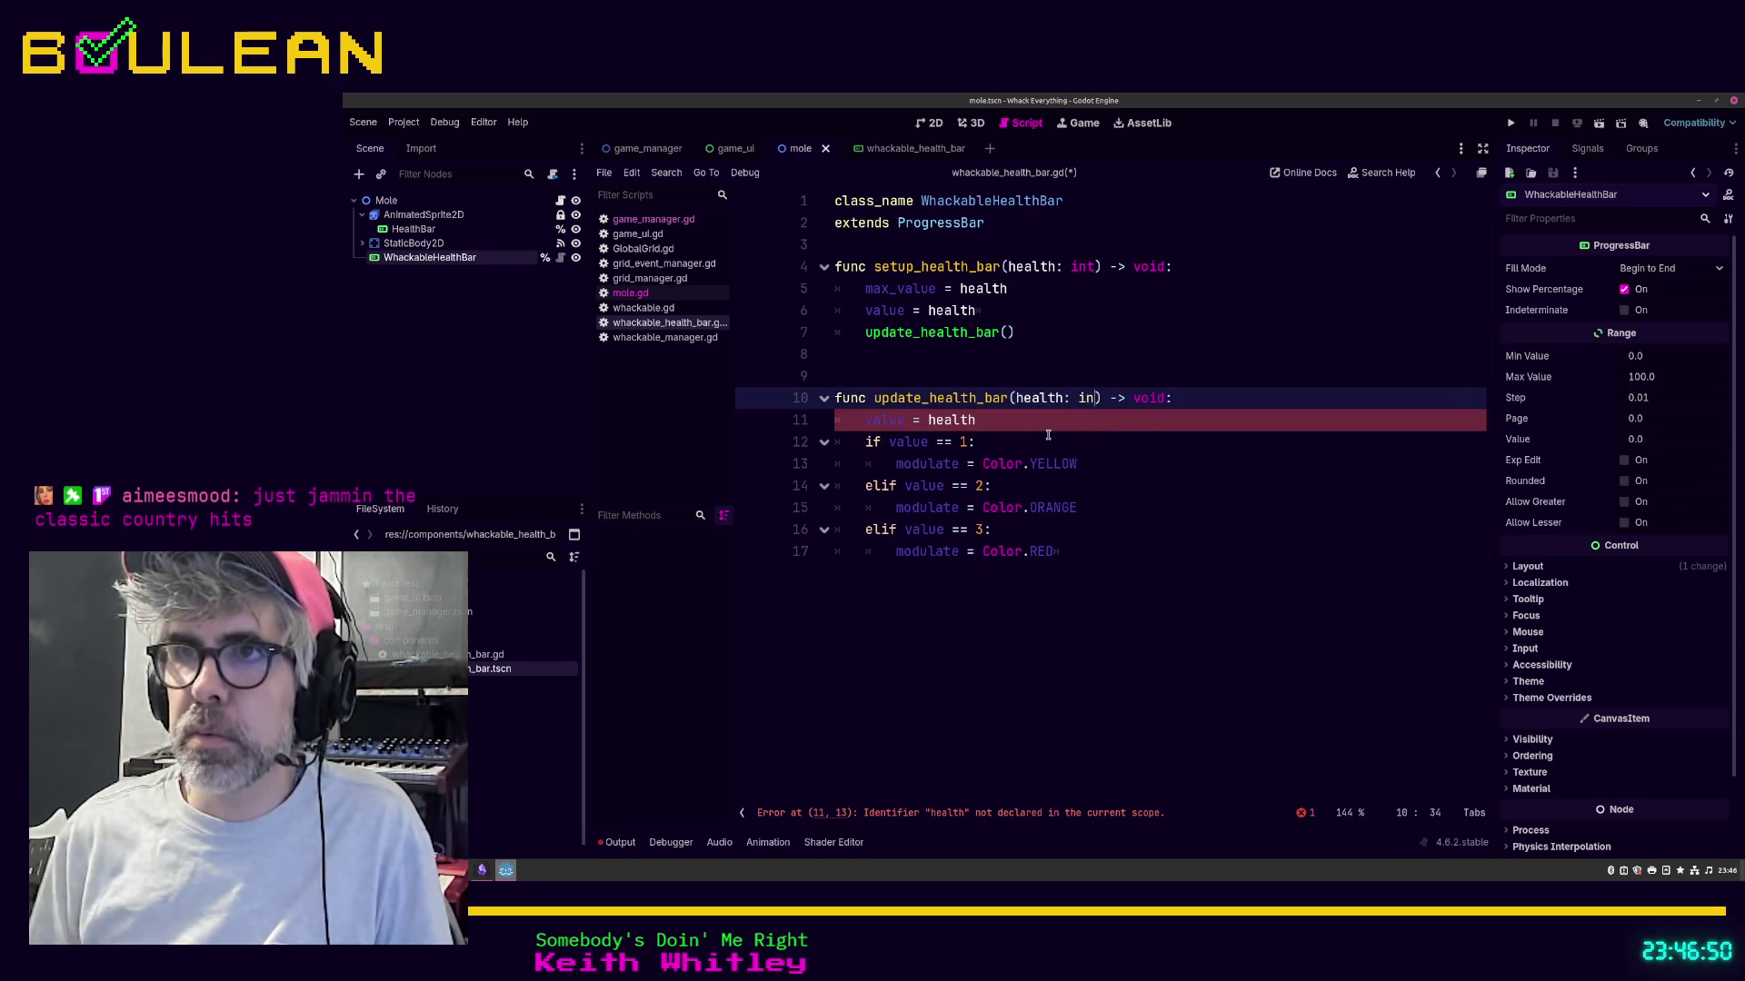
{"action": "type", "text": "t"}
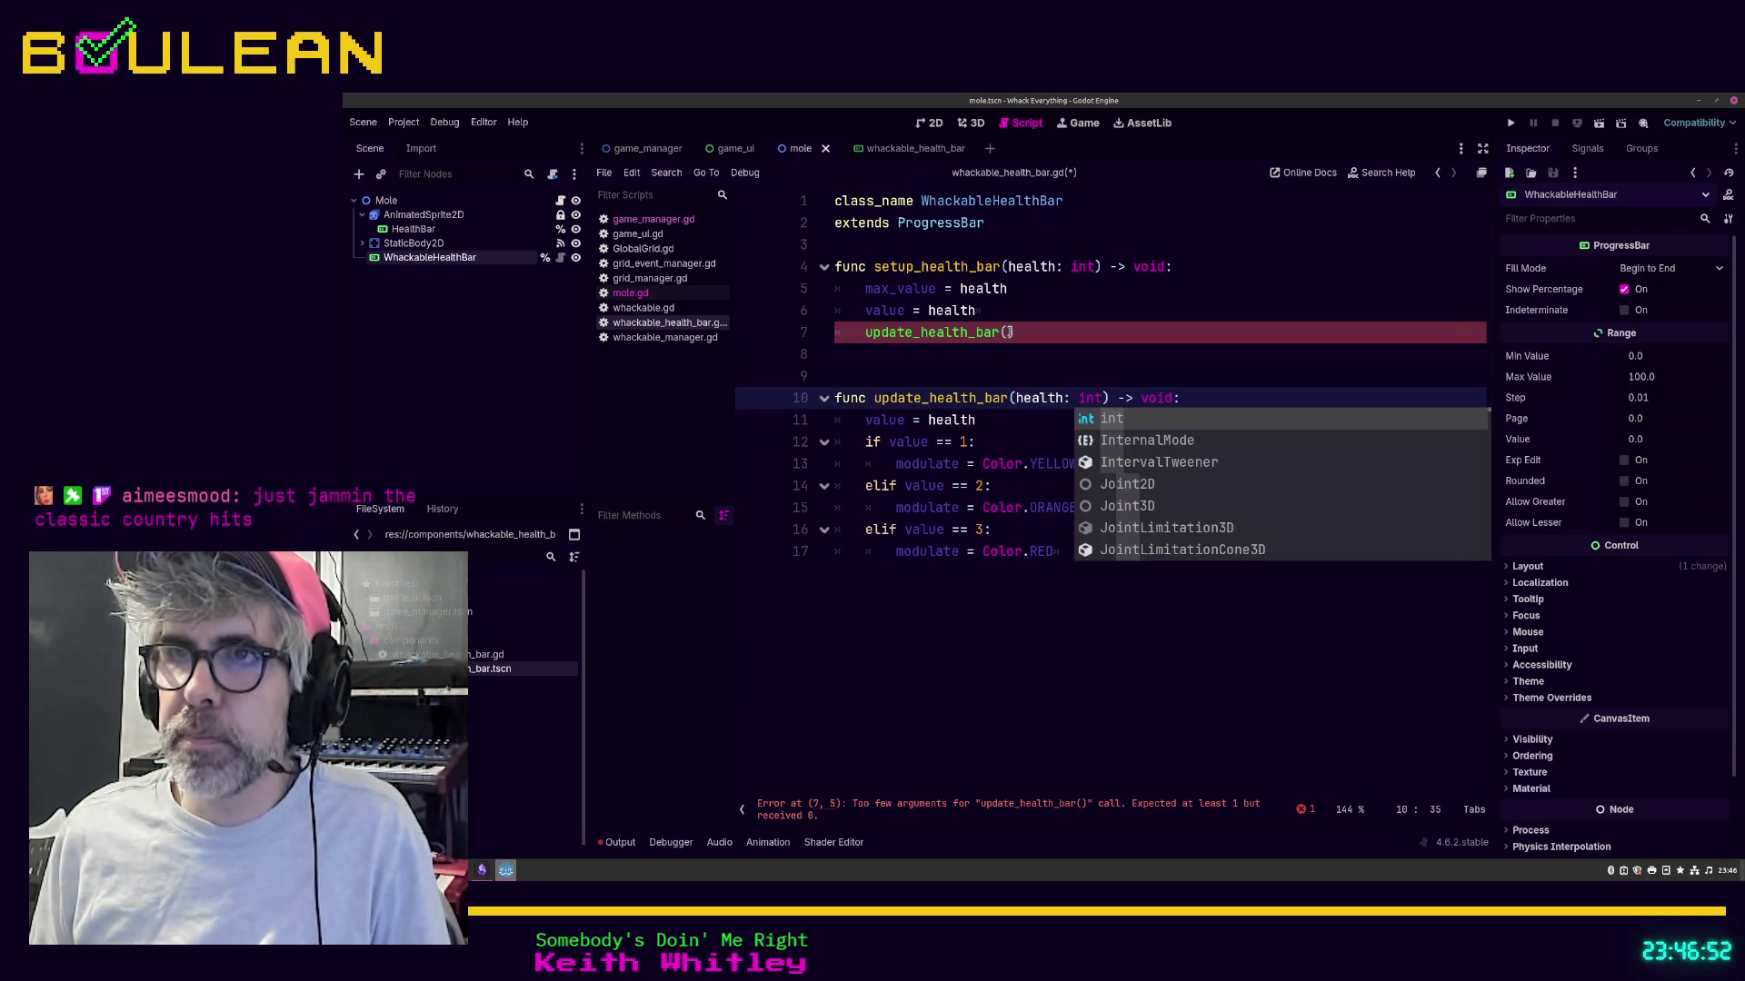
{"action": "left_click", "coordinate": [1011, 333]}
{"action": "type", "text": "heal"}
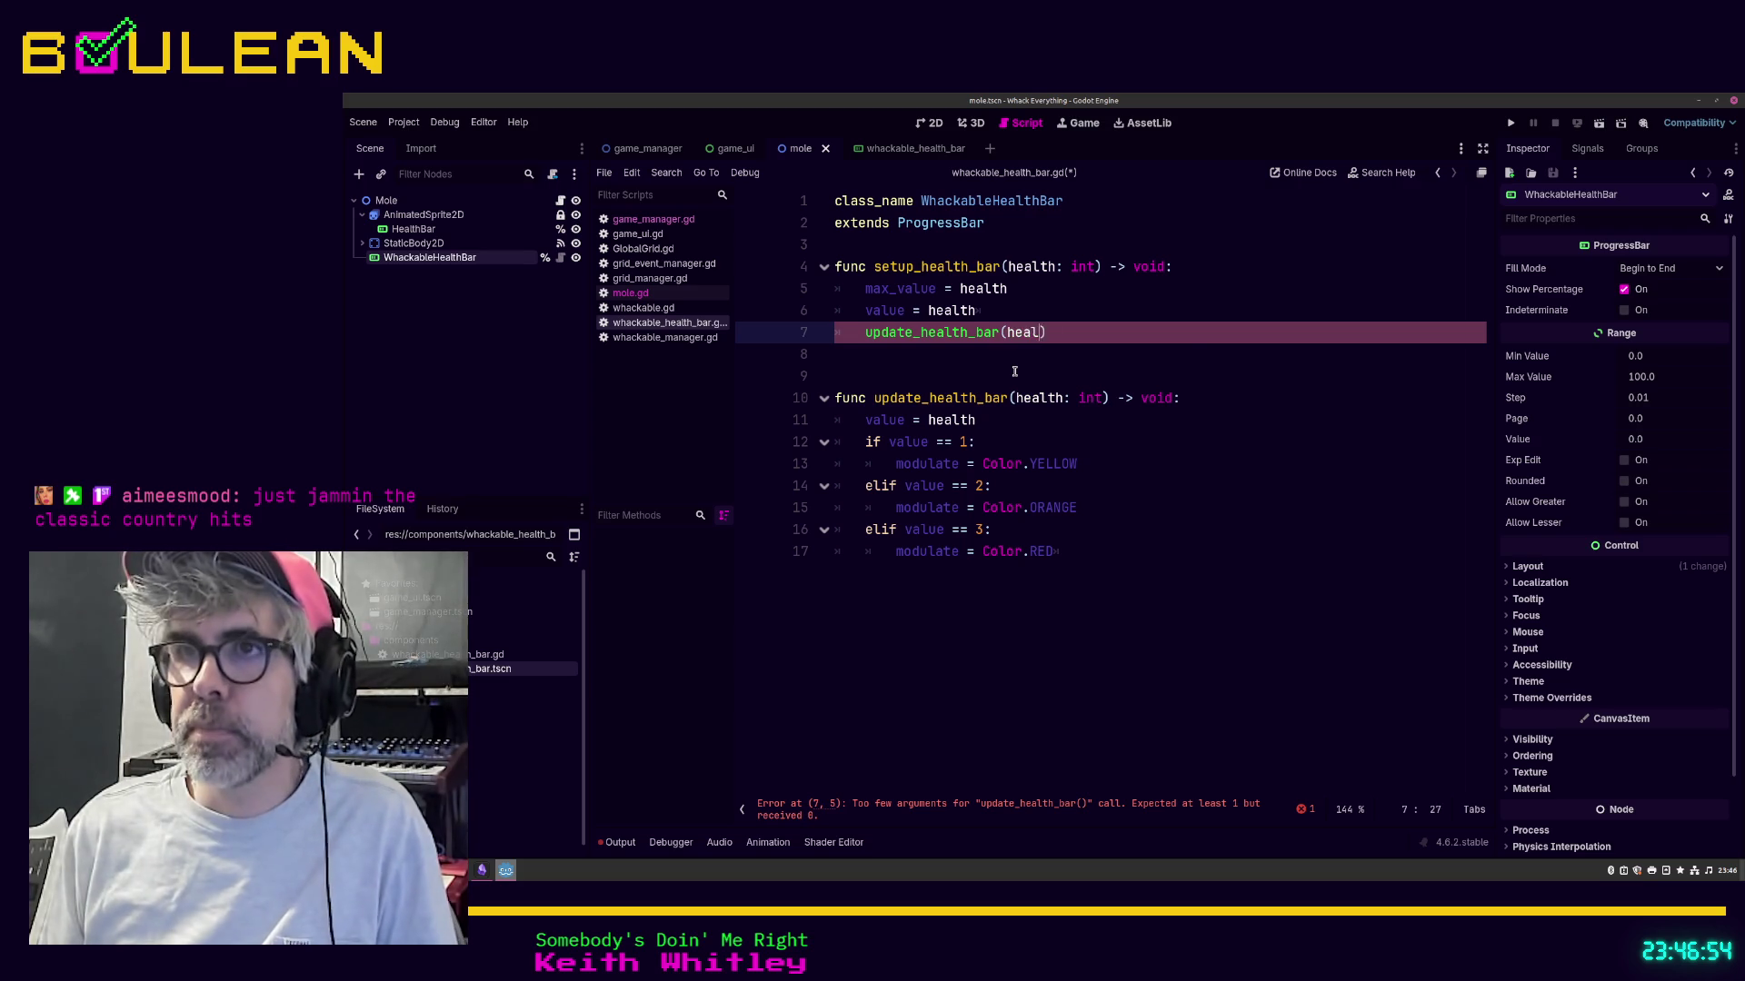
{"action": "type", "text": "th"}
{"action": "left_click", "coordinate": [930, 372]}
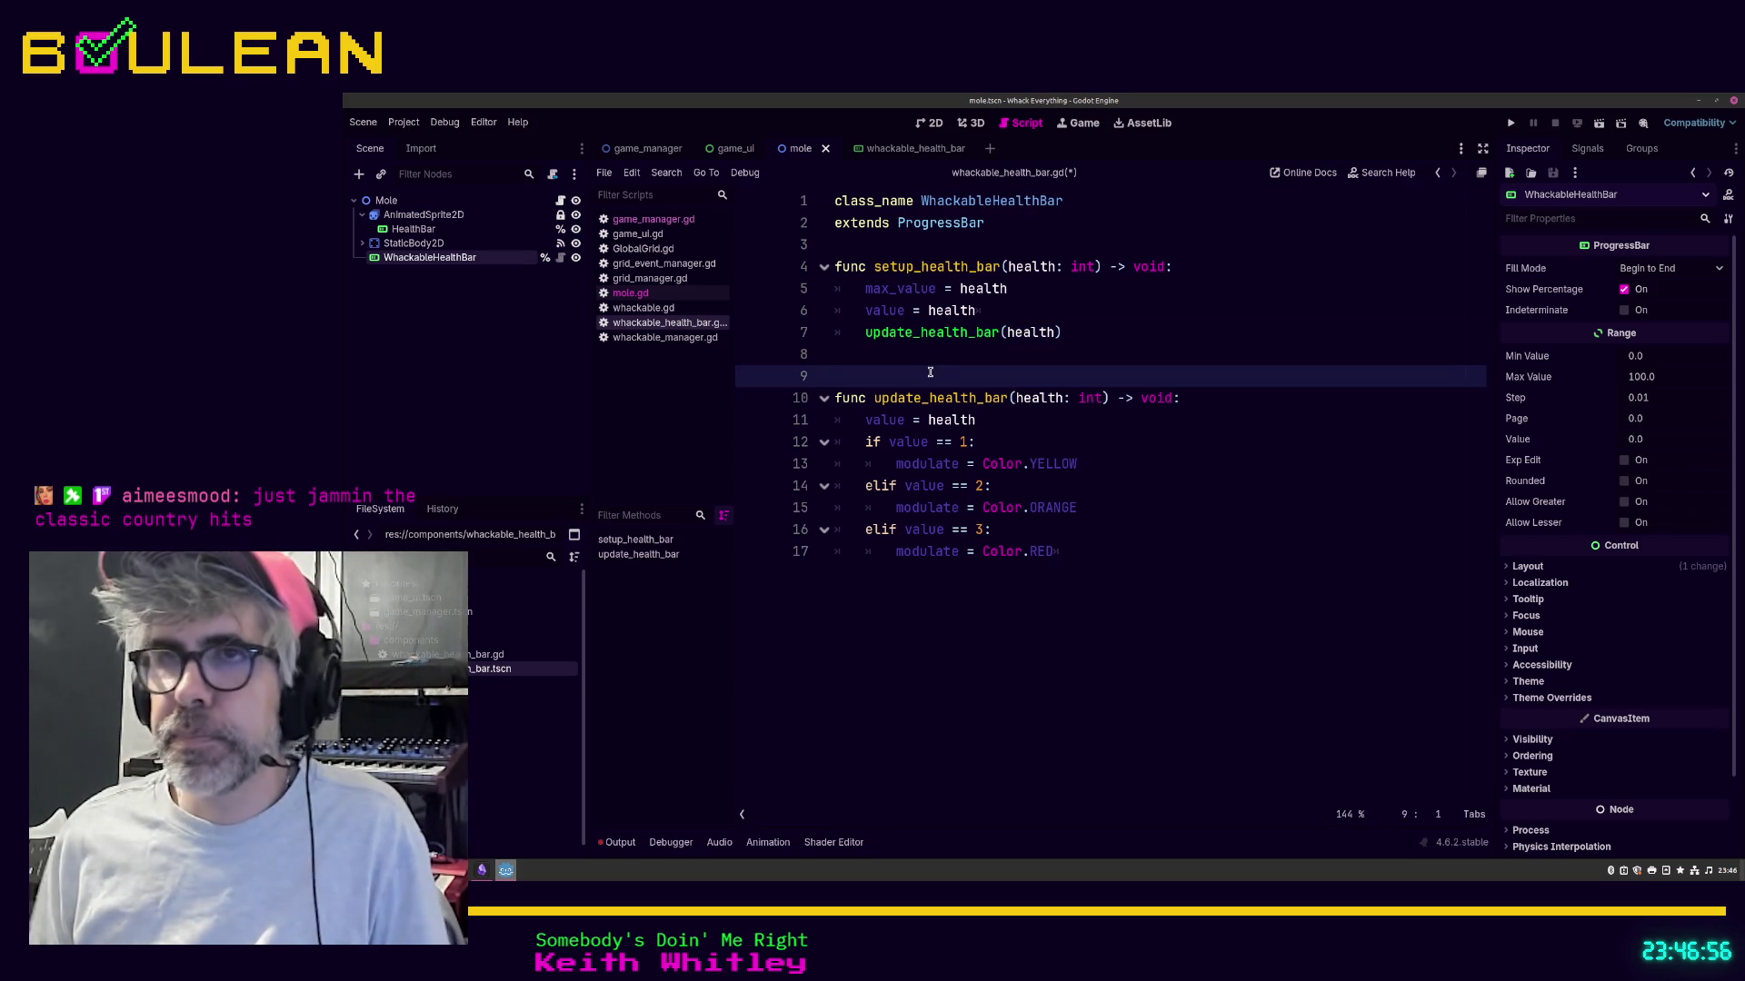
Step: Save whackable_health_bar.gd and switch to mole.gd
{"action": "left_click", "coordinate": [879, 348]}
{"action": "key", "text": "ctrl+s"}
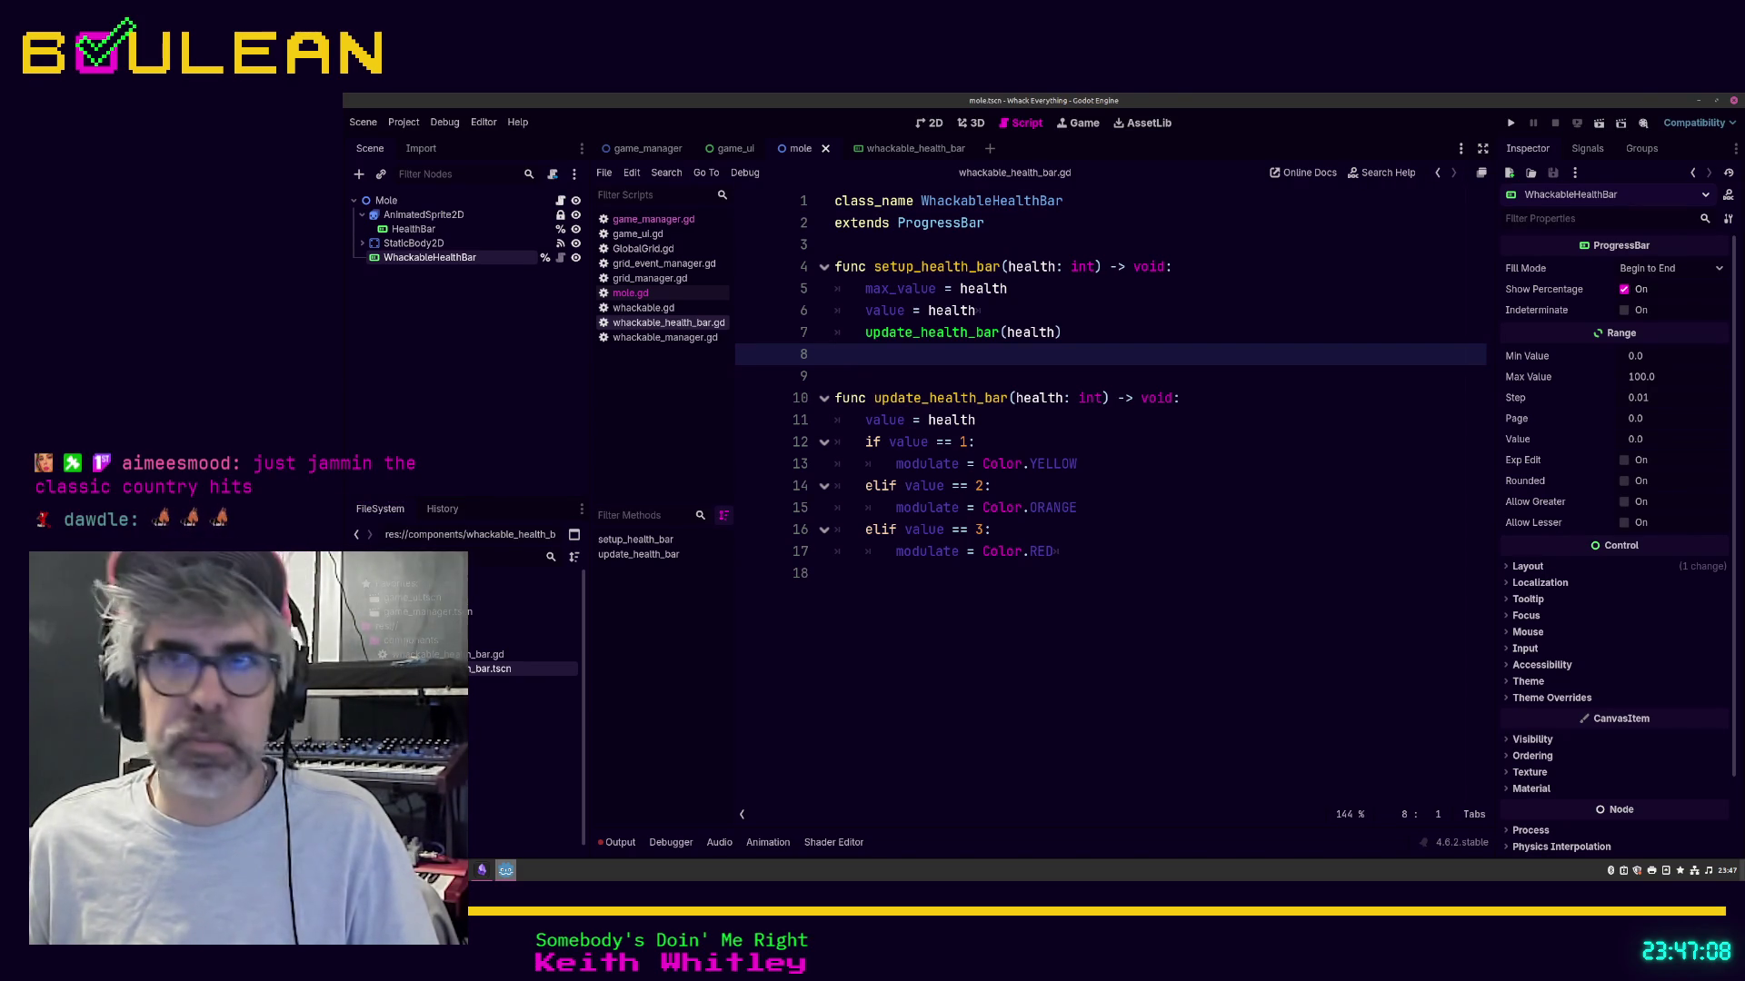
{"action": "left_click", "coordinate": [1077, 463]}
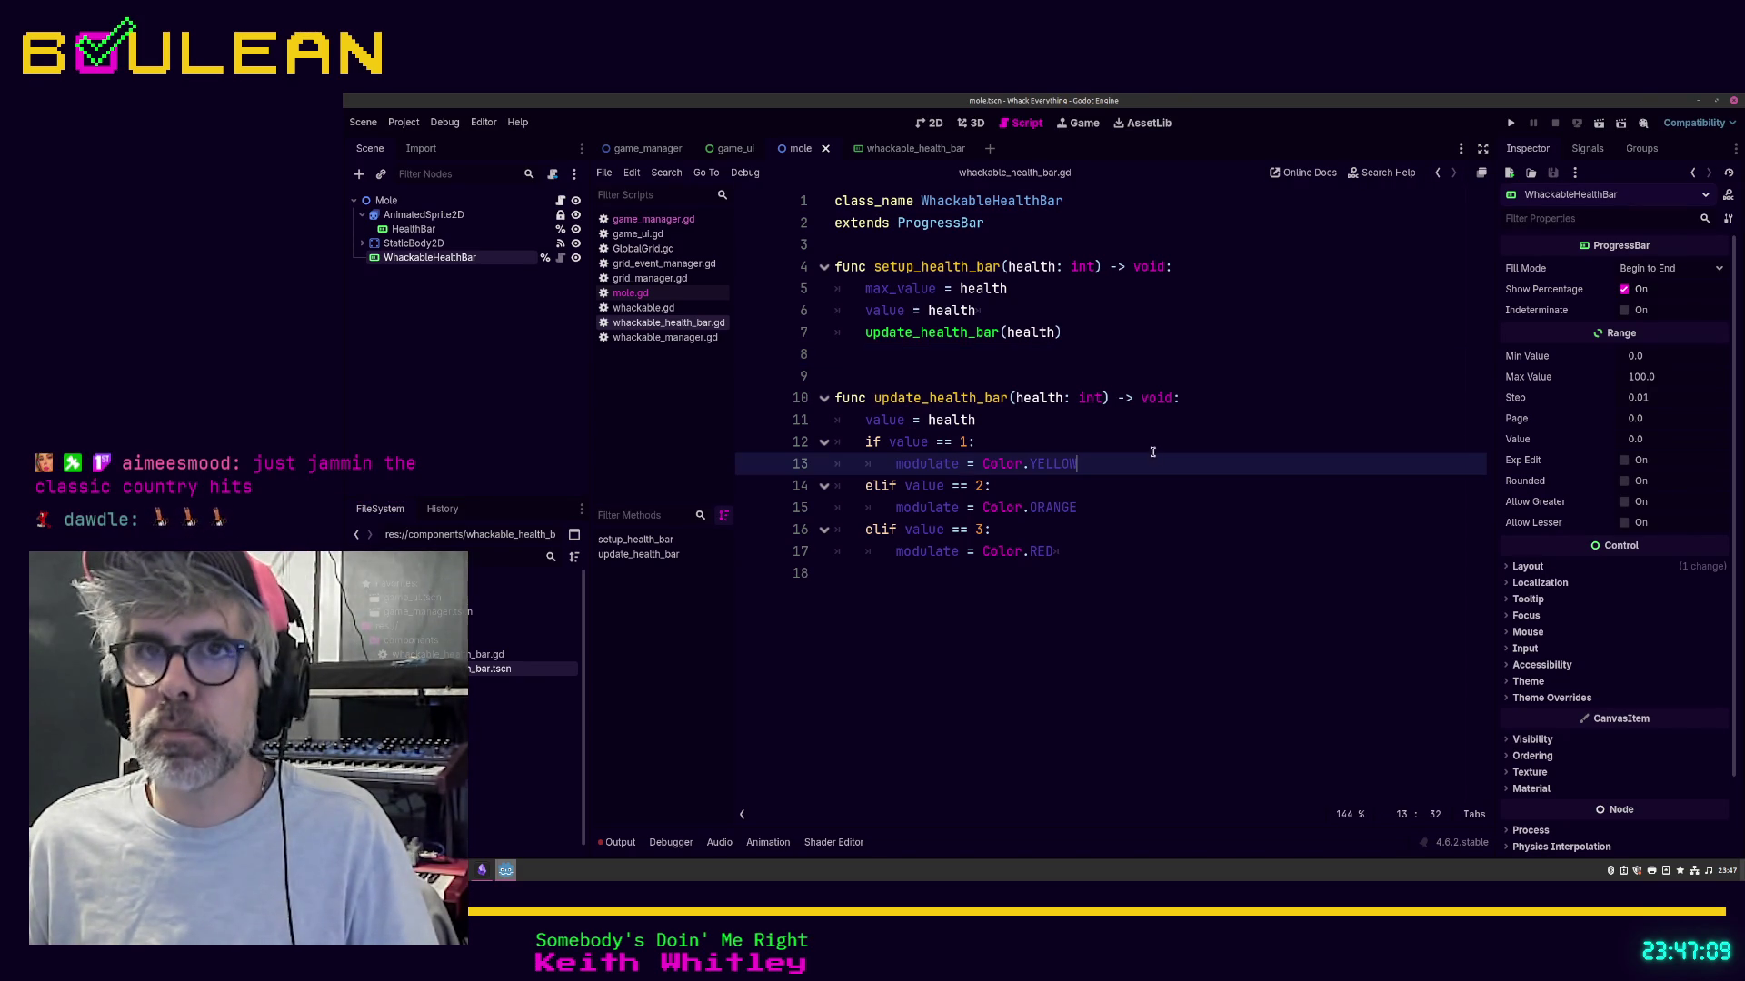
{"action": "left_click", "coordinate": [636, 294]}
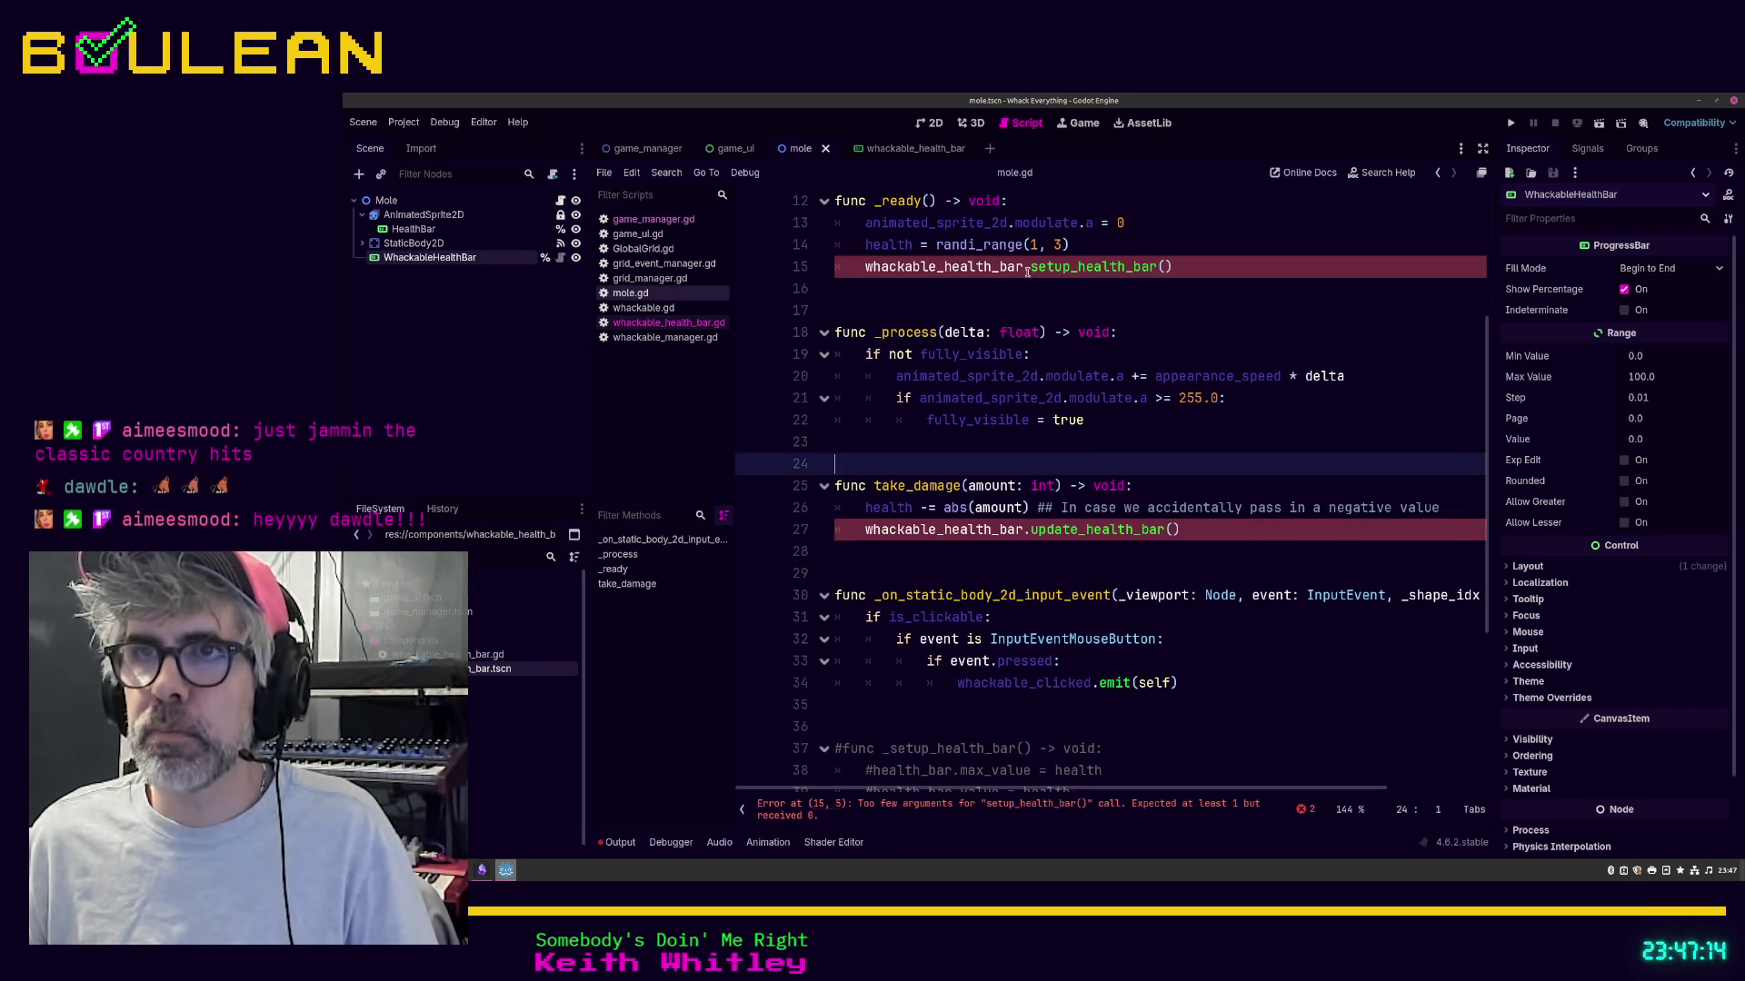
Step: In mole.gd, pass health into the setup_health_bar() and update_health_bar() calls, then save
{"action": "left_click", "coordinate": [1180, 268]}
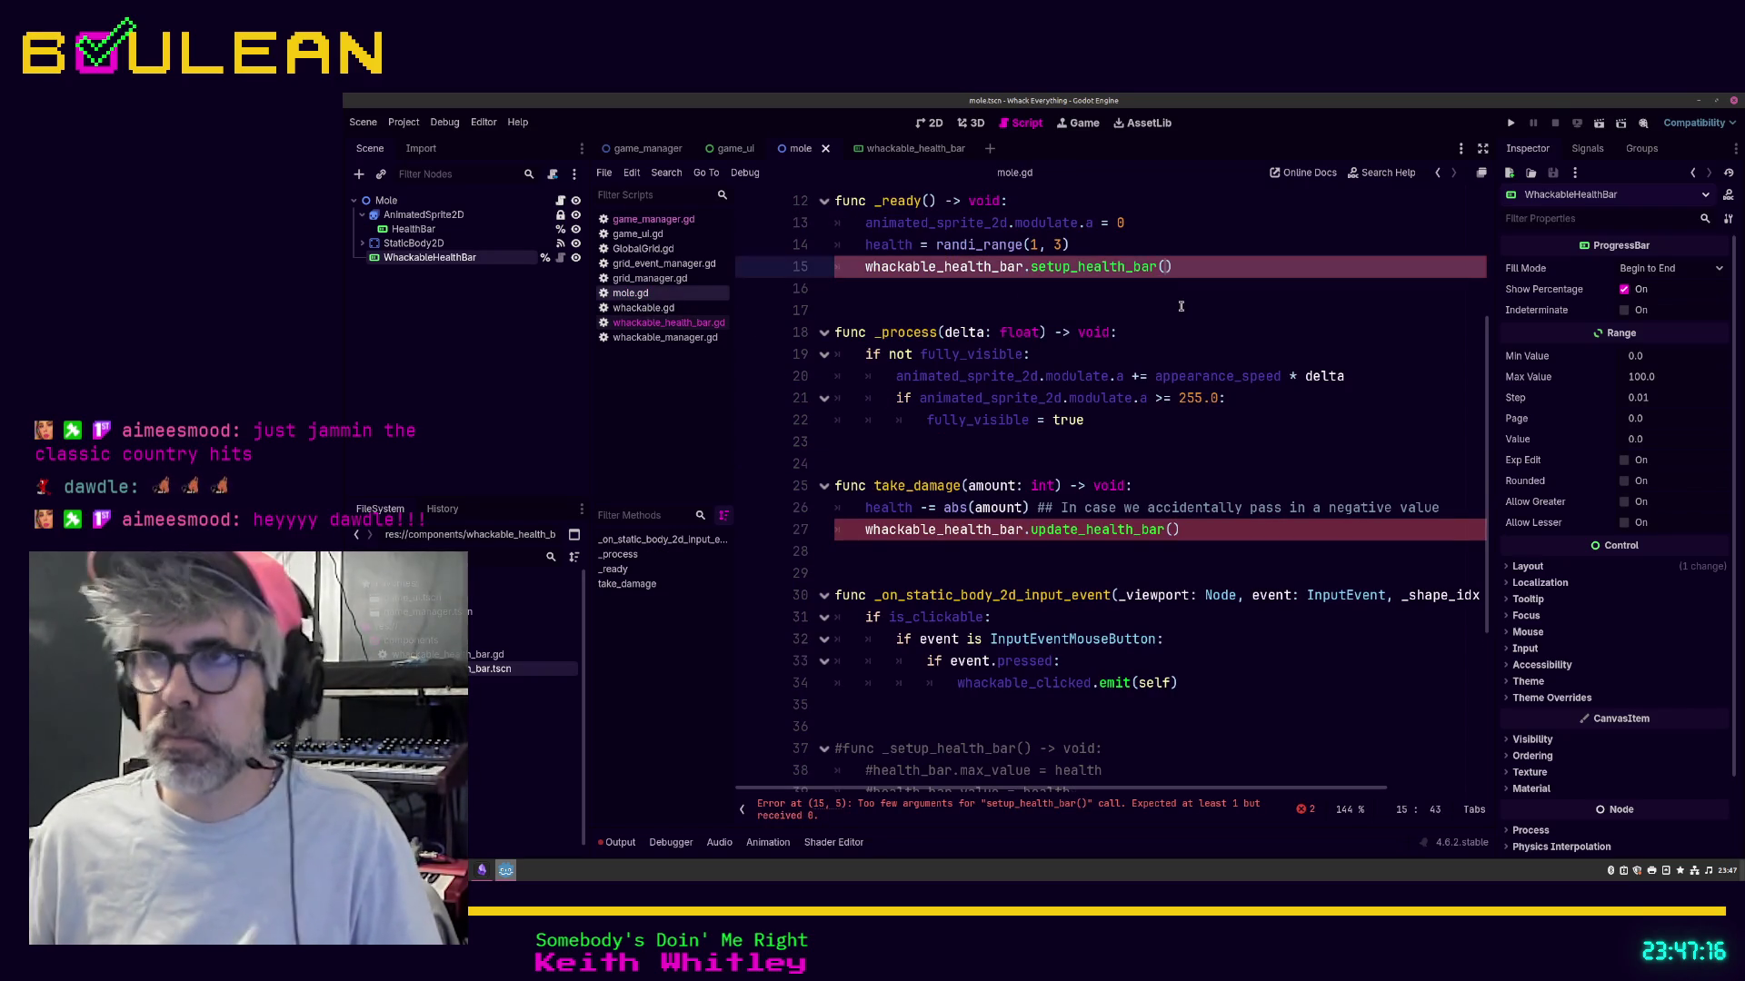
{"action": "type", "text": "health"}
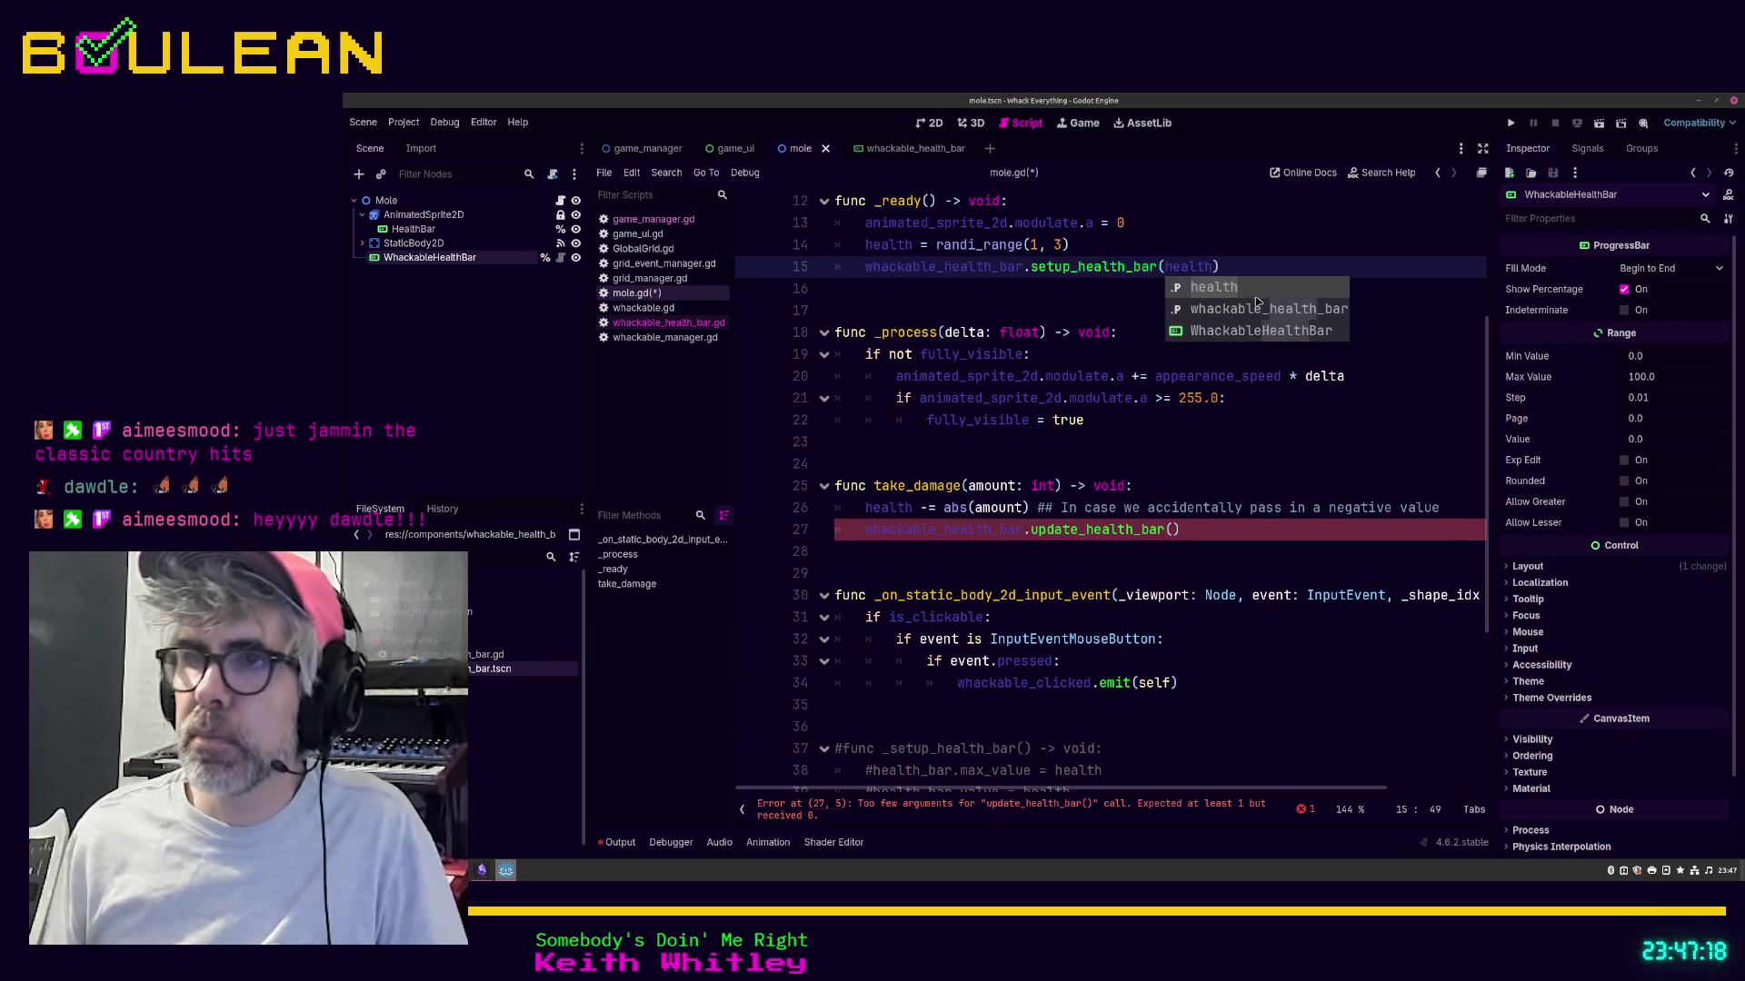
{"action": "left_click", "coordinate": [1172, 529]}
{"action": "type", "text": "health"}
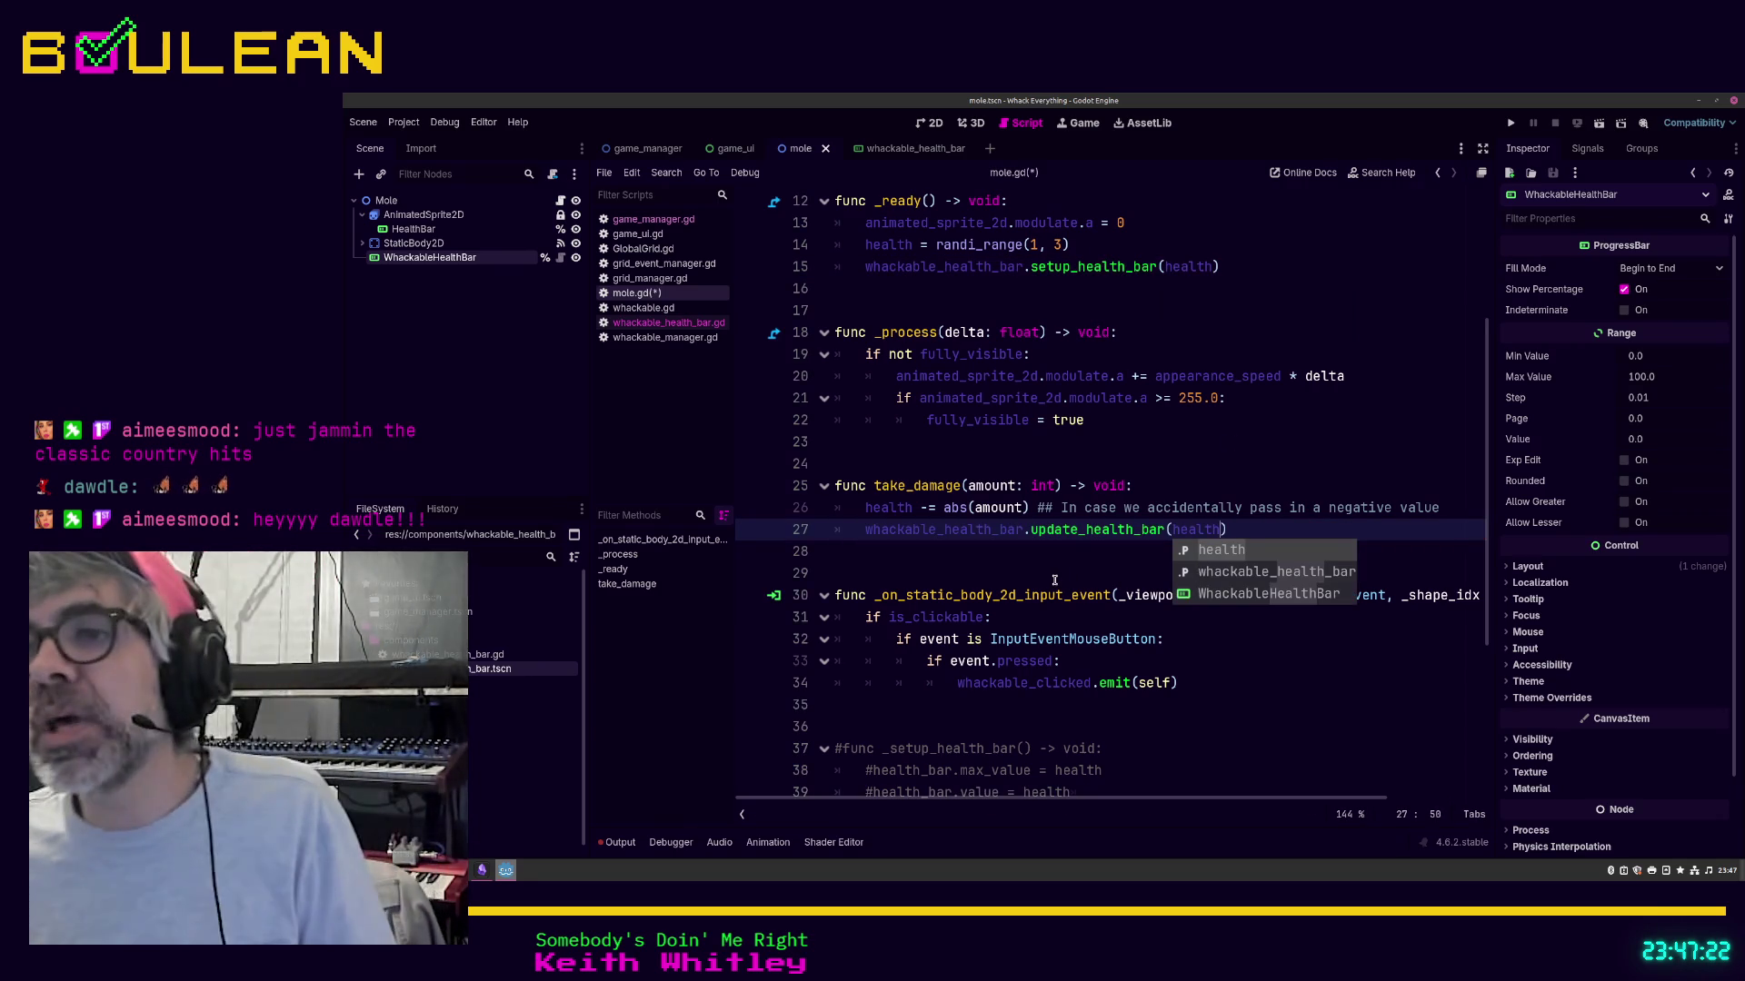
{"action": "left_click", "coordinate": [1054, 580]}
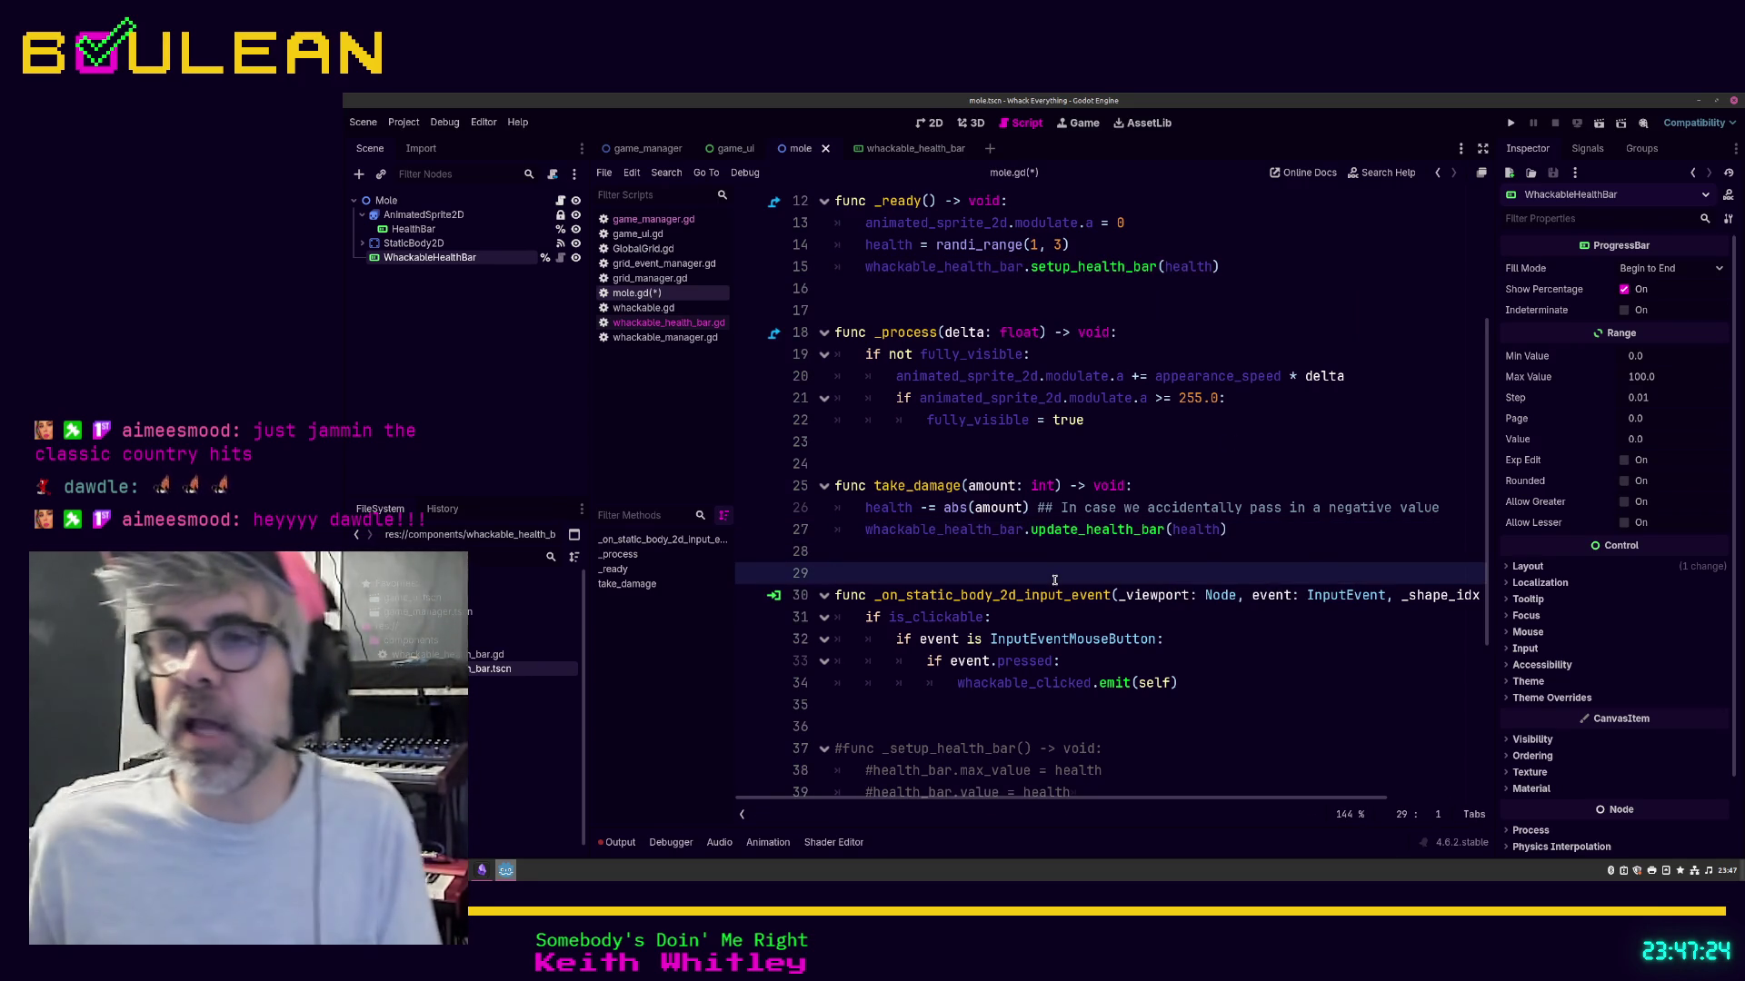
{"action": "scroll", "coordinate": [1054, 579], "scroll_direction": "up", "scroll_amount": 1}
{"action": "left_click", "coordinate": [953, 531]}
{"action": "key", "text": "ctrl+s"}
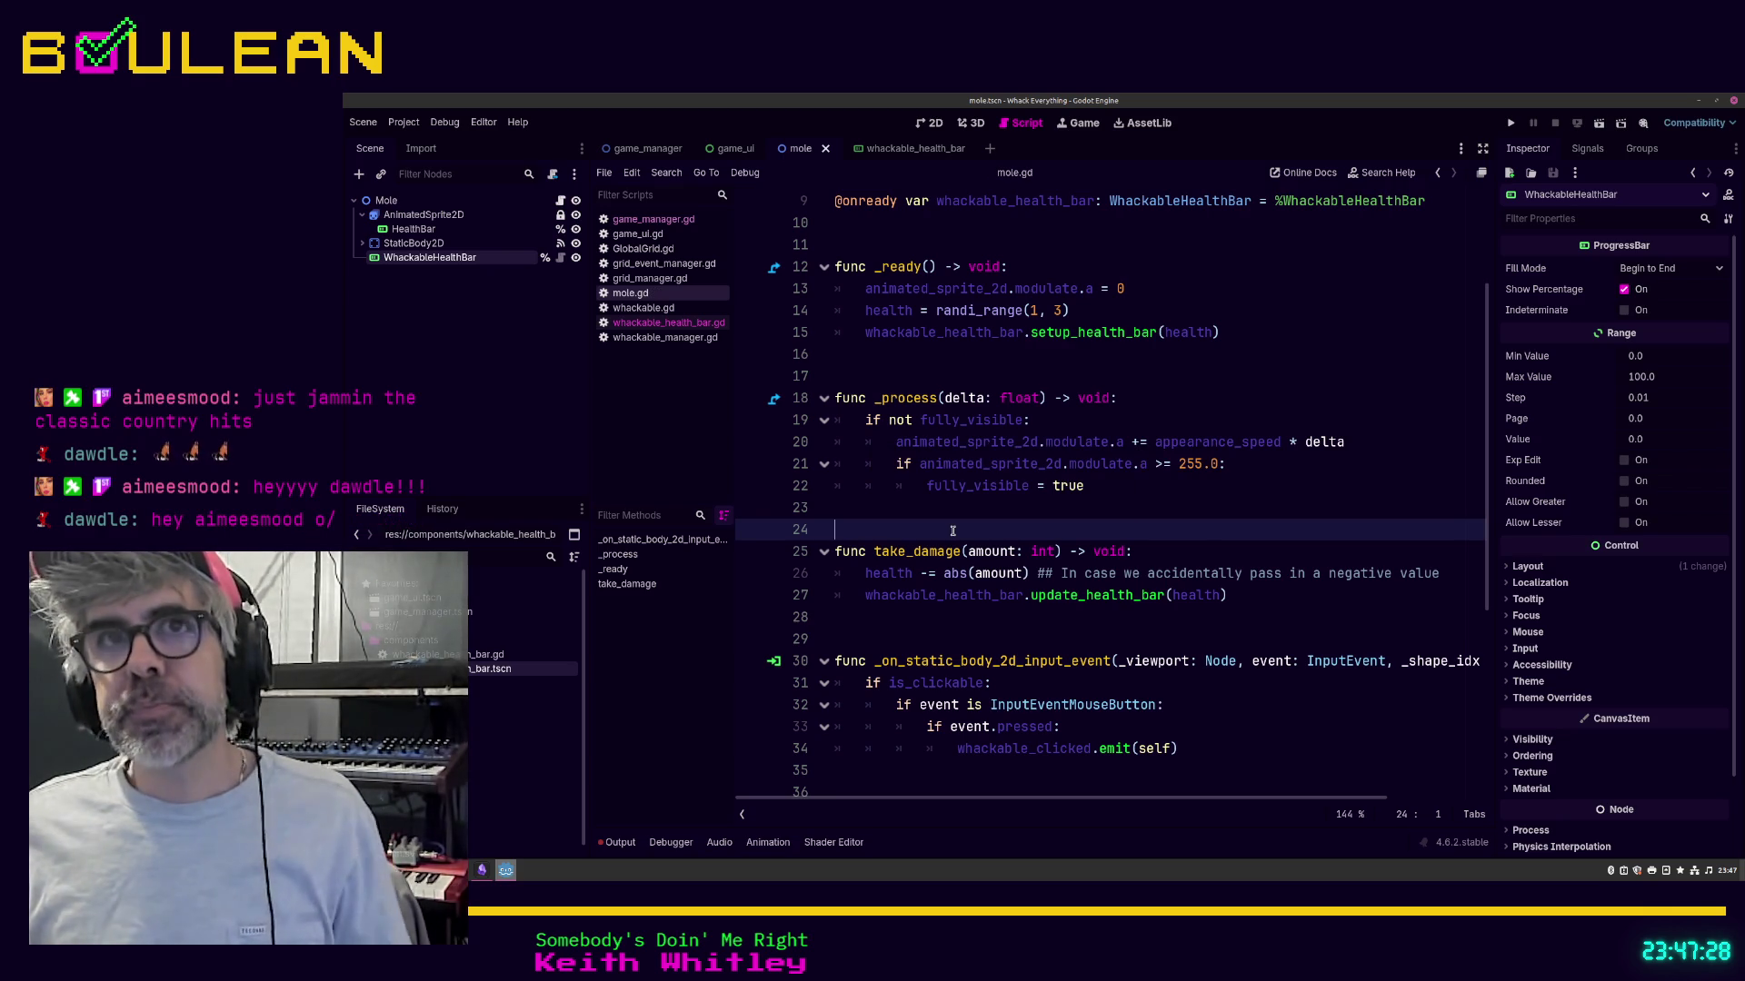
Step: Show the Mole script in the Inspector and put the caret on empty line 6
{"action": "scroll", "coordinate": [952, 531], "scroll_direction": "up", "scroll_amount": 3}
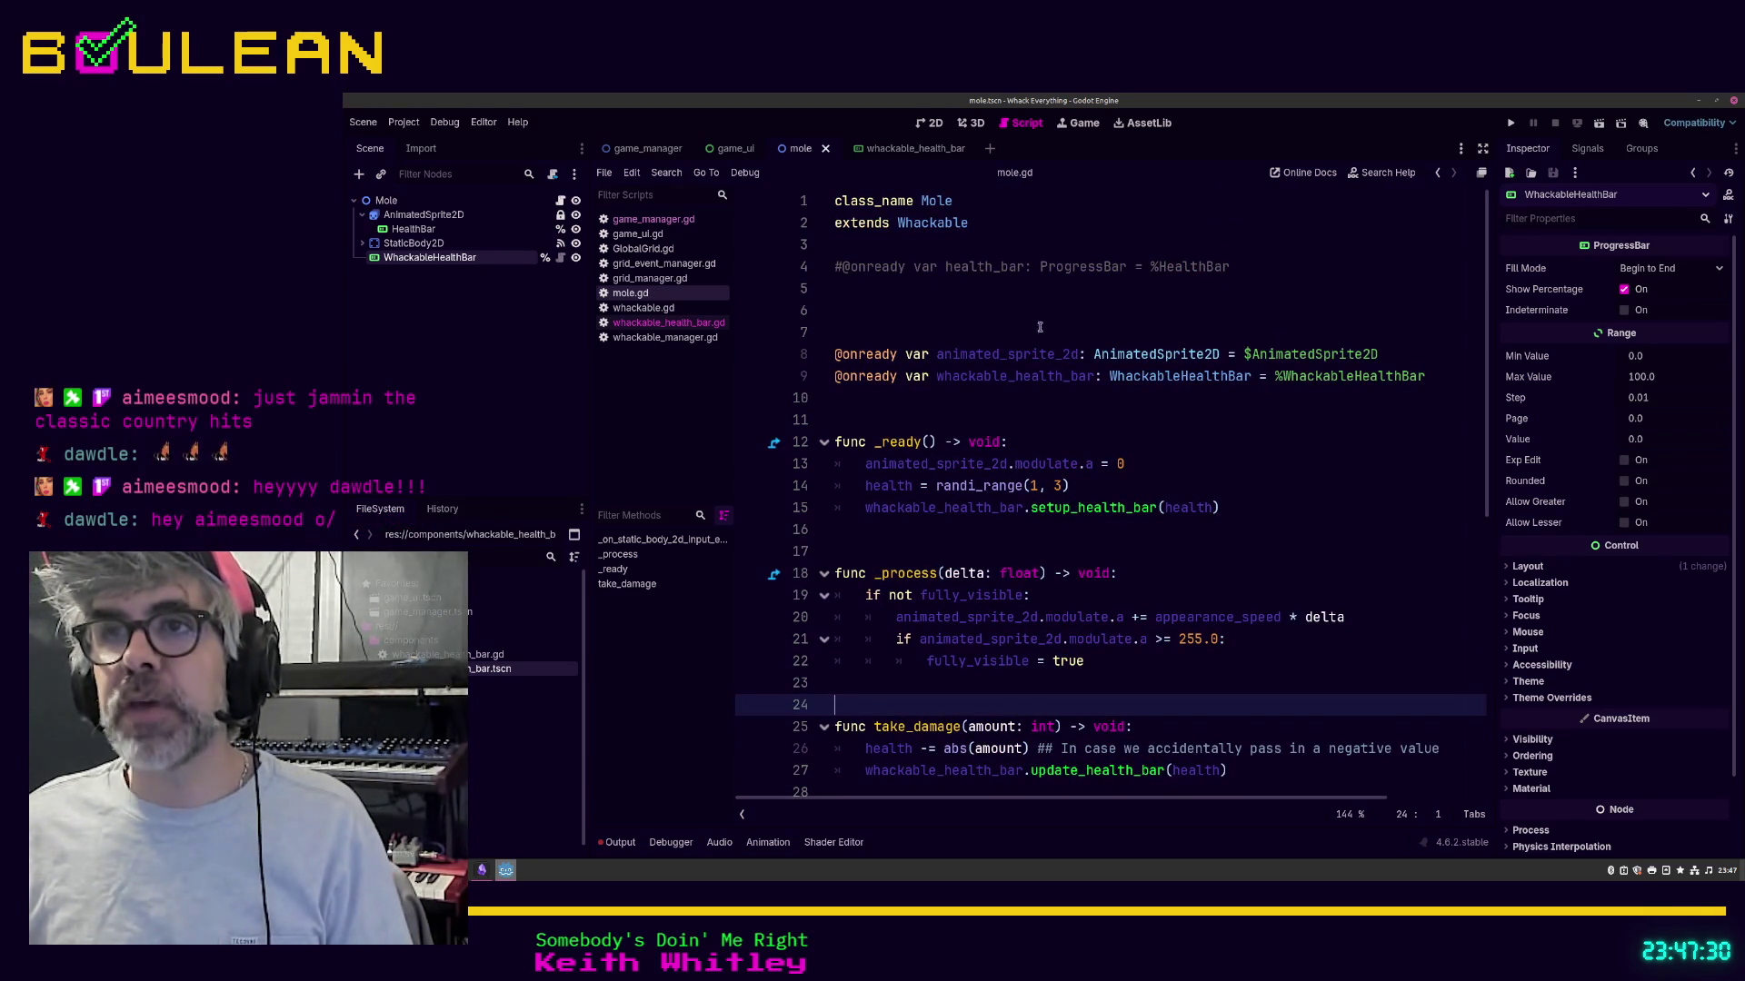
{"action": "left_click", "coordinate": [834, 266]}
{"action": "left_click", "coordinate": [562, 202]}
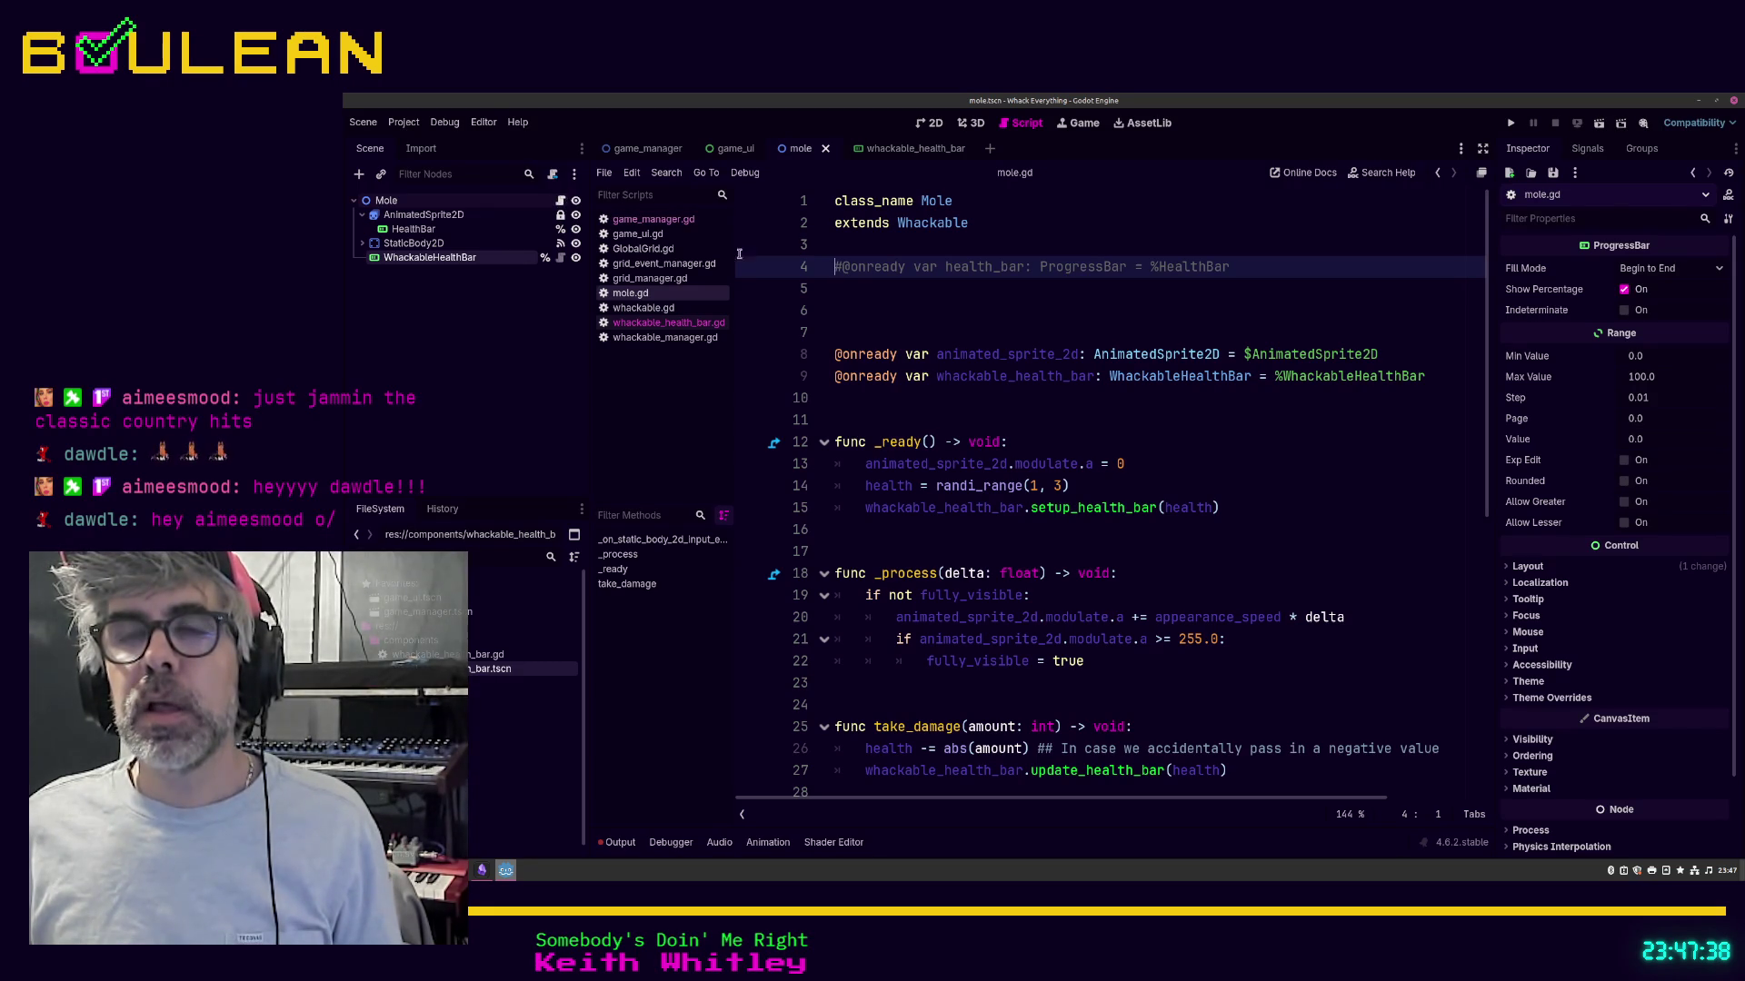
{"action": "left_click", "coordinate": [877, 307]}
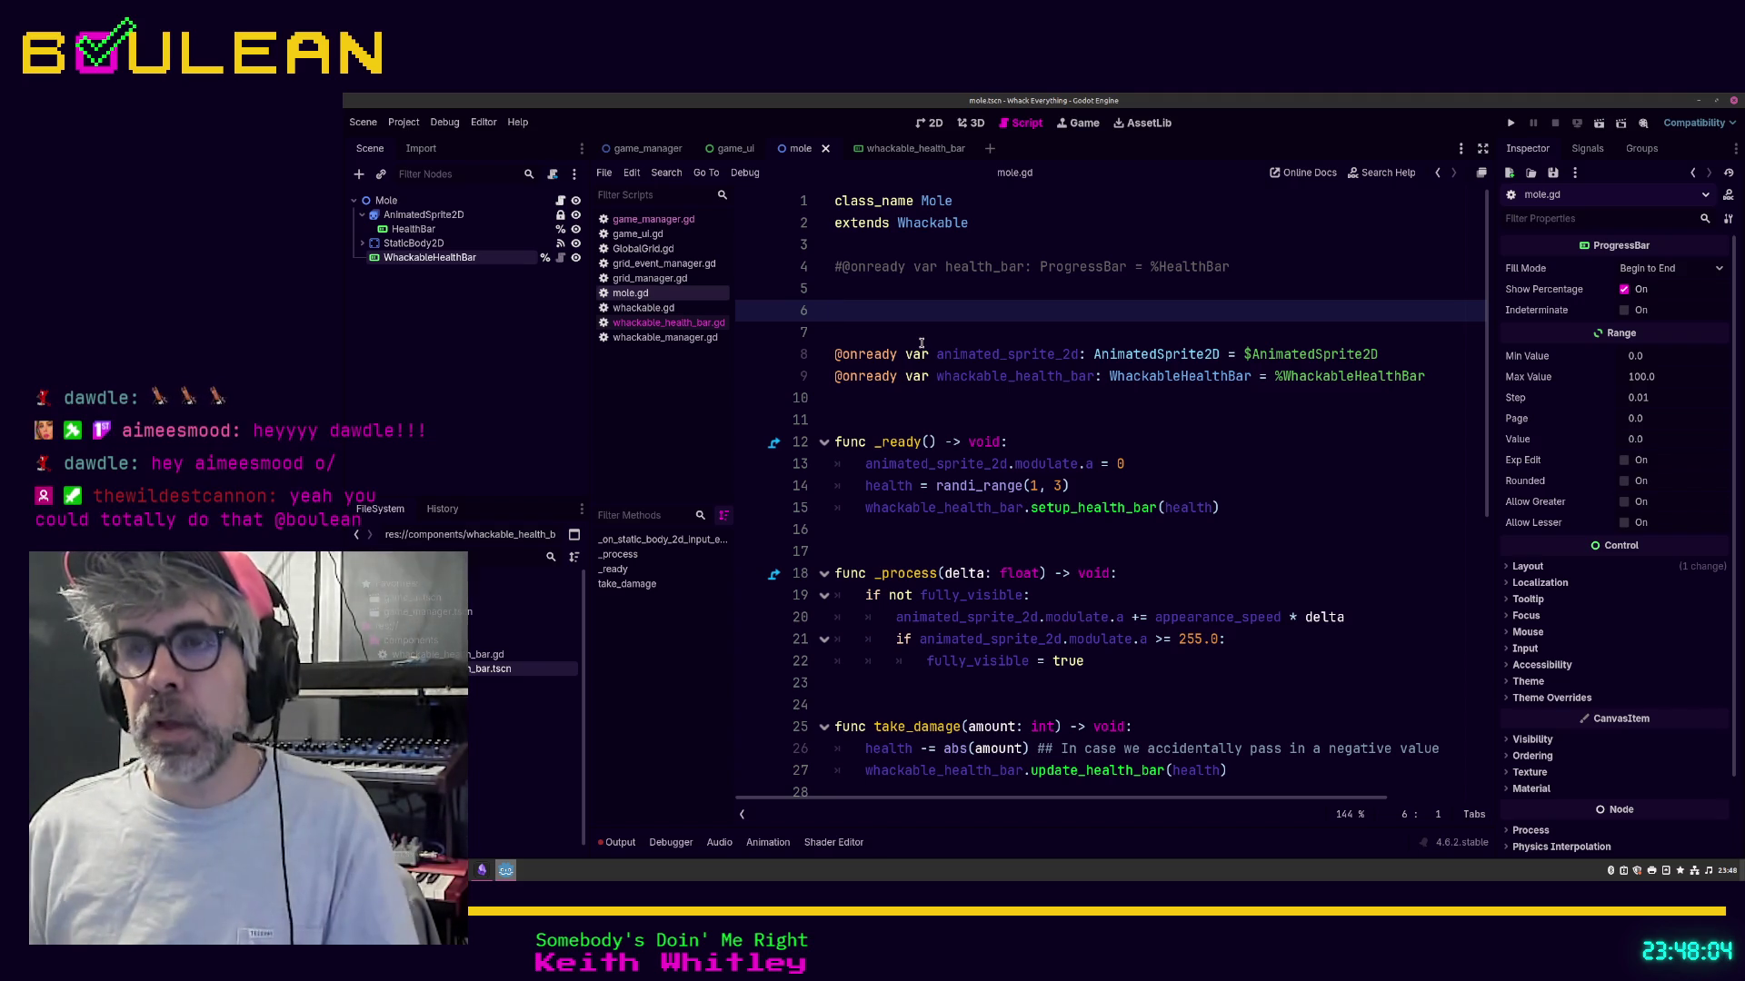
{"action": "key", "text": "Down"}
{"action": "key", "text": "Down"}
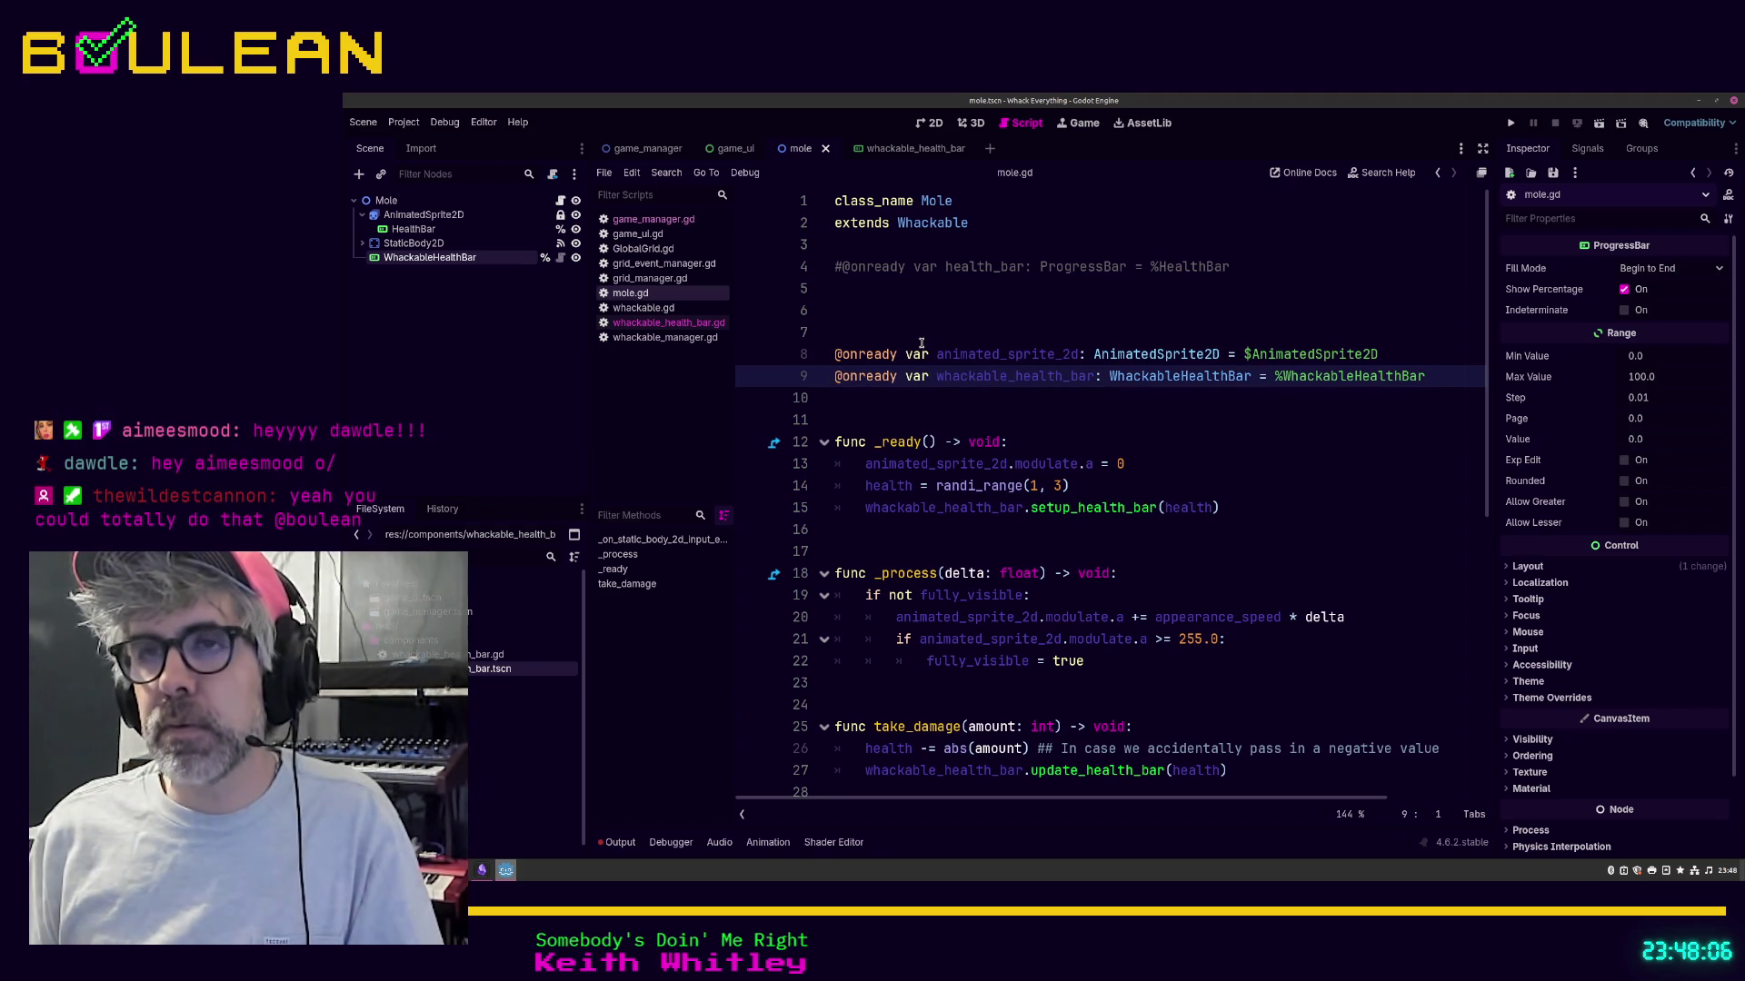
{"action": "key", "text": "Up"}
{"action": "key", "text": "Up"}
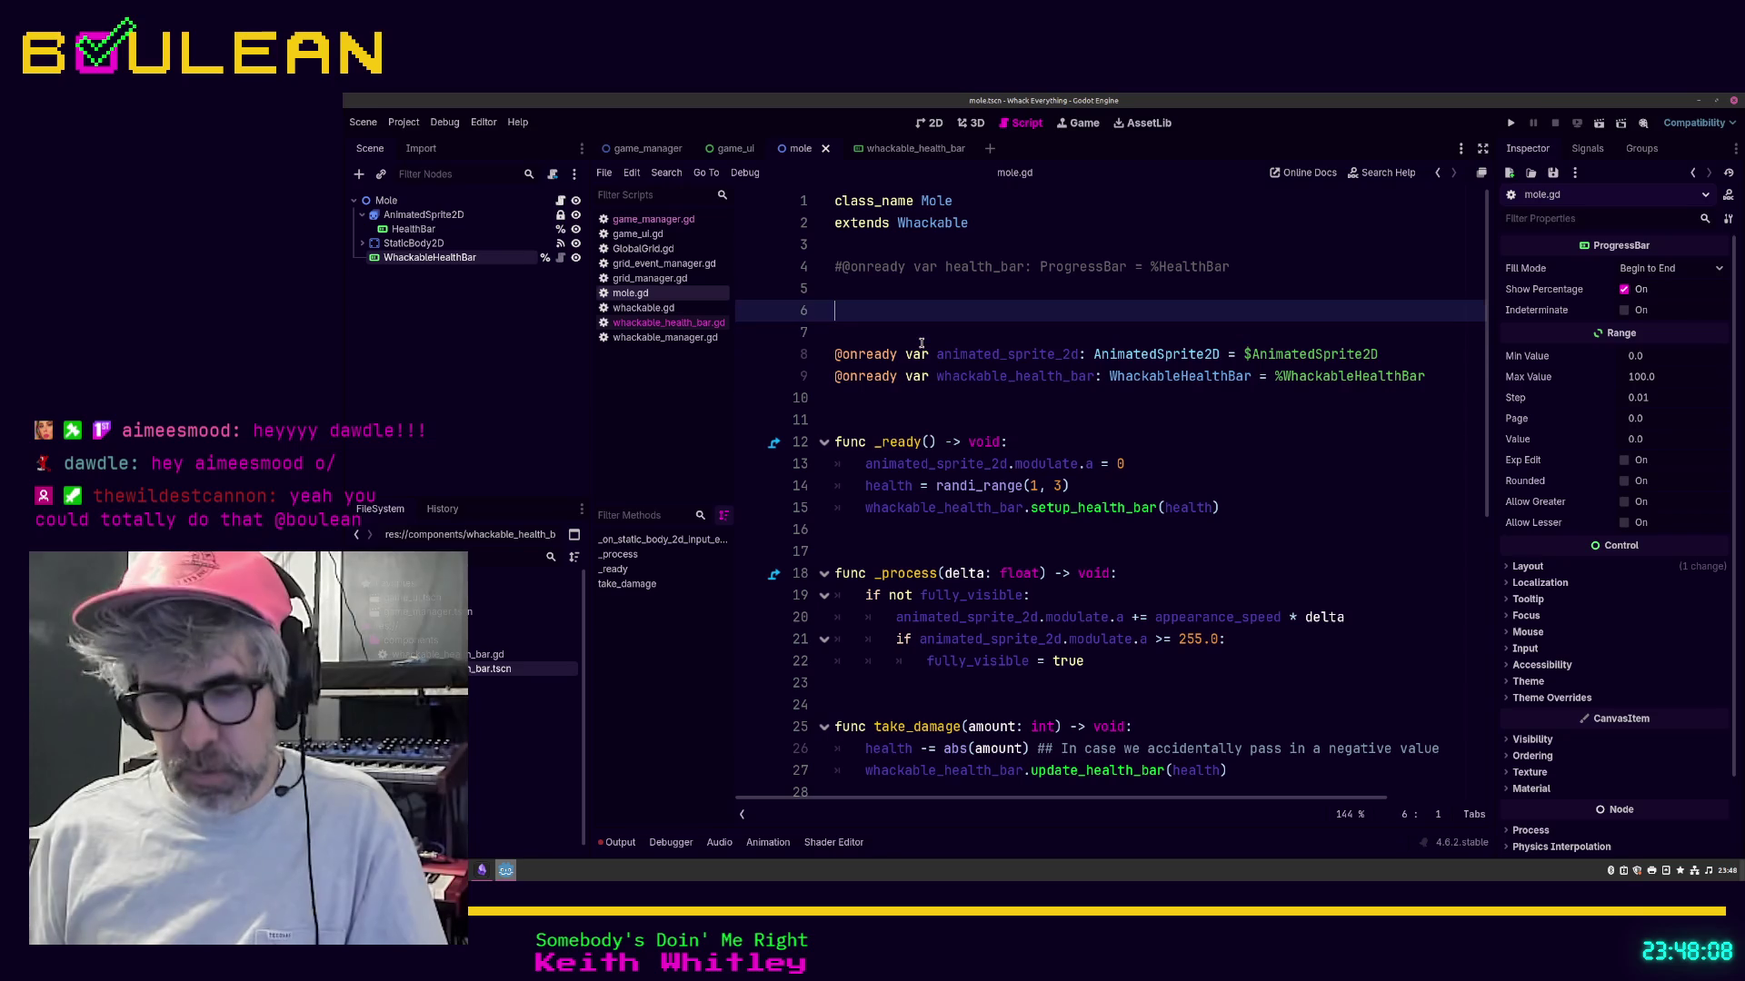
{"action": "type", "text": "export var "}
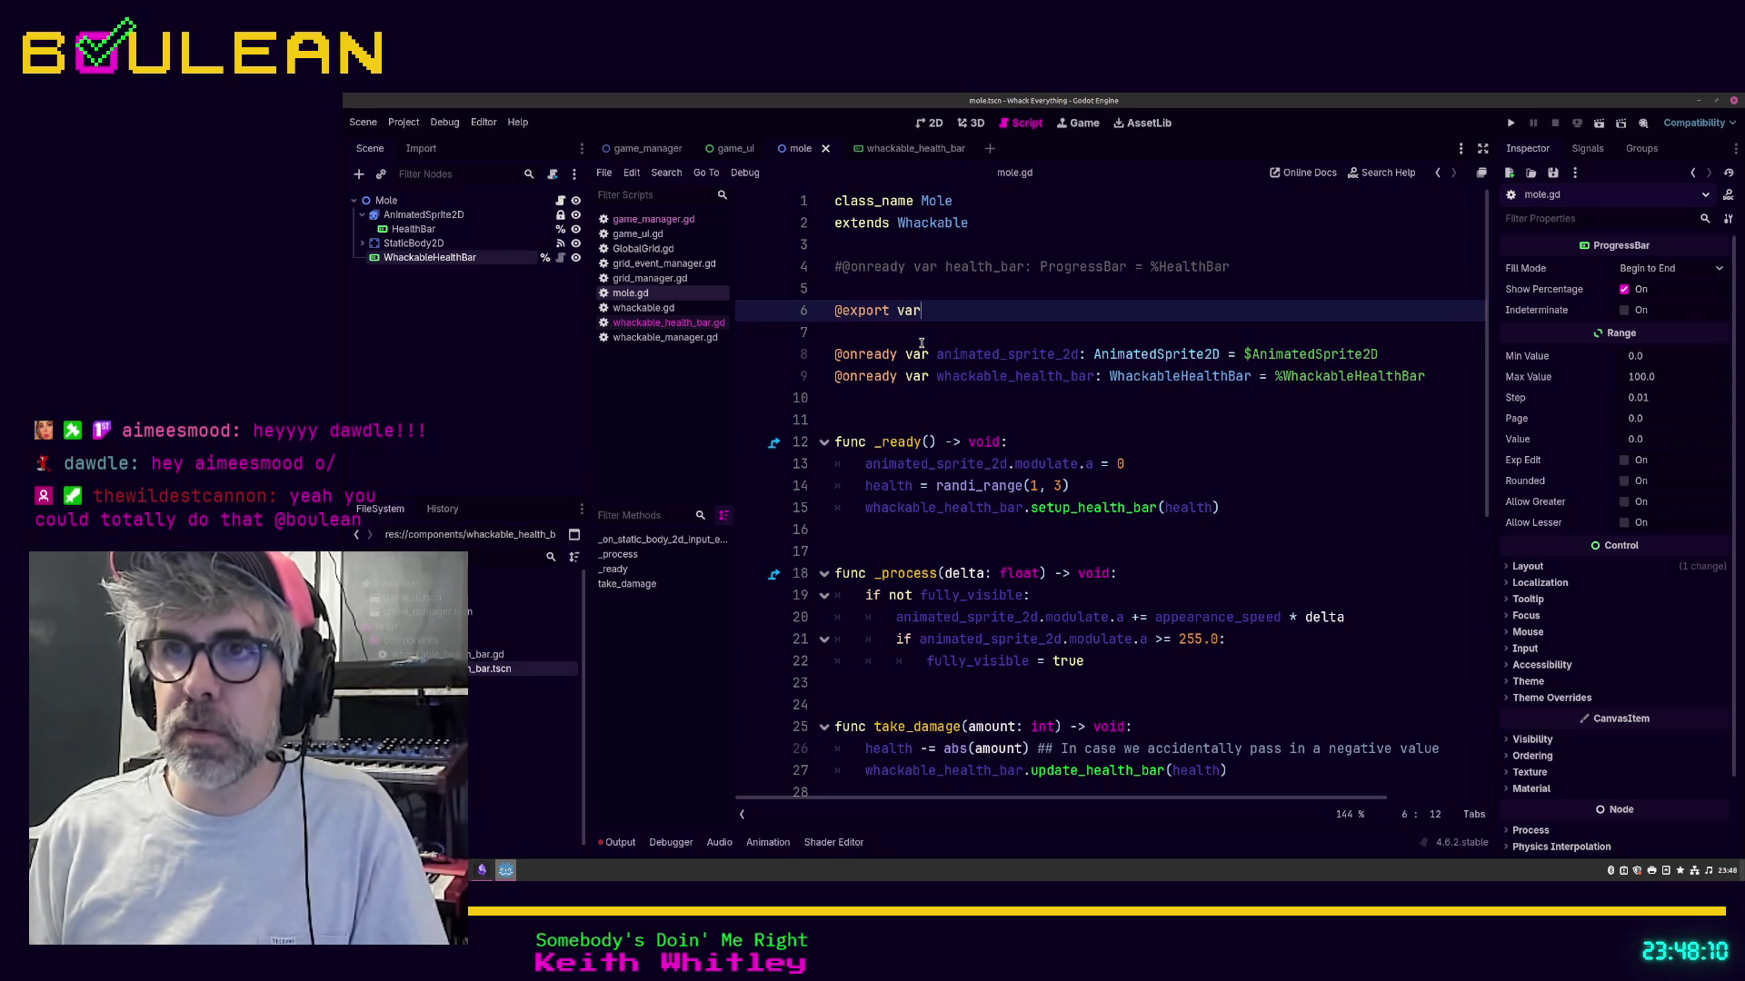
{"action": "type", "text": "health"}
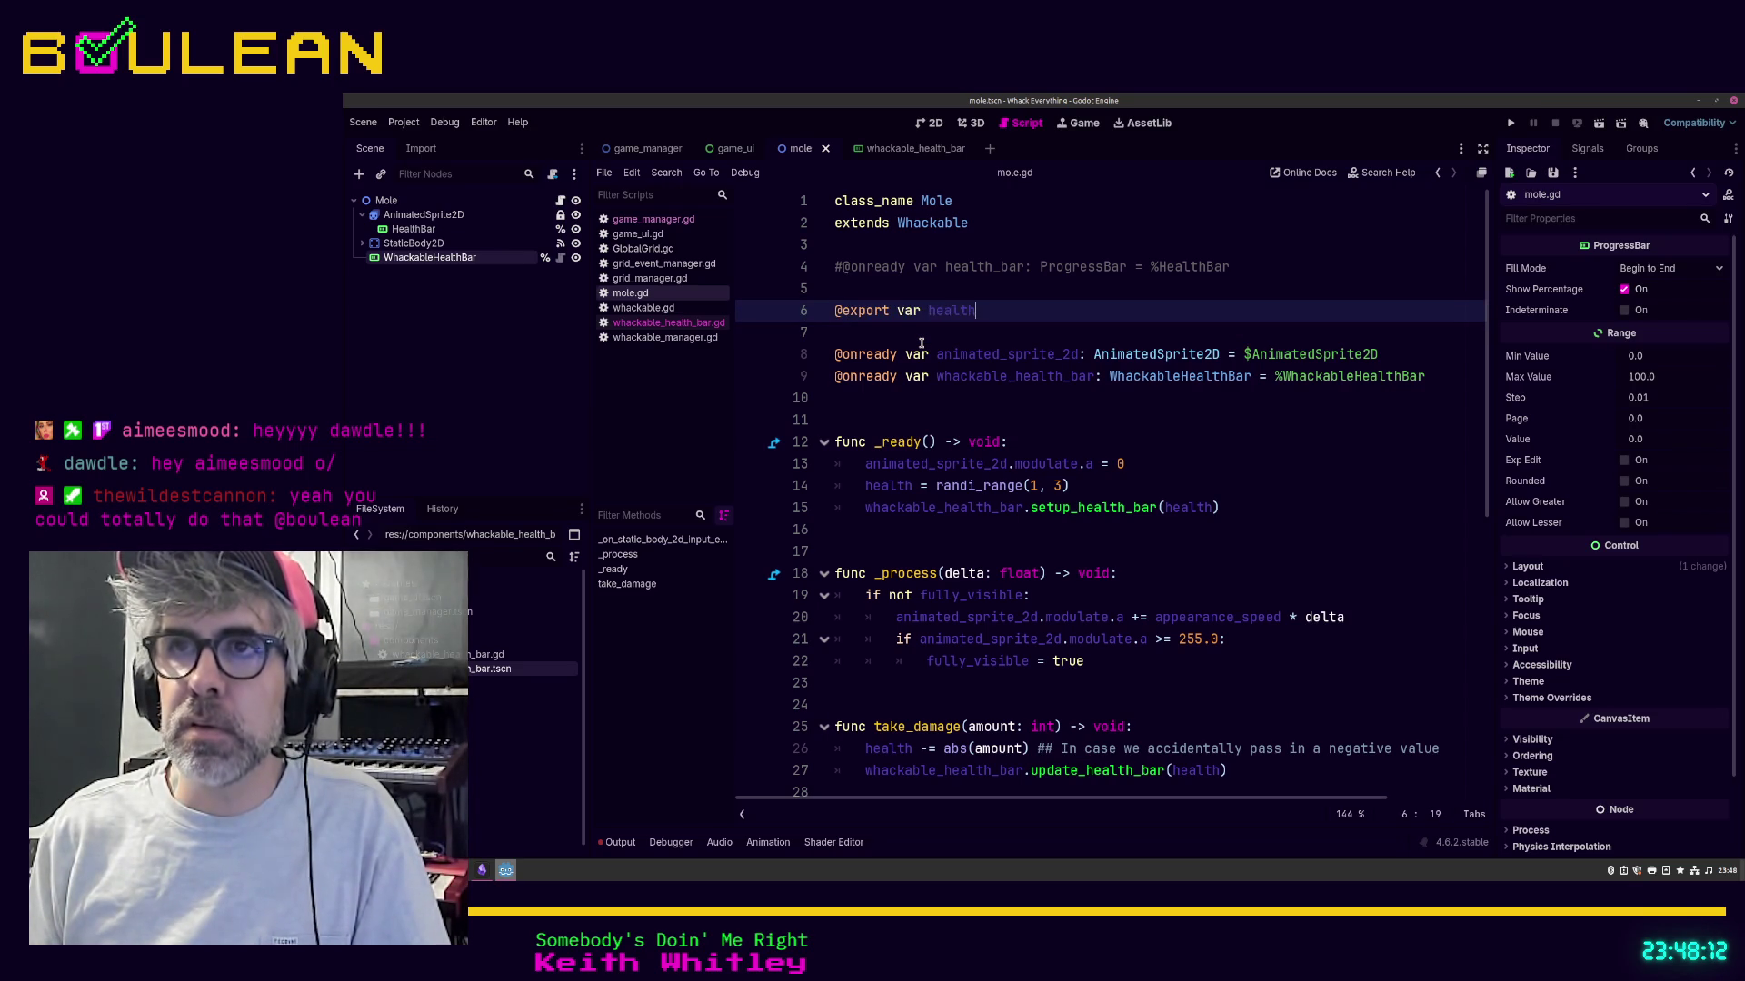
{"action": "type", "text": "_bar: Wh"}
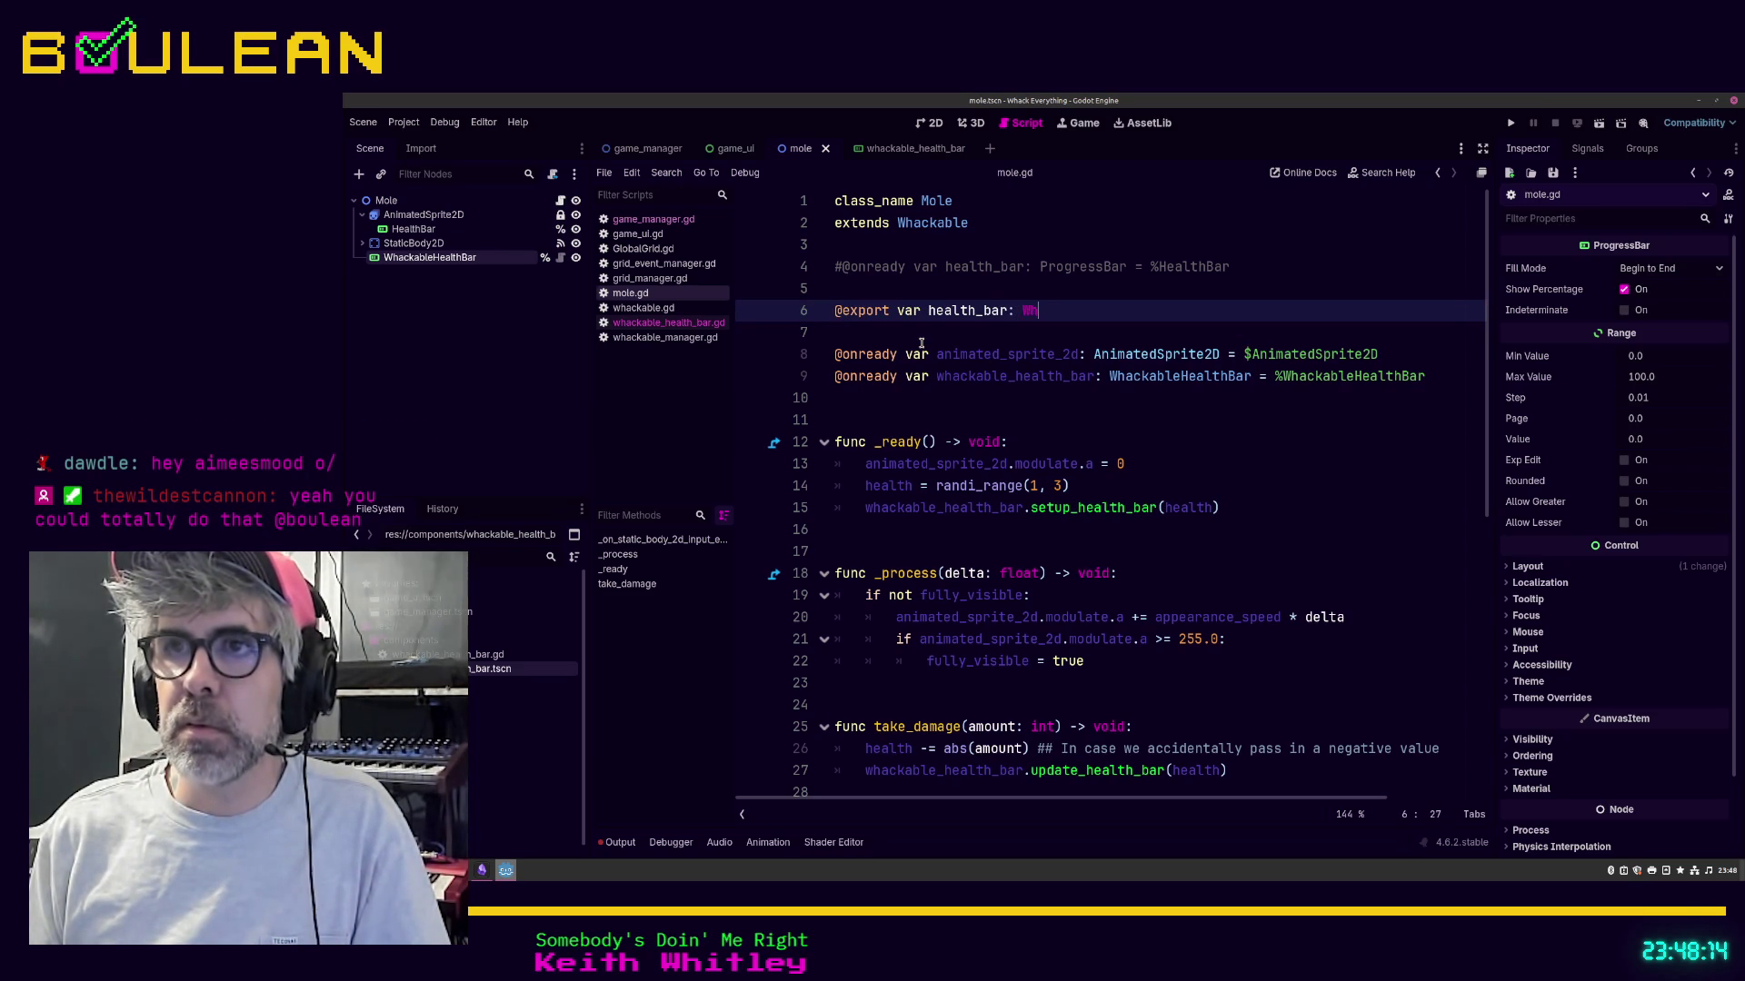
{"action": "type", "text": "ackableHealthBar"}
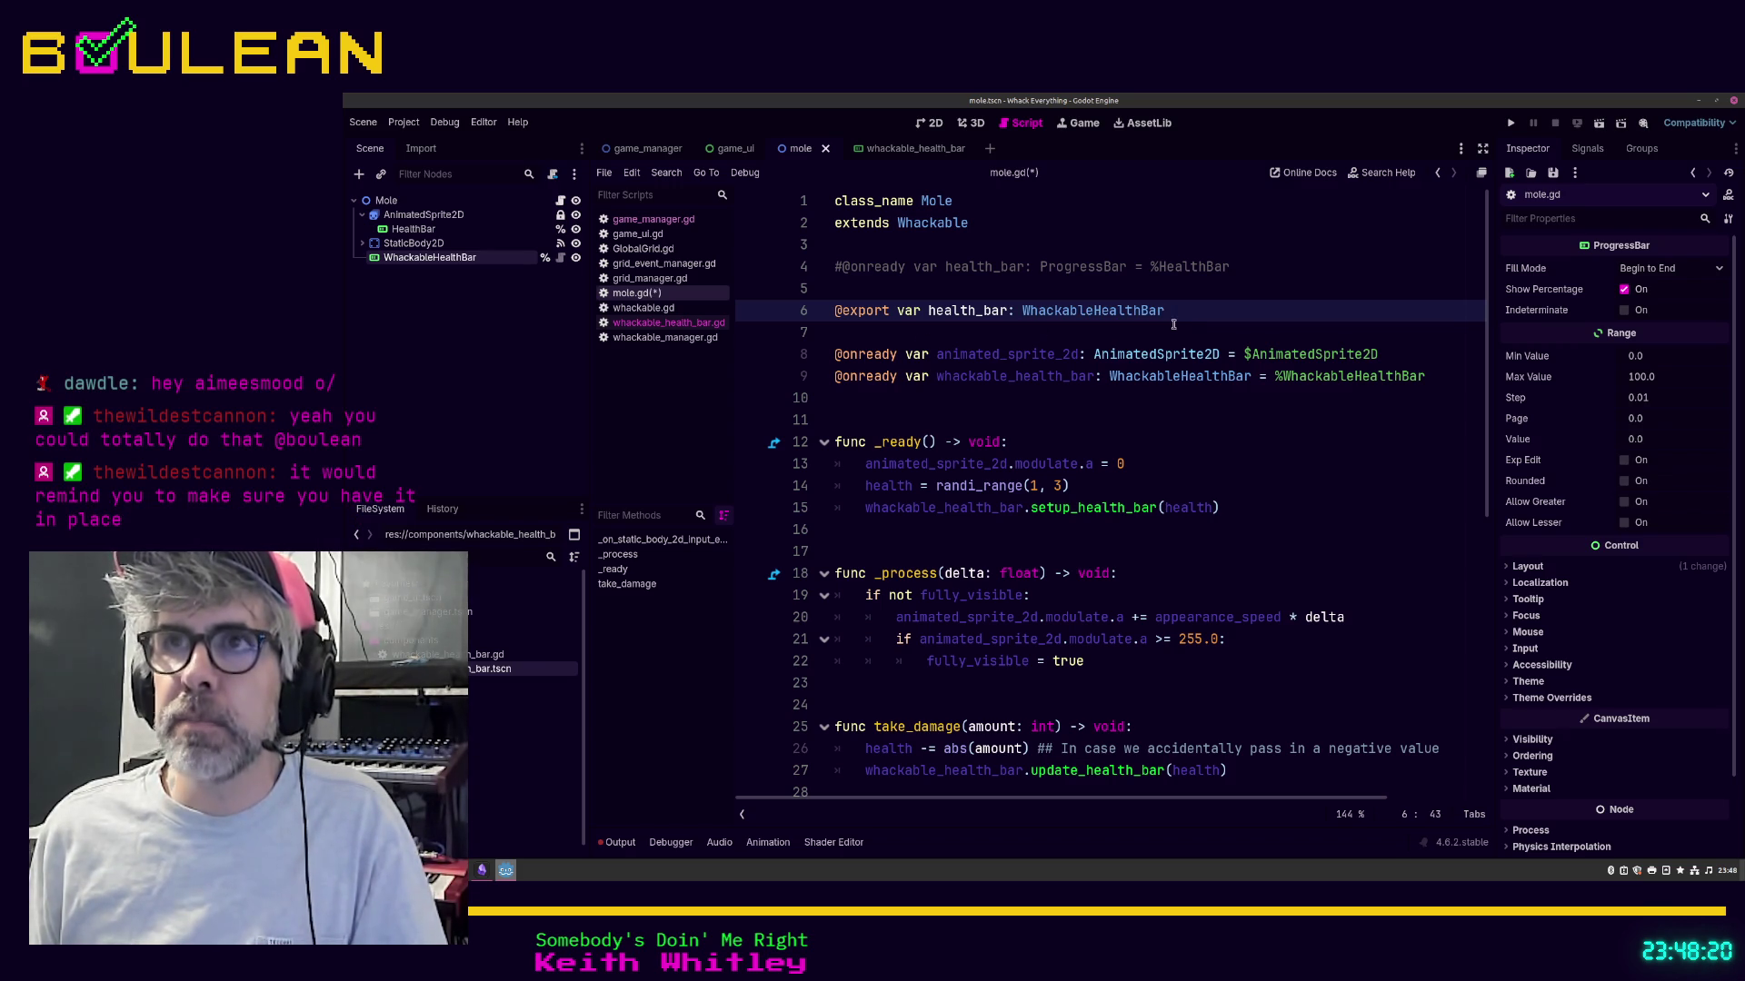
{"action": "key", "text": "shift+Home"}
{"action": "key", "text": "ctrl+c"}
{"action": "key", "text": "BackSpace"}
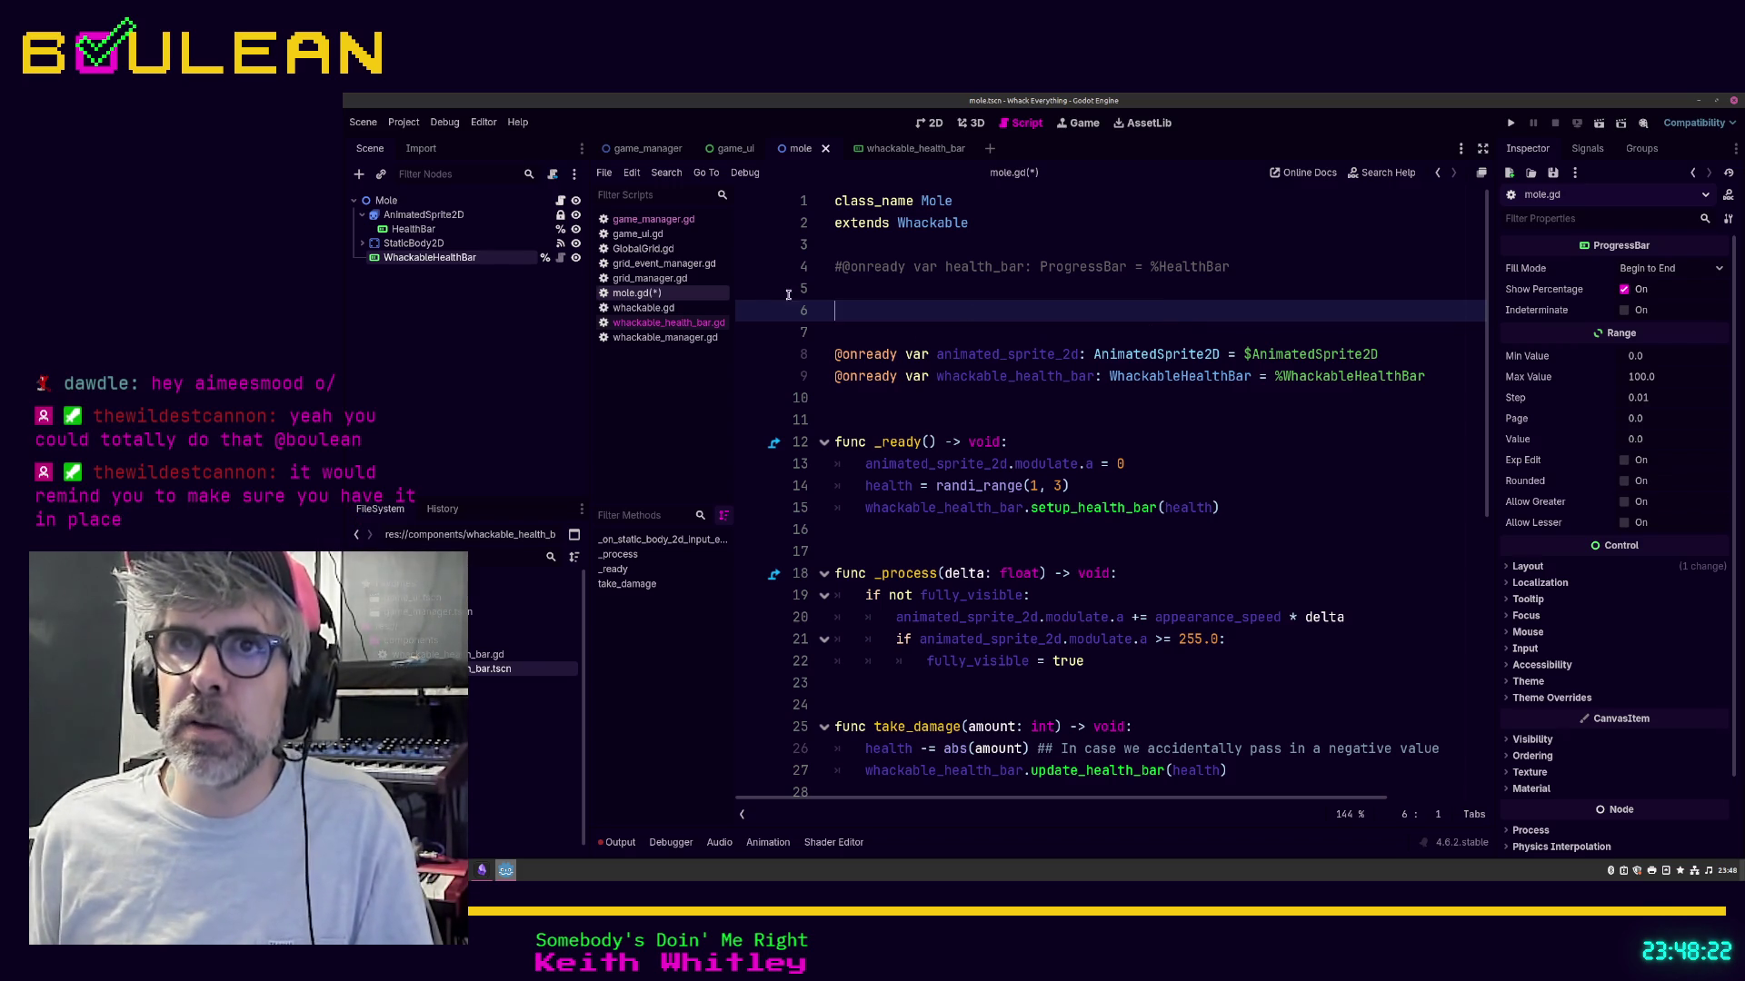
{"action": "left_click", "coordinate": [645, 308]}
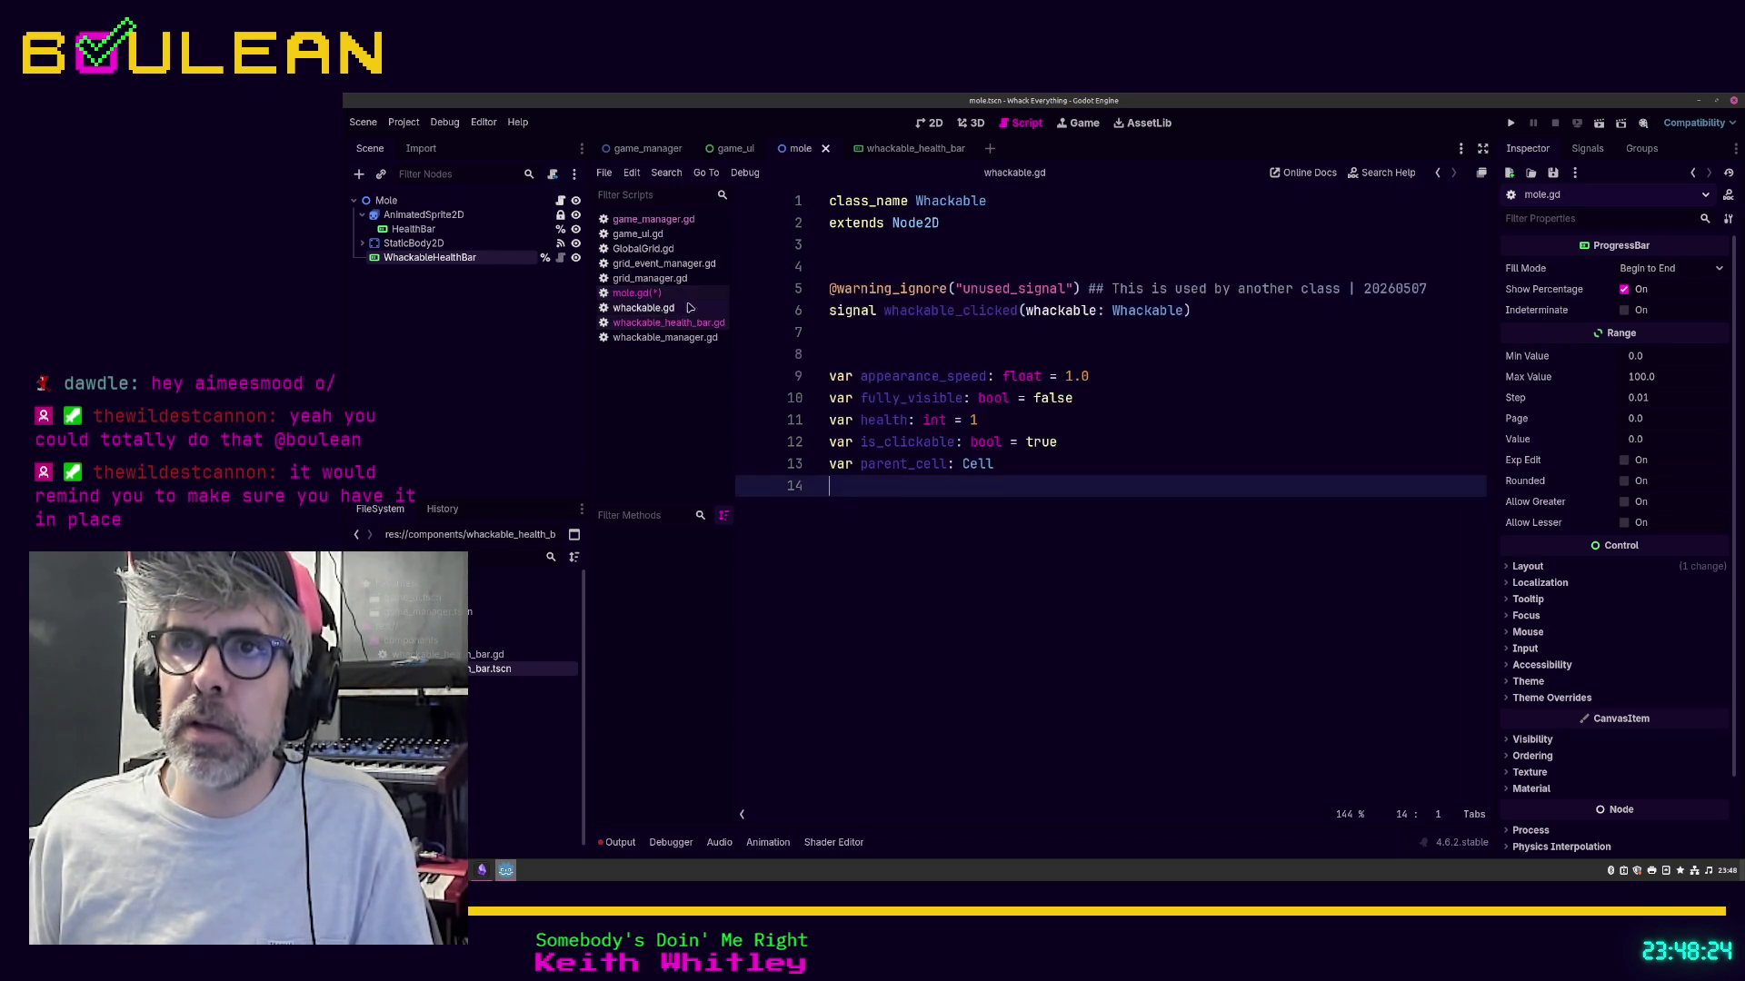
Step: Paste the health_bar export into whackable.gd above its variables, save, and check Mole's Health Bar property
{"action": "left_click", "coordinate": [847, 334]}
{"action": "key", "text": "Return"}
{"action": "key", "text": "ctrl+v"}
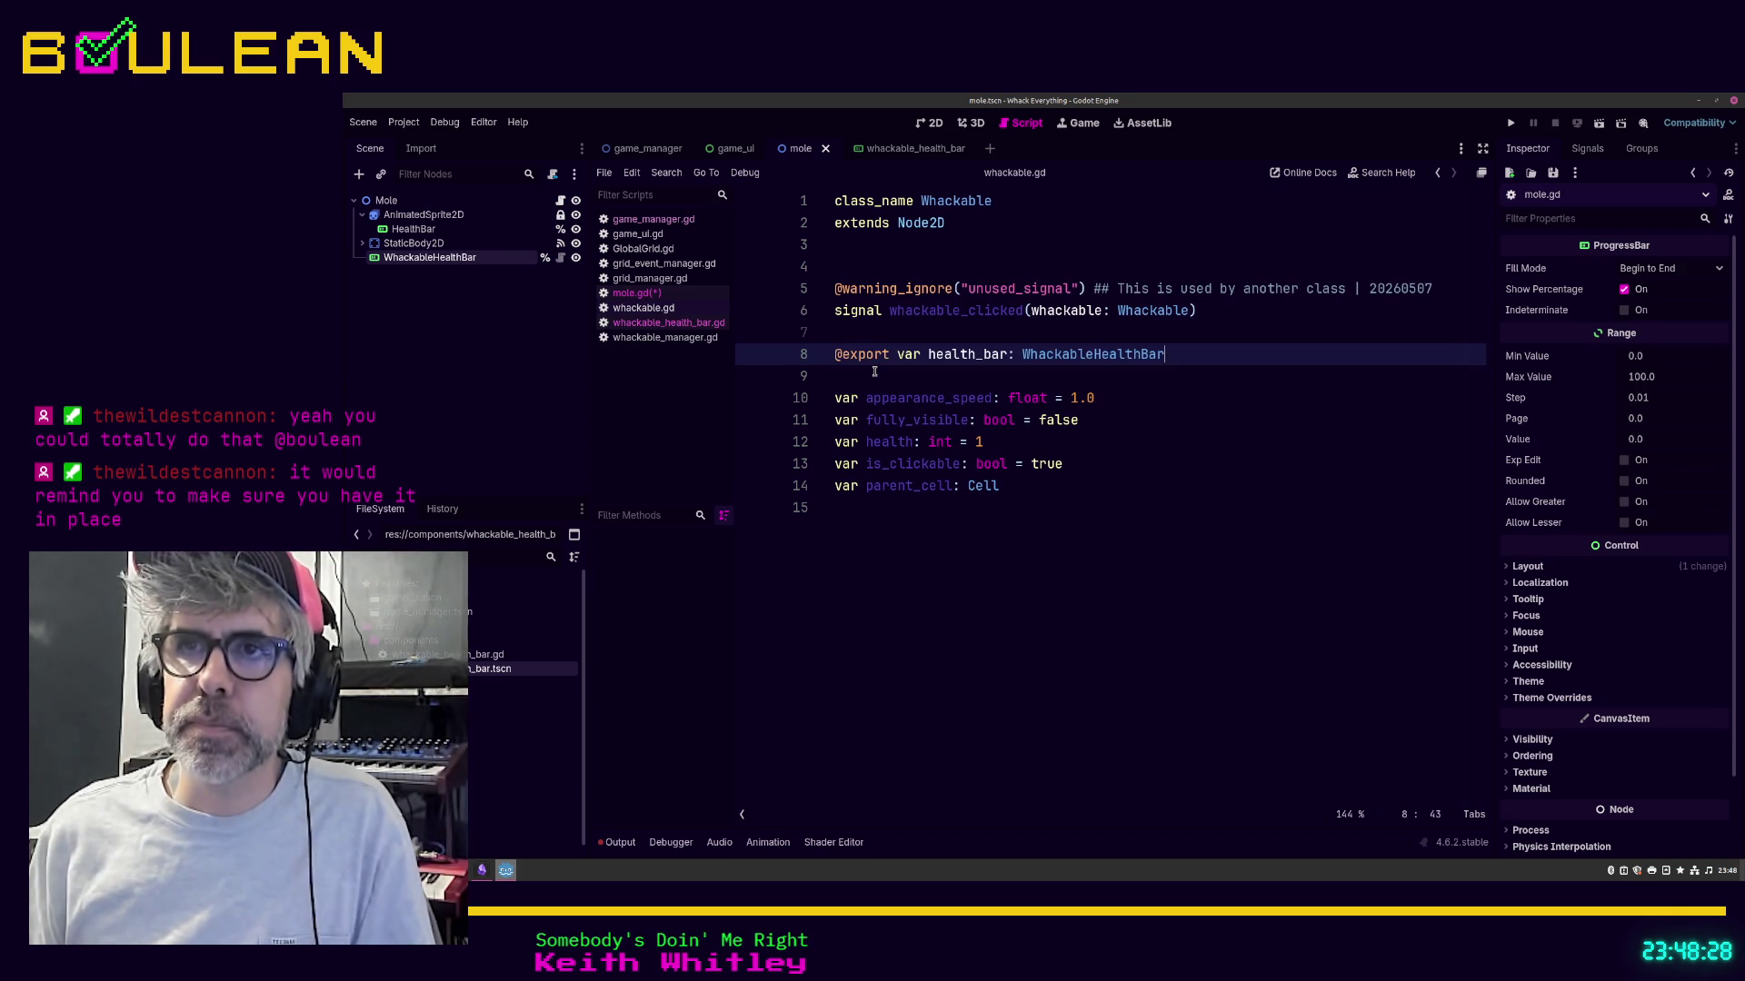
{"action": "left_click", "coordinate": [964, 573]}
{"action": "key", "text": "ctrl+s"}
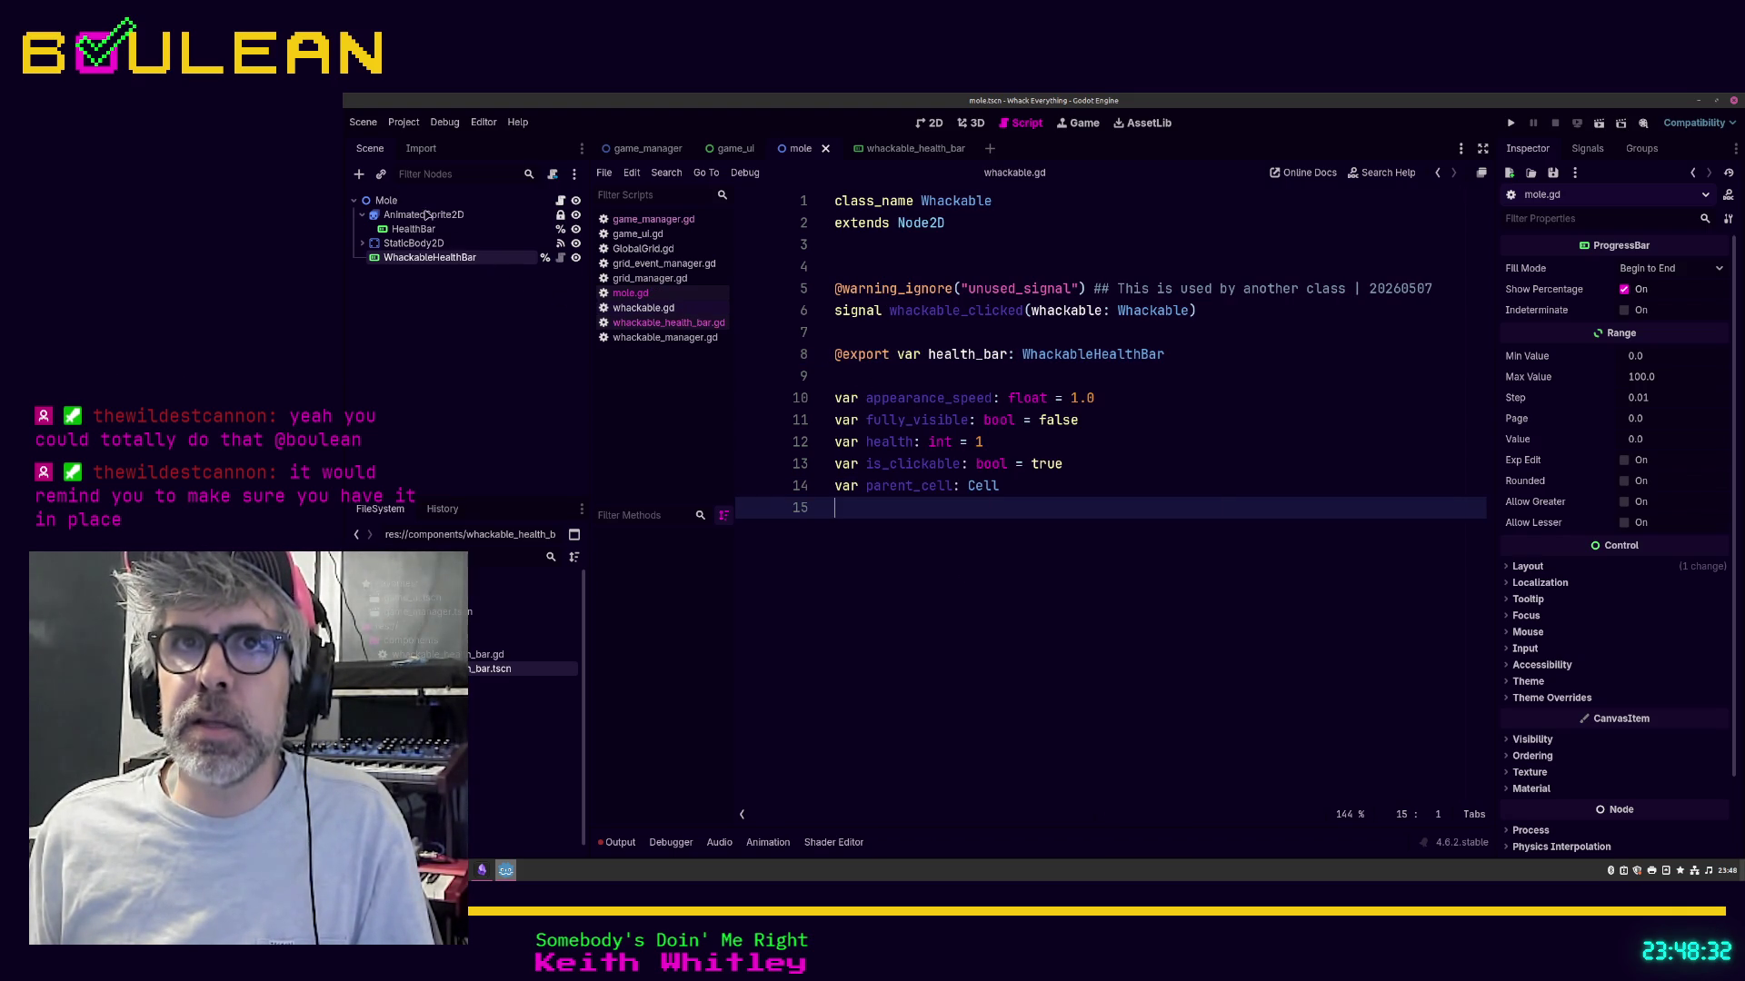
{"action": "left_click", "coordinate": [424, 206]}
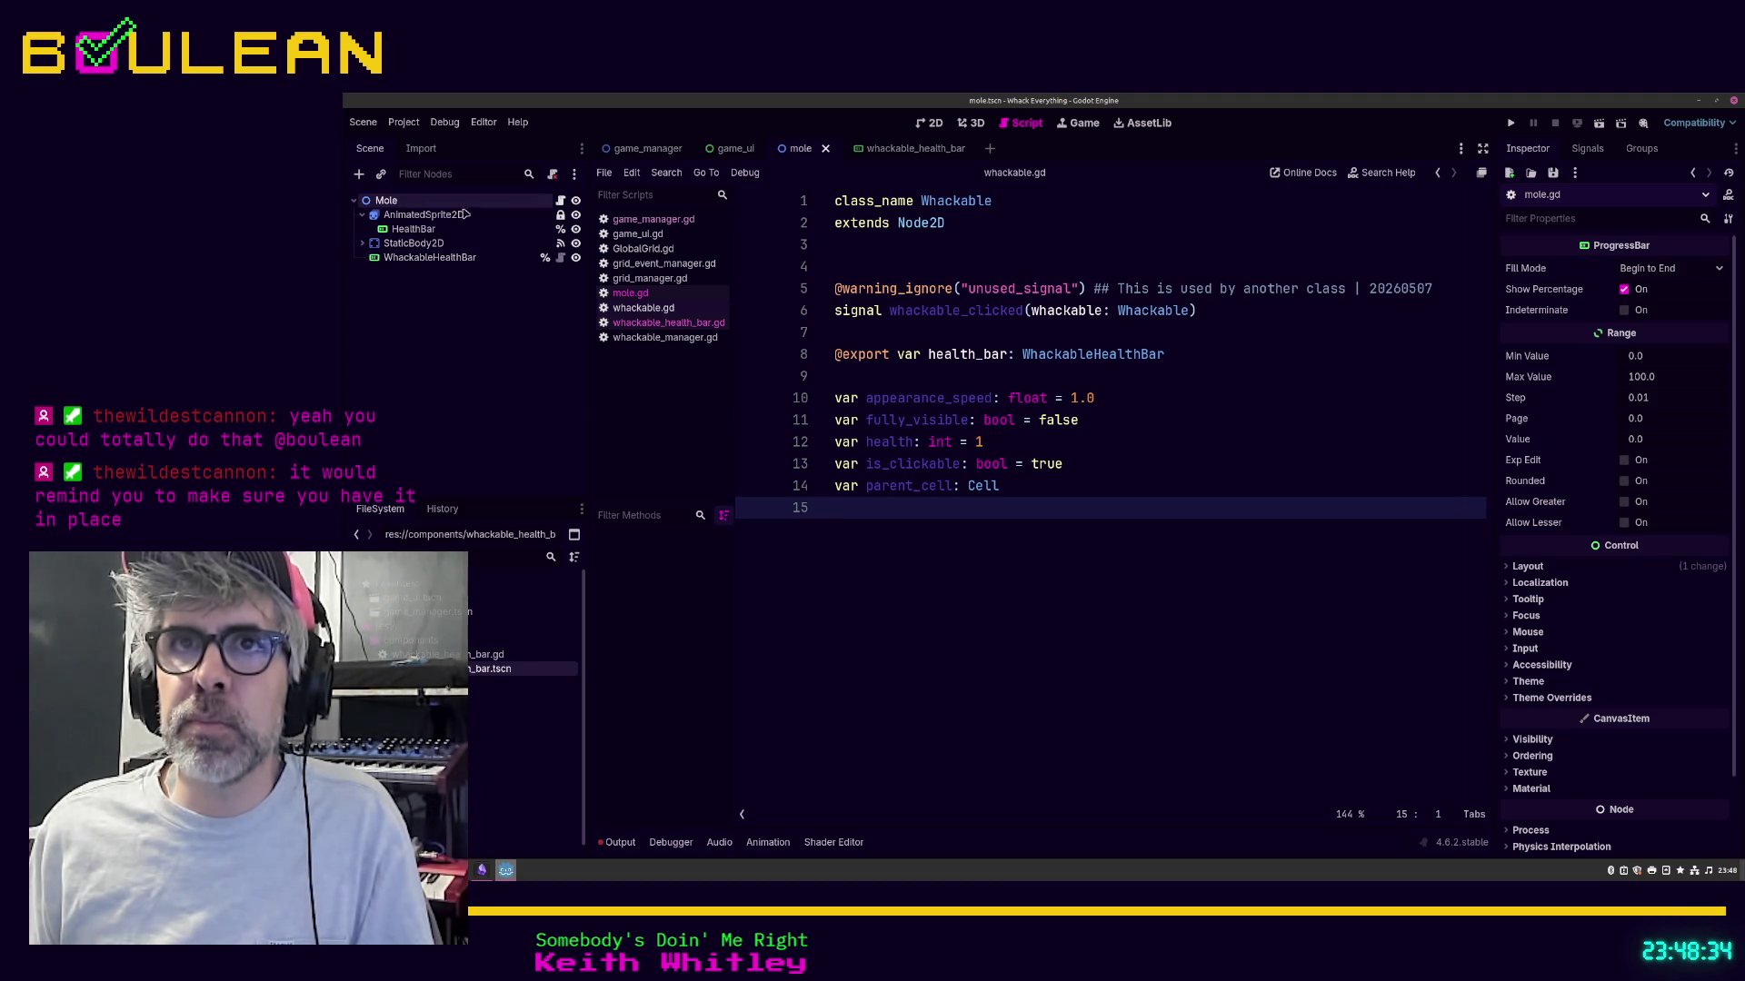
{"action": "left_click", "coordinate": [561, 200]}
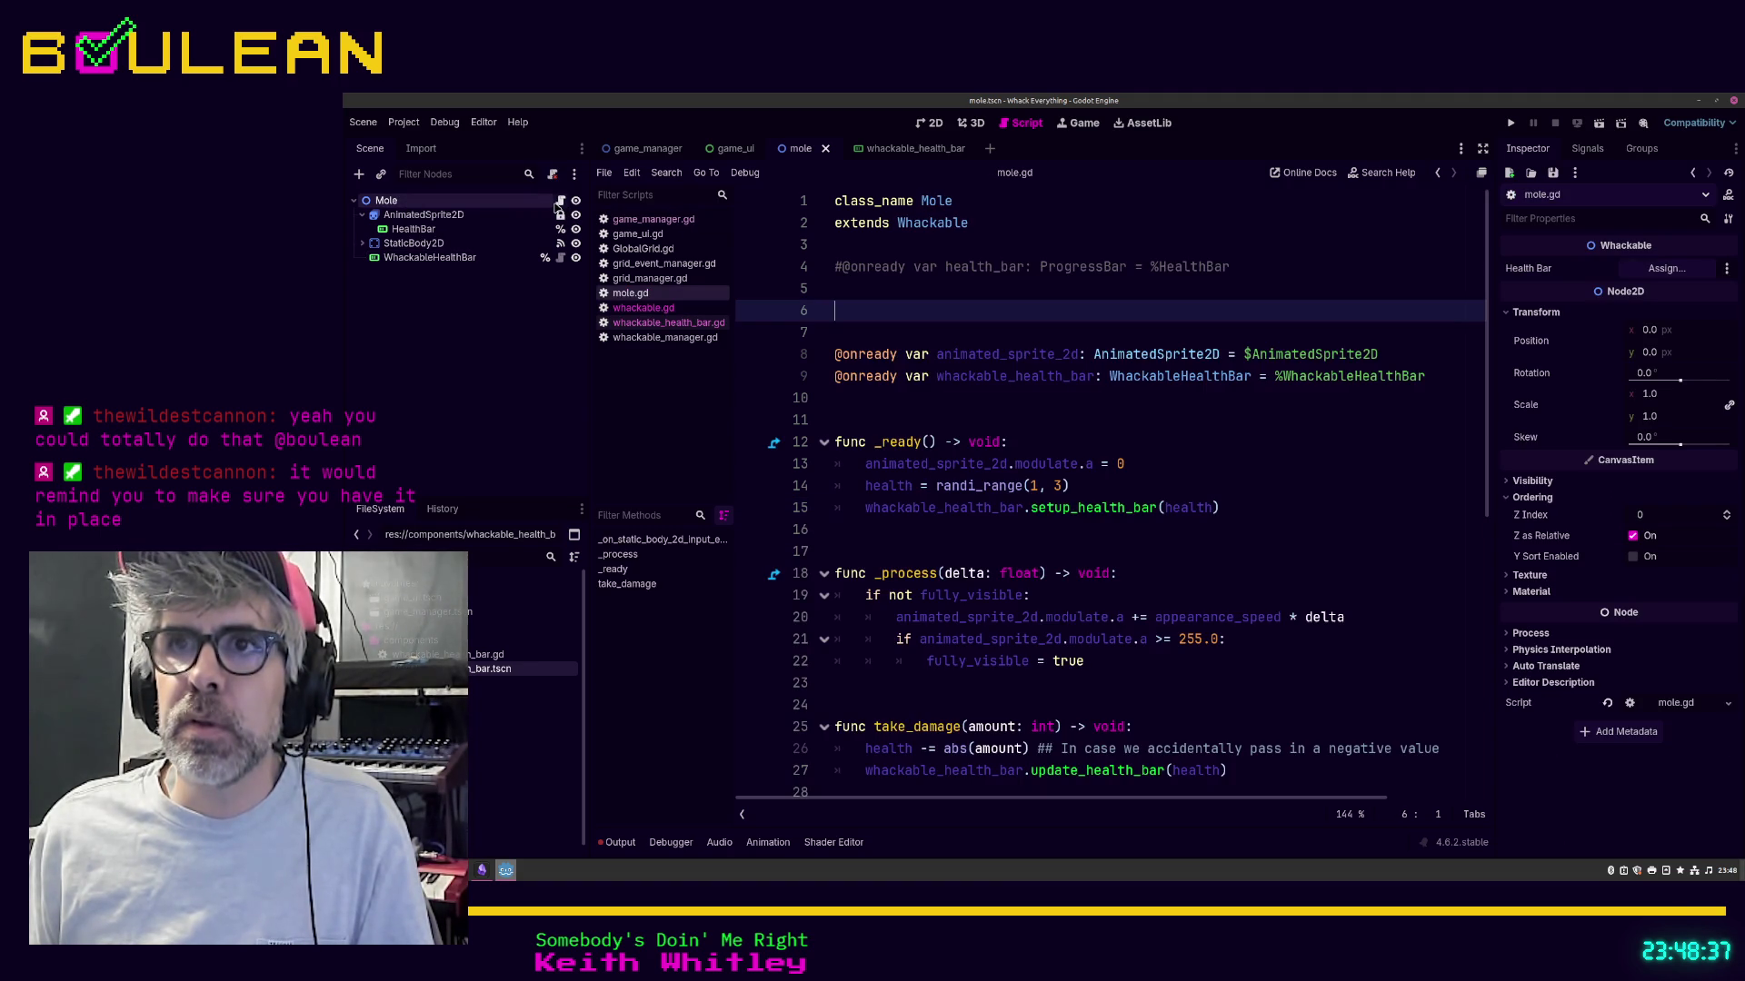
{"action": "left_click", "coordinate": [836, 376]}
{"action": "type", "text": "#"}
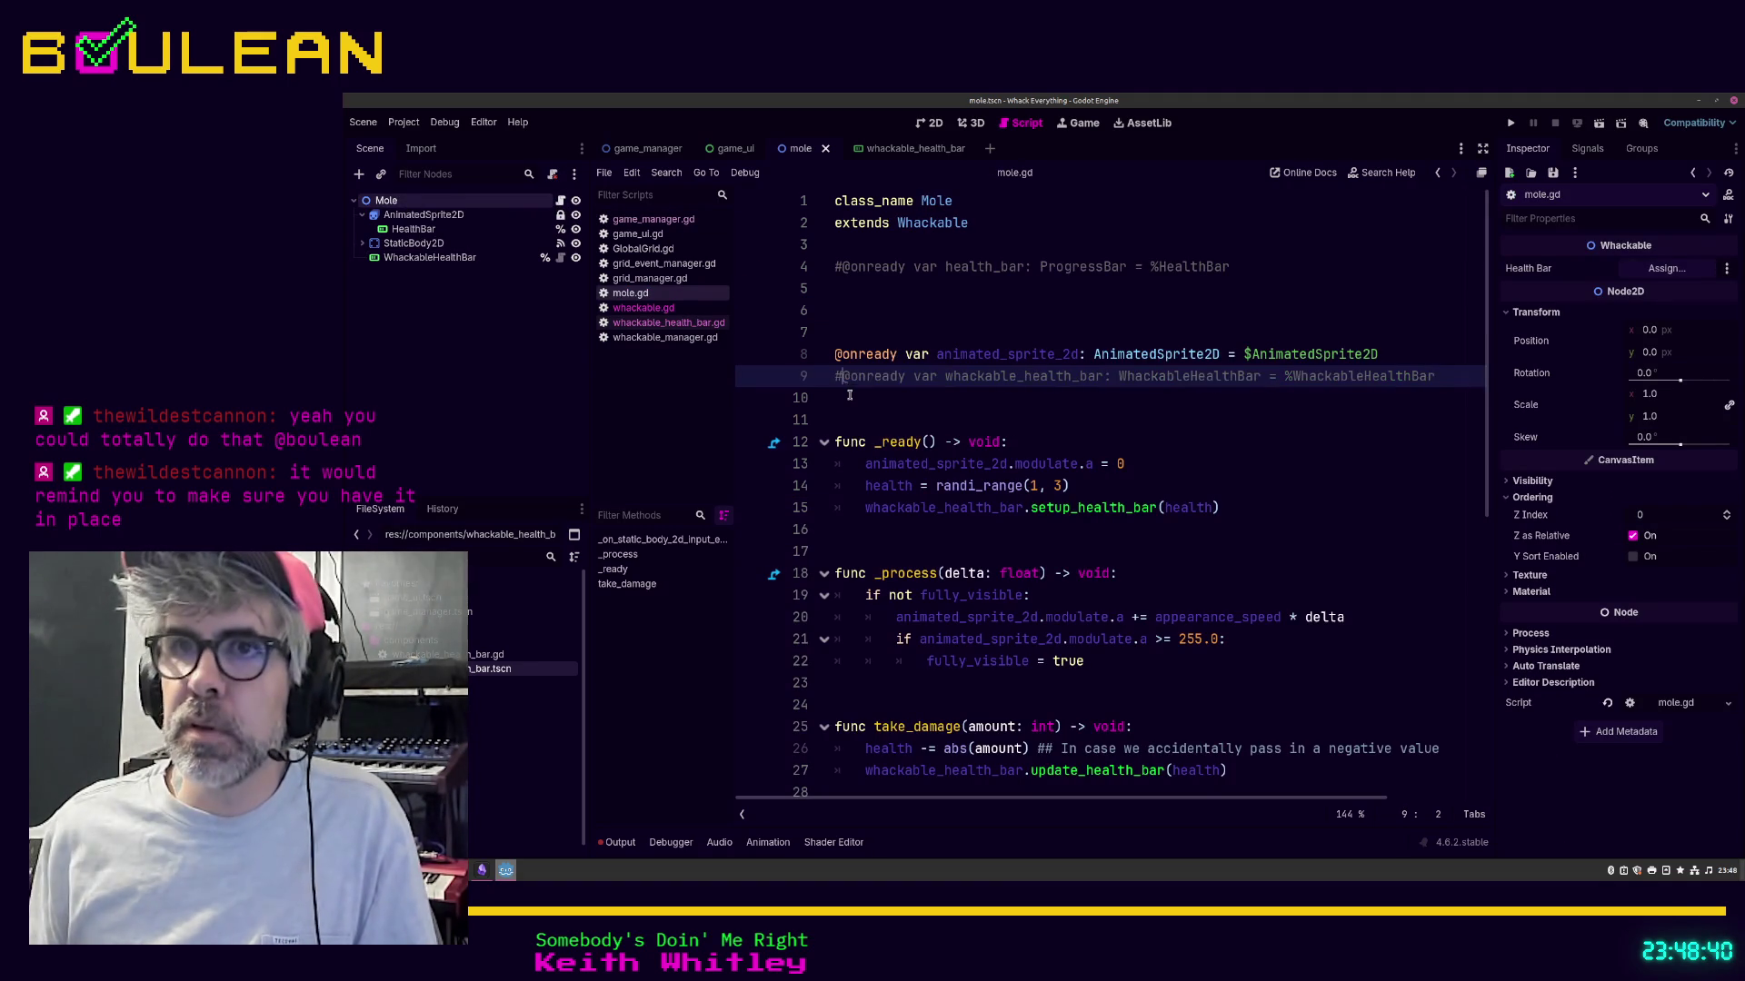
{"action": "left_click", "coordinate": [974, 427]}
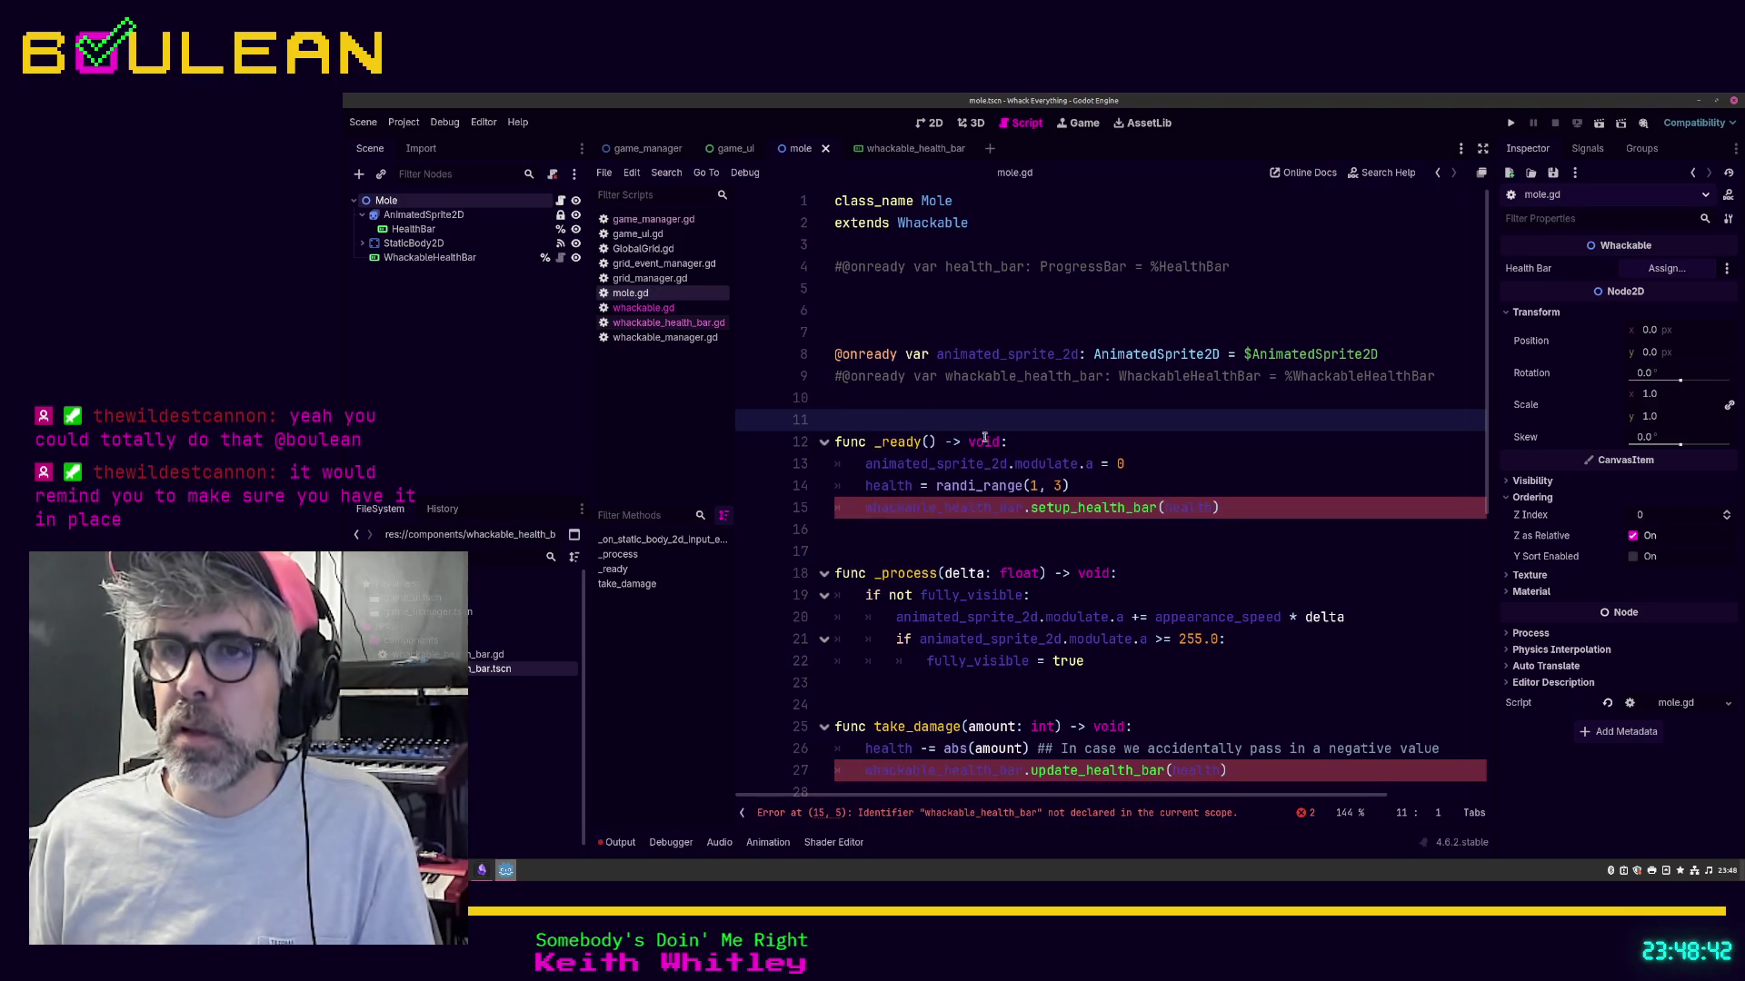
{"action": "left_click", "coordinate": [945, 508]}
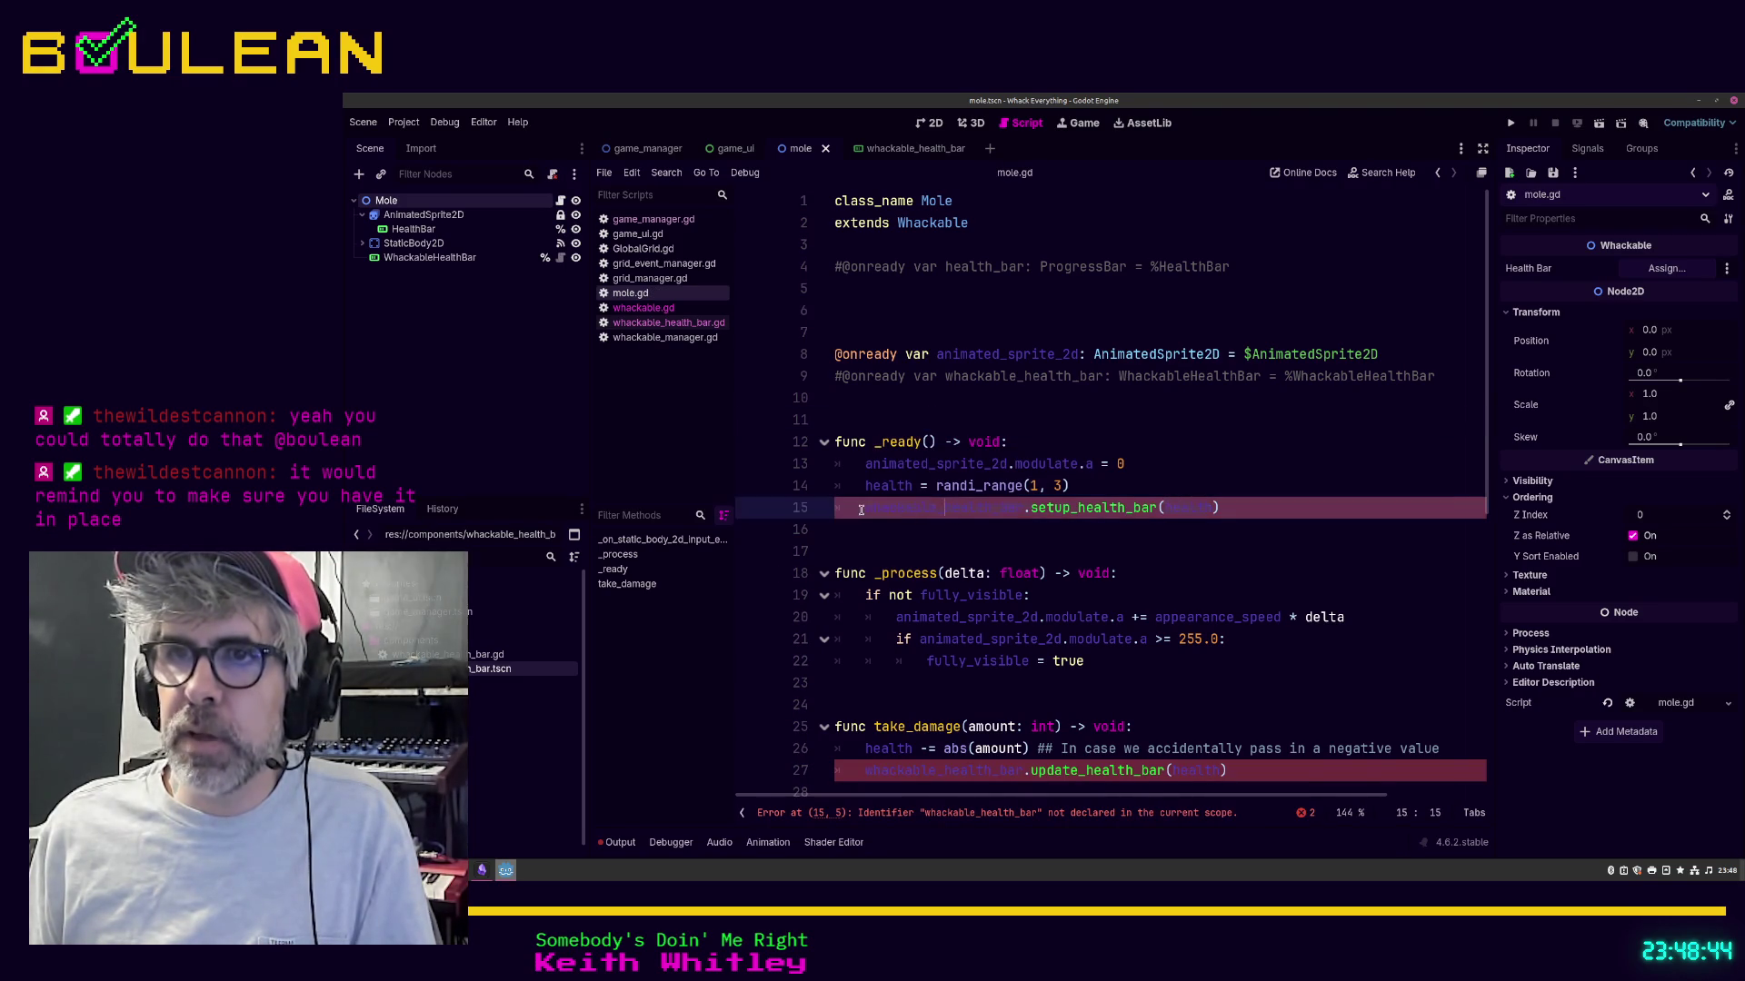
{"action": "left_click", "coordinate": [861, 508], "text": "shift"}
{"action": "key", "text": "BackSpace"}
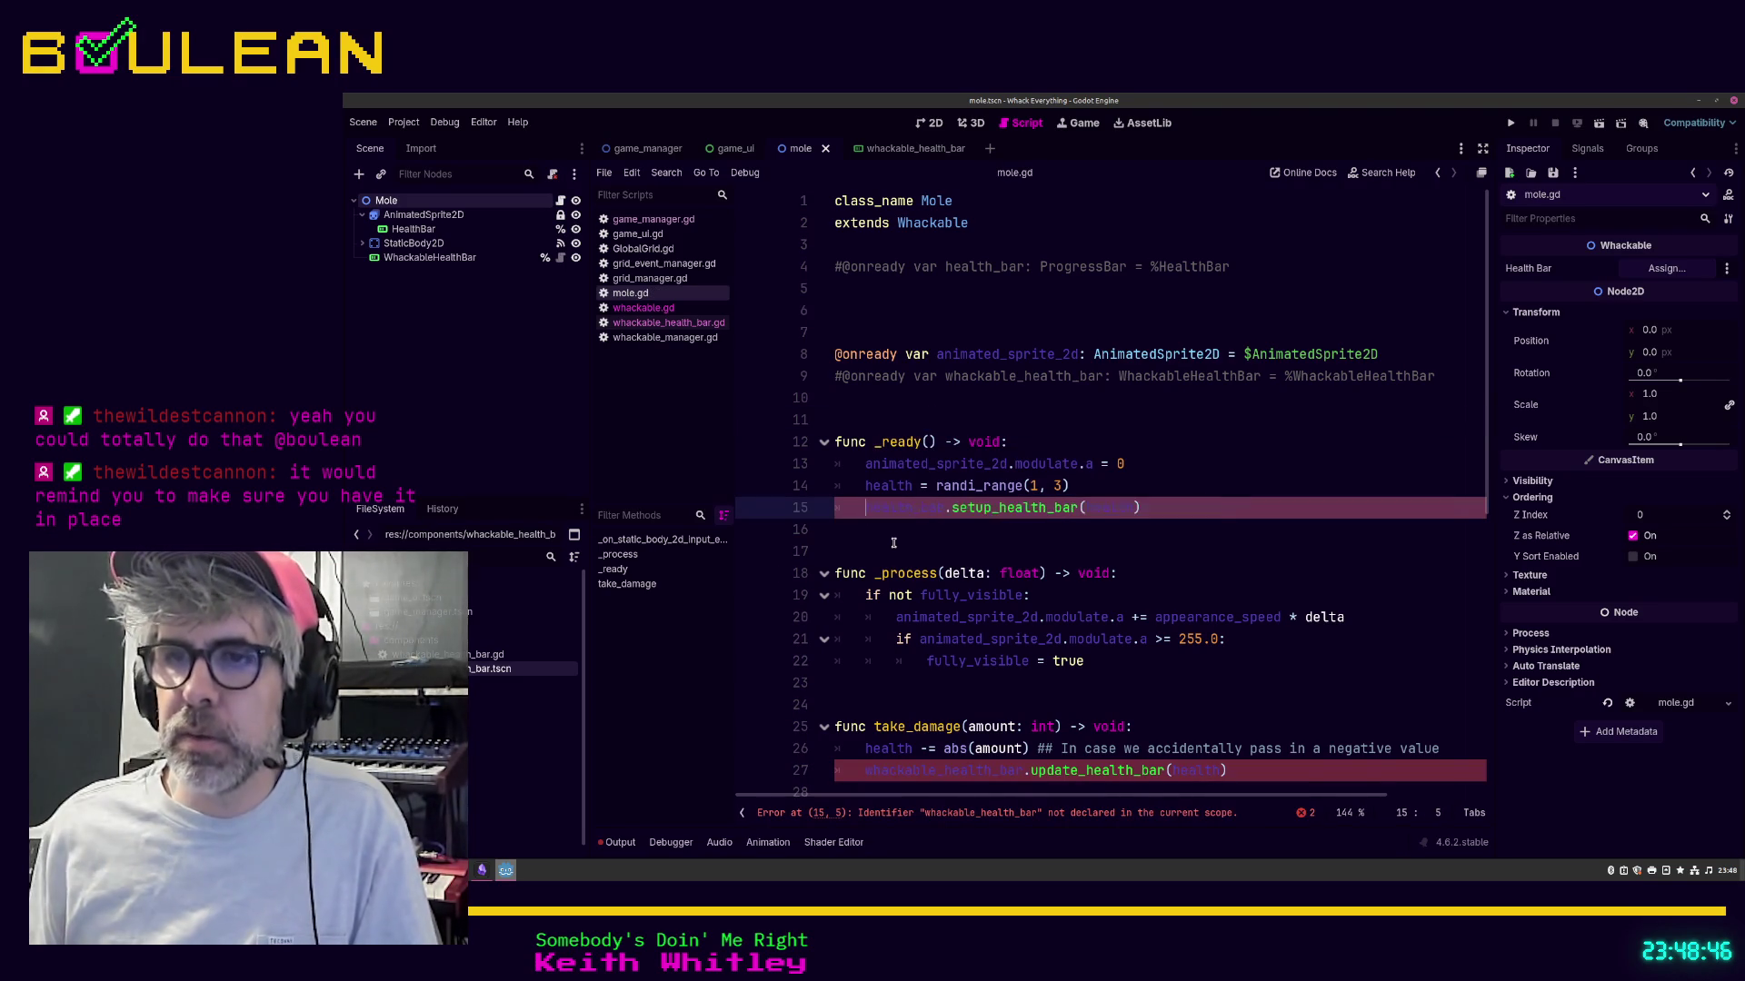
Step: Make line 27 call health_bar.update_health_bar() and save mole.gd
{"action": "left_click", "coordinate": [944, 774]}
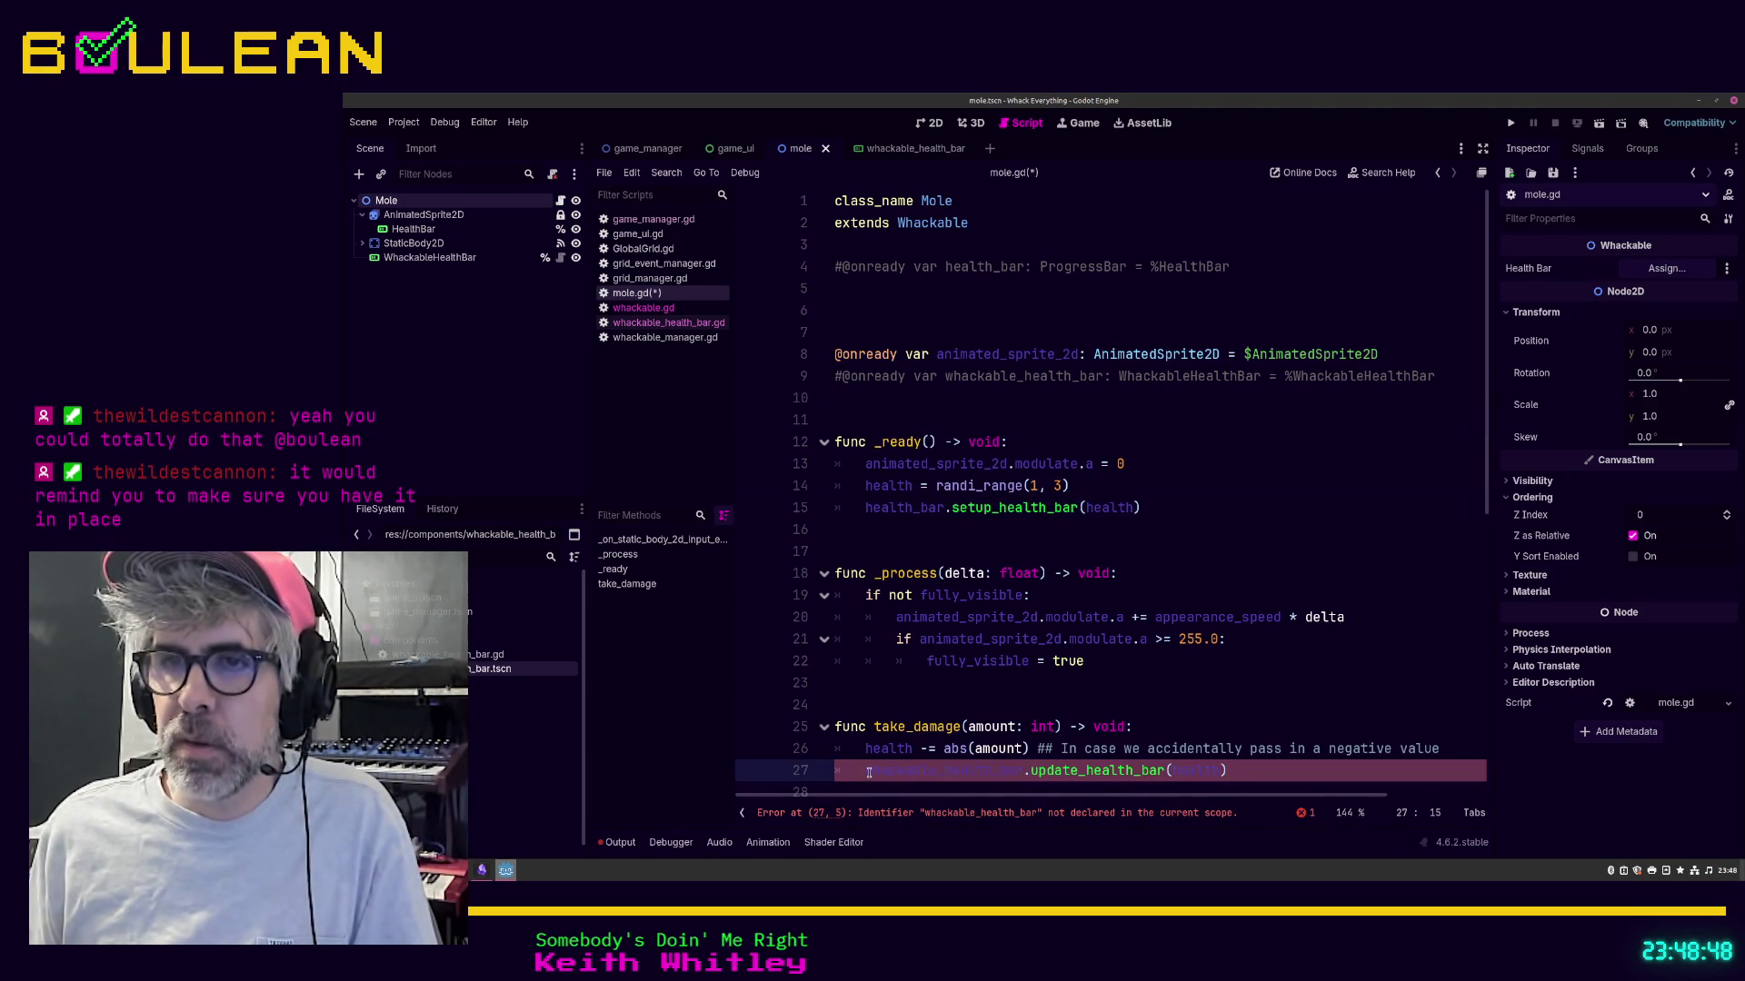
{"action": "left_click", "coordinate": [870, 773], "text": "shift"}
{"action": "key", "text": "BackSpace"}
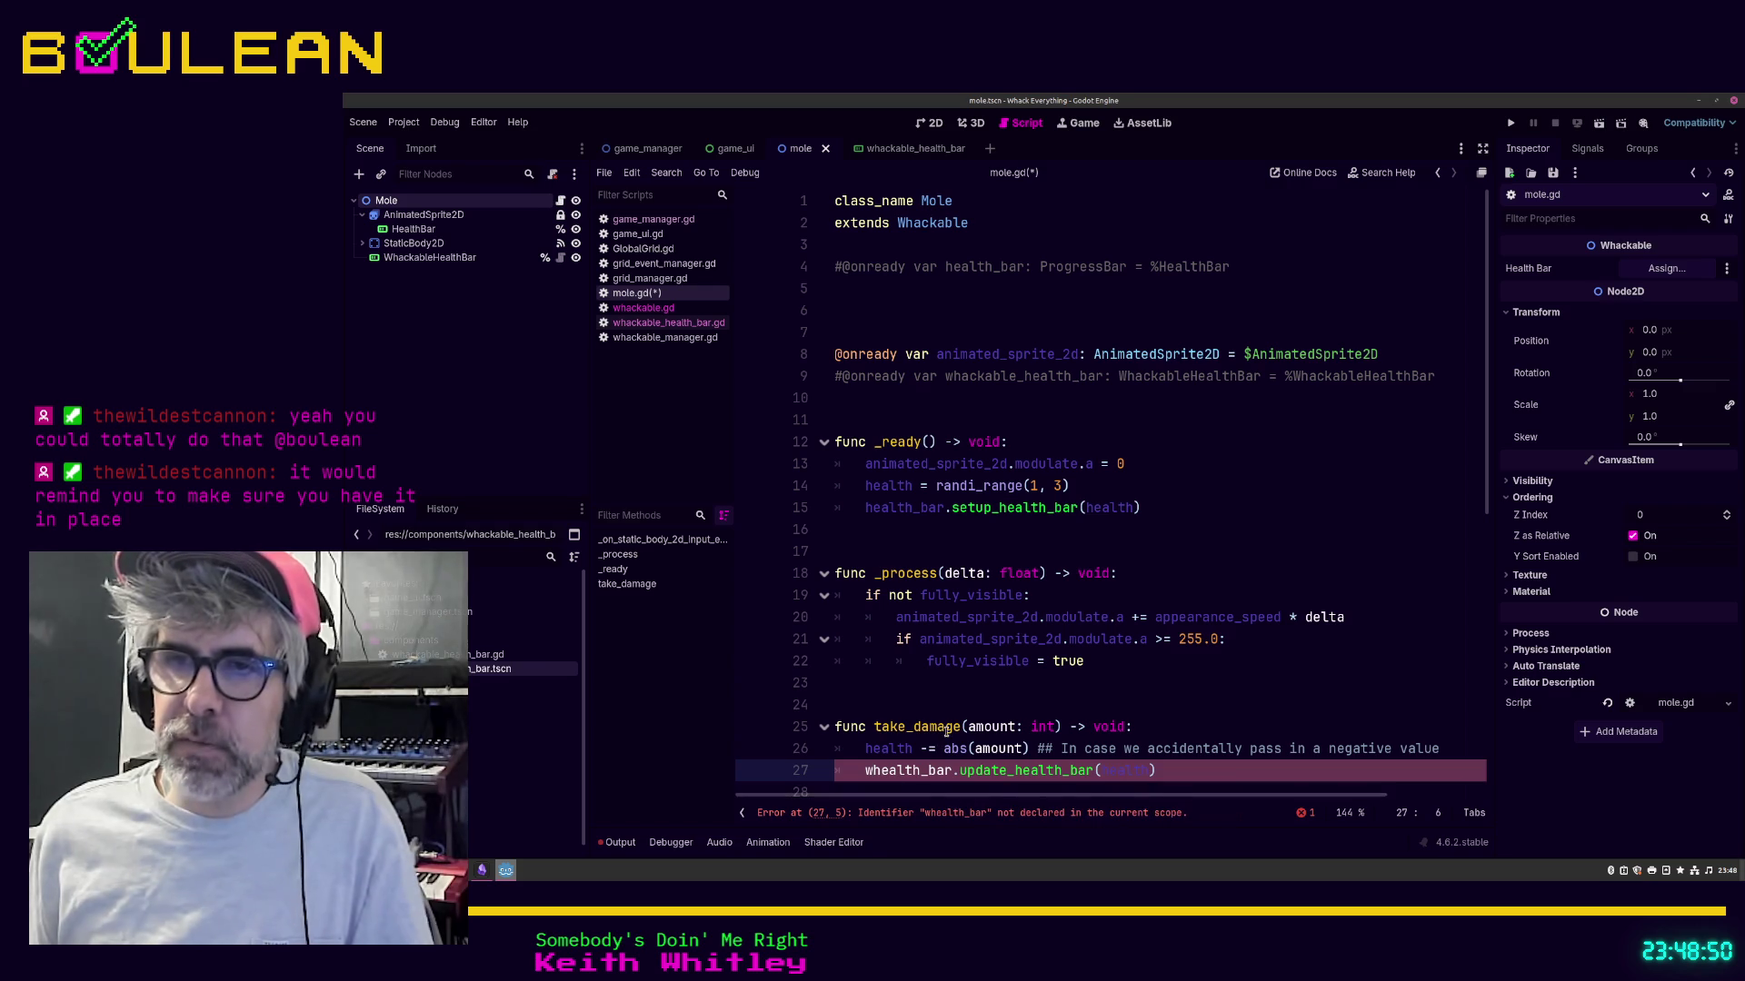
{"action": "key", "text": "BackSpace"}
{"action": "scroll", "coordinate": [968, 698], "scroll_direction": "down", "scroll_amount": 3}
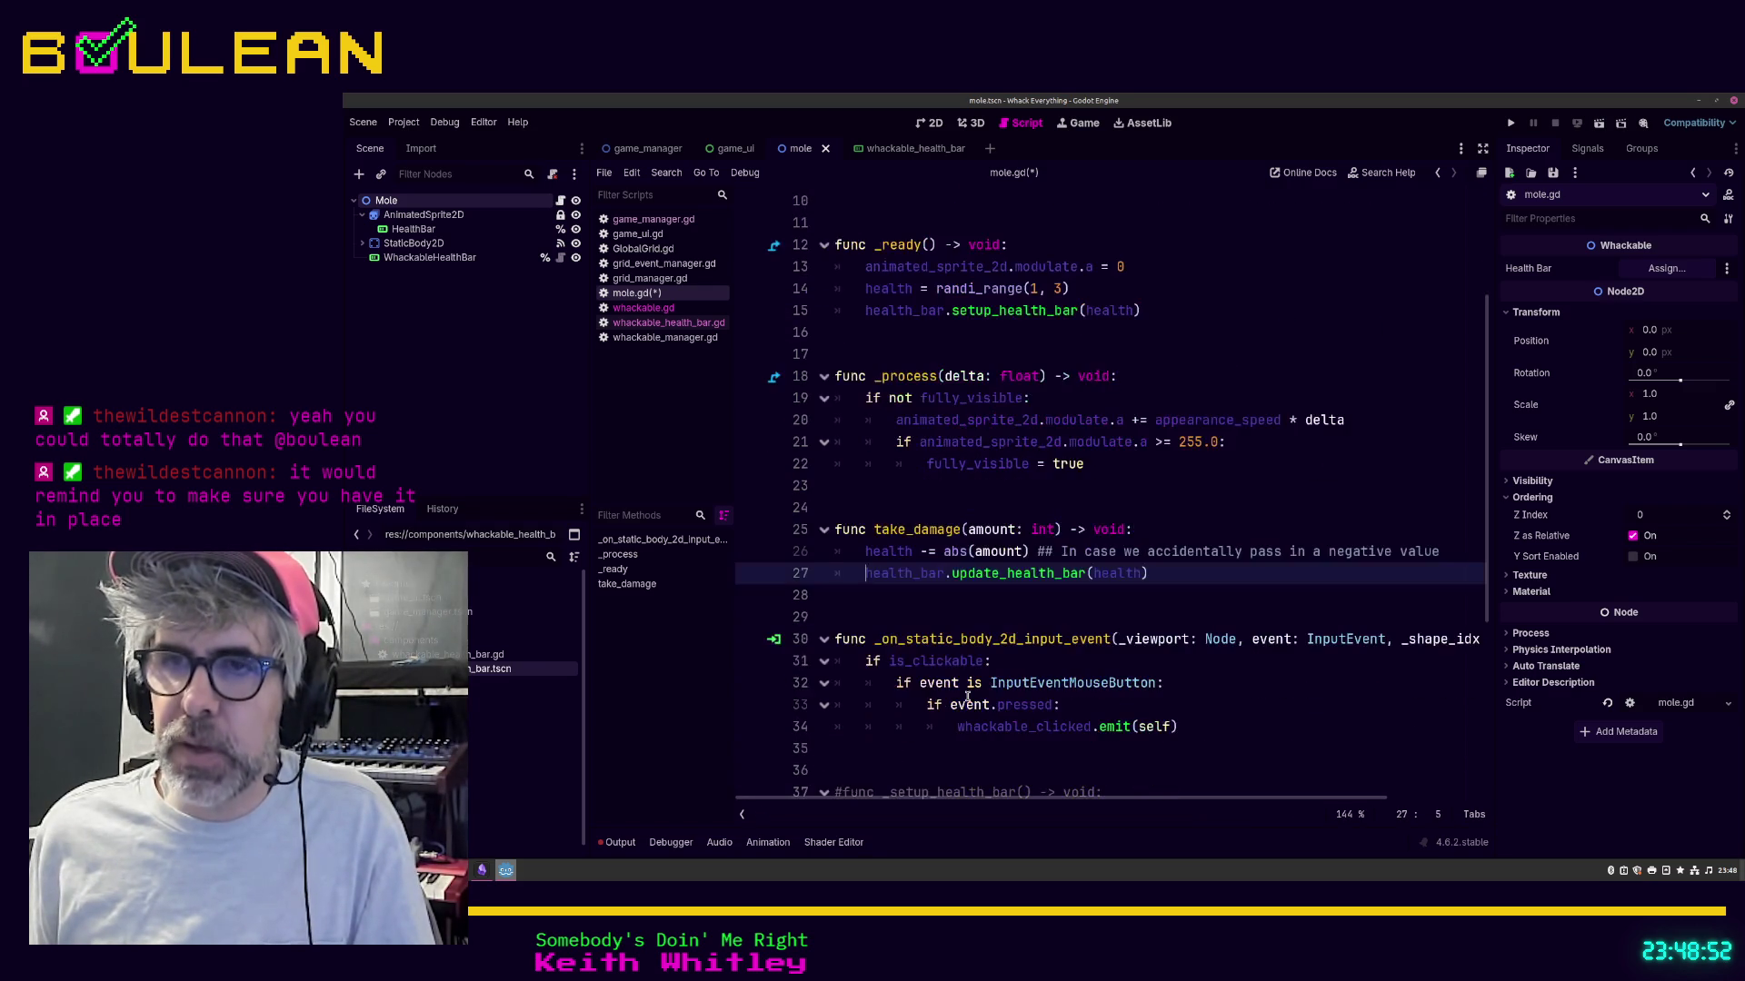
{"action": "scroll", "coordinate": [968, 698], "scroll_direction": "down", "scroll_amount": 1}
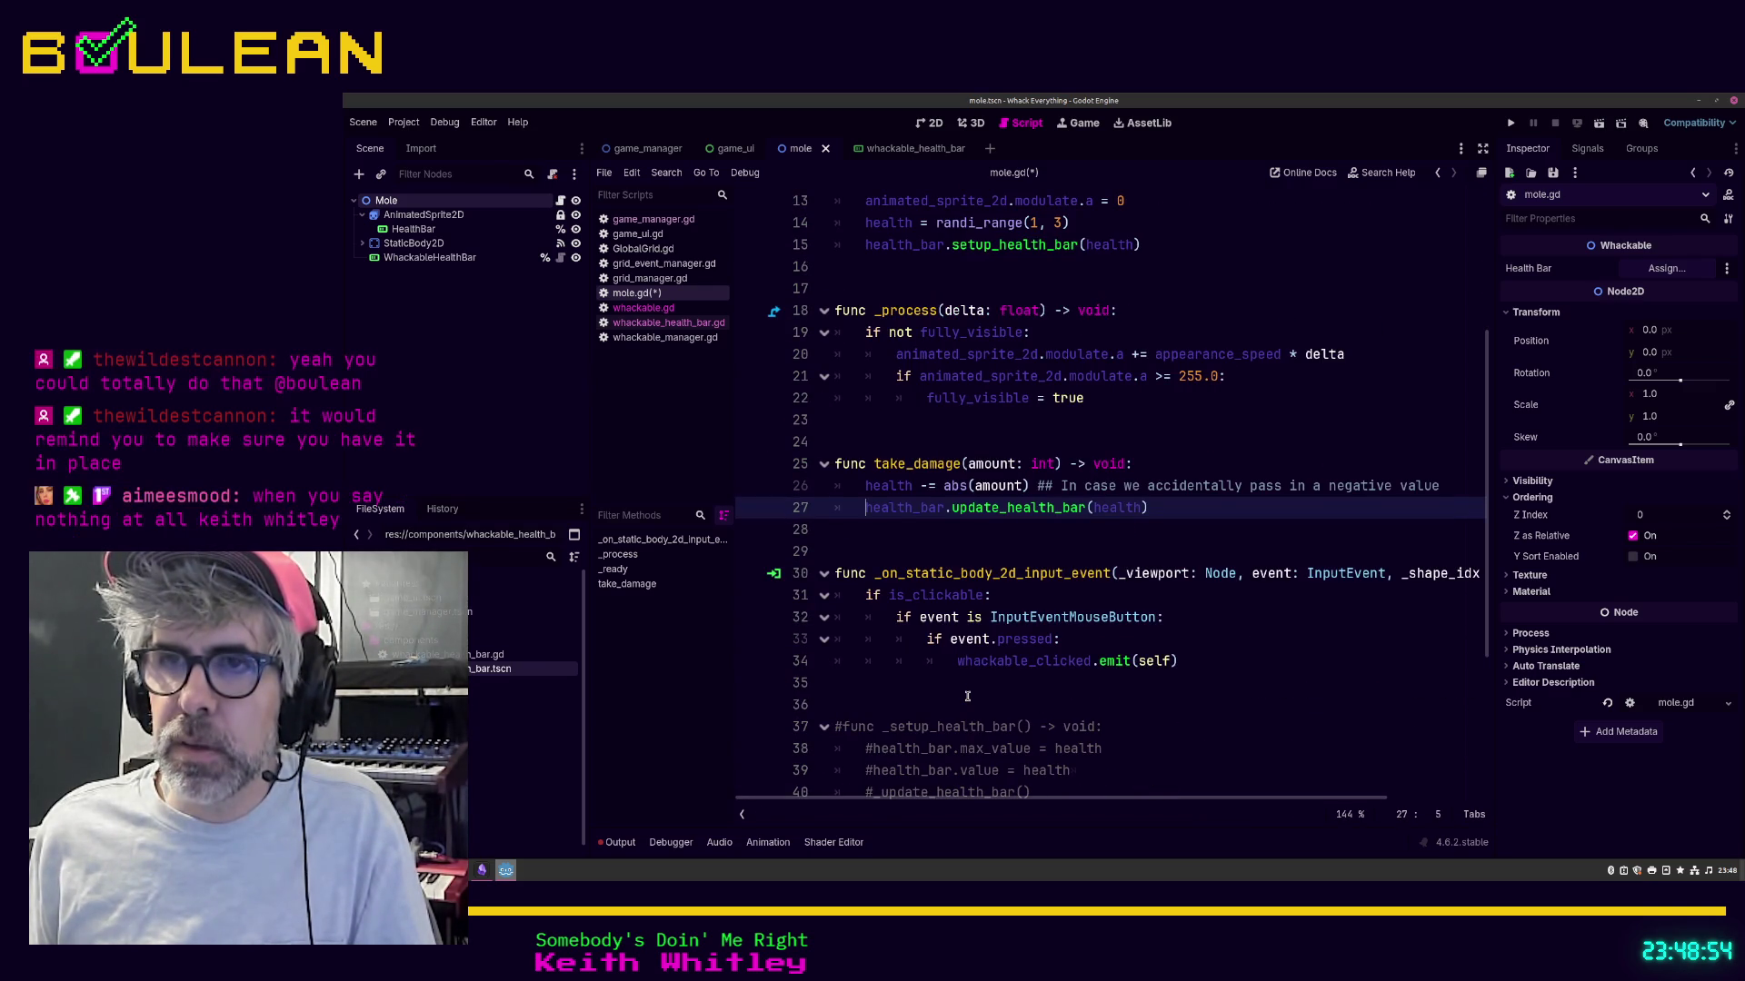
{"action": "scroll", "coordinate": [968, 698], "scroll_direction": "down", "scroll_amount": 2}
{"action": "scroll", "coordinate": [967, 697], "scroll_direction": "up", "scroll_amount": 6}
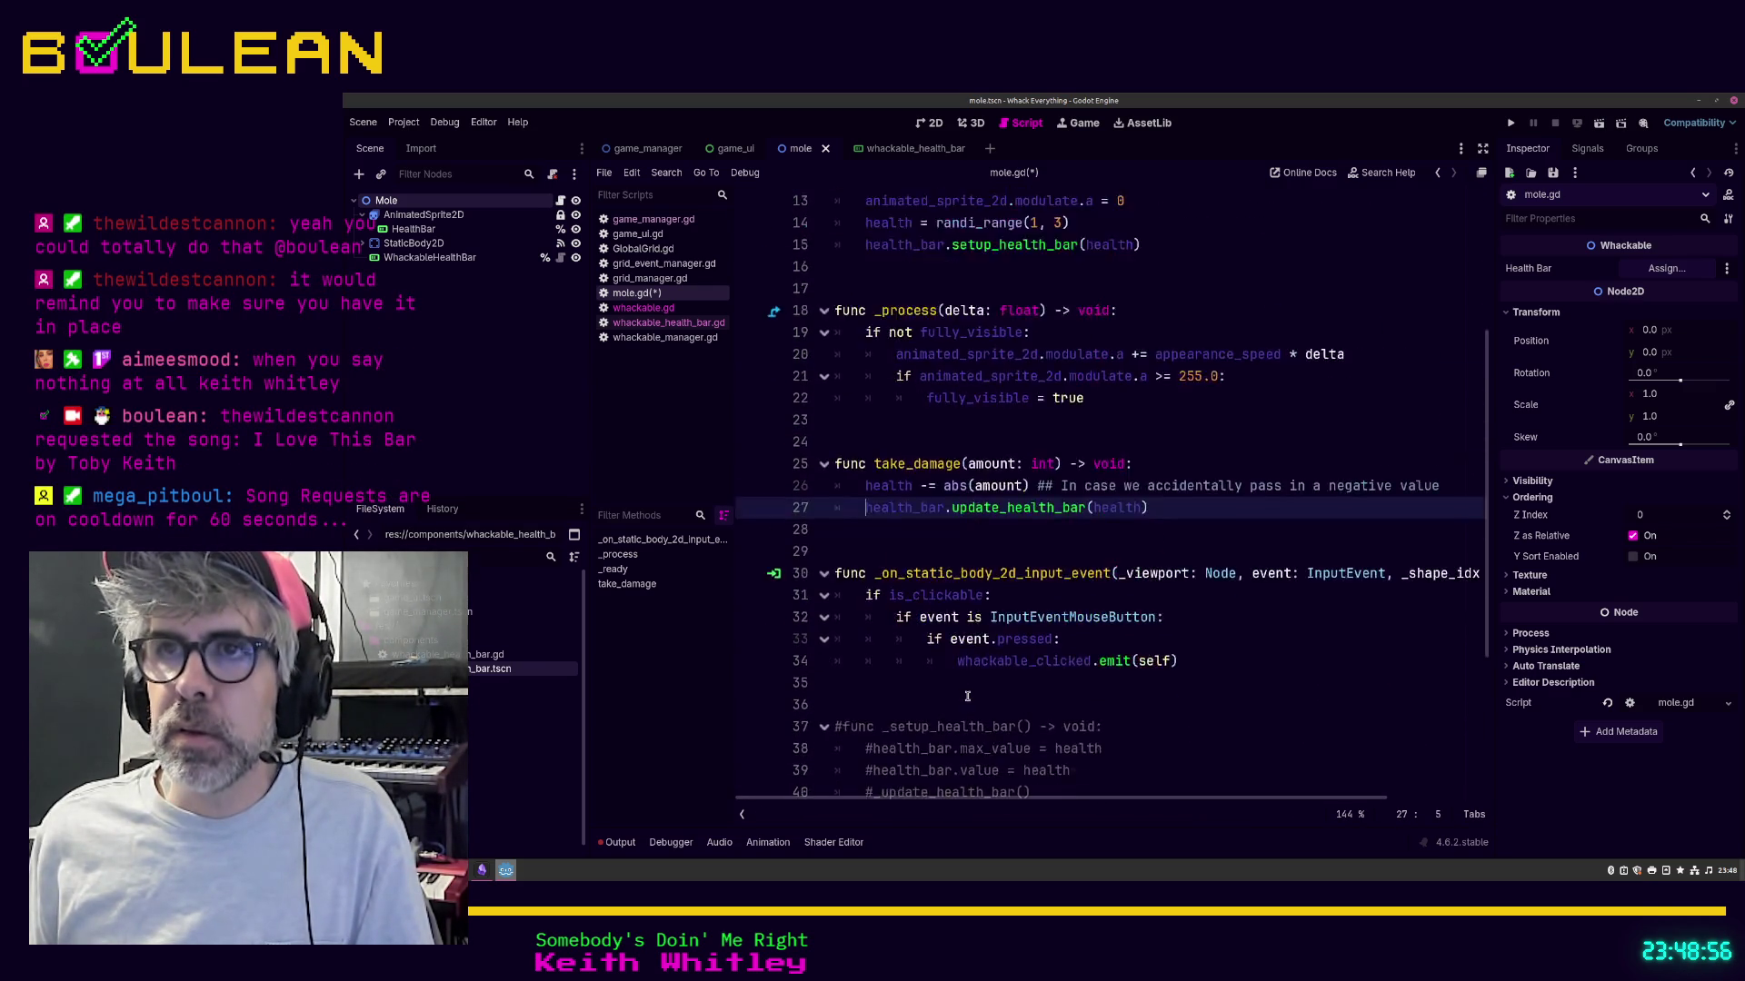
{"action": "left_click", "coordinate": [930, 413]}
{"action": "key", "text": "ctrl+s"}
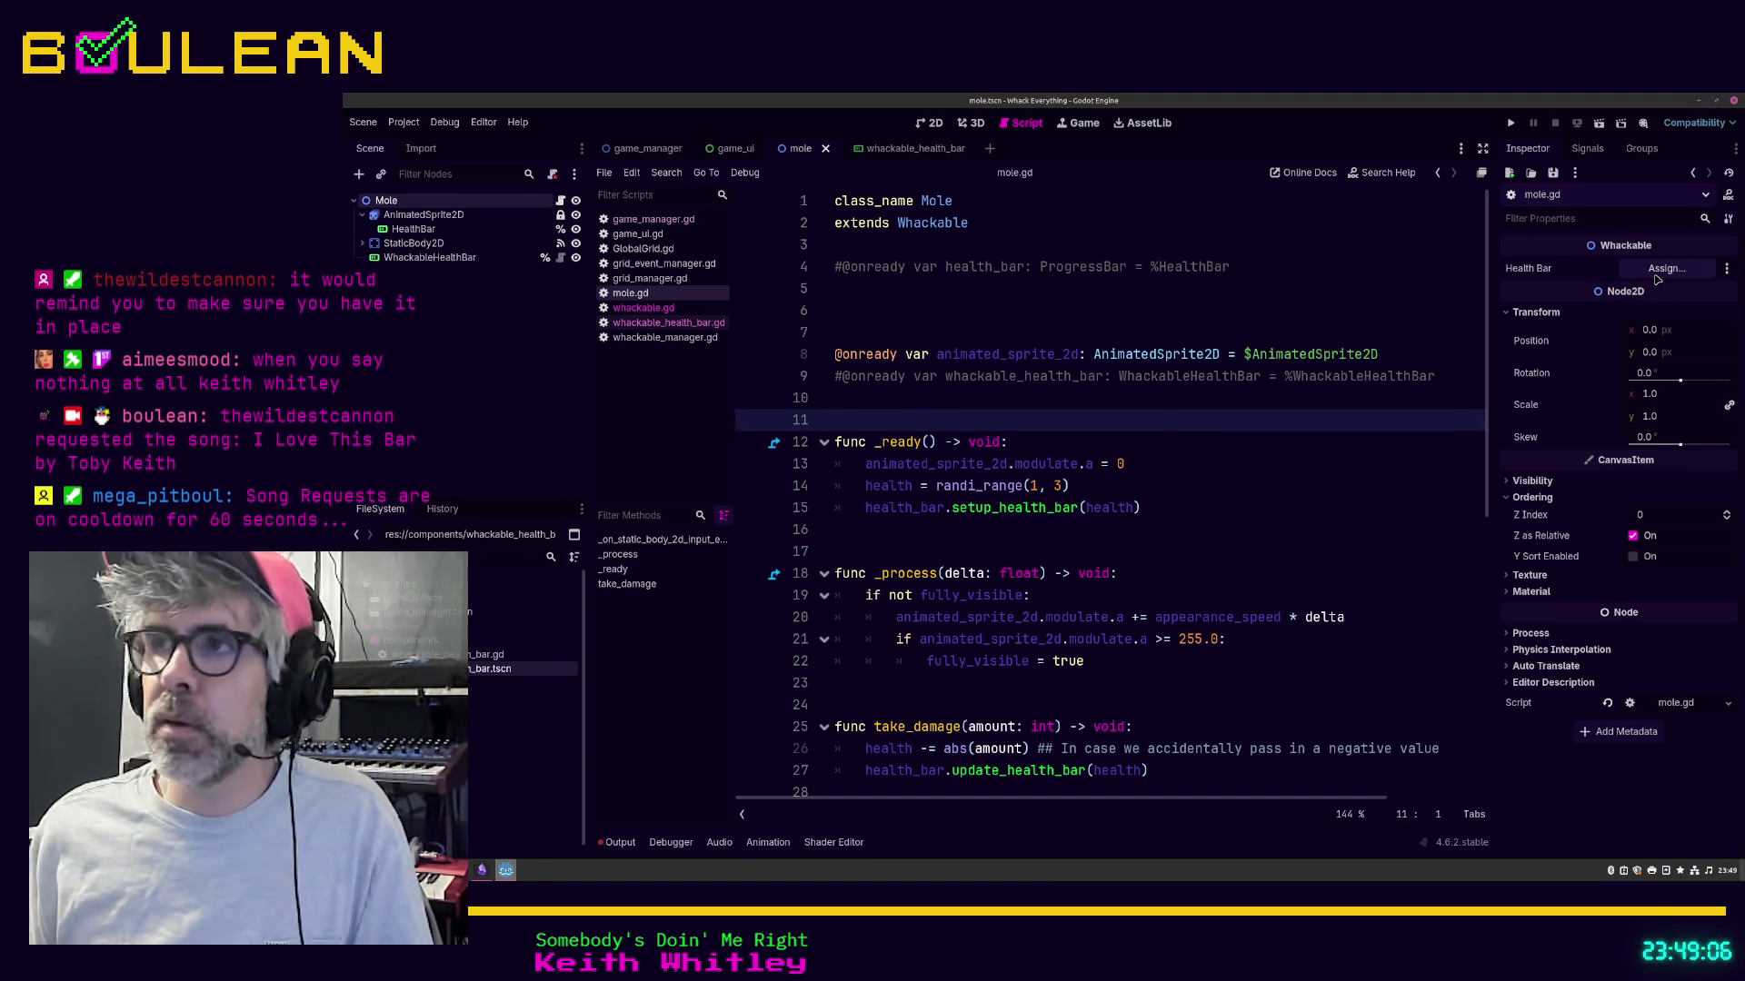
Step: Set Mole's Health Bar to the WhackableHealthBar node, then open and dismiss HealthBar's context menu
{"action": "left_click", "coordinate": [1655, 272]}
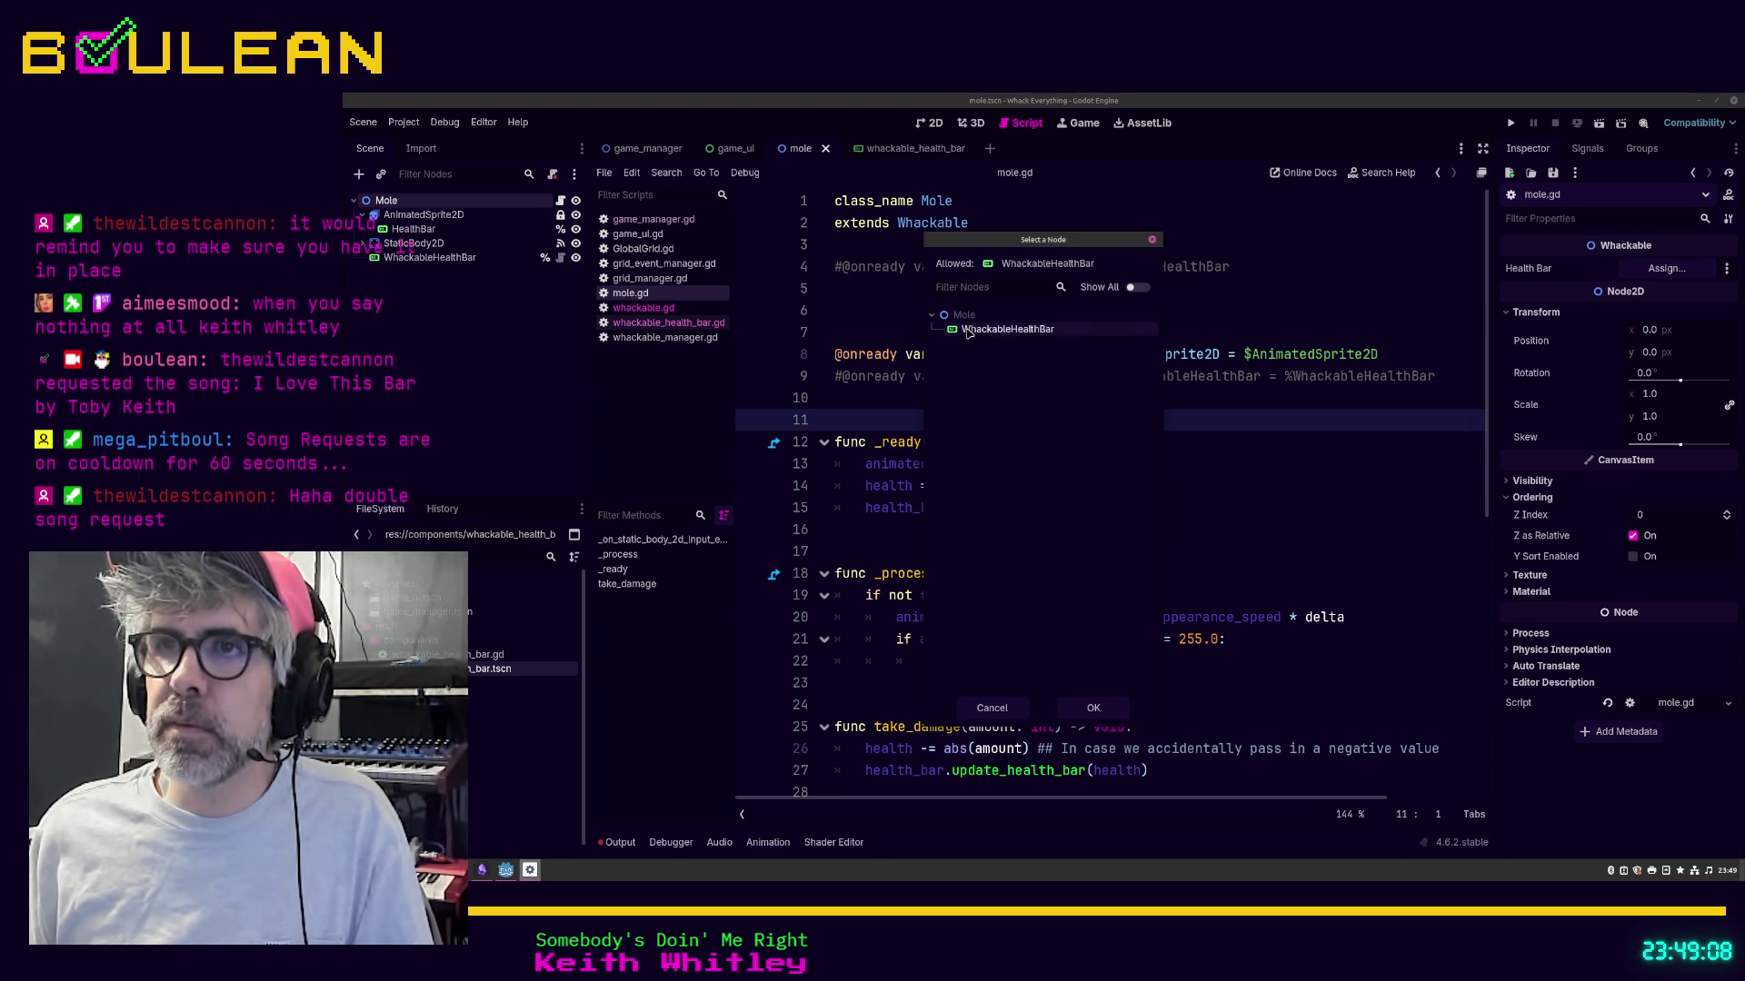
{"action": "left_click", "coordinate": [1094, 714]}
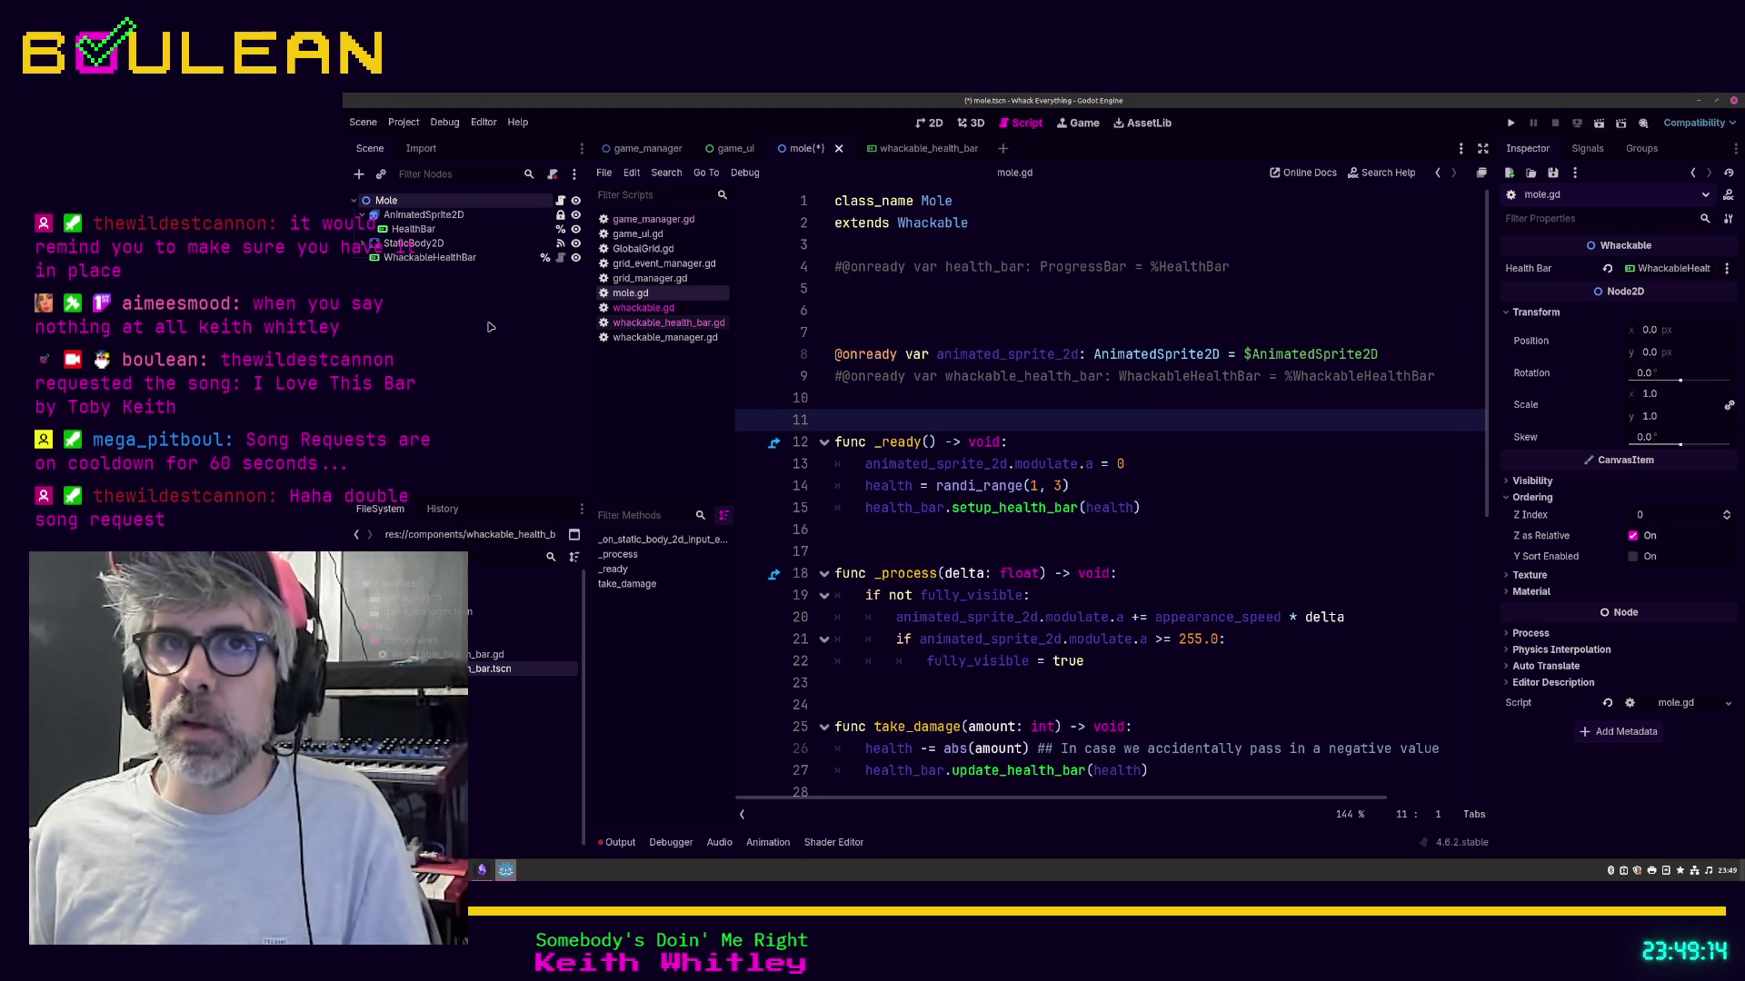
{"action": "left_click", "coordinate": [424, 229]}
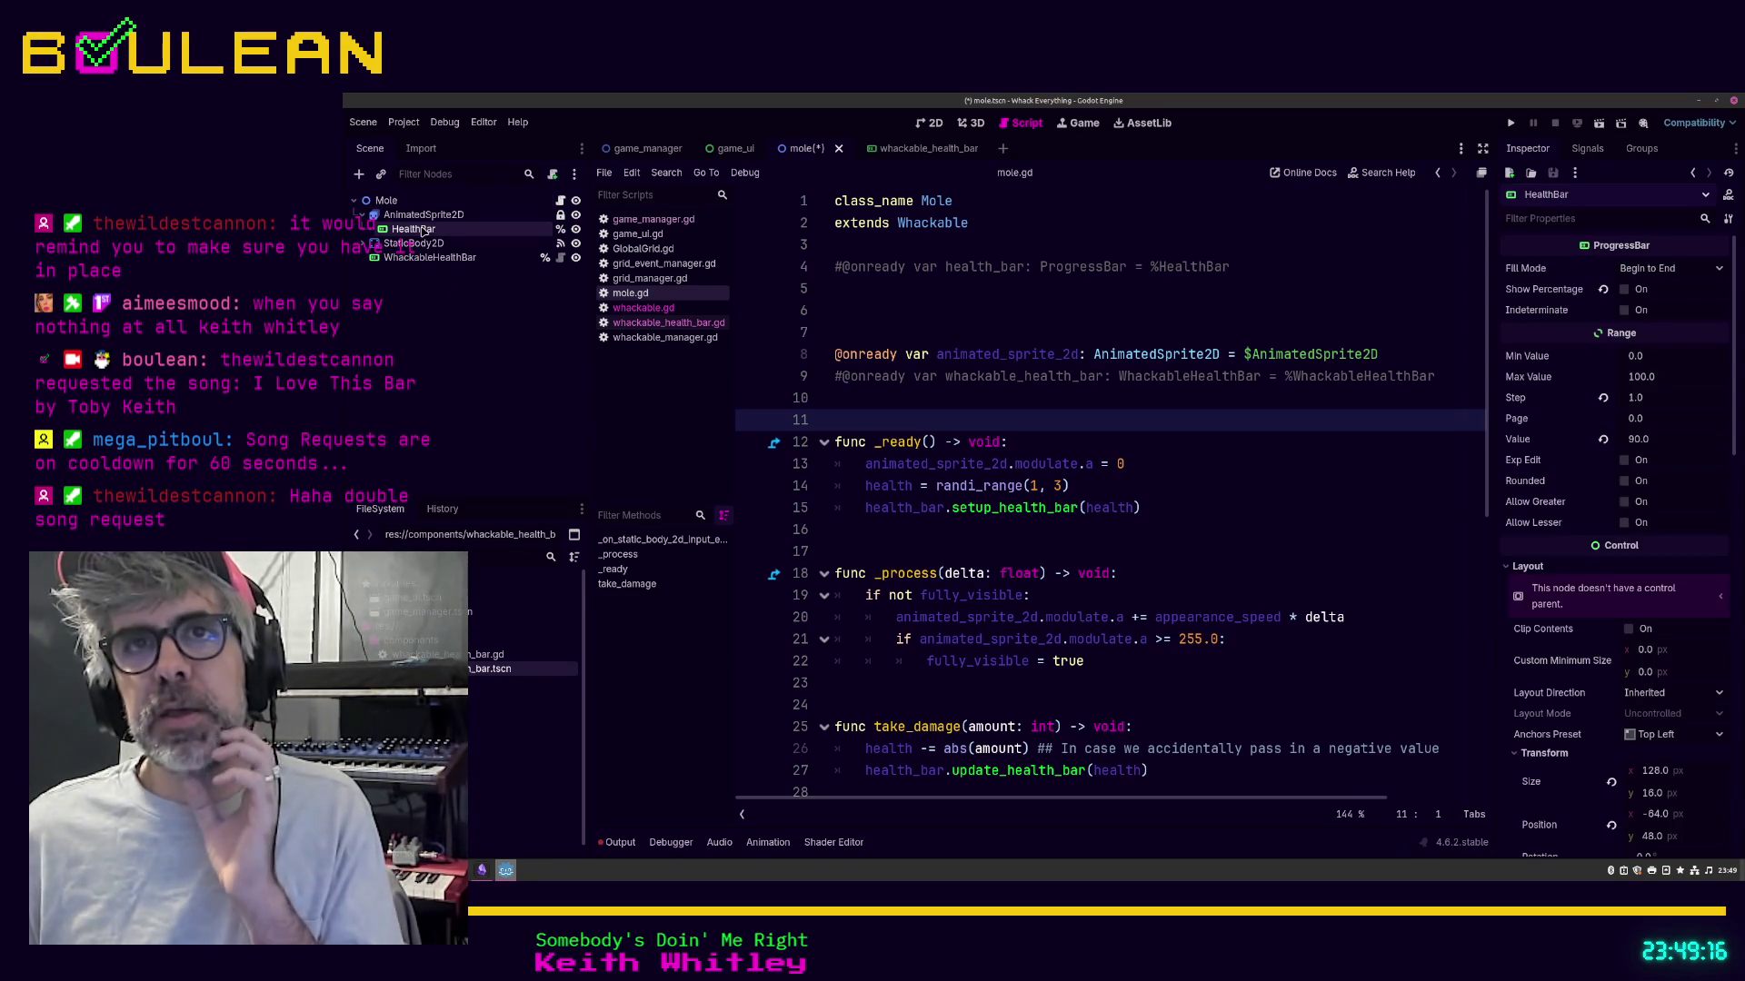
{"action": "right_click", "coordinate": [425, 230]}
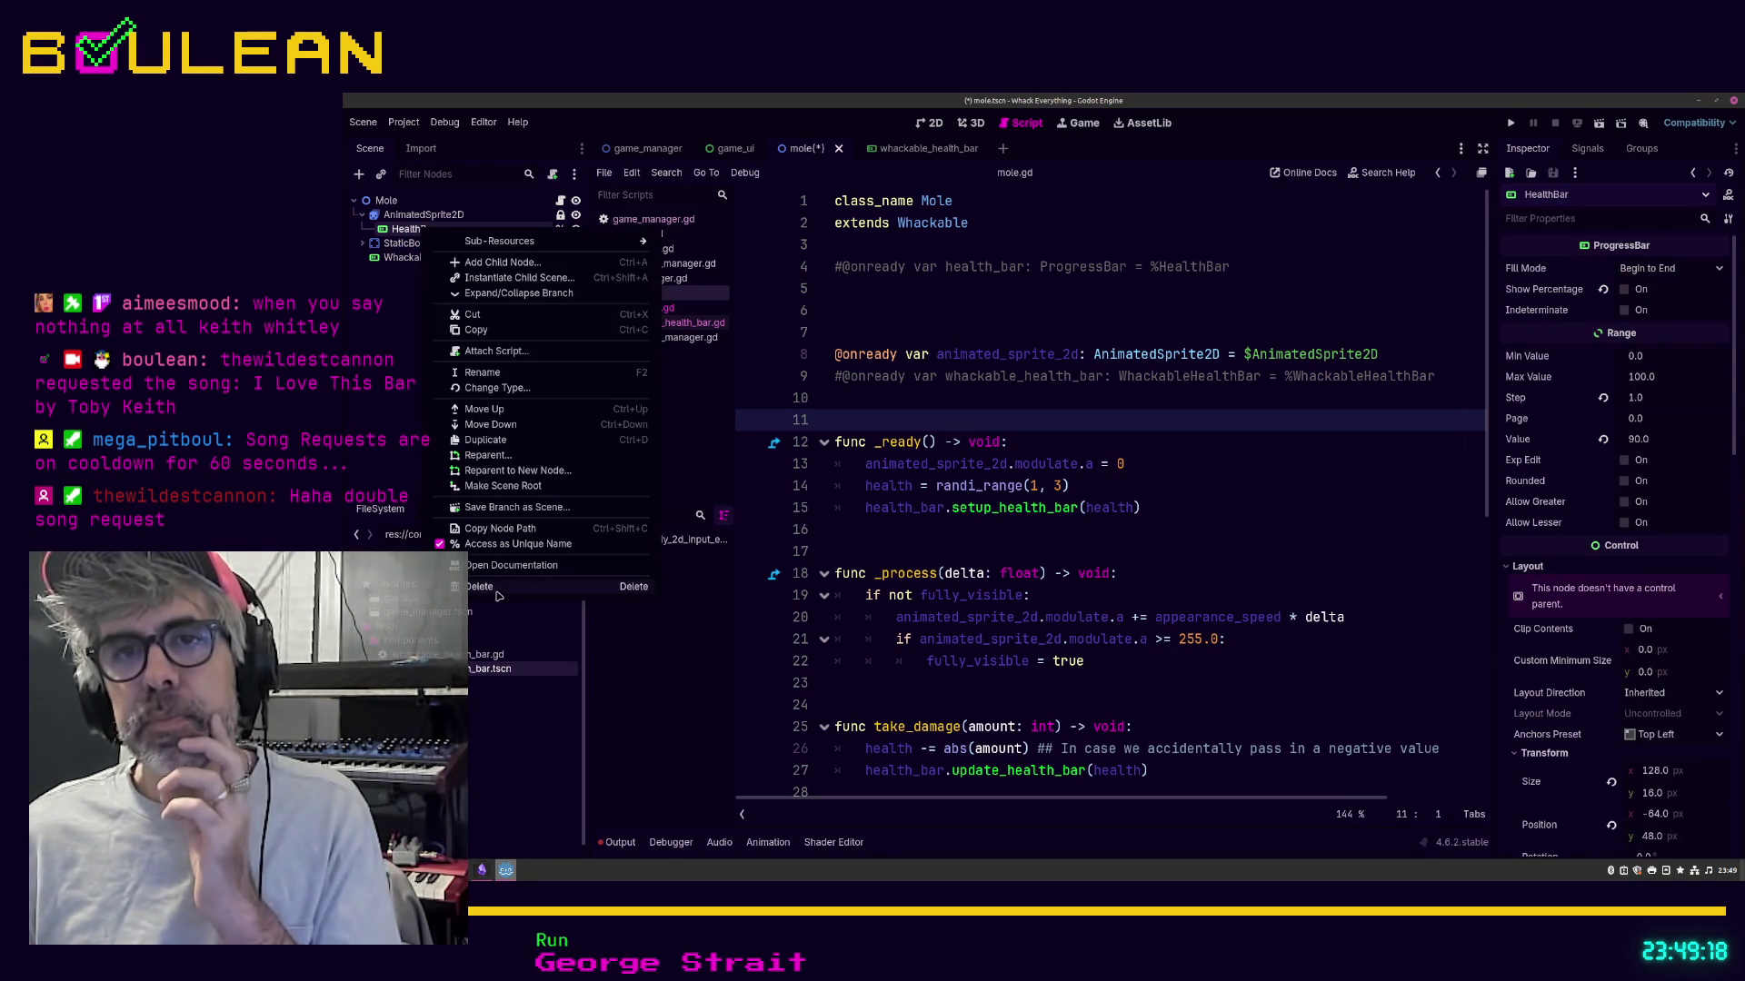
{"action": "left_click", "coordinate": [391, 434]}
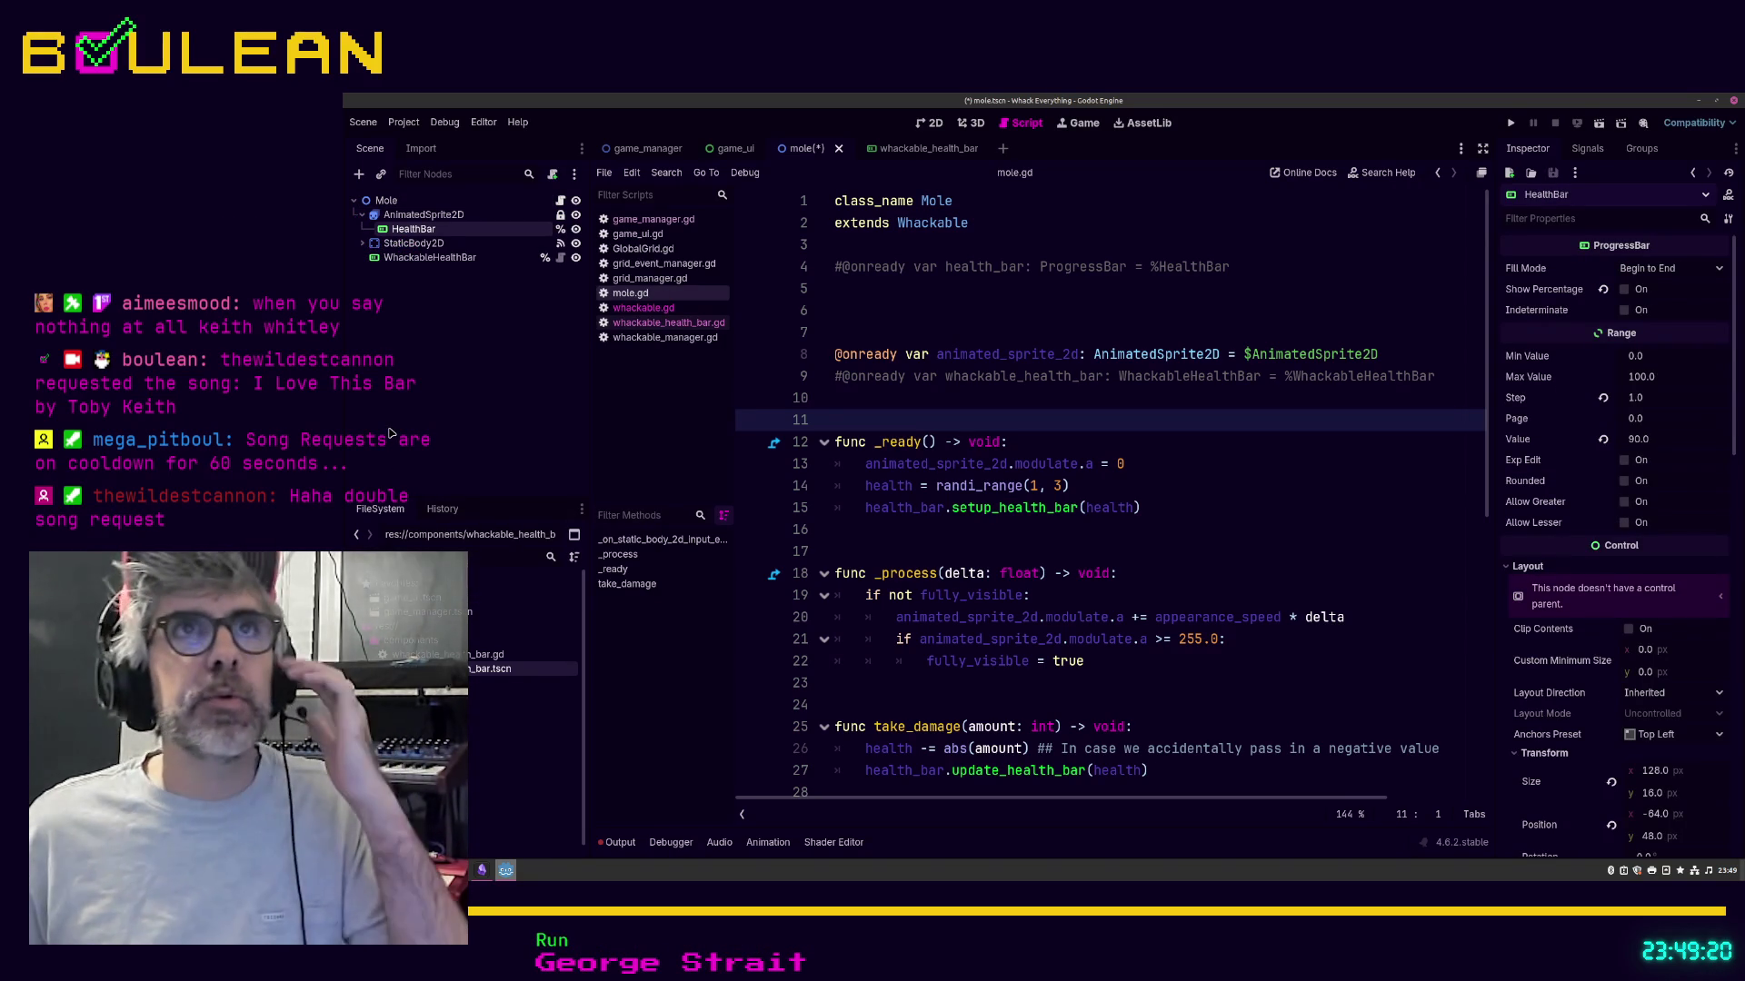
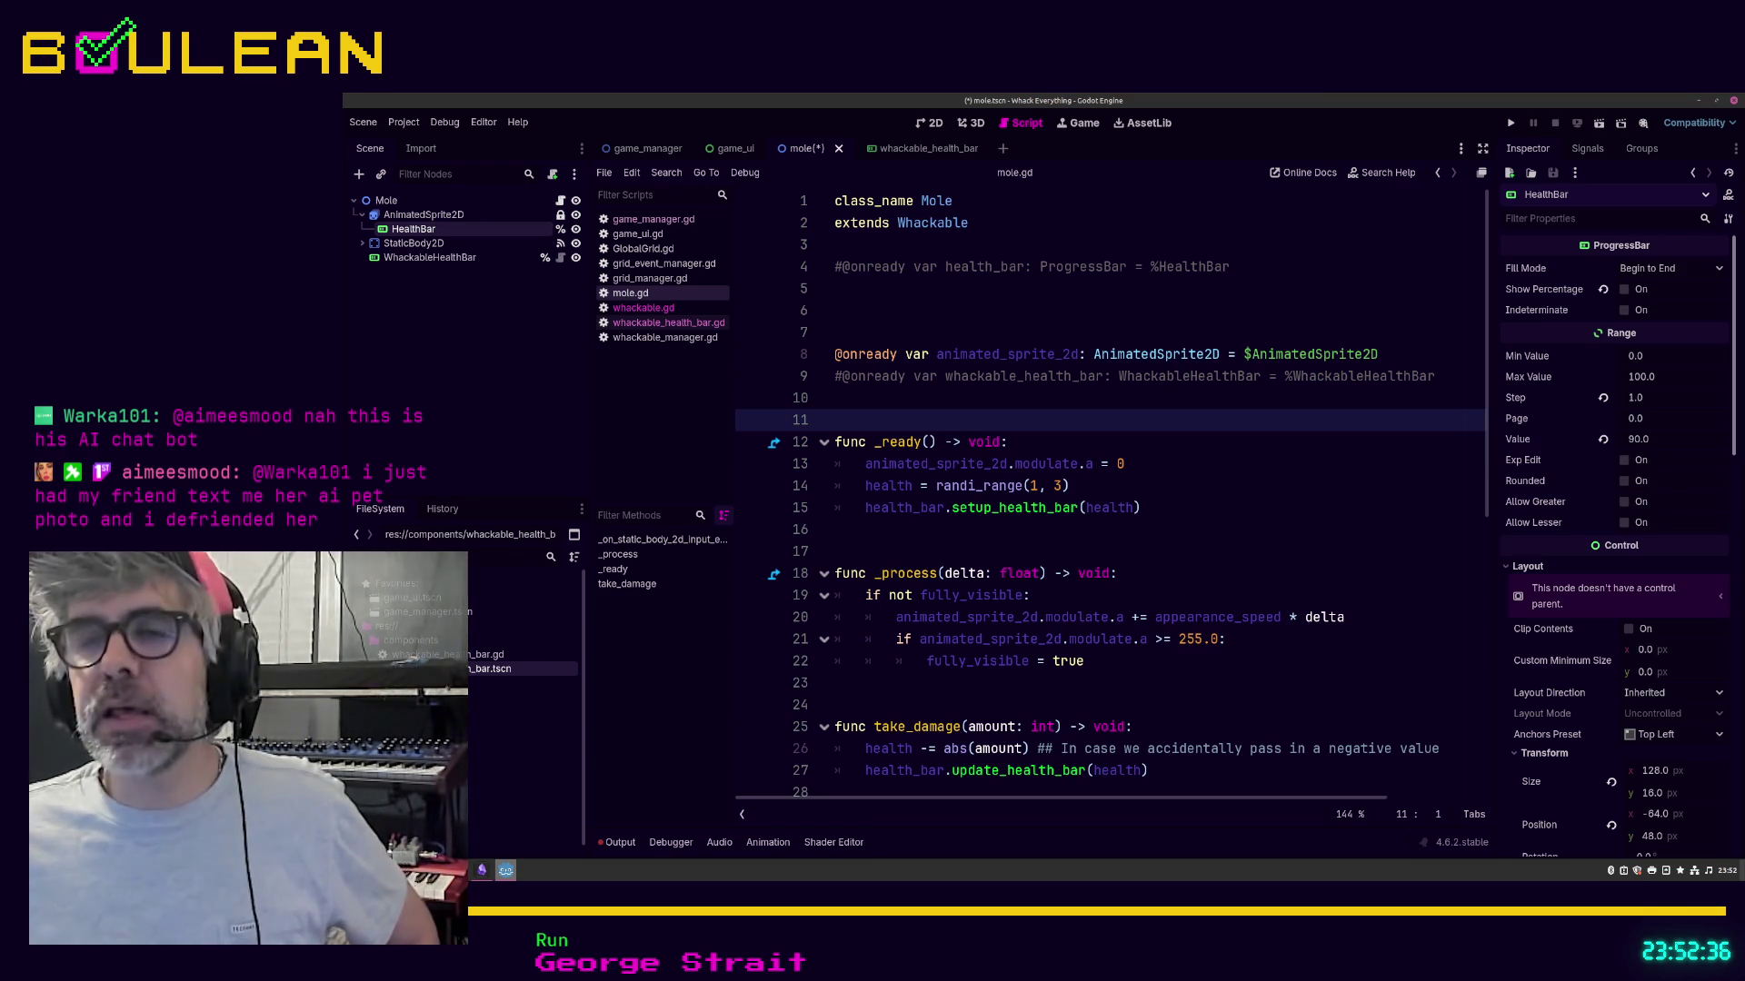
Step: Save mole.gd and test-run the game, watching moles fill all nine cells, then close it
{"action": "left_click", "coordinate": [941, 532]}
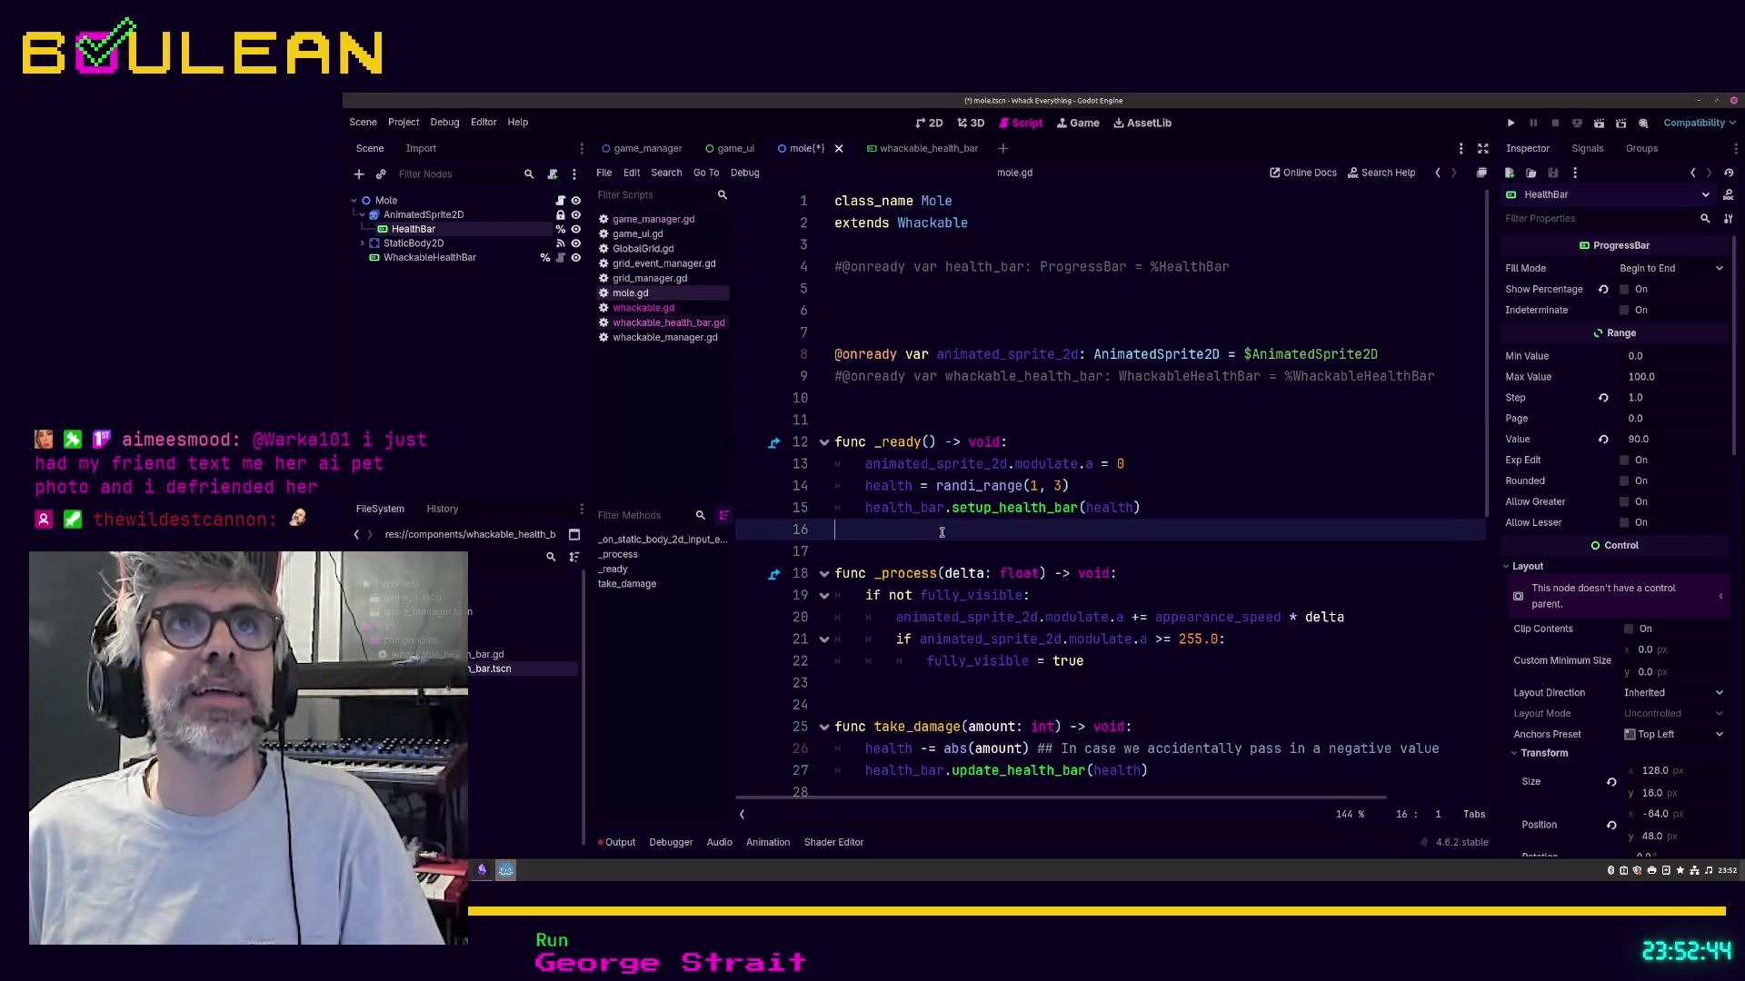
{"action": "key", "text": "F5"}
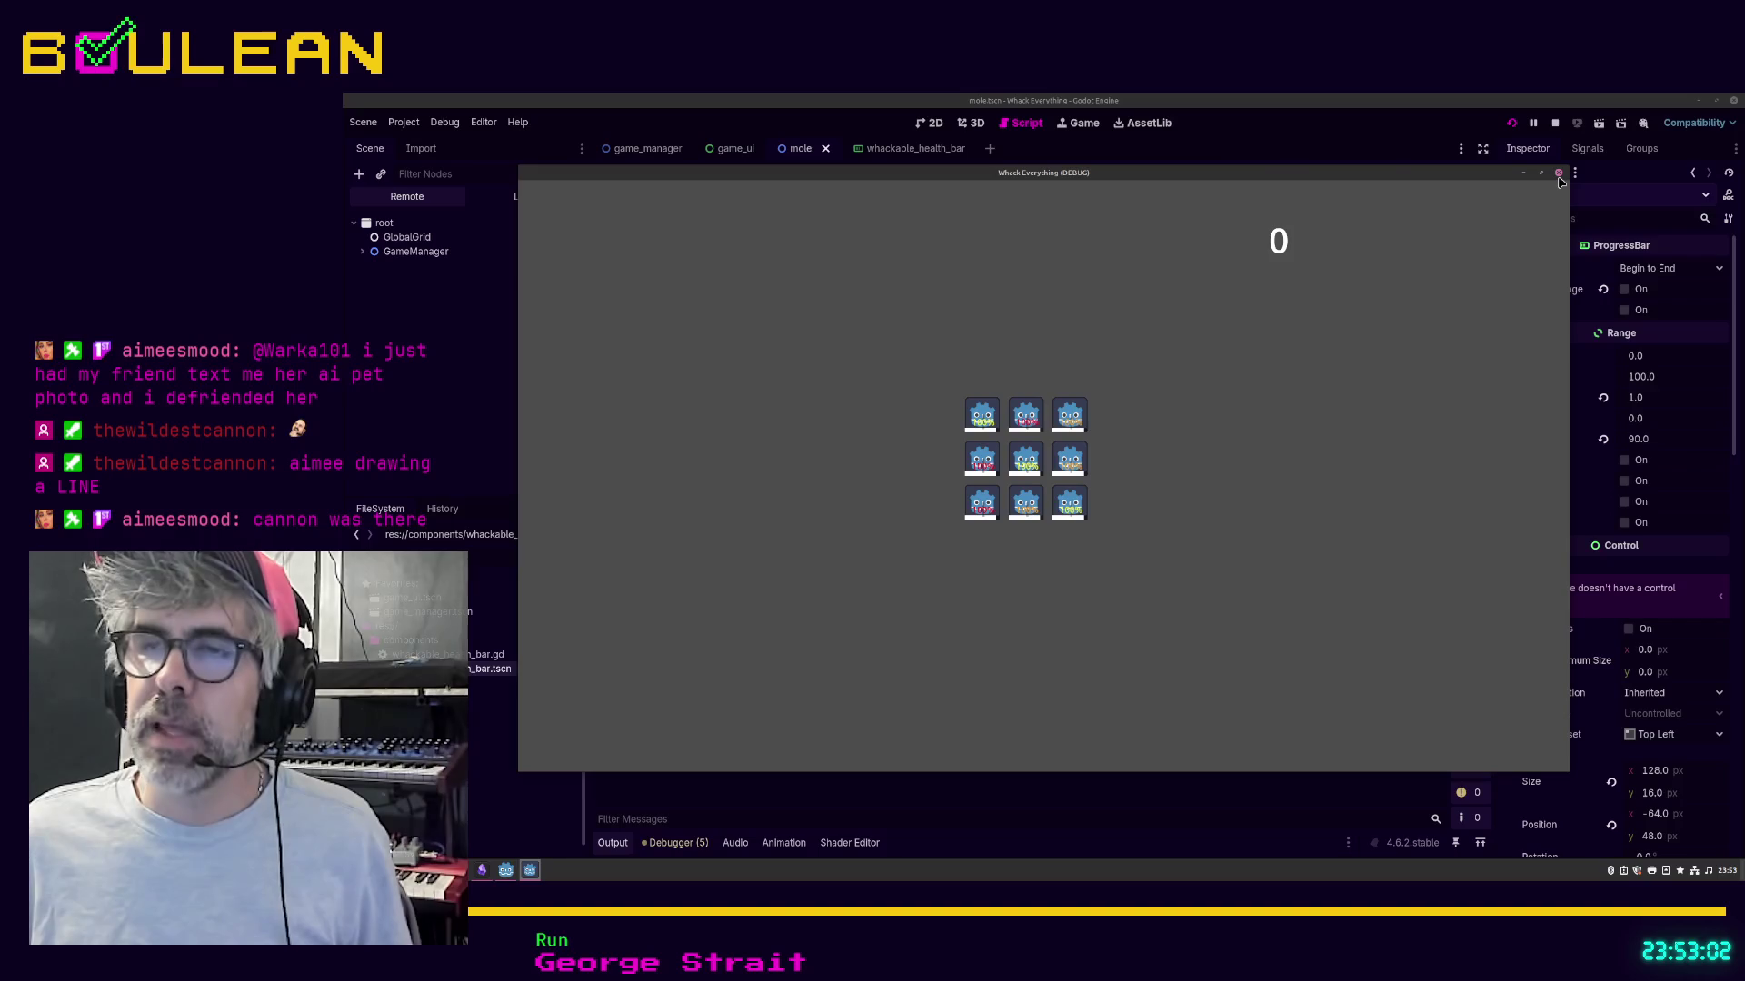
{"action": "left_click", "coordinate": [1558, 173]}
{"action": "left_click", "coordinate": [999, 441]}
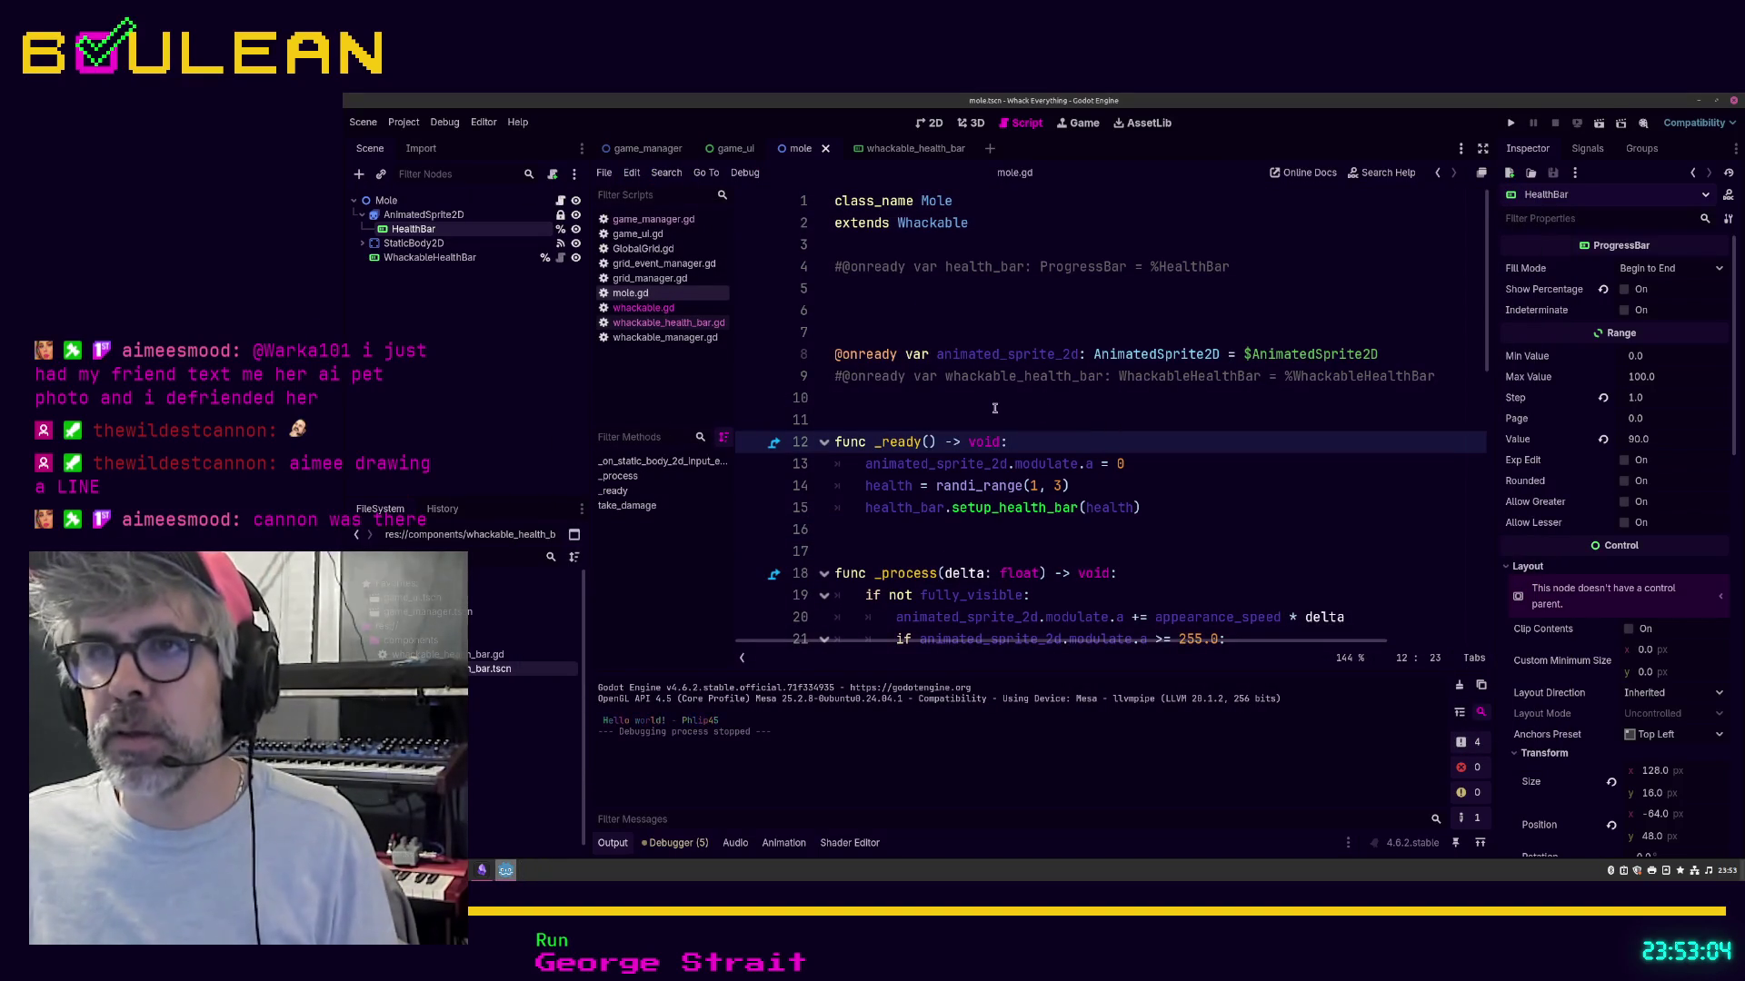
{"action": "left_click", "coordinate": [994, 400]}
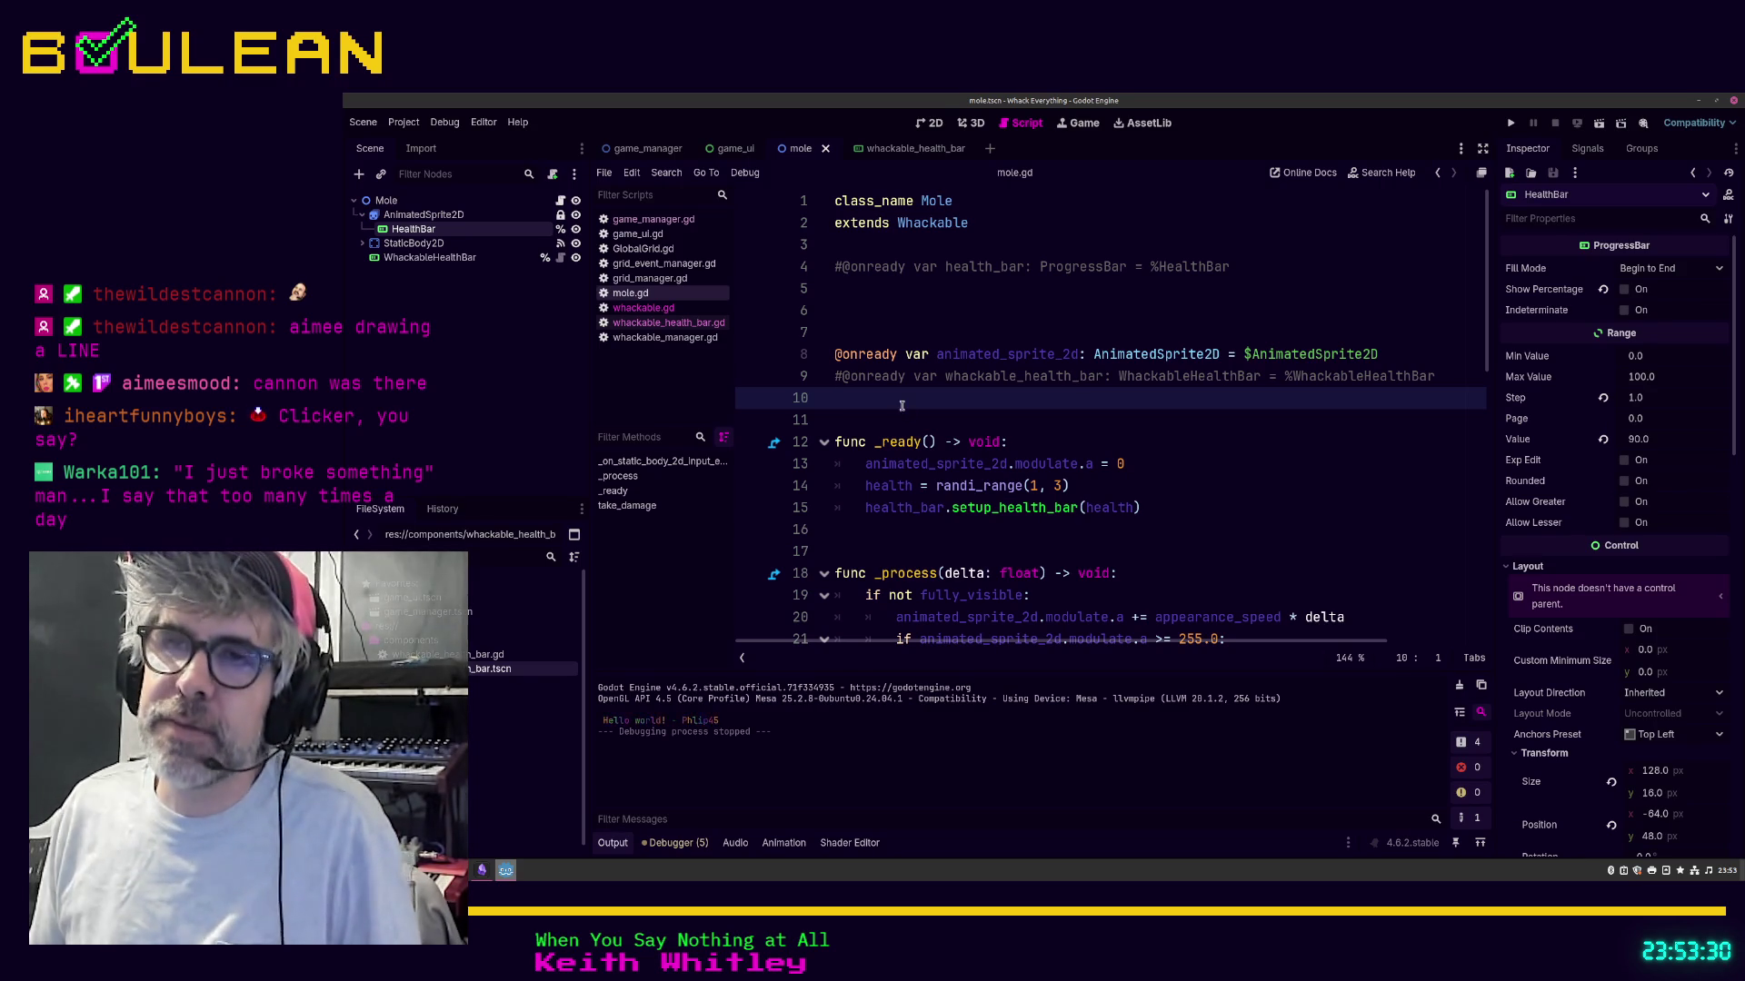
Step: Delete the commented-out whackable_health_bar declaration and save mole.gd
{"action": "key", "text": "Up"}
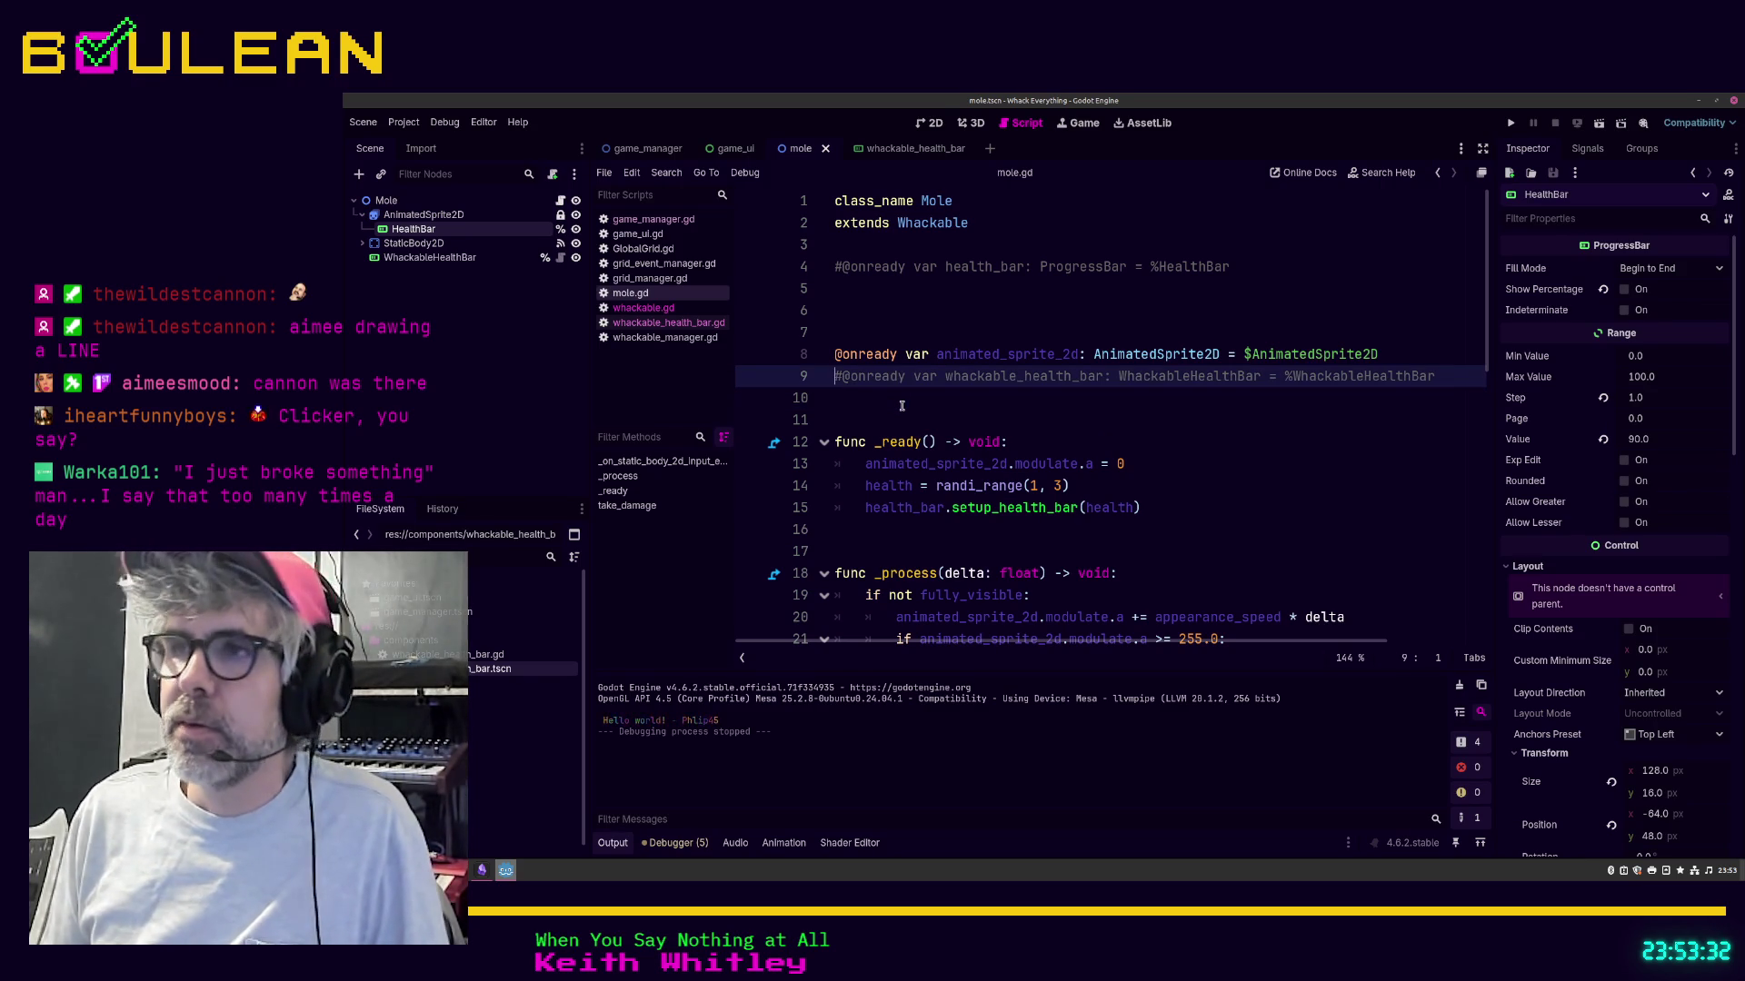
{"action": "key", "text": "shift+End"}
{"action": "key", "text": "BackSpace"}
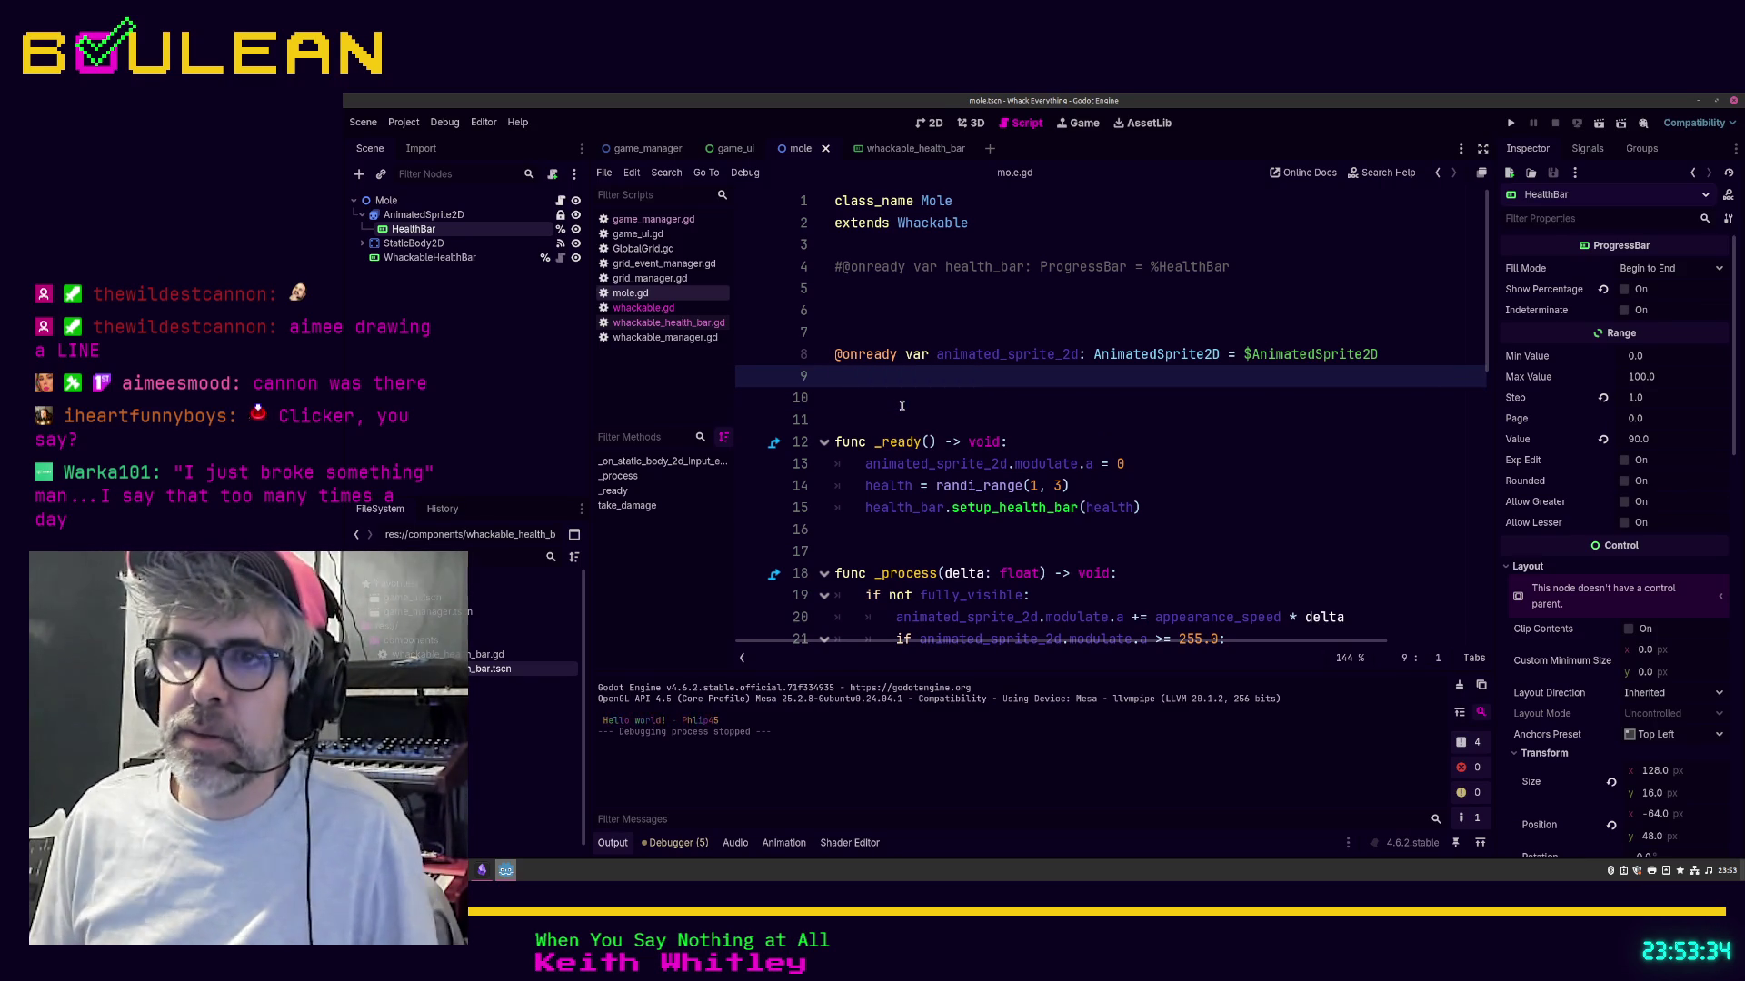
{"action": "left_click", "coordinate": [904, 418]}
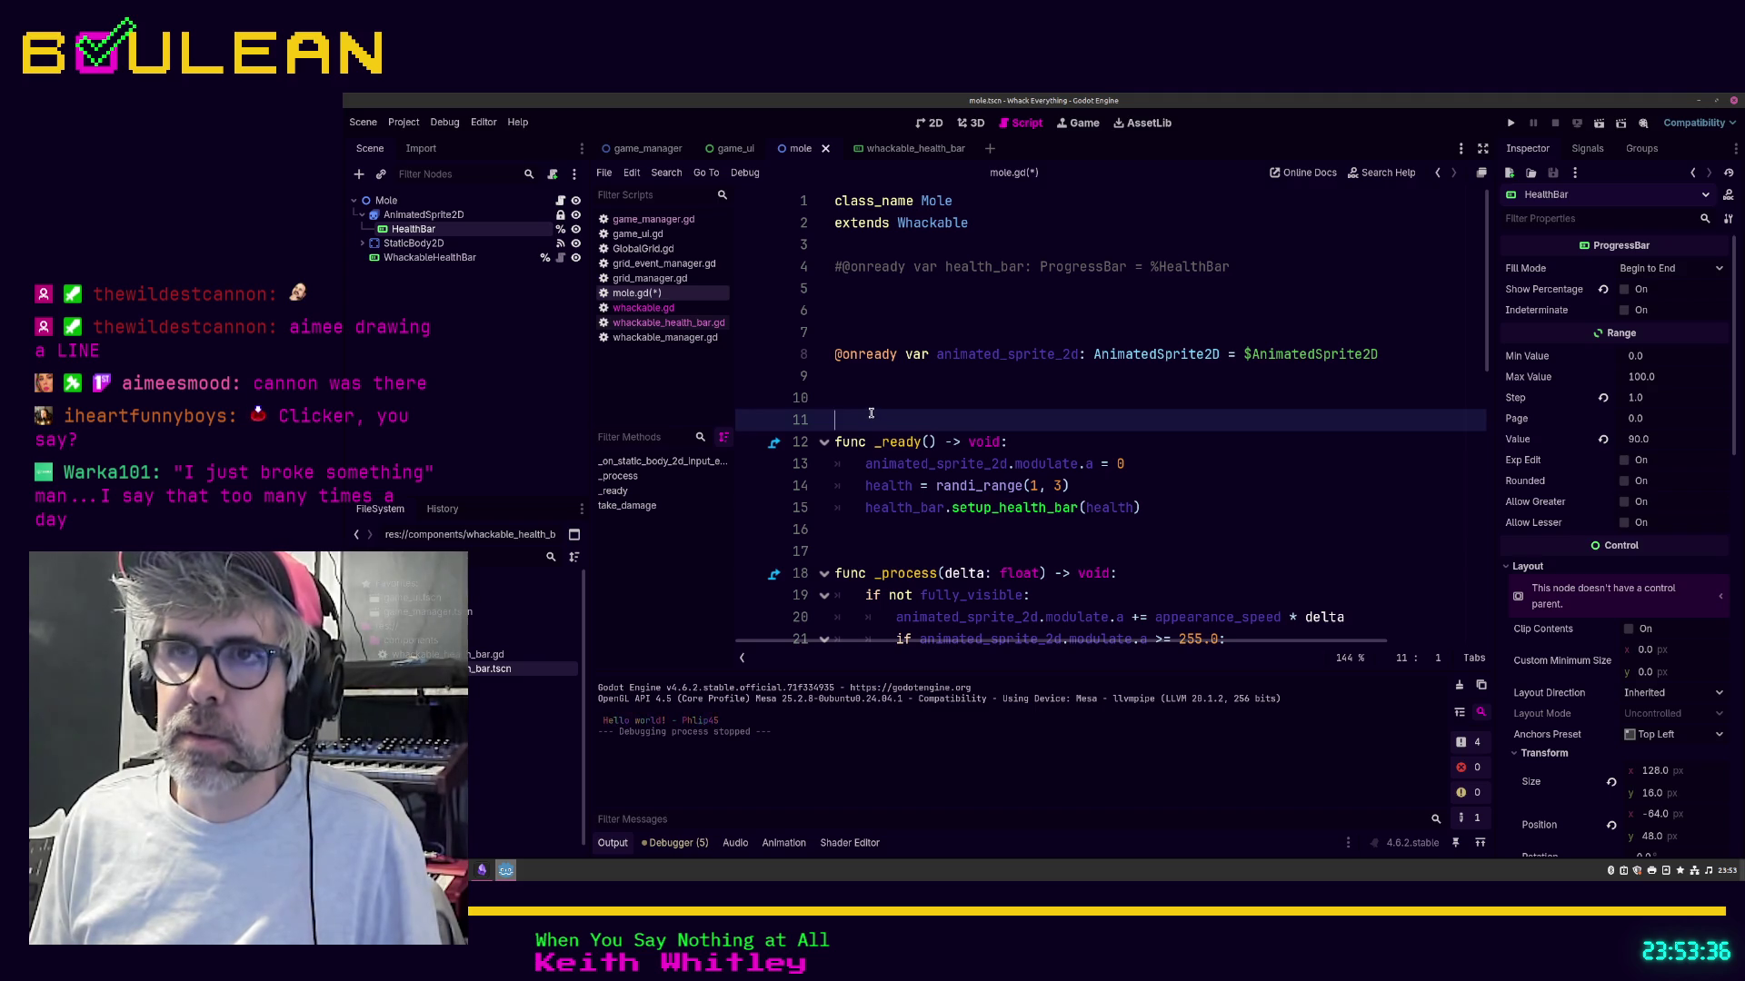
{"action": "key", "text": "ctrl+s"}
Step: Delete the commented-out health_bar line and the surplus blank lines above _ready
{"action": "key", "text": "Up"}
{"action": "key", "text": "Up"}
{"action": "key", "text": "Up"}
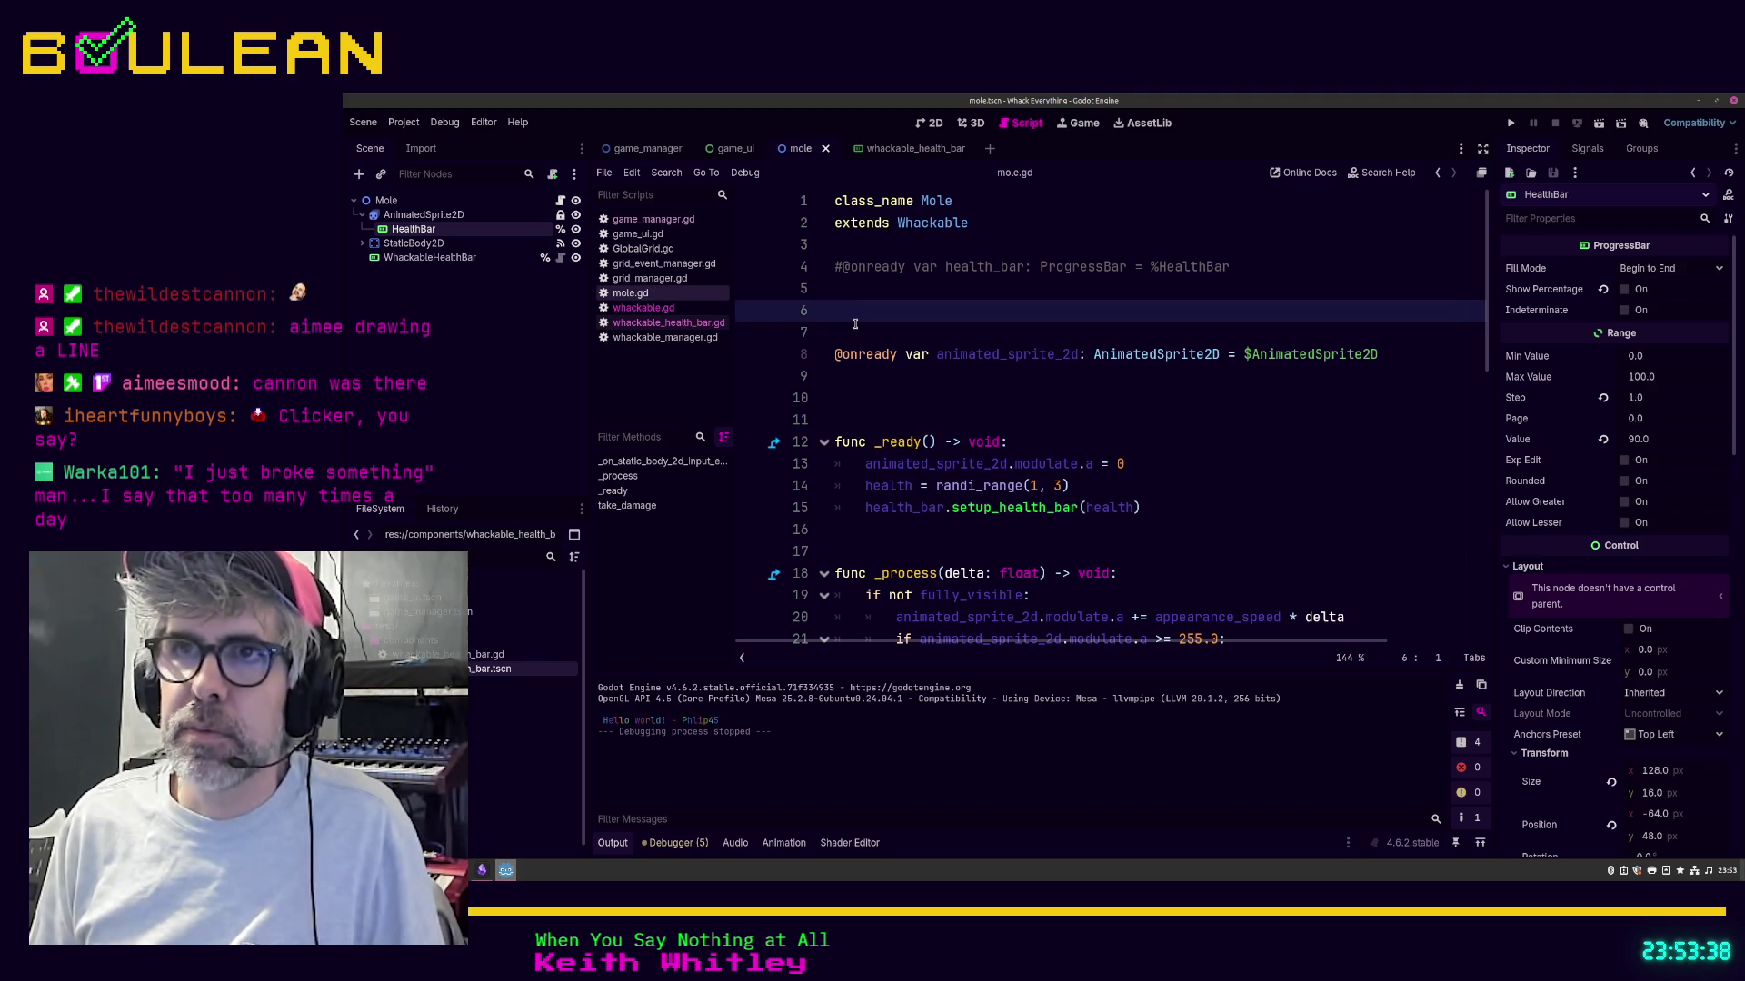
{"action": "key", "text": "Up"}
{"action": "key", "text": "shift+Up"}
{"action": "key", "text": "BackSpace"}
{"action": "key", "text": "BackSpace"}
{"action": "key", "text": "Delete"}
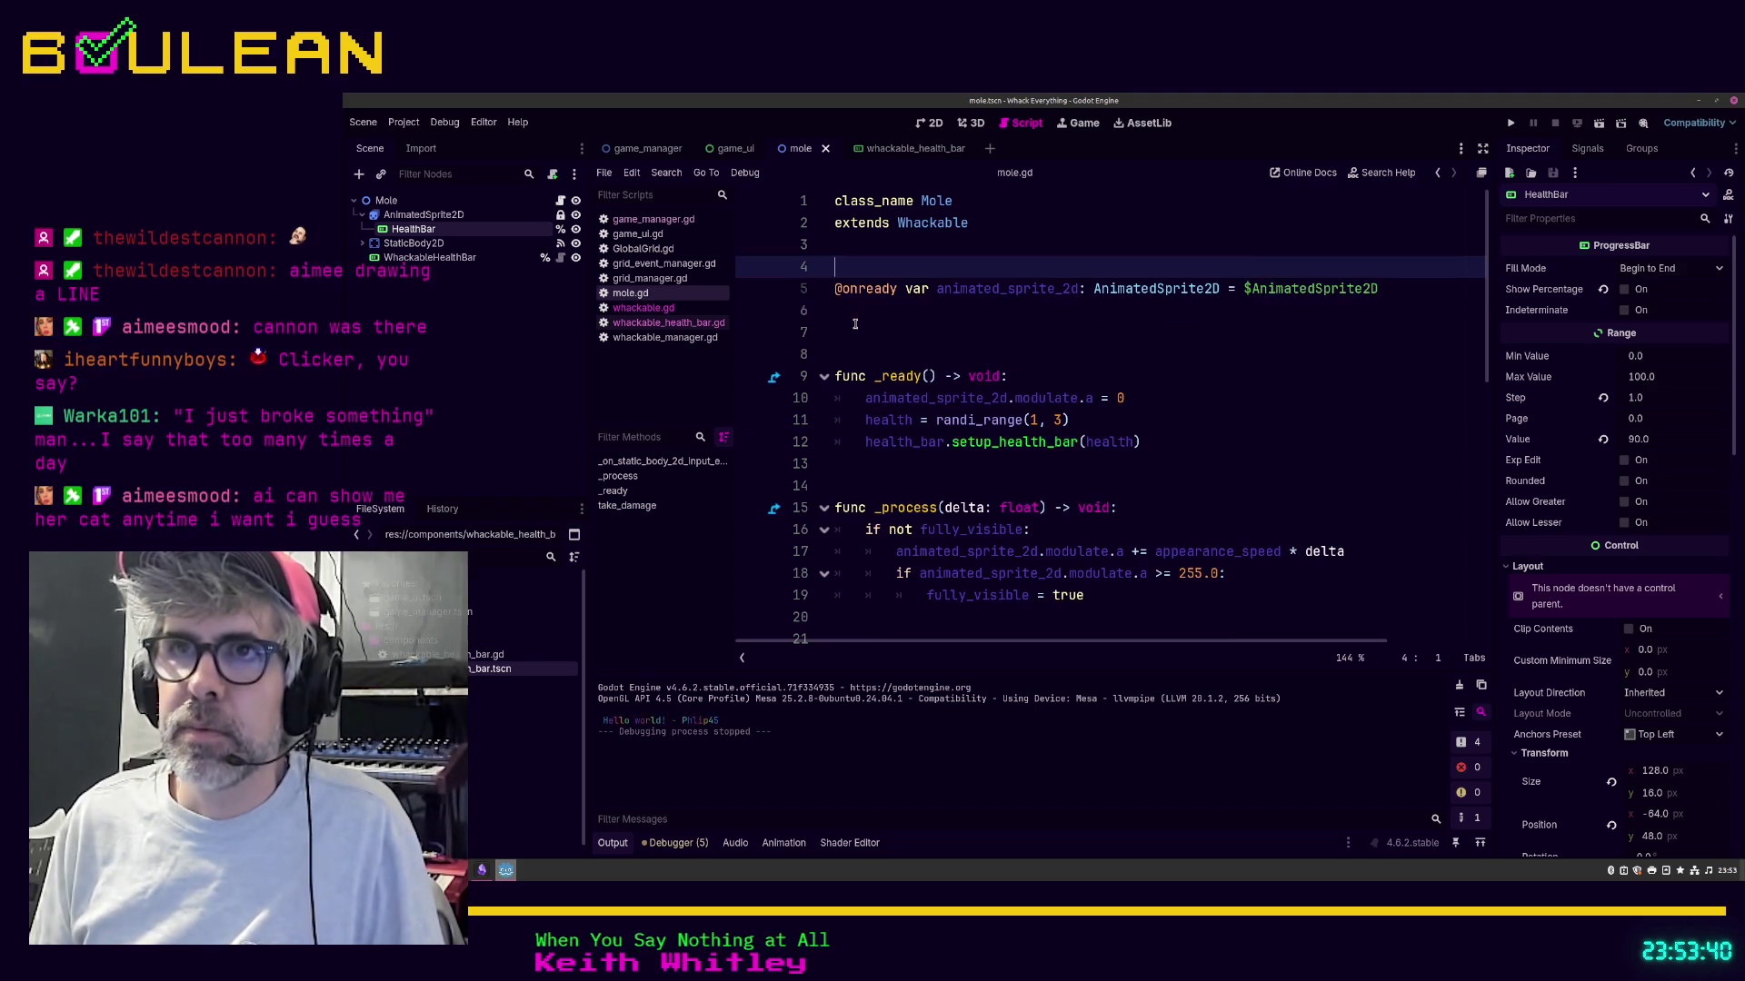
{"action": "key", "text": "Delete"}
{"action": "key", "text": "Down"}
{"action": "key", "text": "Down"}
{"action": "key", "text": "Down"}
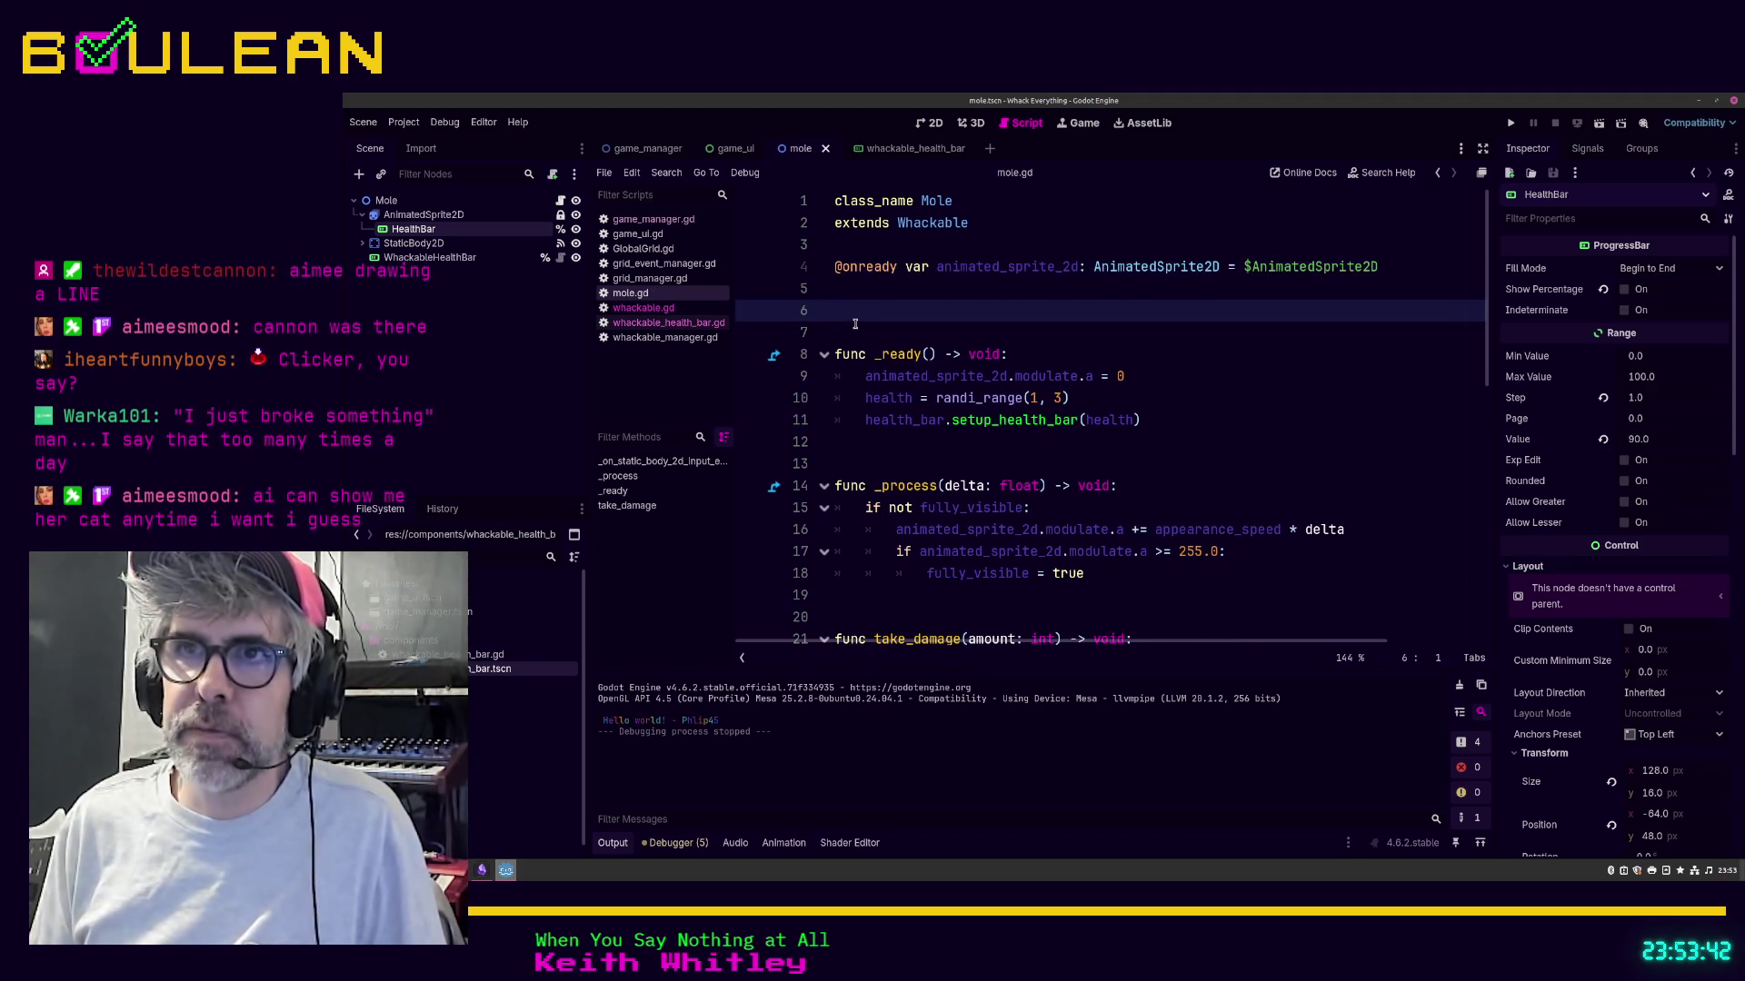
{"action": "key", "text": "BackSpace"}
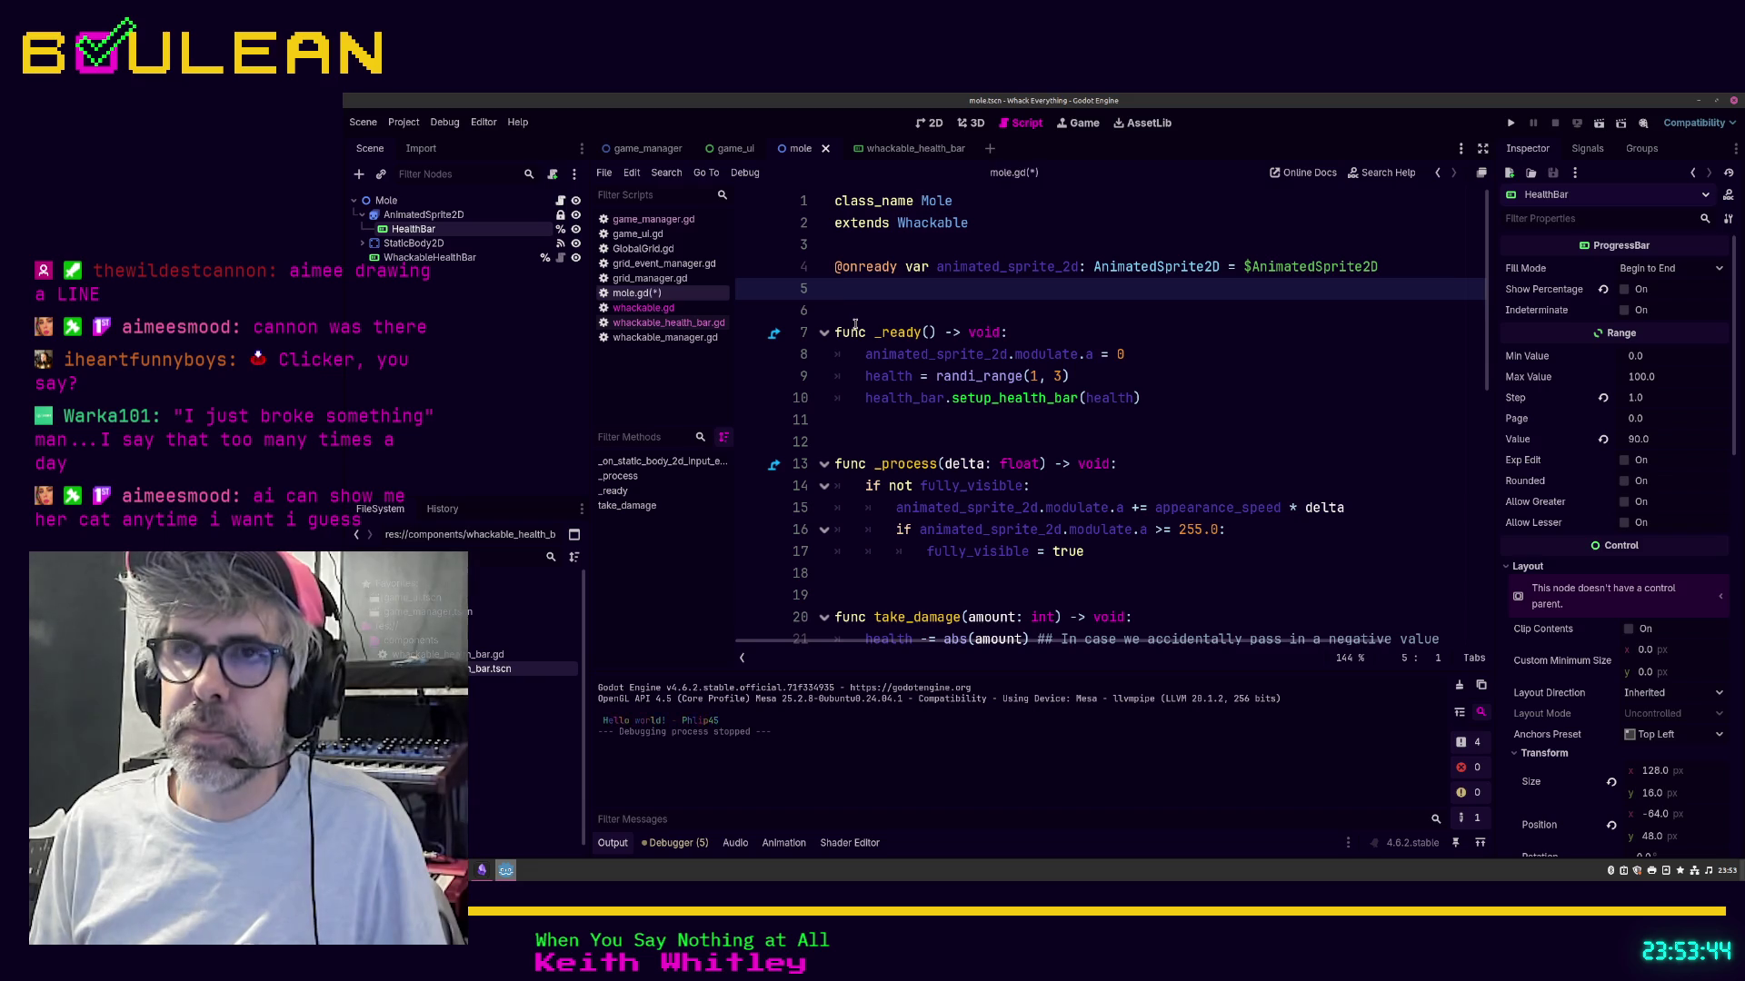
{"action": "key", "text": "Down"}
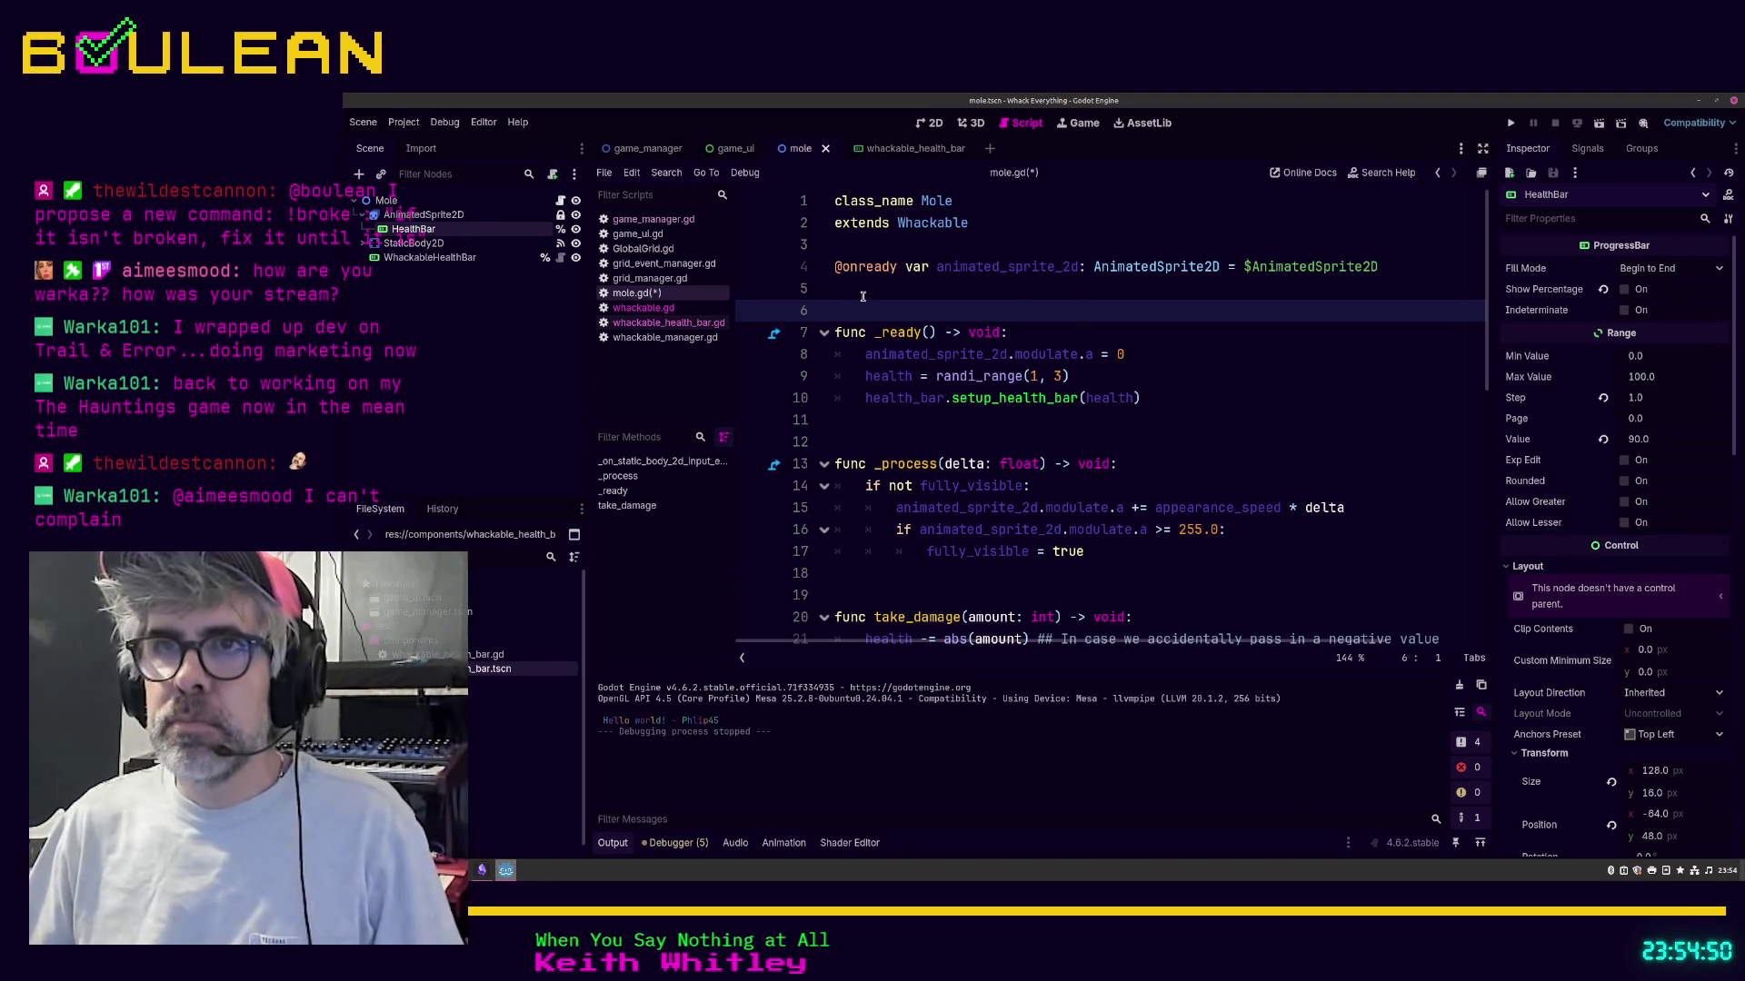
Step: Save the tidied mole.gd script
{"action": "key", "text": "Down"}
{"action": "key", "text": "Down"}
{"action": "key", "text": "Down"}
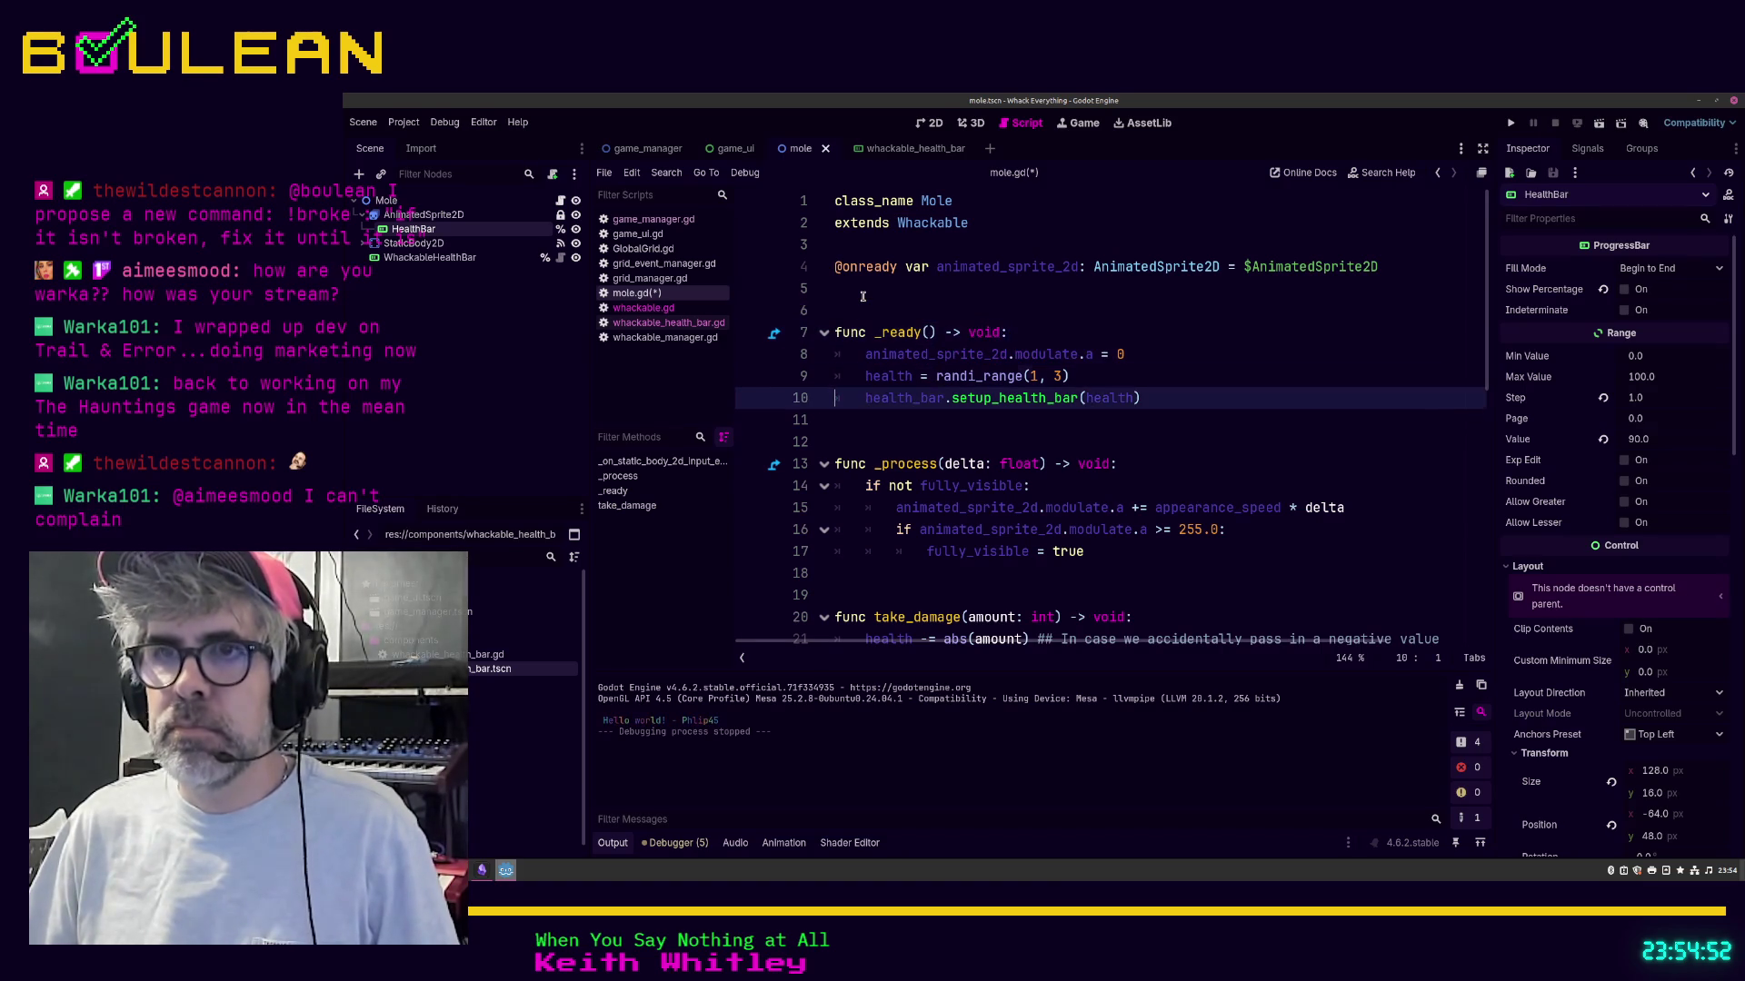
{"action": "scroll", "coordinate": [1099, 398], "scroll_direction": "down", "scroll_amount": 1}
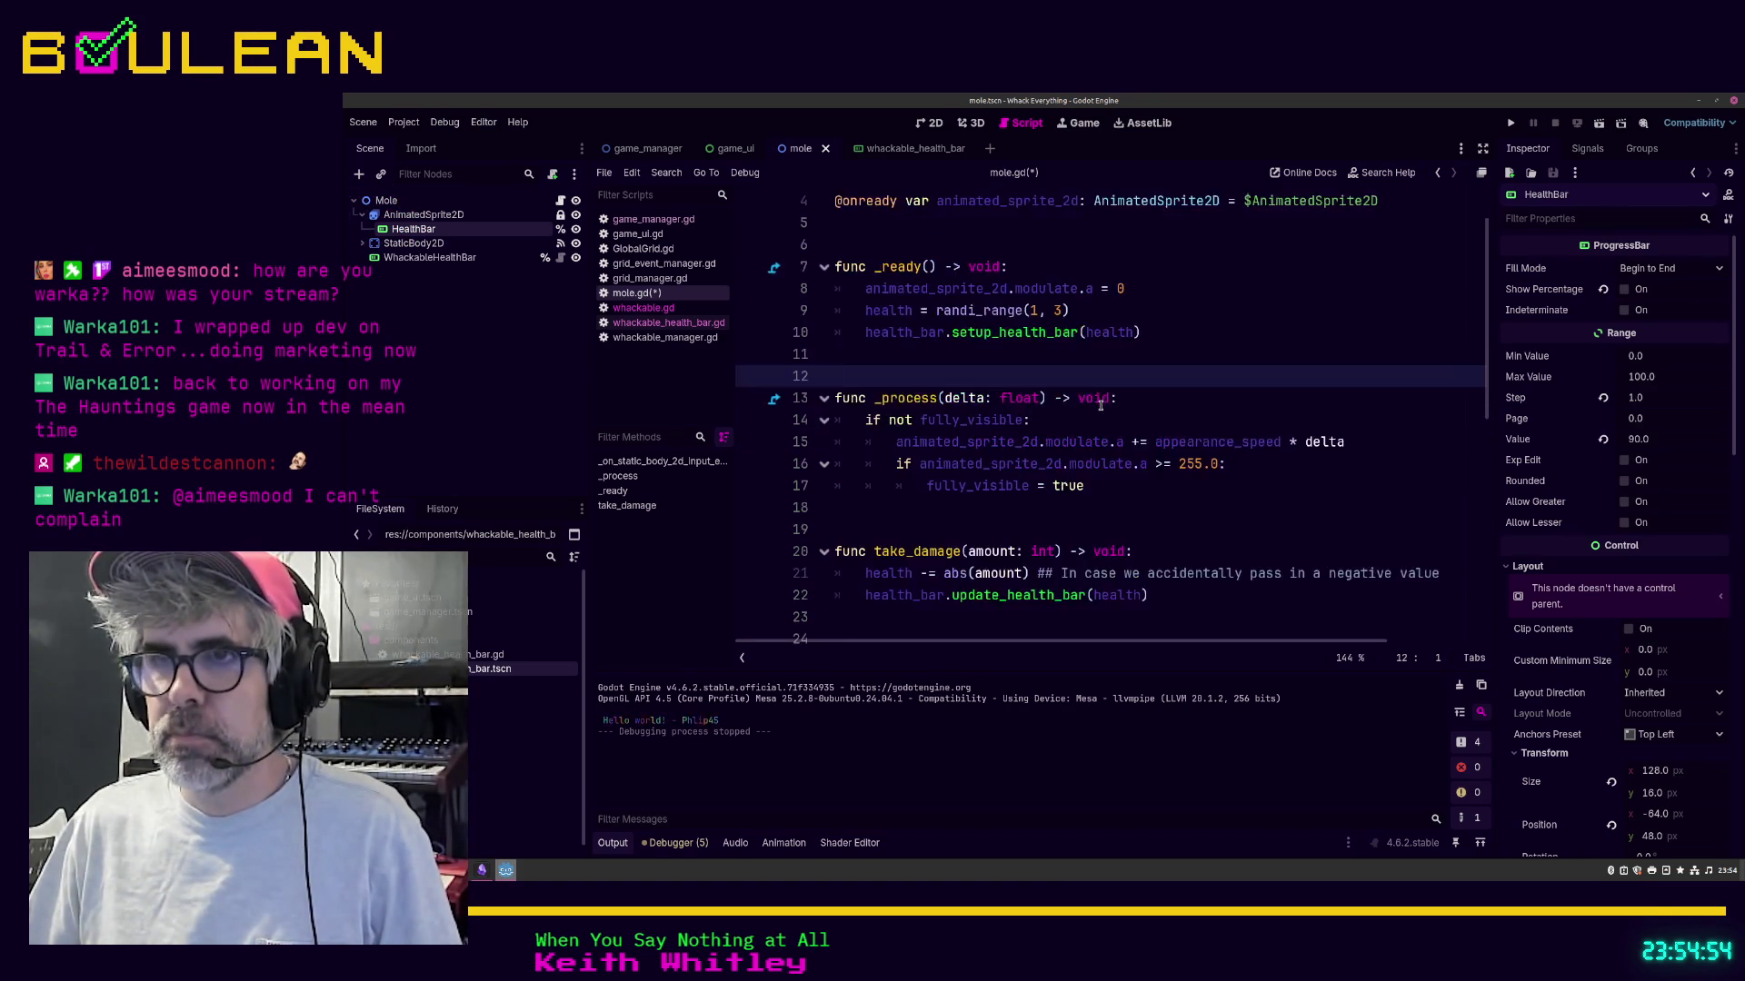
{"action": "scroll", "coordinate": [1100, 410], "scroll_direction": "up", "scroll_amount": 1}
{"action": "scroll", "coordinate": [1101, 410], "scroll_direction": "down", "scroll_amount": 2}
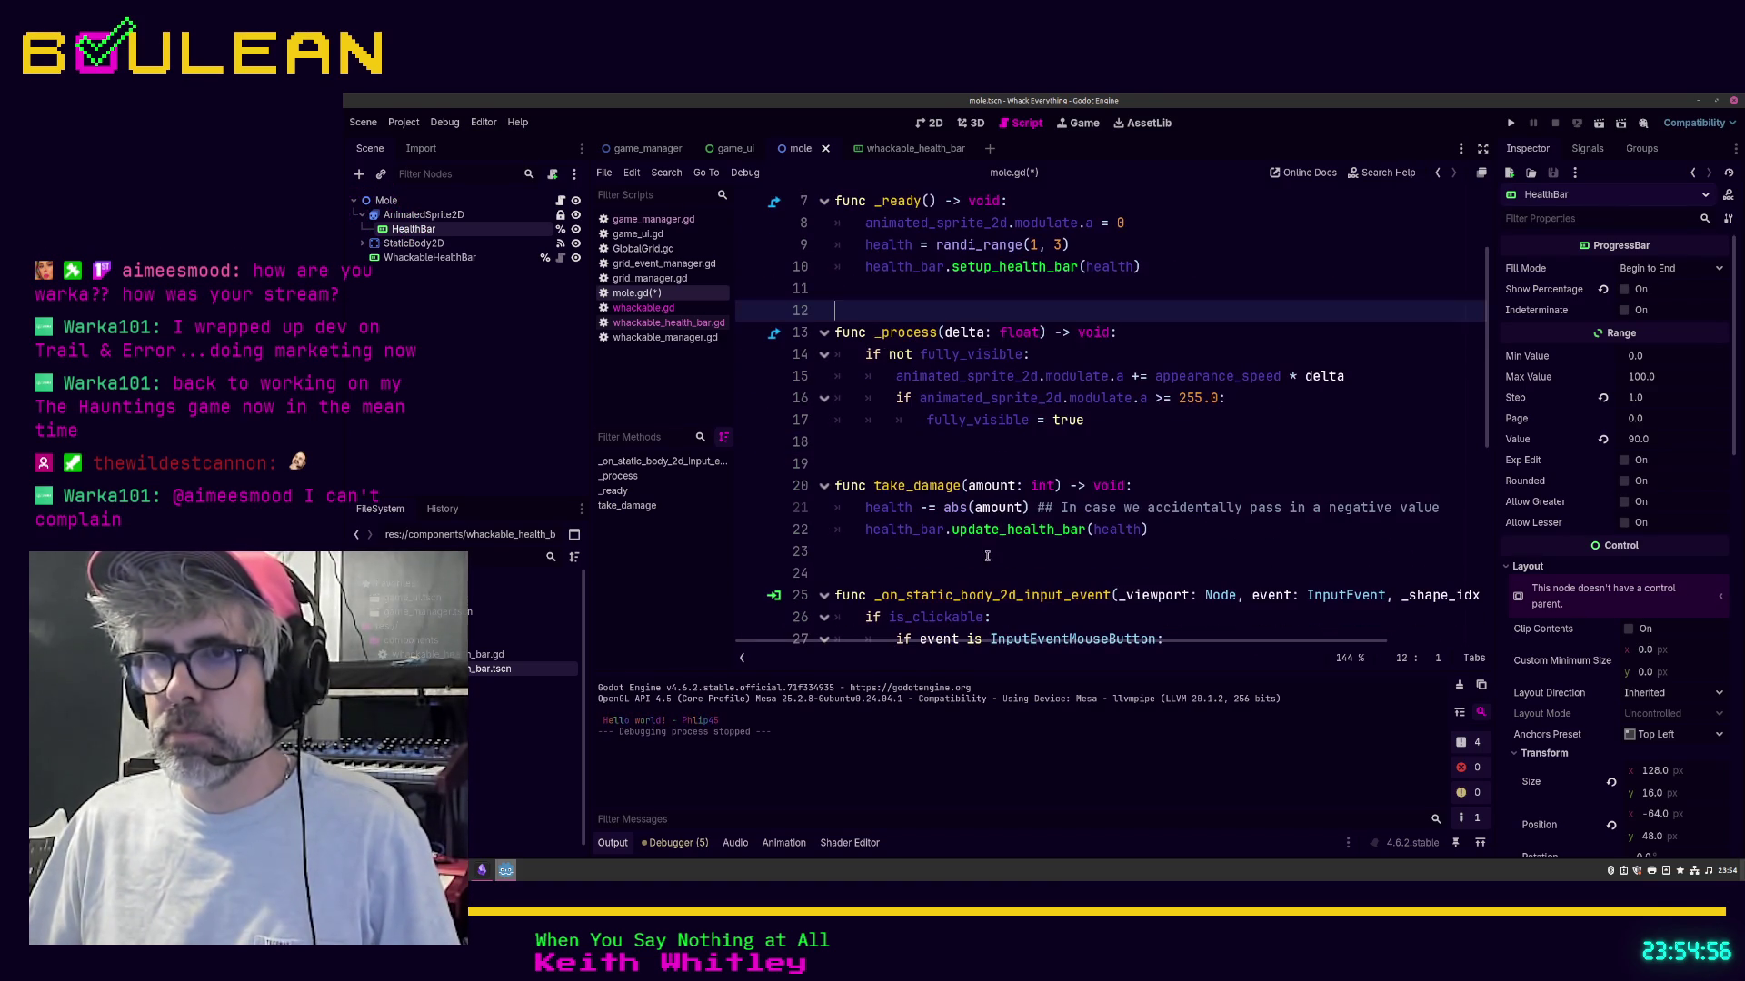
{"action": "left_click", "coordinate": [933, 566]}
{"action": "key", "text": "ctrl+s"}
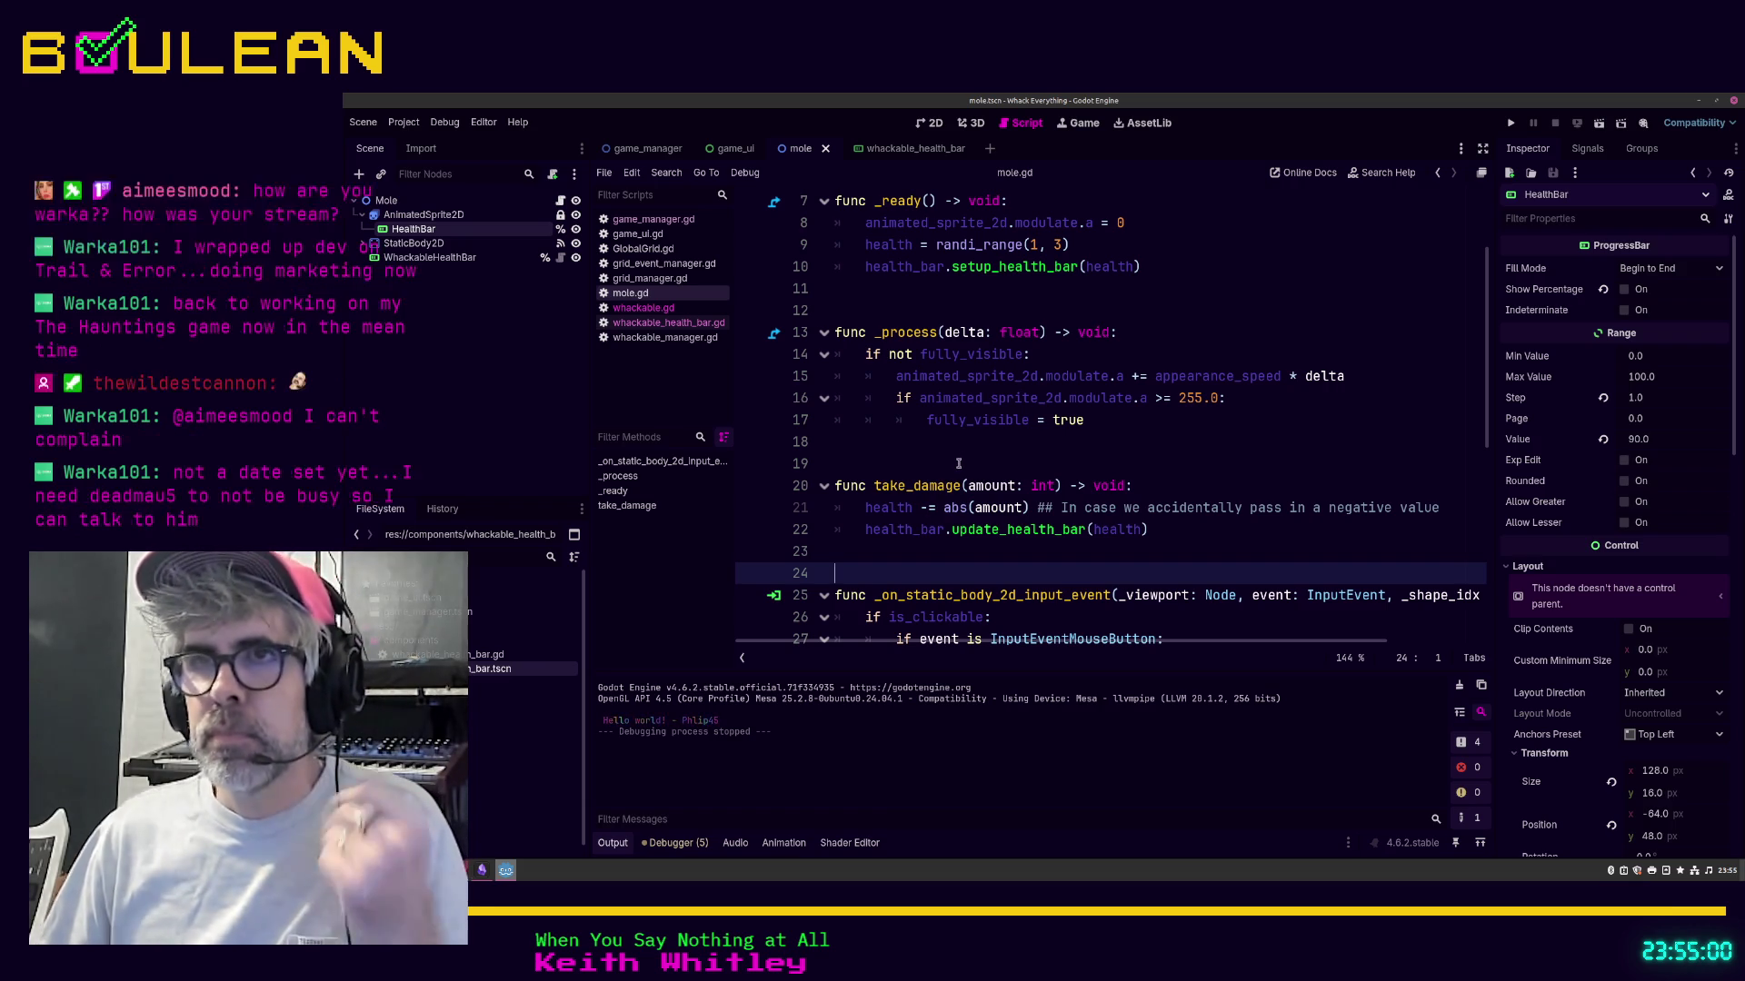
Step: Inspect the mole's HealthBar Transform: 128×16 px at position (-64, 48)
{"action": "scroll", "coordinate": [959, 463], "scroll_direction": "up", "scroll_amount": 1}
{"action": "scroll", "coordinate": [959, 463], "scroll_direction": "up", "scroll_amount": 1}
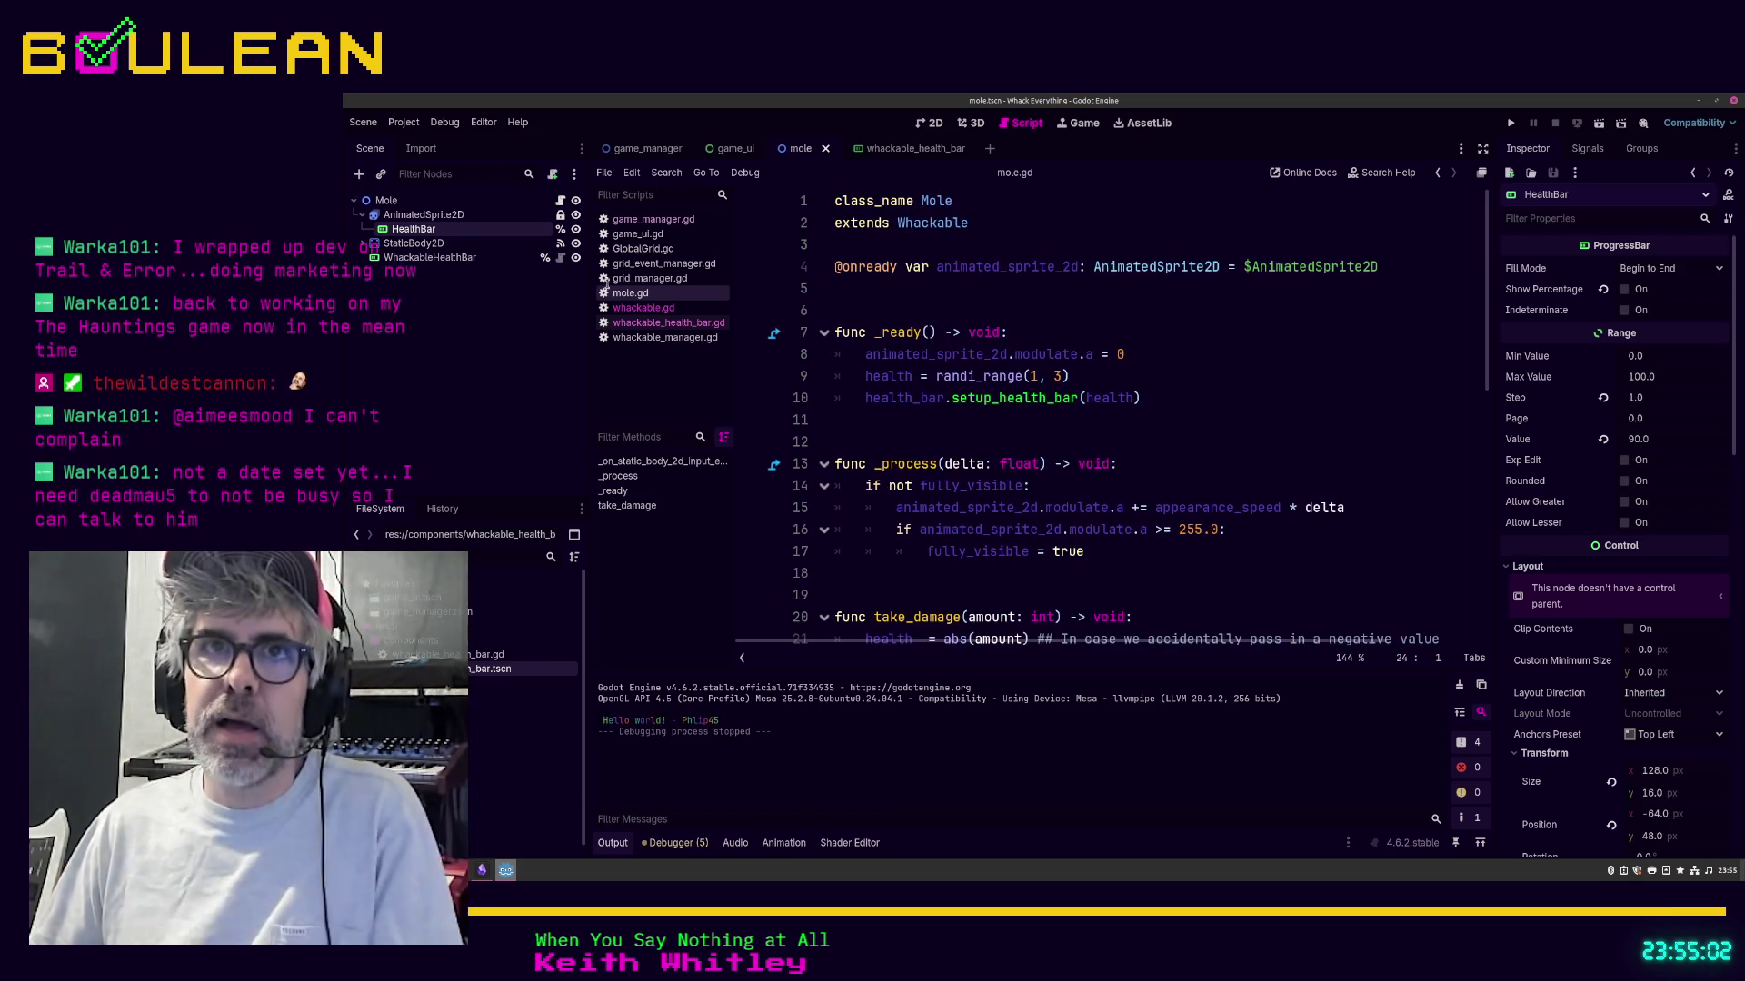
{"action": "left_click", "coordinate": [452, 230]}
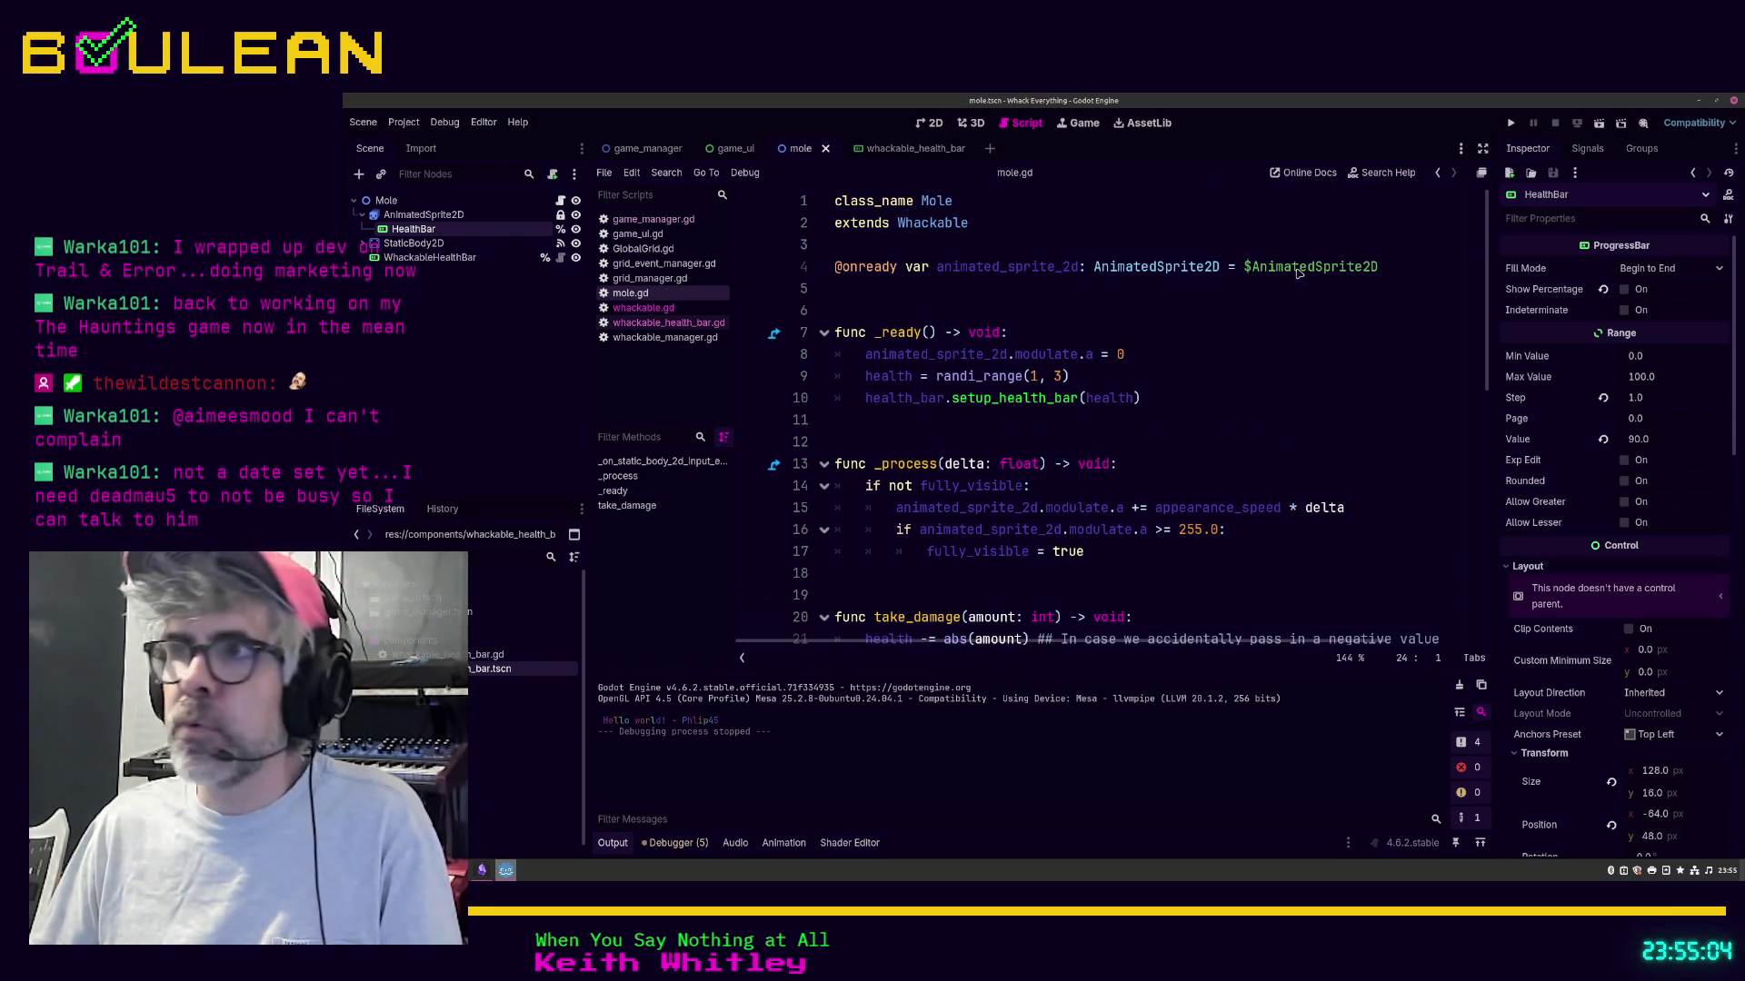
{"action": "scroll", "coordinate": [1622, 452], "scroll_direction": "down", "scroll_amount": 5}
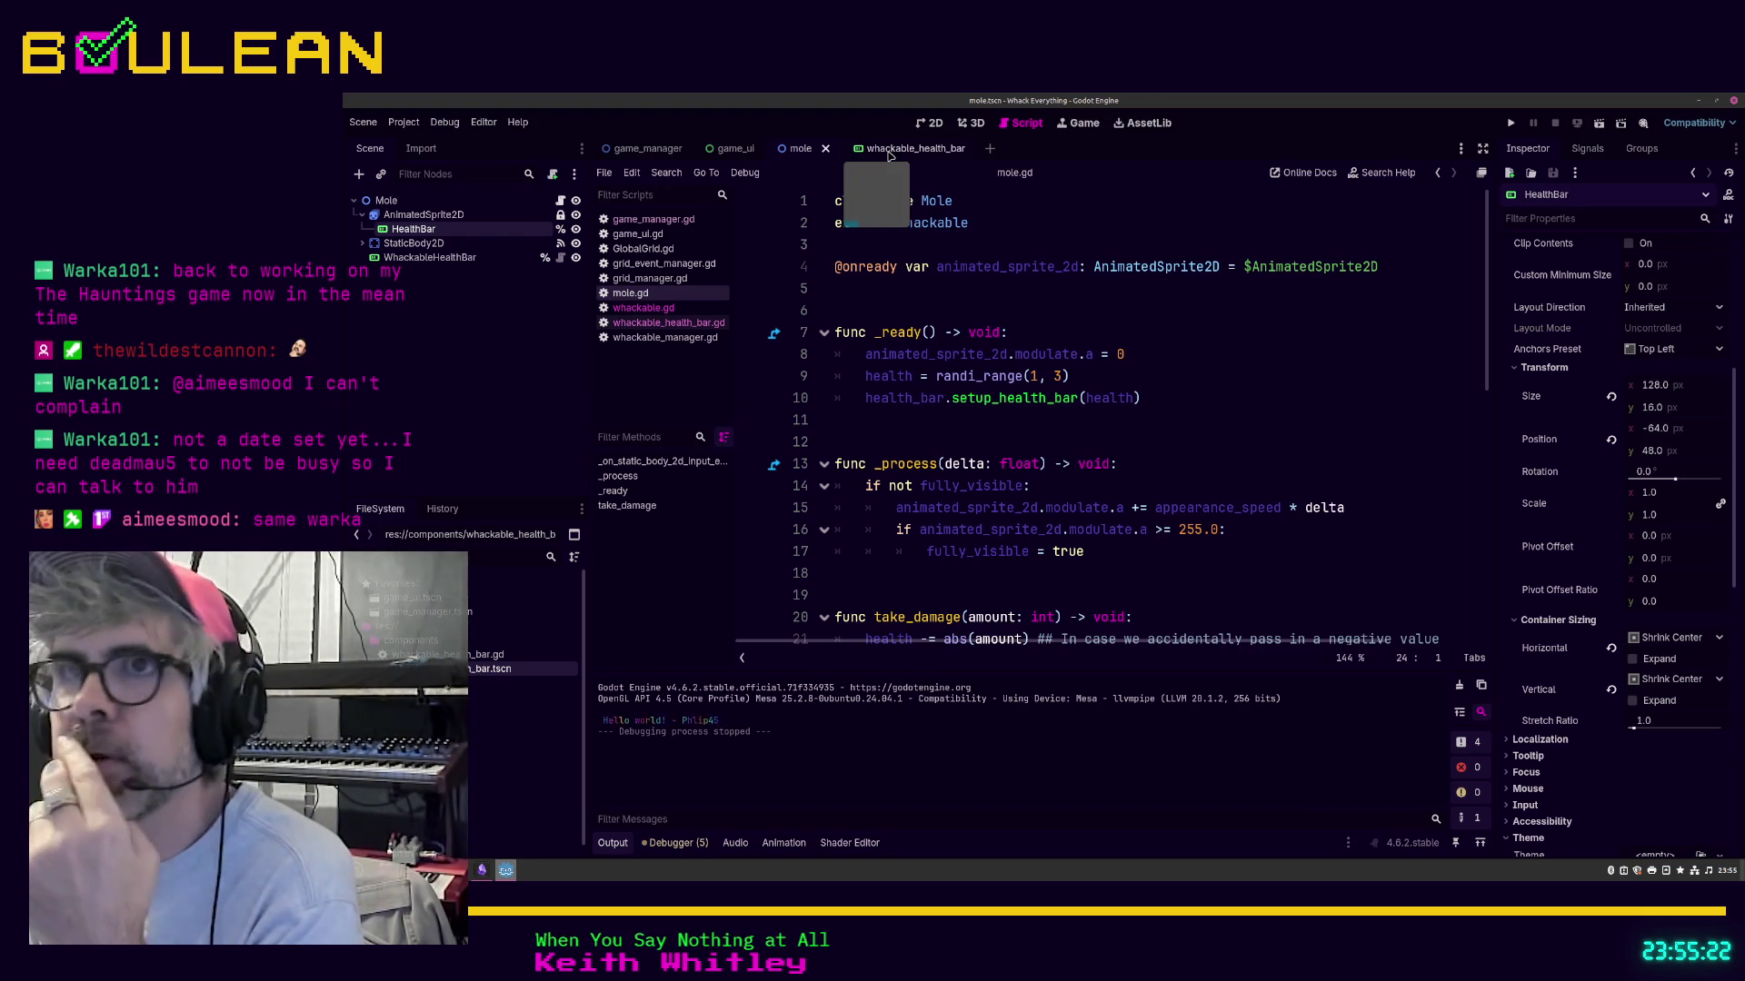
Step: In the whackable_health_bar scene, set the bar's Step to 1
{"action": "left_click", "coordinate": [888, 153]}
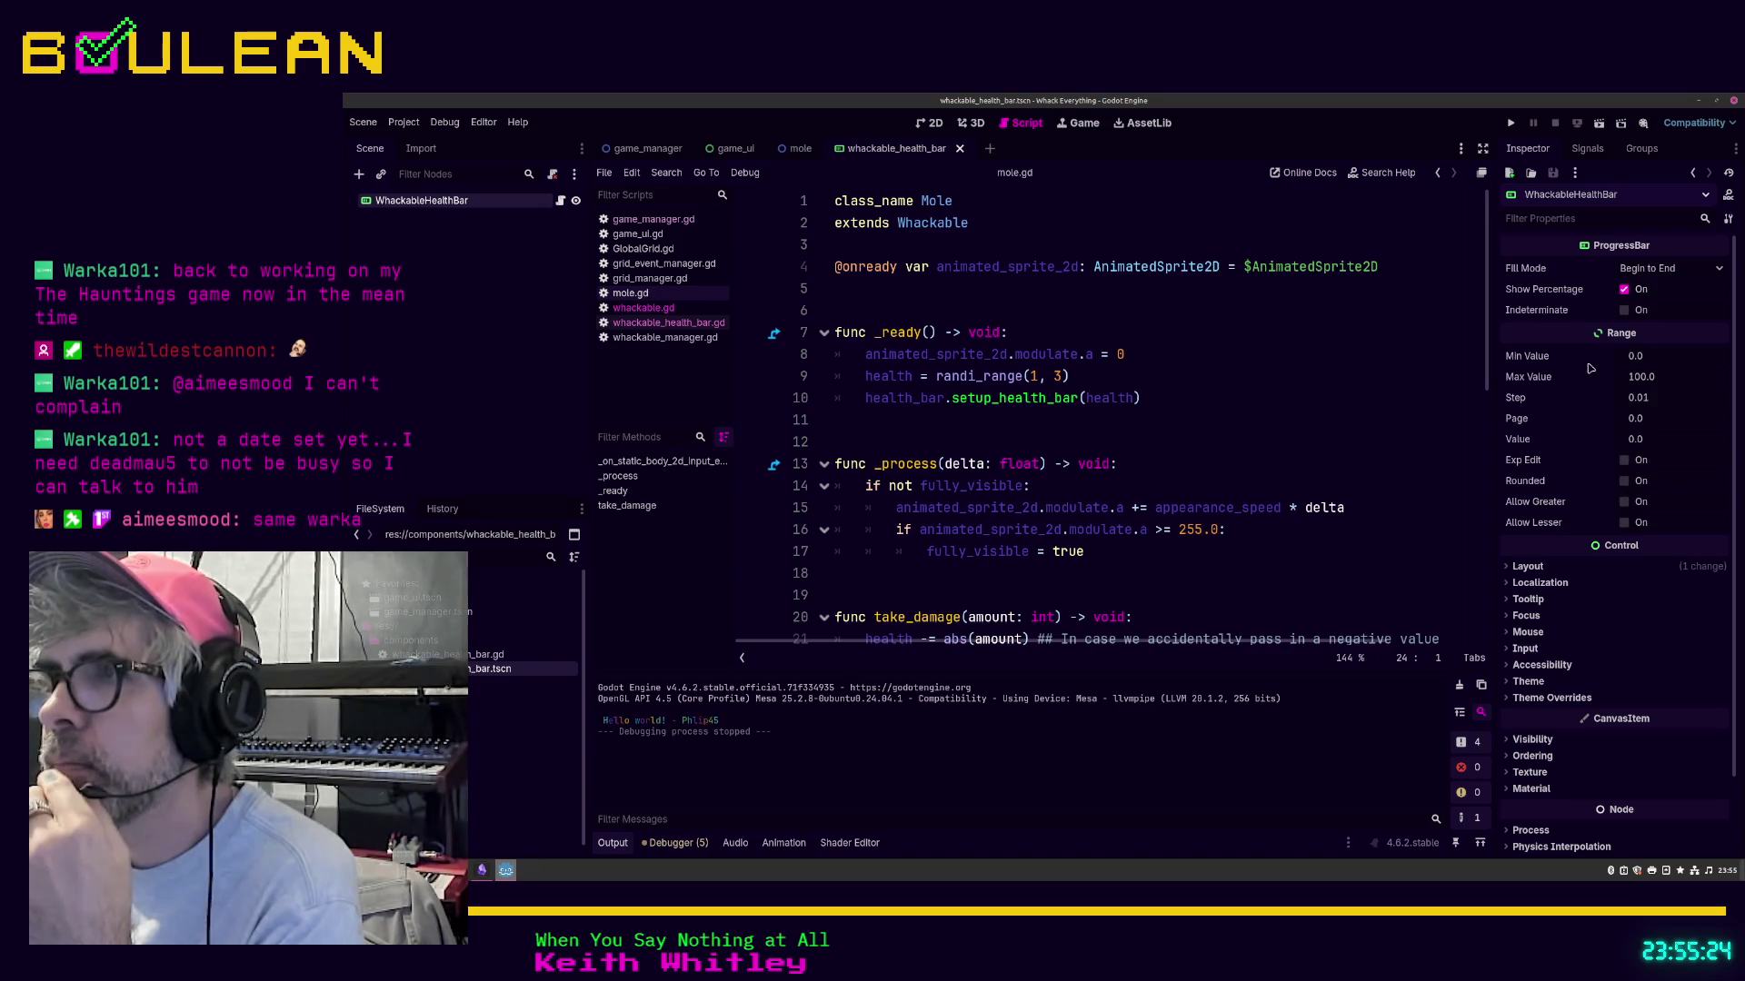
{"action": "left_click", "coordinate": [1650, 381]}
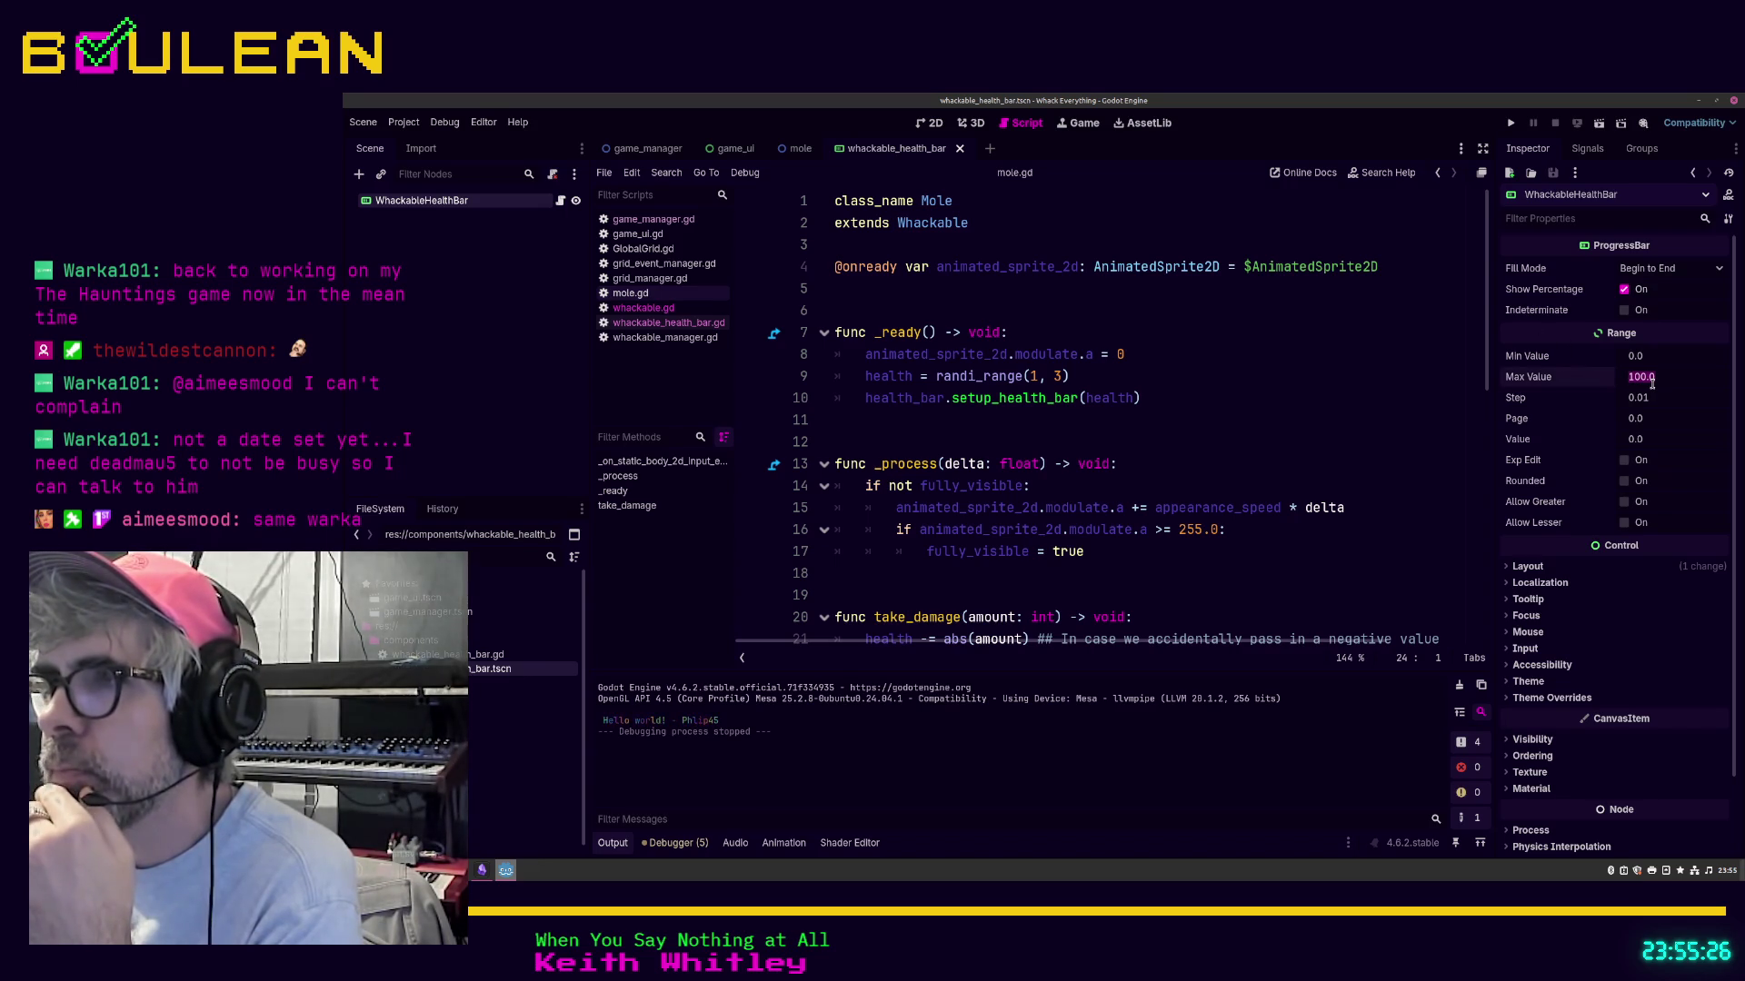
{"action": "left_click", "coordinate": [1648, 406]}
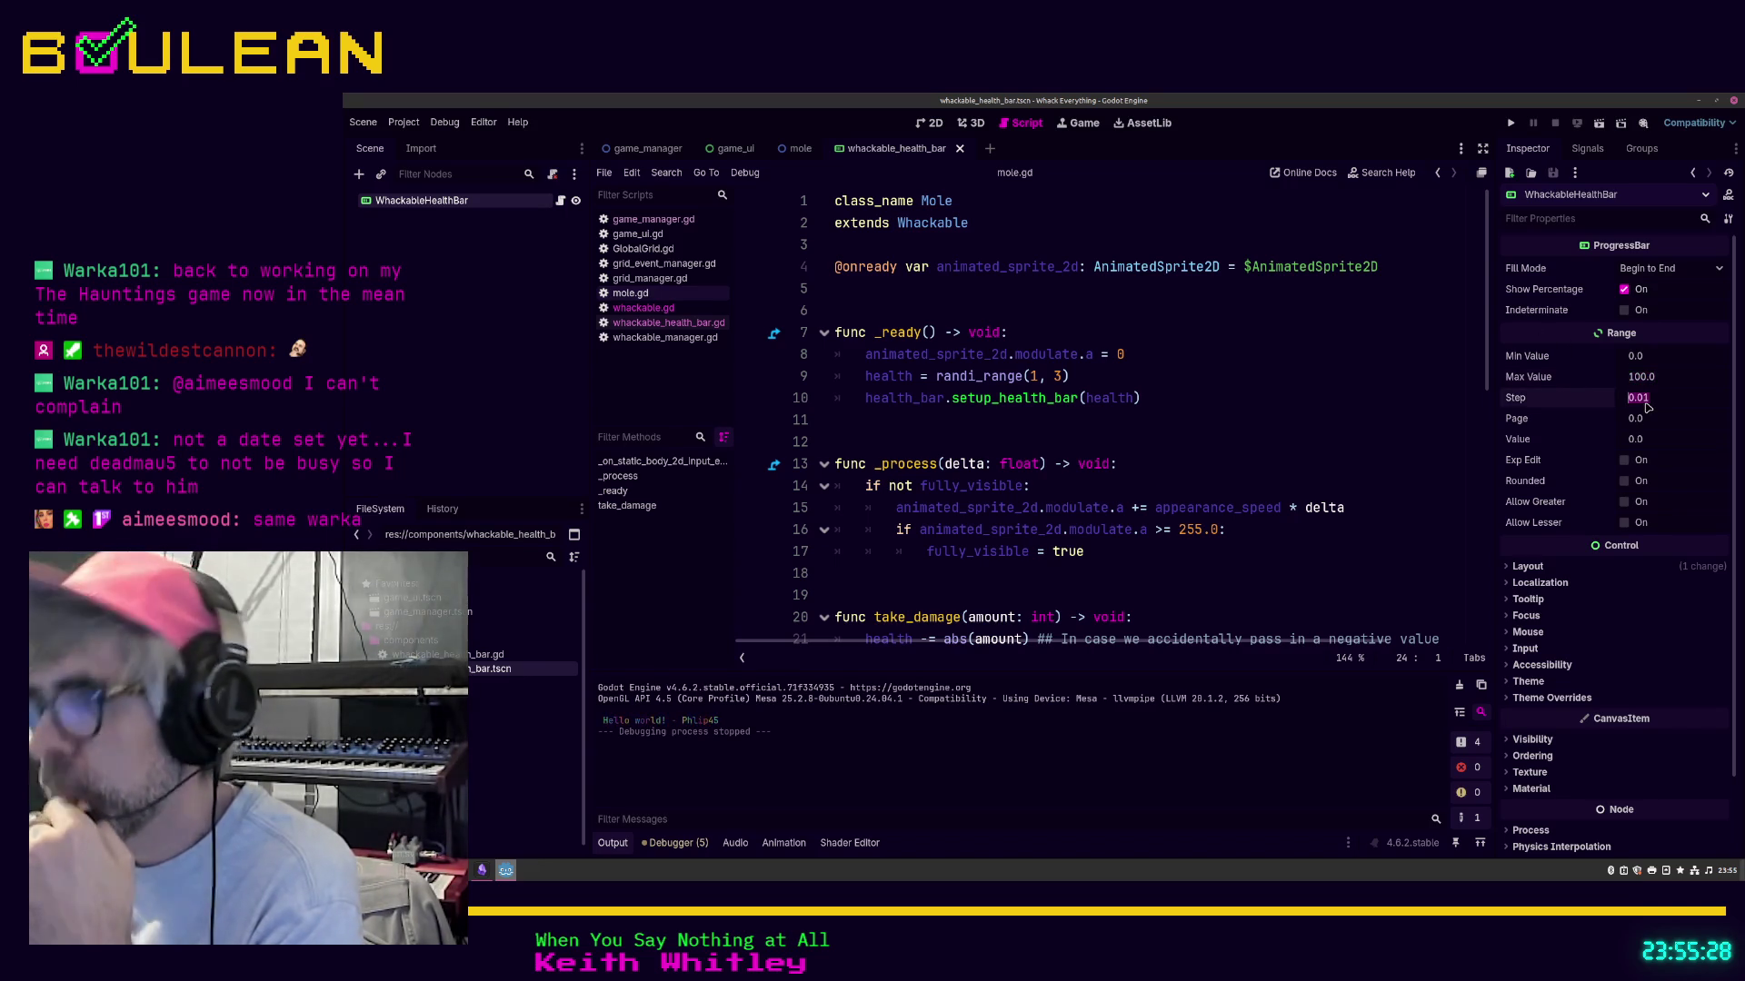
{"action": "type", "text": "1"}
{"action": "key", "text": "Return"}
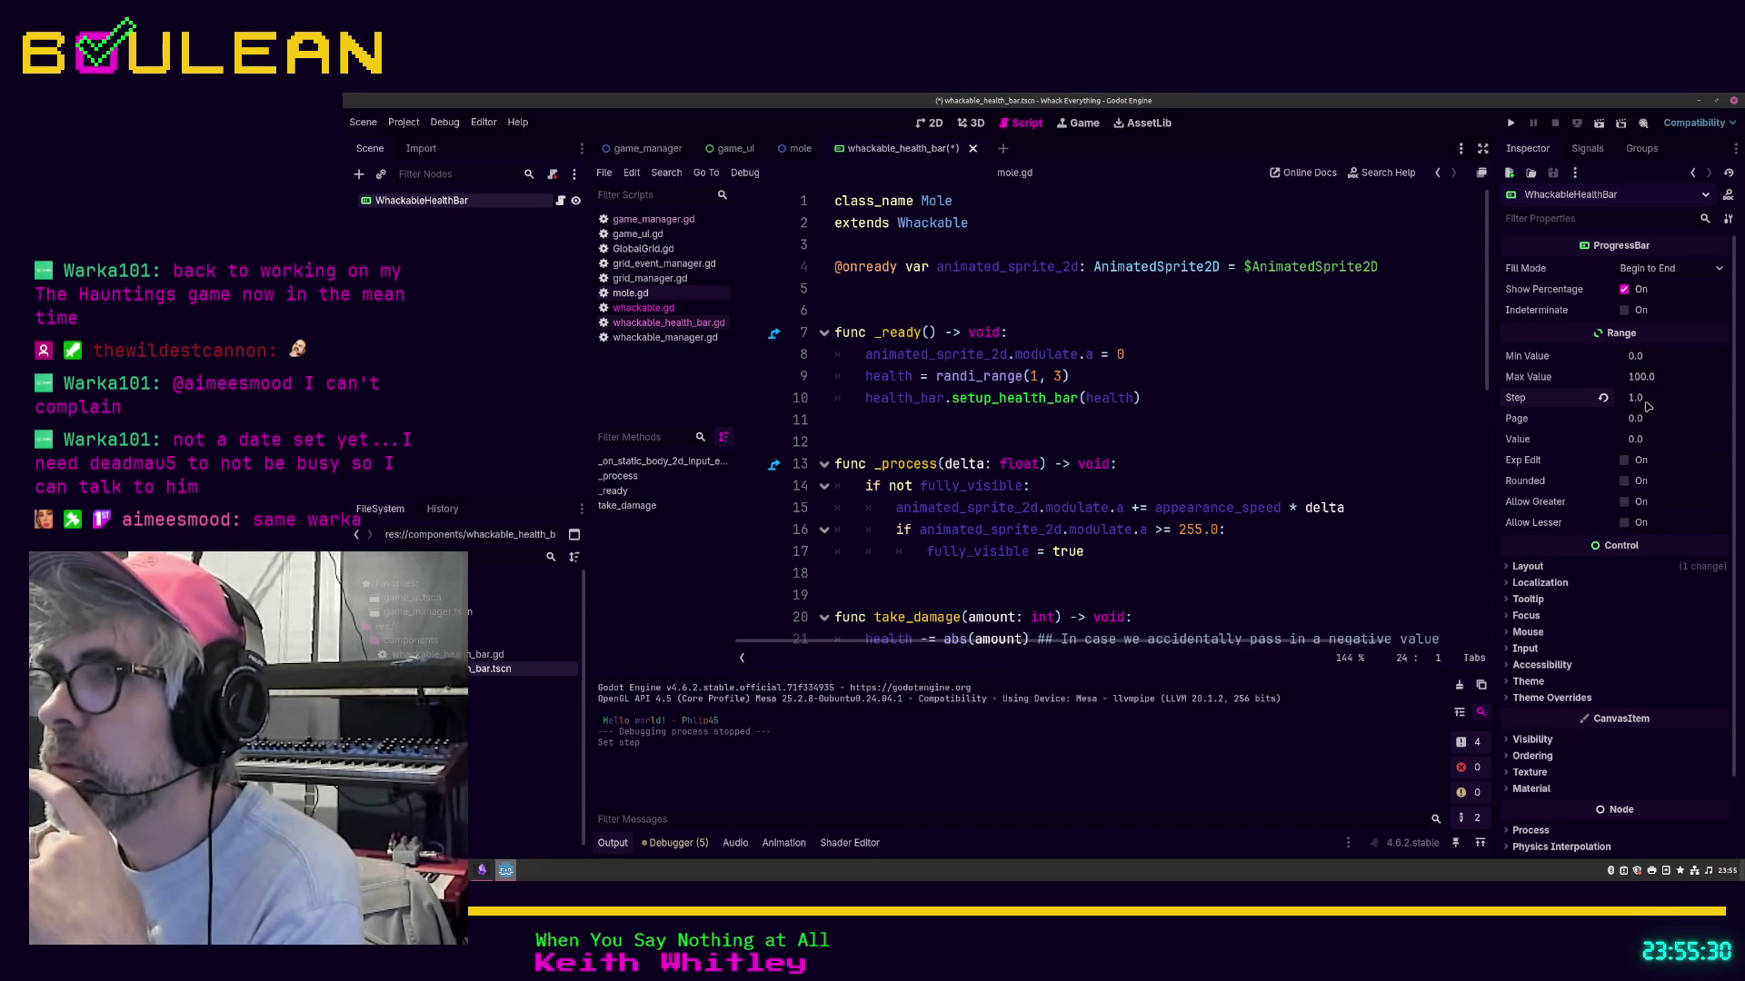
Step: Size the bar 64×8 px and turn off its percentage label
{"action": "left_click", "coordinate": [1524, 567]}
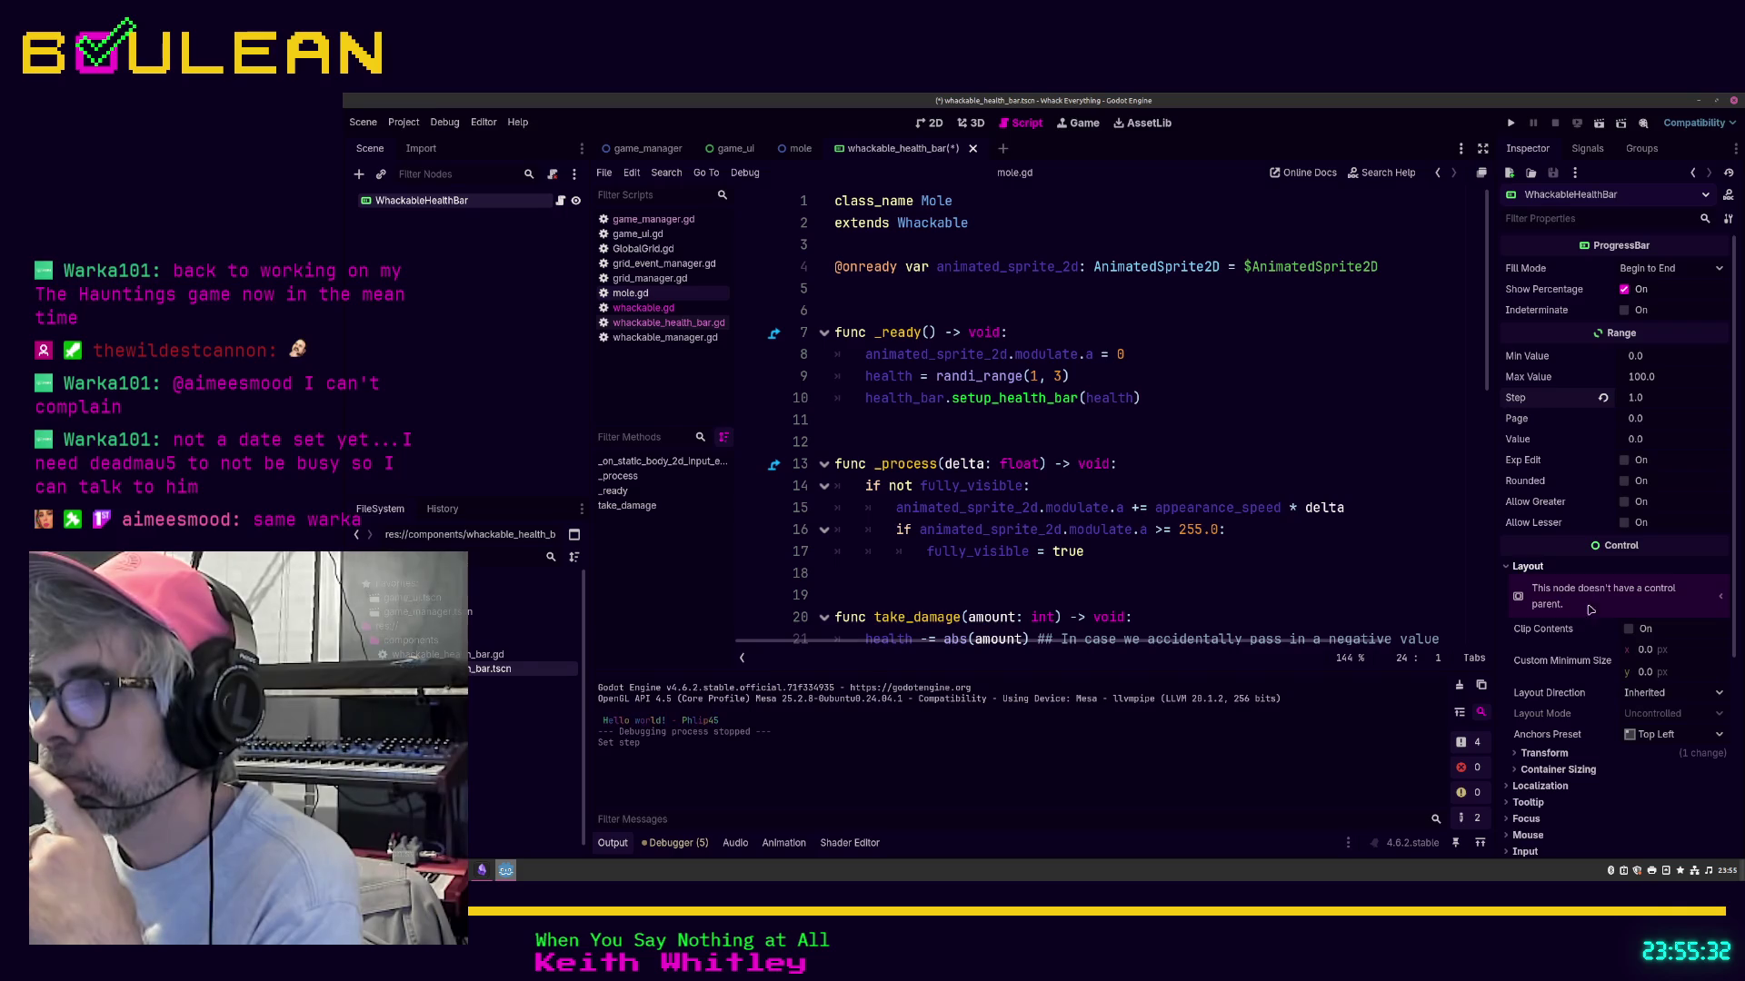
{"action": "left_click", "coordinate": [1542, 755]}
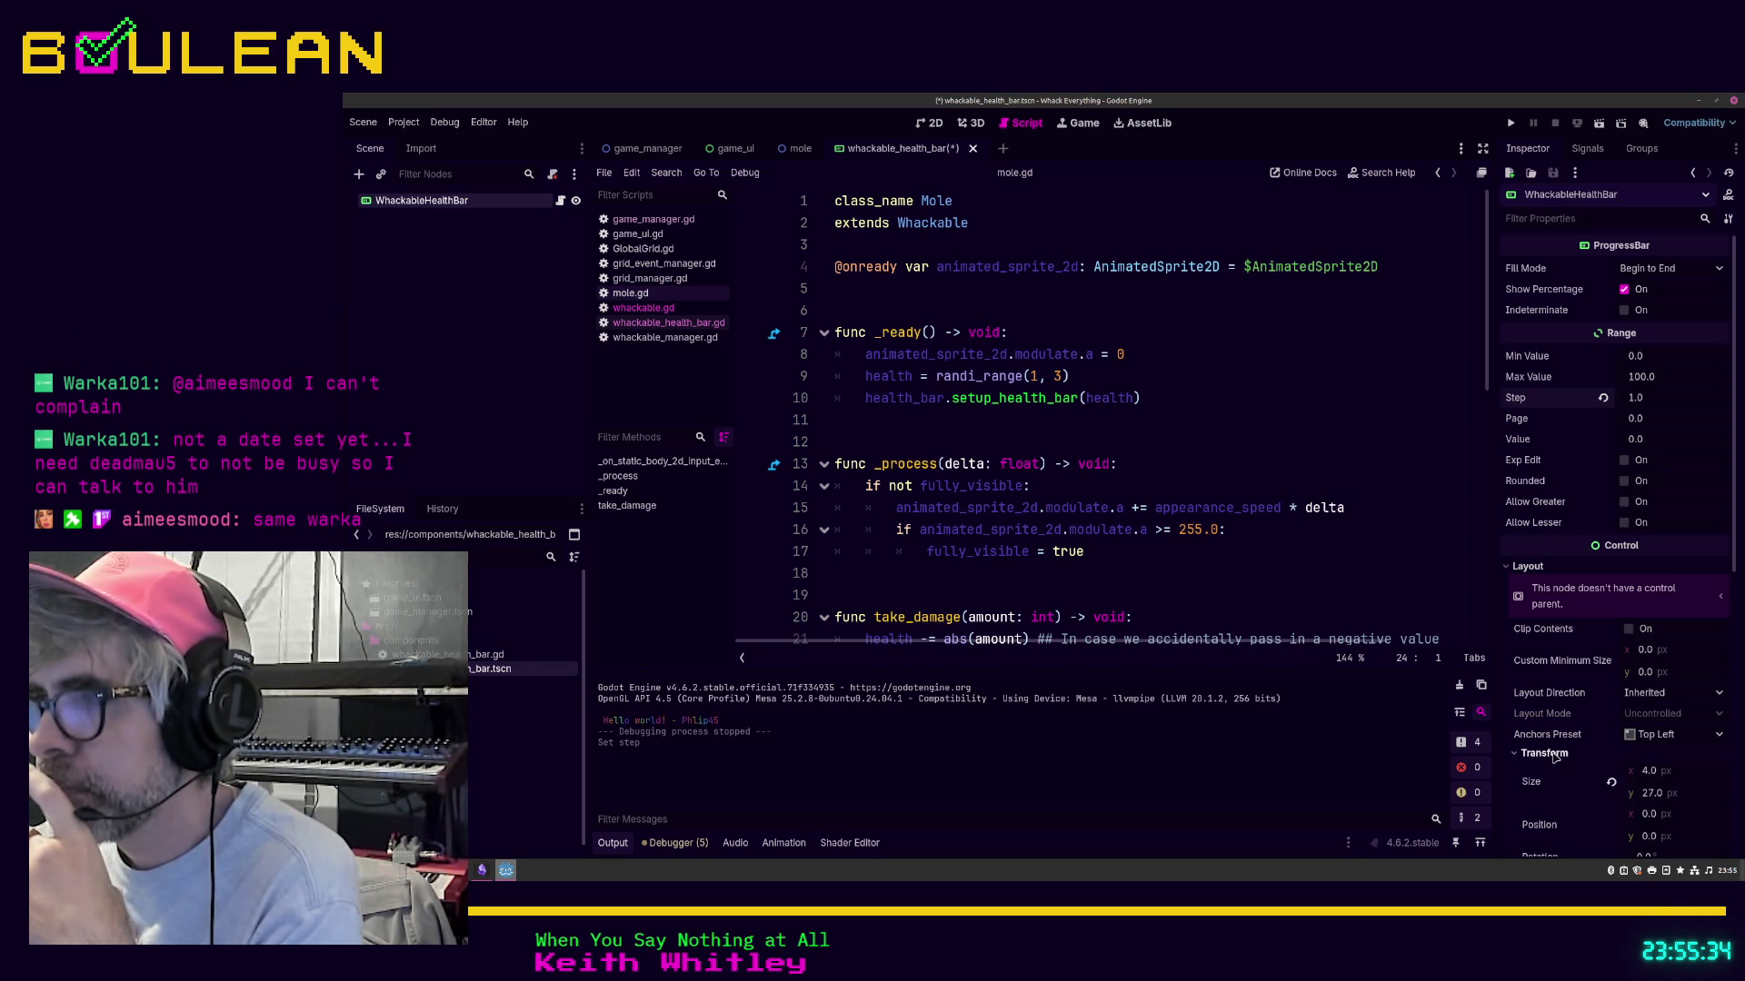
{"action": "left_click", "coordinate": [1652, 772]}
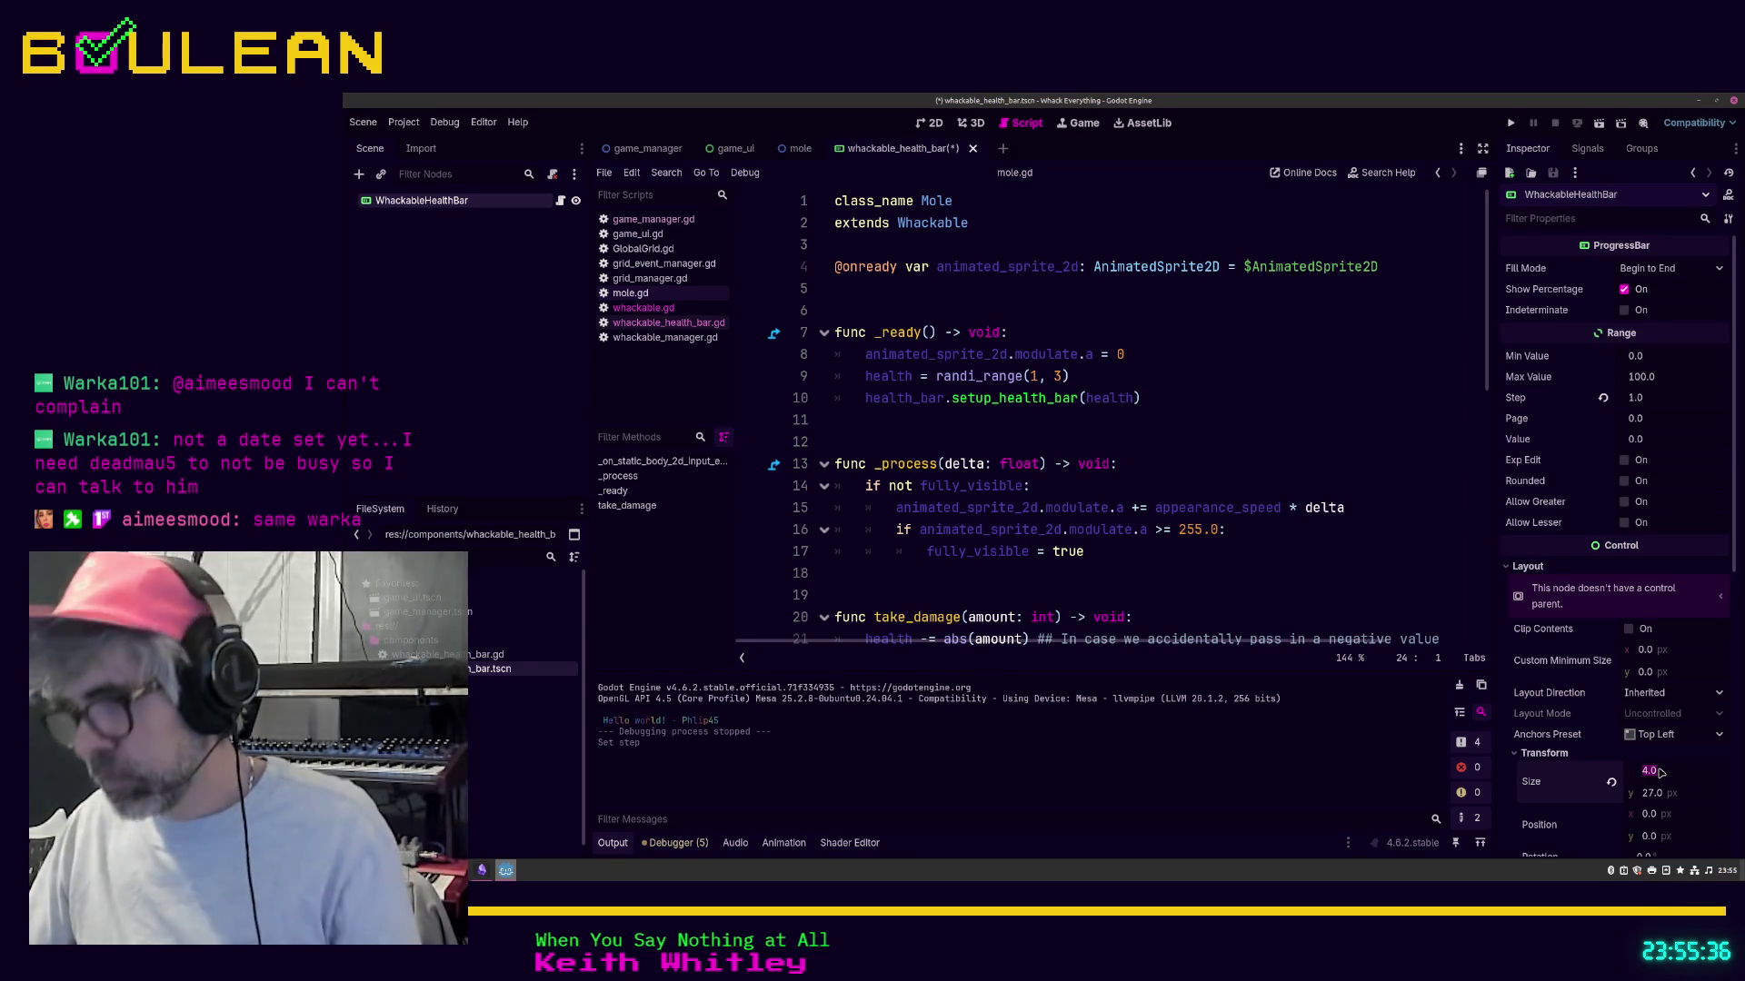
{"action": "type", "text": "64"}
{"action": "key", "text": "Tab"}
{"action": "key", "text": "Return"}
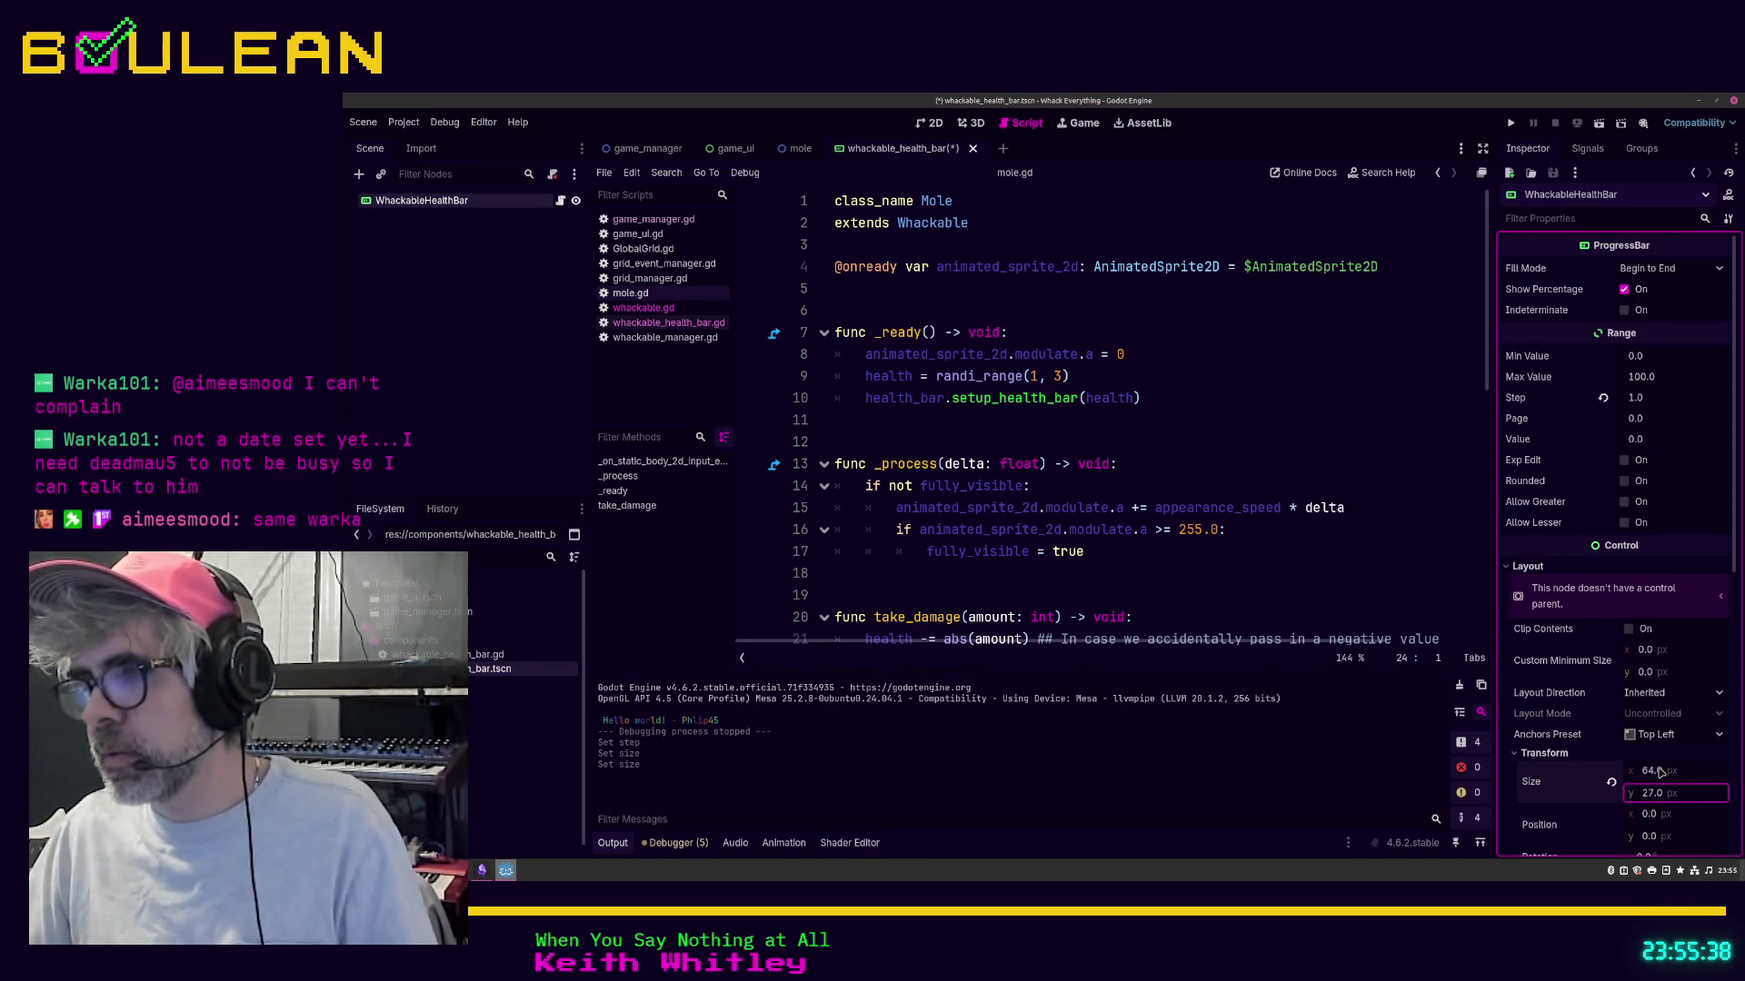
{"action": "scroll", "coordinate": [1650, 713], "scroll_direction": "down", "scroll_amount": 2}
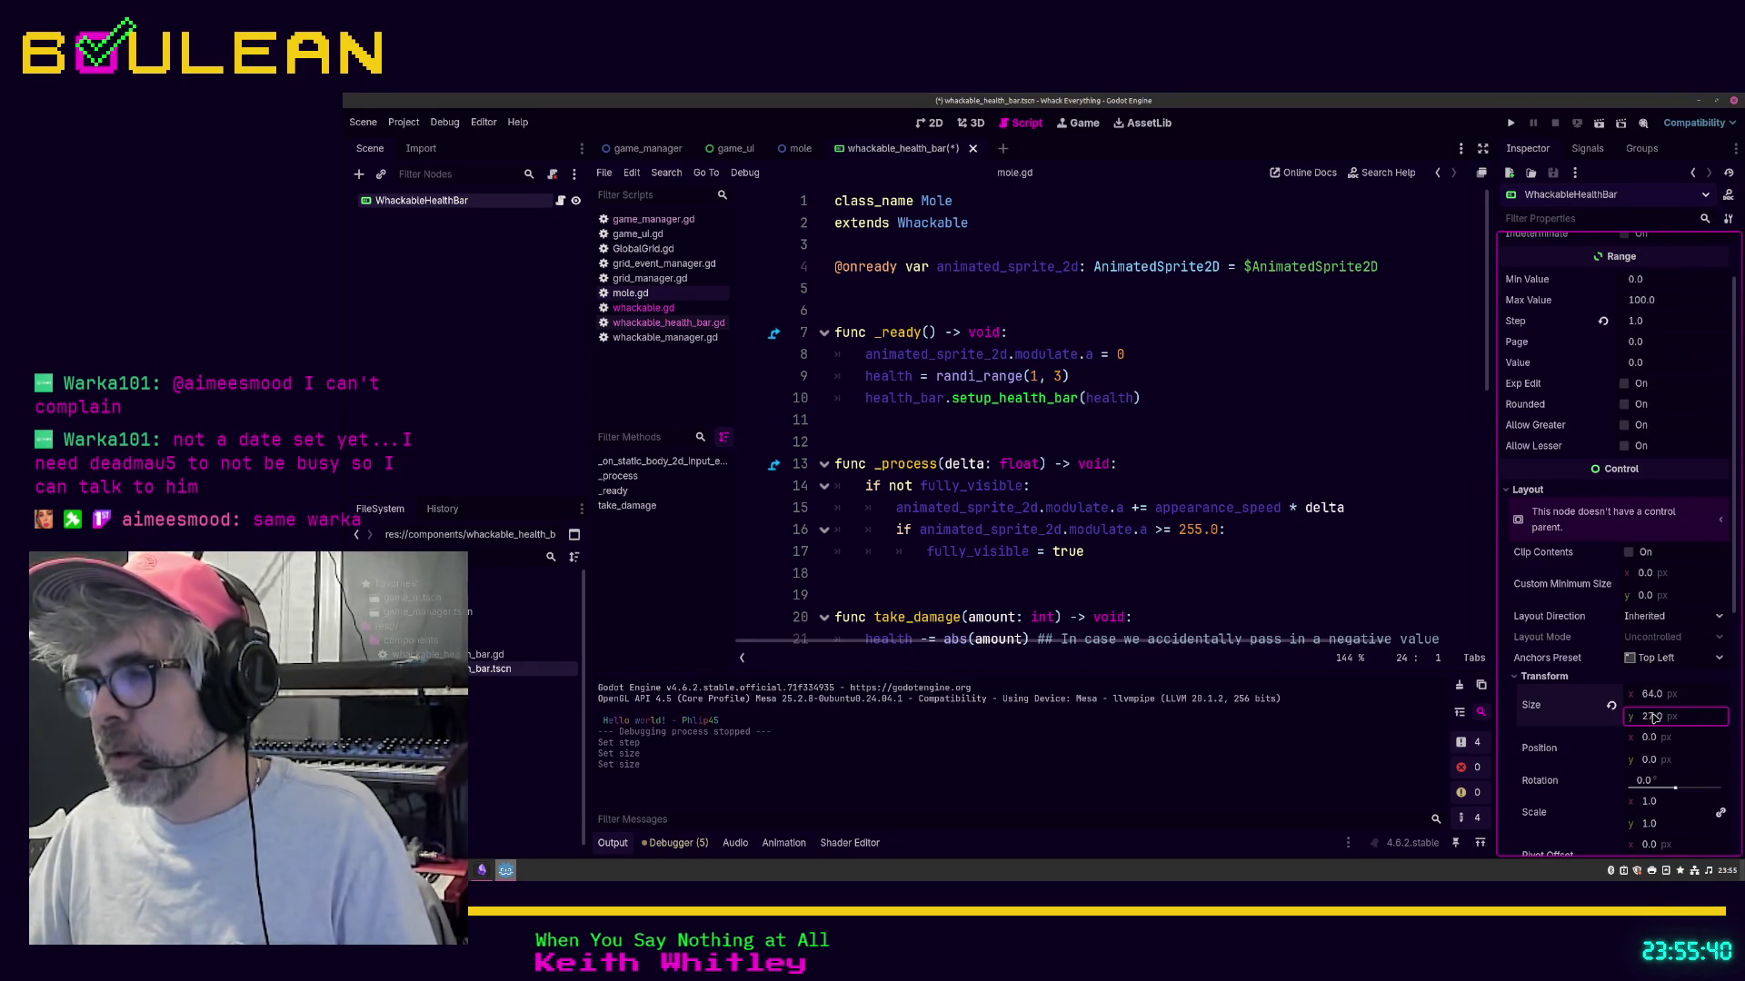
{"action": "scroll", "coordinate": [1615, 429], "scroll_direction": "up", "scroll_amount": 2}
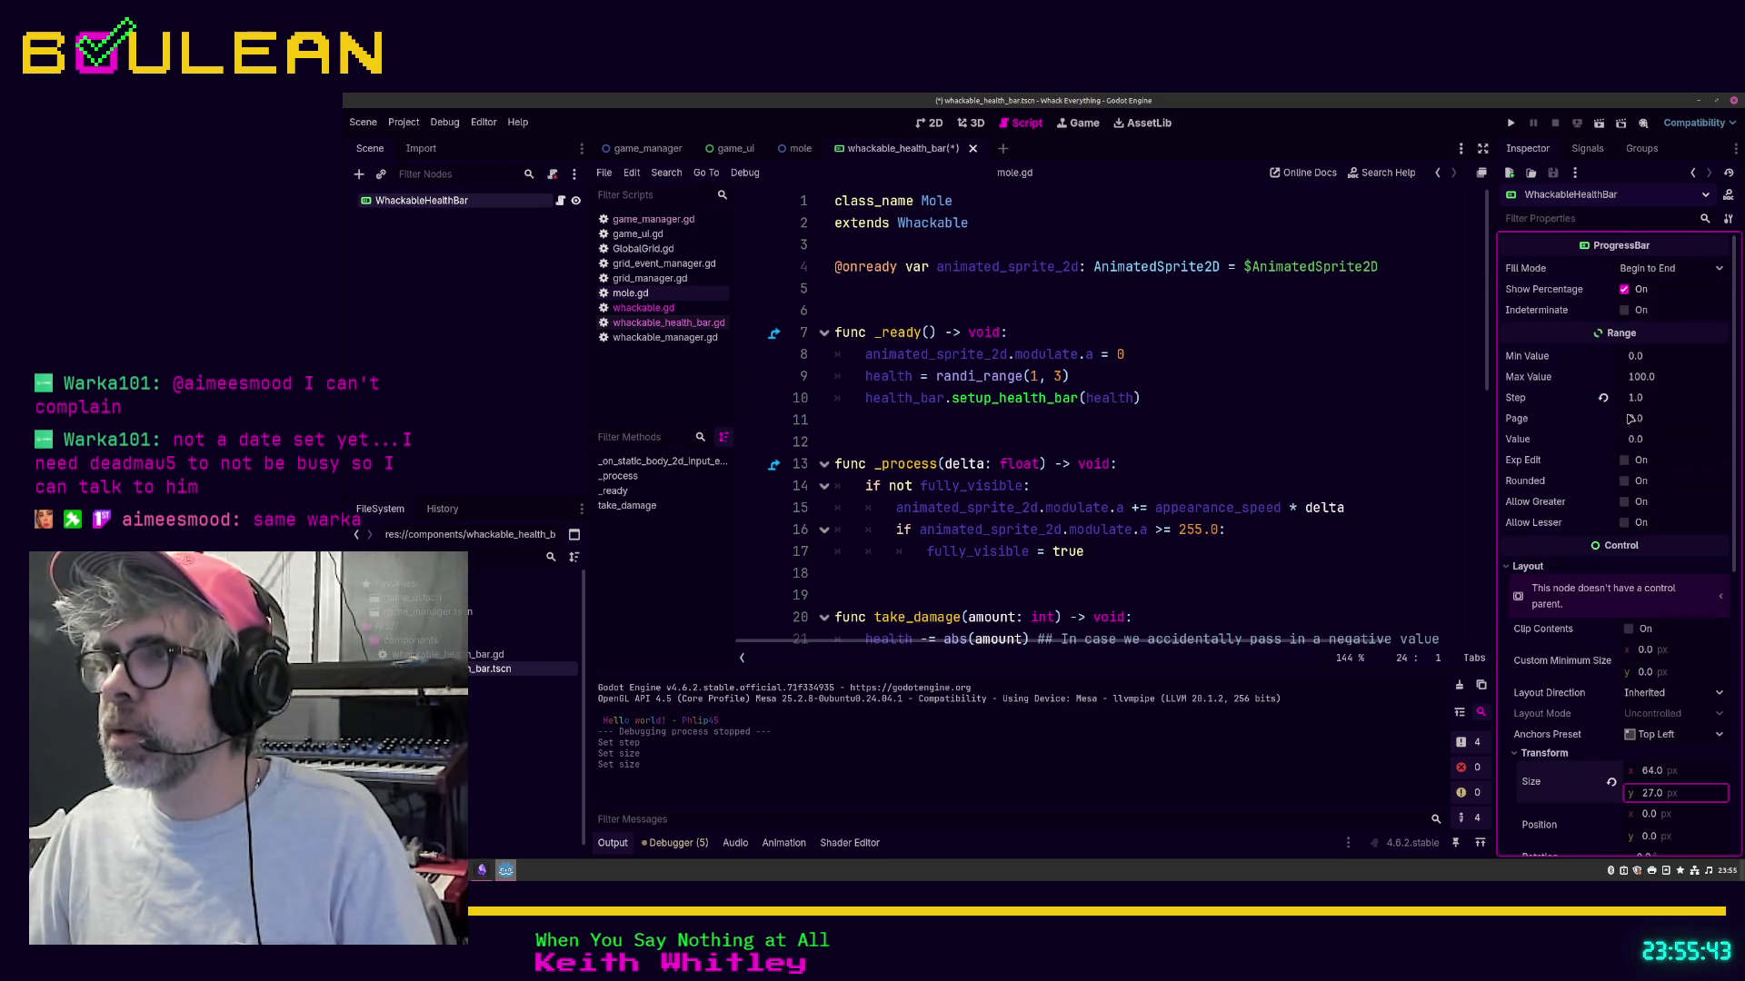
{"action": "left_click", "coordinate": [1624, 289]}
{"action": "left_click", "coordinate": [1655, 794]}
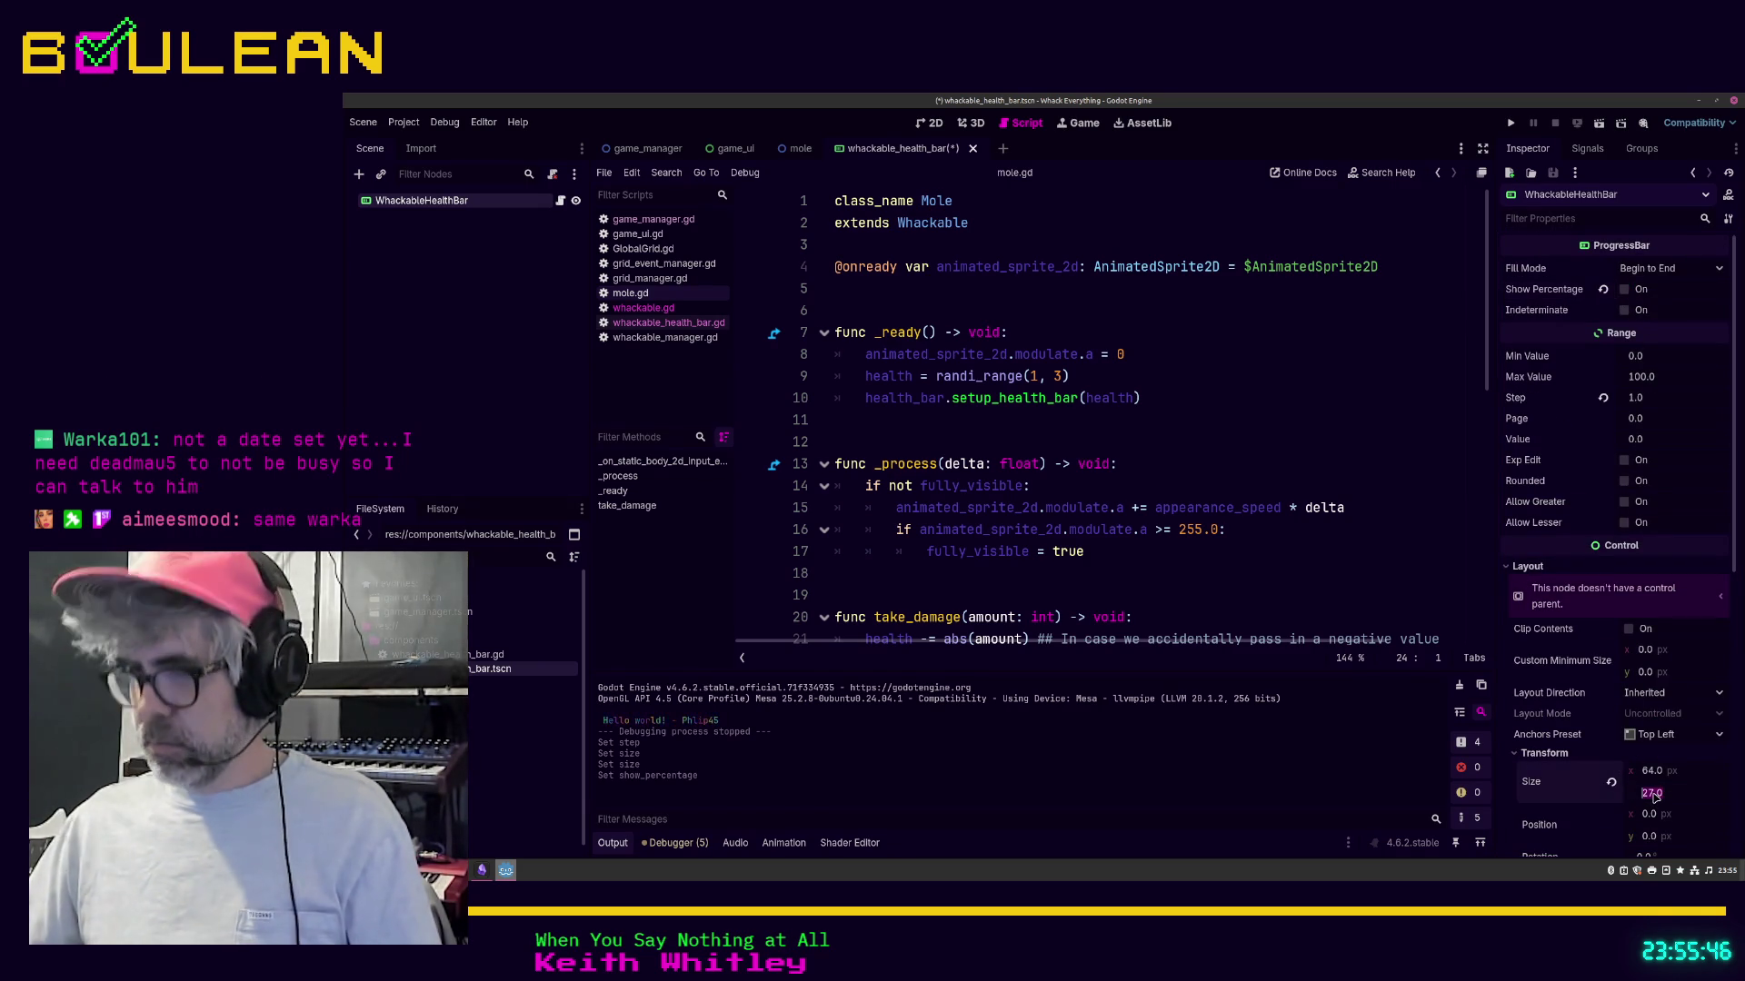
{"action": "type", "text": "8"}
{"action": "key", "text": "Return"}
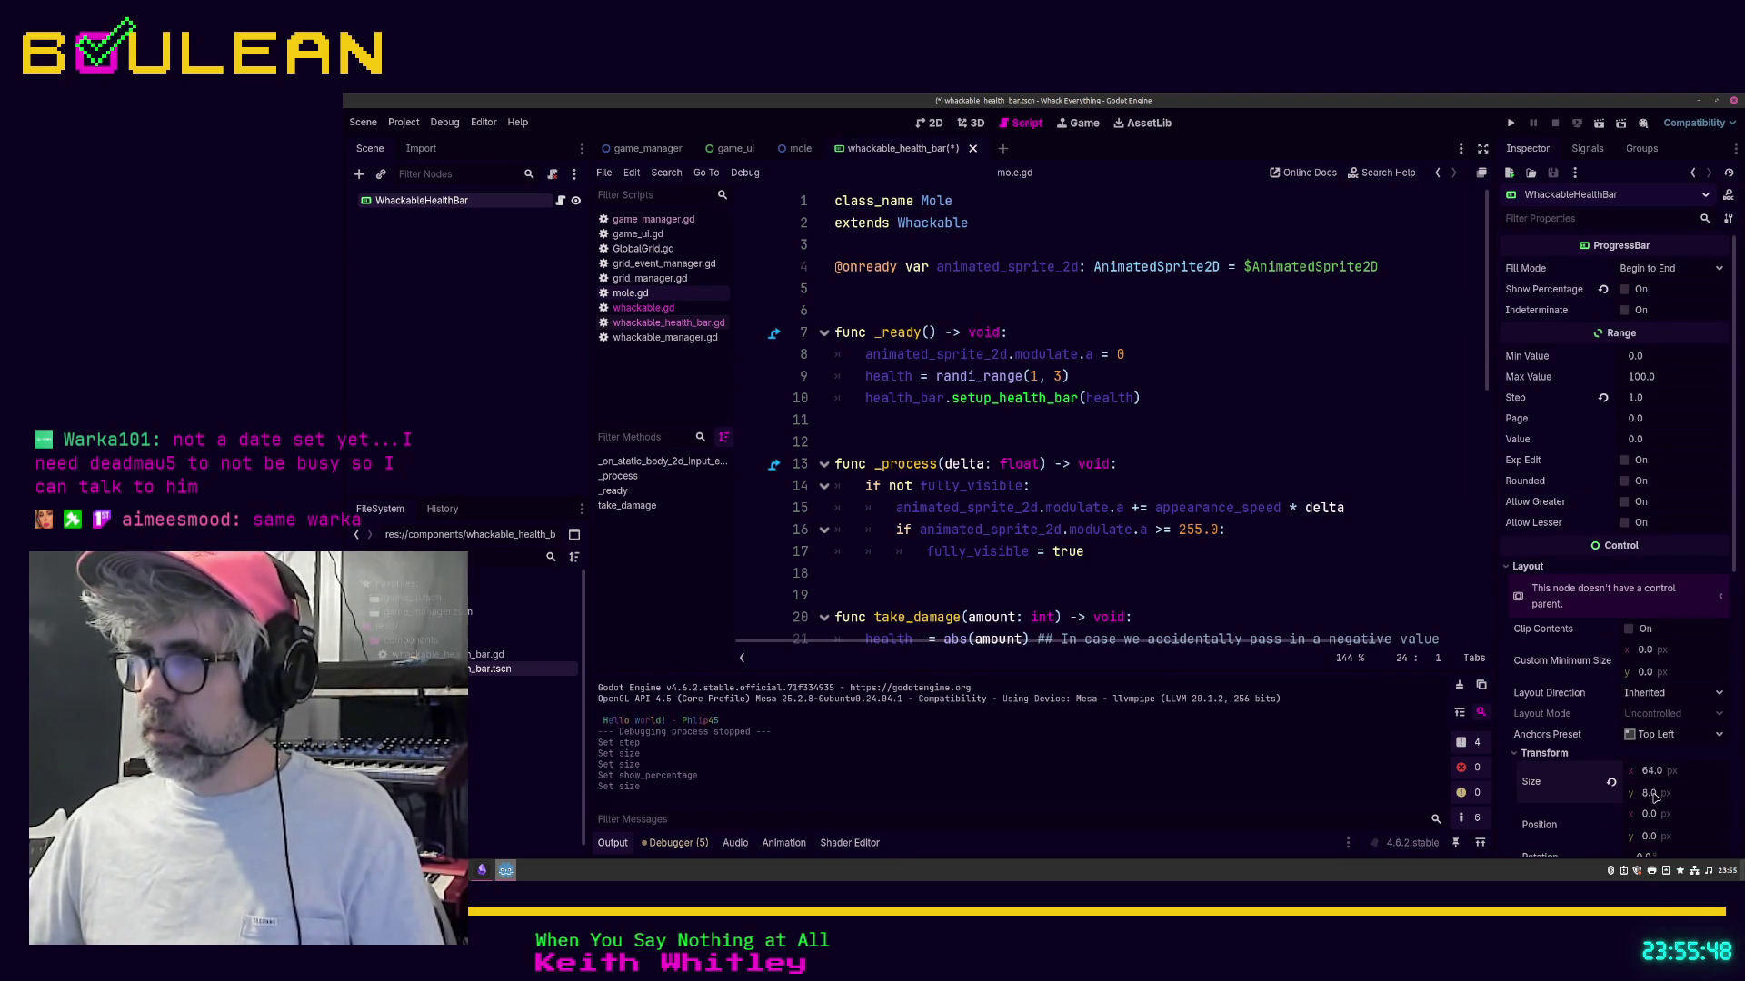
Step: Save the health bar scene and view it in the 2D editor
{"action": "scroll", "coordinate": [1599, 745], "scroll_direction": "down", "scroll_amount": 2}
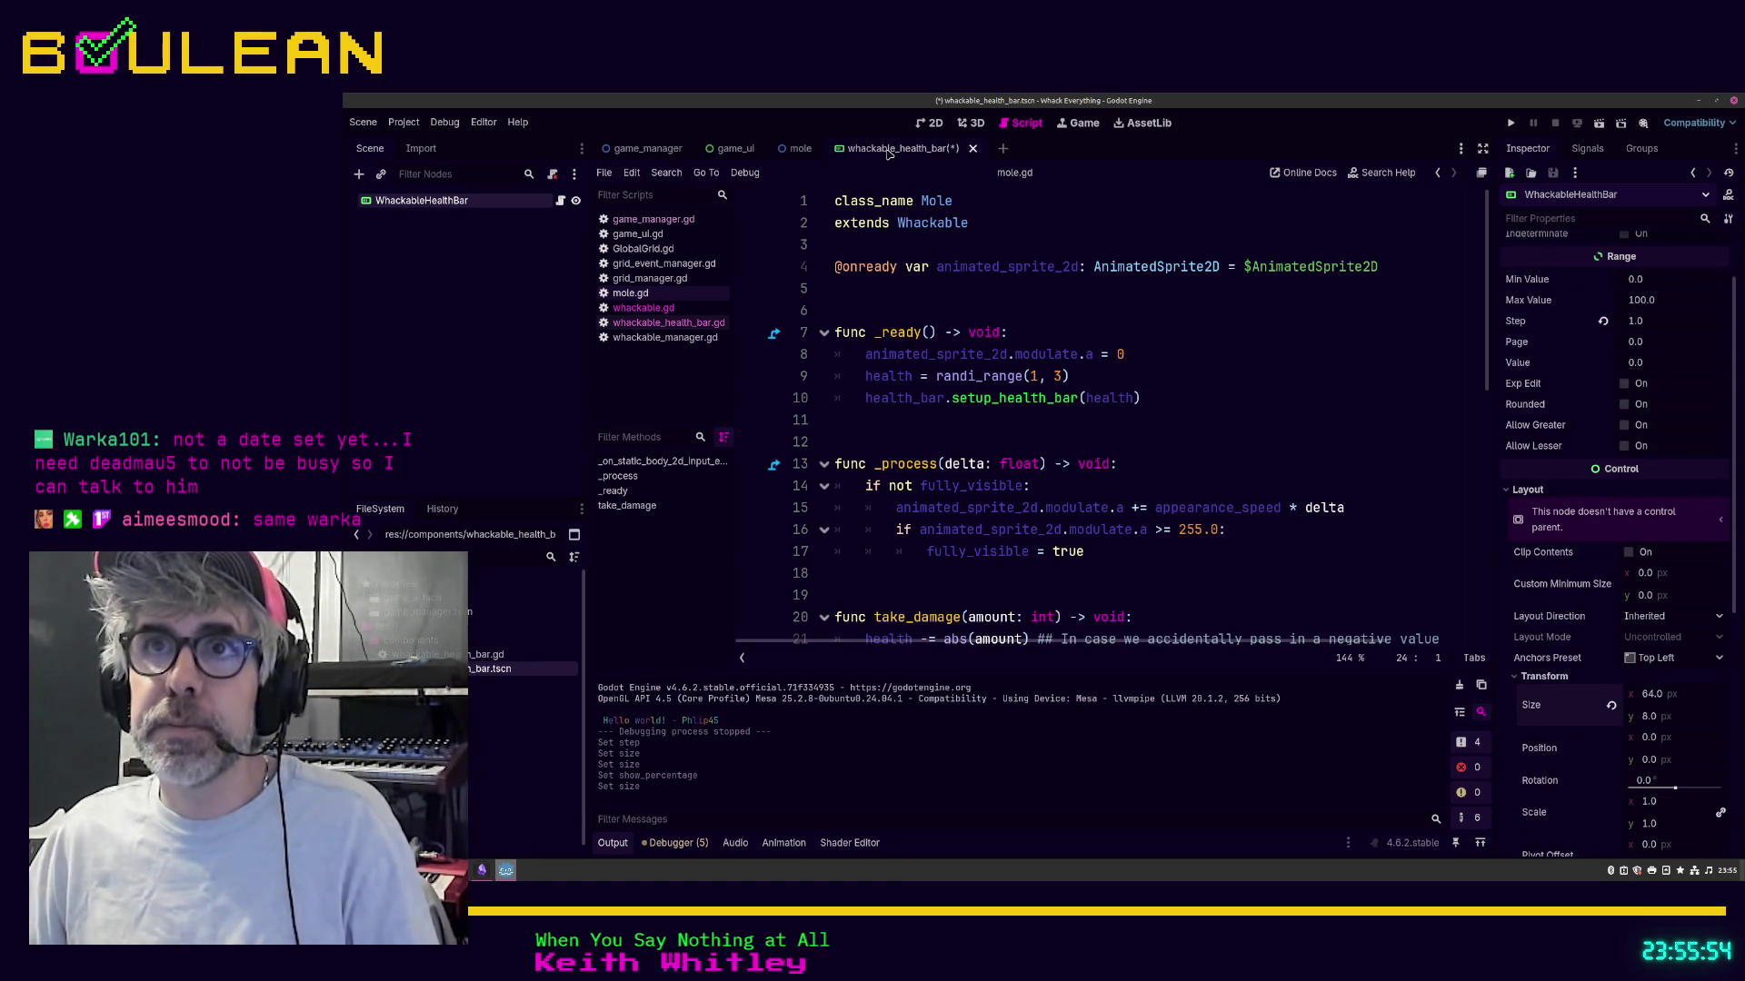
{"action": "left_click", "coordinate": [974, 295]}
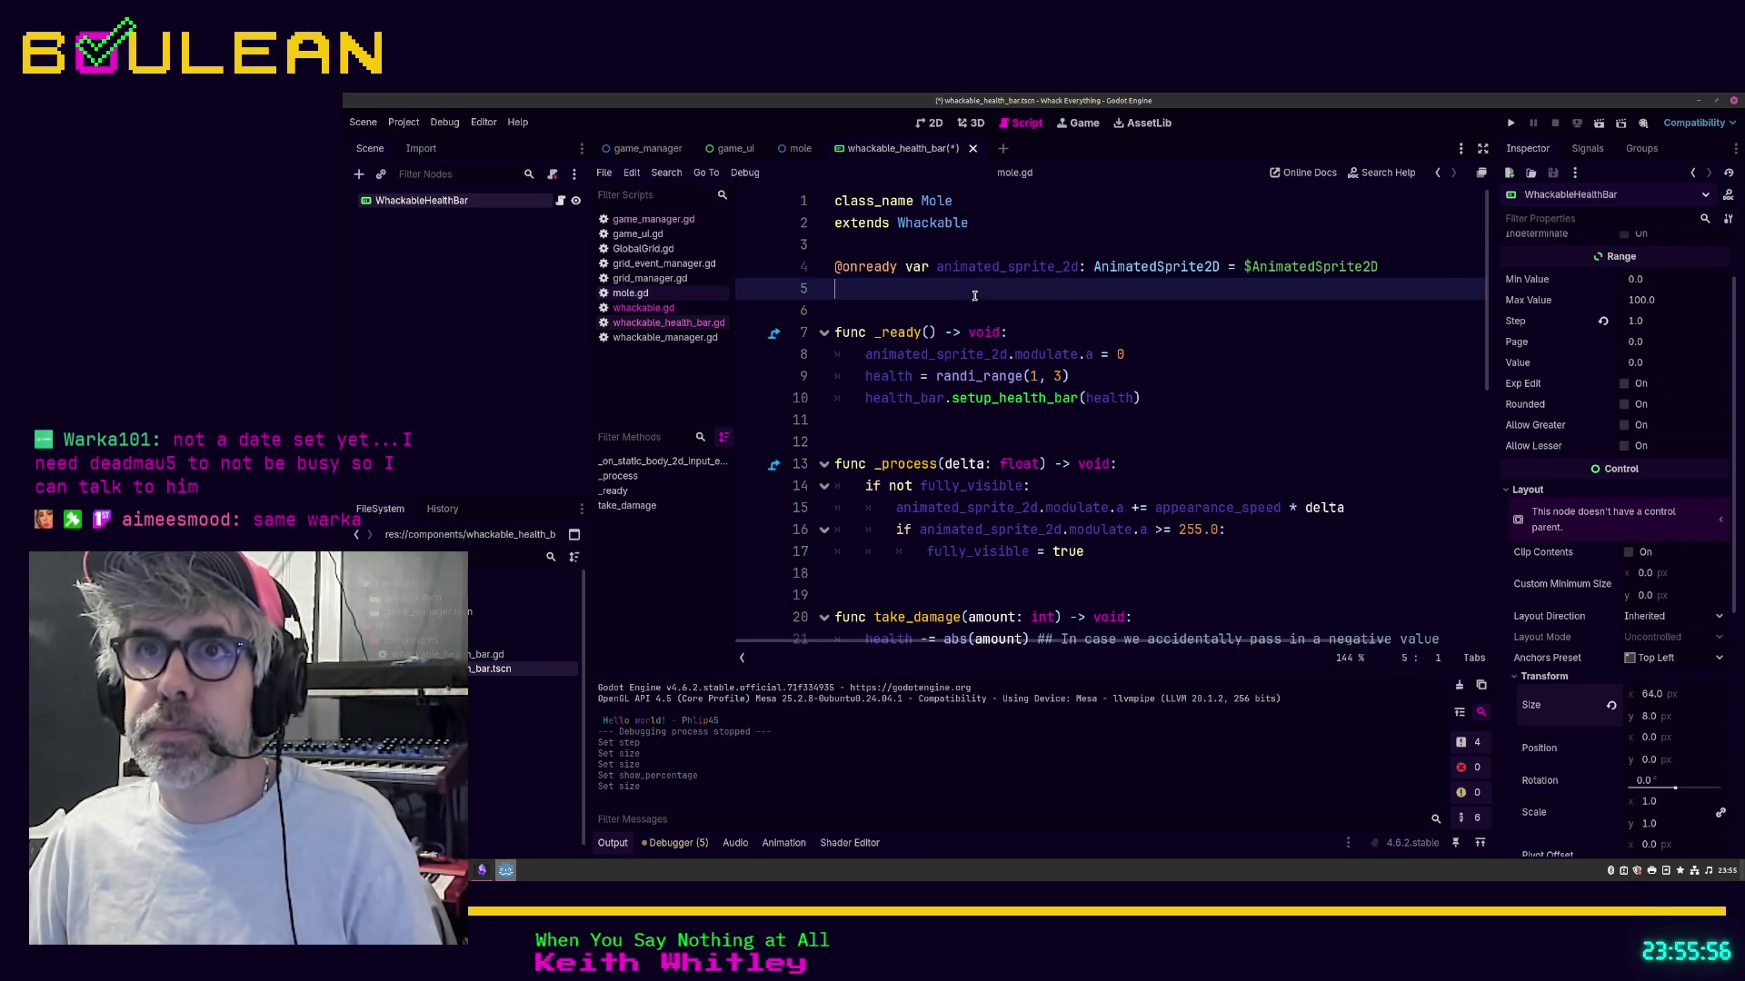
{"action": "key", "text": "ctrl+s"}
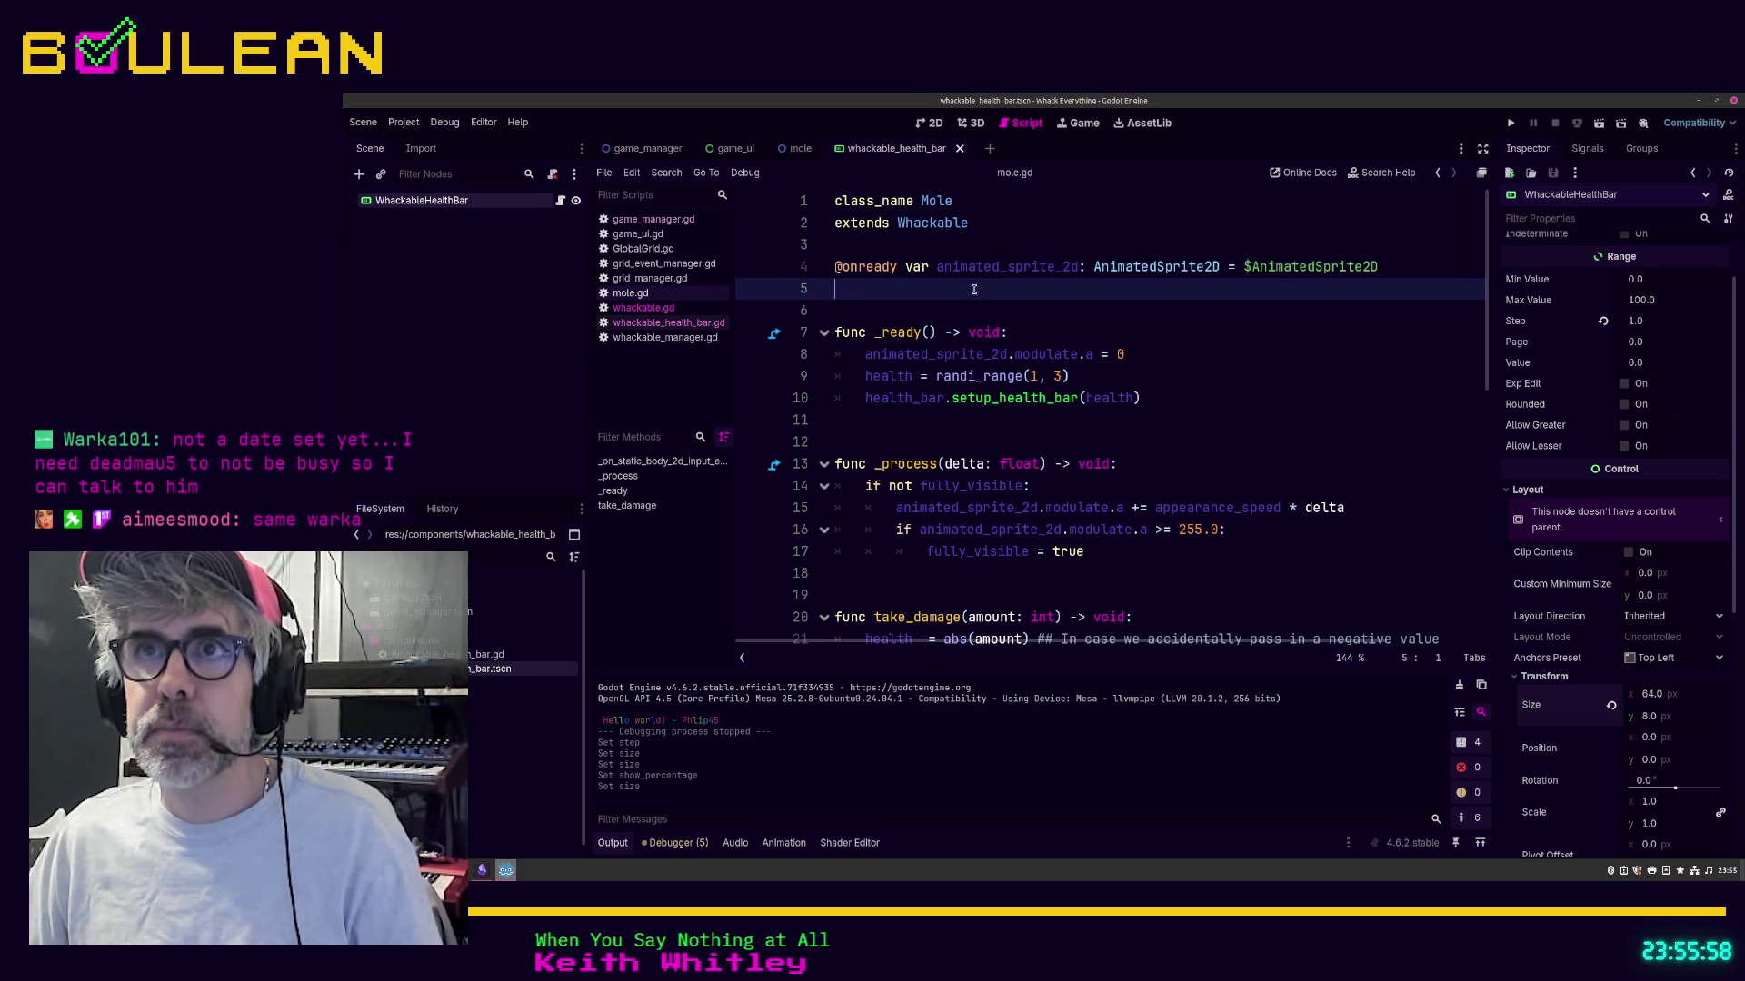
{"action": "left_click", "coordinate": [933, 125]}
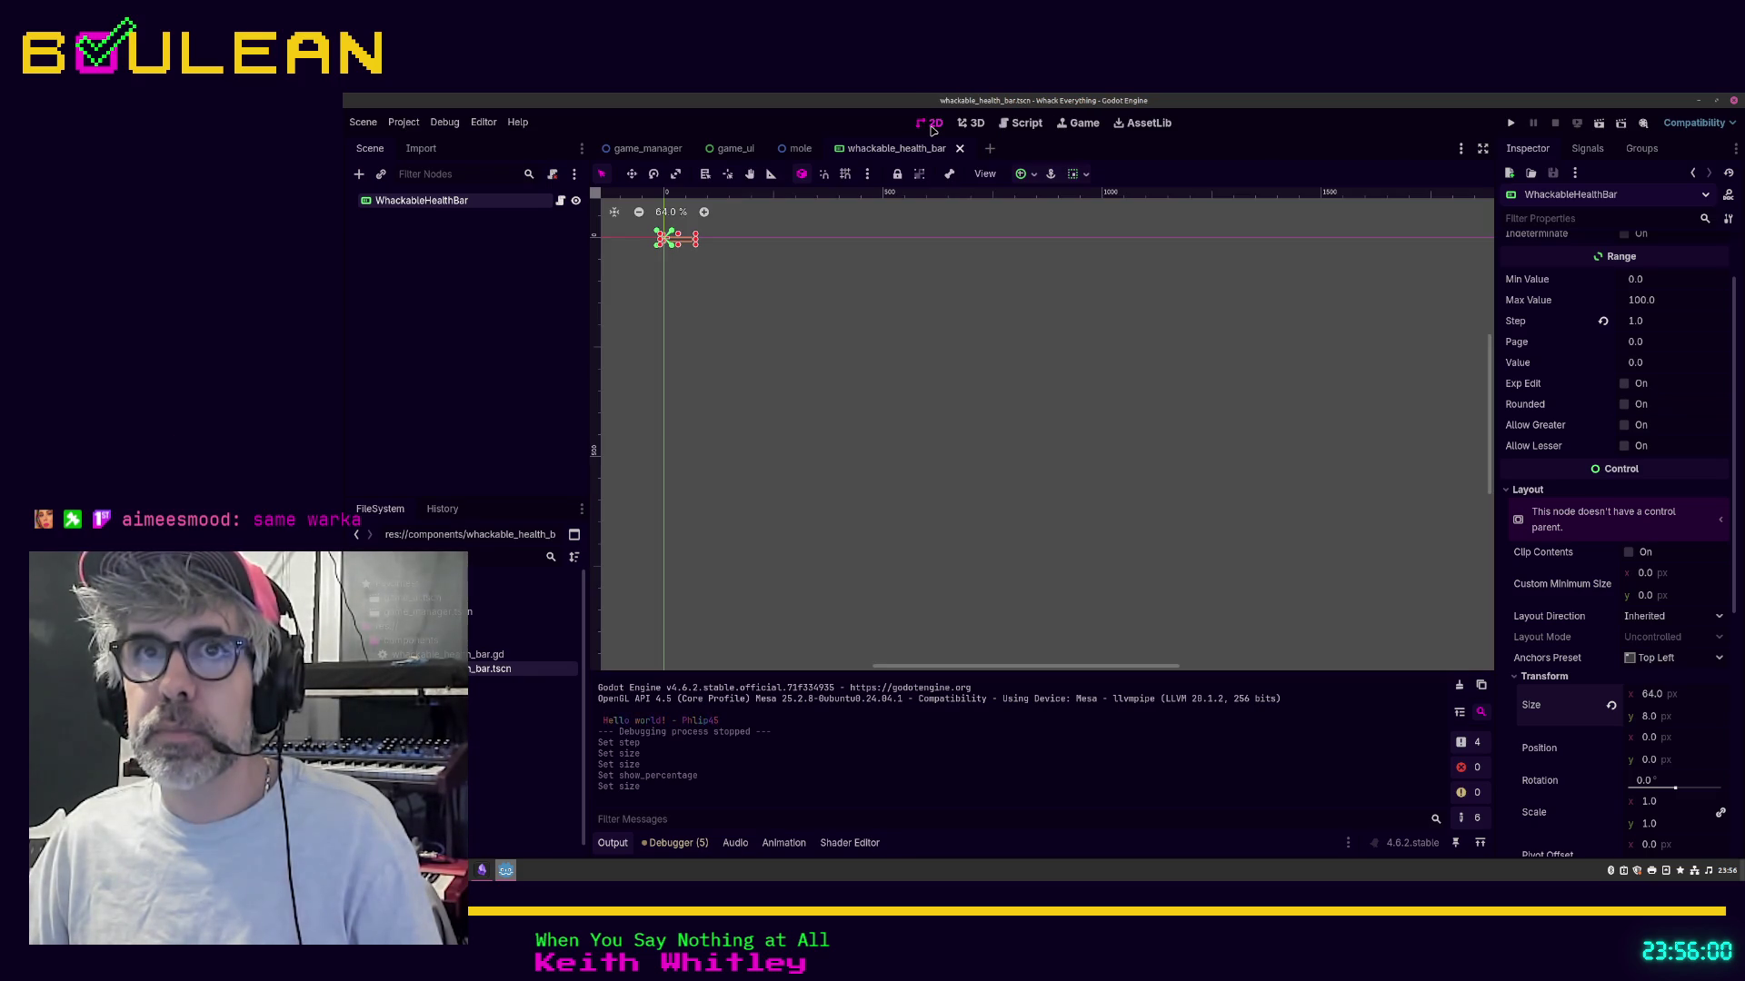
Step: Switch back to the Script workspace showing mole.gd
{"action": "left_click", "coordinate": [1010, 126]}
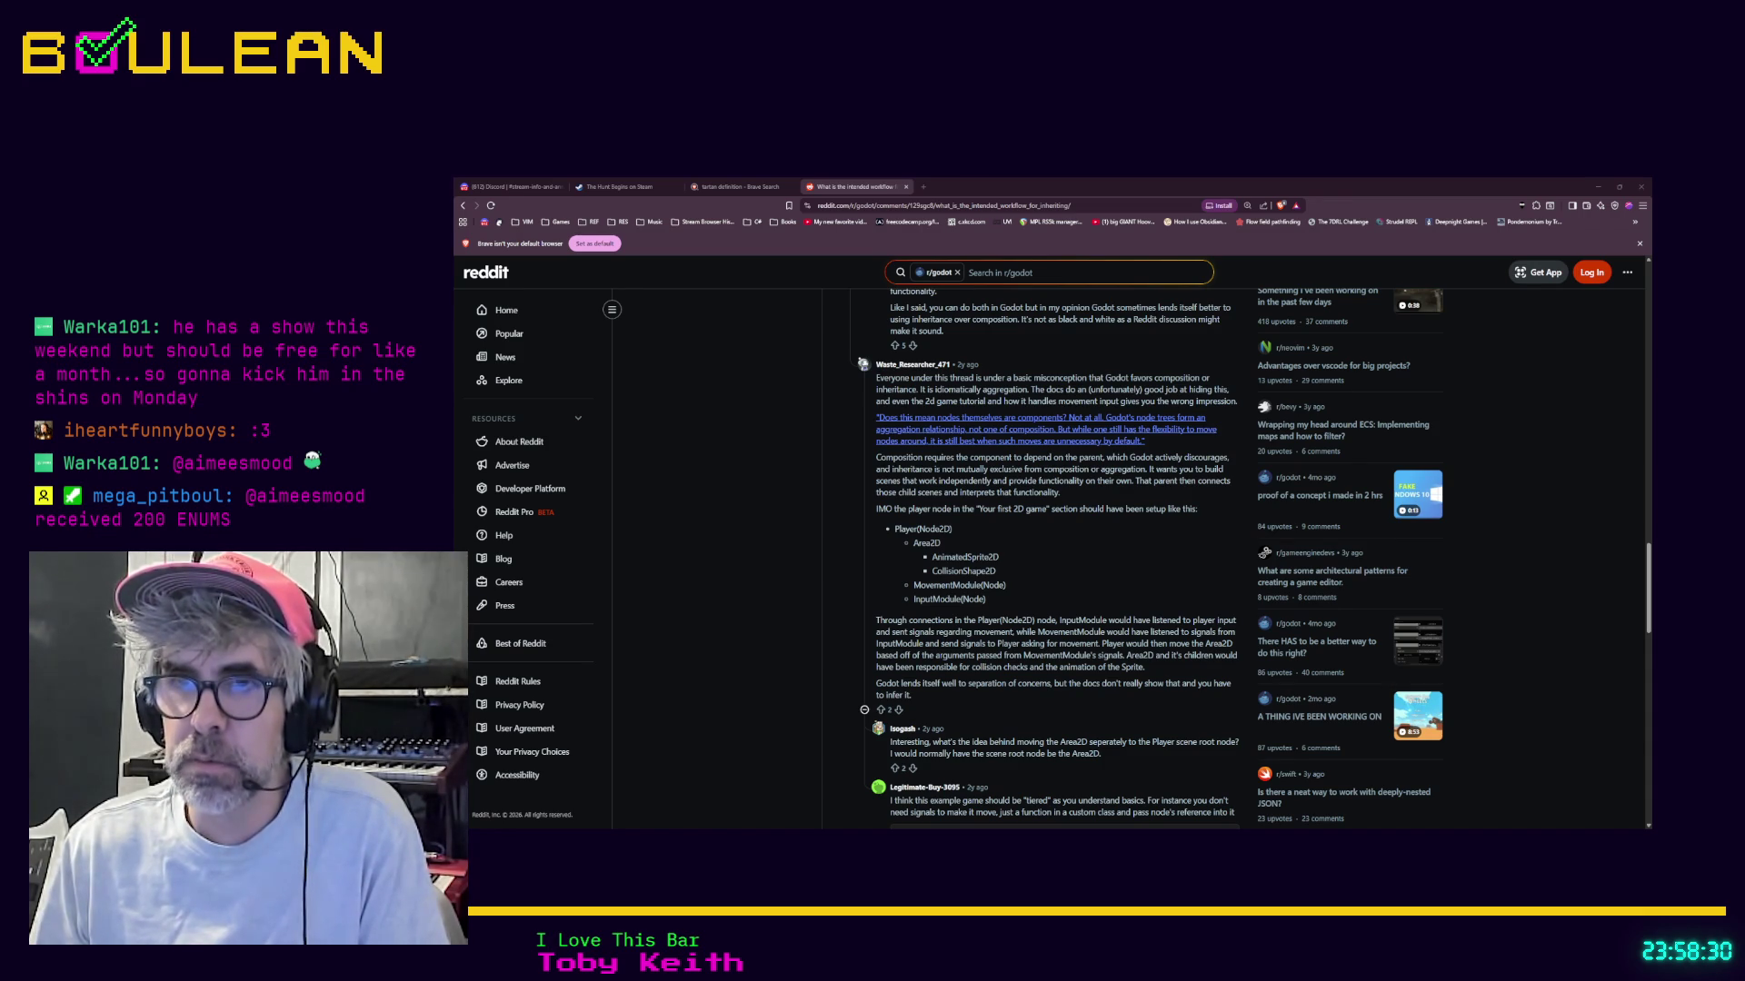
Step: Save the health bar scene, check the mole's HealthBar, then reopen whackable_health_bar
{"action": "key", "text": "alt+Tab"}
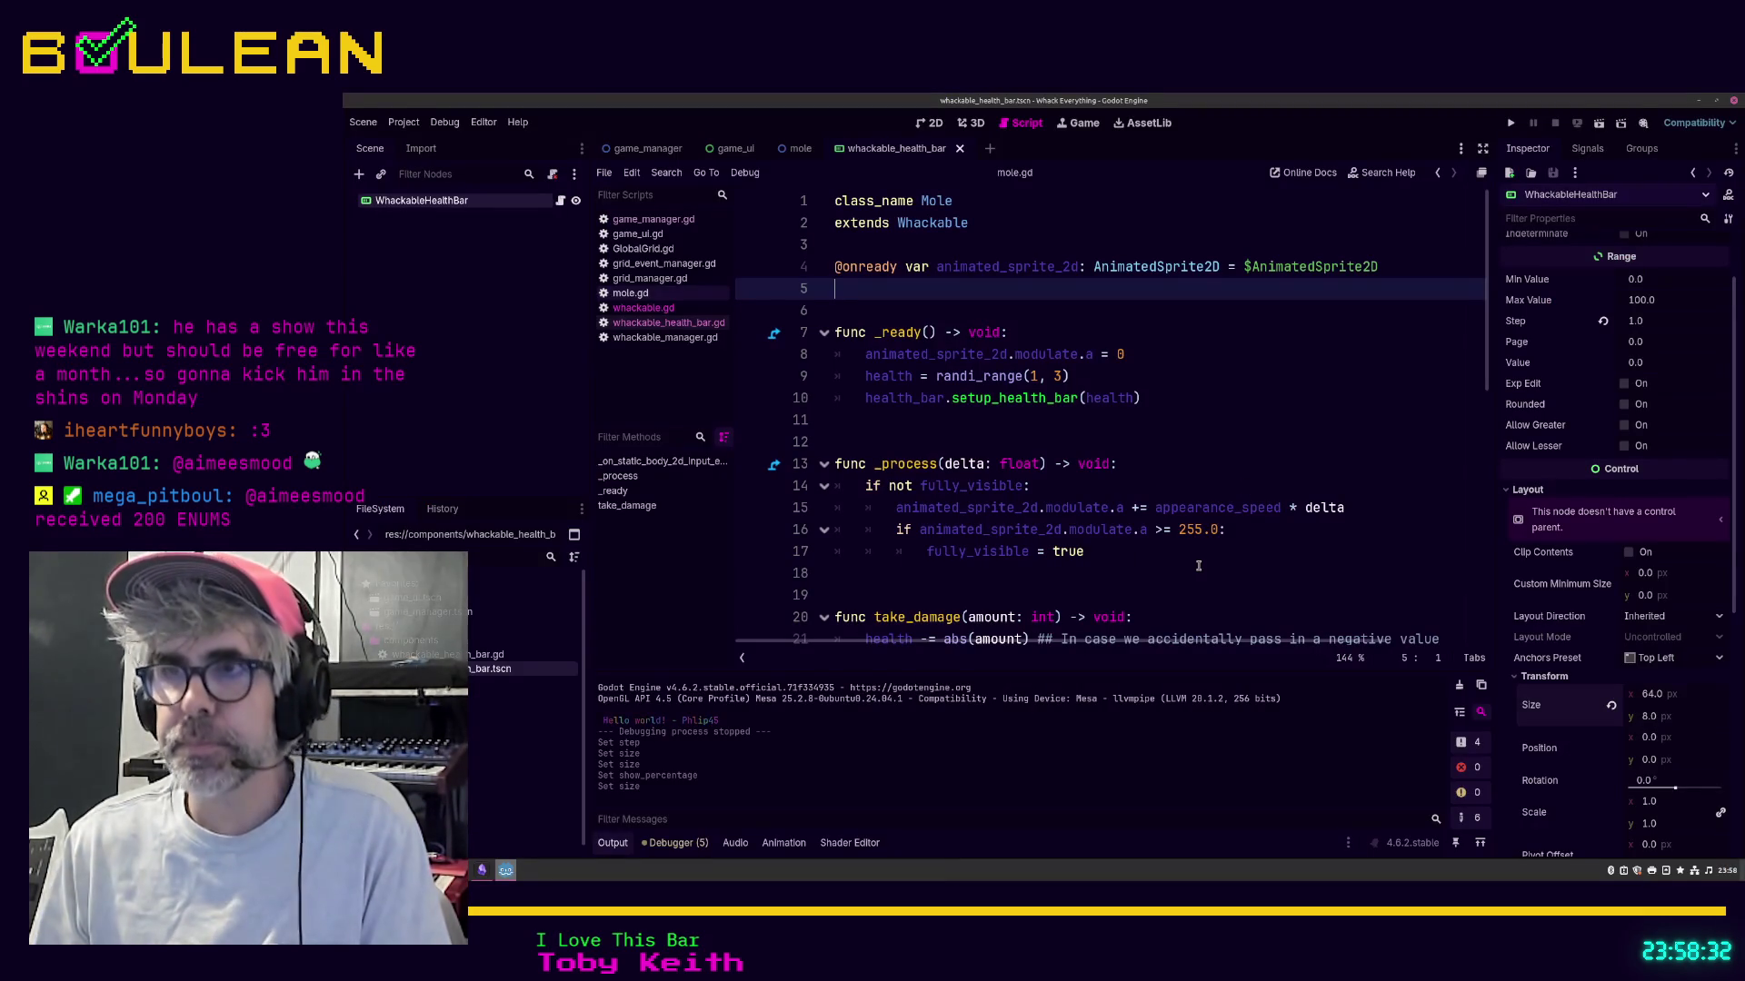
{"action": "left_click", "coordinate": [1196, 568]}
{"action": "key", "text": "ctrl+s"}
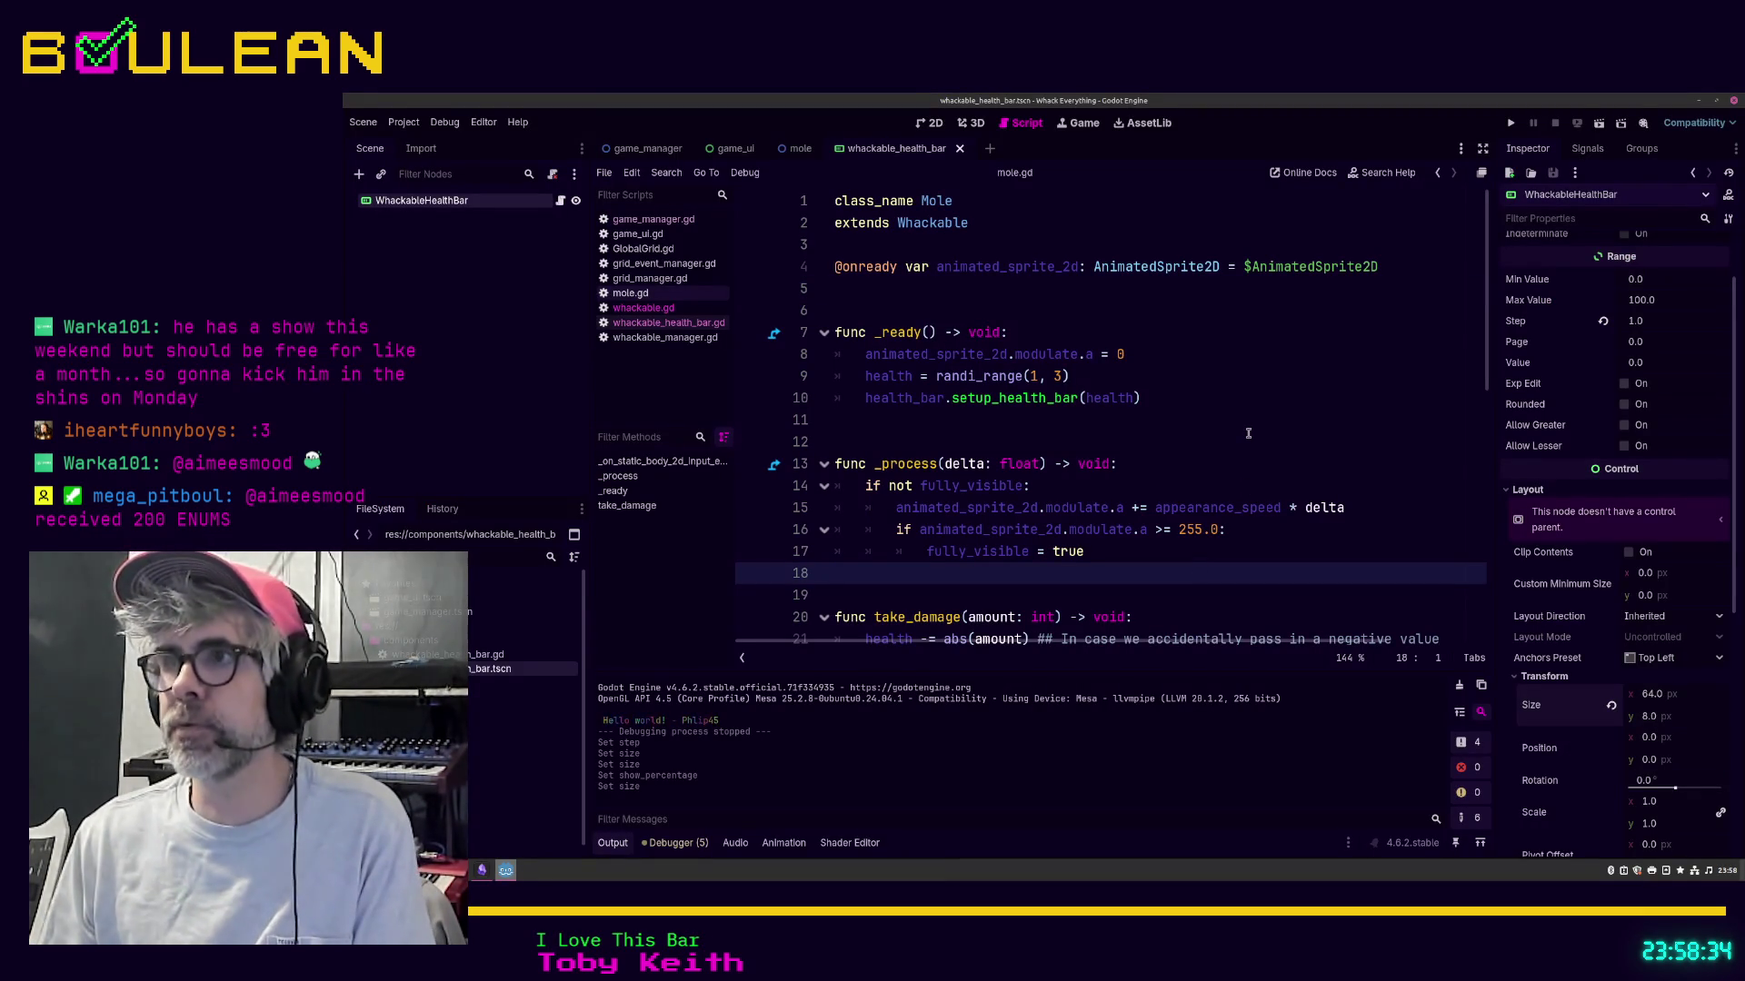
{"action": "left_click", "coordinate": [800, 151]}
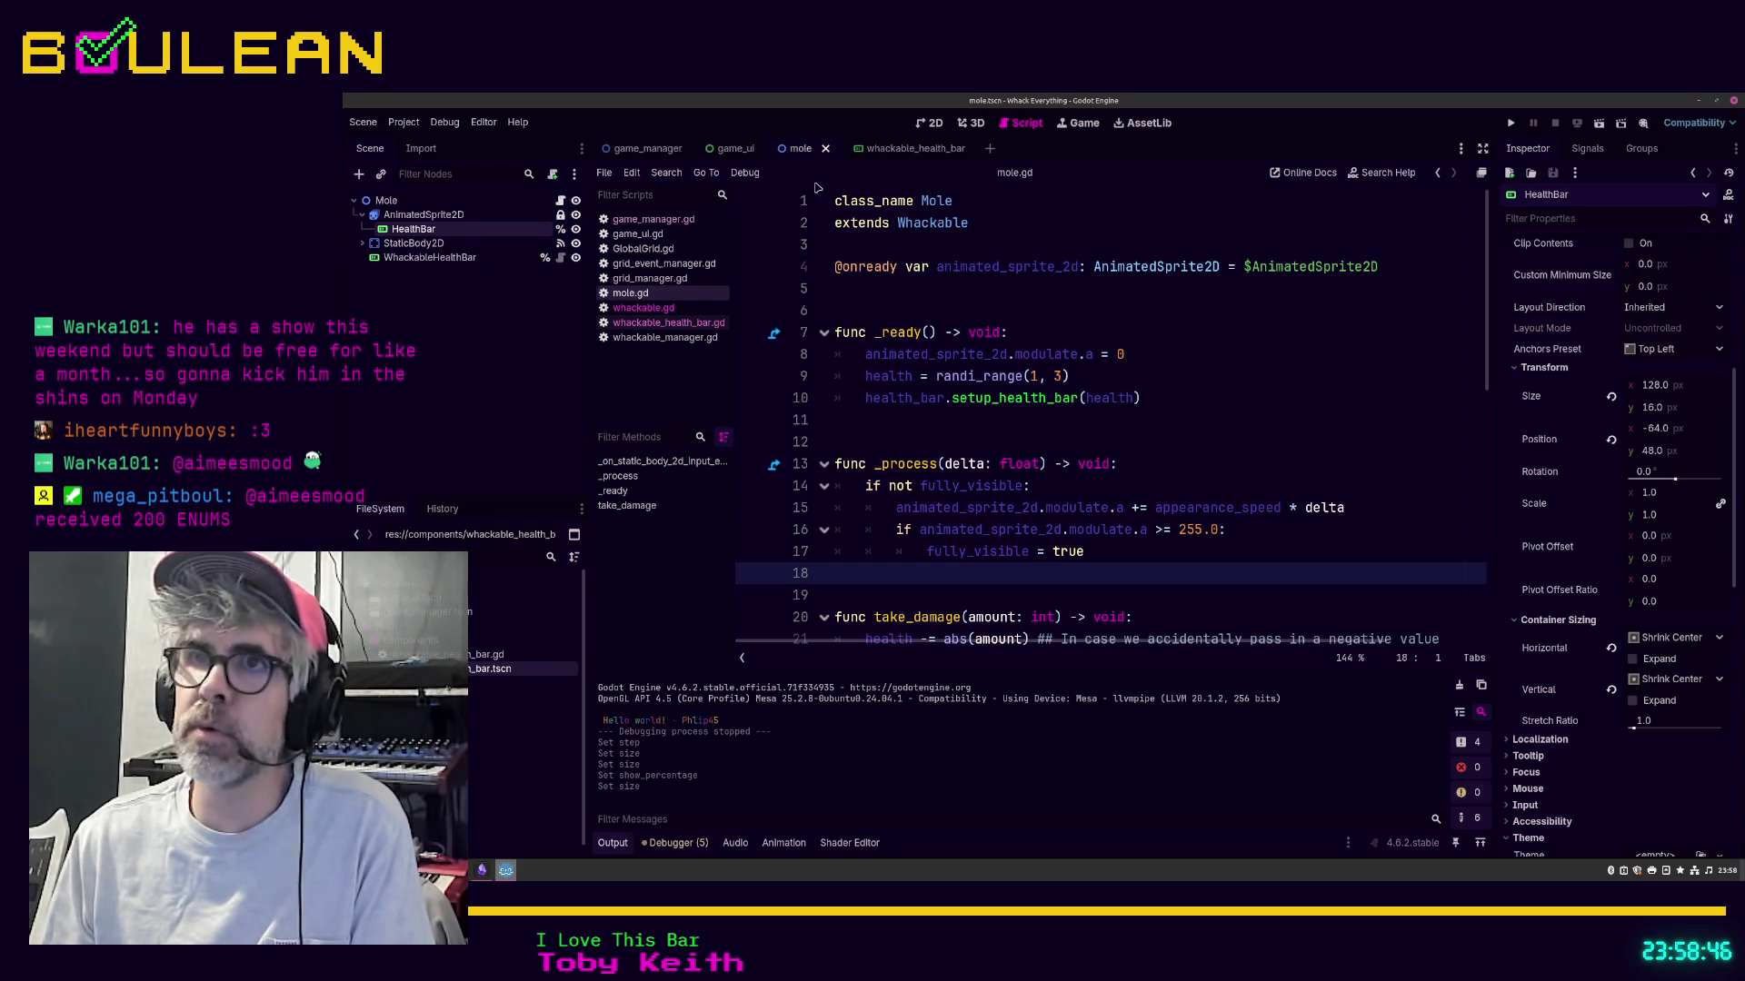
{"action": "left_click", "coordinate": [895, 149]}
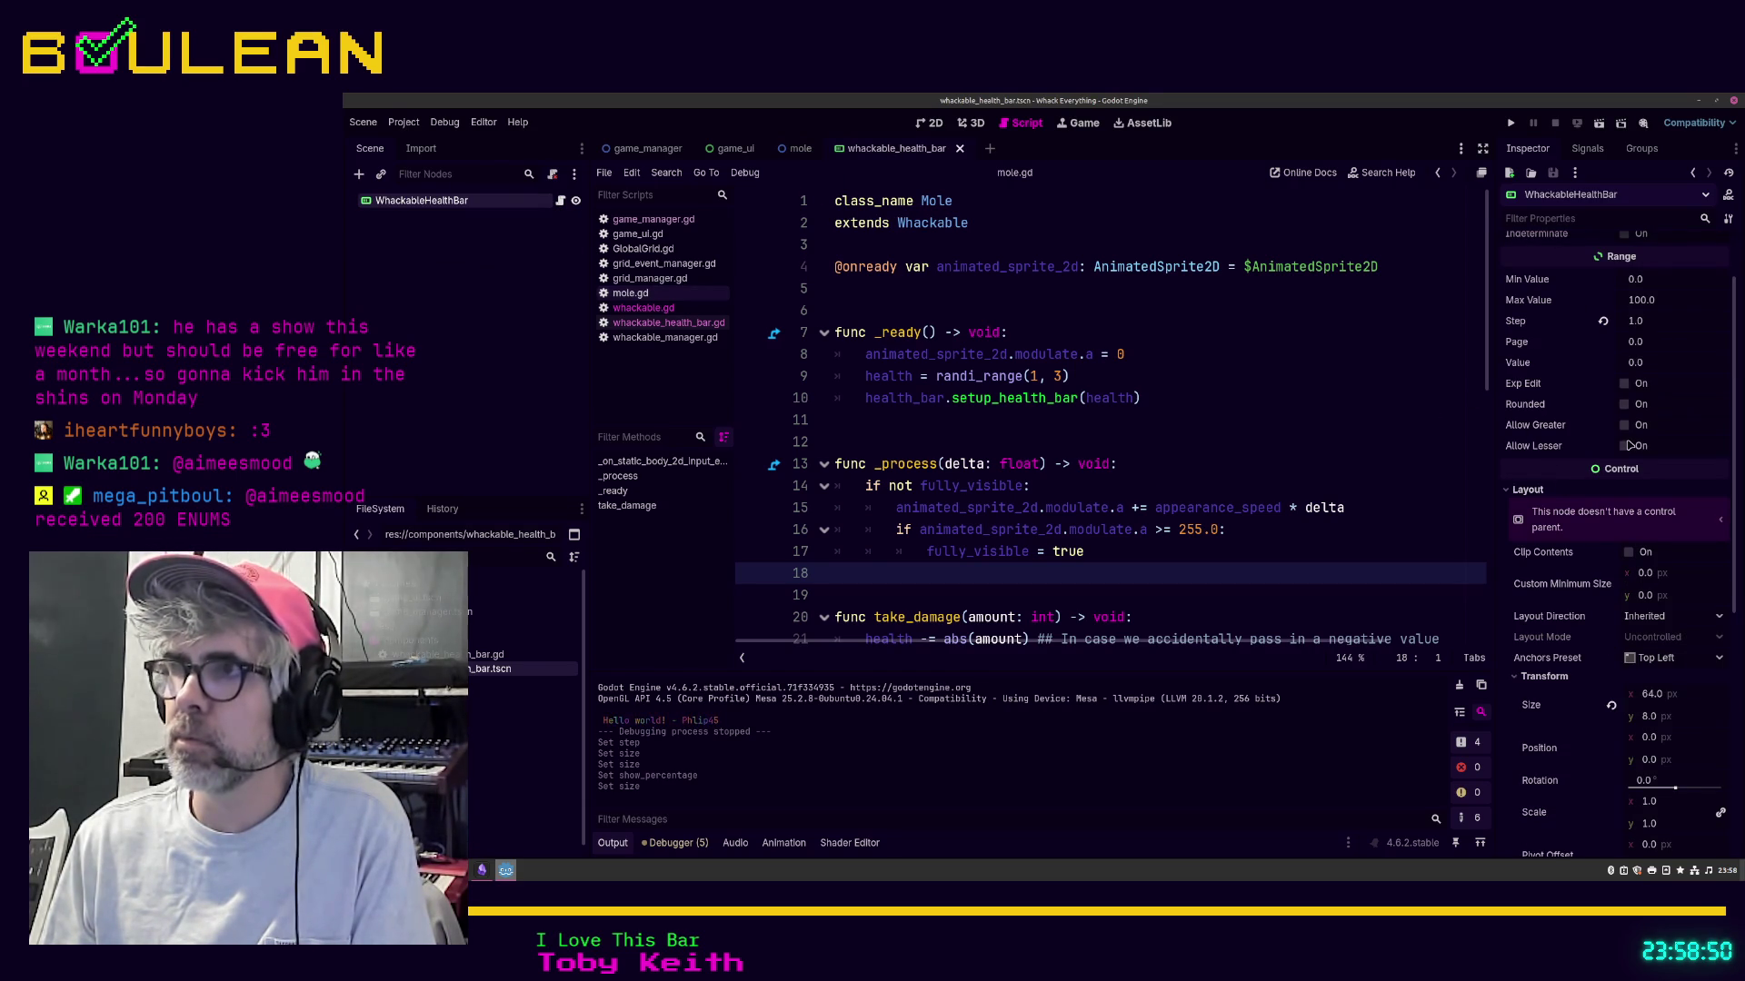
Step: Set the bar's Position x to -32, apply the Center anchors preset, and save
{"action": "scroll", "coordinate": [1631, 443], "scroll_direction": "up", "scroll_amount": 2}
{"action": "scroll", "coordinate": [1635, 459], "scroll_direction": "down", "scroll_amount": 2}
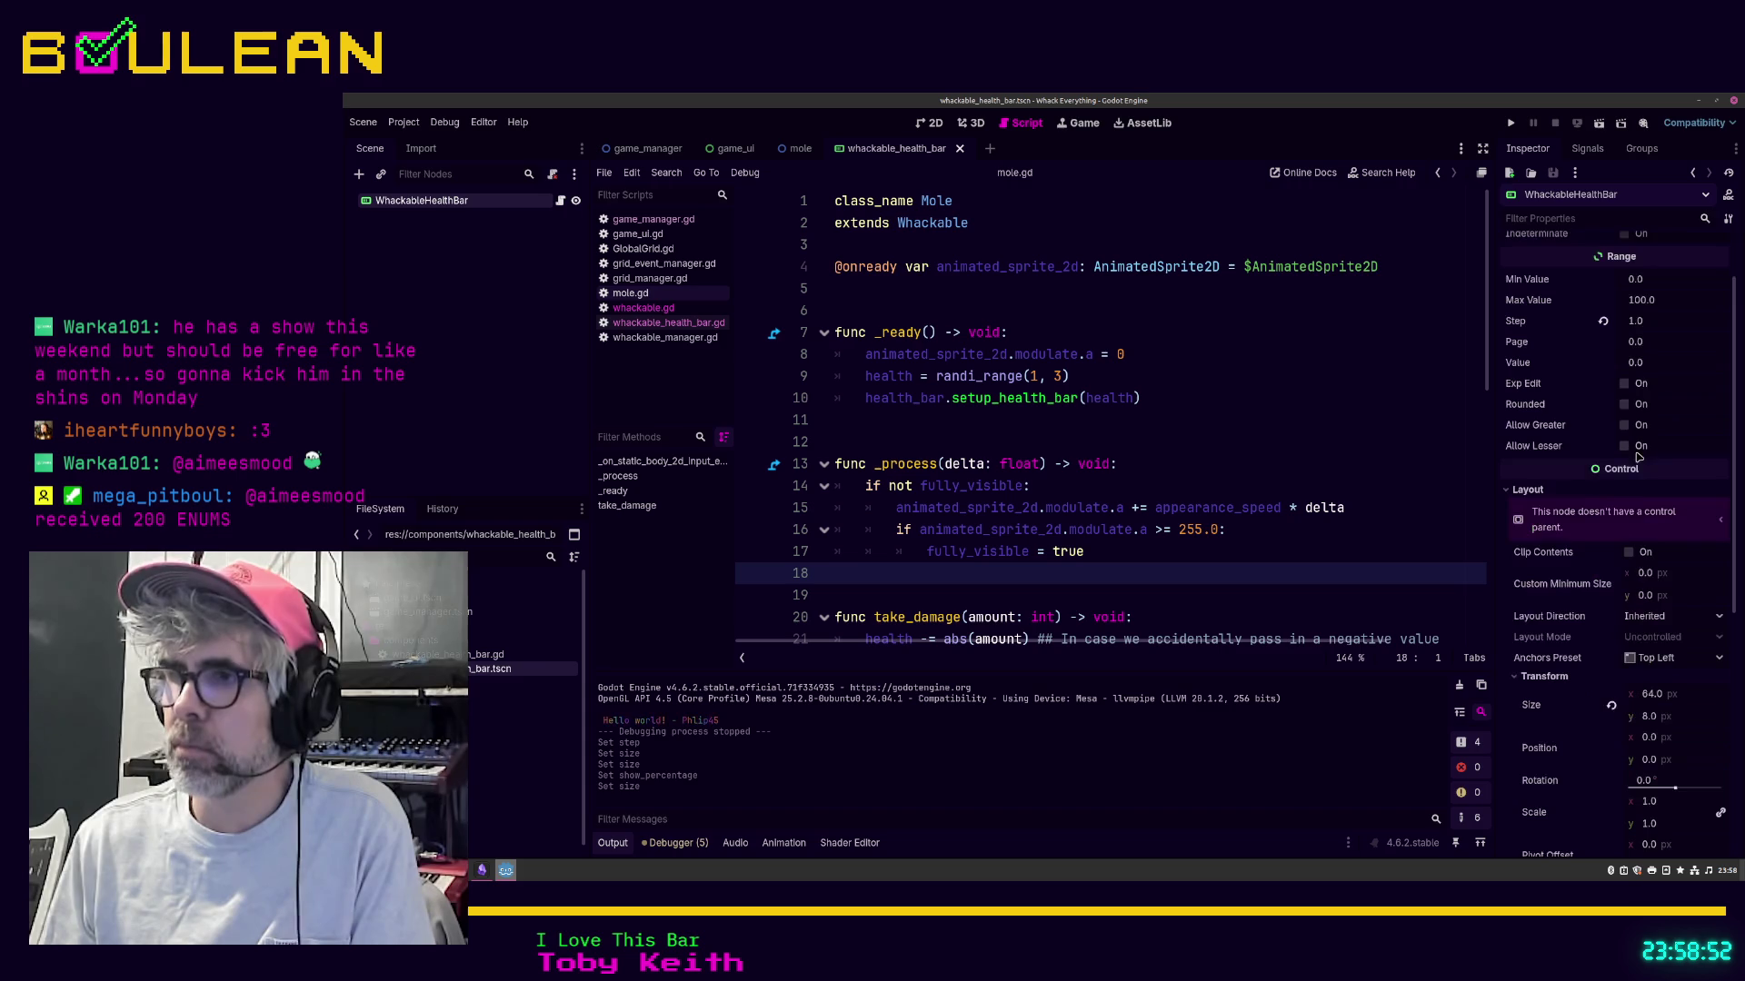
{"action": "left_click", "coordinate": [1654, 740]}
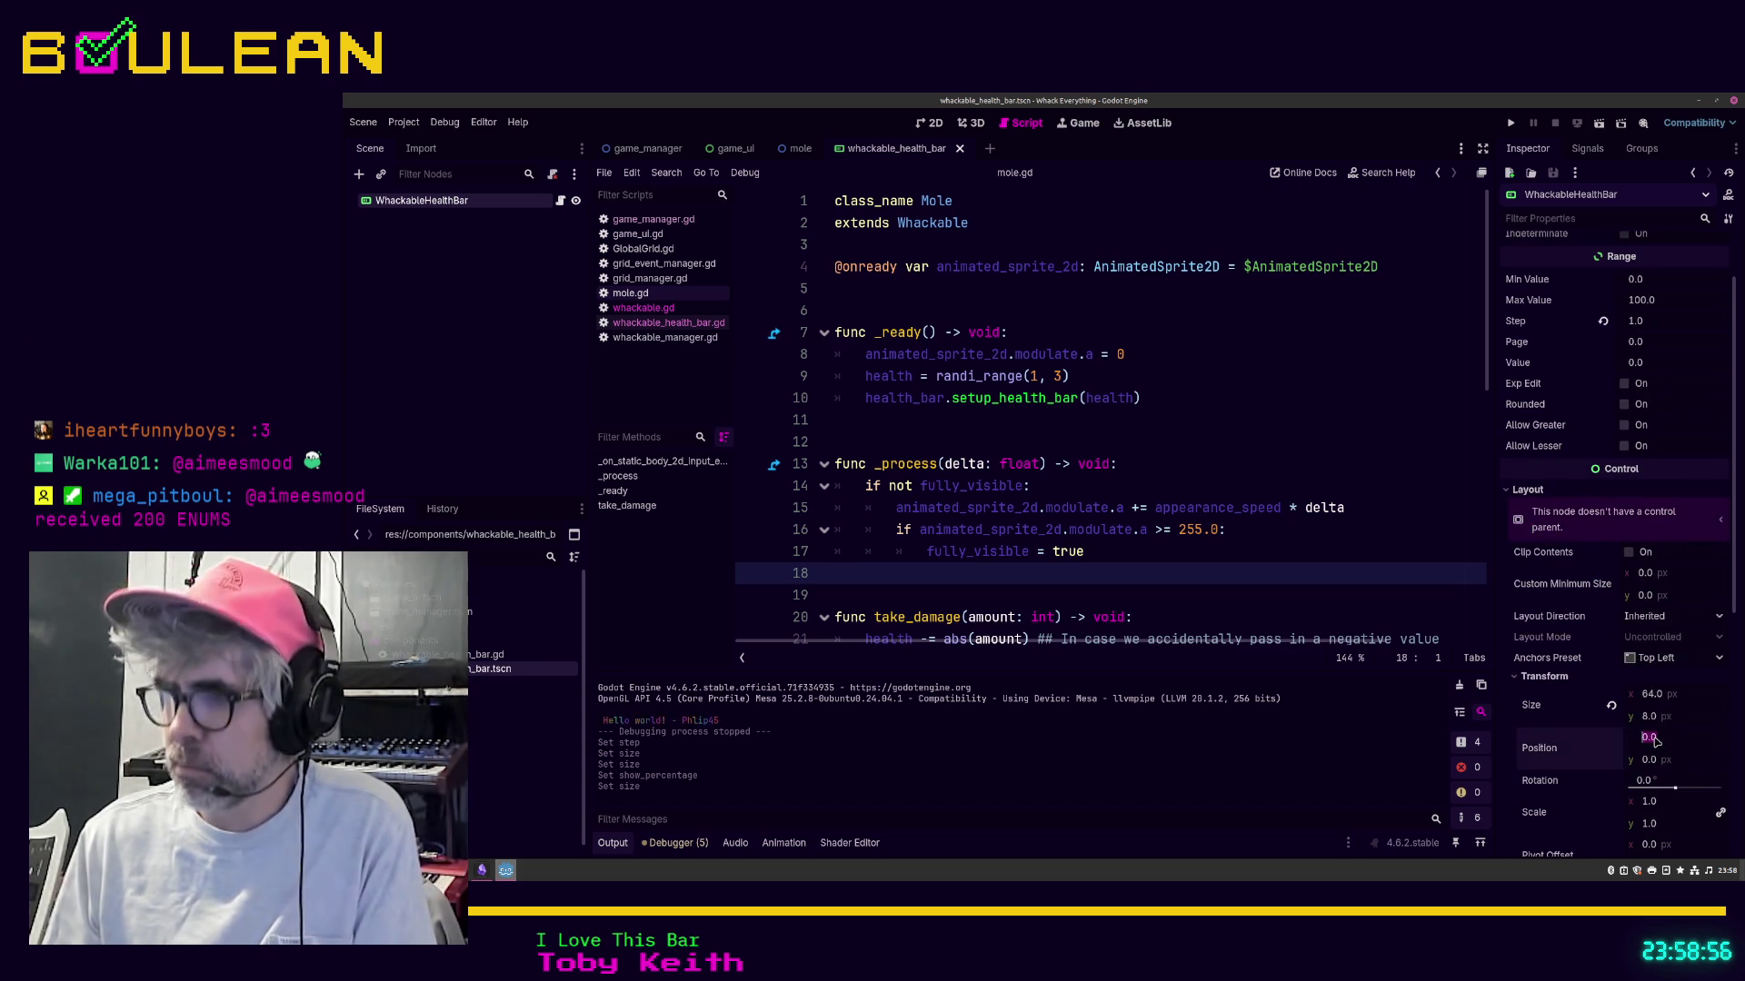
{"action": "type", "text": "-32"}
{"action": "key", "text": "Tab"}
{"action": "left_click", "coordinate": [1656, 741]}
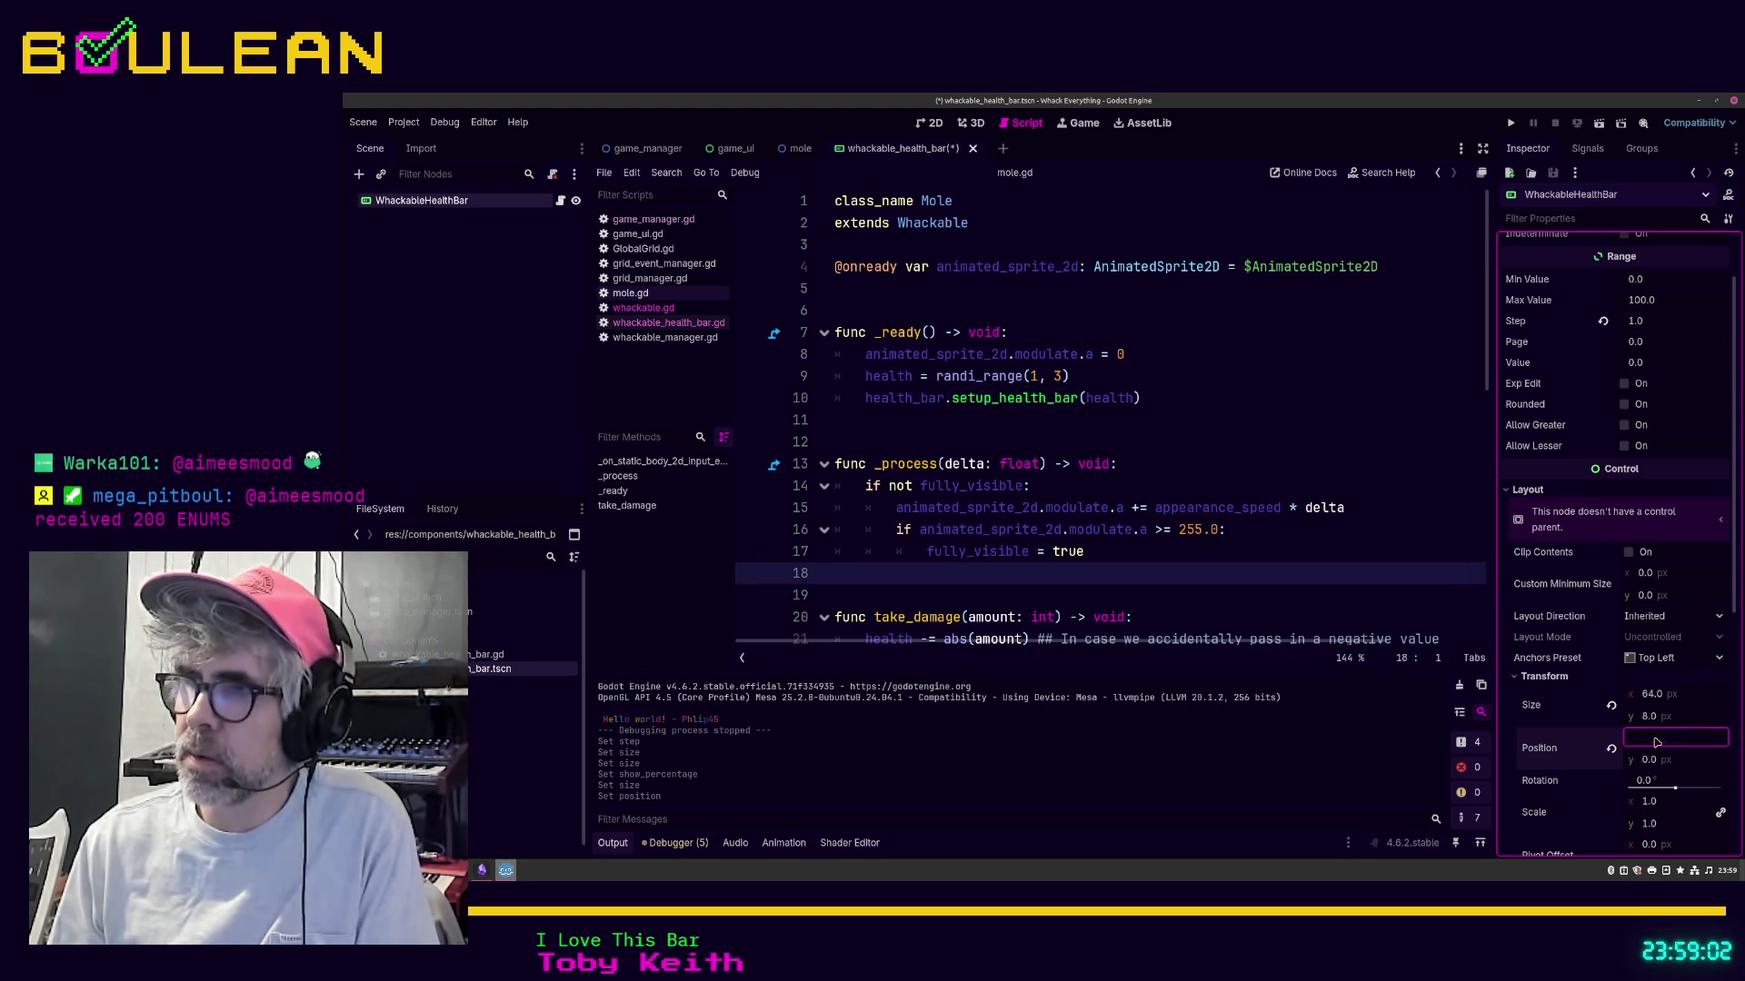
{"action": "left_click", "coordinate": [1670, 659]}
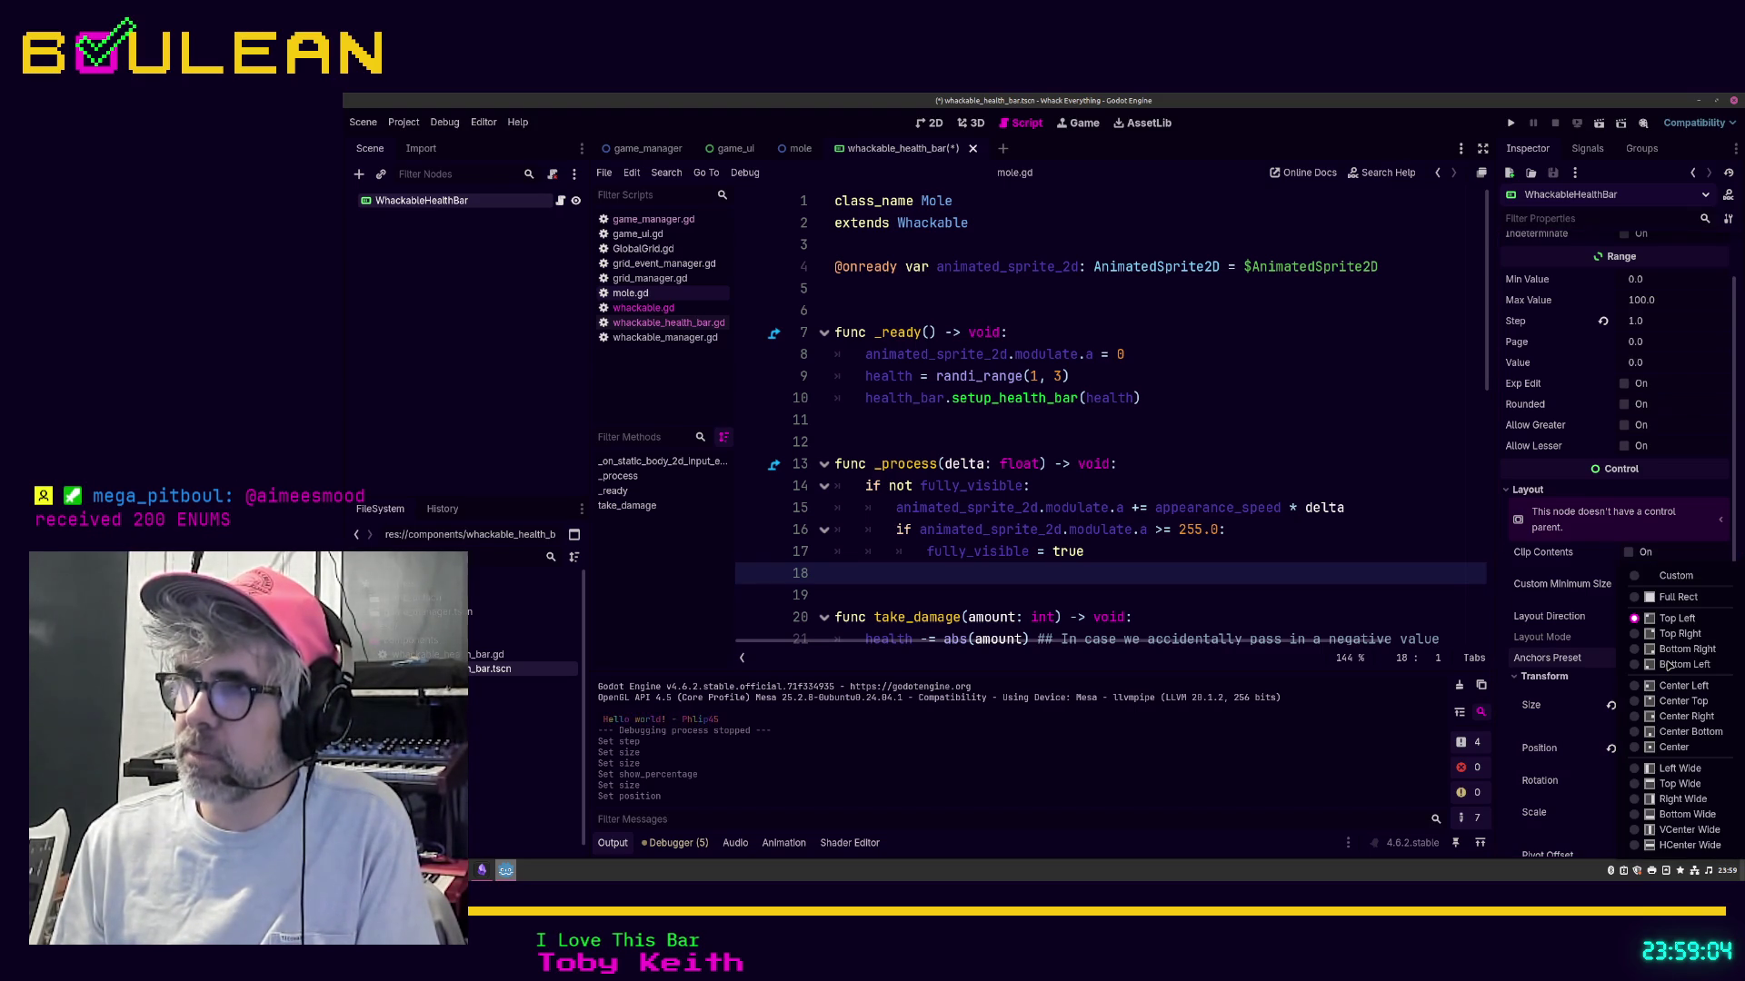
{"action": "left_click", "coordinate": [1665, 748]}
{"action": "left_click", "coordinate": [1351, 469]}
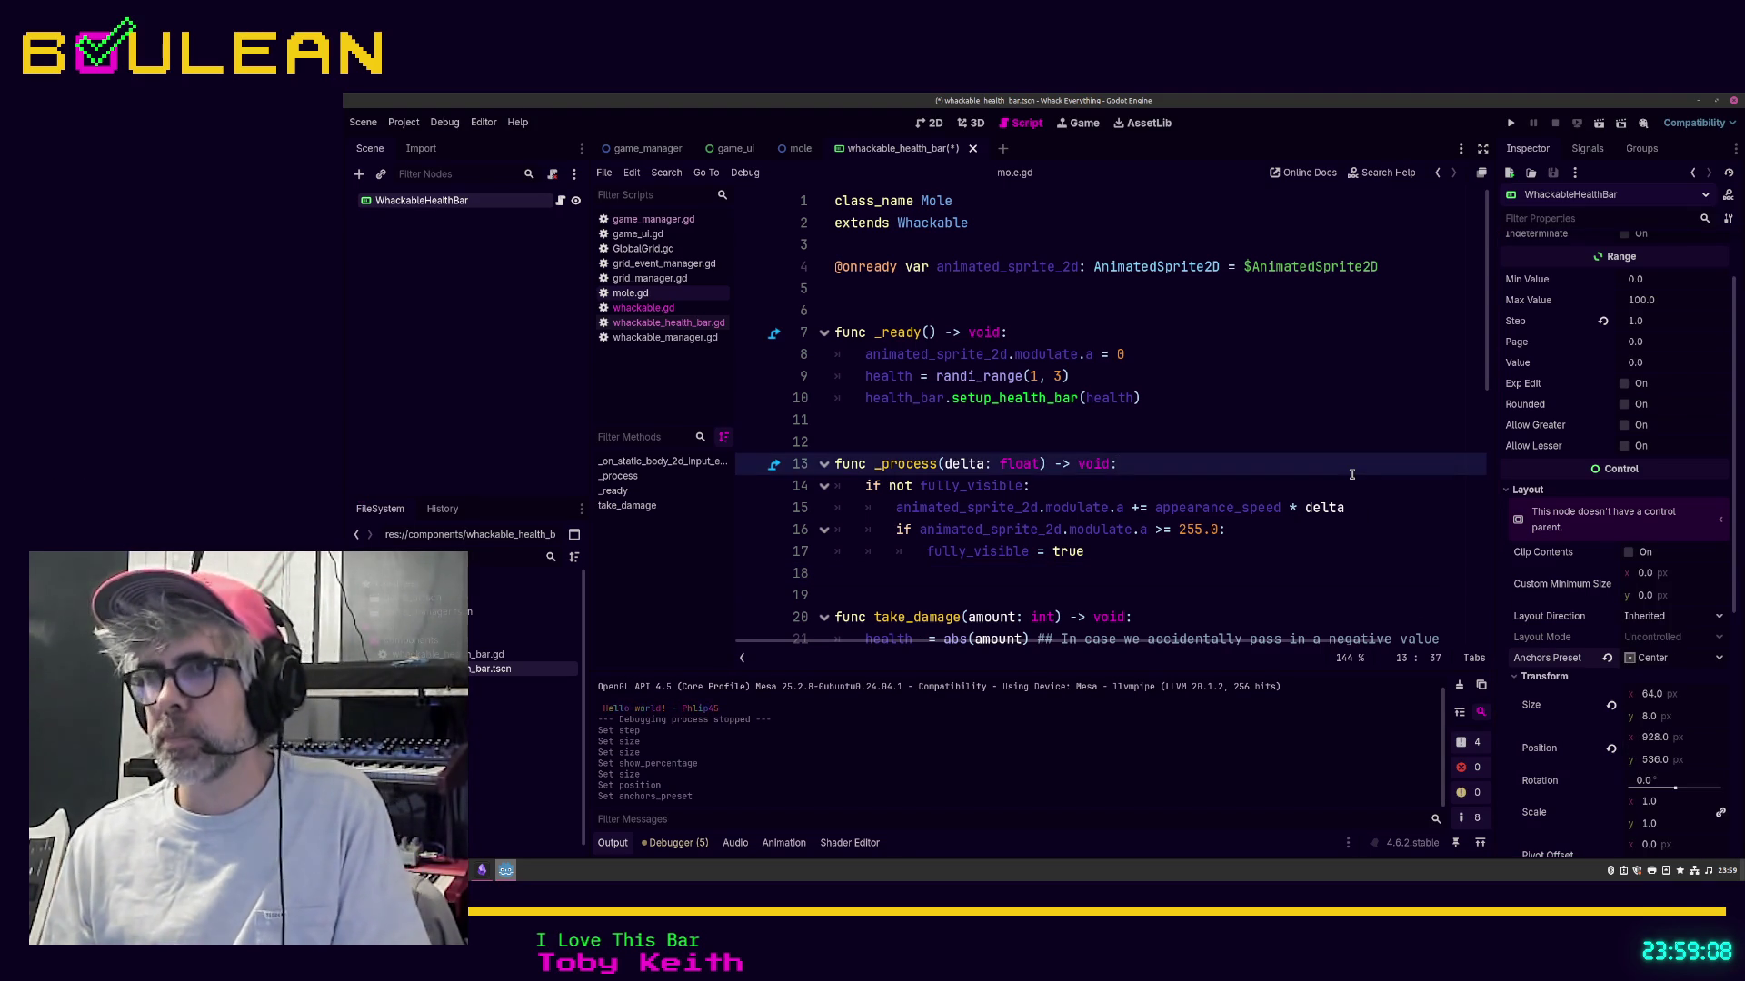
{"action": "key", "text": "ctrl+s"}
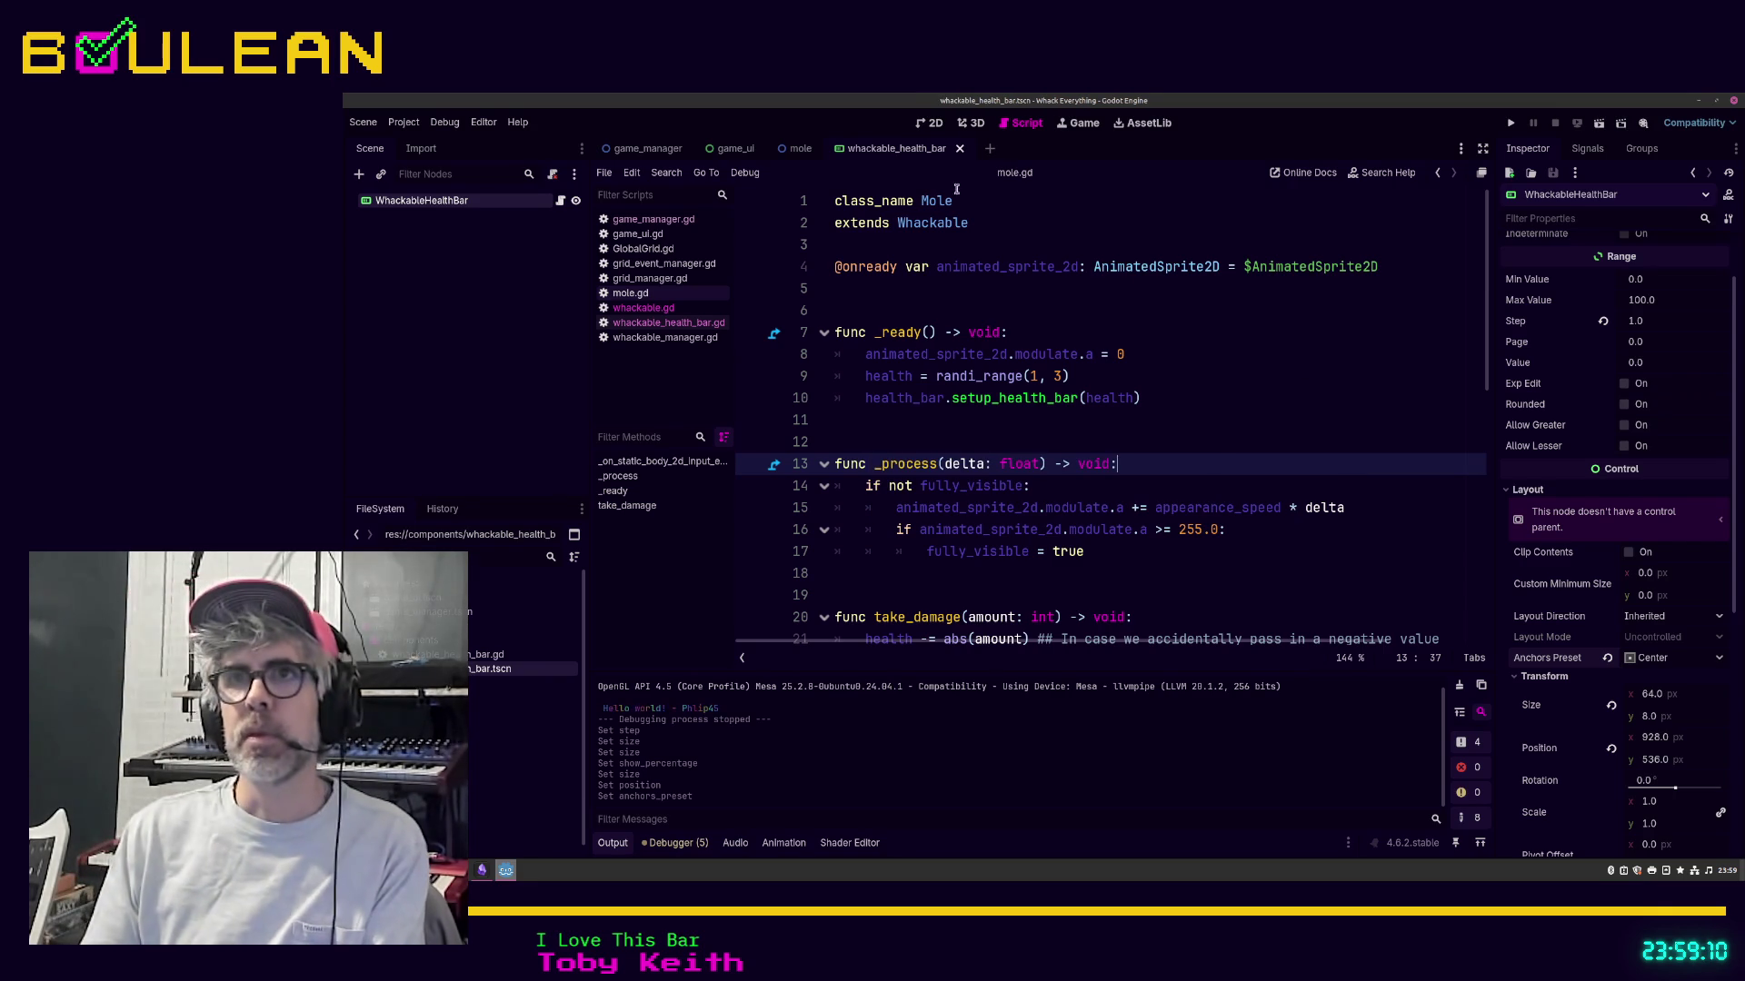
{"action": "left_click", "coordinate": [798, 149]}
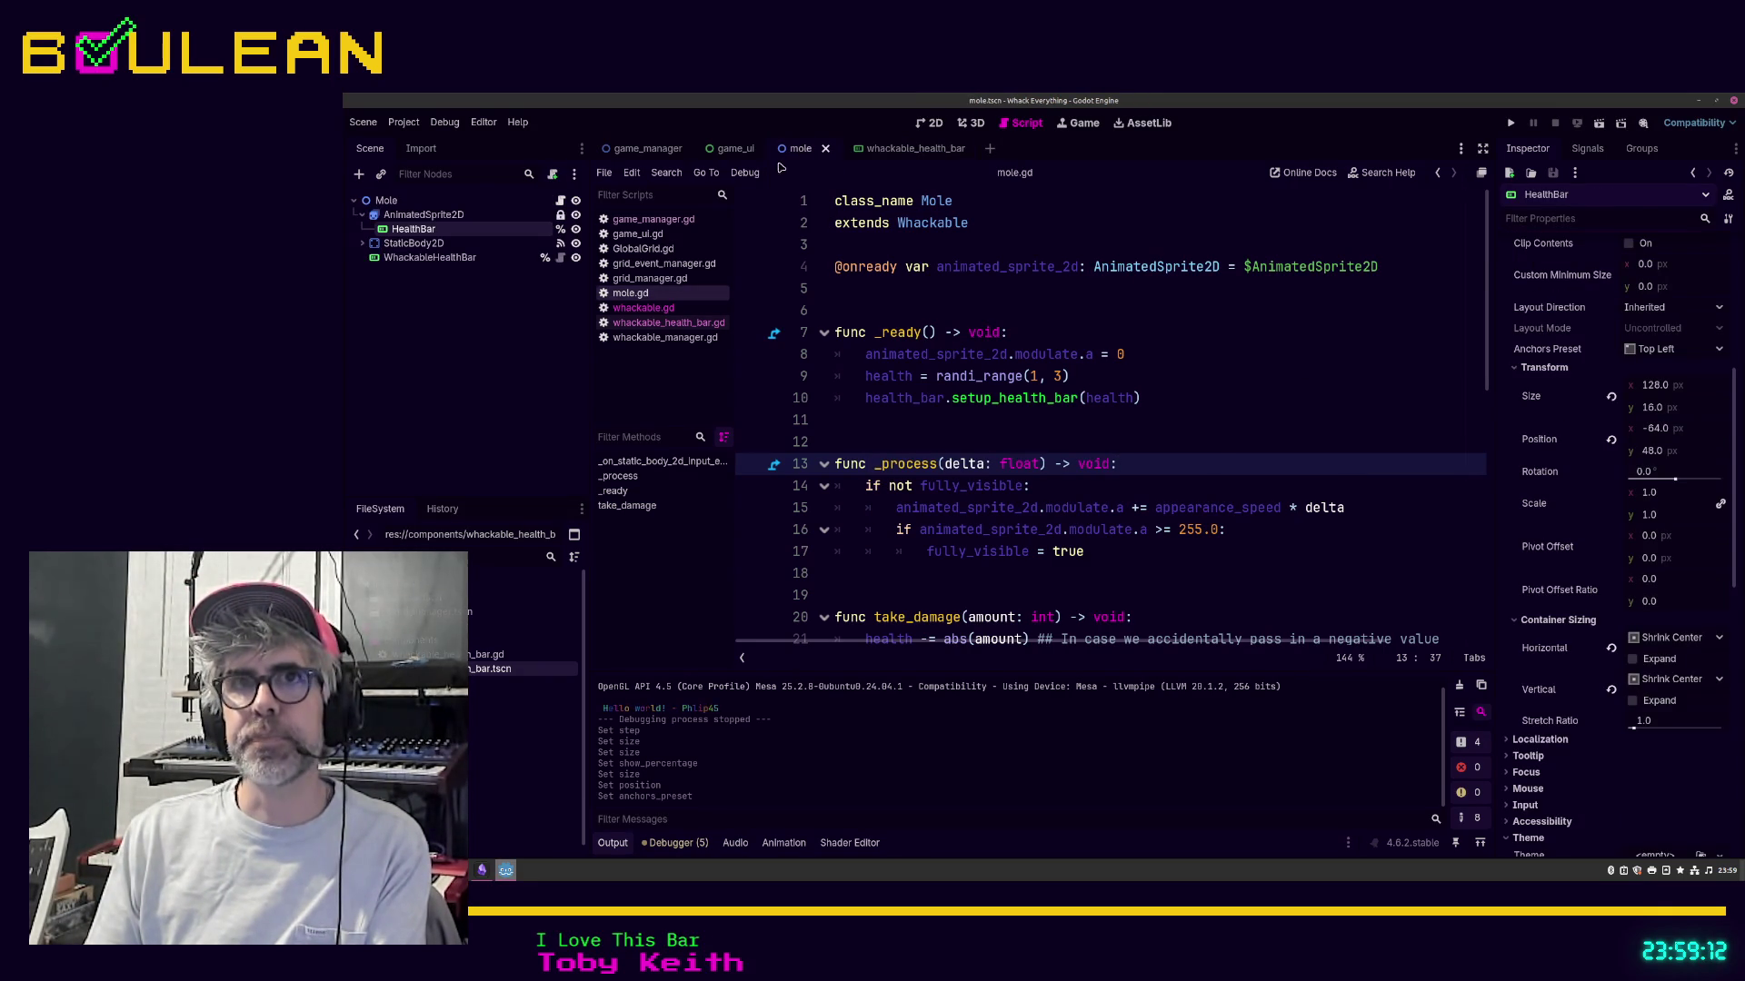
Step: Hide the mole's old HealthBar and save the mole scene
{"action": "left_click", "coordinate": [575, 229]}
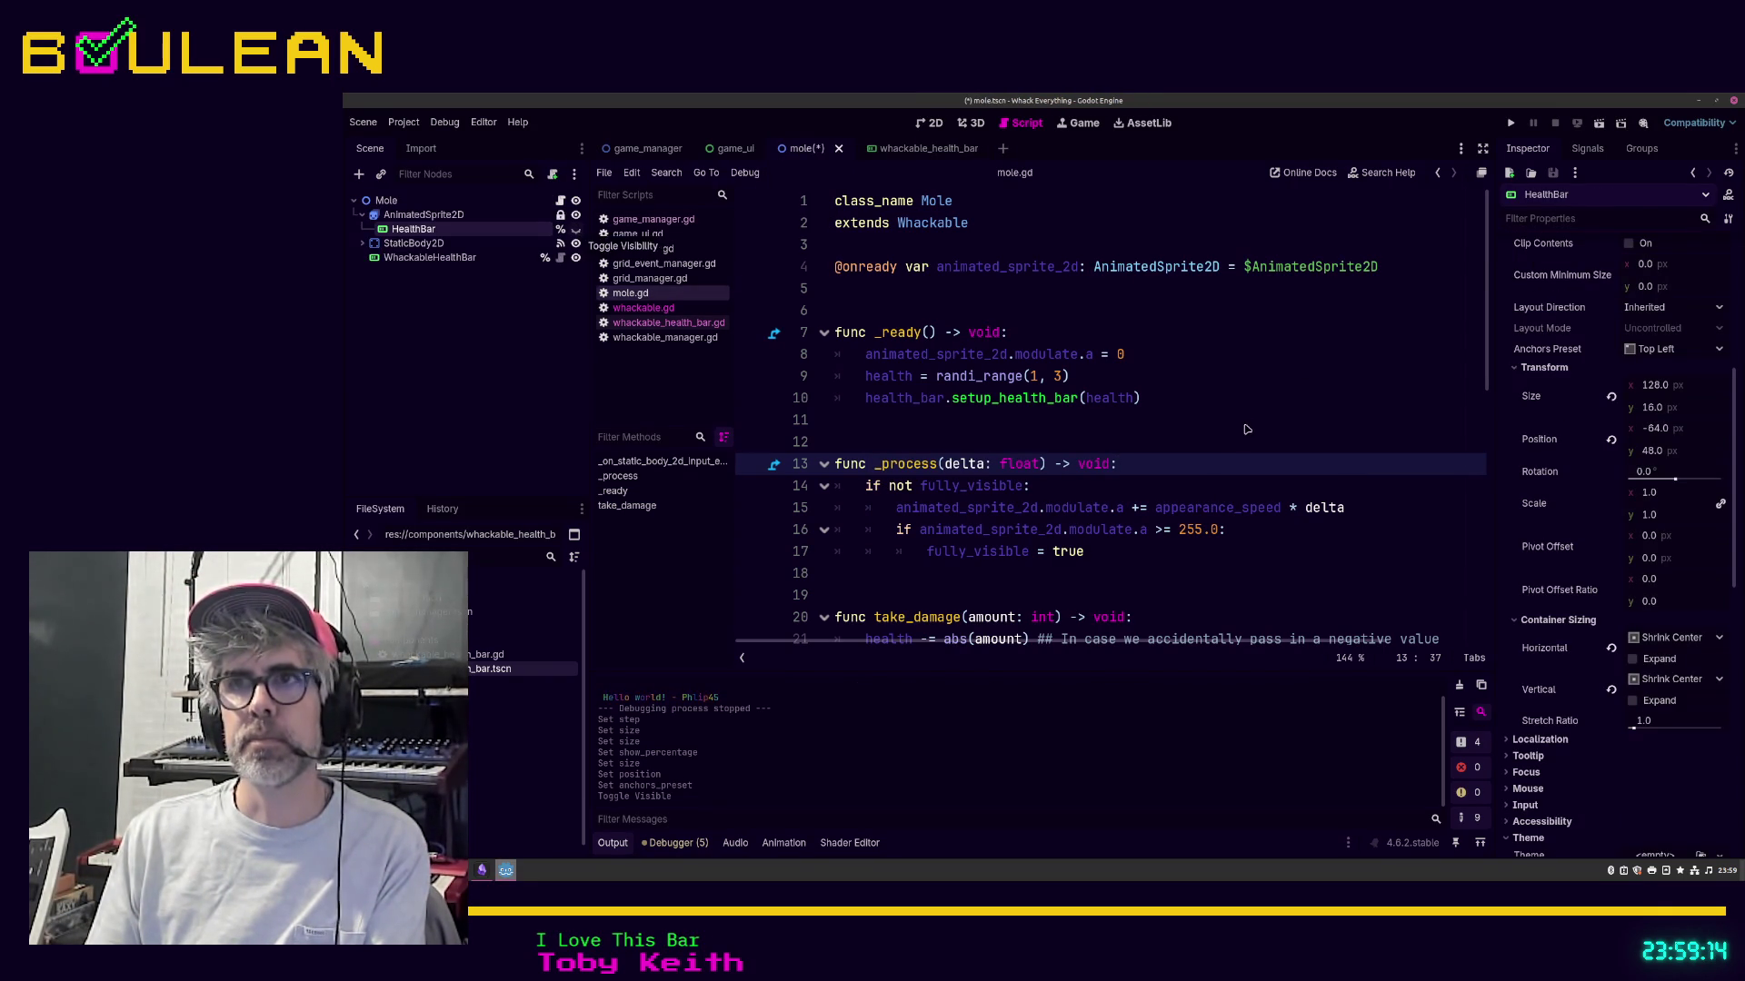
{"action": "left_click", "coordinate": [1288, 438]}
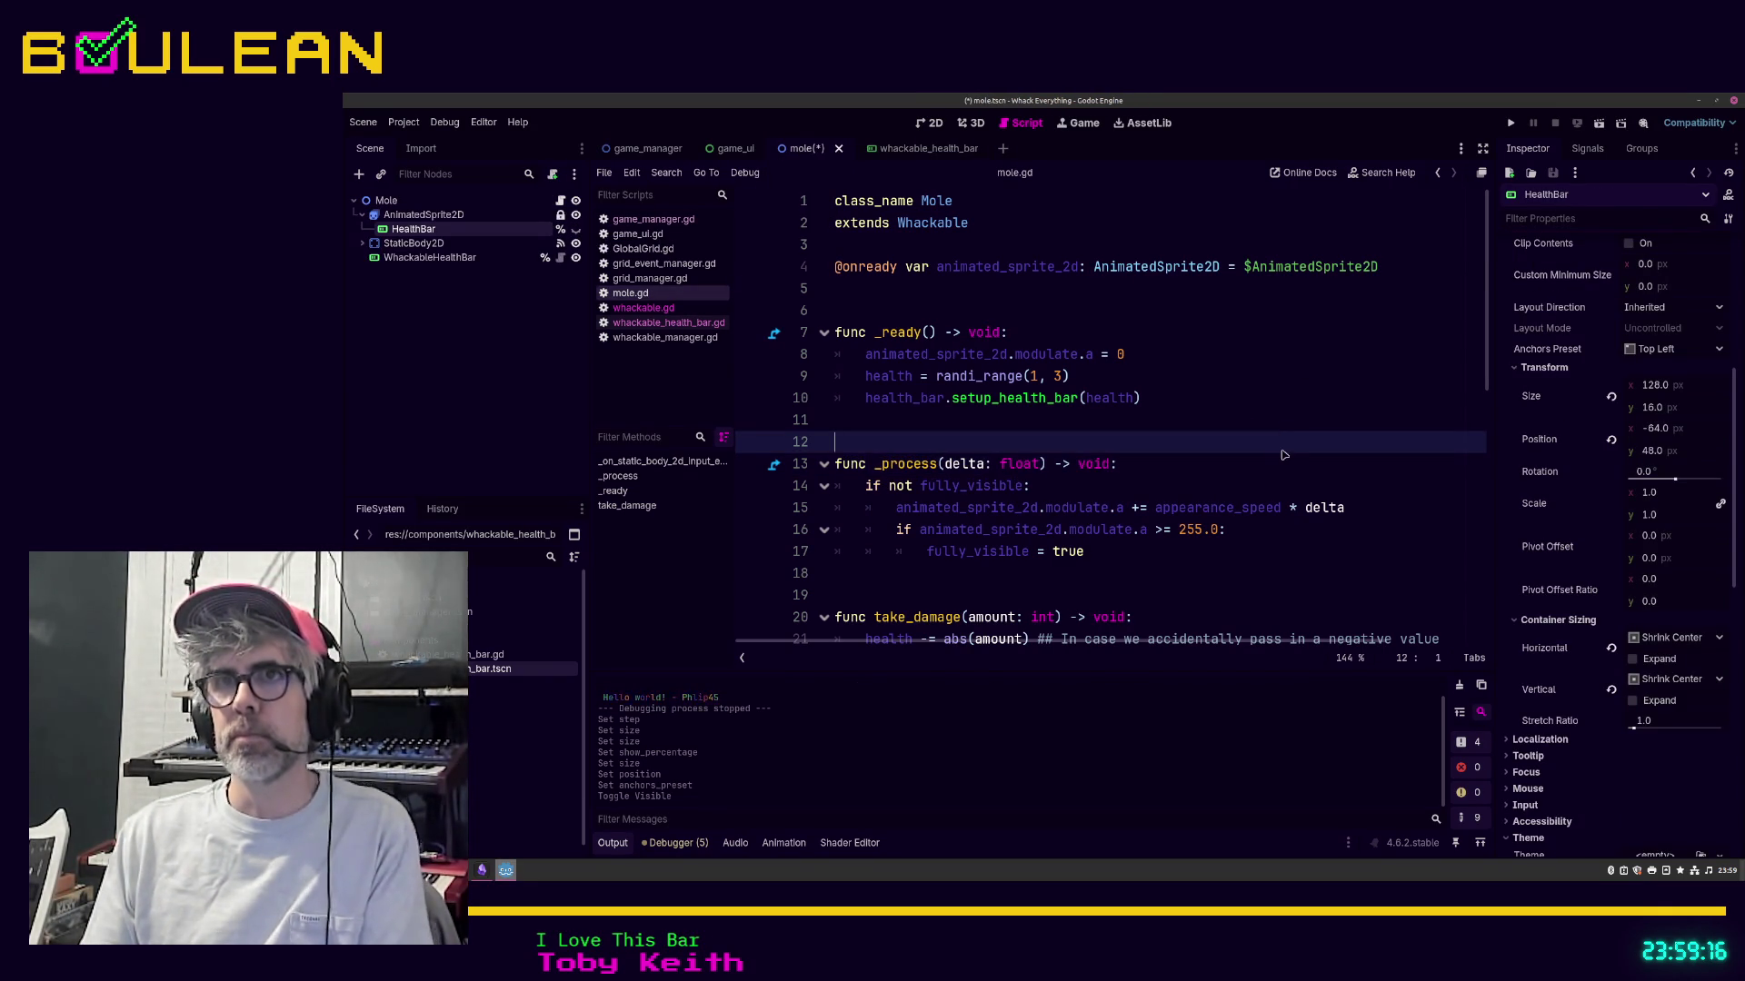
{"action": "key", "text": "ctrl+s"}
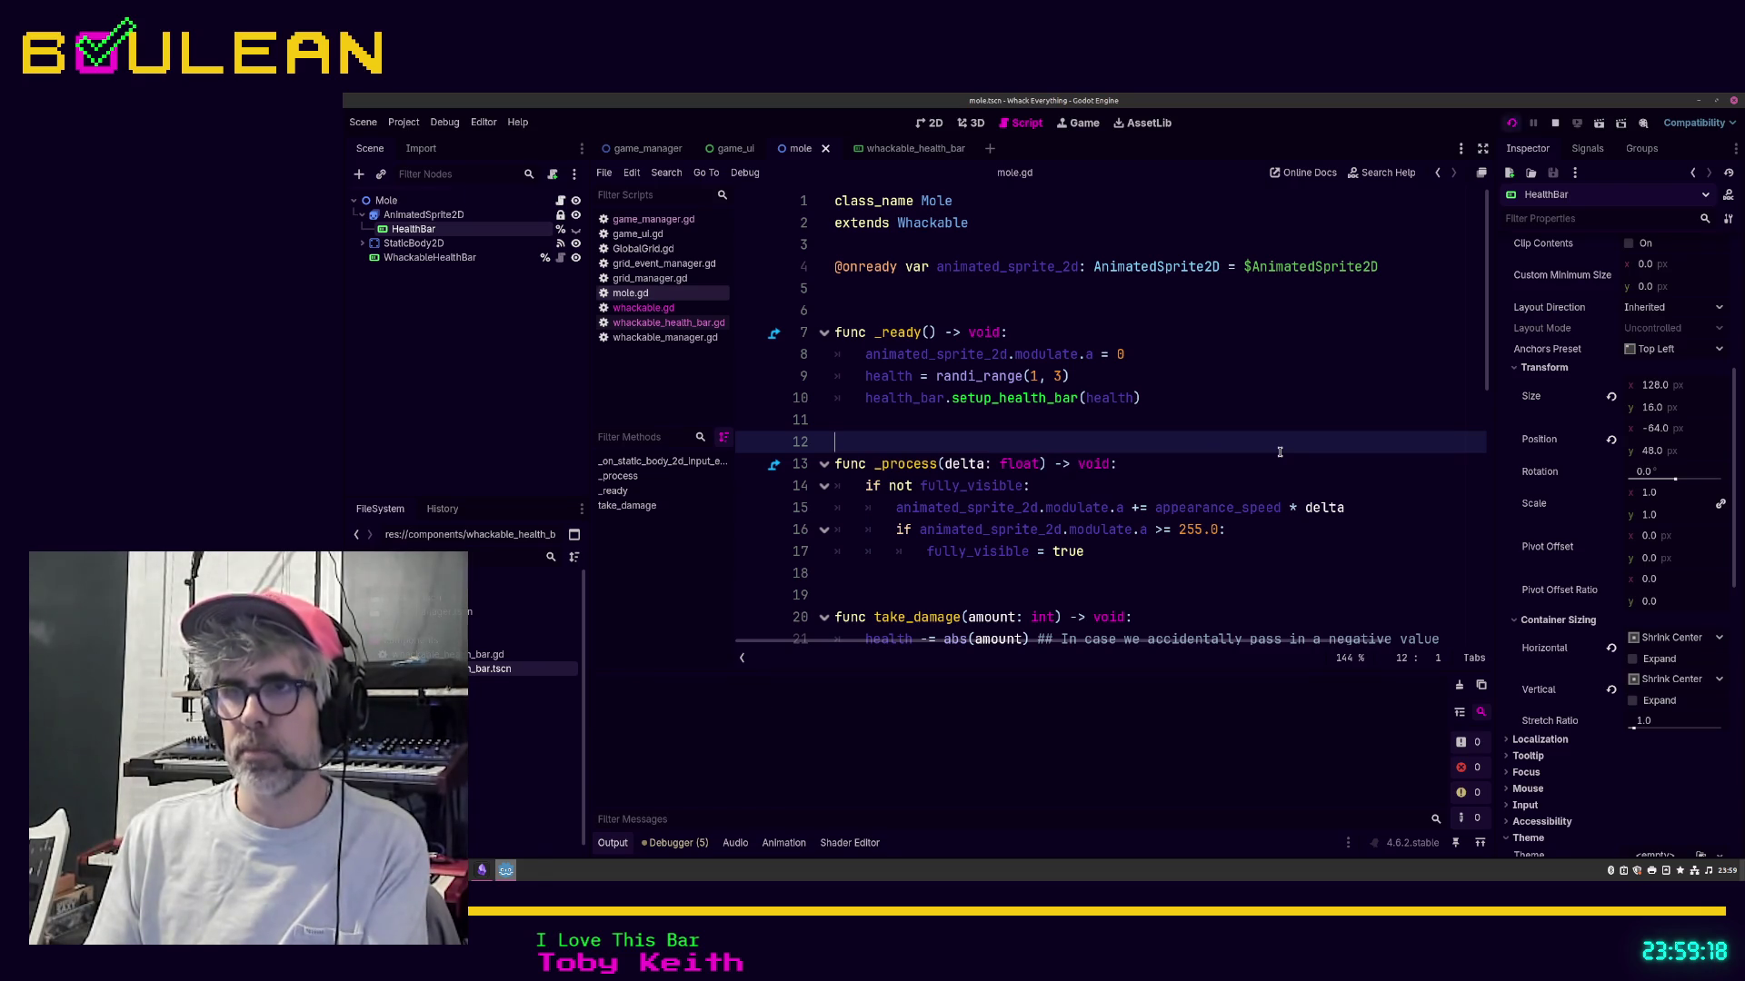
Step: Playtest the game, whacking the bottom-left and bottom-middle moles for a score of 2
{"action": "key", "text": "F5"}
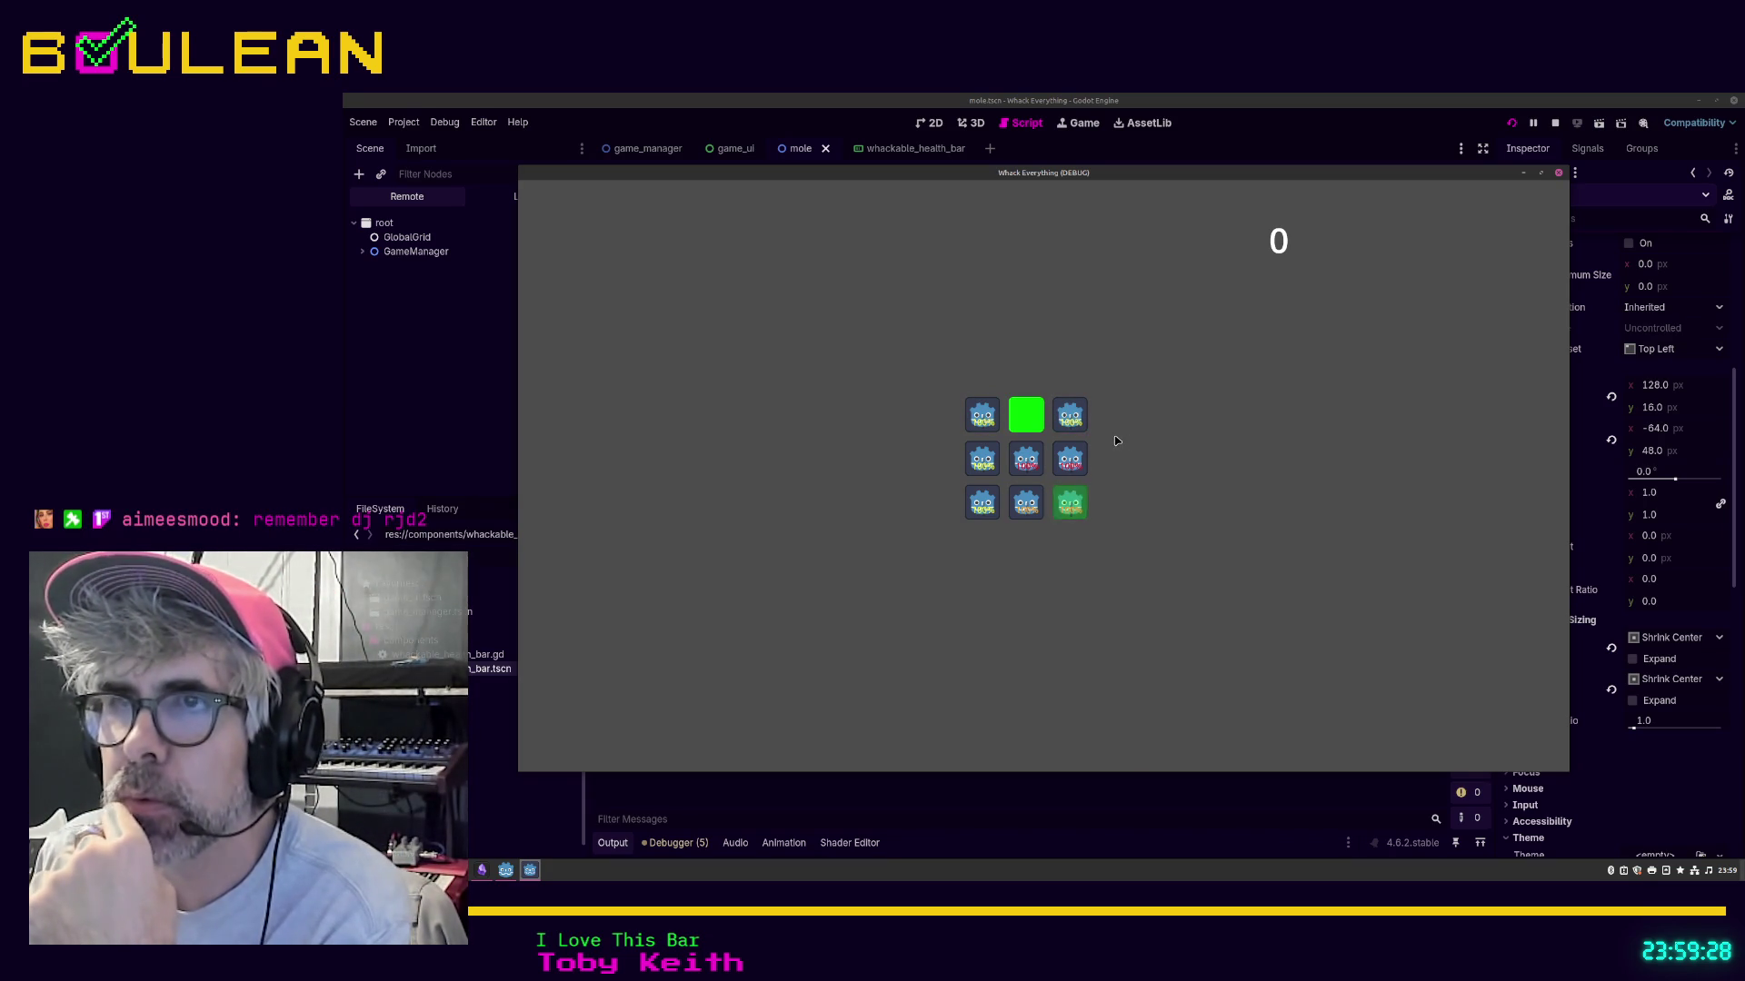
{"action": "left_click", "coordinate": [980, 517]}
{"action": "left_click", "coordinate": [1036, 514]}
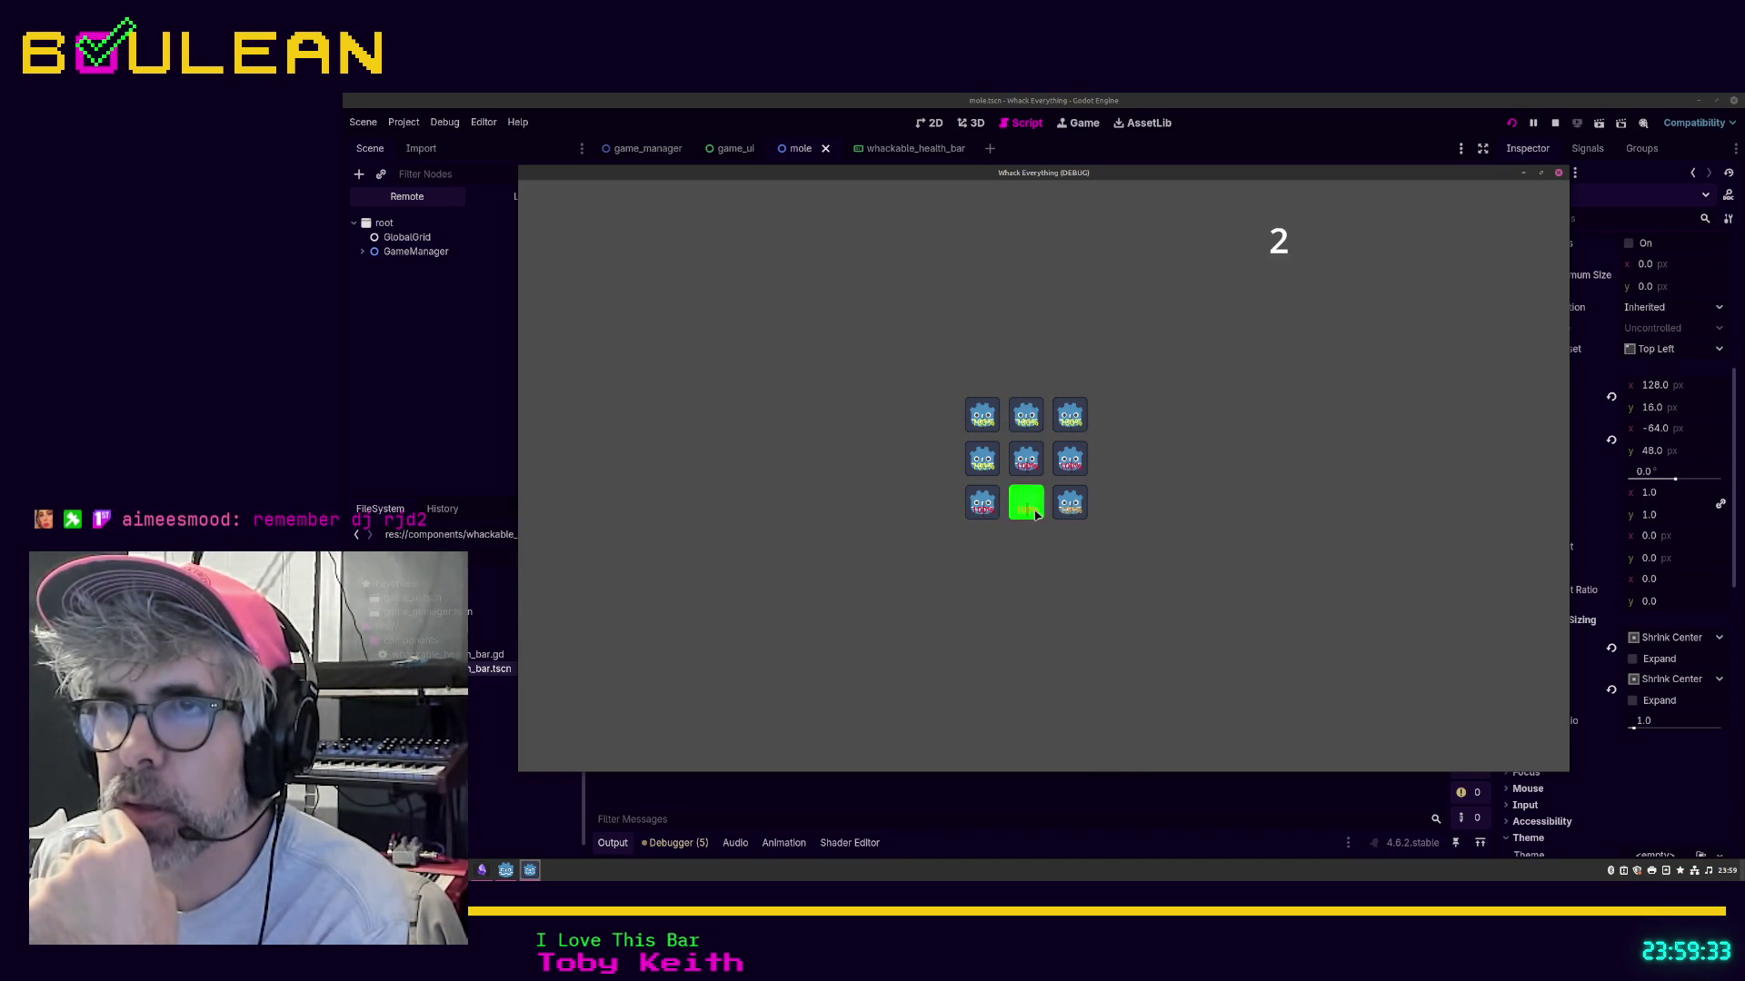
{"action": "left_click", "coordinate": [1559, 177]}
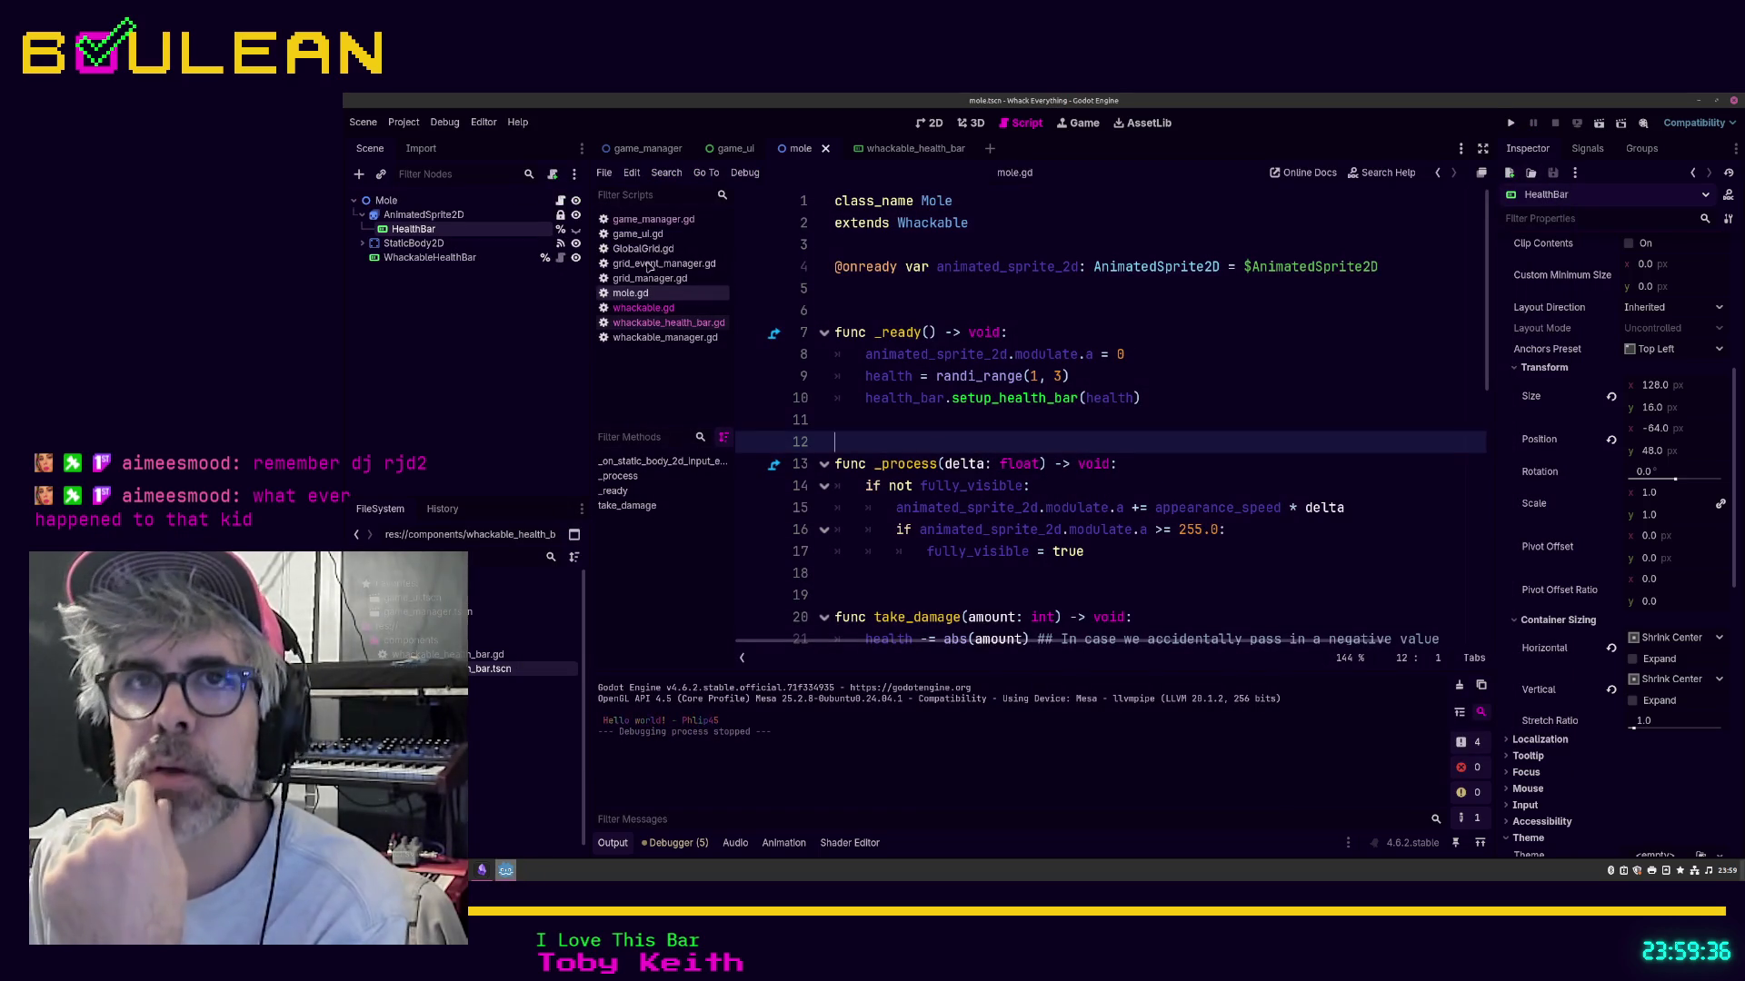
Step: Reset the WhackableHealthBar root position from 928×536 to 0, 0 and save the scene
{"action": "left_click", "coordinate": [459, 261]}
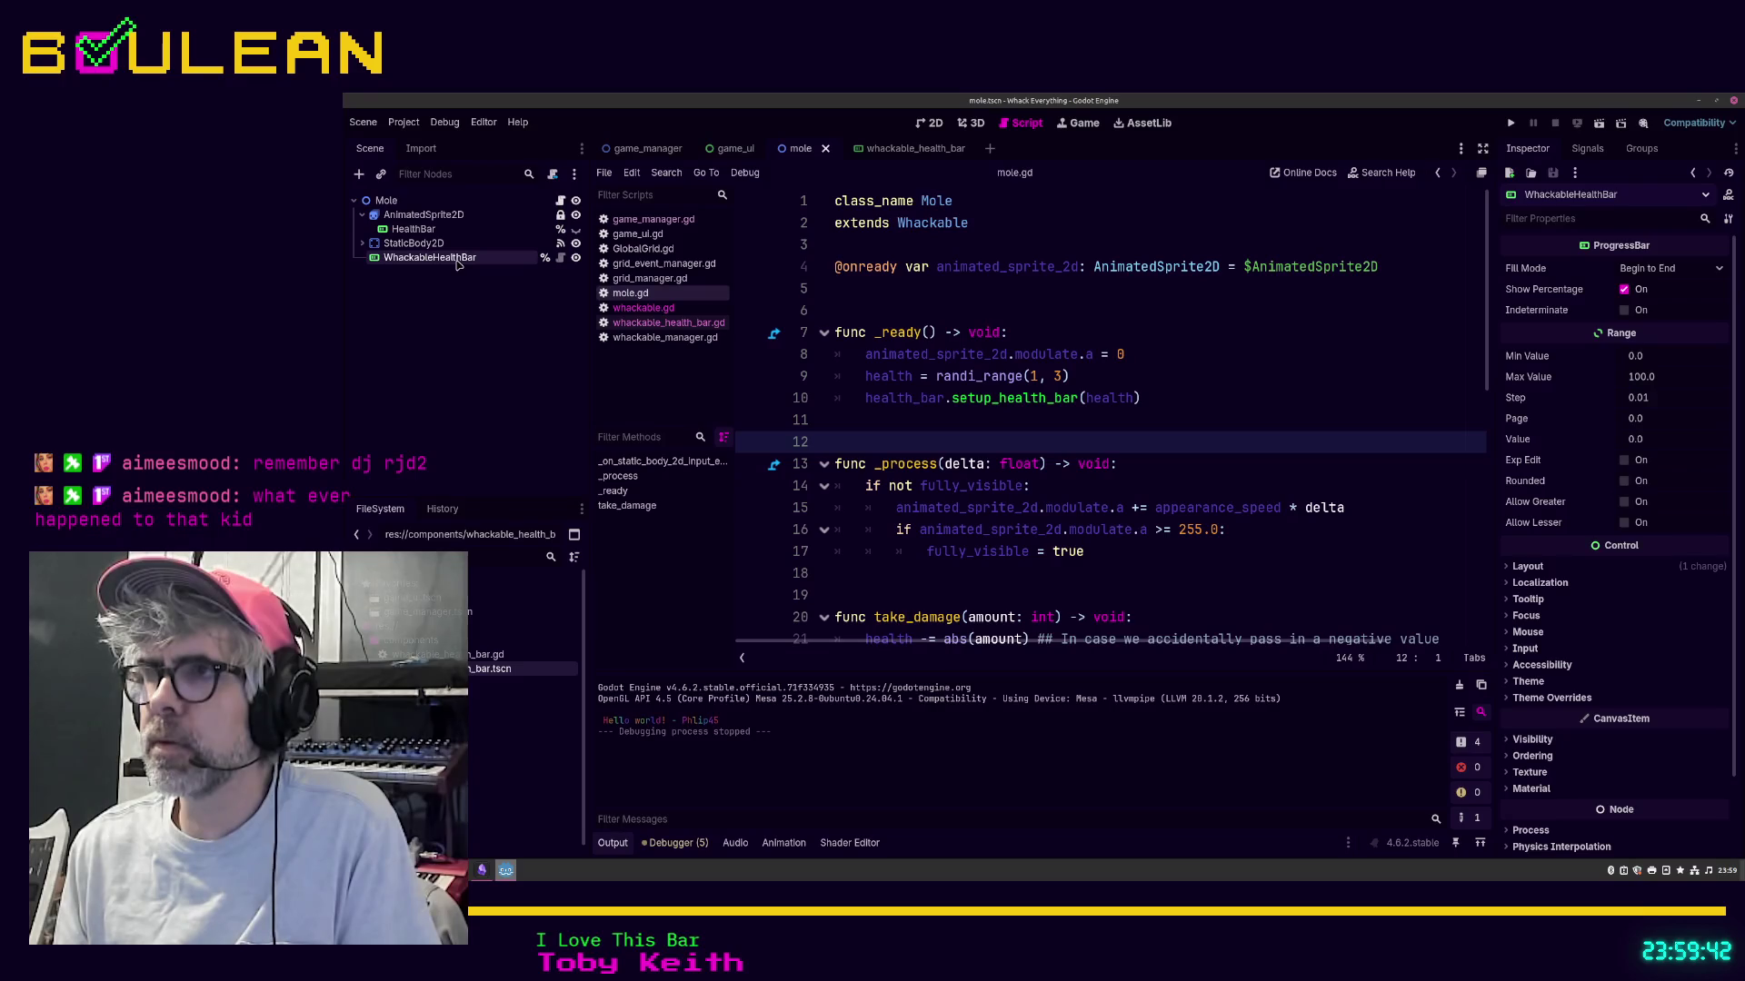
{"action": "right_click", "coordinate": [459, 261]}
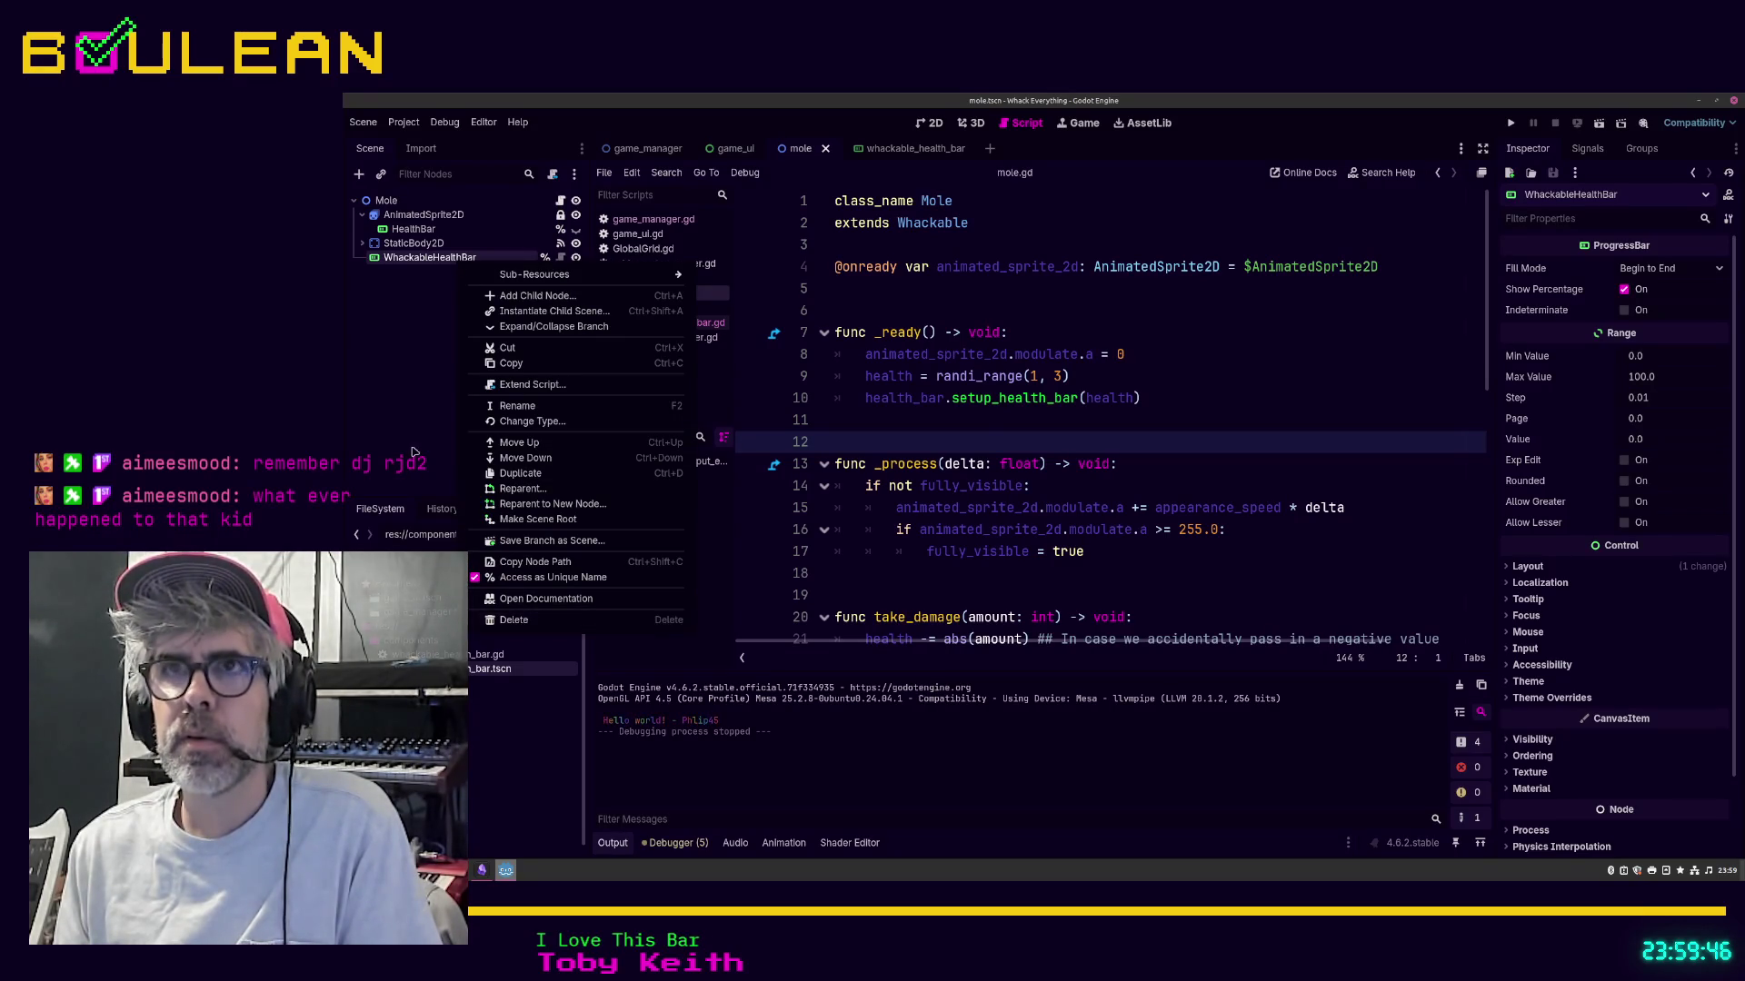
{"action": "left_click", "coordinate": [820, 169]}
{"action": "left_click", "coordinate": [891, 150]}
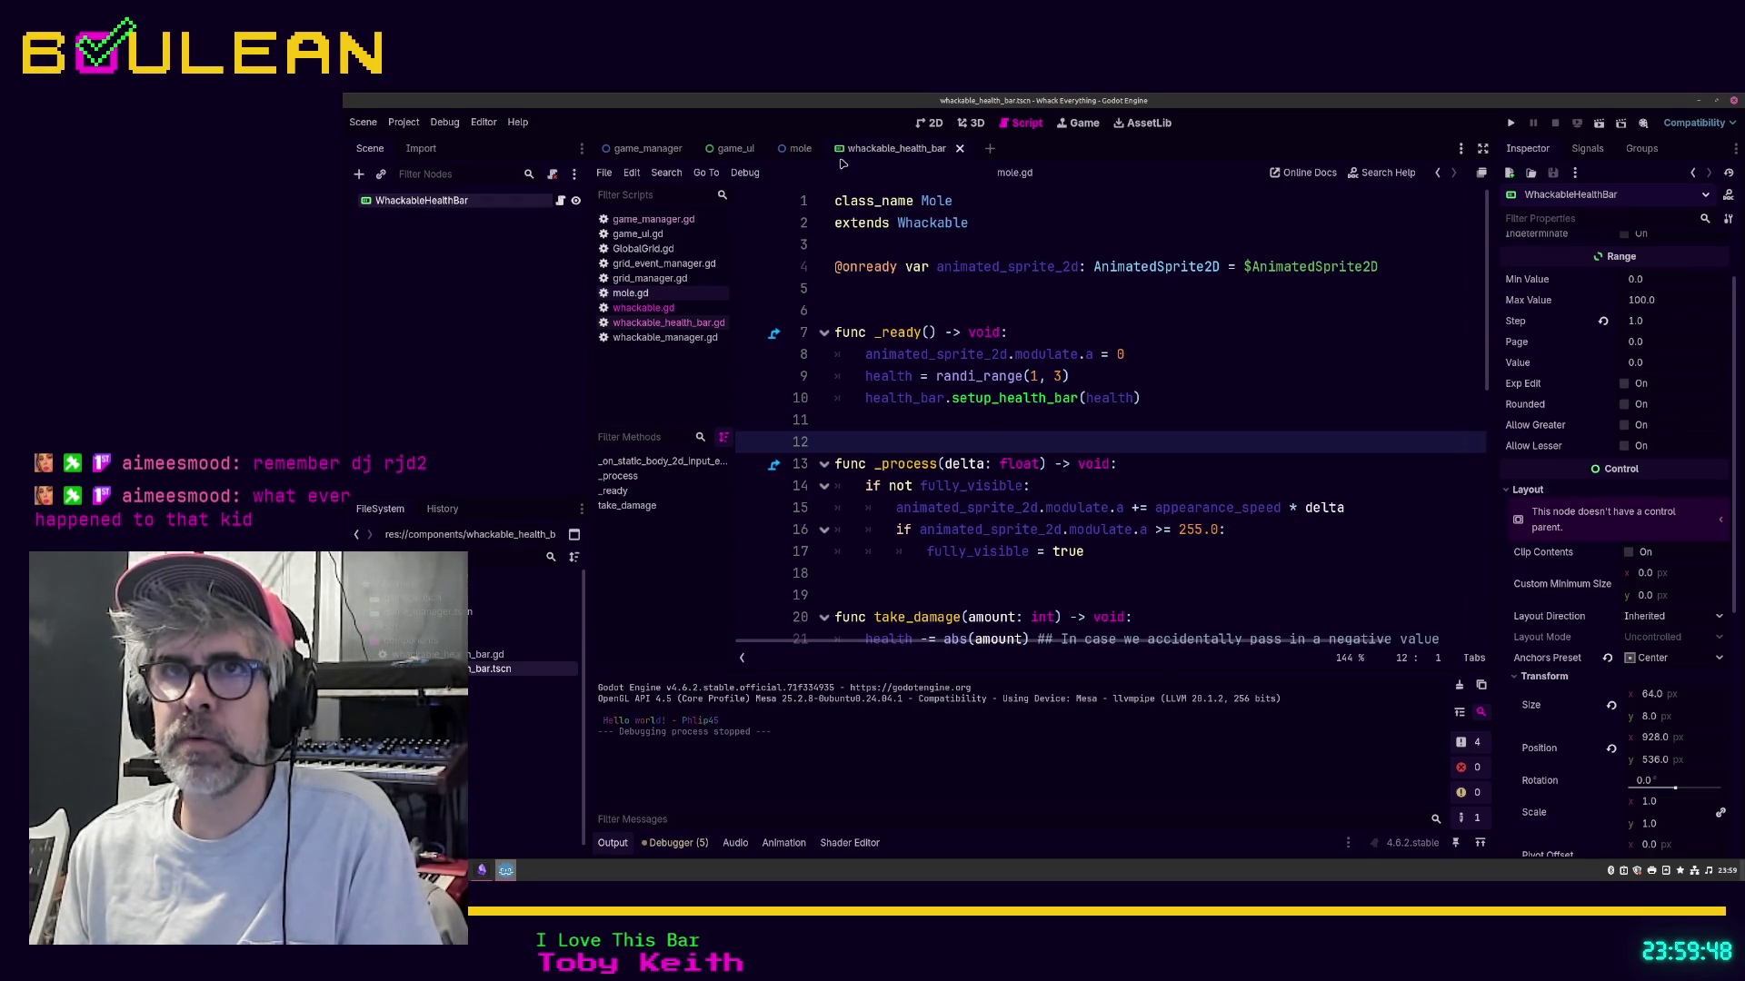
{"action": "left_click", "coordinate": [484, 242]}
{"action": "left_click", "coordinate": [482, 206]}
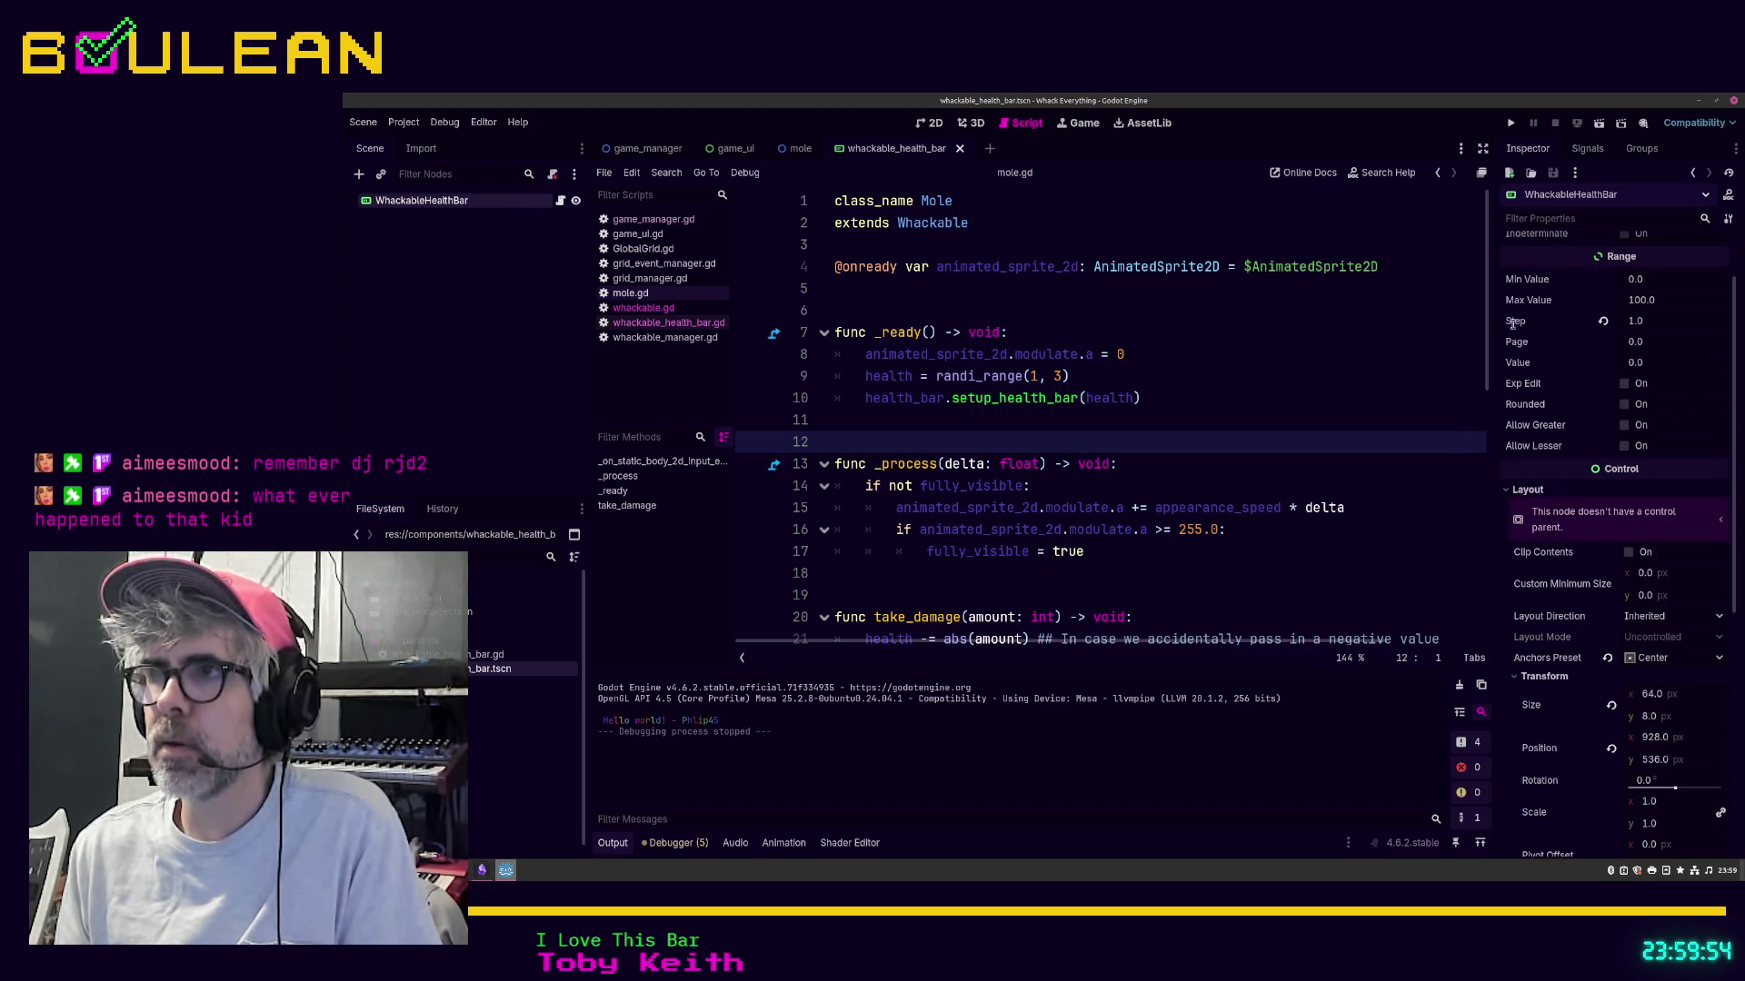
{"action": "mouse_move", "coordinate": [1548, 326]}
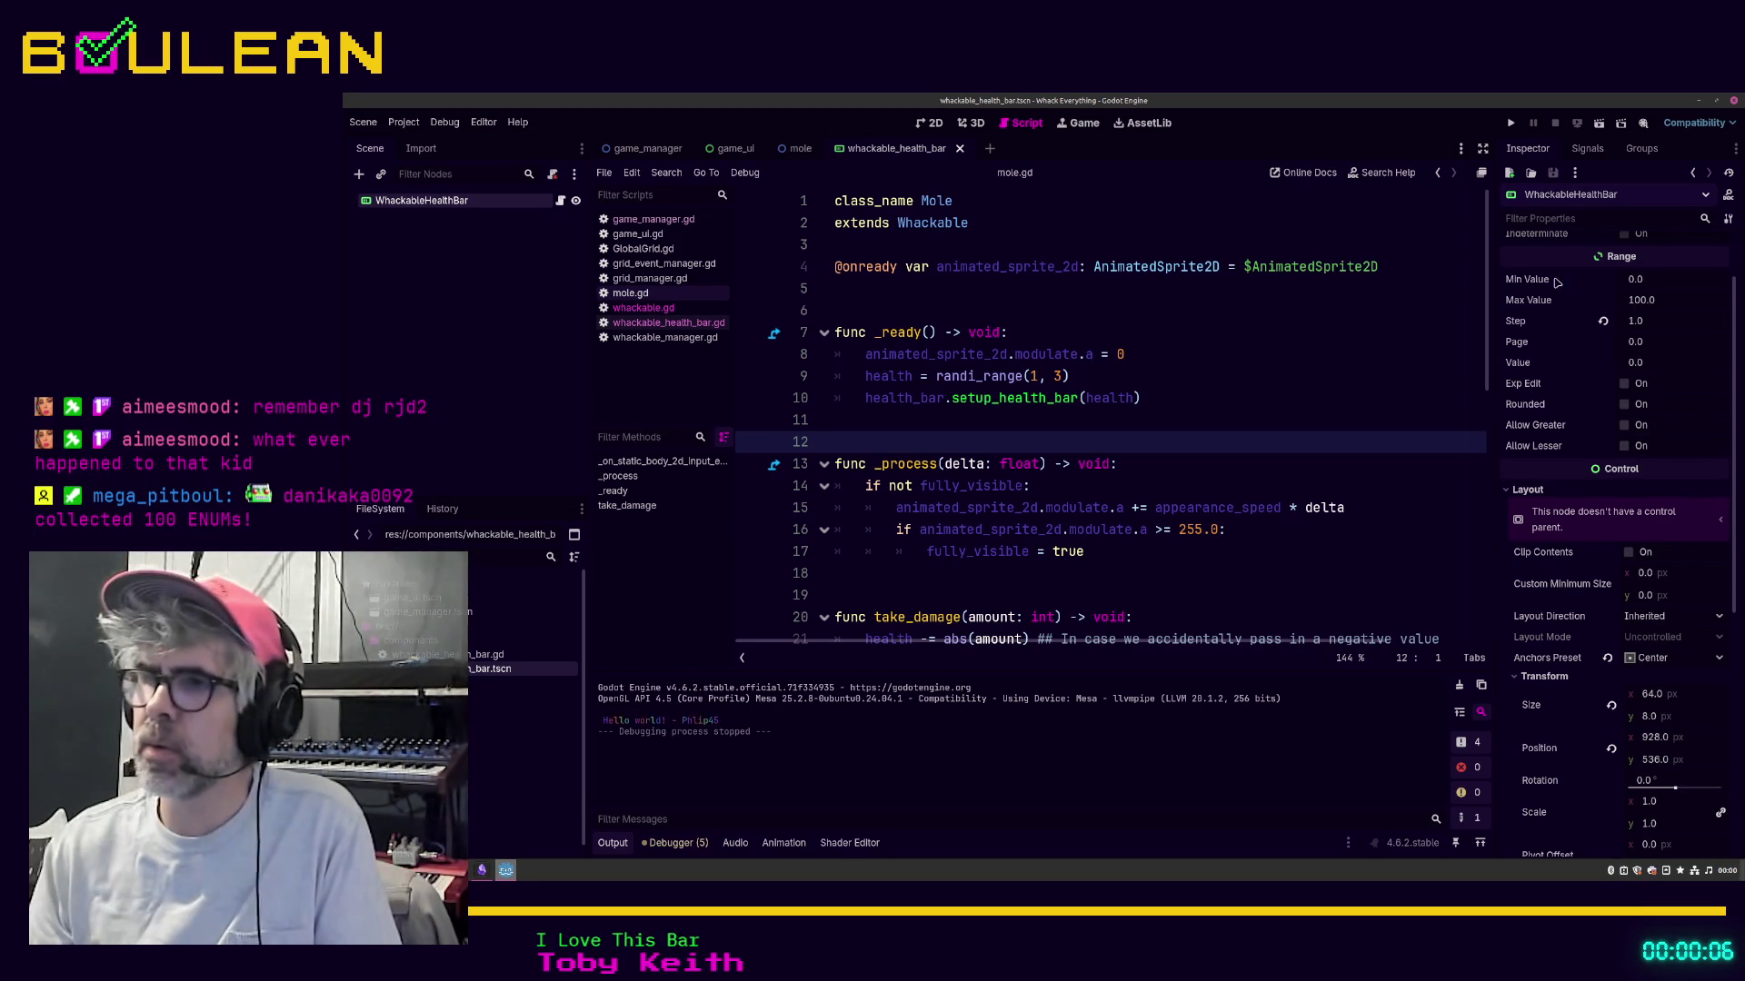
{"action": "left_click", "coordinate": [1612, 751]}
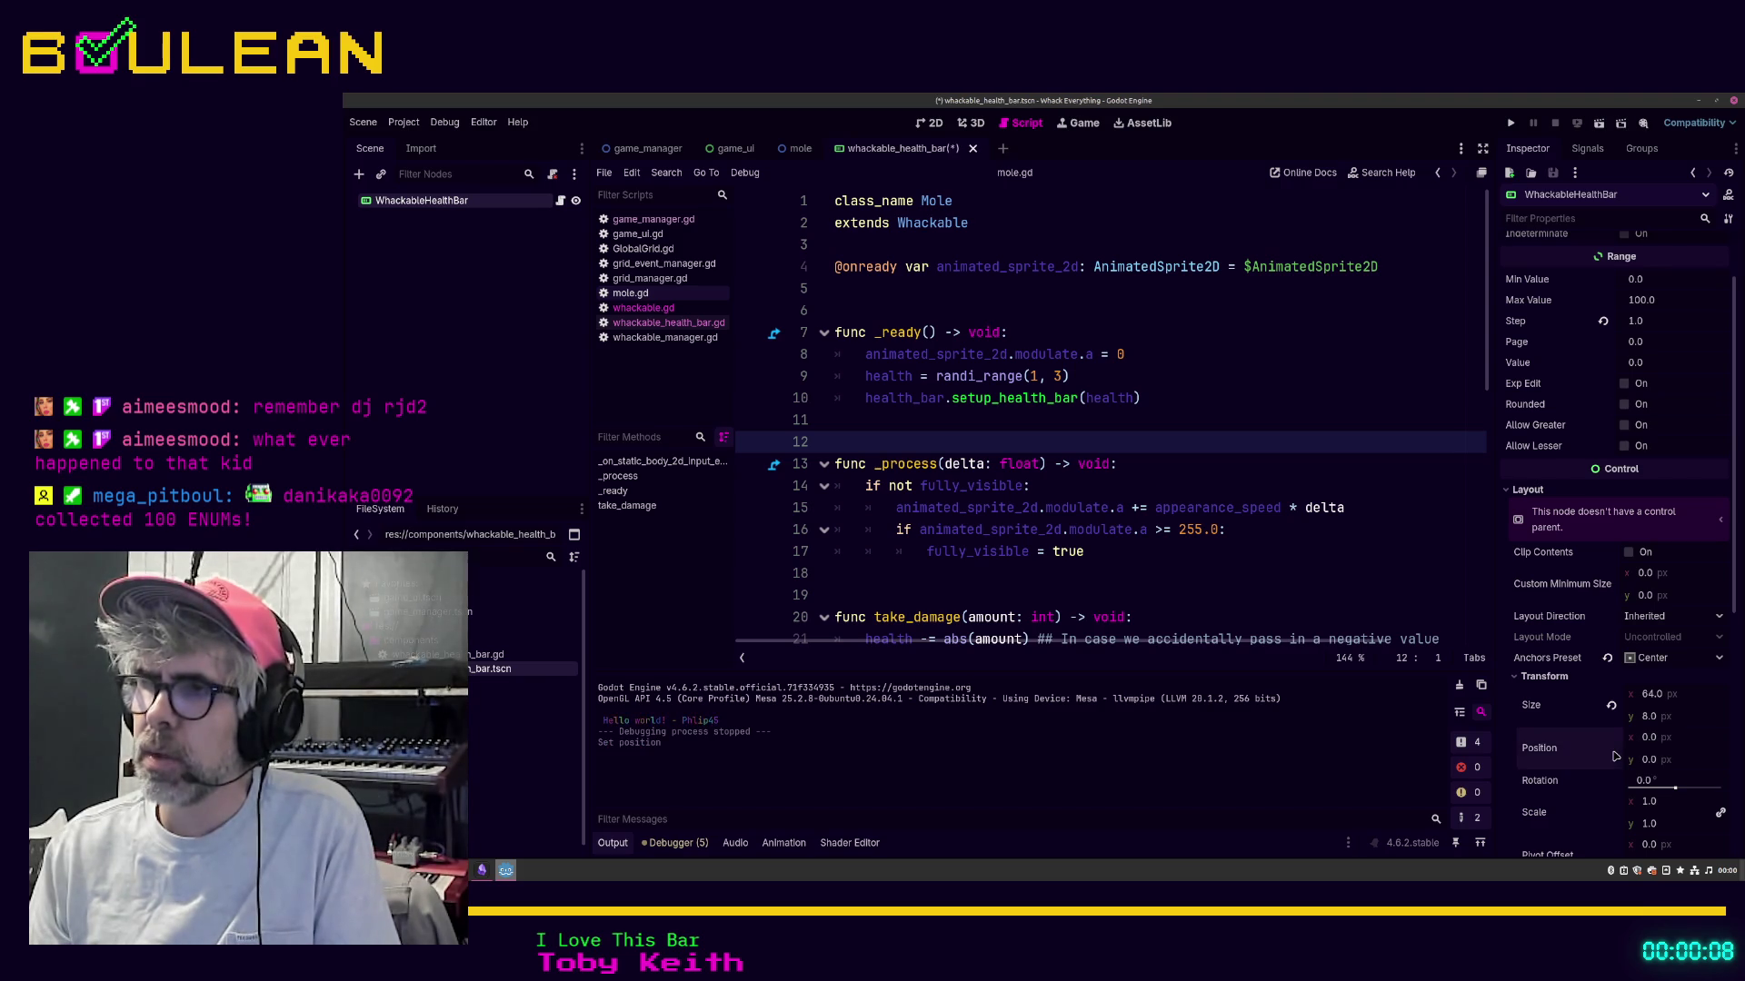
{"action": "left_click", "coordinate": [945, 310]}
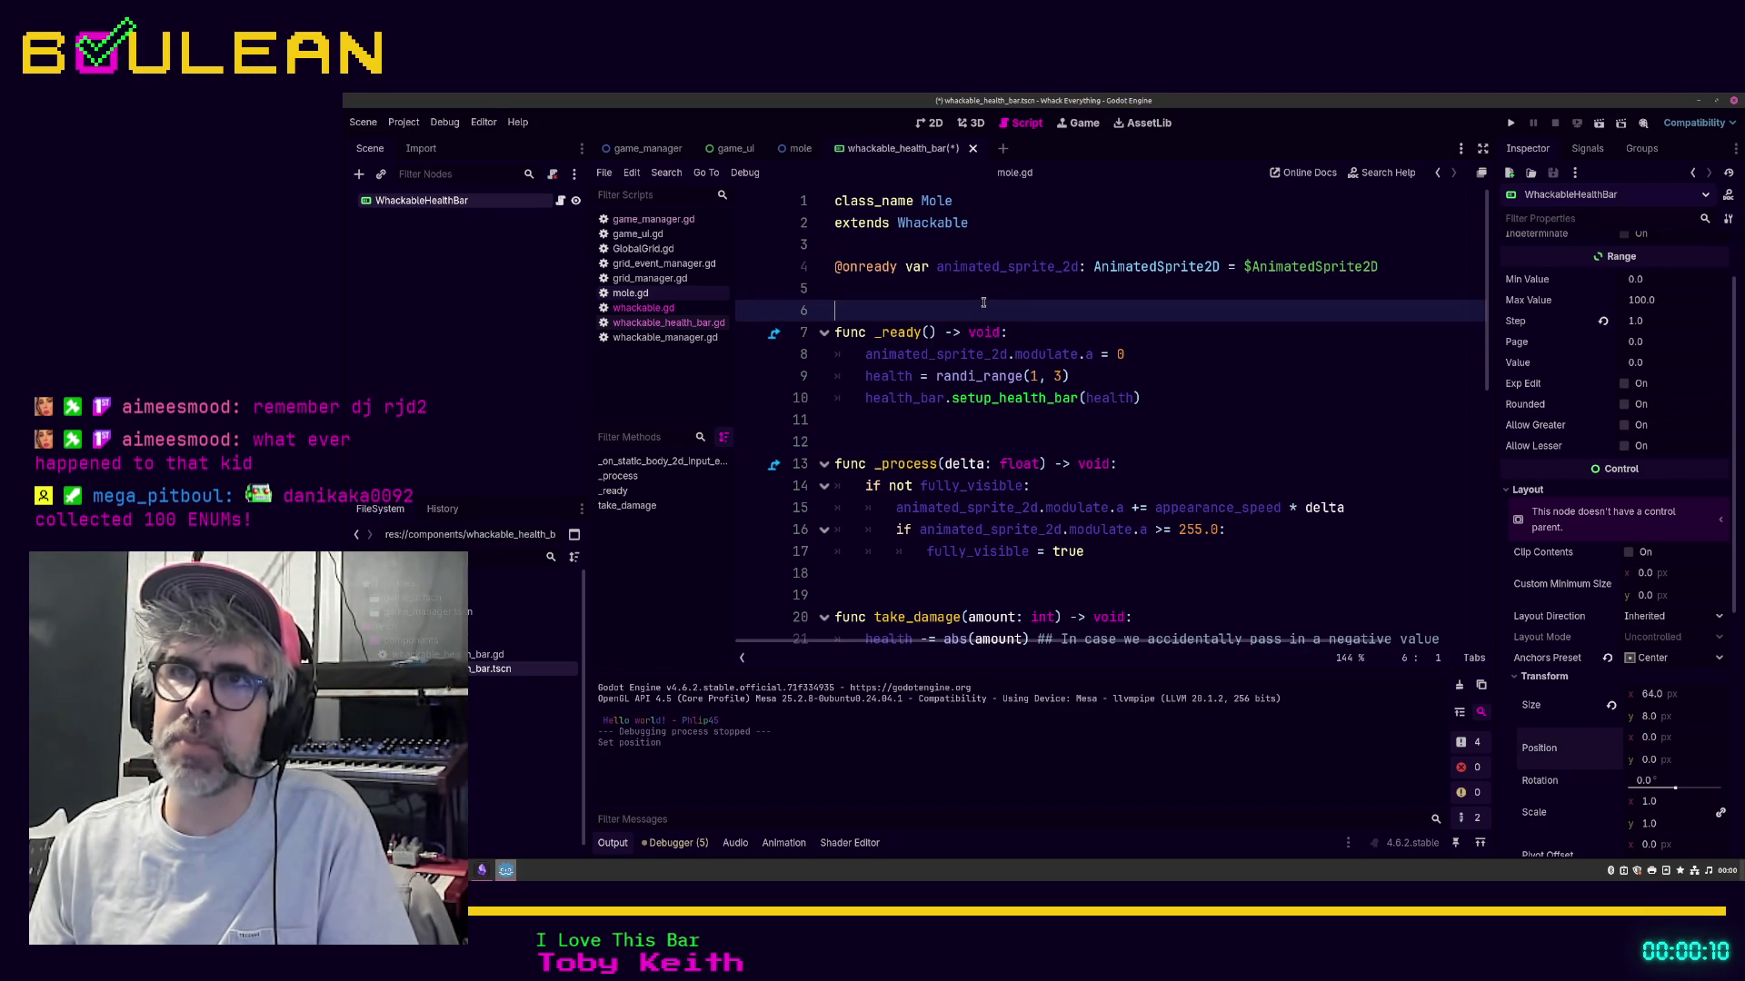
{"action": "key", "text": "ctrl+s"}
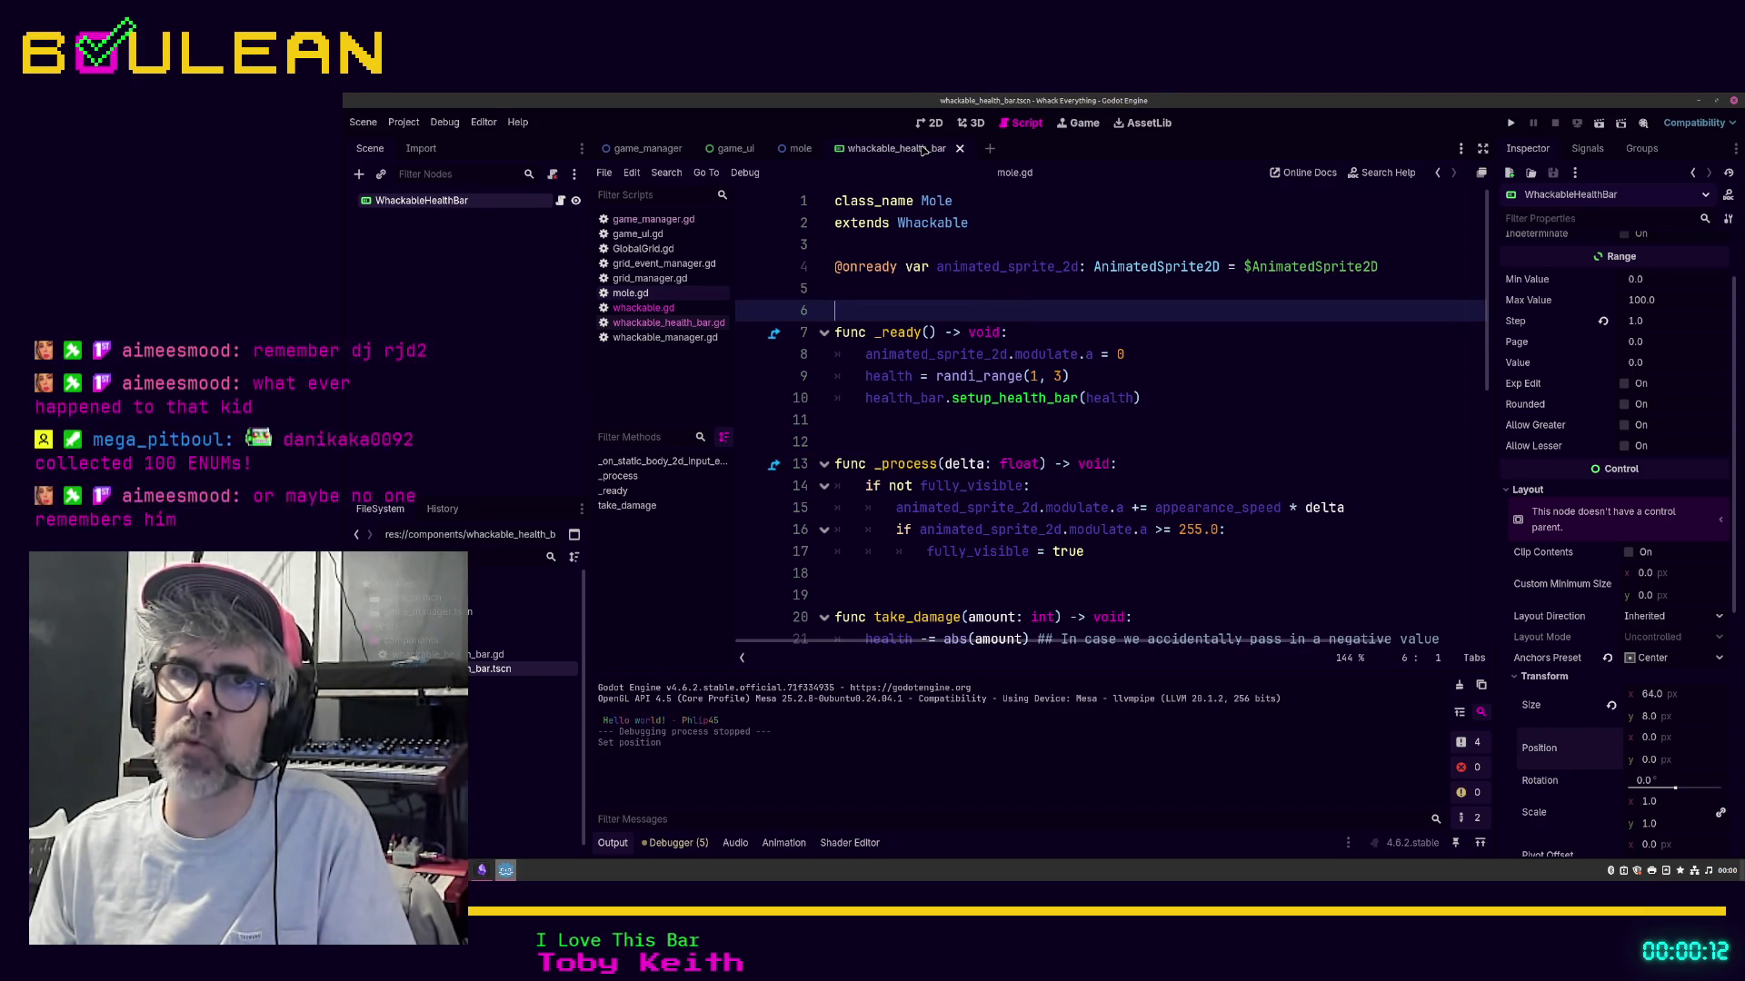
Step: Delete the WhackableHealthBar instance from the Mole scene and filter FileSystem by 'whackable'
{"action": "left_click", "coordinate": [790, 154]}
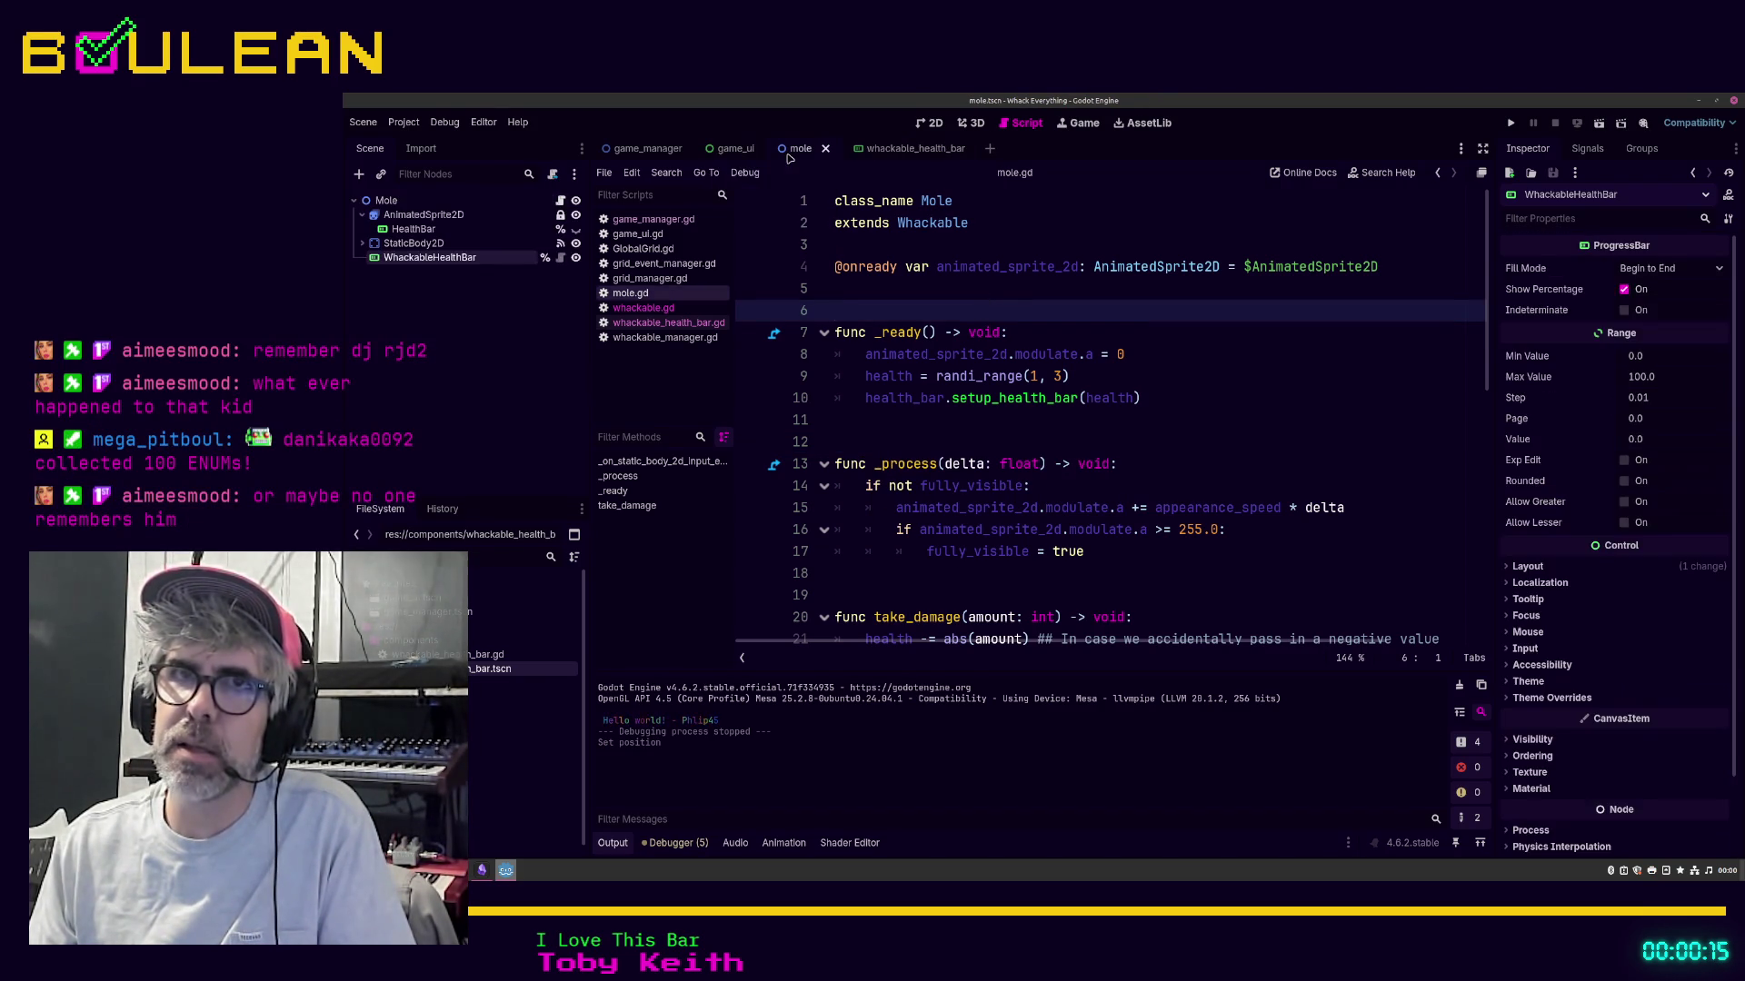
{"action": "right_click", "coordinate": [495, 264]}
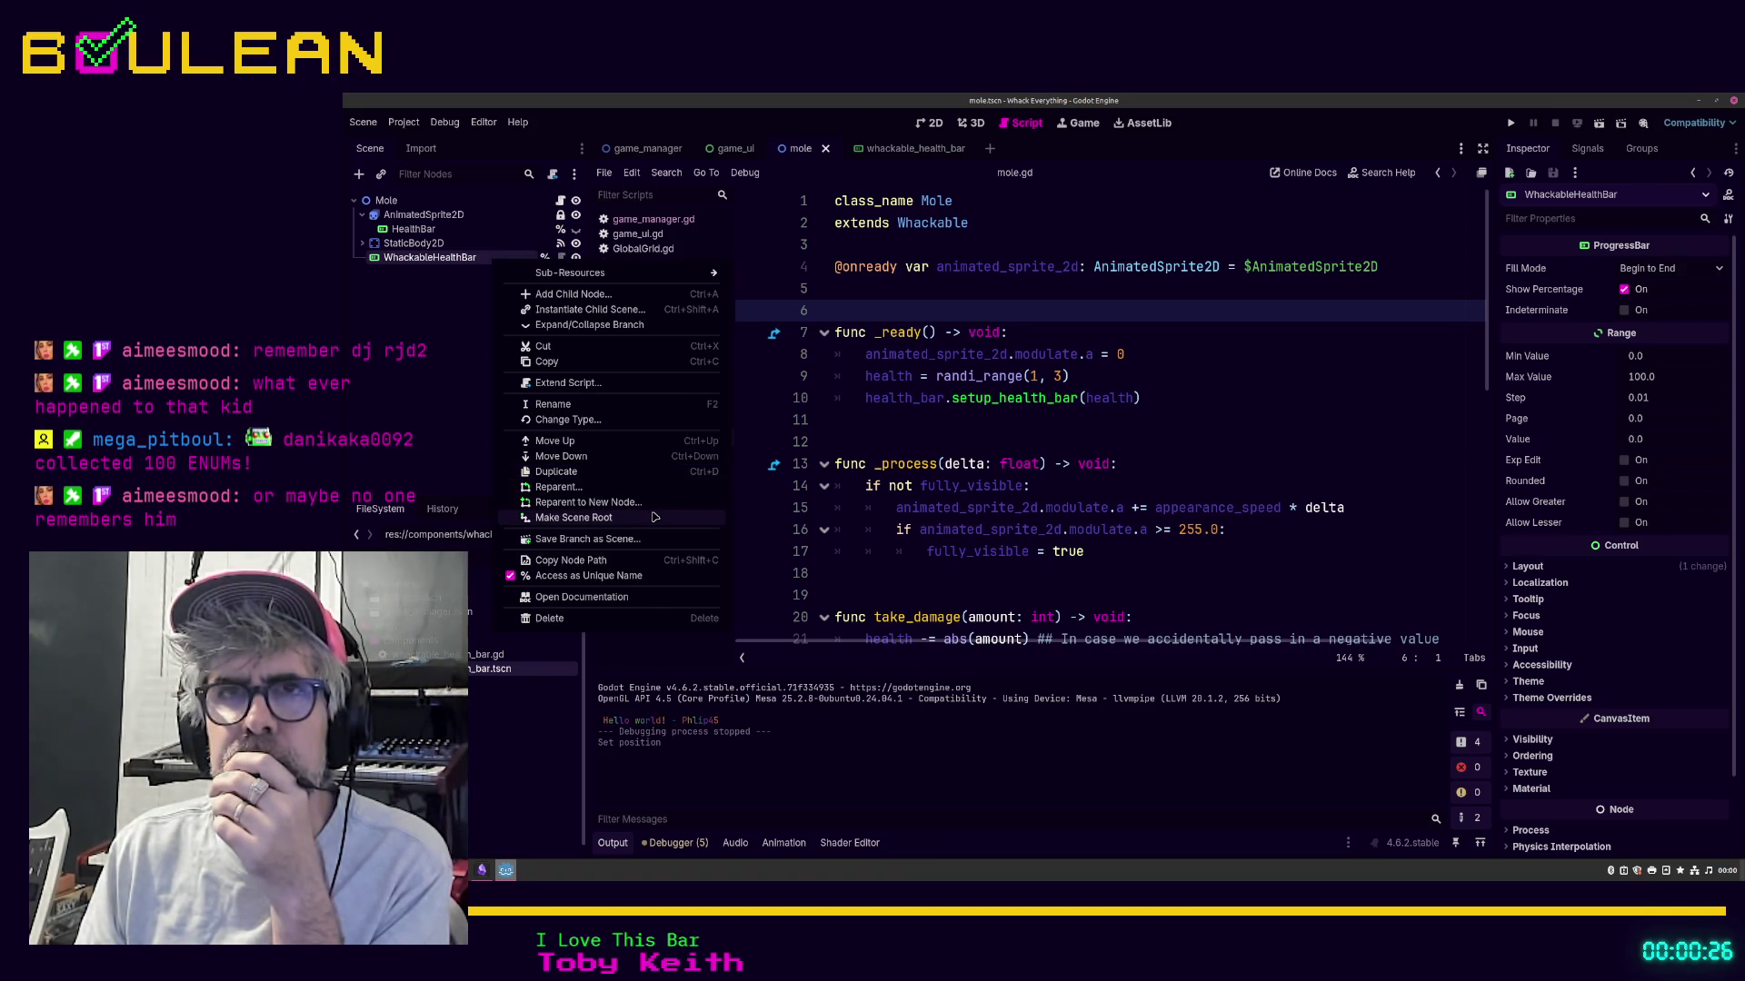
{"action": "left_click", "coordinate": [605, 575]}
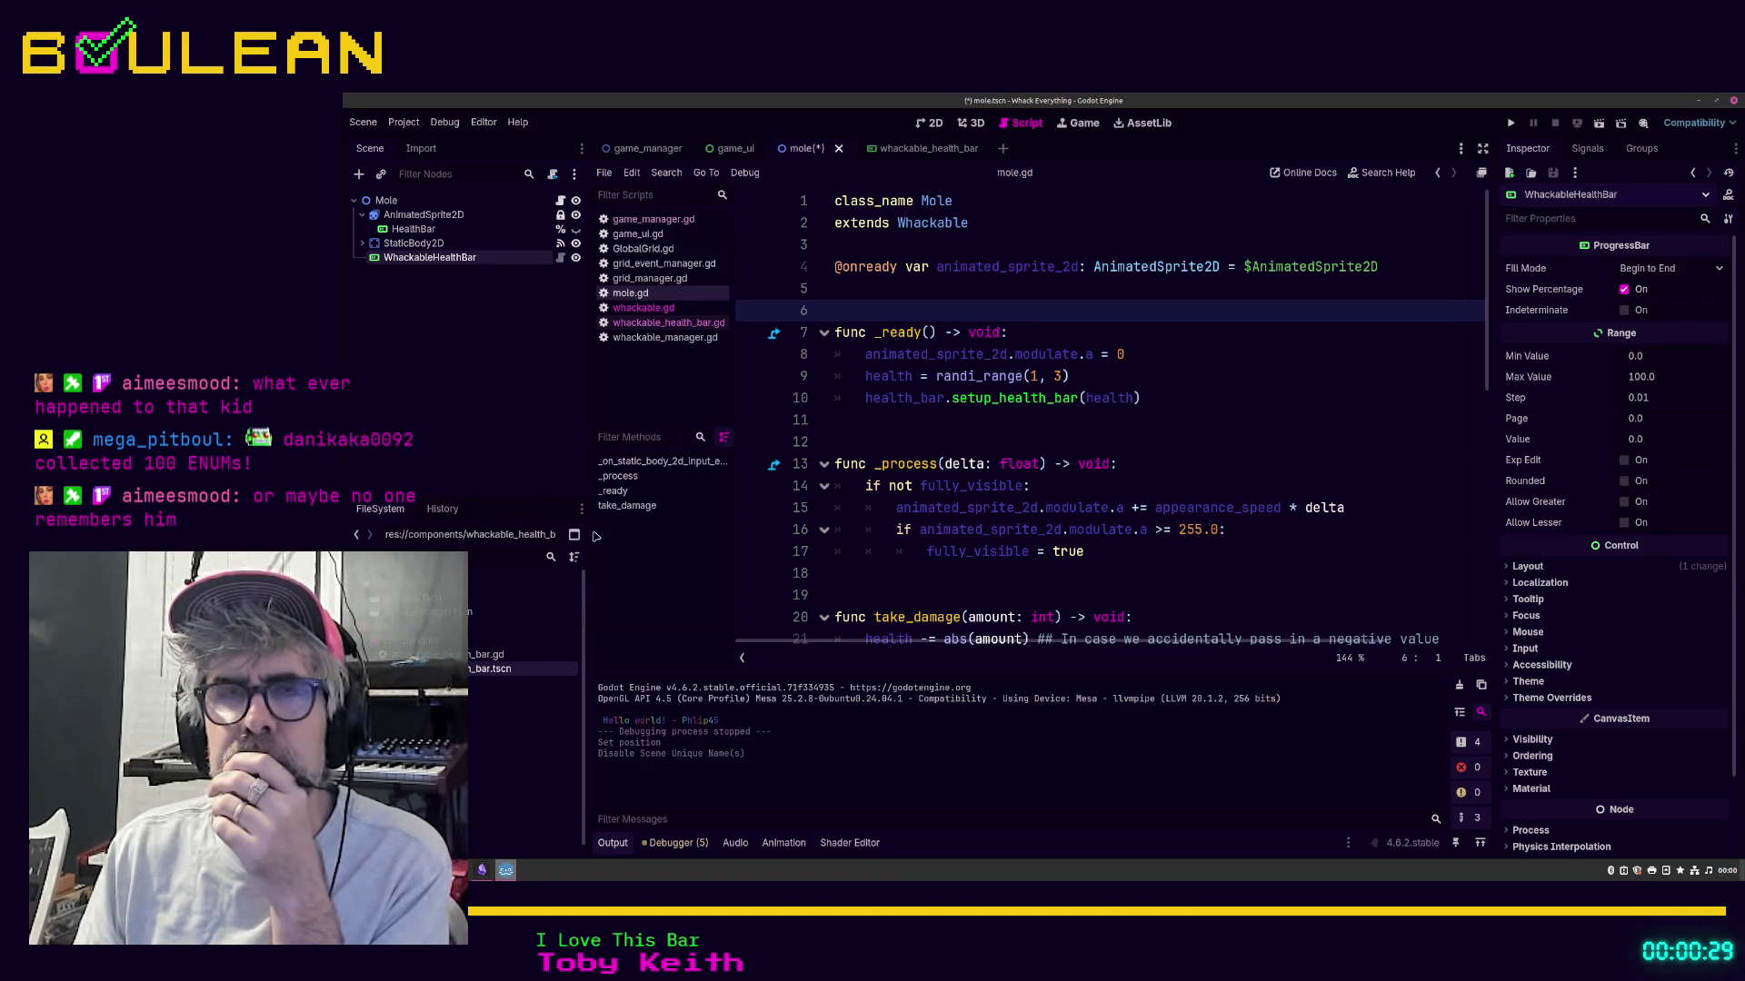
{"action": "right_click", "coordinate": [452, 262]}
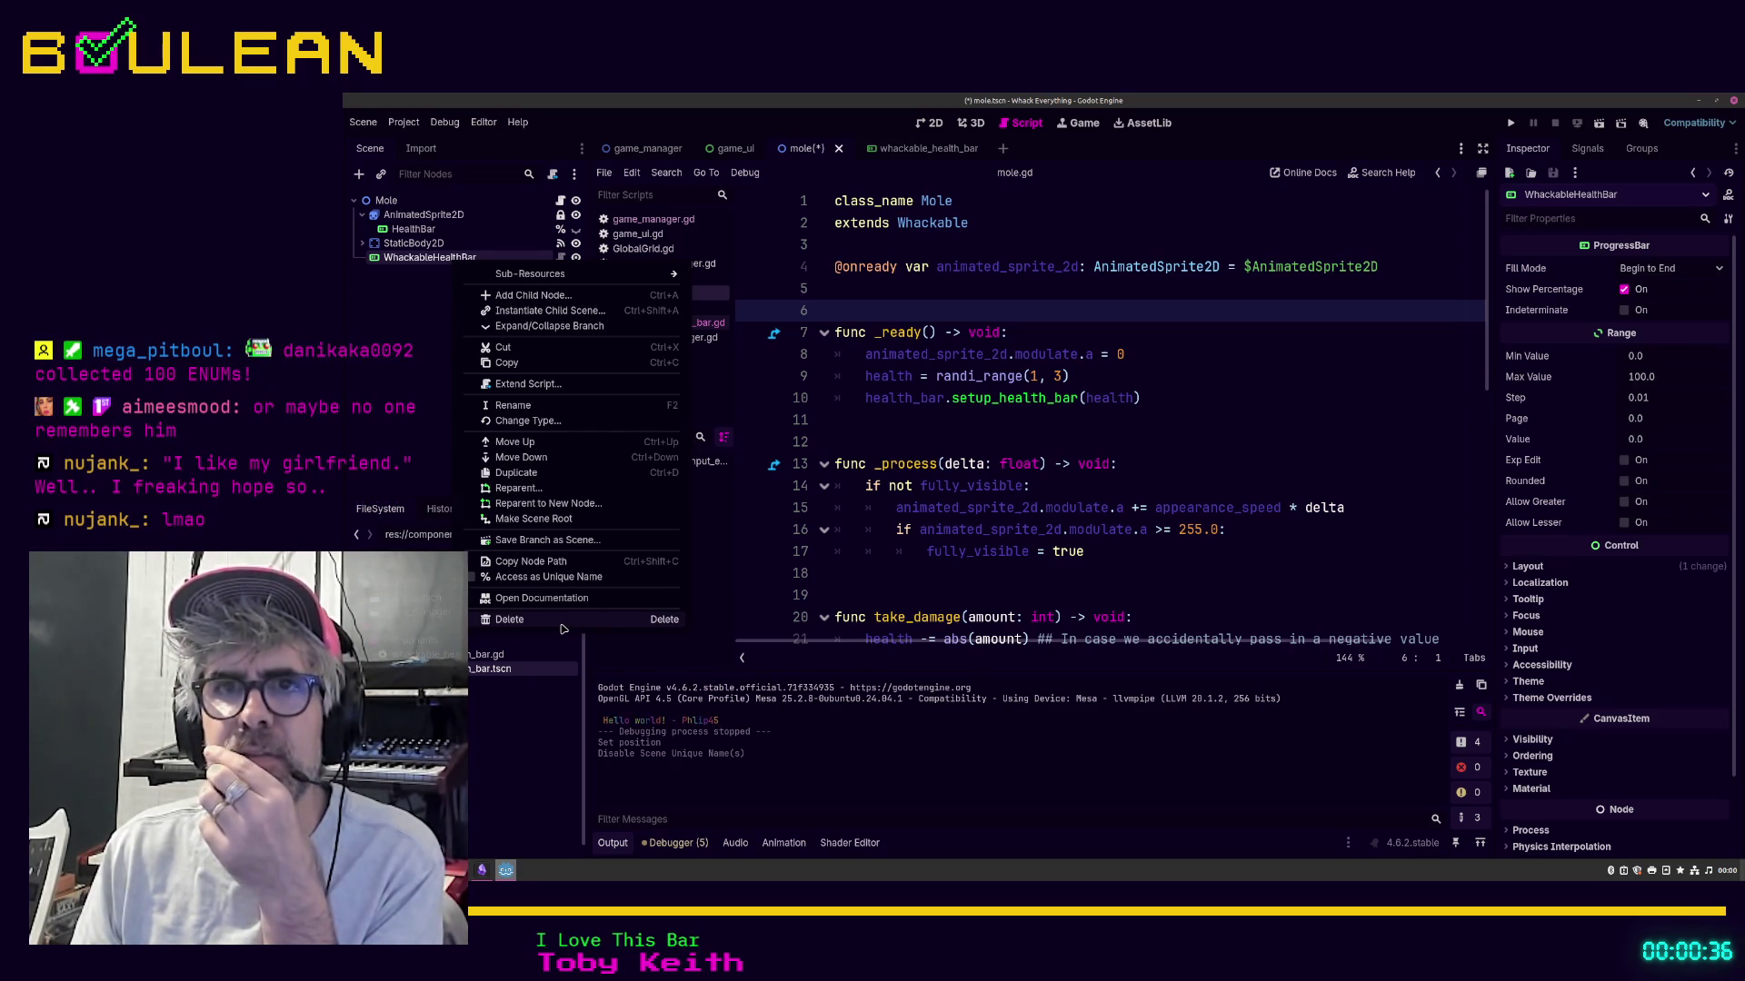
{"action": "left_click", "coordinate": [562, 624]}
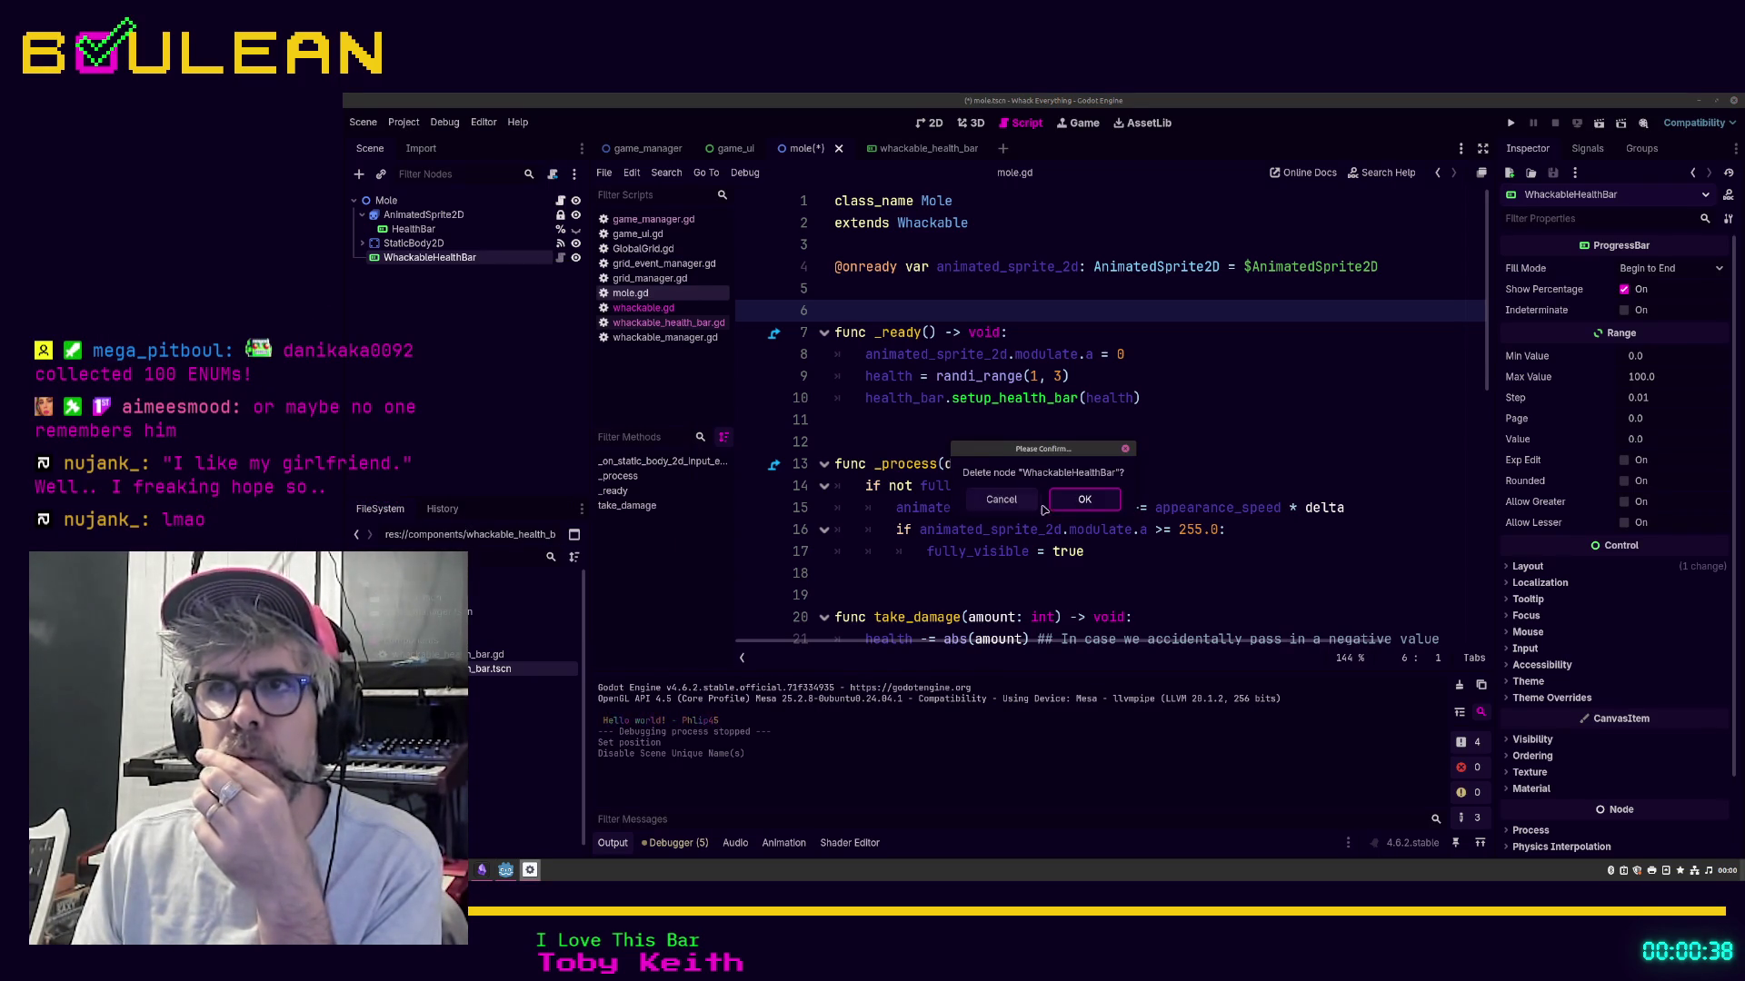
{"action": "left_click", "coordinate": [1081, 507]}
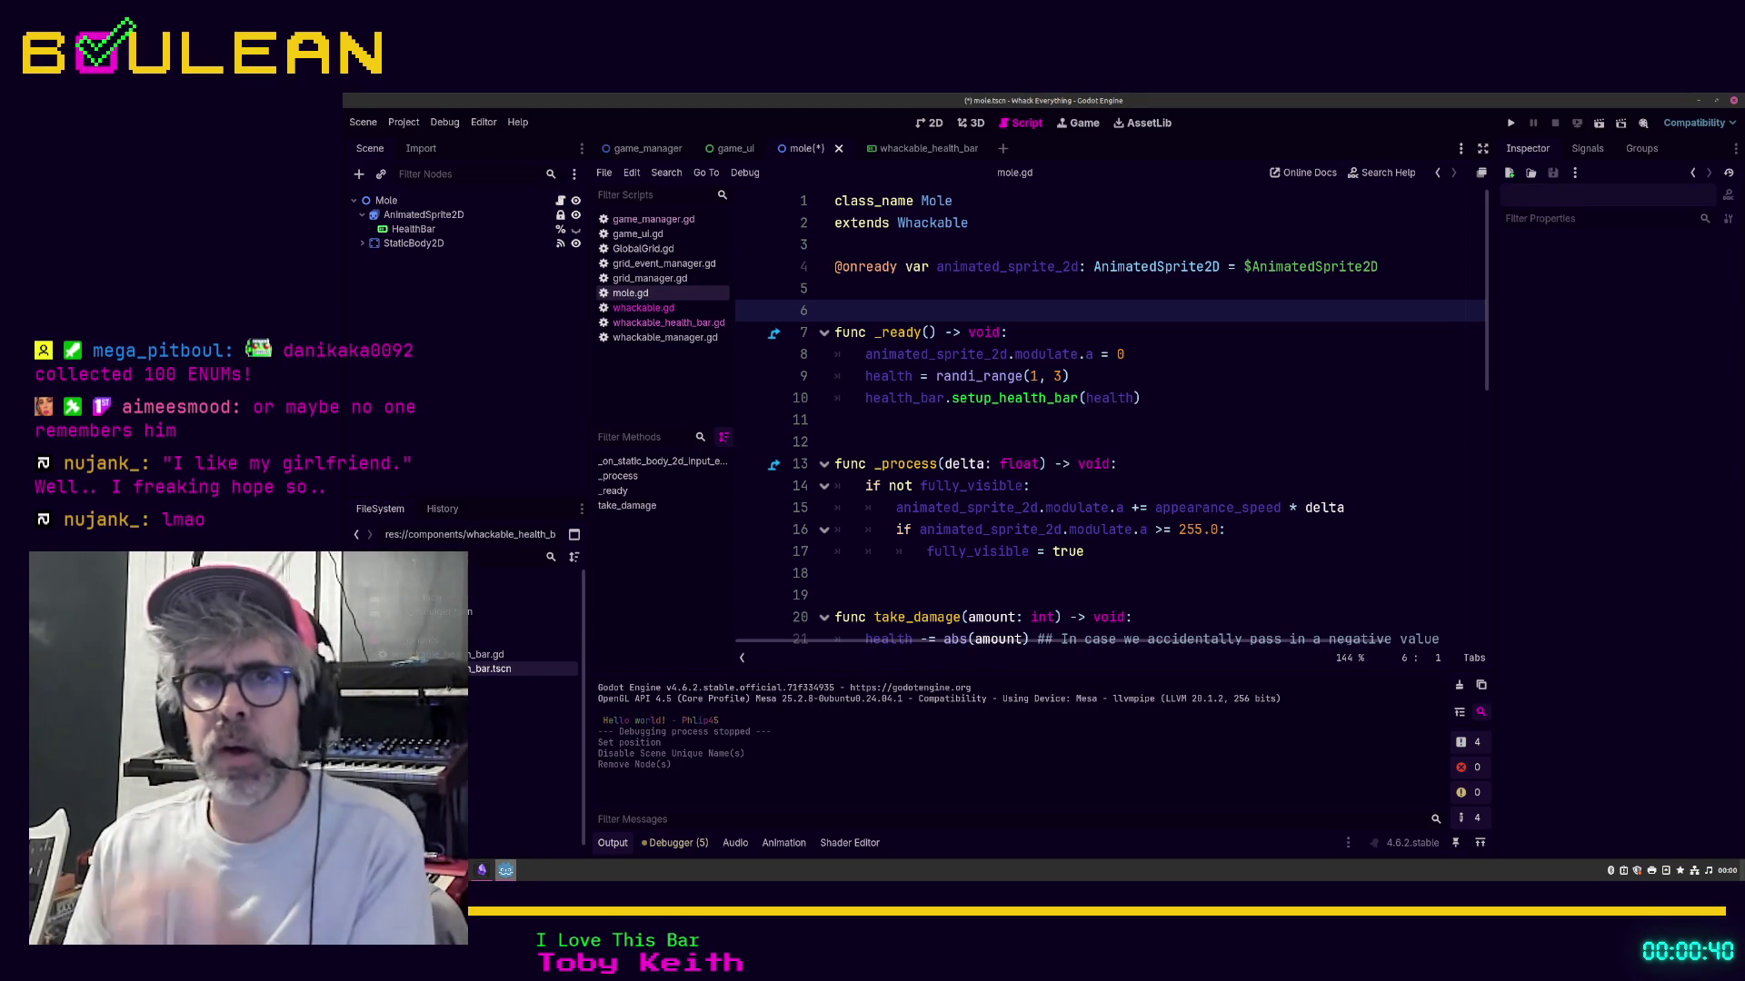
{"action": "type", "text": "whackable"}
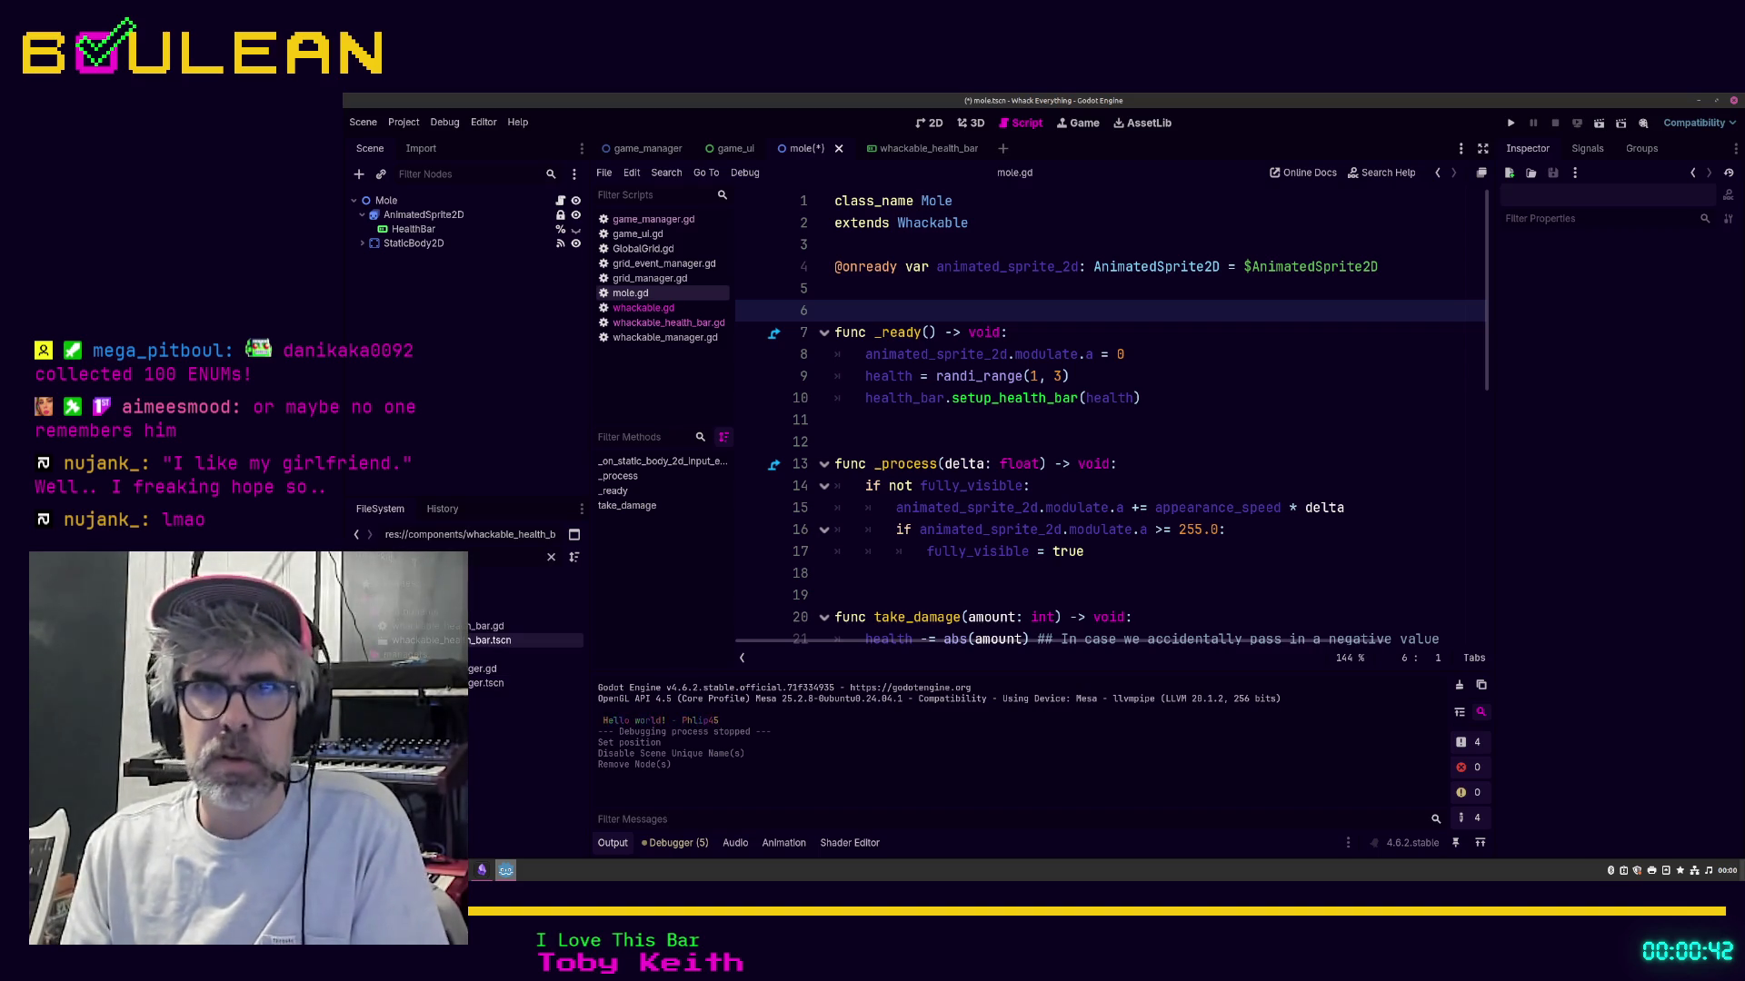
Step: Instance whackable_health_bar.tscn into Mole, move it below StaticBody2D, and run the game
{"action": "left_click_drag", "start_coordinate": [486, 640], "coordinate": [427, 215]}
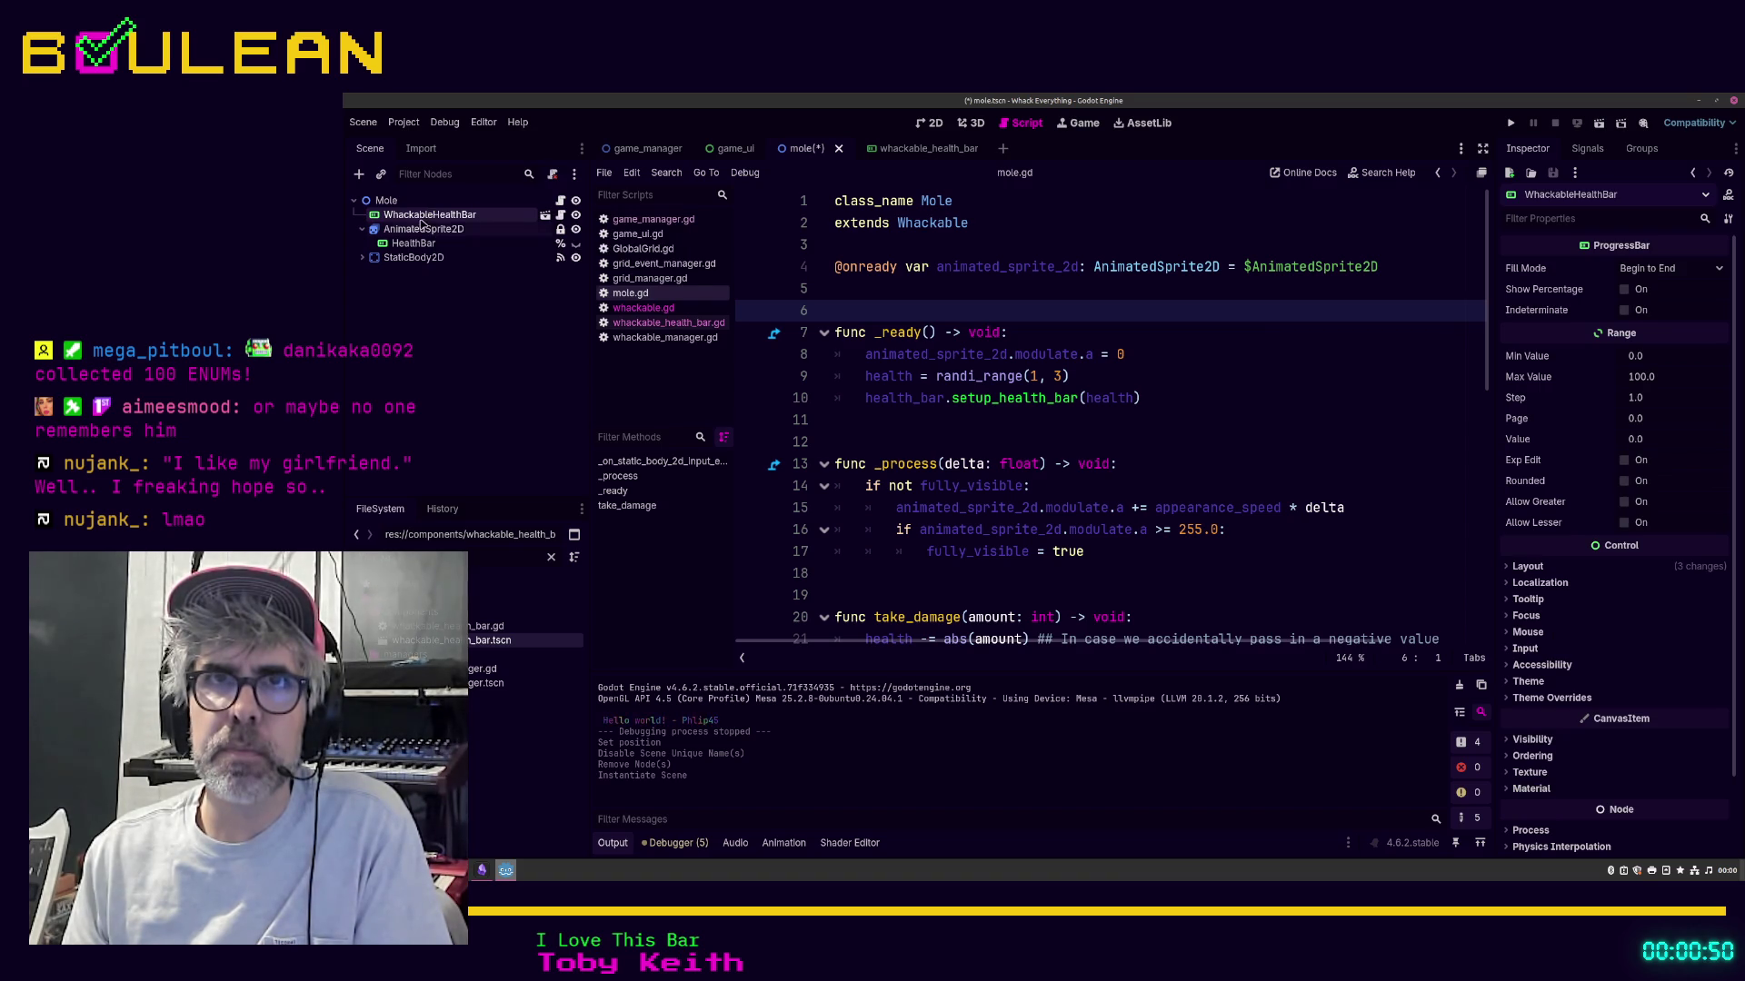
{"action": "left_click", "coordinate": [363, 230]}
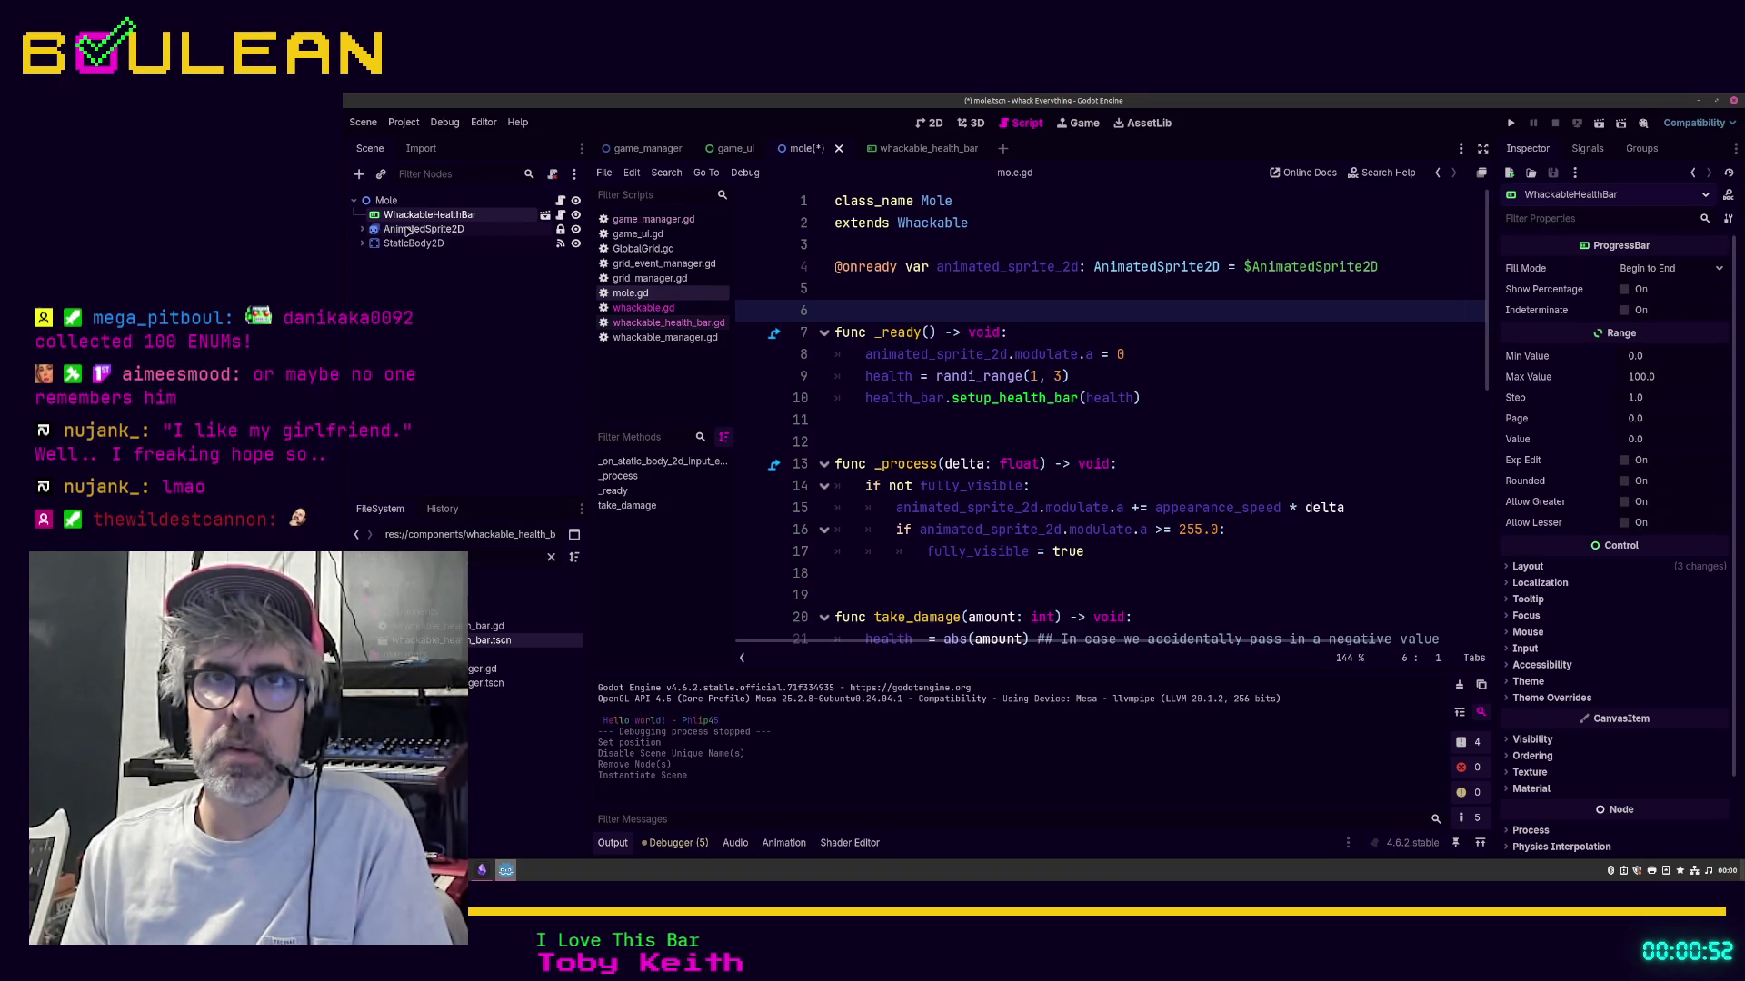
{"action": "left_click_drag", "start_coordinate": [418, 214], "coordinate": [405, 238]}
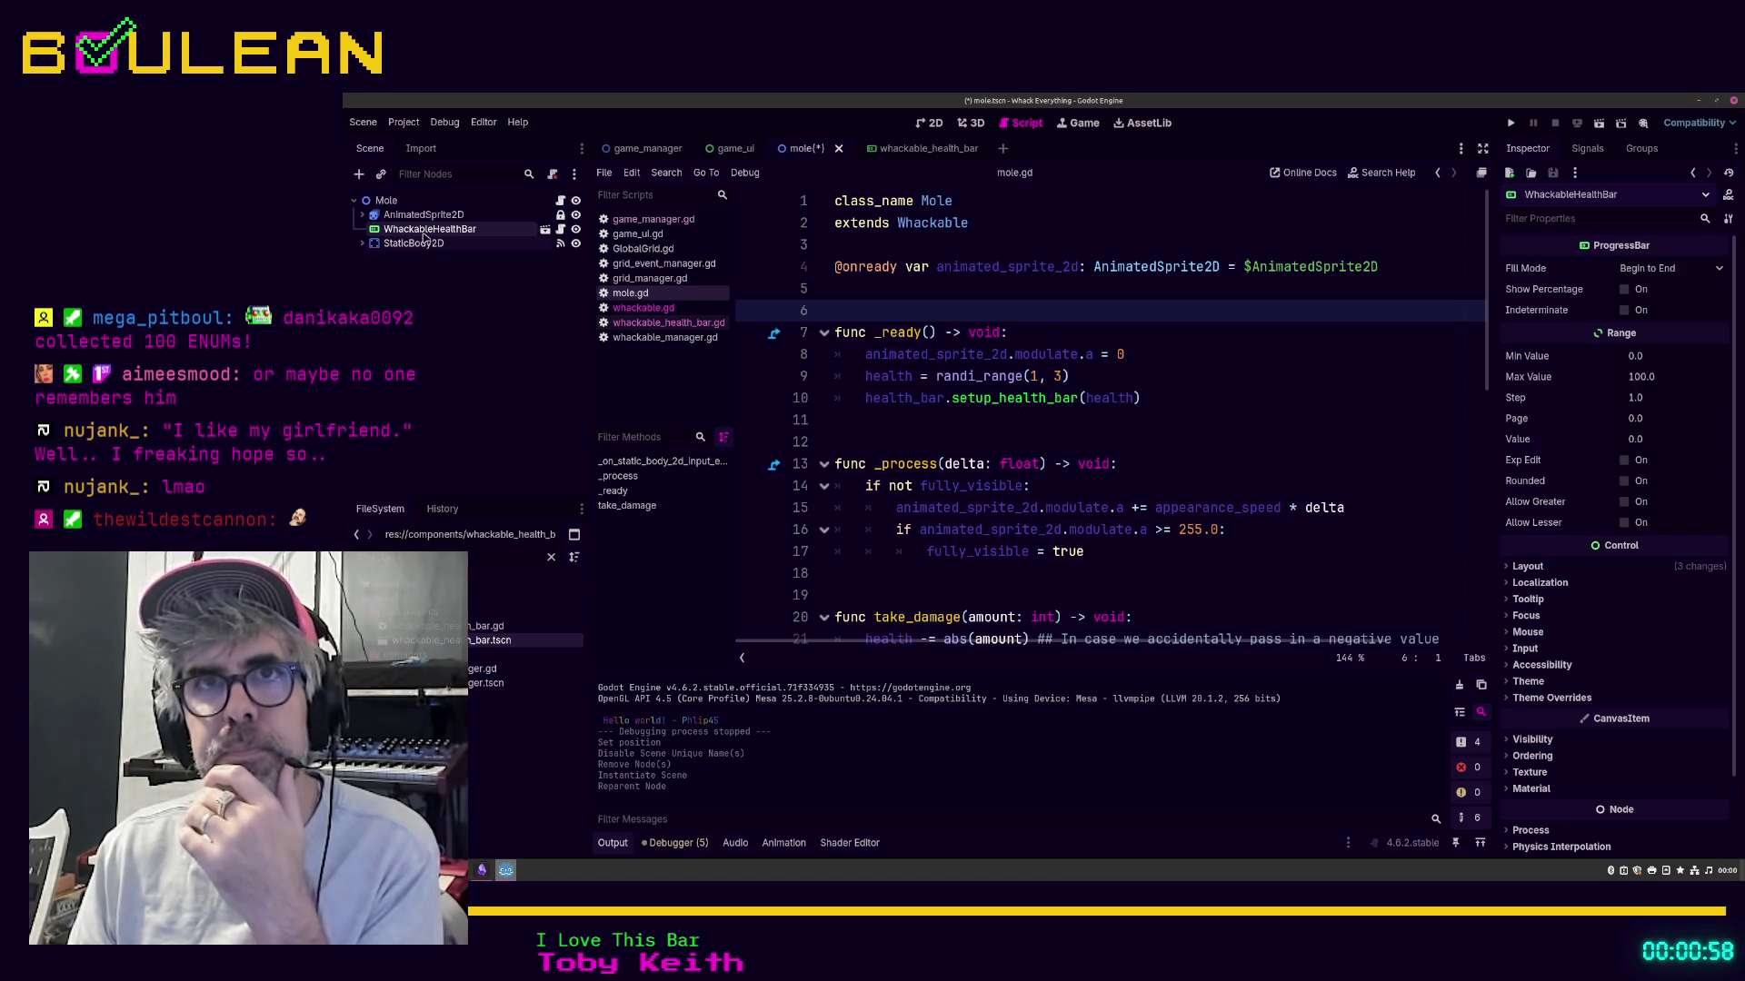
{"action": "left_click_drag", "start_coordinate": [427, 229], "coordinate": [427, 253]}
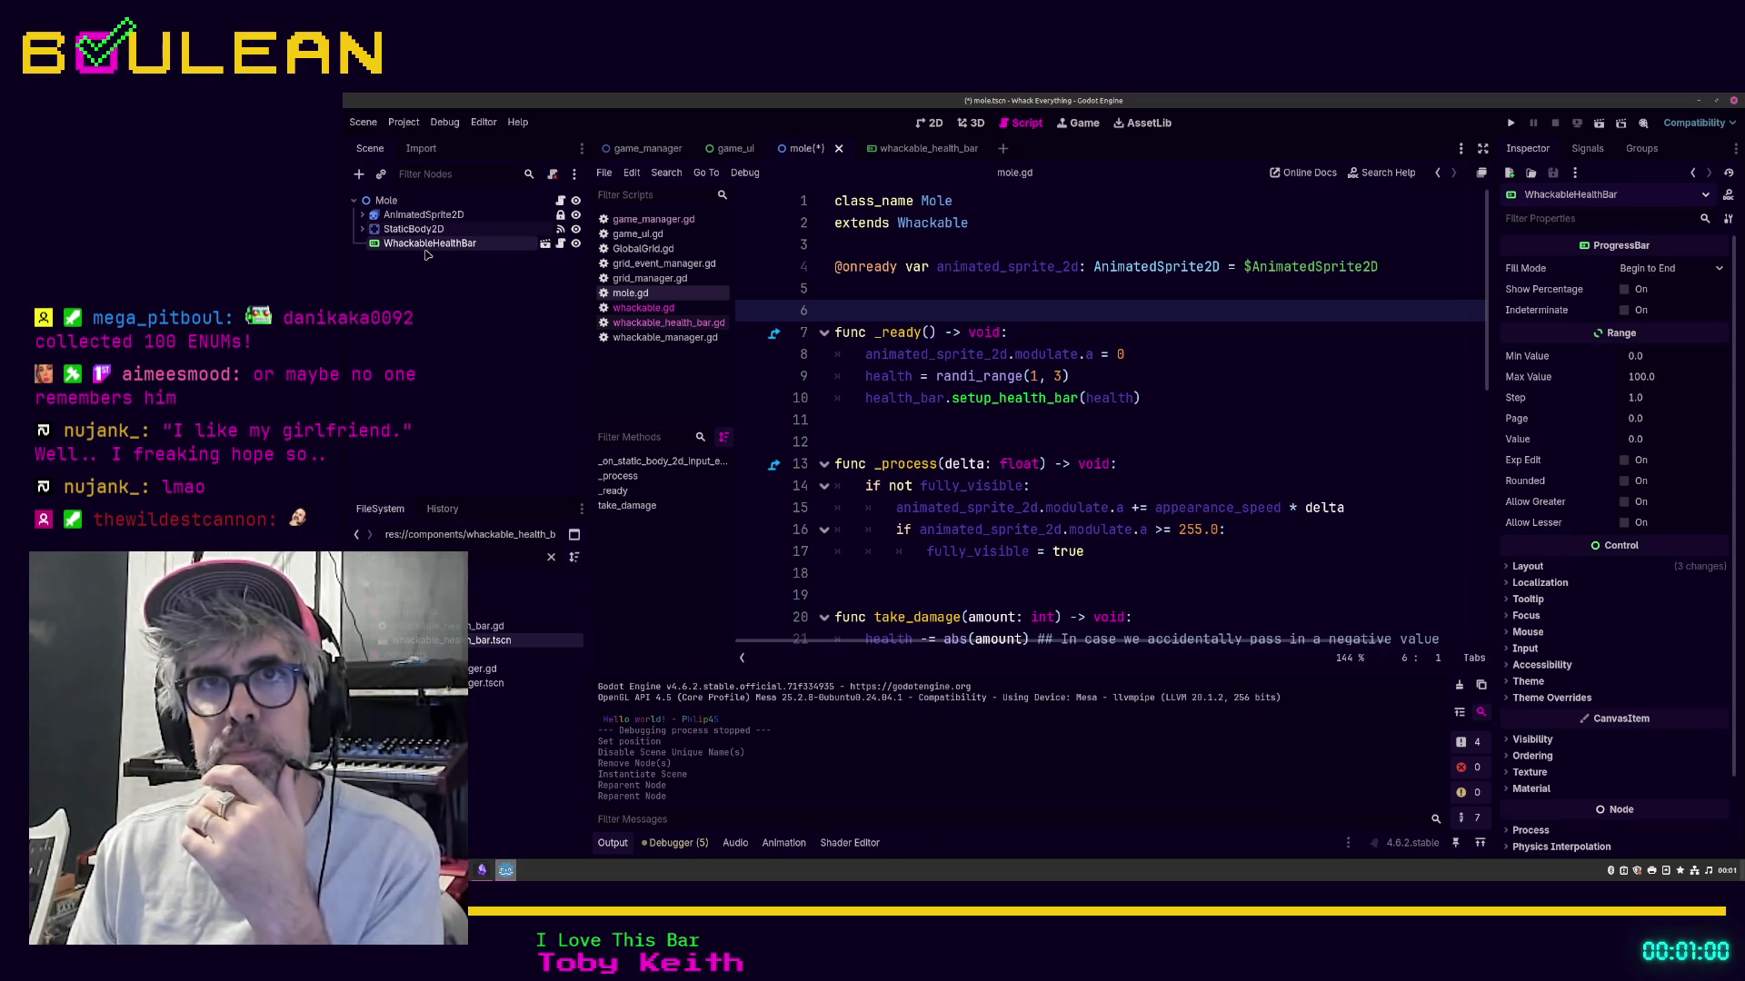
{"action": "left_click", "coordinate": [1232, 442]}
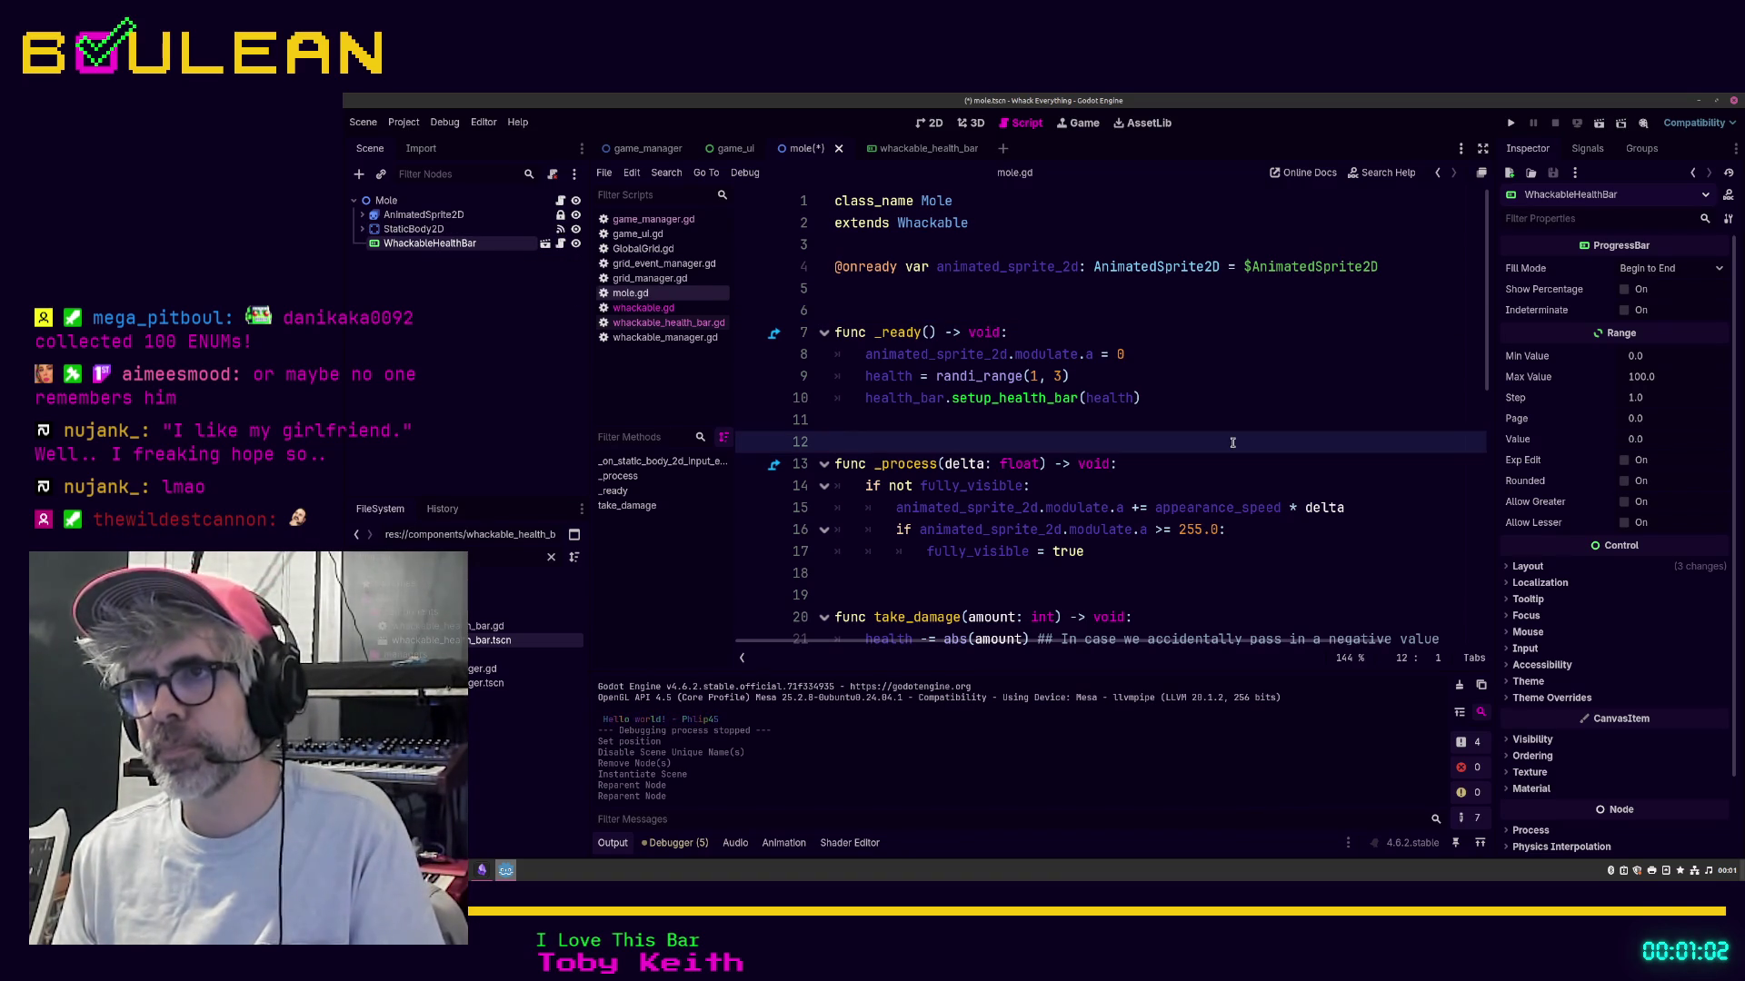
{"action": "key", "text": "F5"}
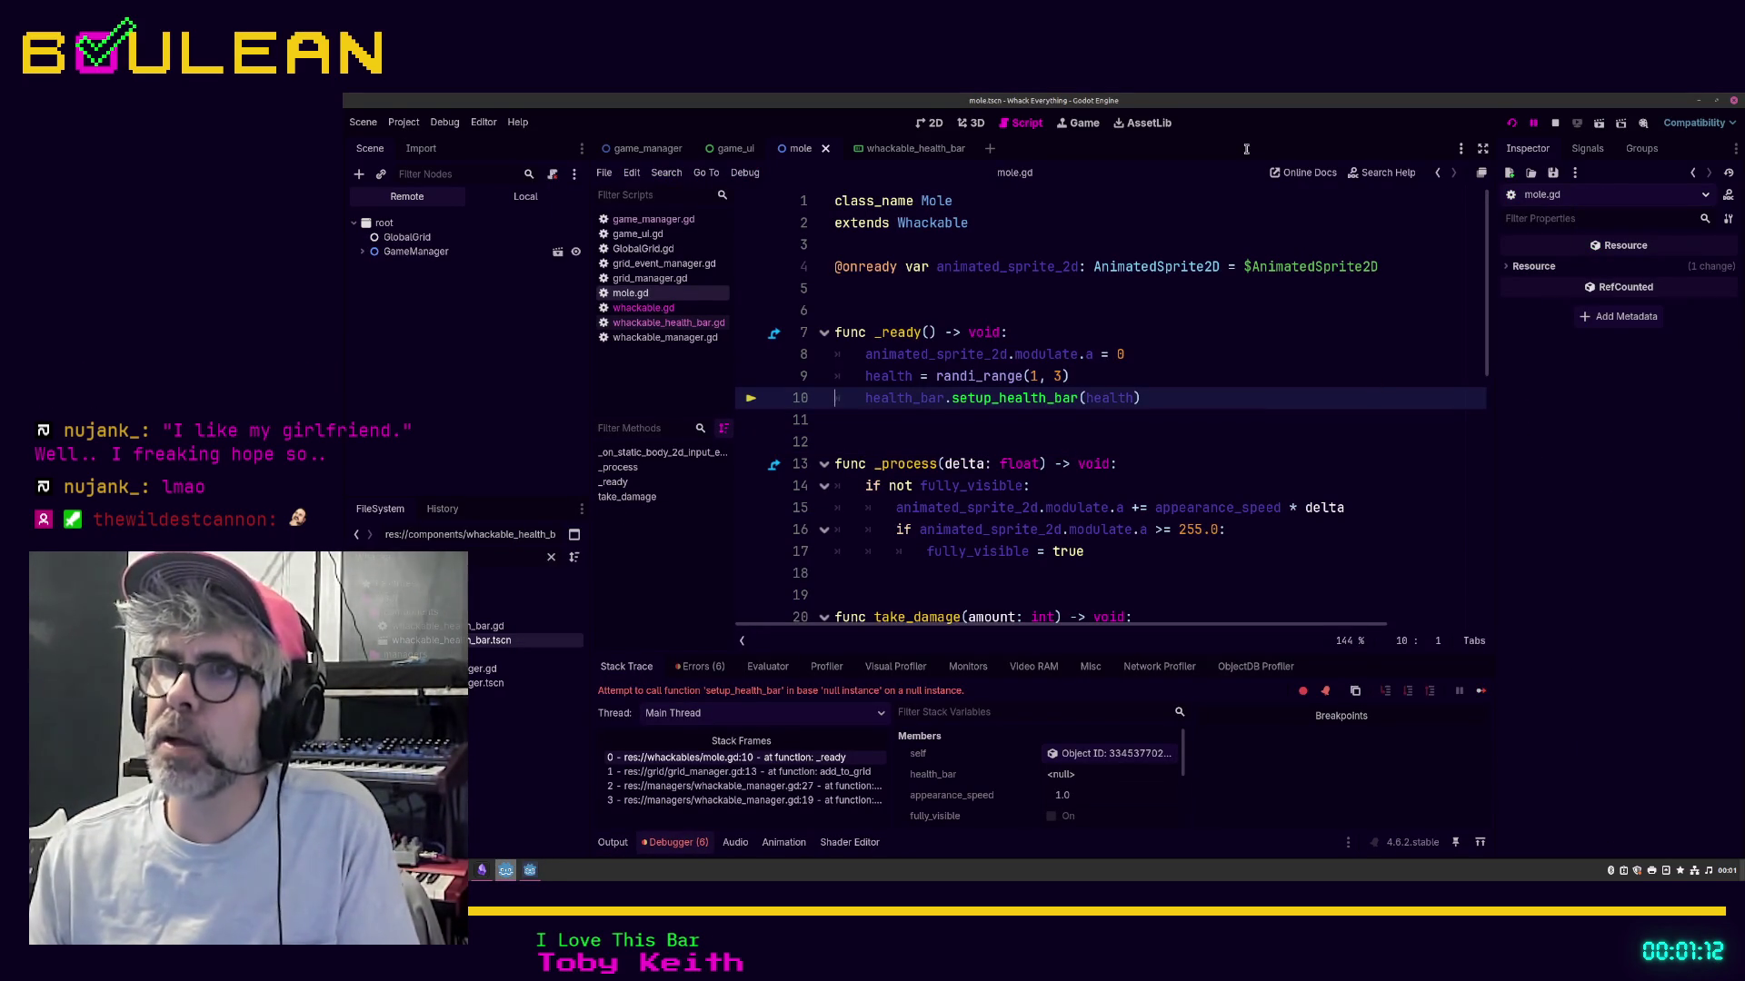
Step: Stop the crashed run, drop WhackableHealthBar into Mole's Health Bar slot, and rerun the game
{"action": "left_click", "coordinate": [1555, 125]}
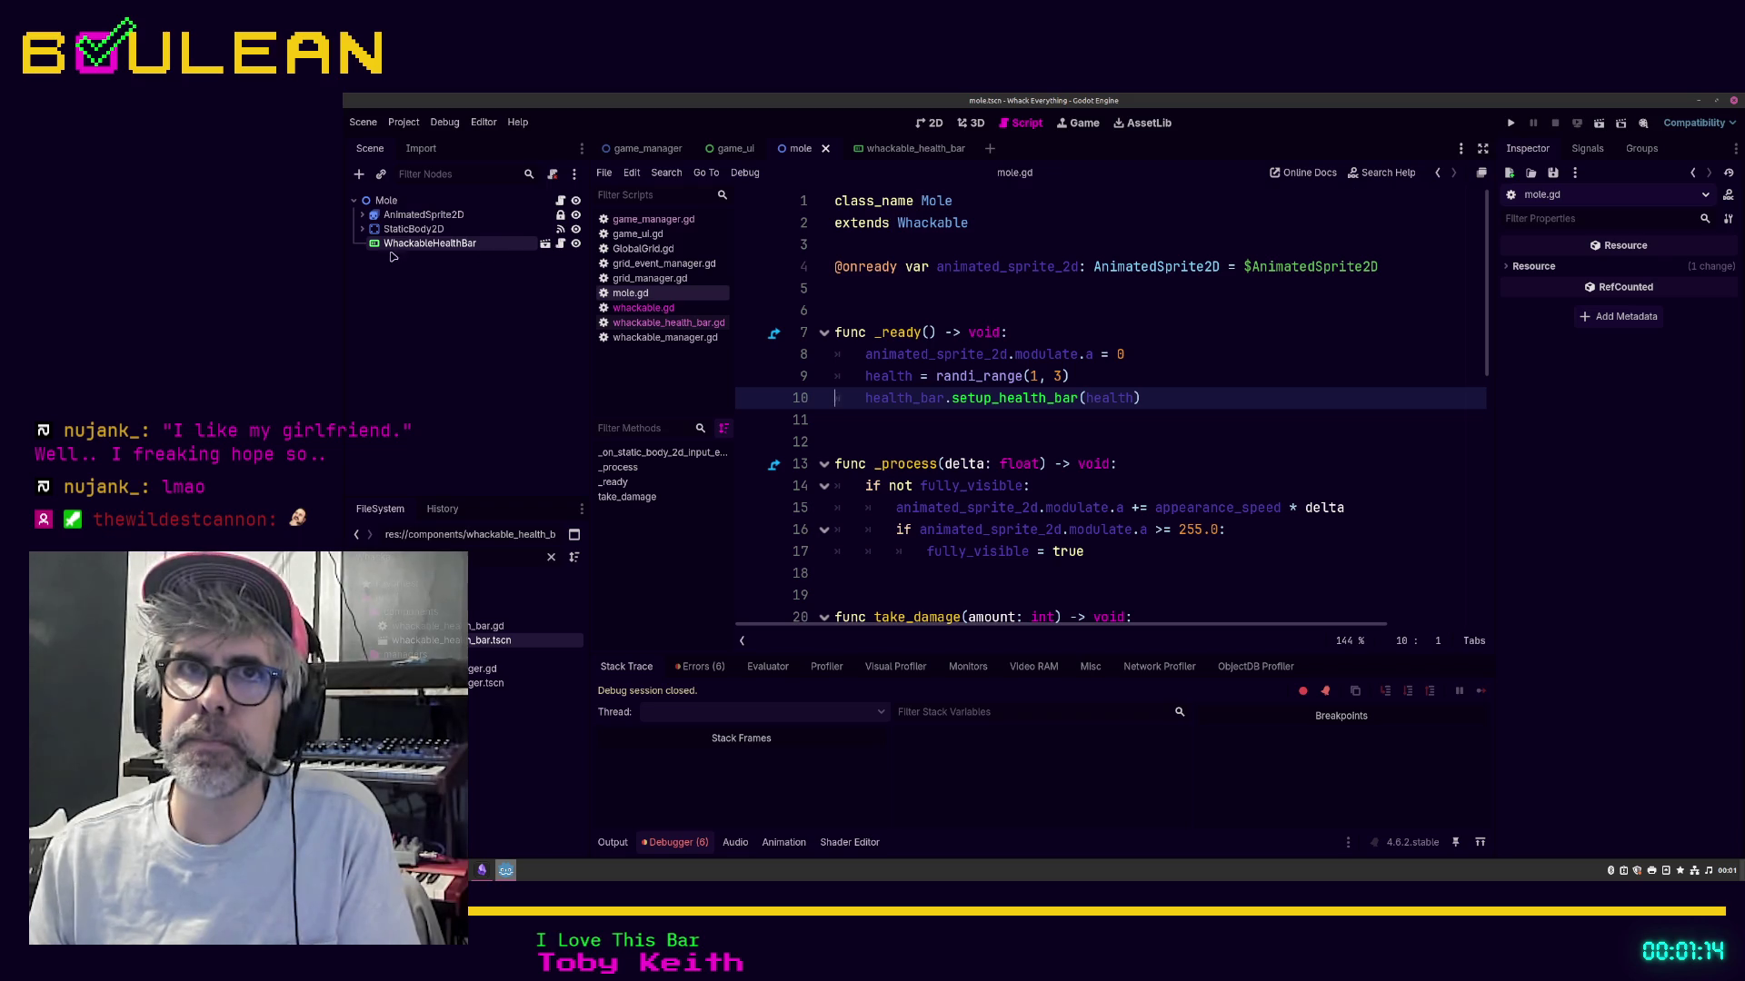
{"action": "left_click", "coordinate": [386, 201]}
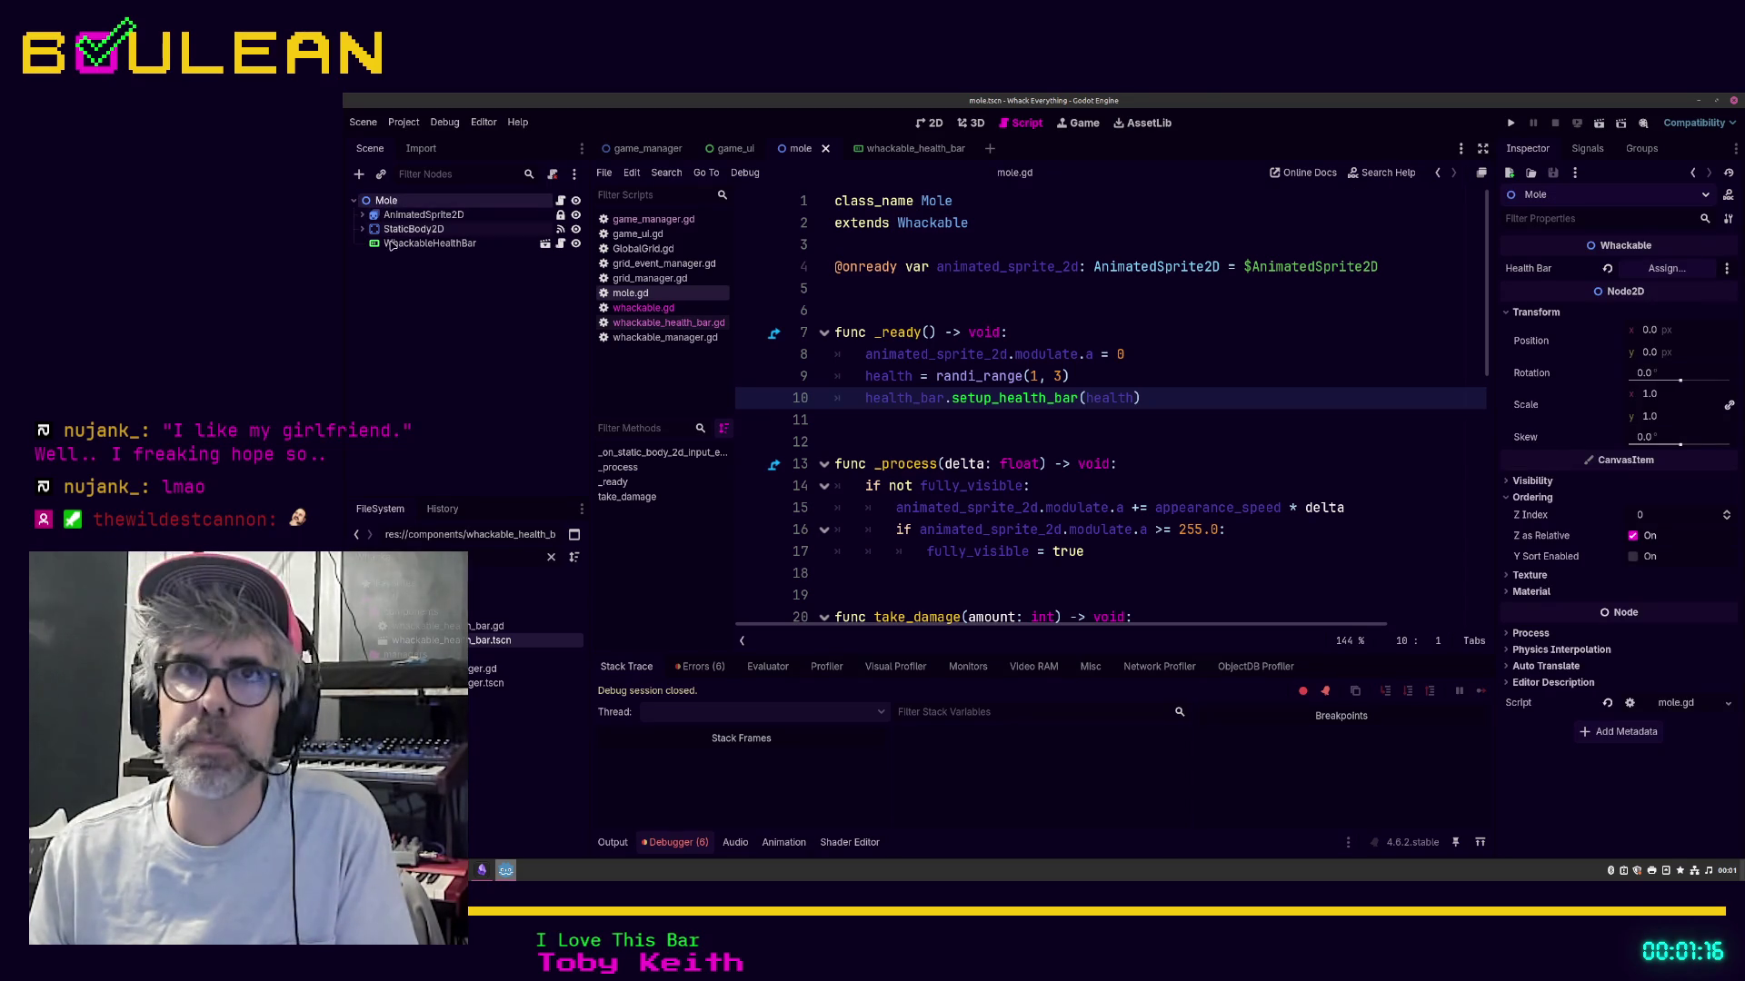
{"action": "mouse_move", "coordinate": [389, 243]}
{"action": "left_mouse_down"}
{"action": "mouse_move", "coordinate": [682, 228]}
{"action": "mouse_move", "coordinate": [1652, 283]}
{"action": "left_mouse_up"}
{"action": "left_click", "coordinate": [1321, 400]}
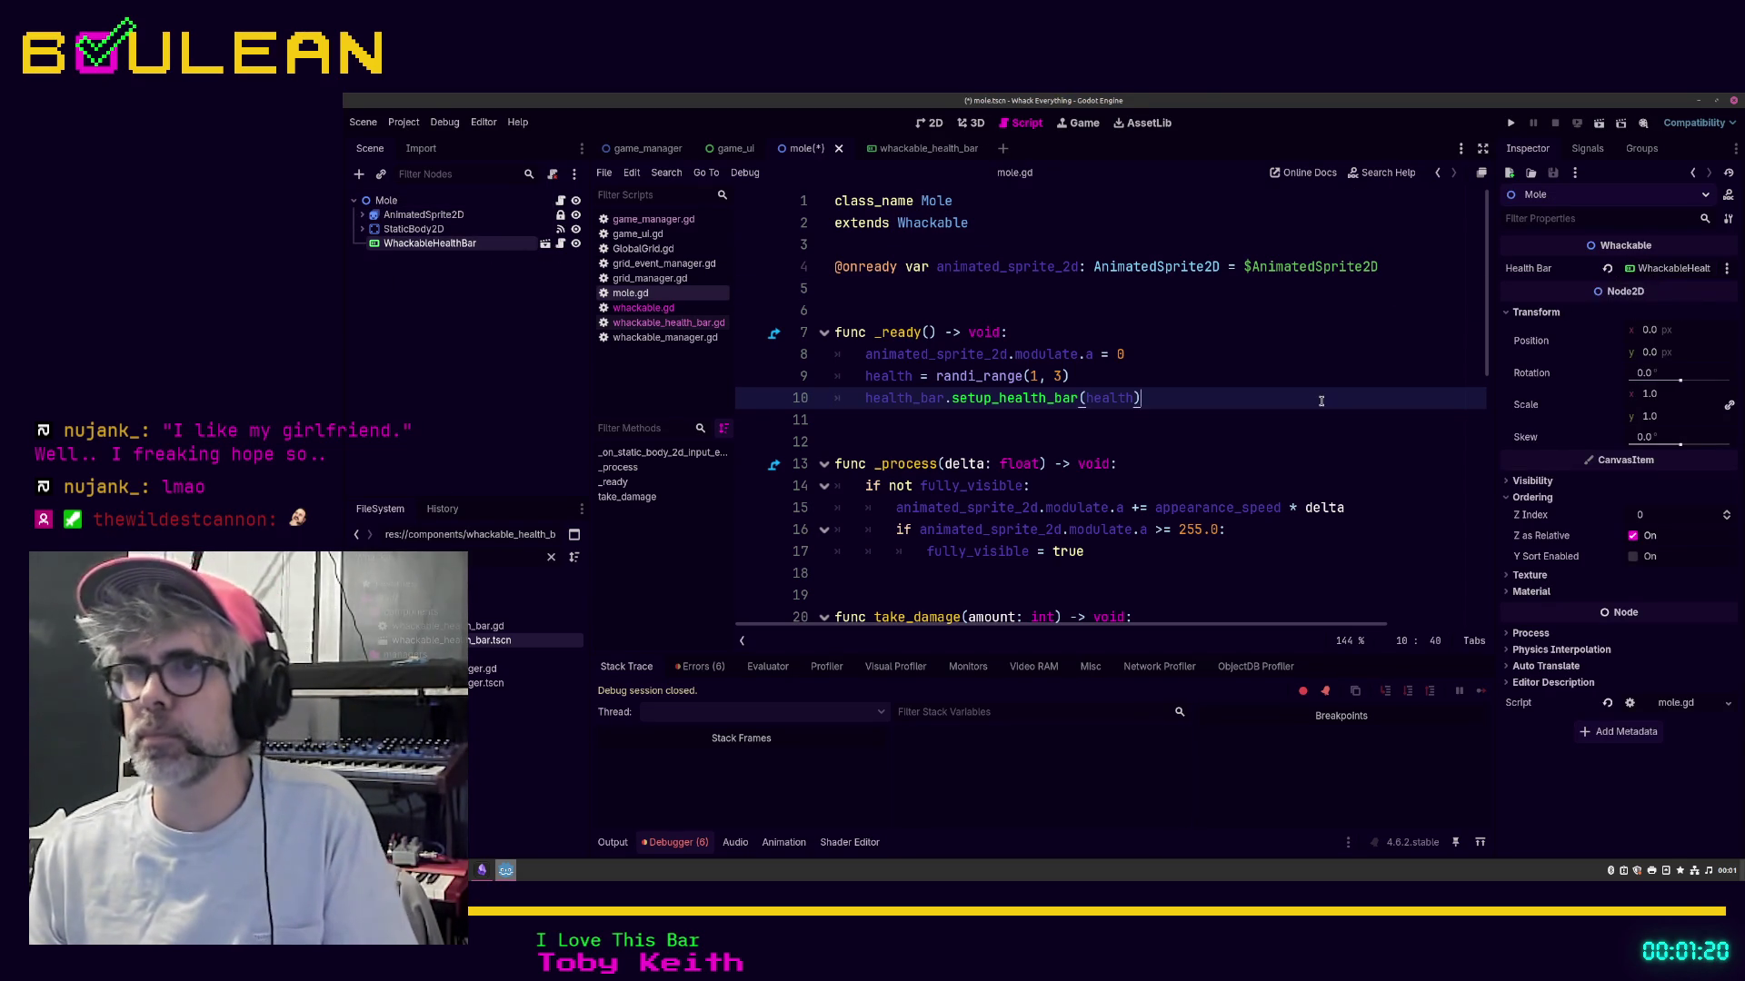
{"action": "key", "text": "F5"}
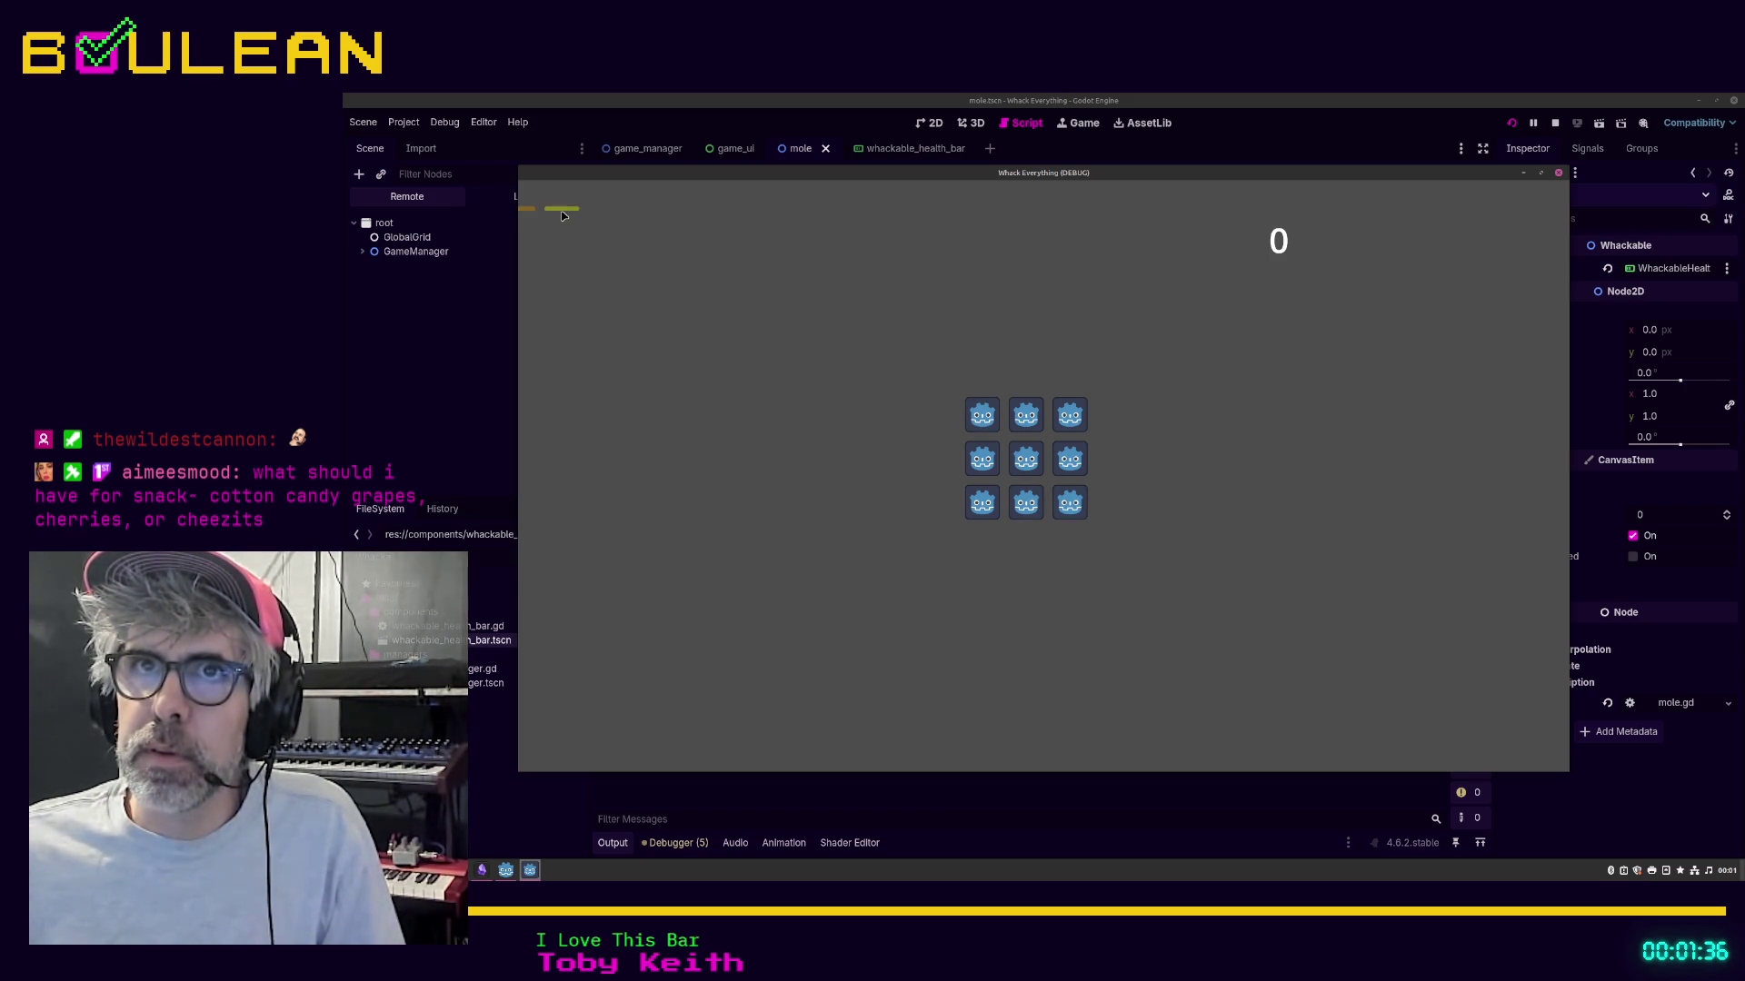
Step: Whack the three bottom-row moles to reach score 3, then stop the game with F8
{"action": "left_click", "coordinate": [1077, 513]}
{"action": "left_click", "coordinate": [1027, 505]}
{"action": "left_click", "coordinate": [995, 508]}
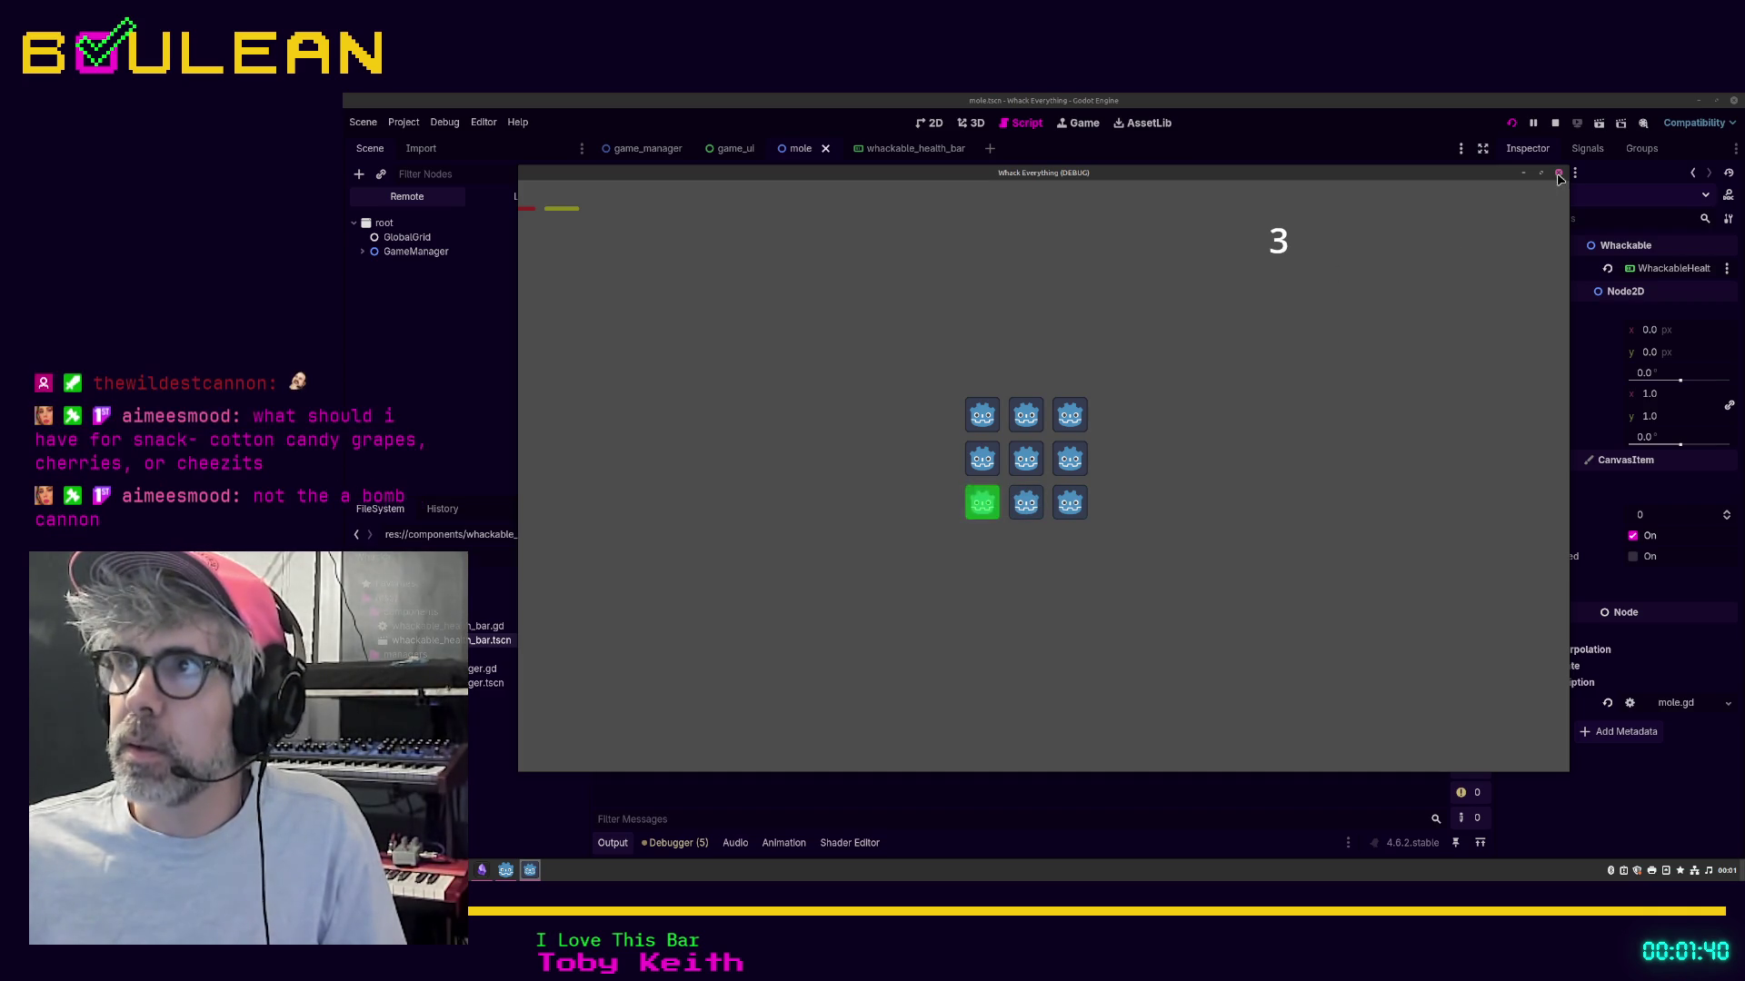
{"action": "key", "text": "F8"}
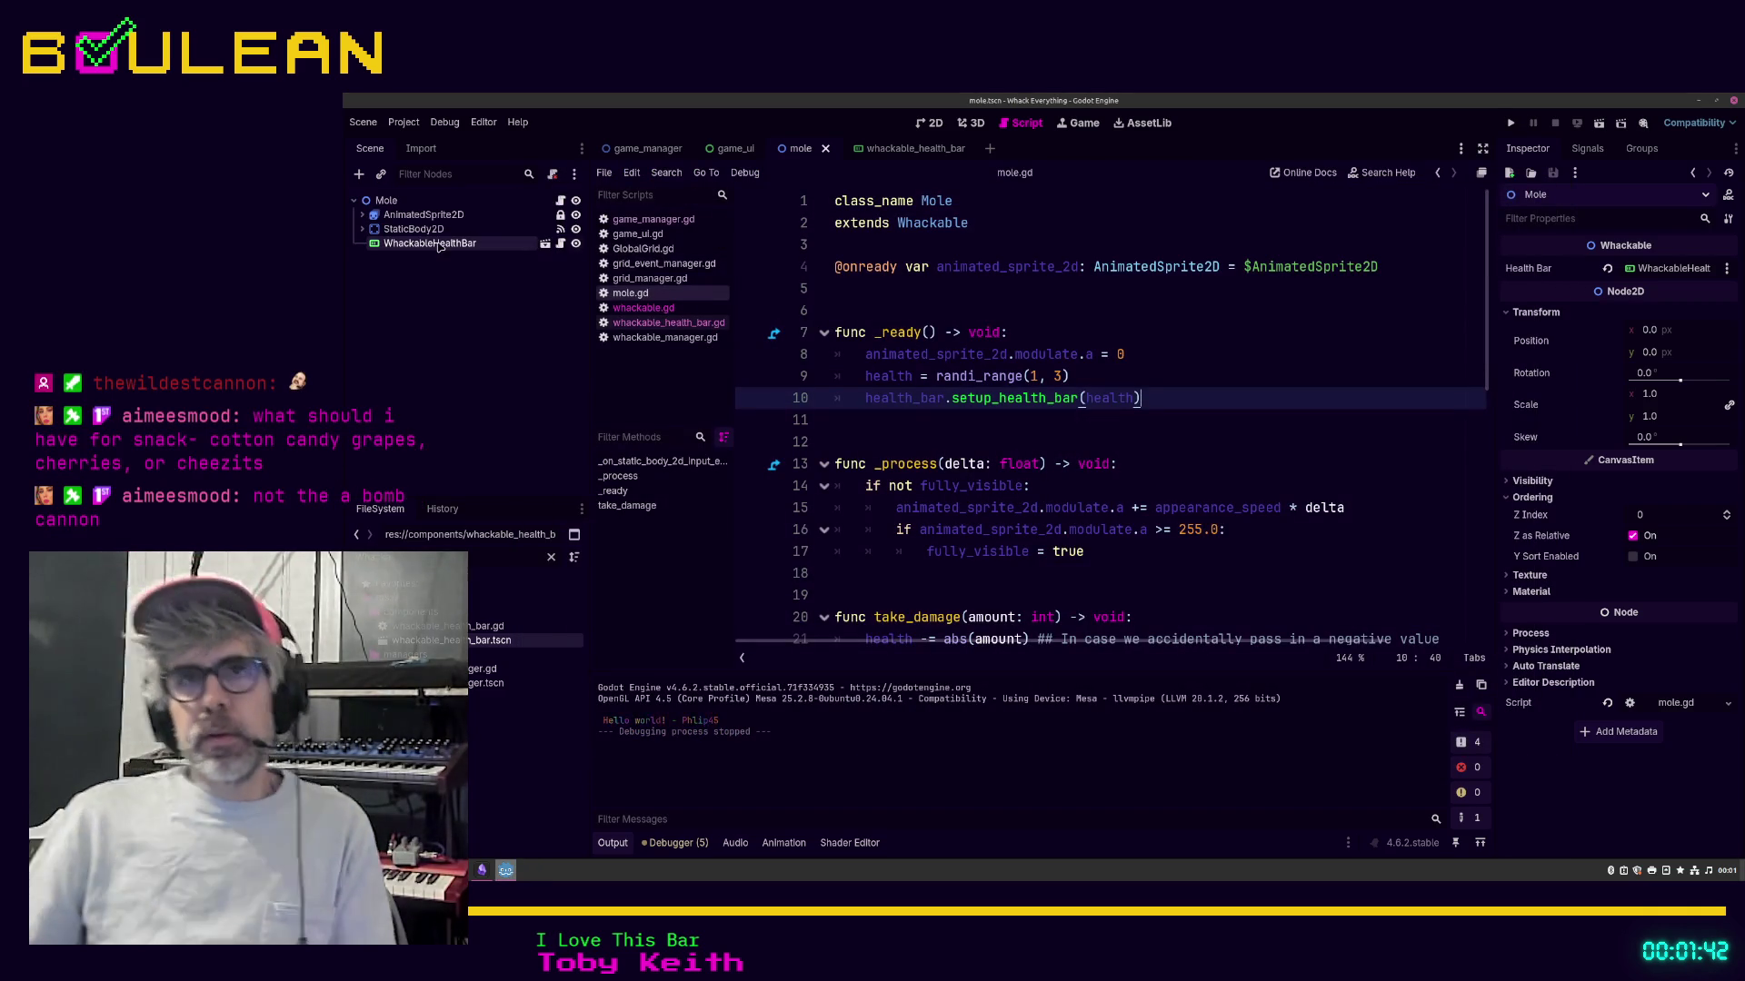
{"action": "left_click", "coordinate": [967, 146]}
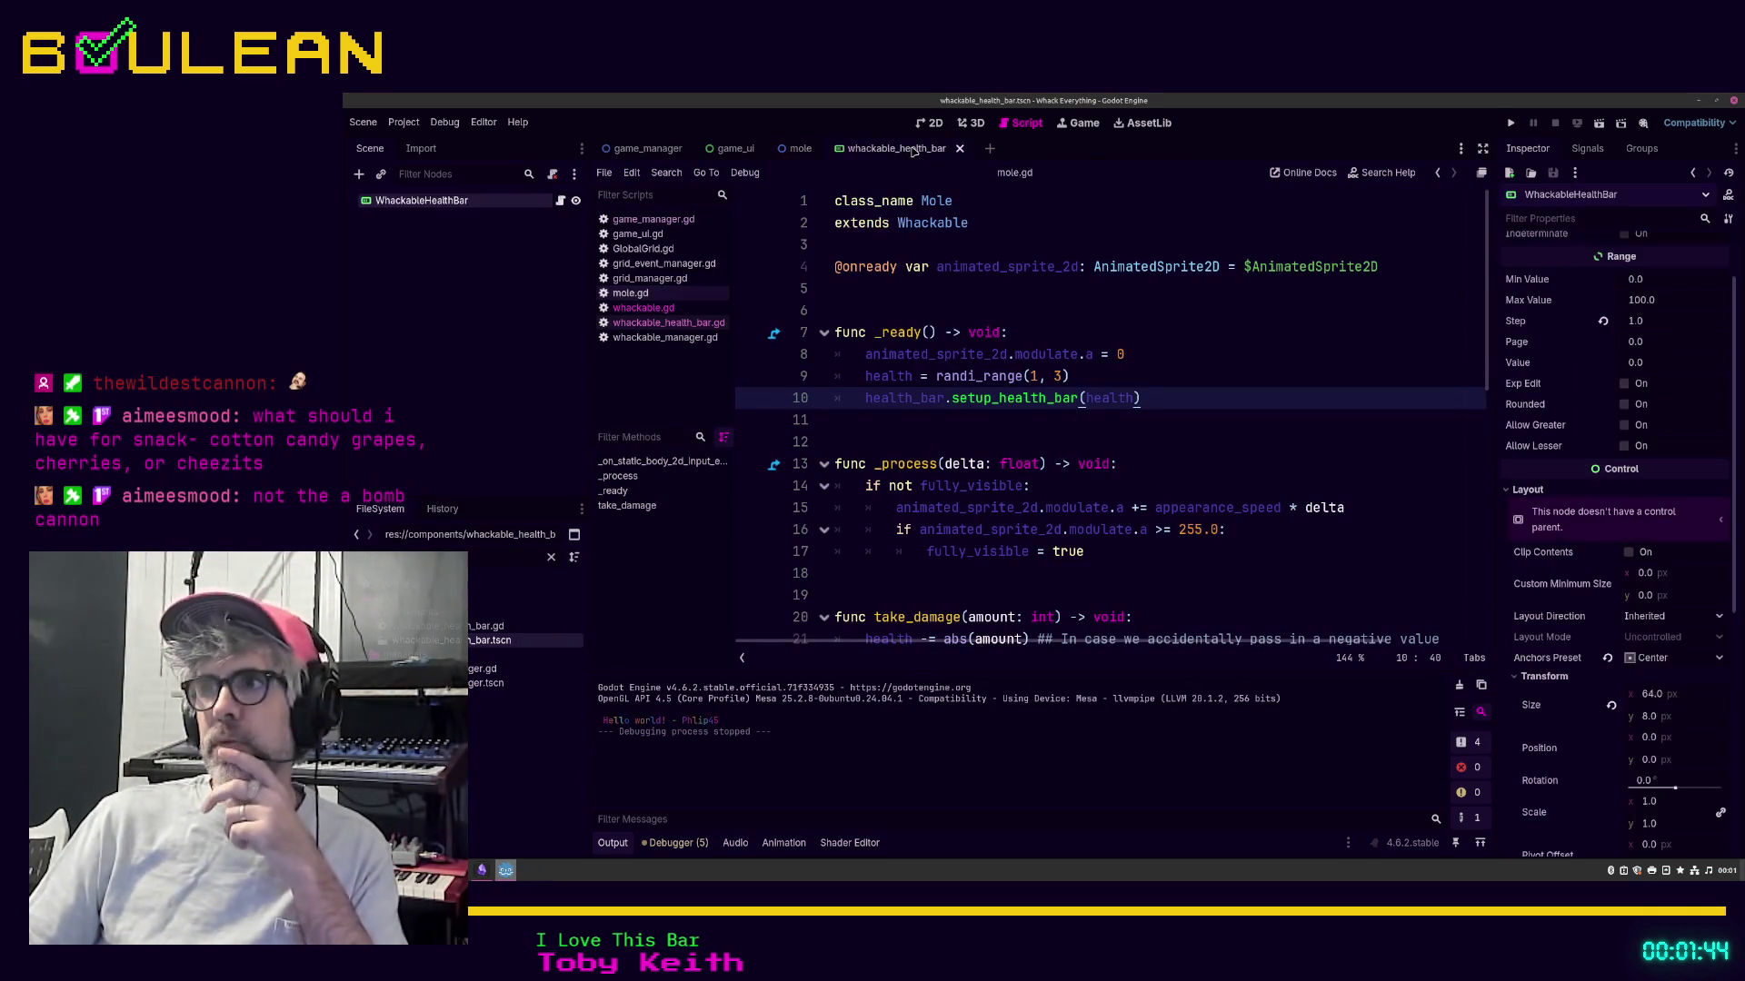
{"action": "scroll", "coordinate": [1625, 459], "scroll_direction": "up", "scroll_amount": 2}
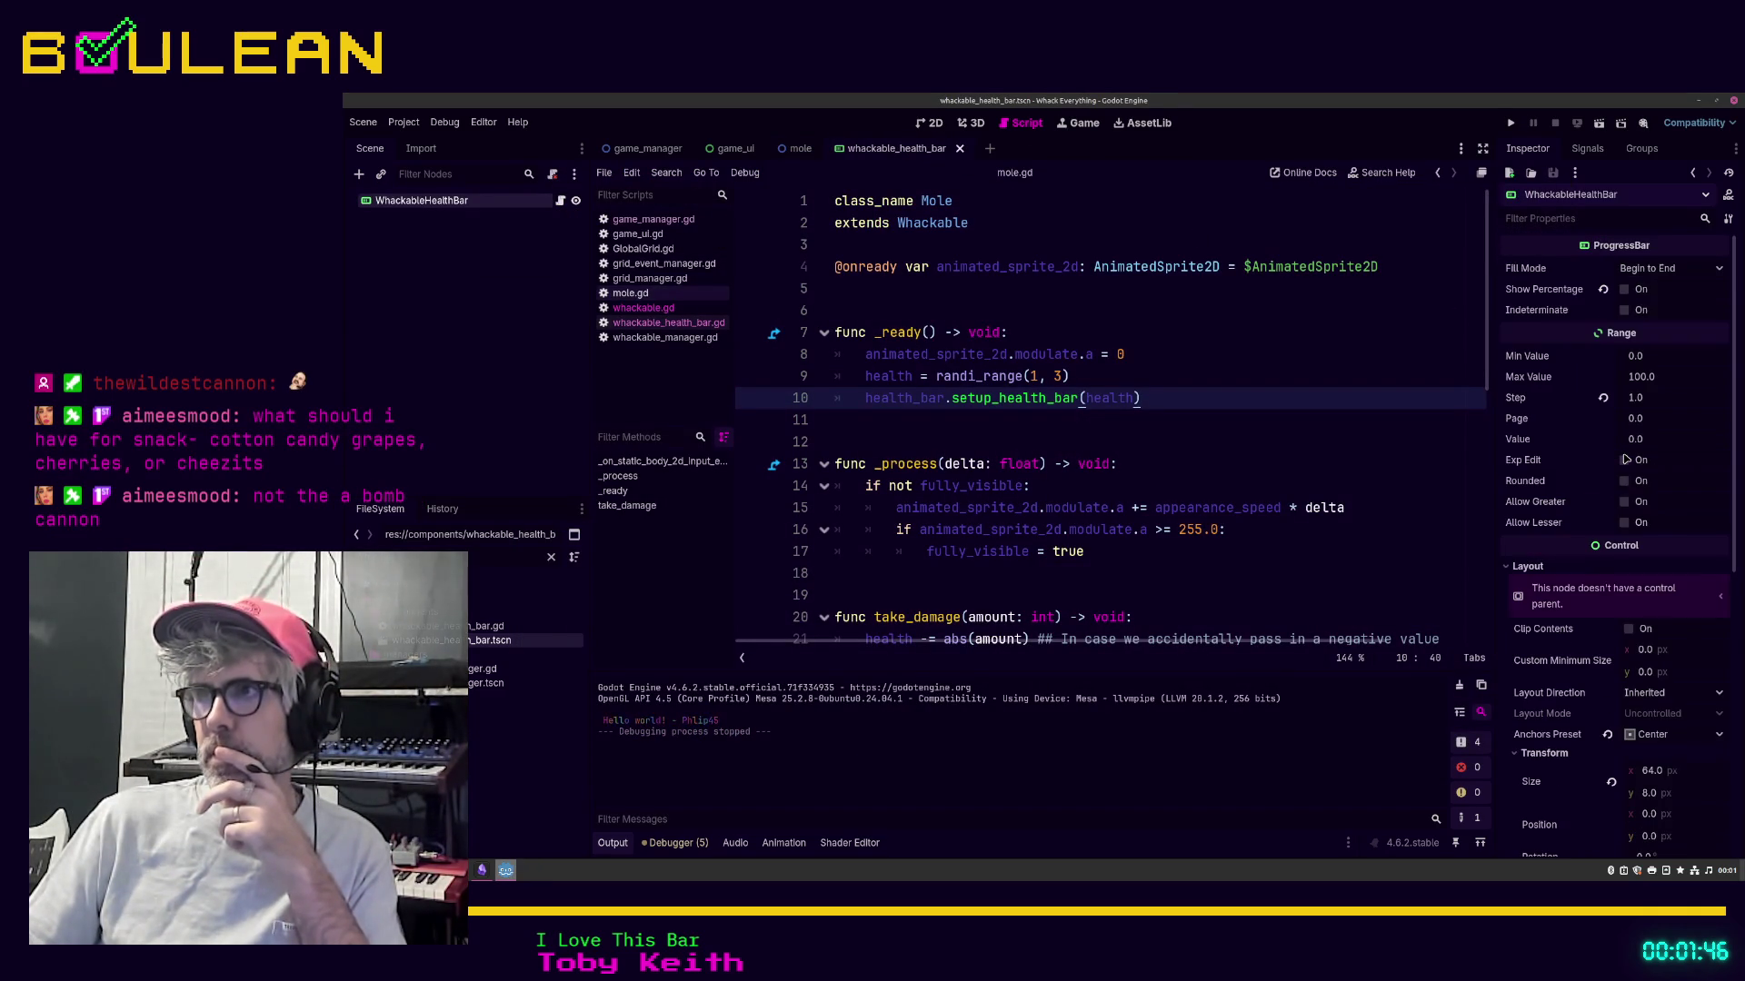
{"action": "scroll", "coordinate": [1625, 458], "scroll_direction": "down", "scroll_amount": 2}
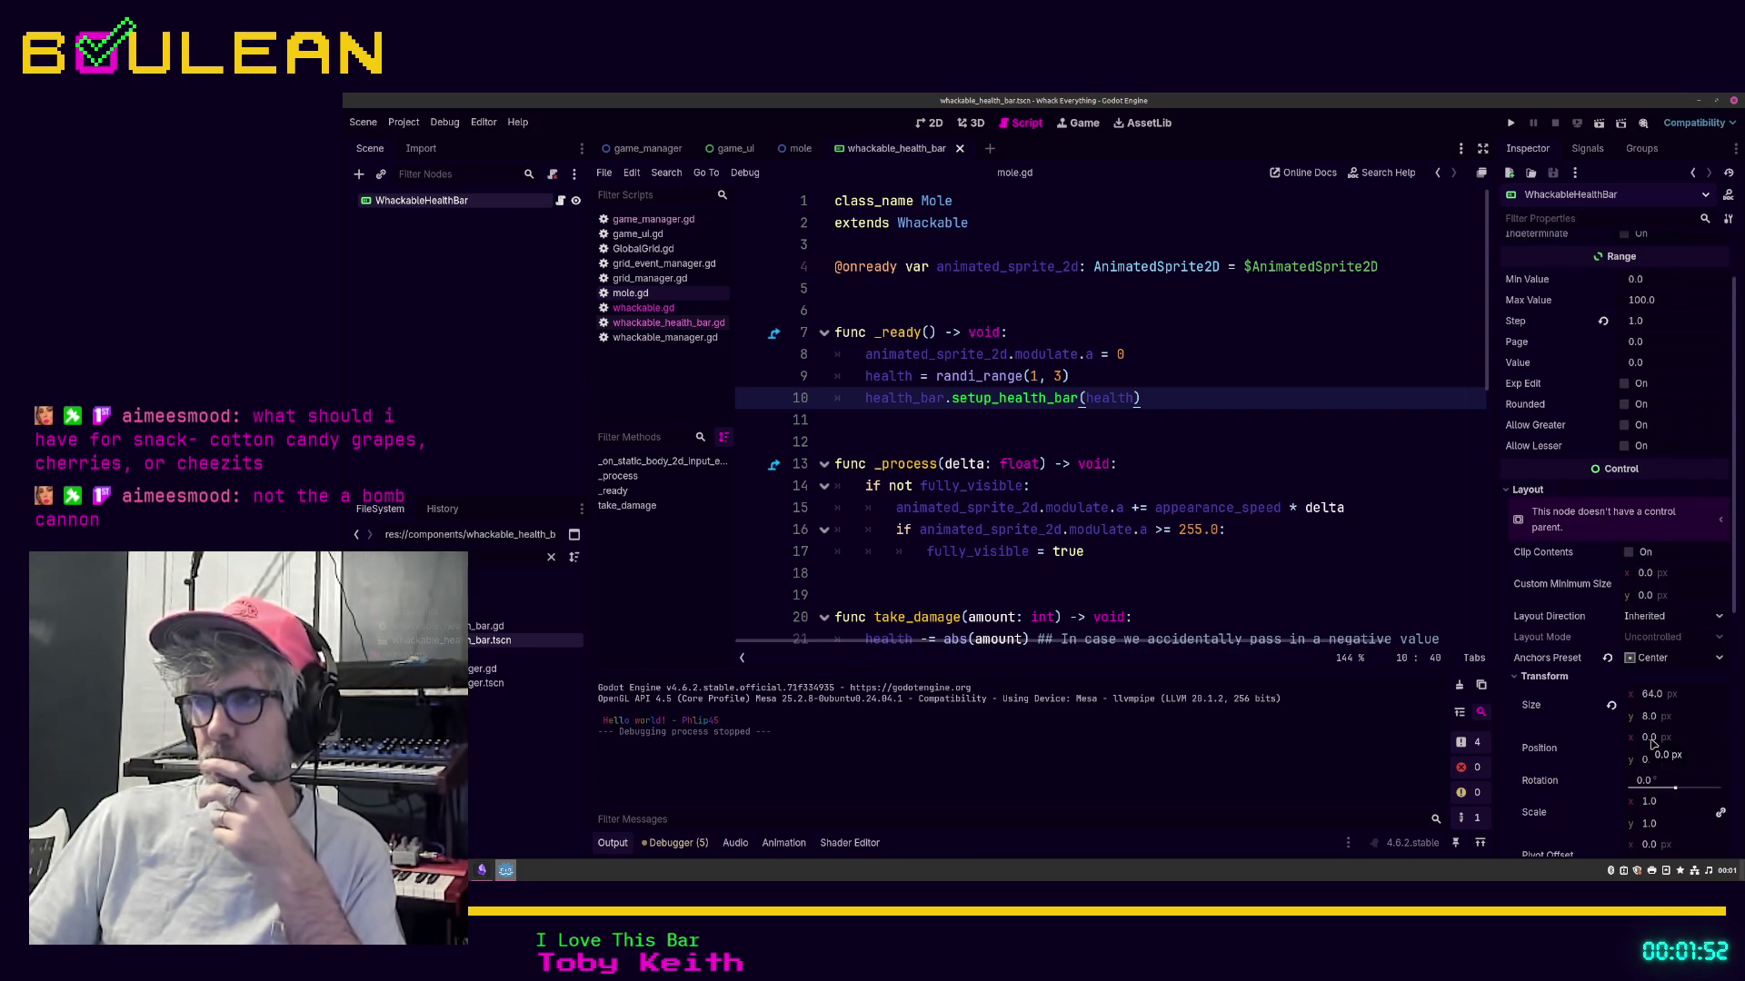
{"action": "left_click", "coordinate": [789, 151]}
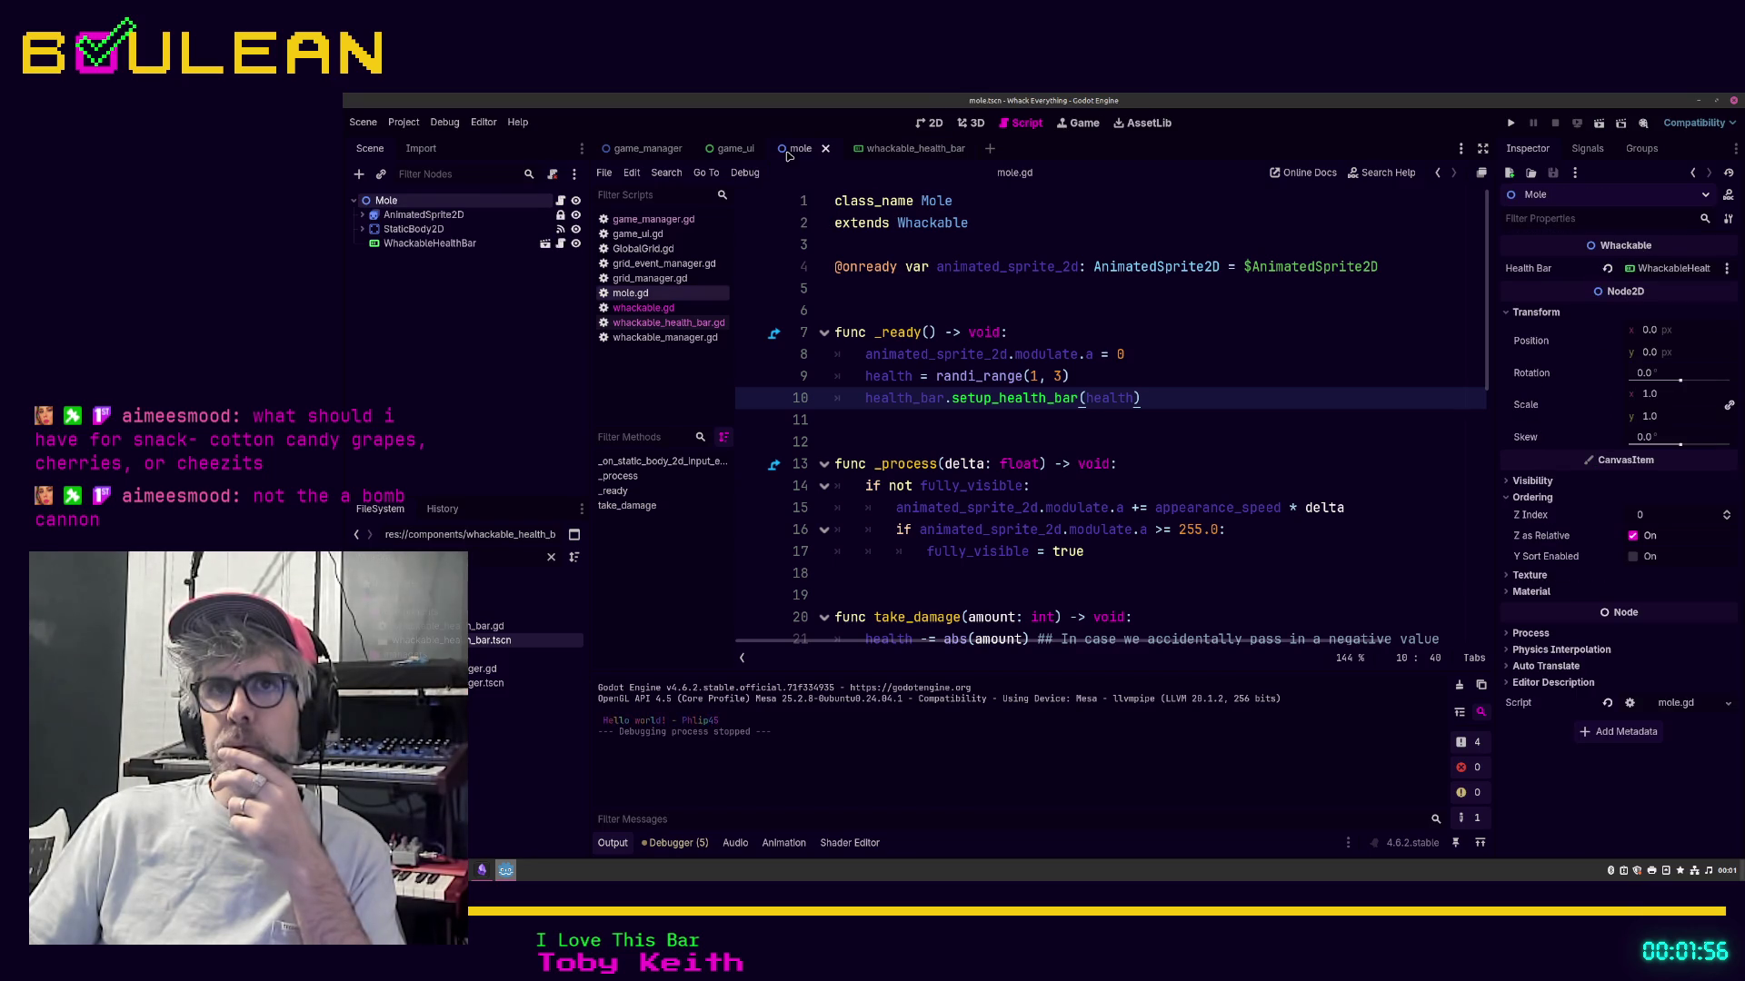
{"action": "left_click", "coordinate": [495, 249]}
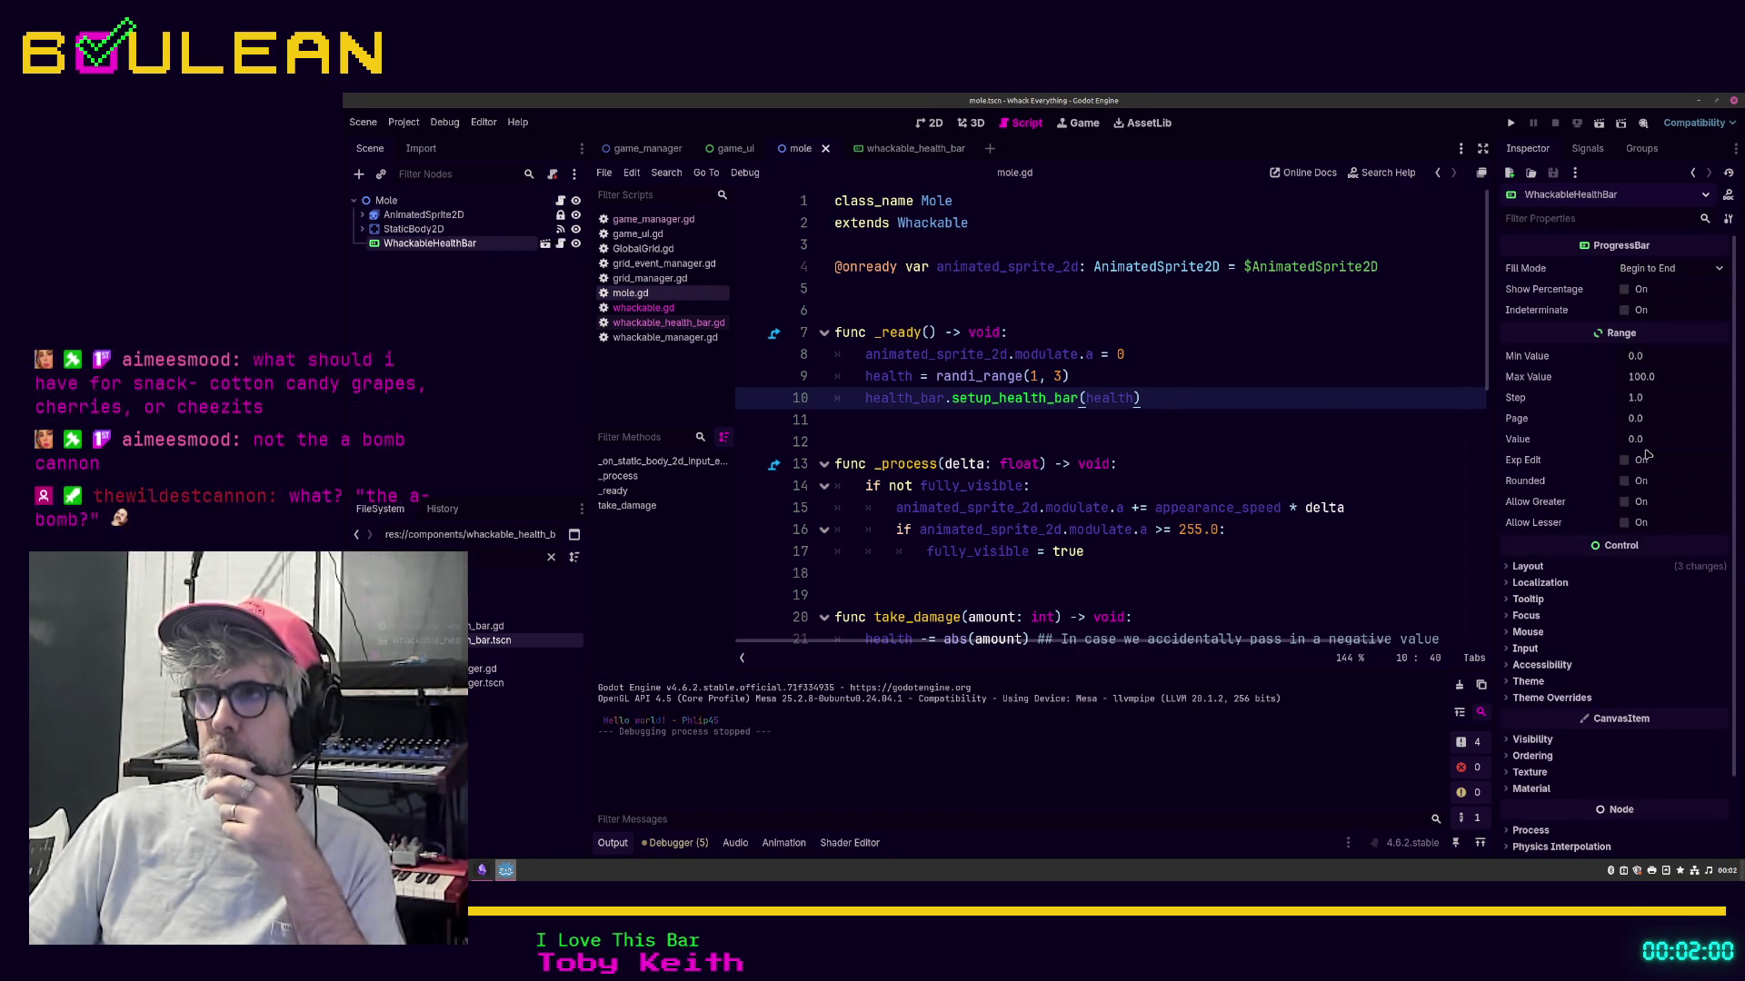
{"action": "scroll", "coordinate": [1651, 459], "scroll_direction": "down", "scroll_amount": 2}
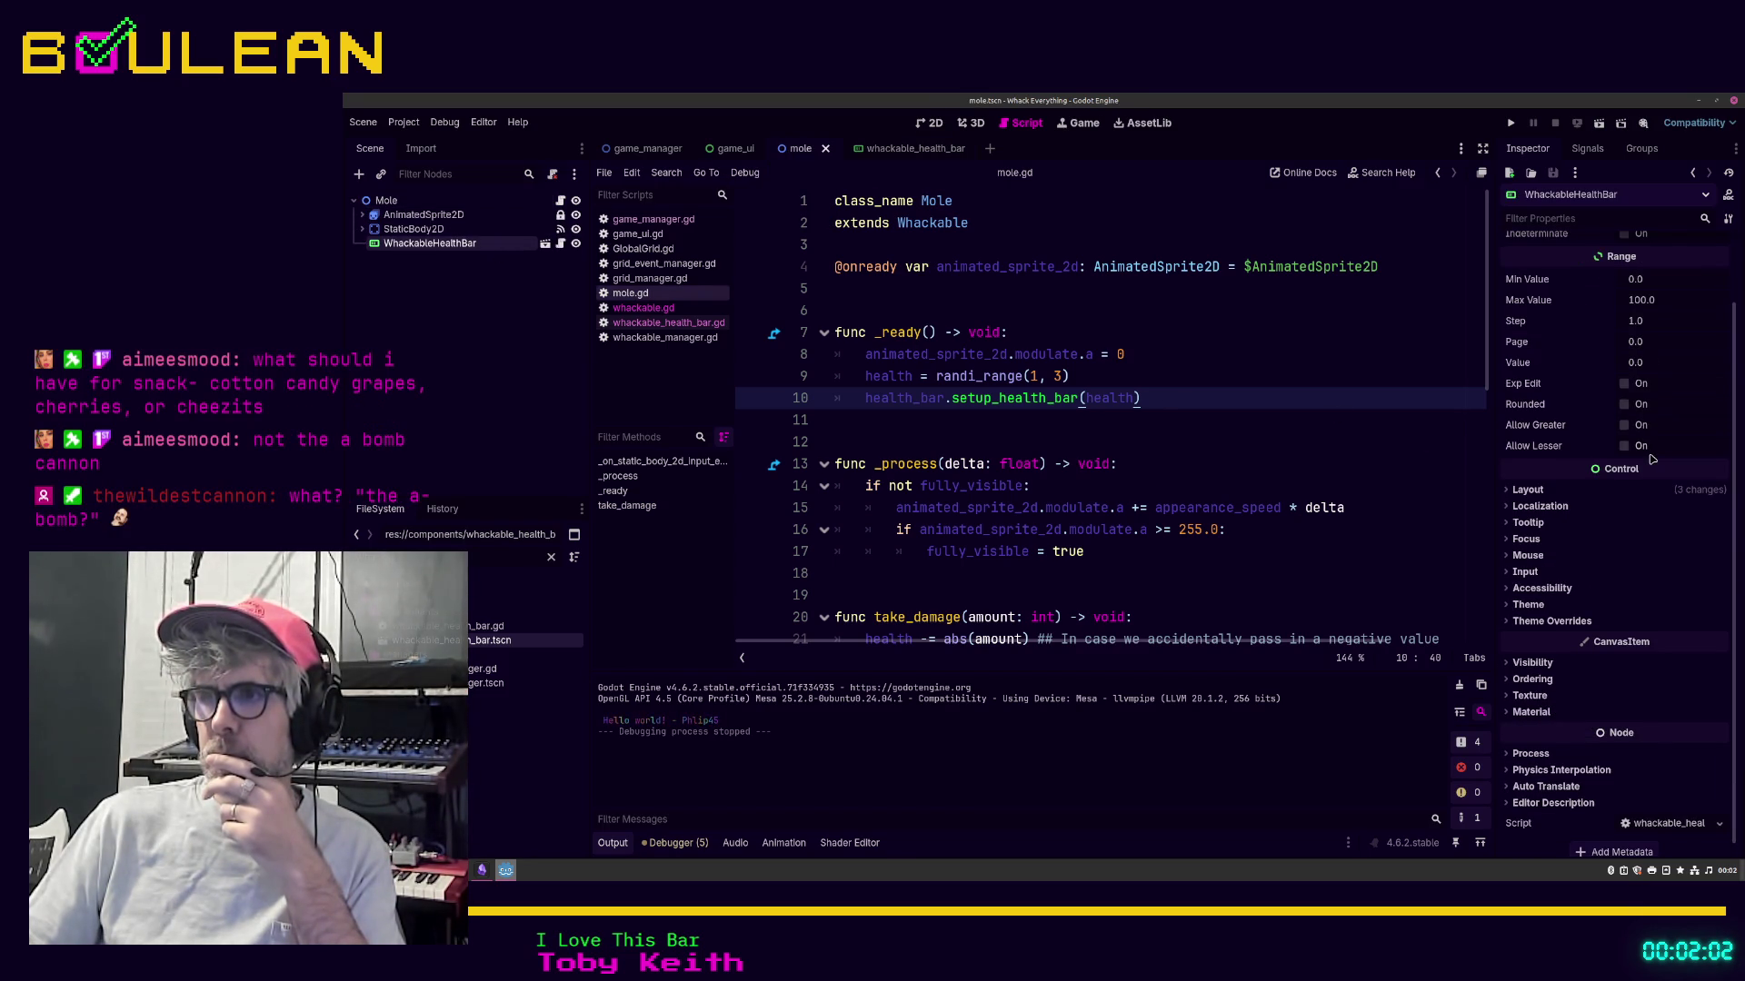
{"action": "scroll", "coordinate": [1618, 445], "scroll_direction": "down", "scroll_amount": 1}
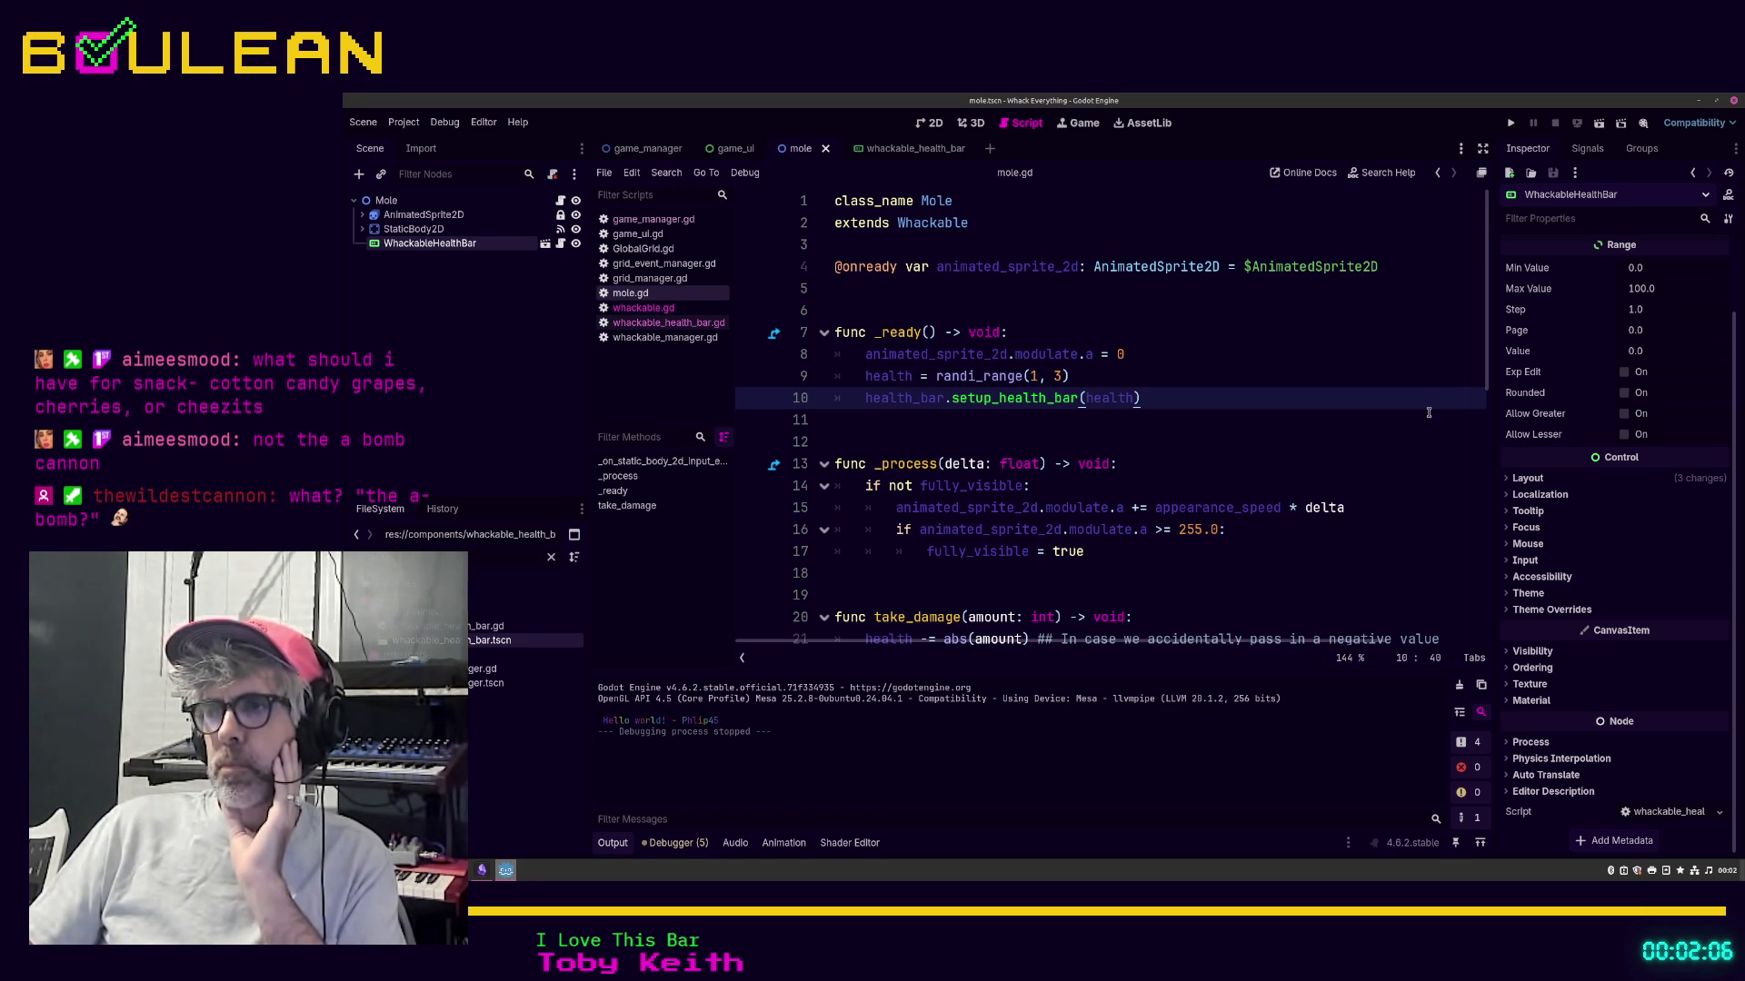
{"action": "left_click", "coordinate": [1517, 479]}
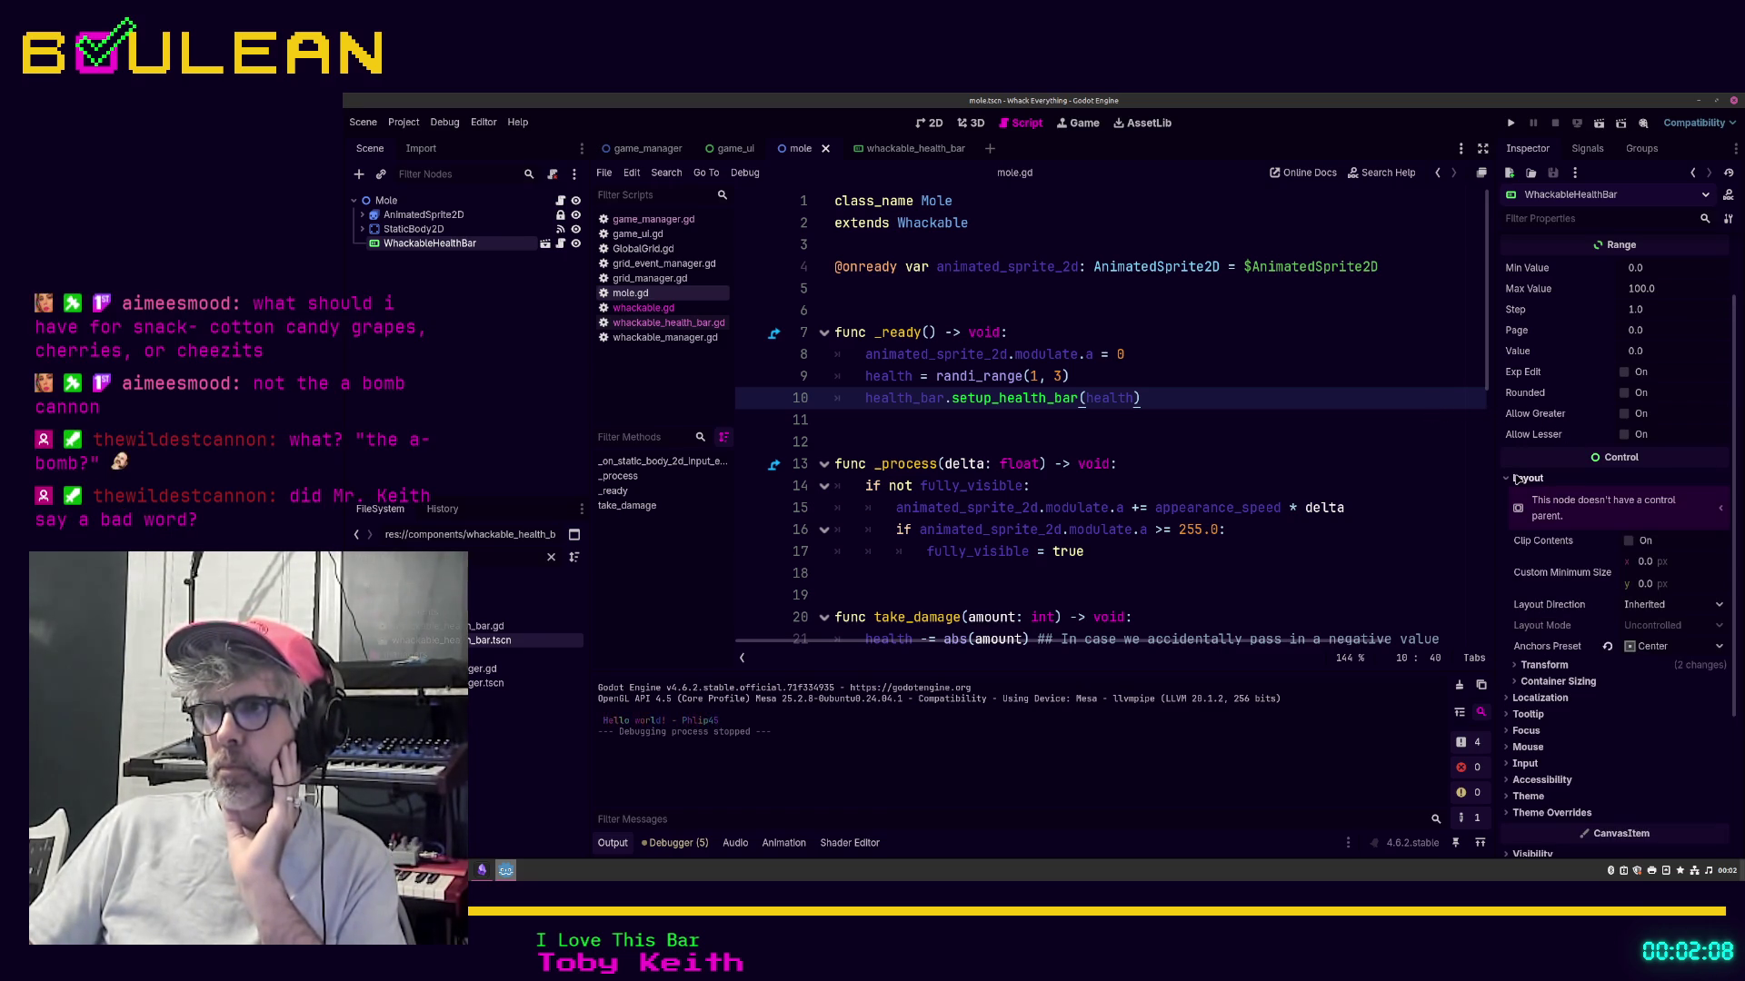
{"action": "left_click", "coordinate": [1543, 666]}
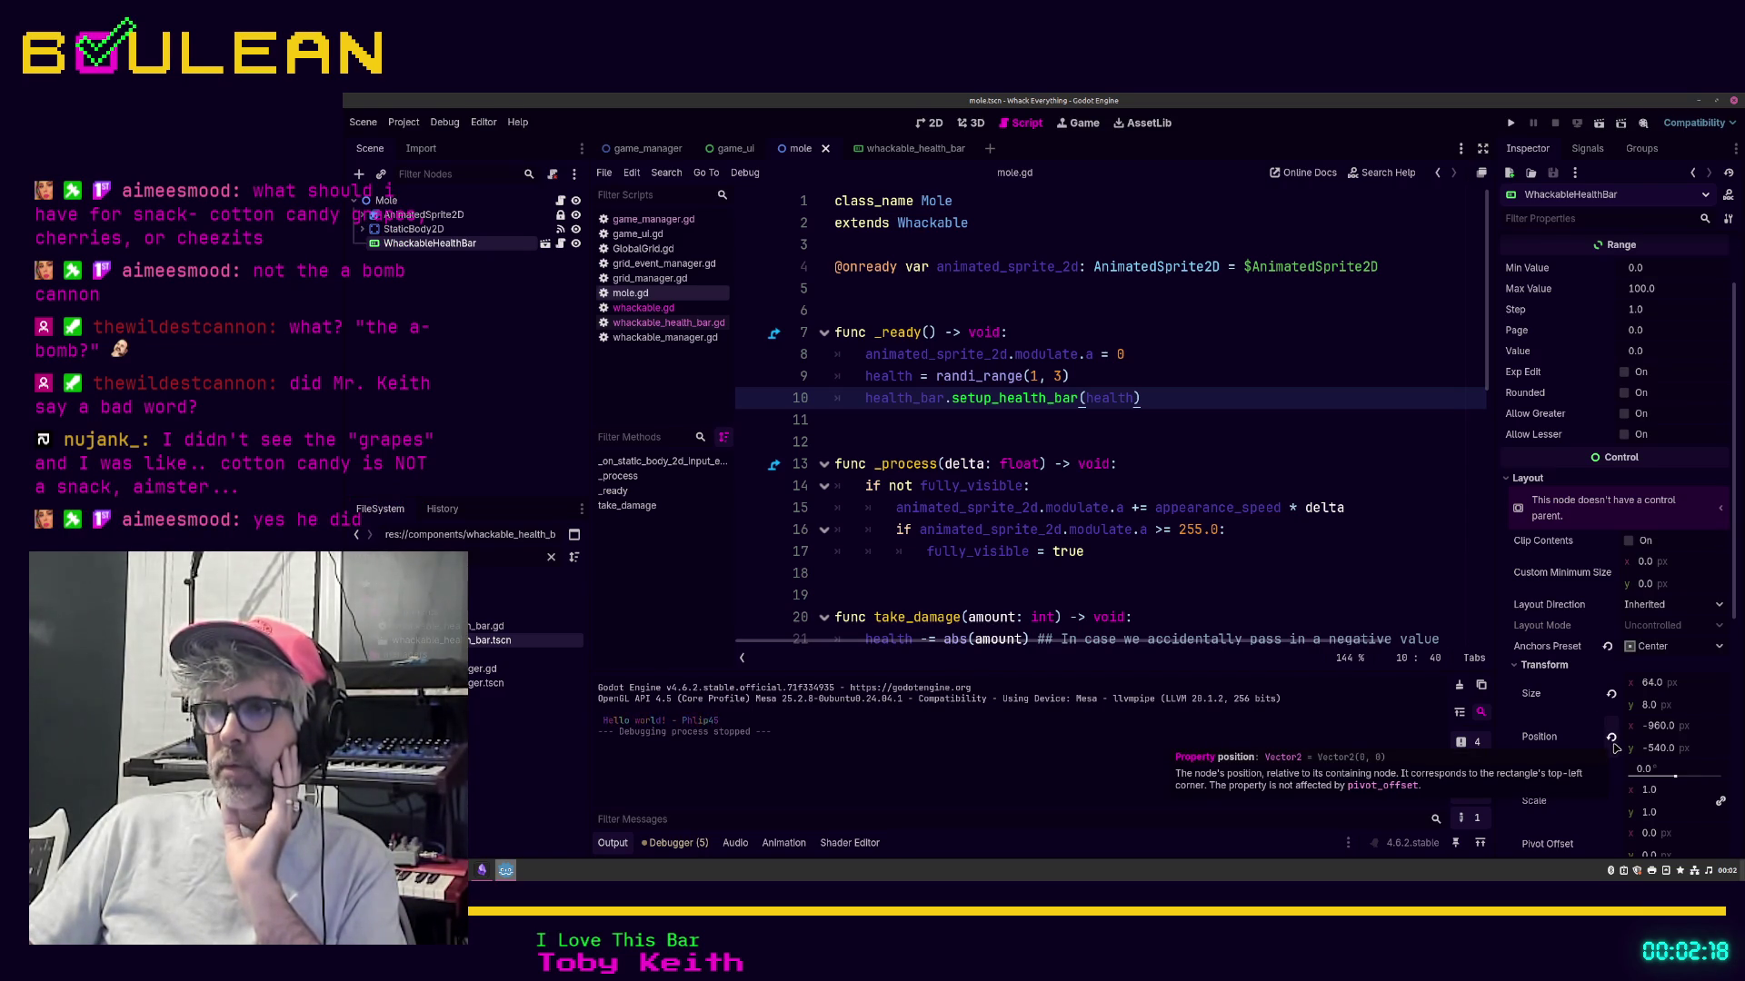
{"action": "left_click", "coordinate": [891, 150]}
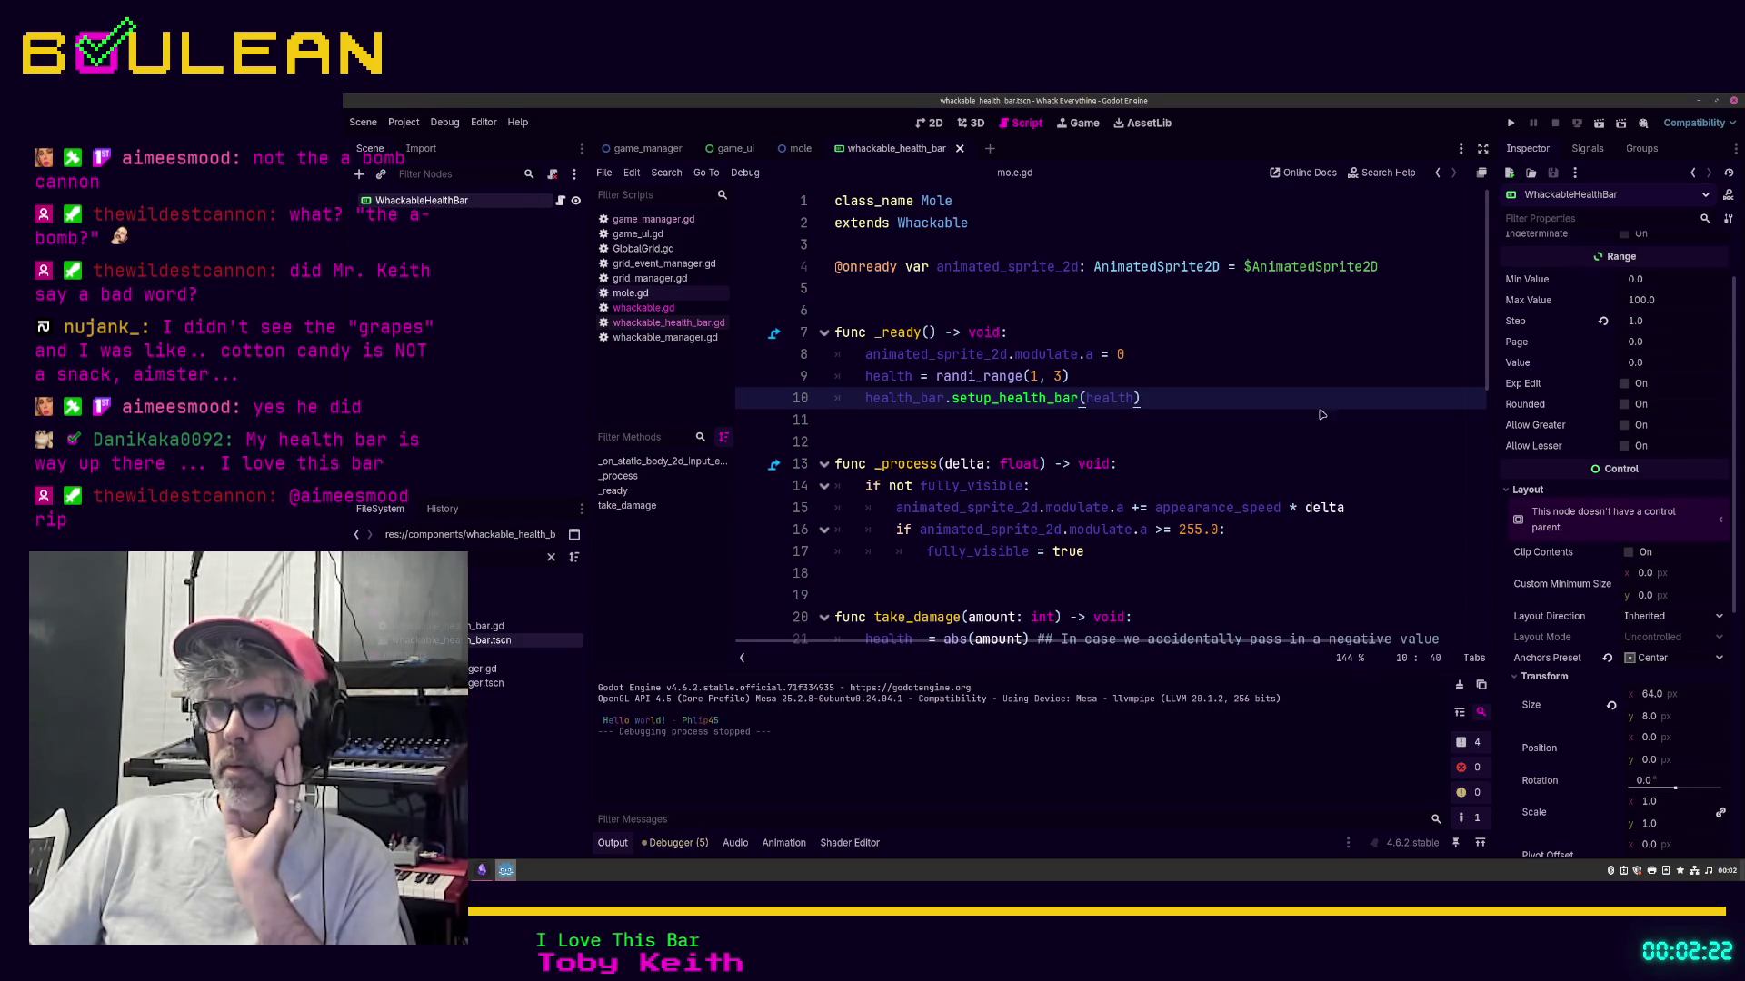
{"action": "scroll", "coordinate": [1608, 612], "scroll_direction": "down", "scroll_amount": 1}
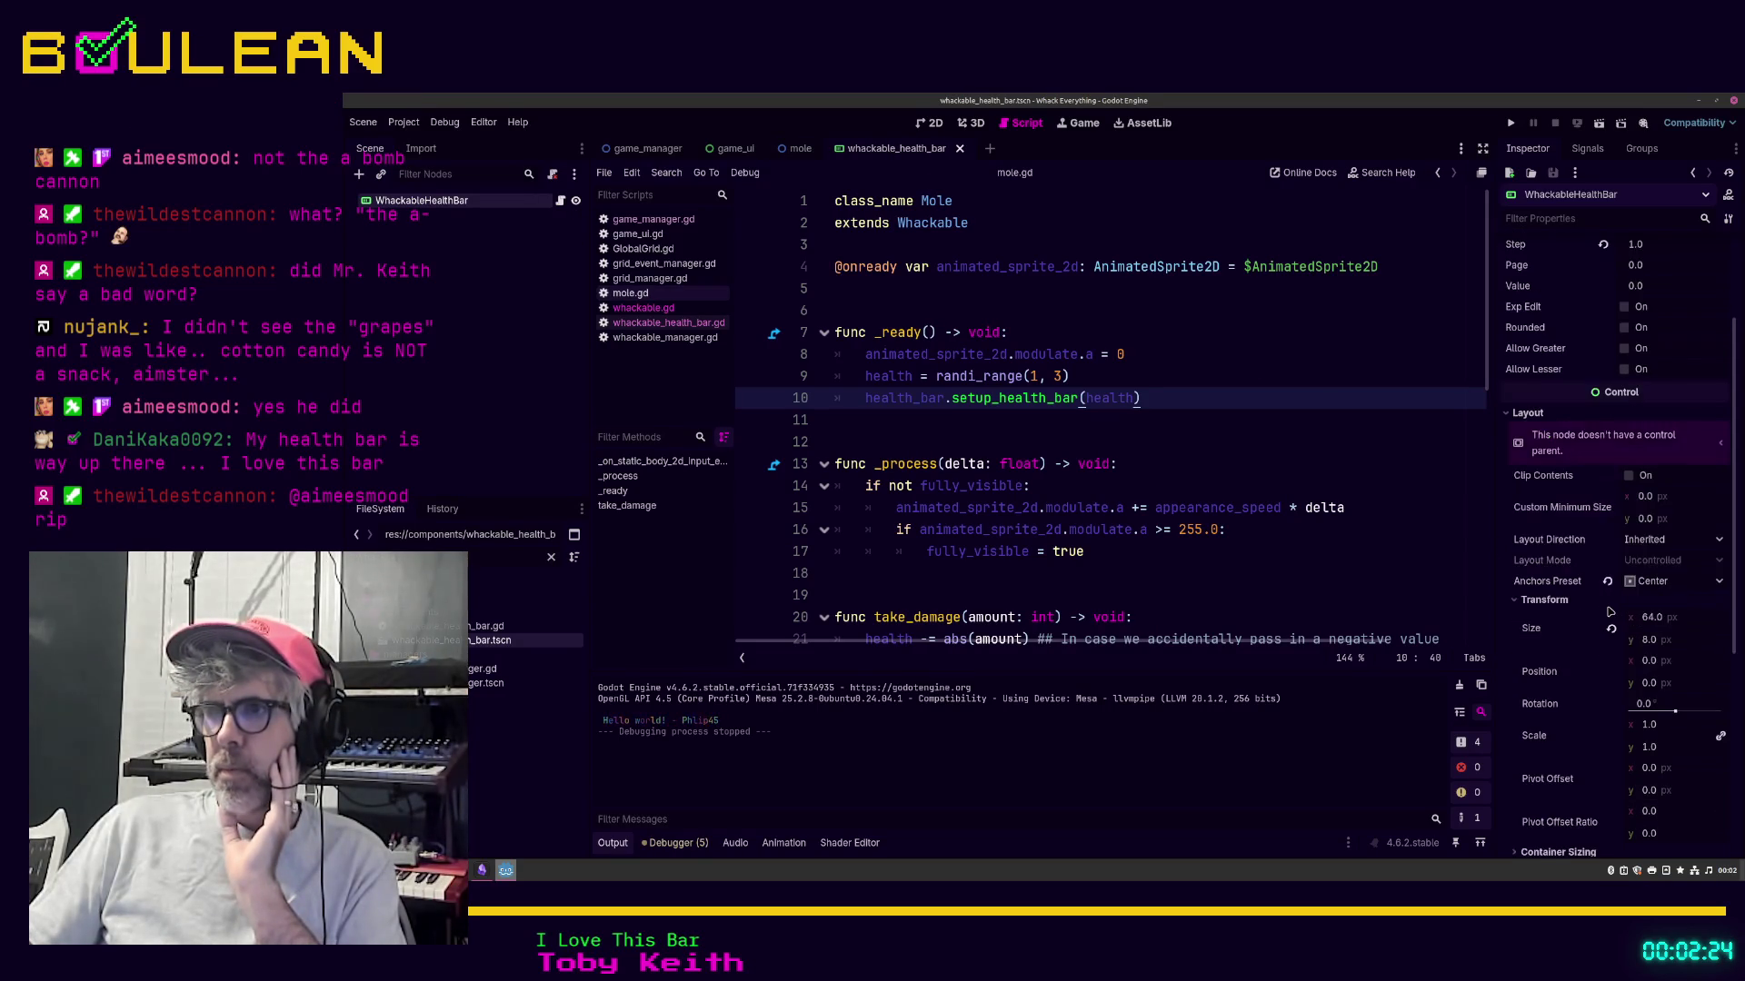
{"action": "scroll", "coordinate": [1609, 612], "scroll_direction": "down", "scroll_amount": 1}
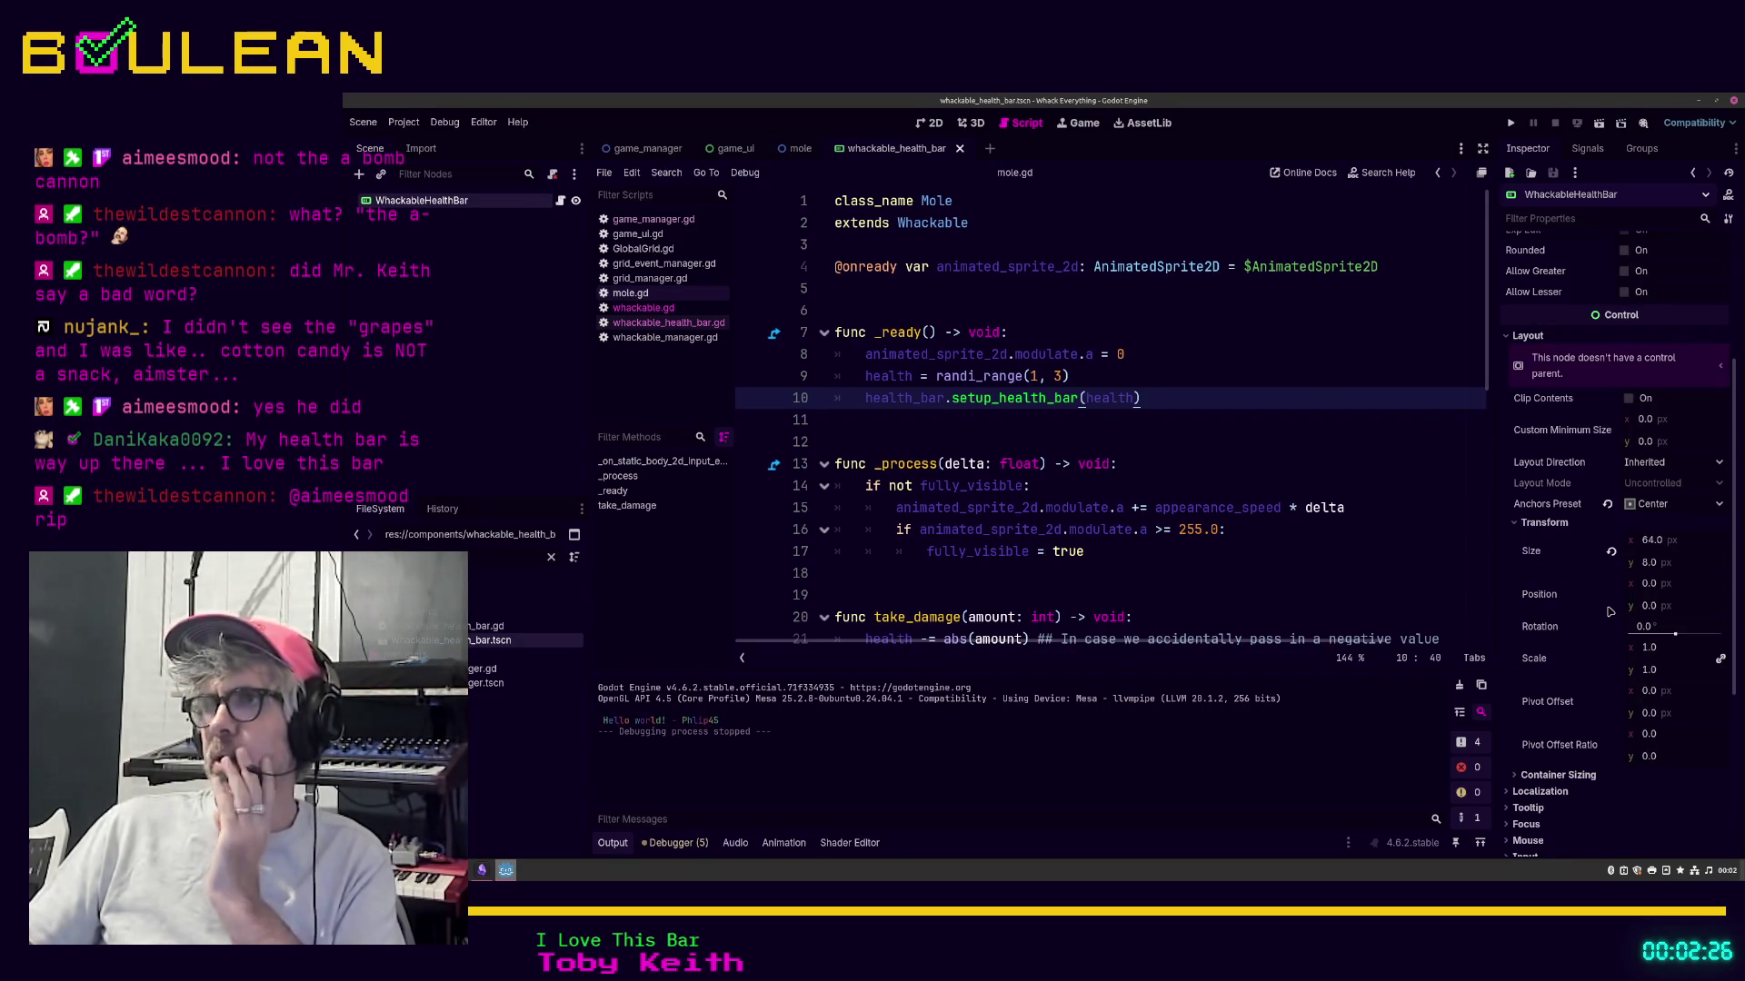
{"action": "scroll", "coordinate": [1609, 613], "scroll_direction": "up", "scroll_amount": 1}
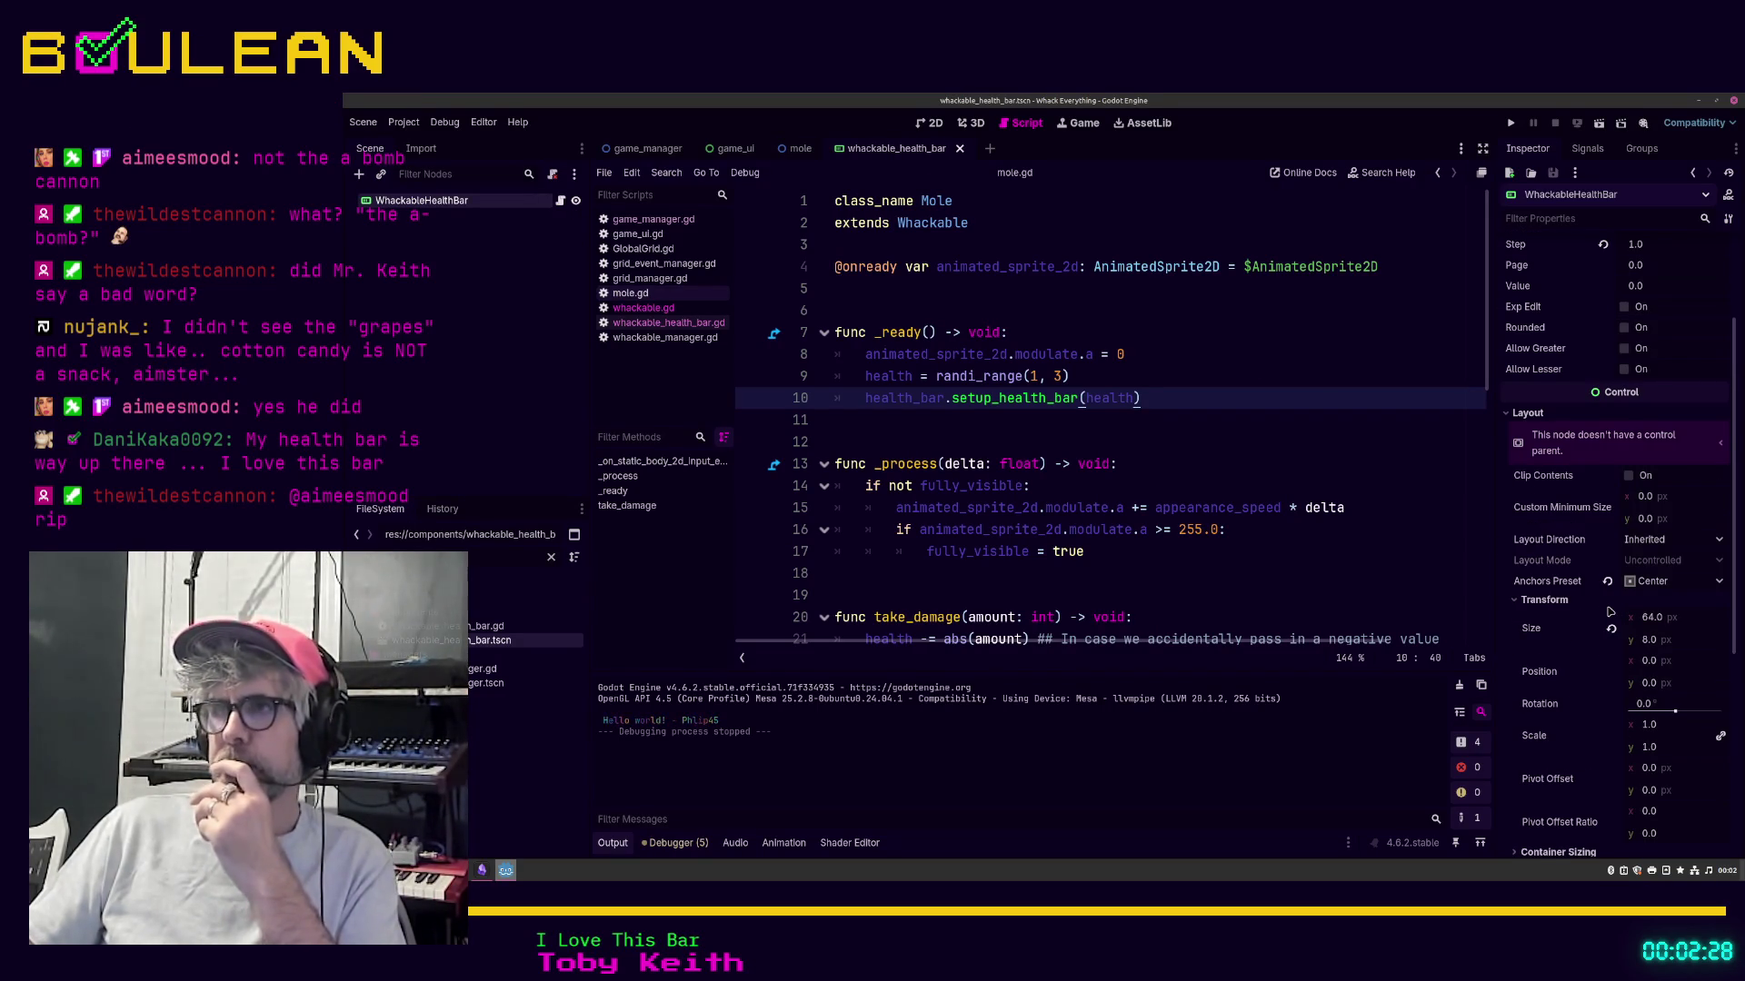
{"action": "scroll", "coordinate": [1609, 612], "scroll_direction": "up", "scroll_amount": 1}
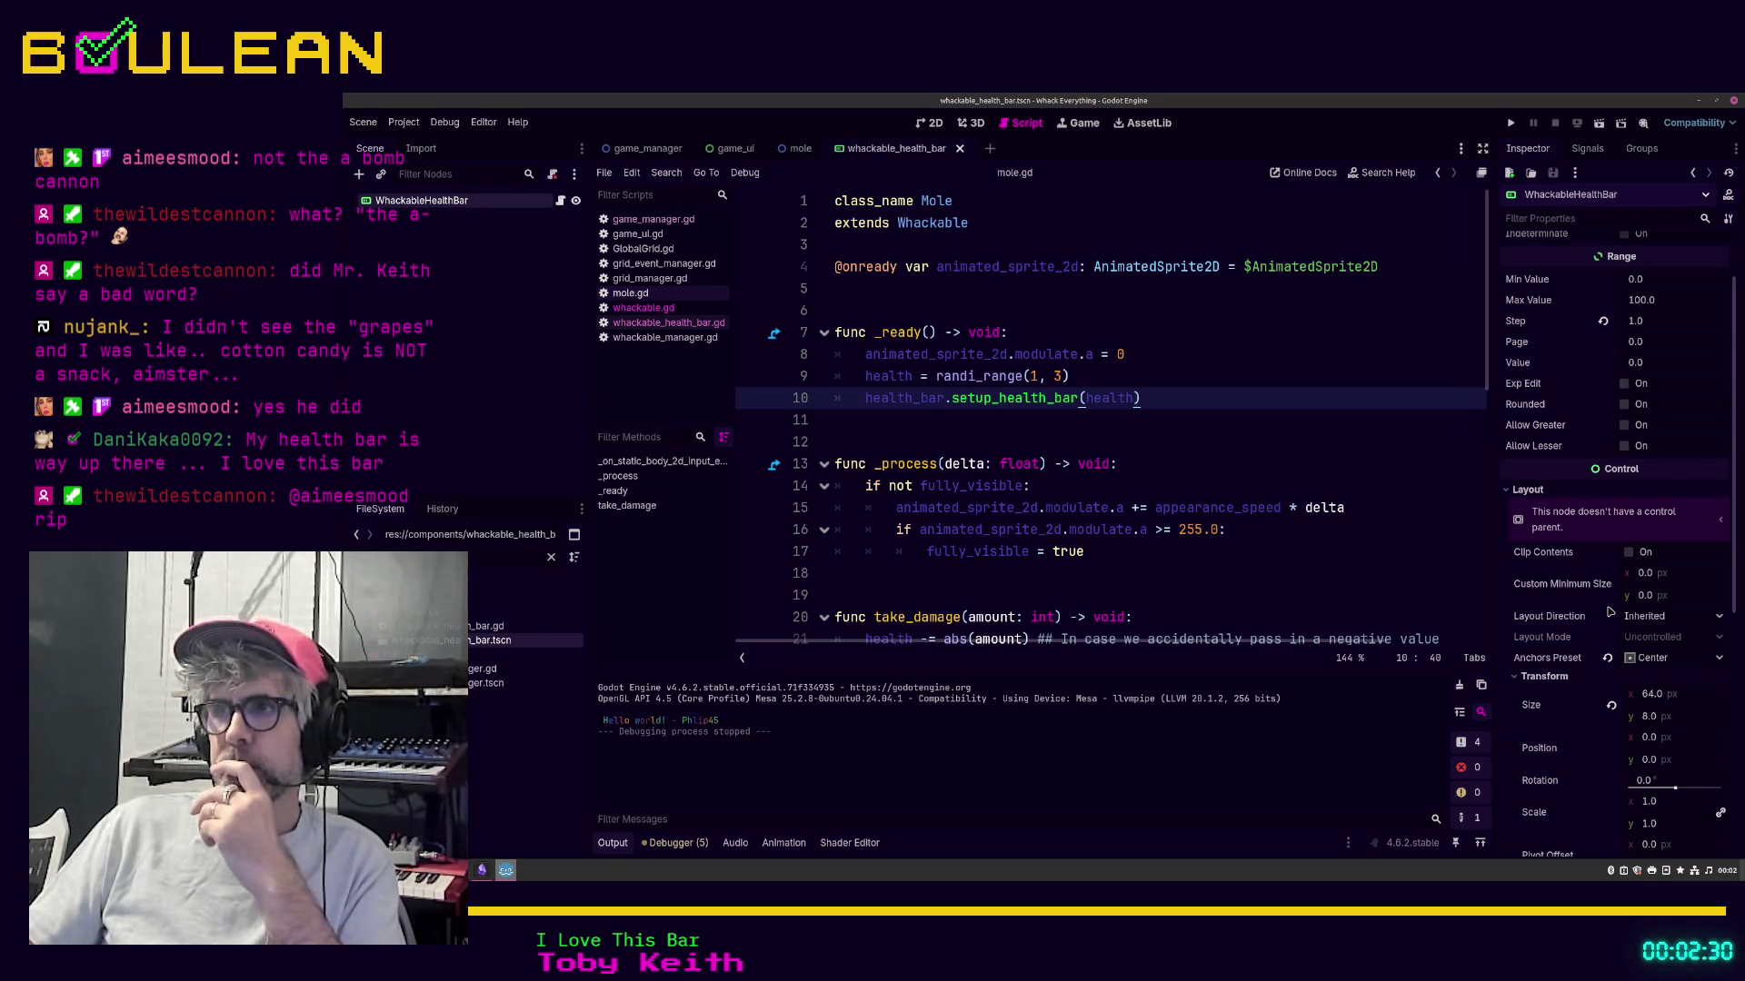
{"action": "scroll", "coordinate": [1609, 613], "scroll_direction": "up", "scroll_amount": 1}
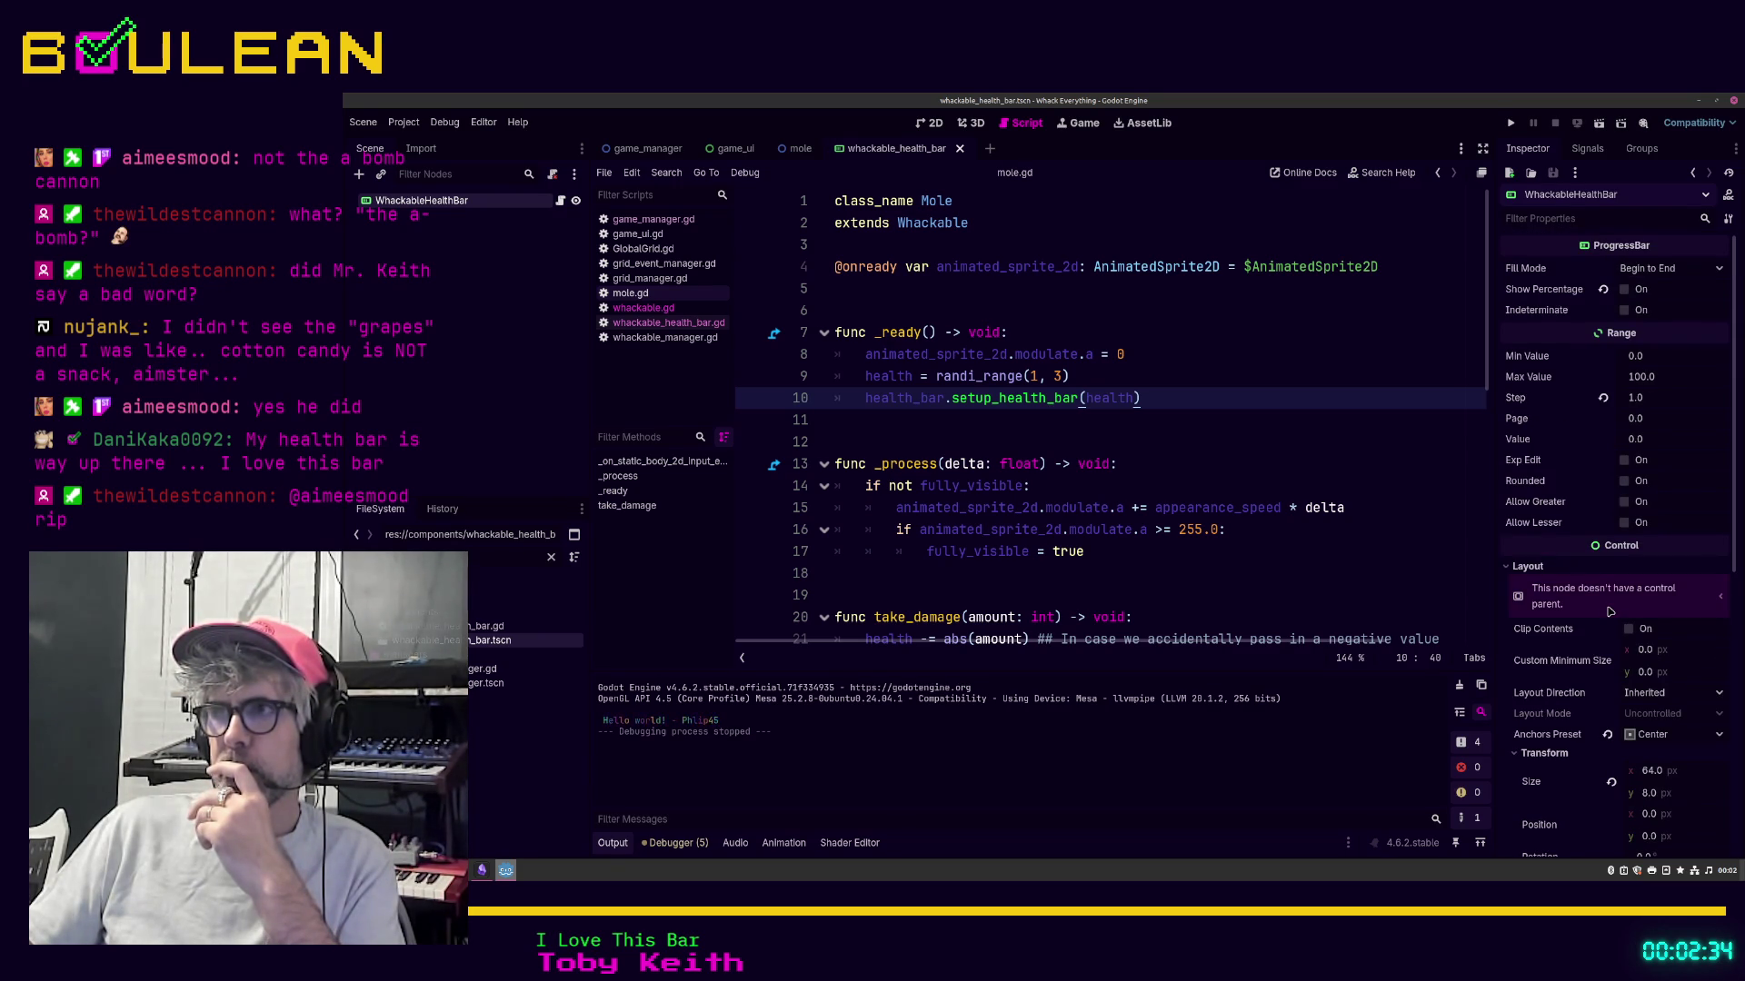
{"action": "scroll", "coordinate": [1609, 612], "scroll_direction": "down", "scroll_amount": 1}
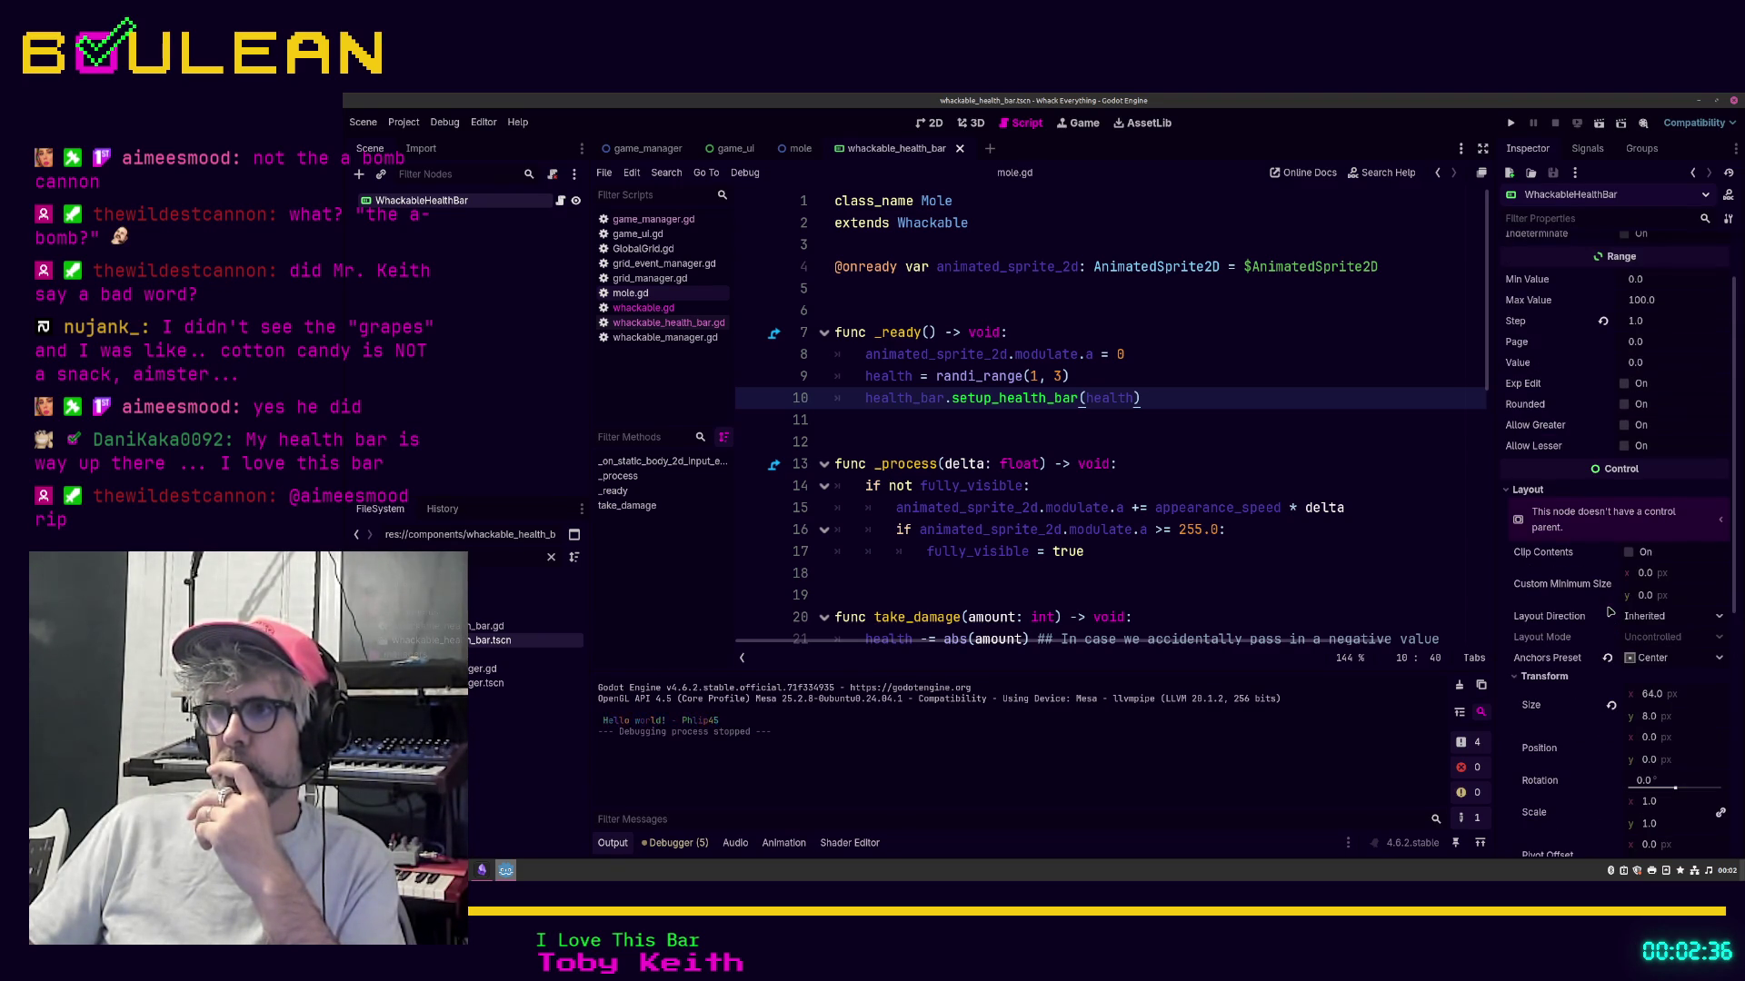
{"action": "scroll", "coordinate": [1609, 613], "scroll_direction": "up", "scroll_amount": 1}
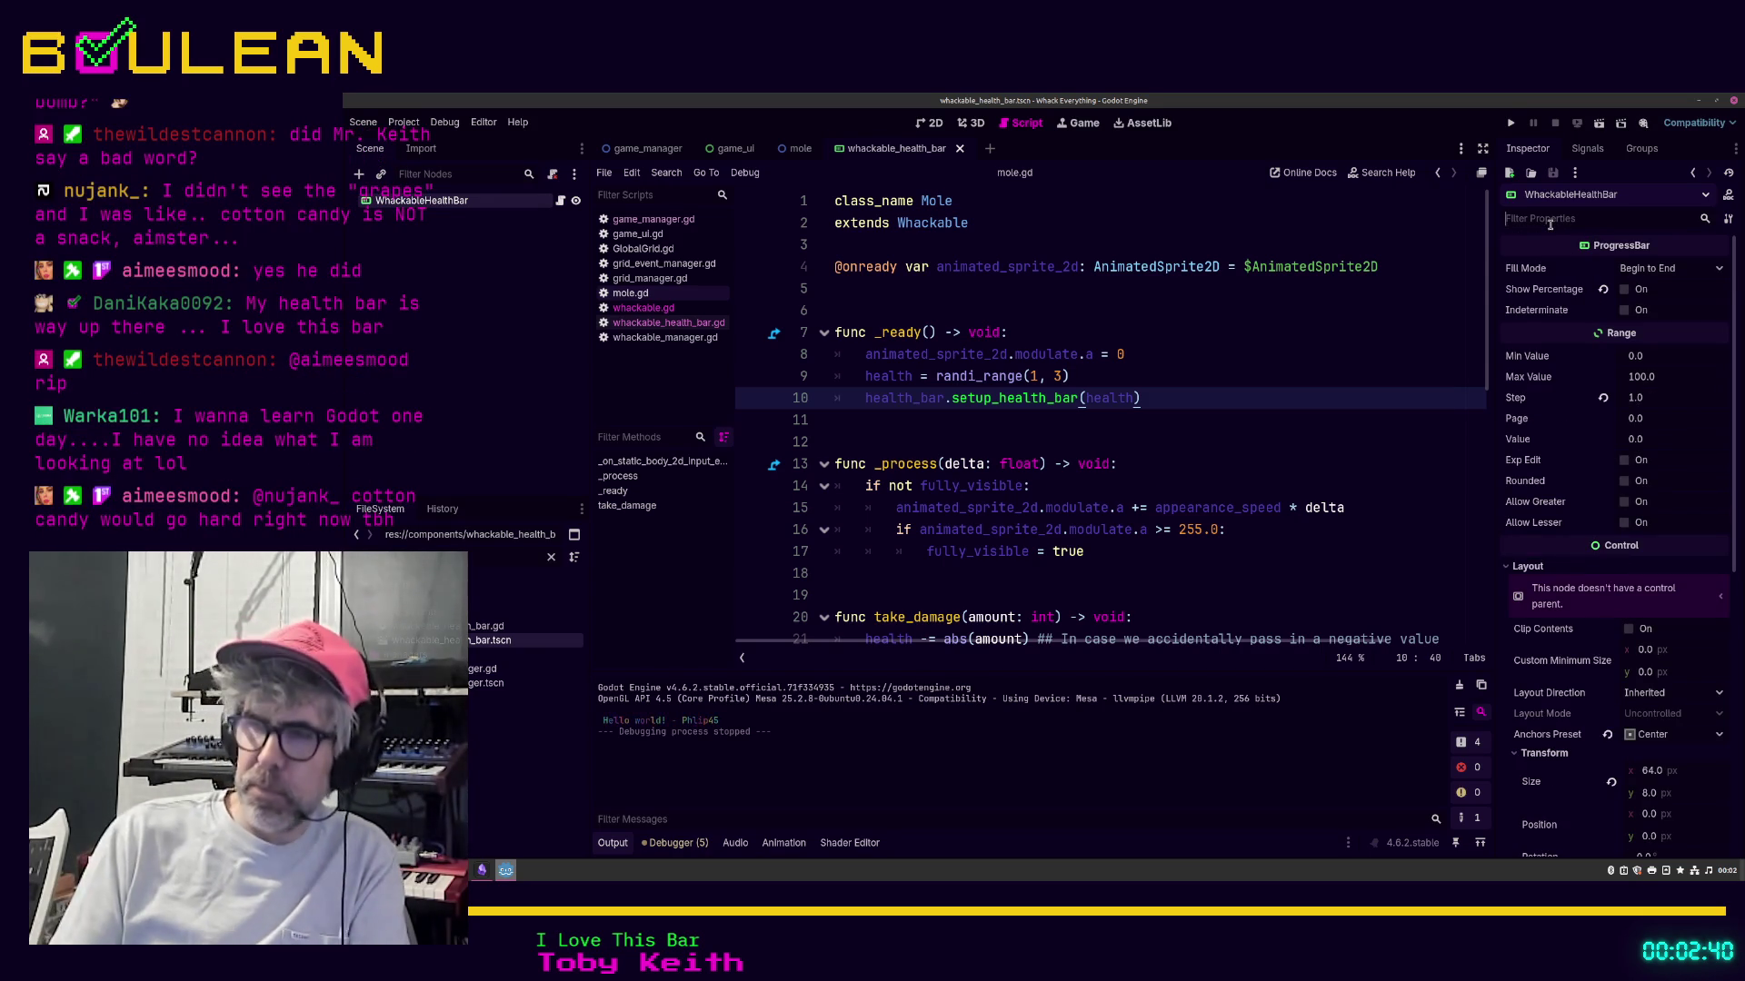
{"action": "type", "text": "position"}
{"action": "key", "text": "ctrl+a"}
{"action": "key", "text": "BackSpace"}
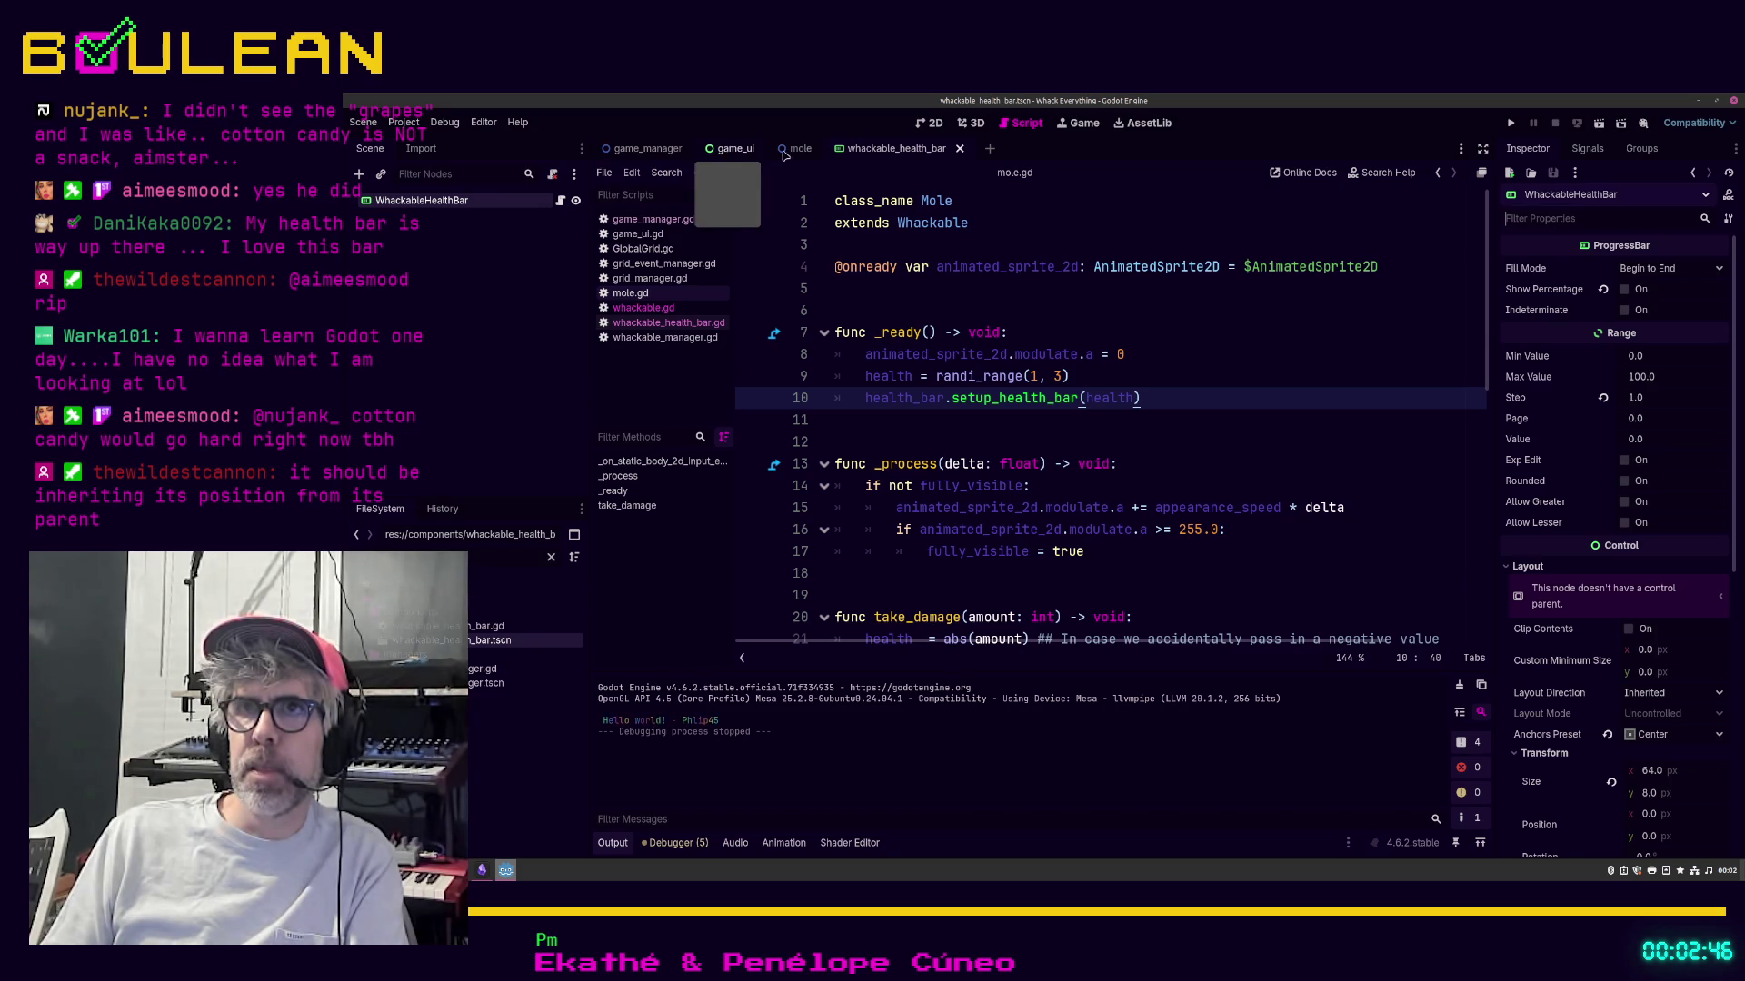
{"action": "left_click", "coordinate": [796, 151]}
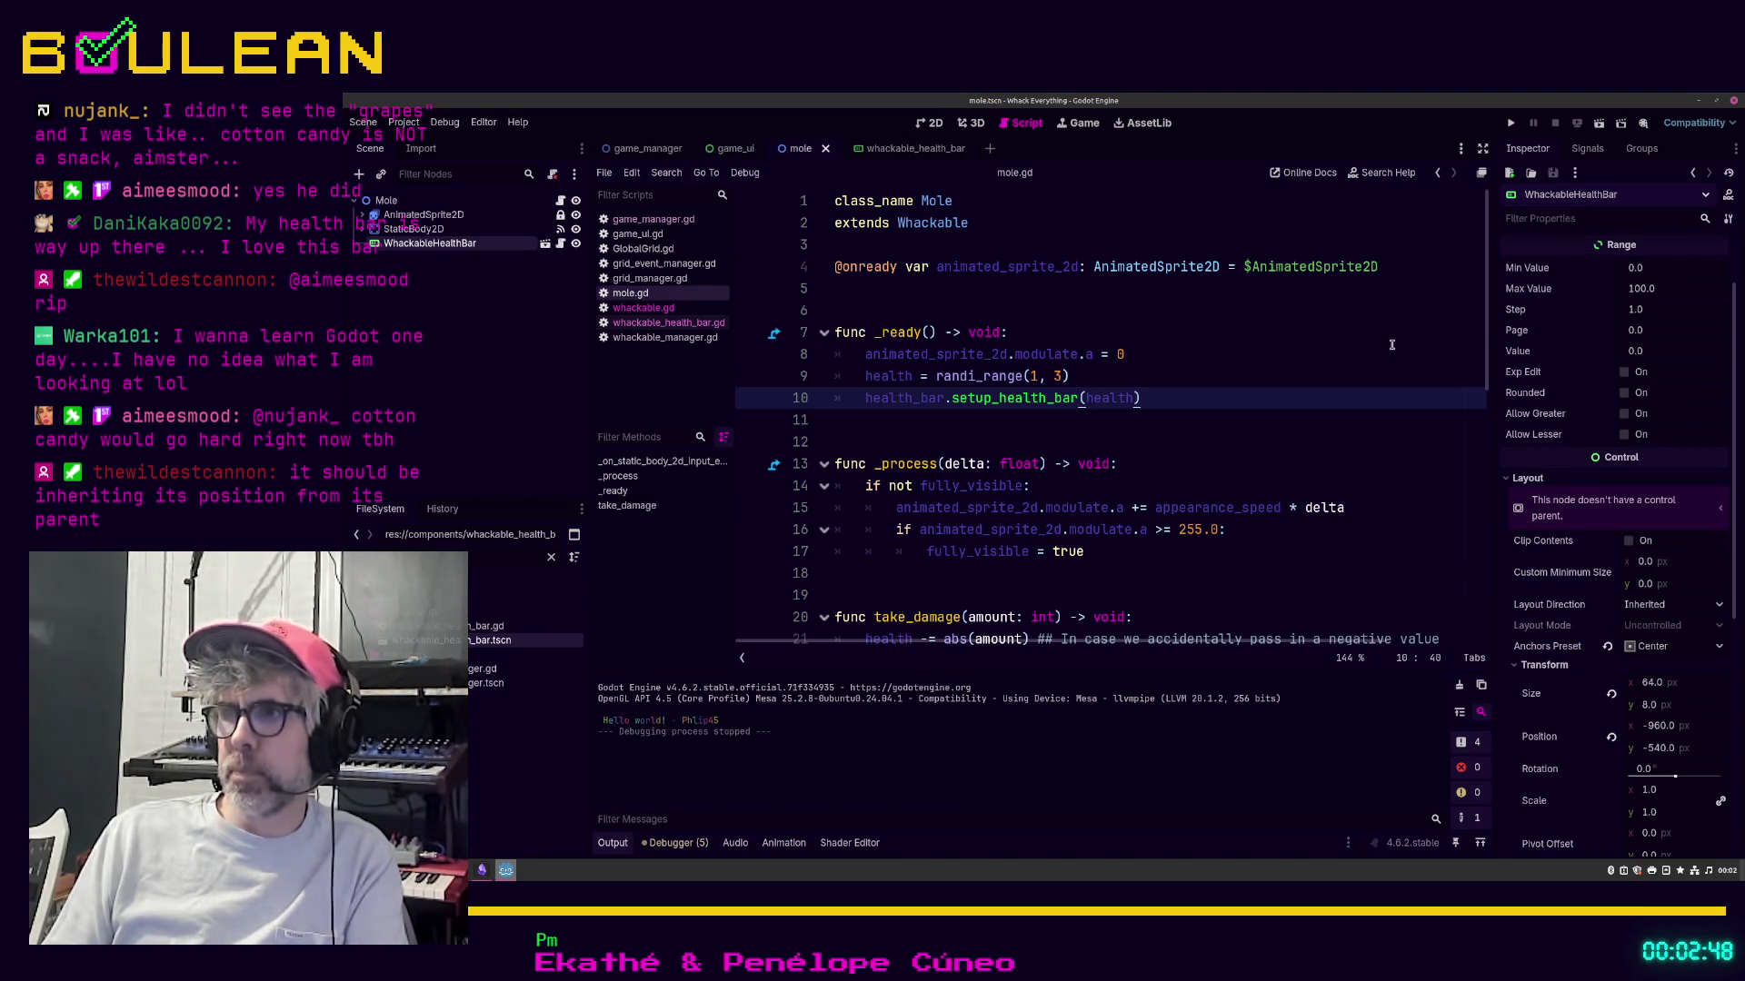
Step: Revert the health bar's Position to 0, 0 and Size to 4 × 4, then run the game
{"action": "left_click", "coordinate": [1611, 738]}
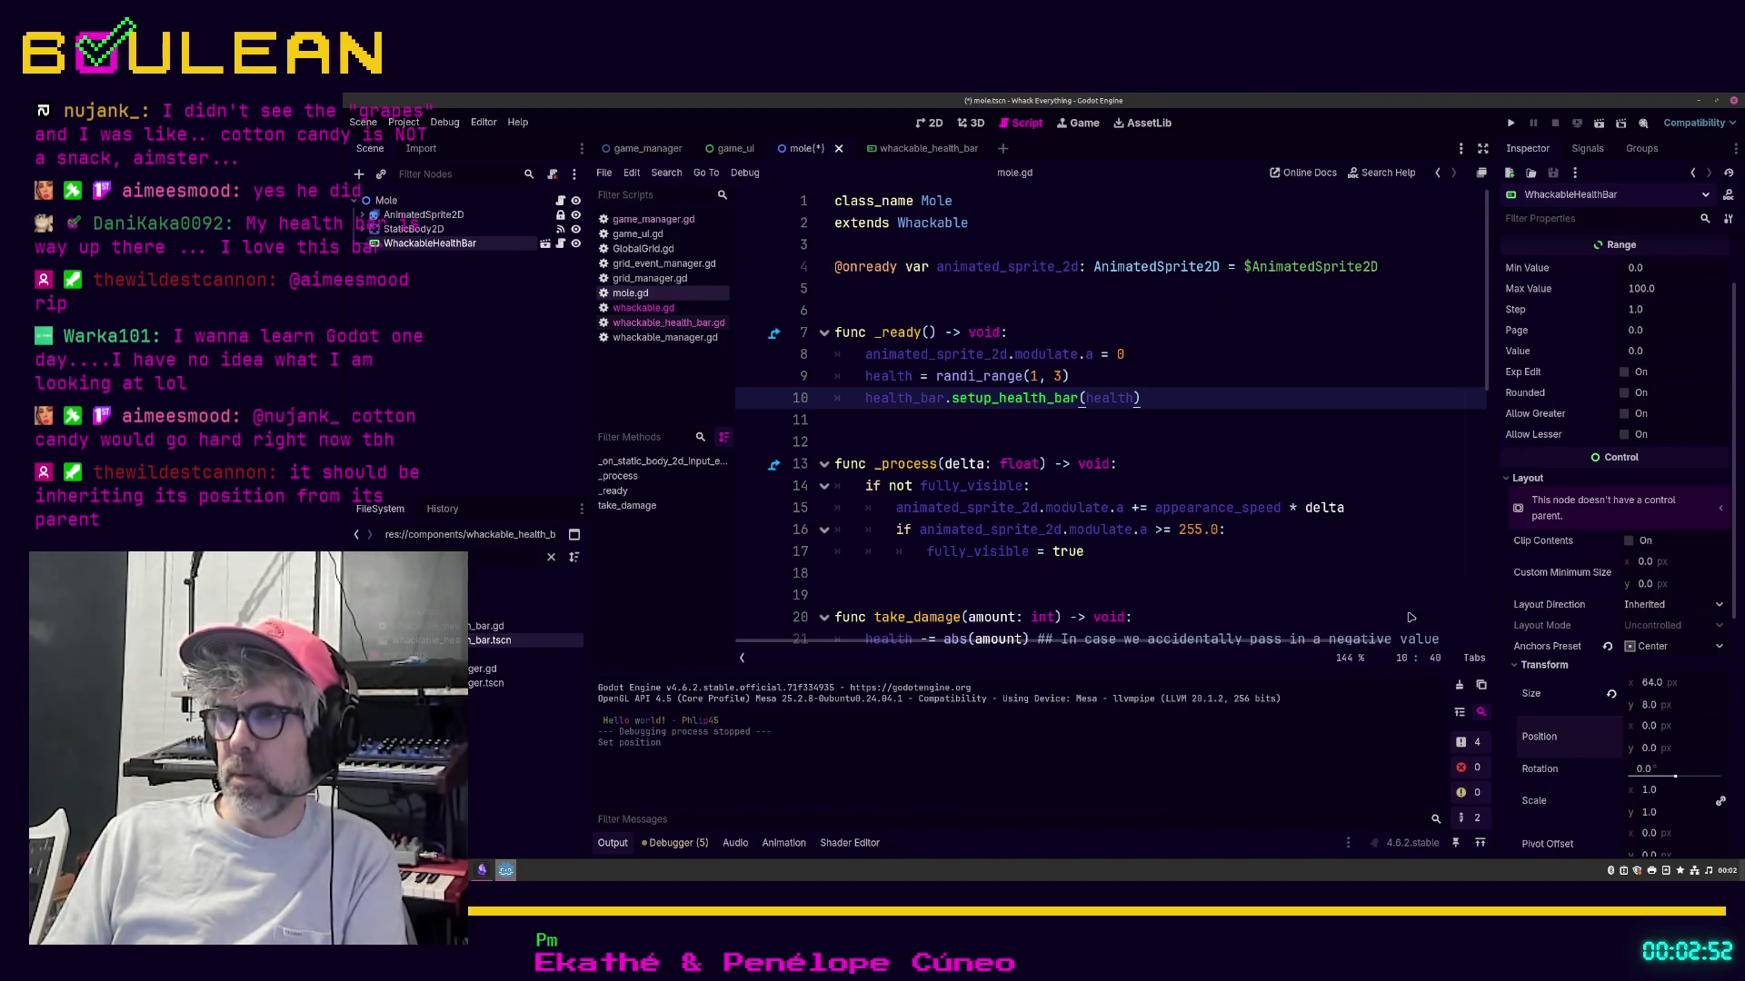
{"action": "left_click", "coordinate": [1279, 458]}
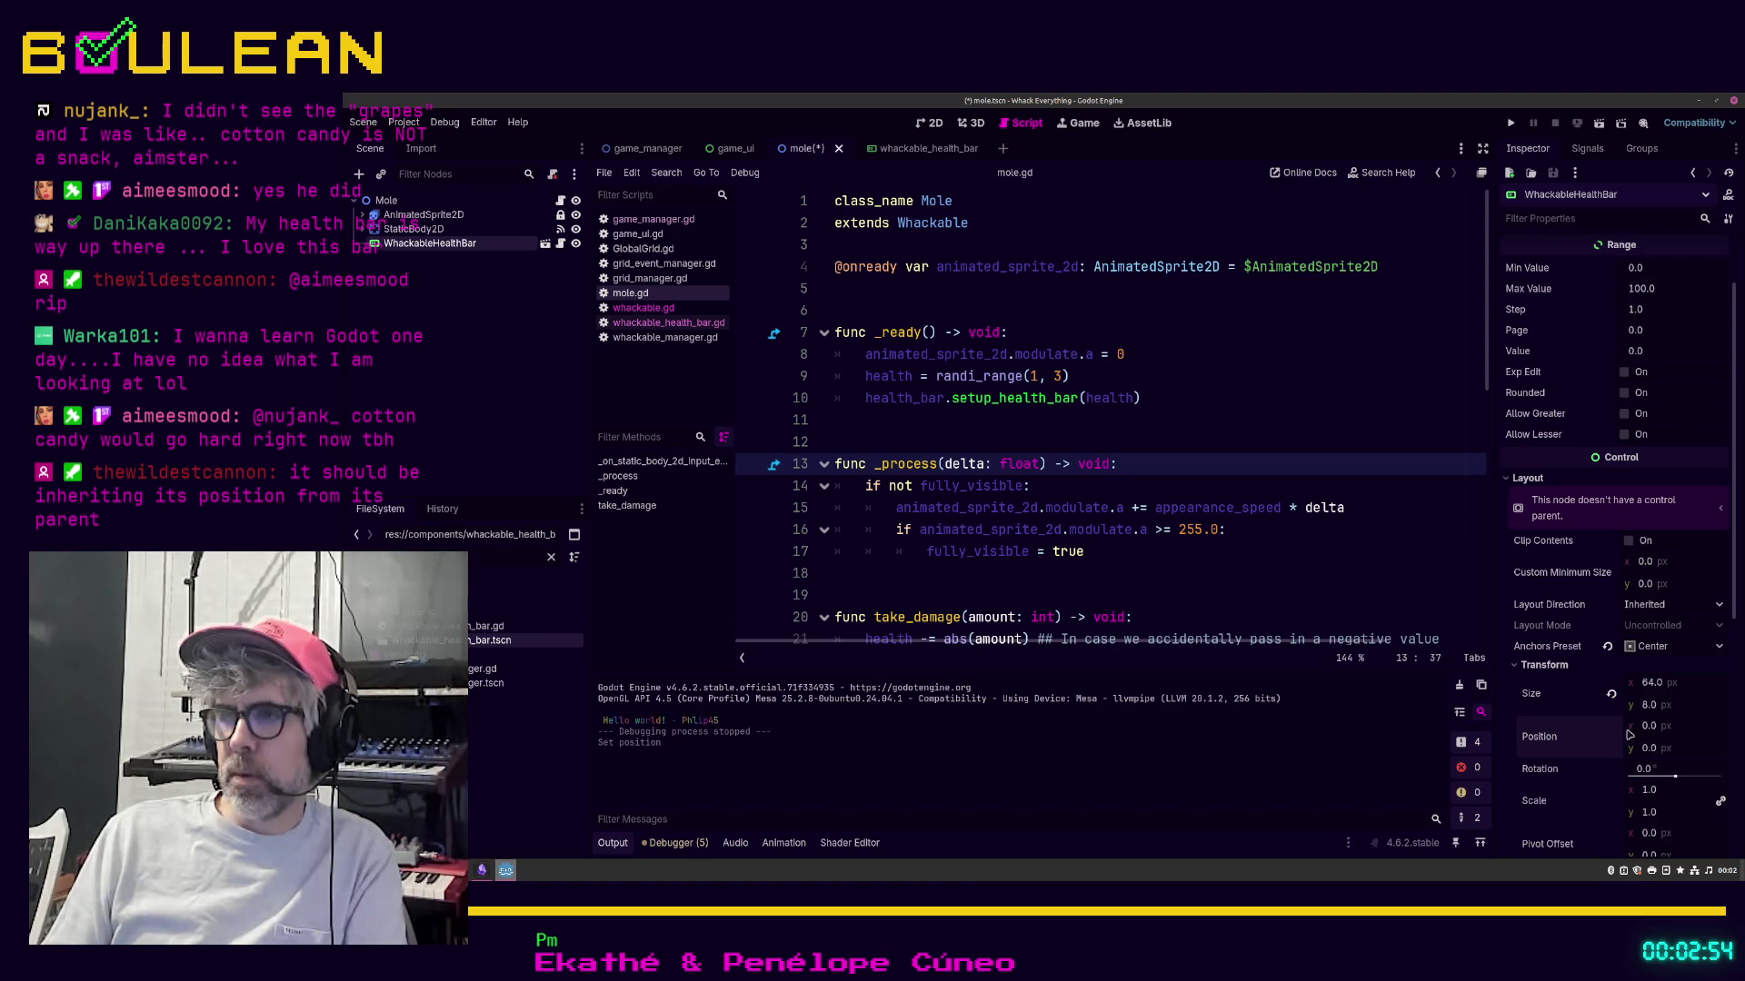
{"action": "left_click", "coordinate": [1612, 695]}
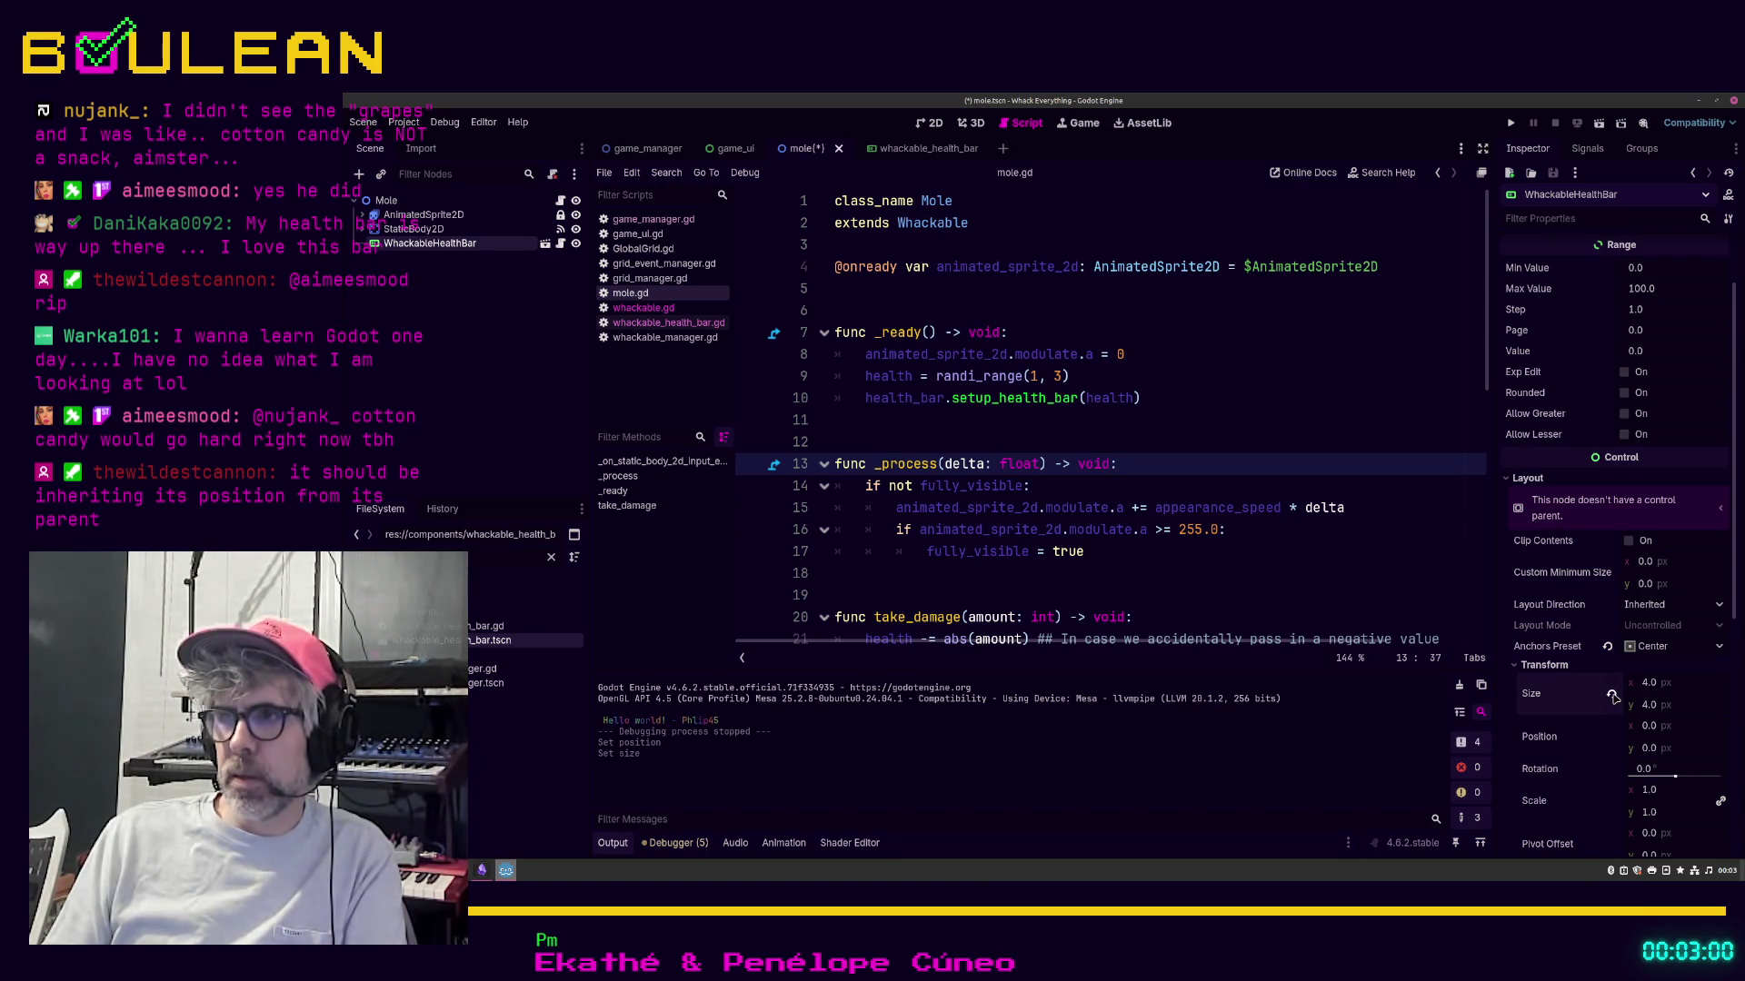
{"action": "left_click", "coordinate": [1612, 696]}
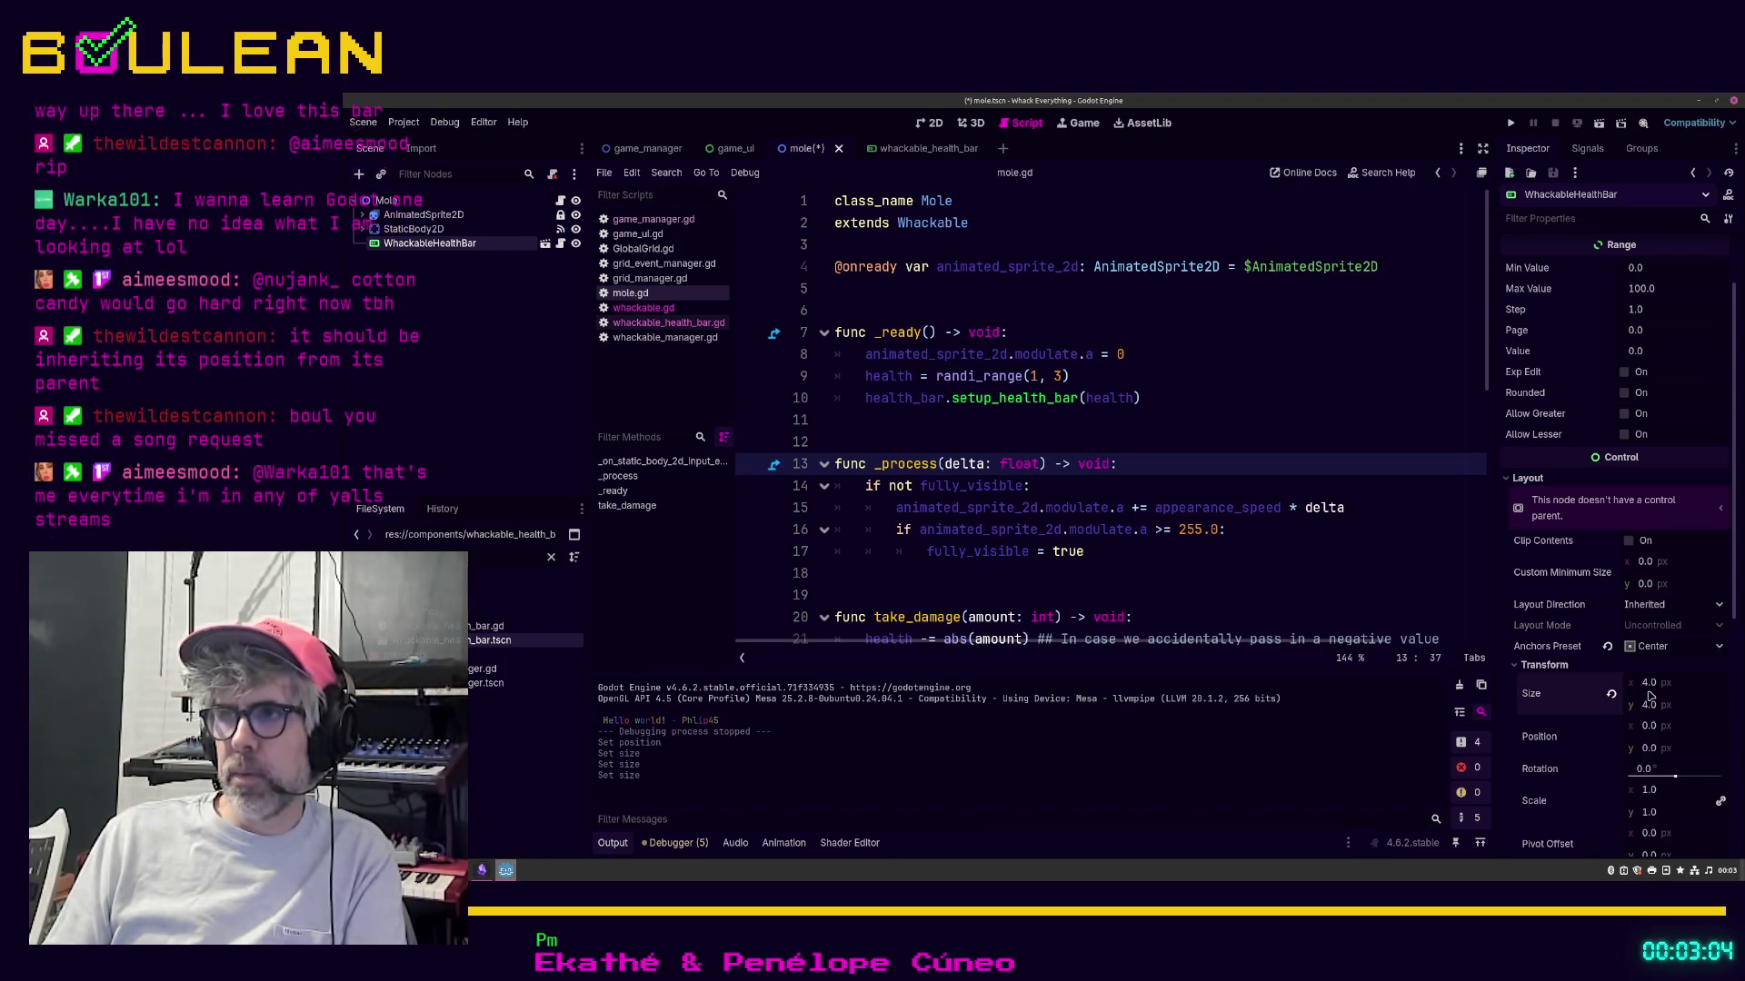
{"action": "left_click", "coordinate": [1321, 447]}
{"action": "key", "text": "F5"}
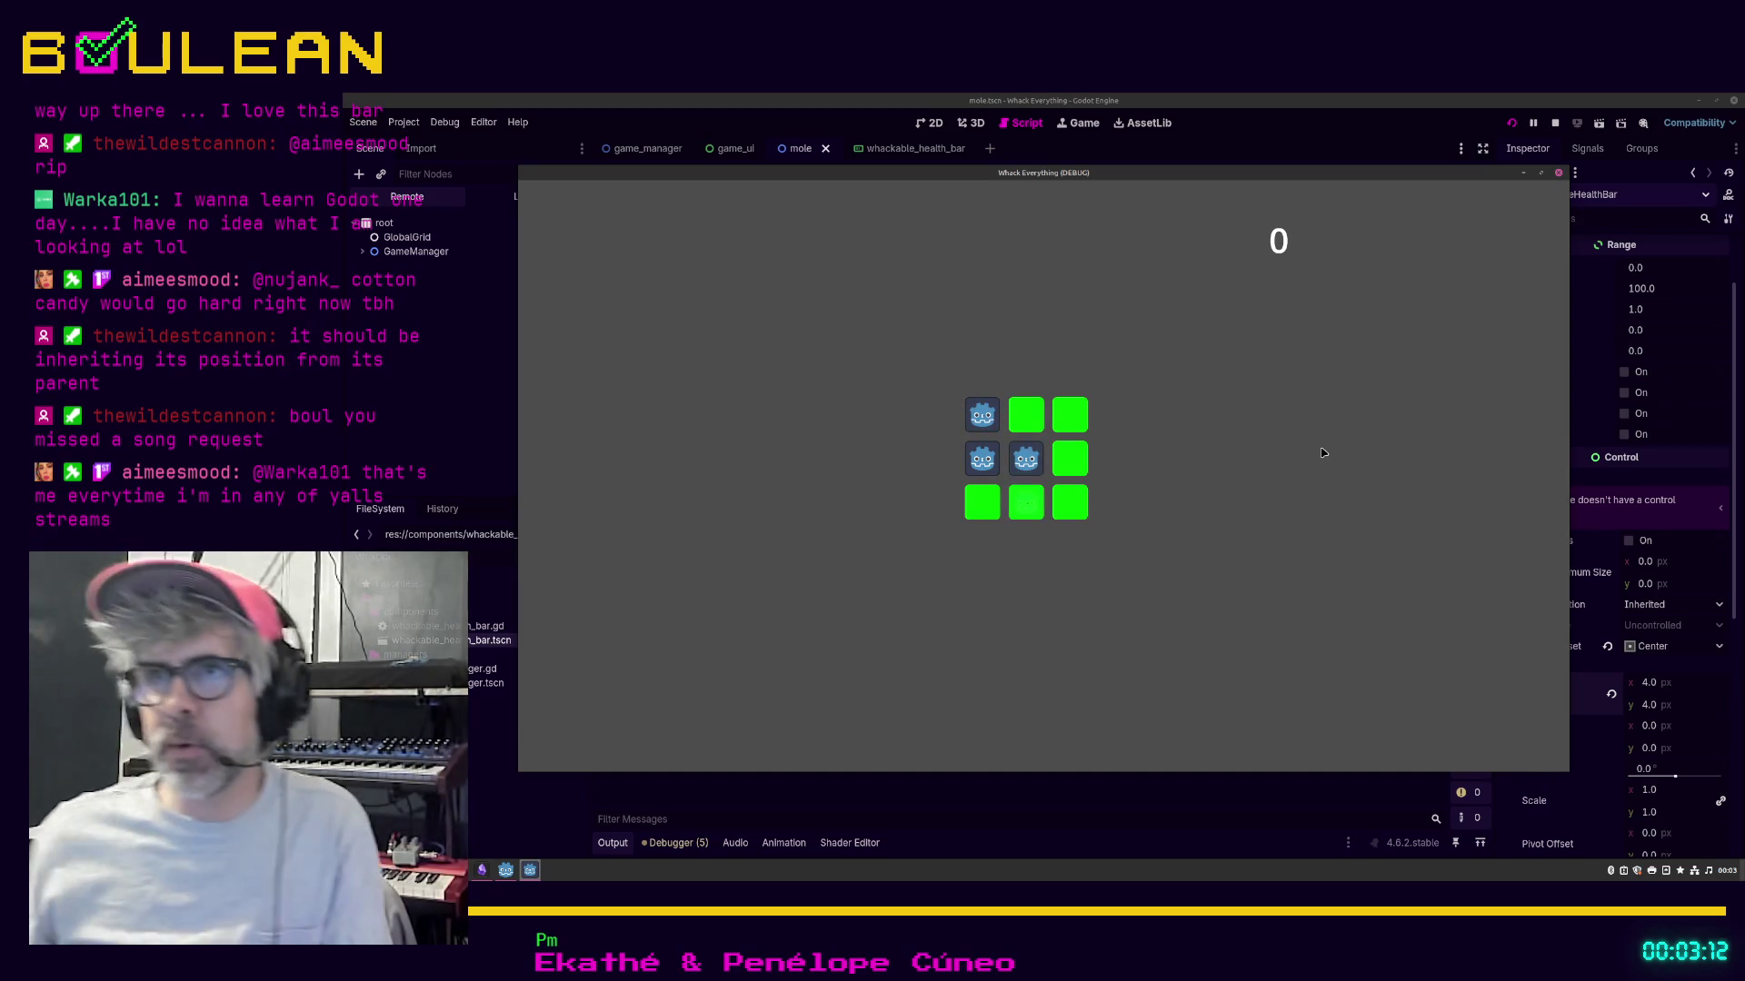
Step: Close the running Whack Everything game window
{"action": "left_click", "coordinate": [1559, 174]}
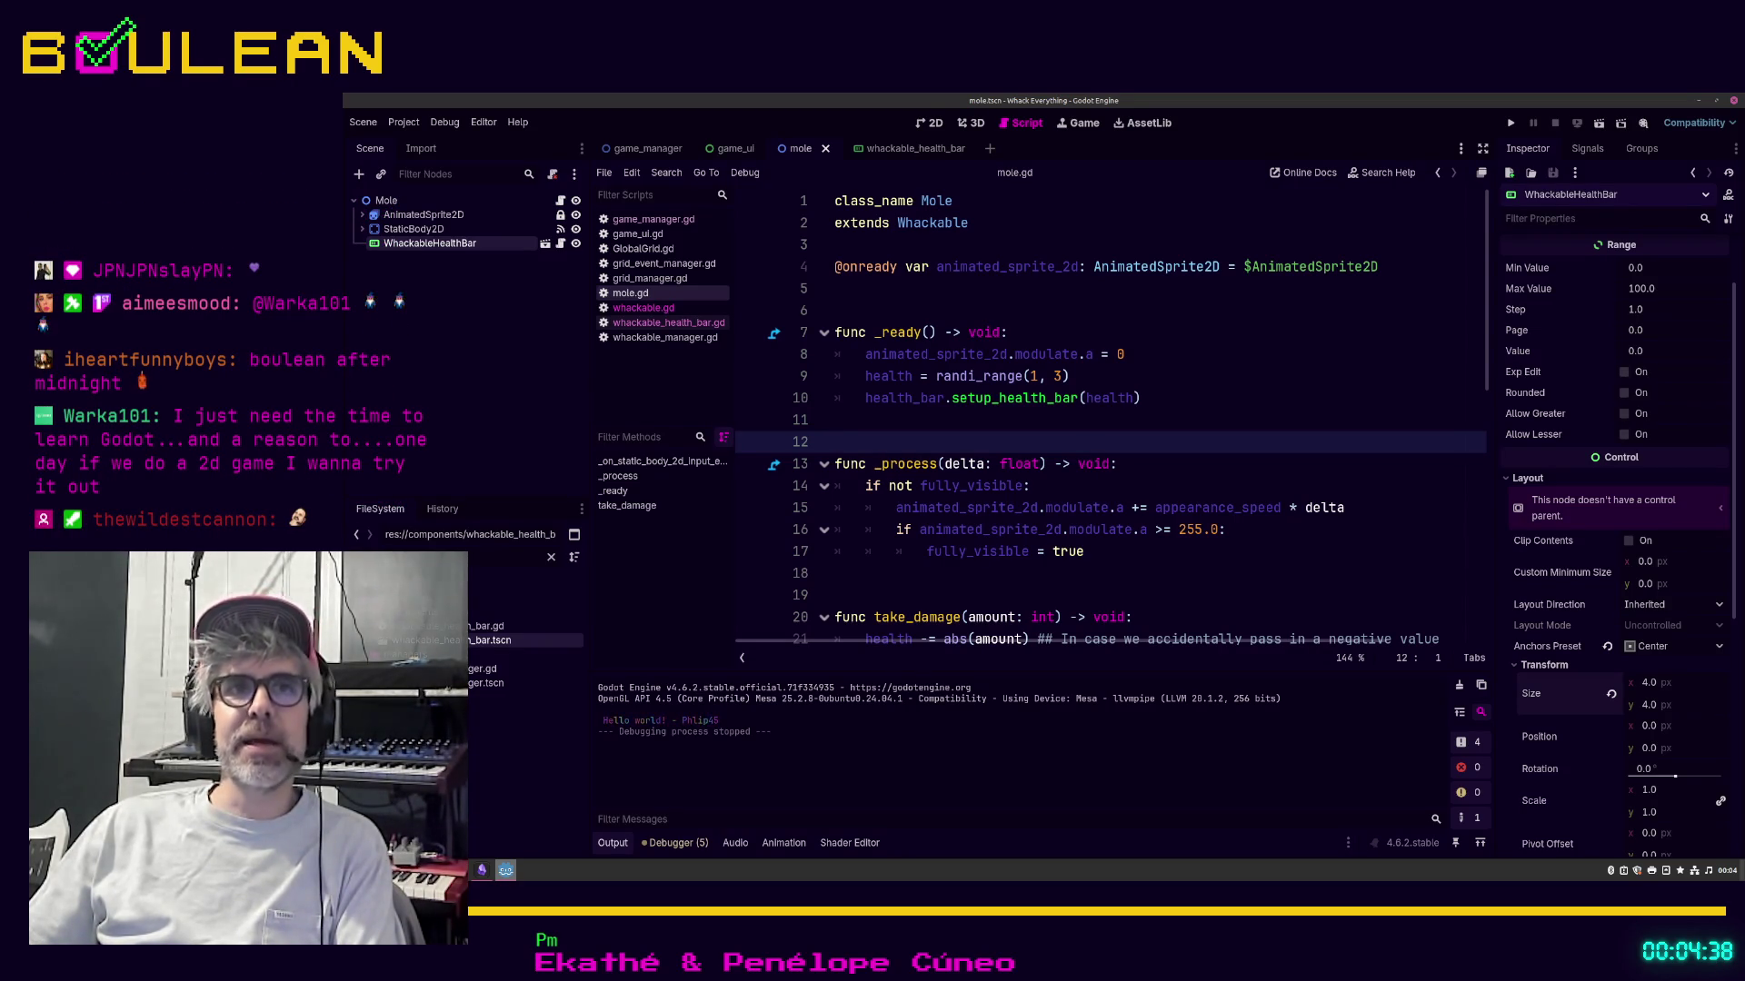
{"action": "left_click", "coordinate": [1137, 579]}
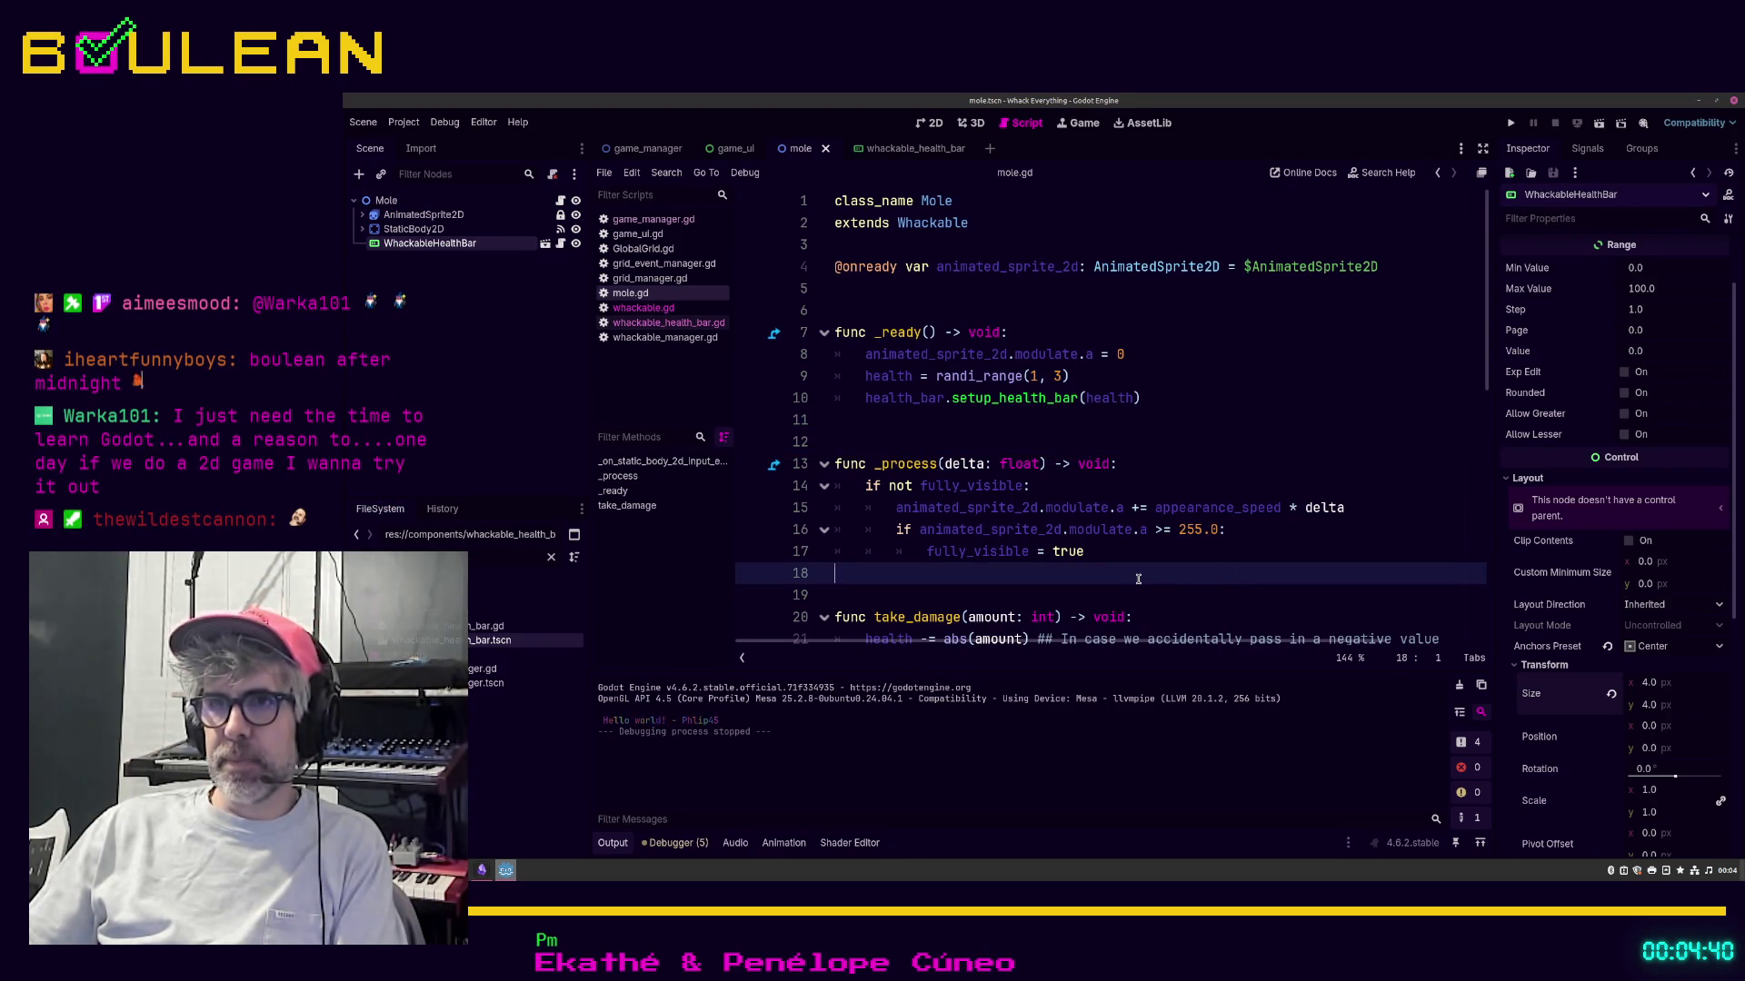
{"action": "key", "text": "ctrl+s"}
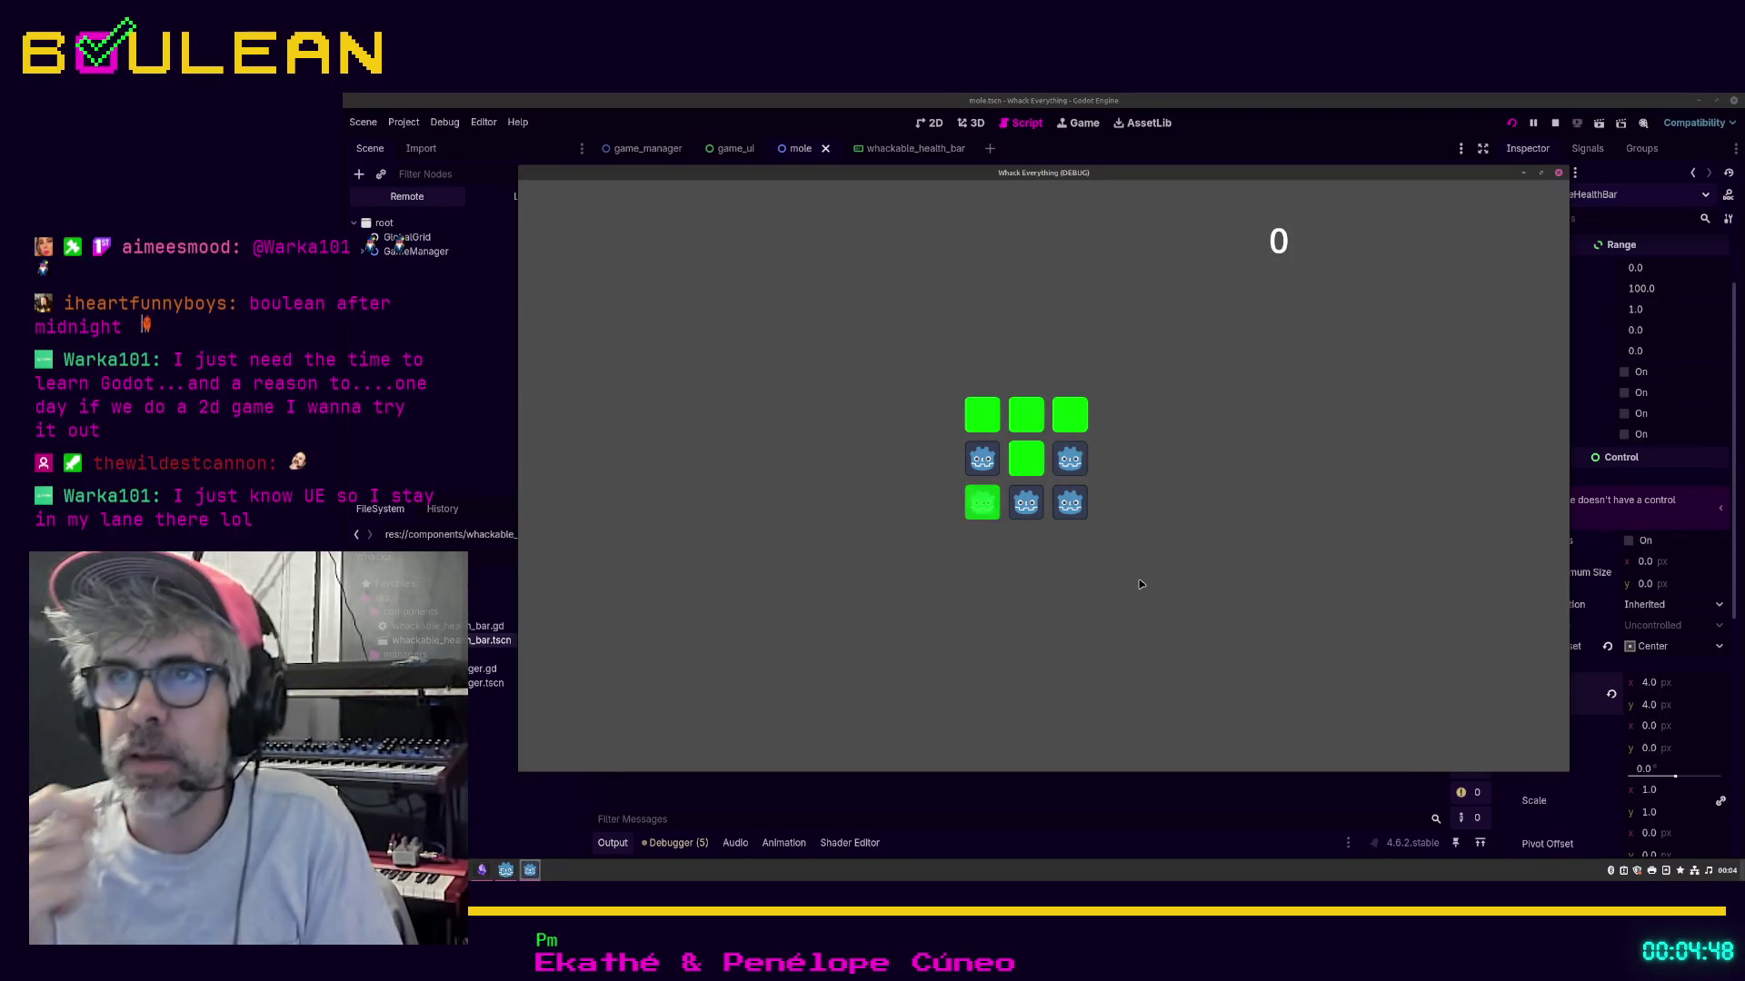
{"action": "left_click", "coordinate": [1069, 503]}
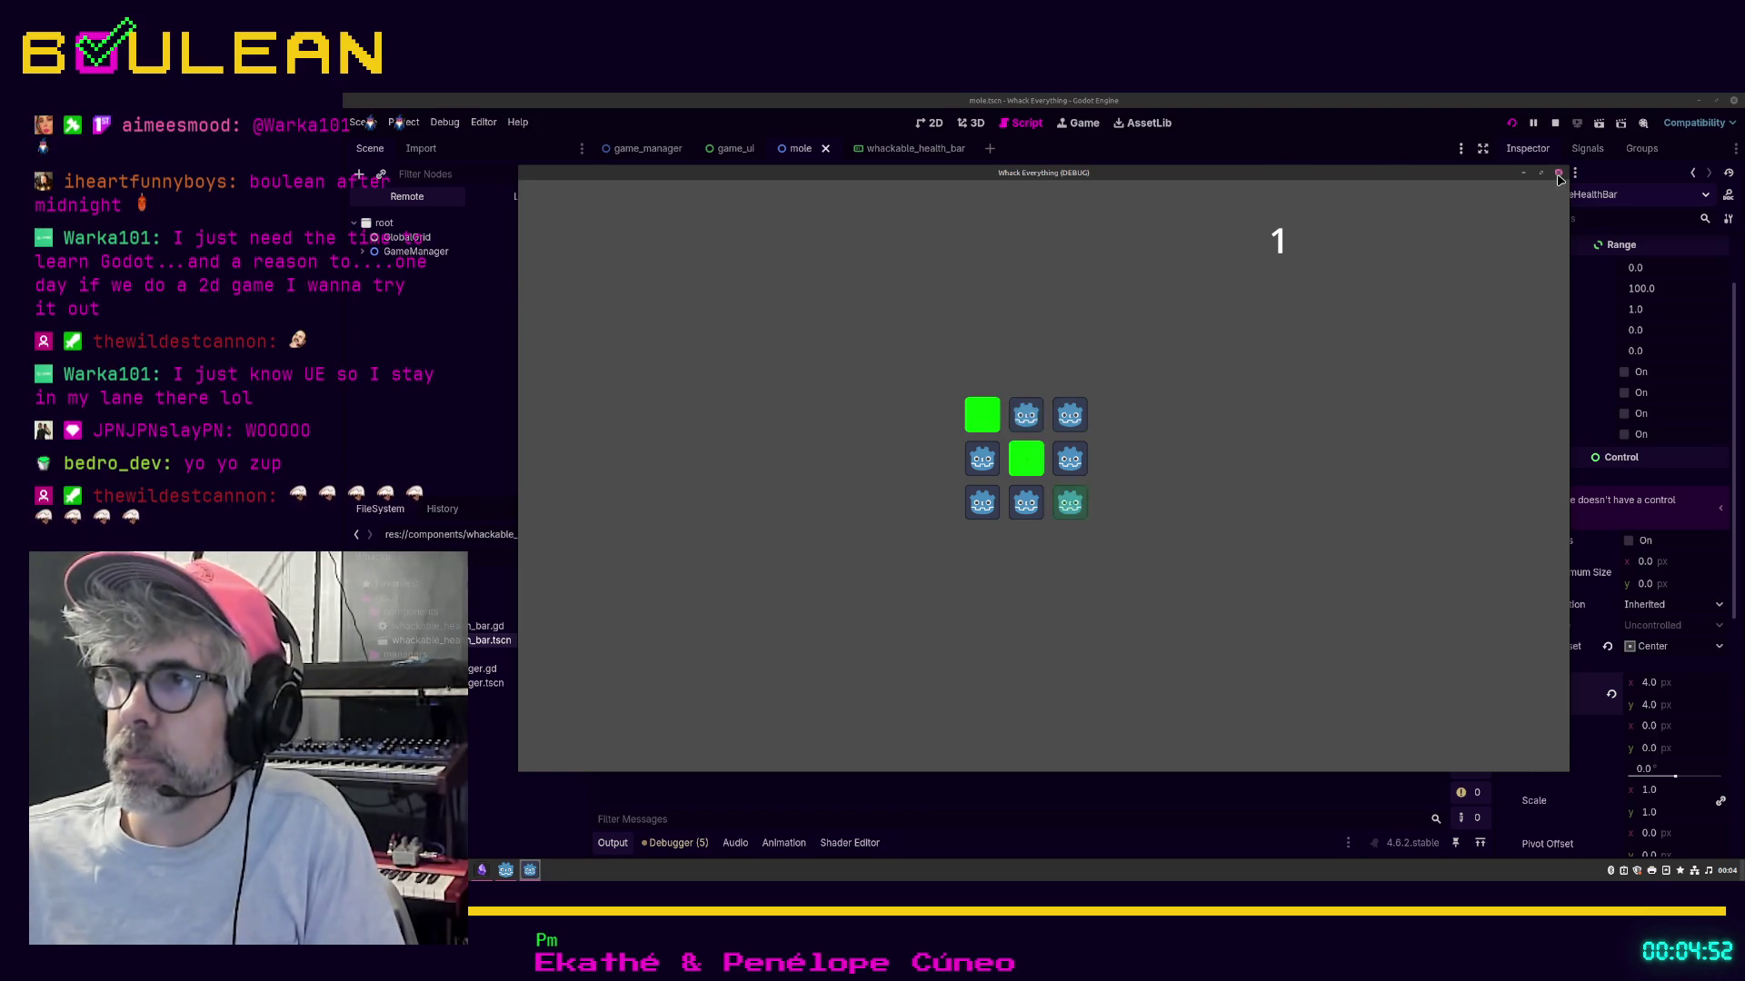
{"action": "key", "text": "F8"}
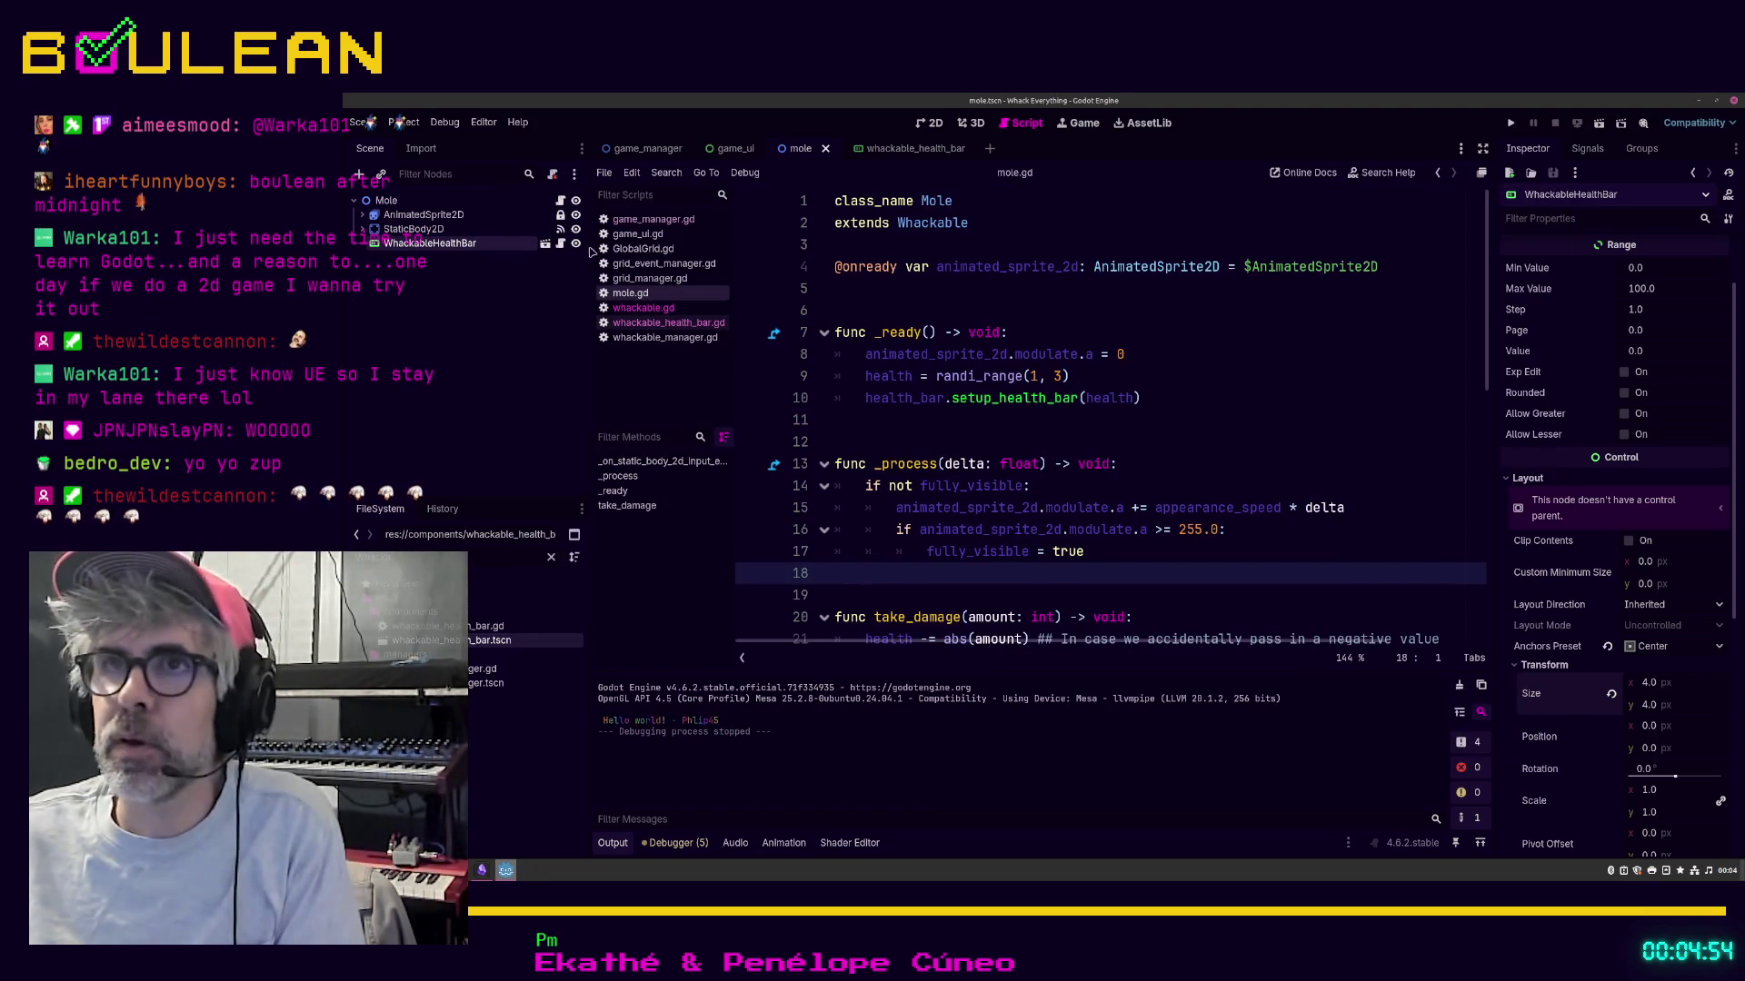
{"action": "left_click", "coordinate": [958, 156]}
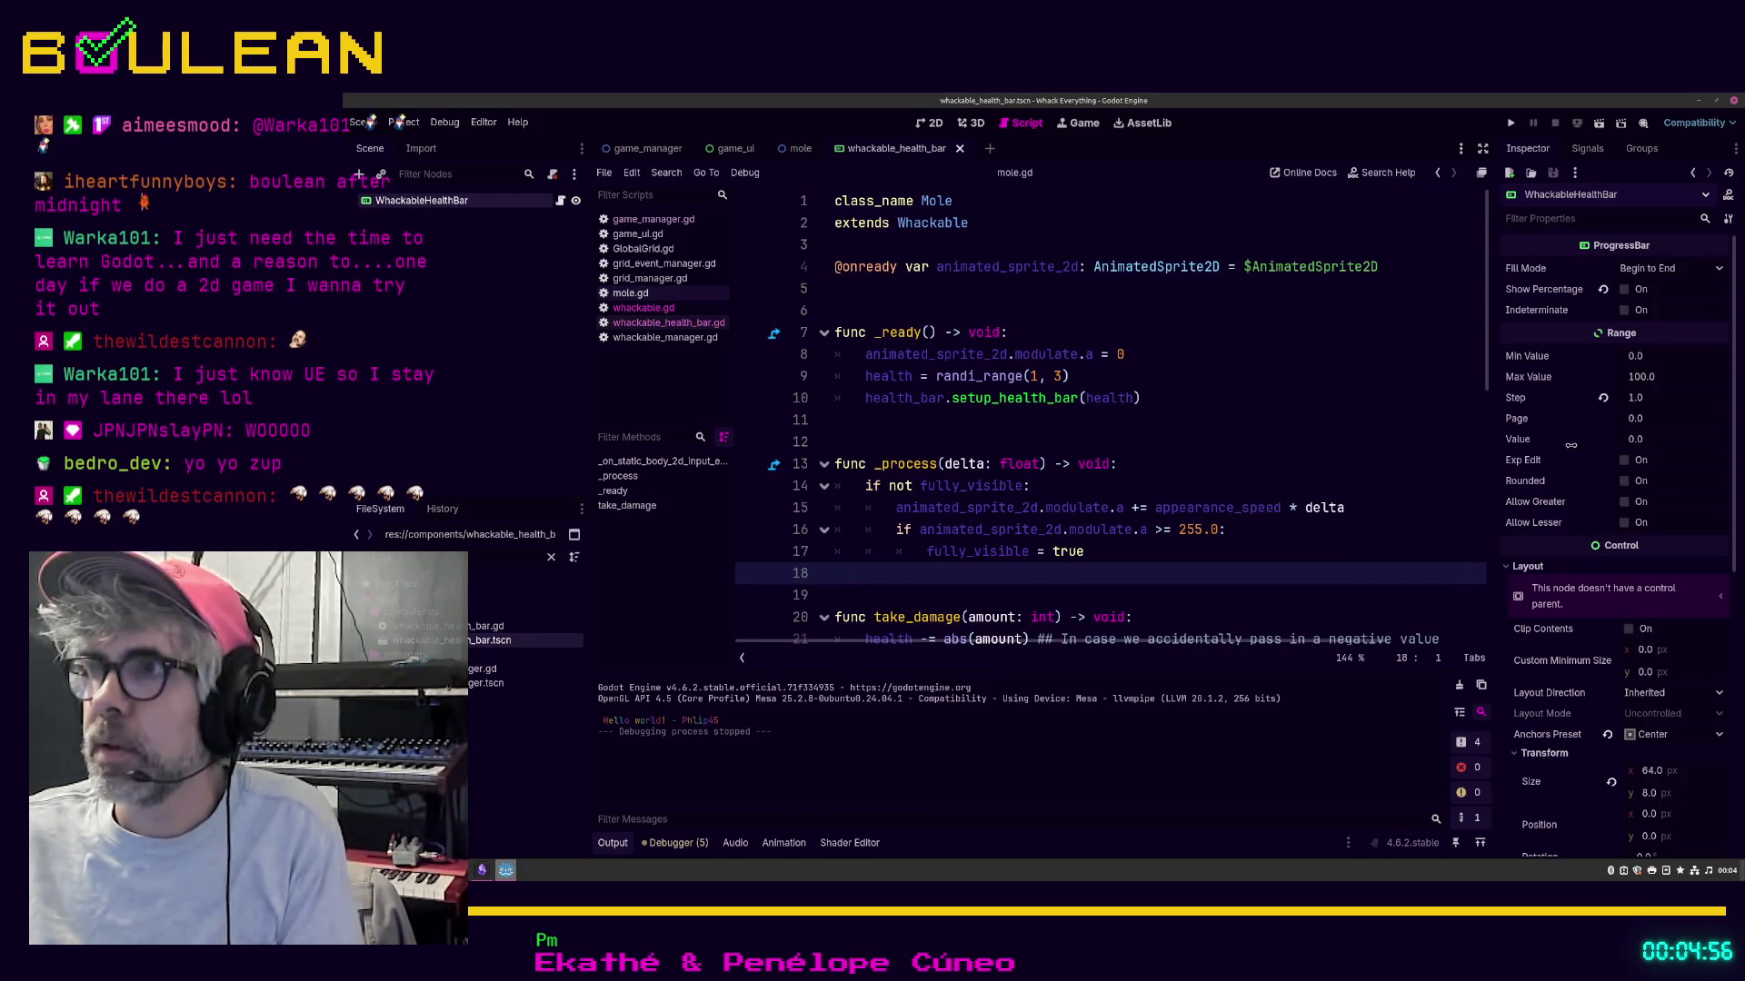
Step: Filter the health bar scene's Inspector by 'position', then close that scene
{"action": "left_click", "coordinate": [1599, 219]}
{"action": "type", "text": "position"}
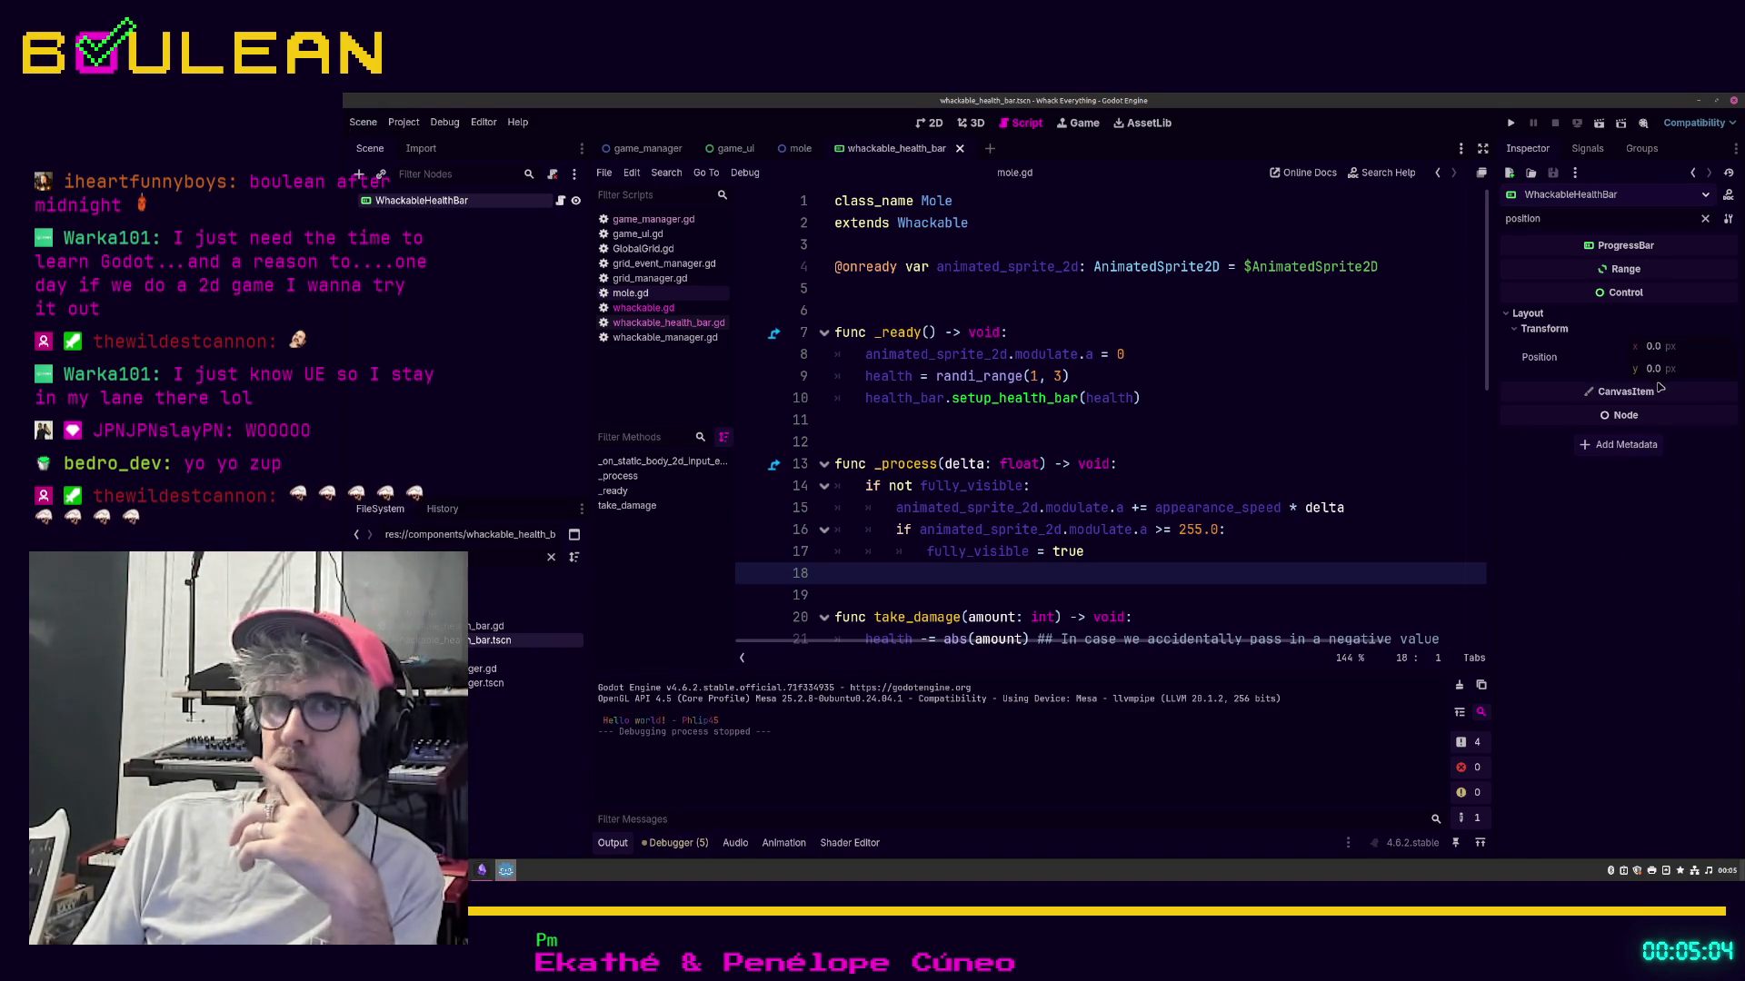
{"action": "left_click", "coordinate": [961, 150]}
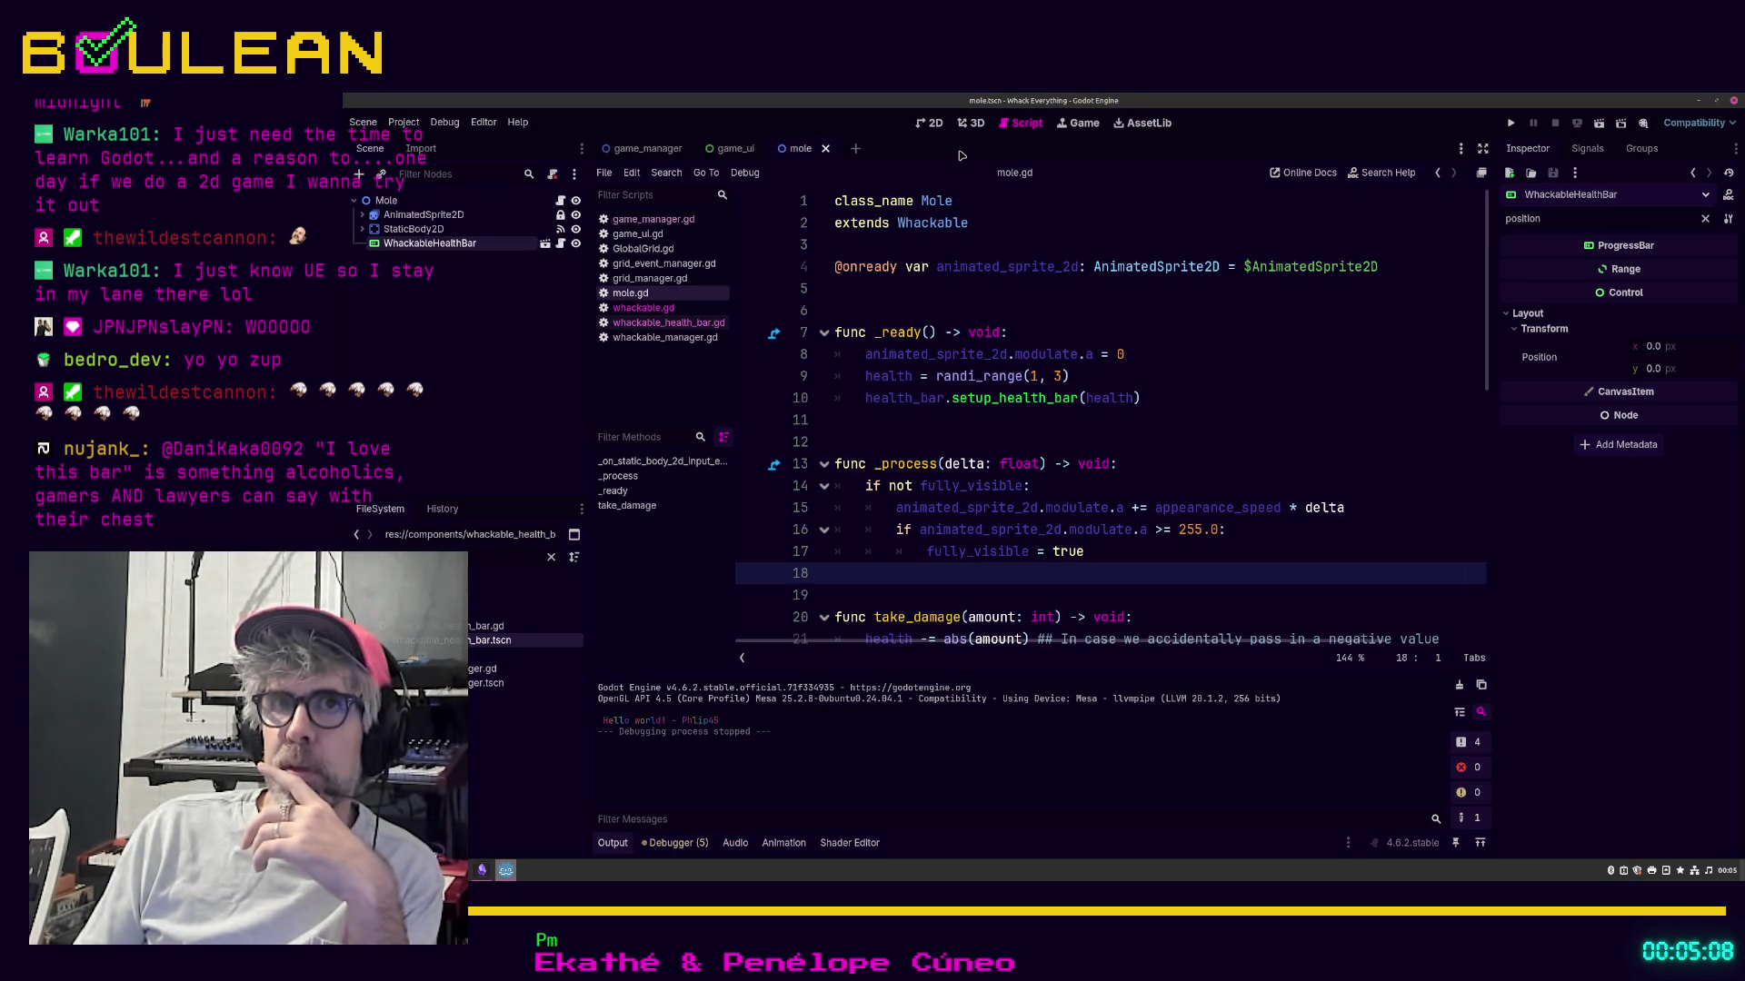
Step: Check the positions of AnimatedSprite2D and Mole, then right-click the WhackableHealthBar node
{"action": "left_click", "coordinate": [408, 215]}
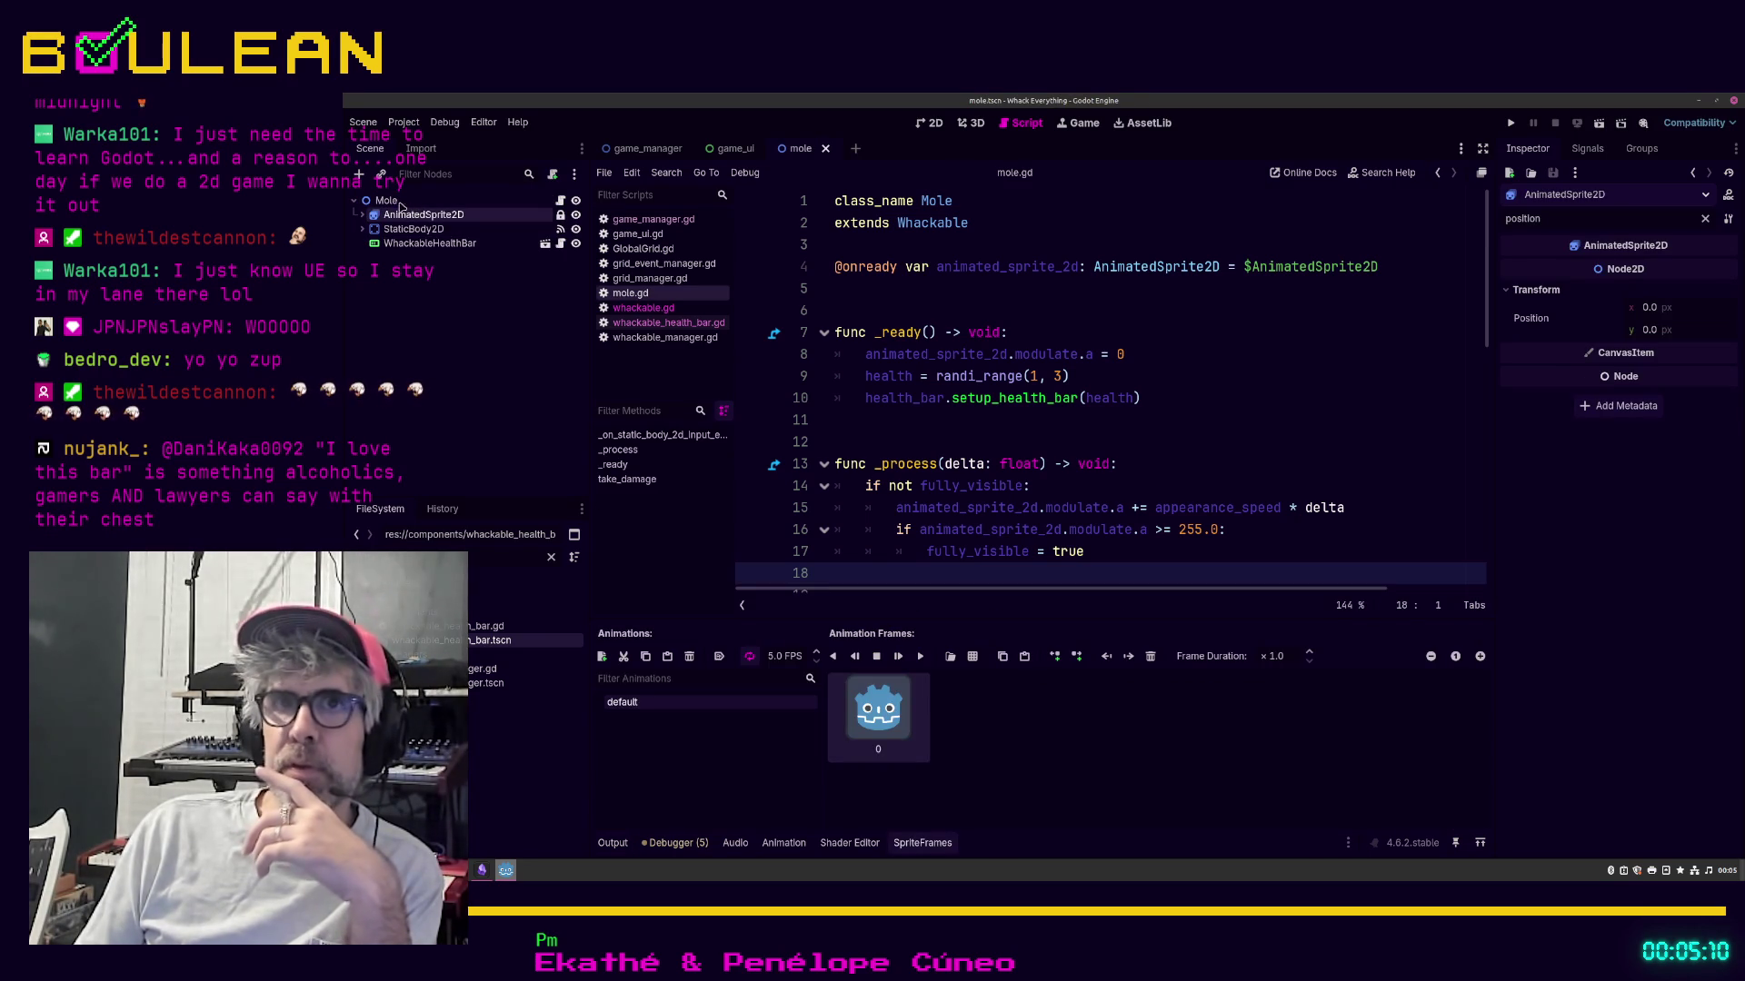
{"action": "left_click", "coordinate": [397, 202]}
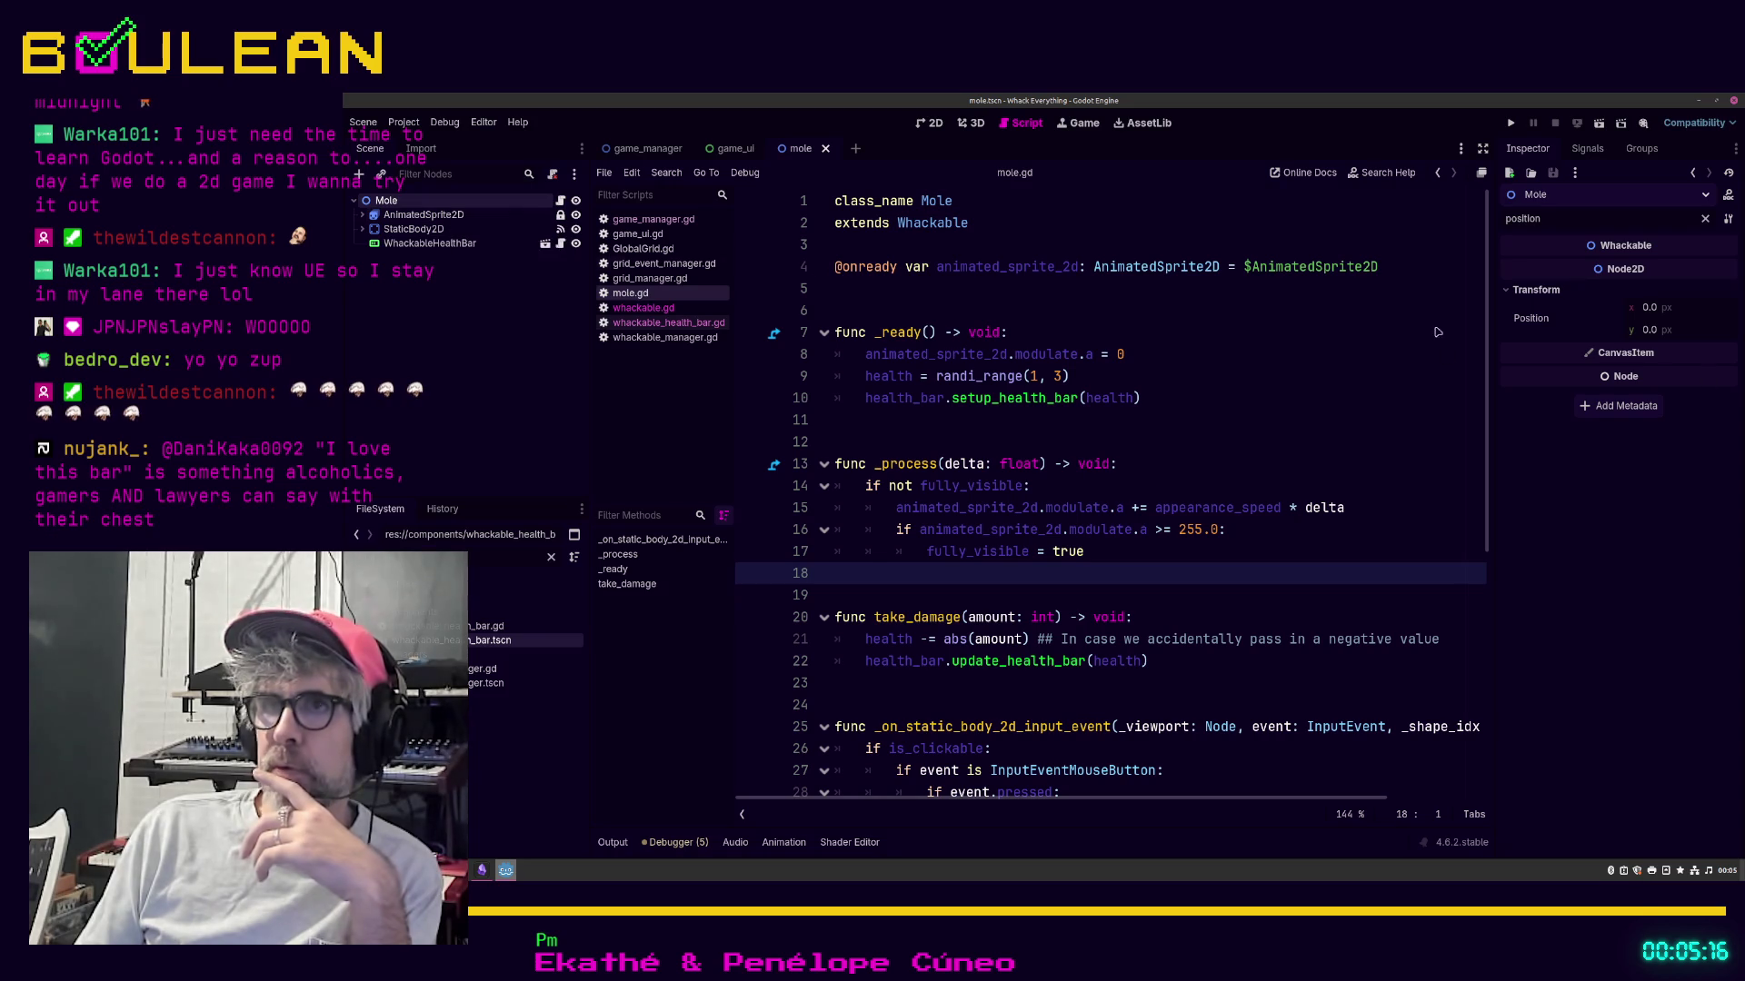
{"action": "left_click", "coordinate": [444, 220]}
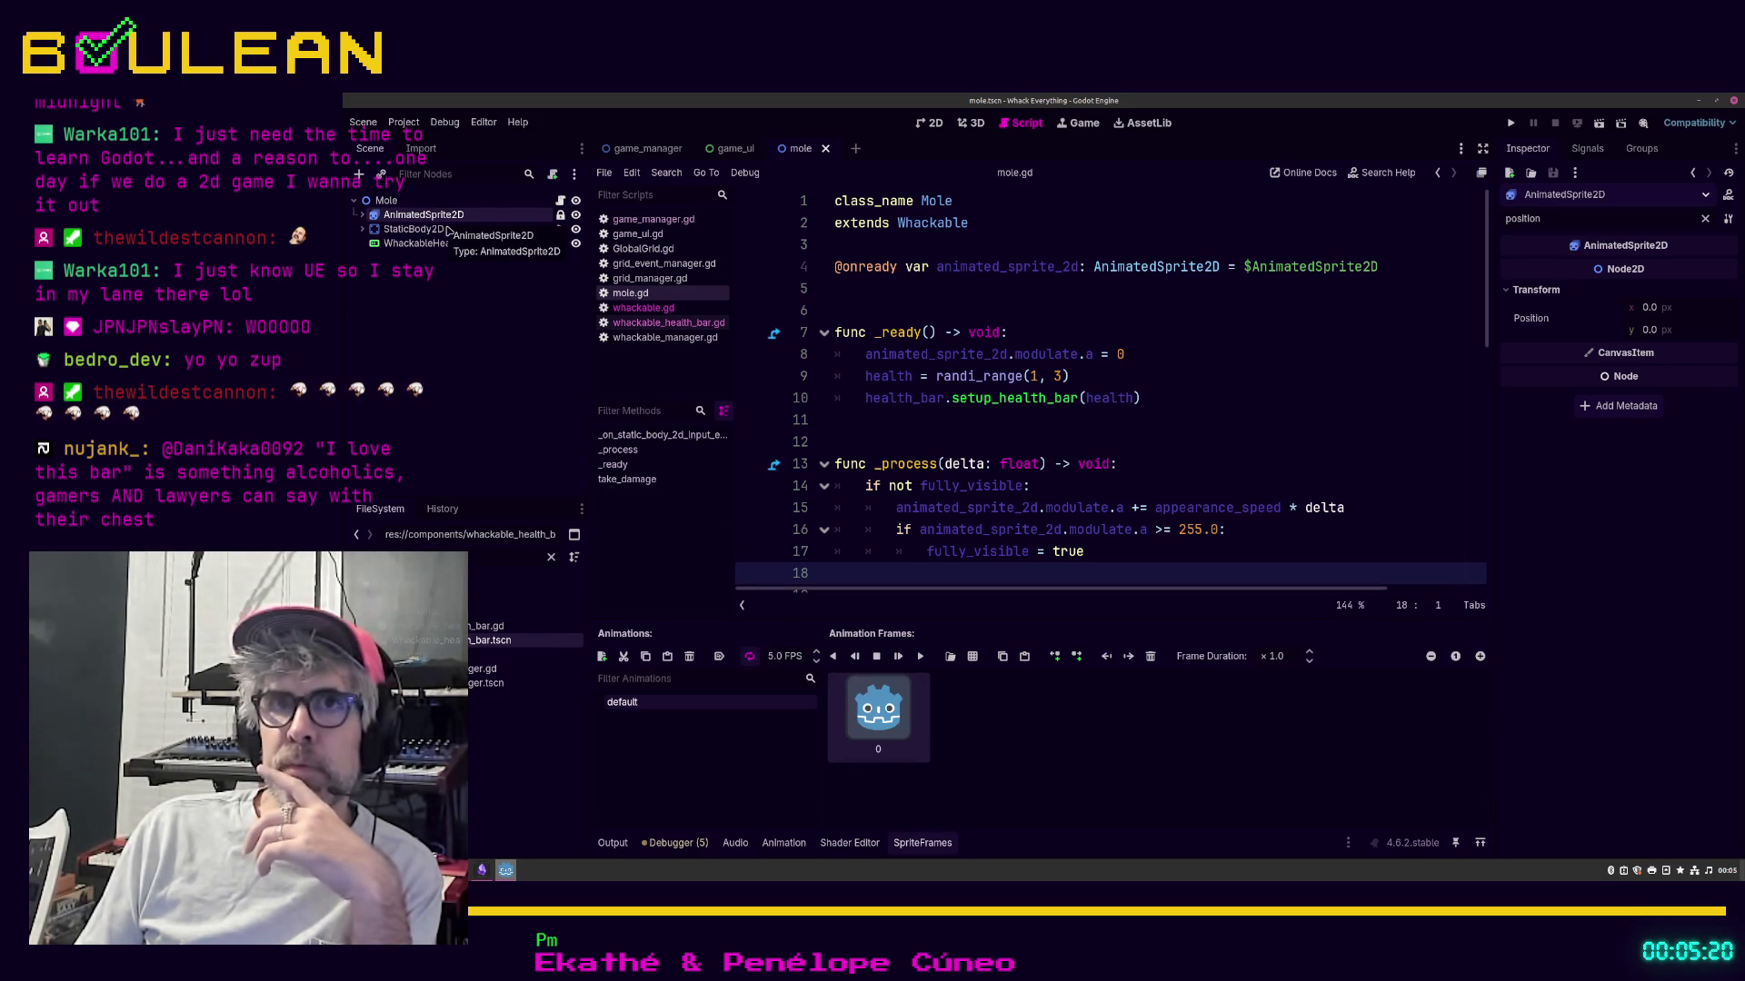
{"action": "left_click", "coordinate": [435, 243]}
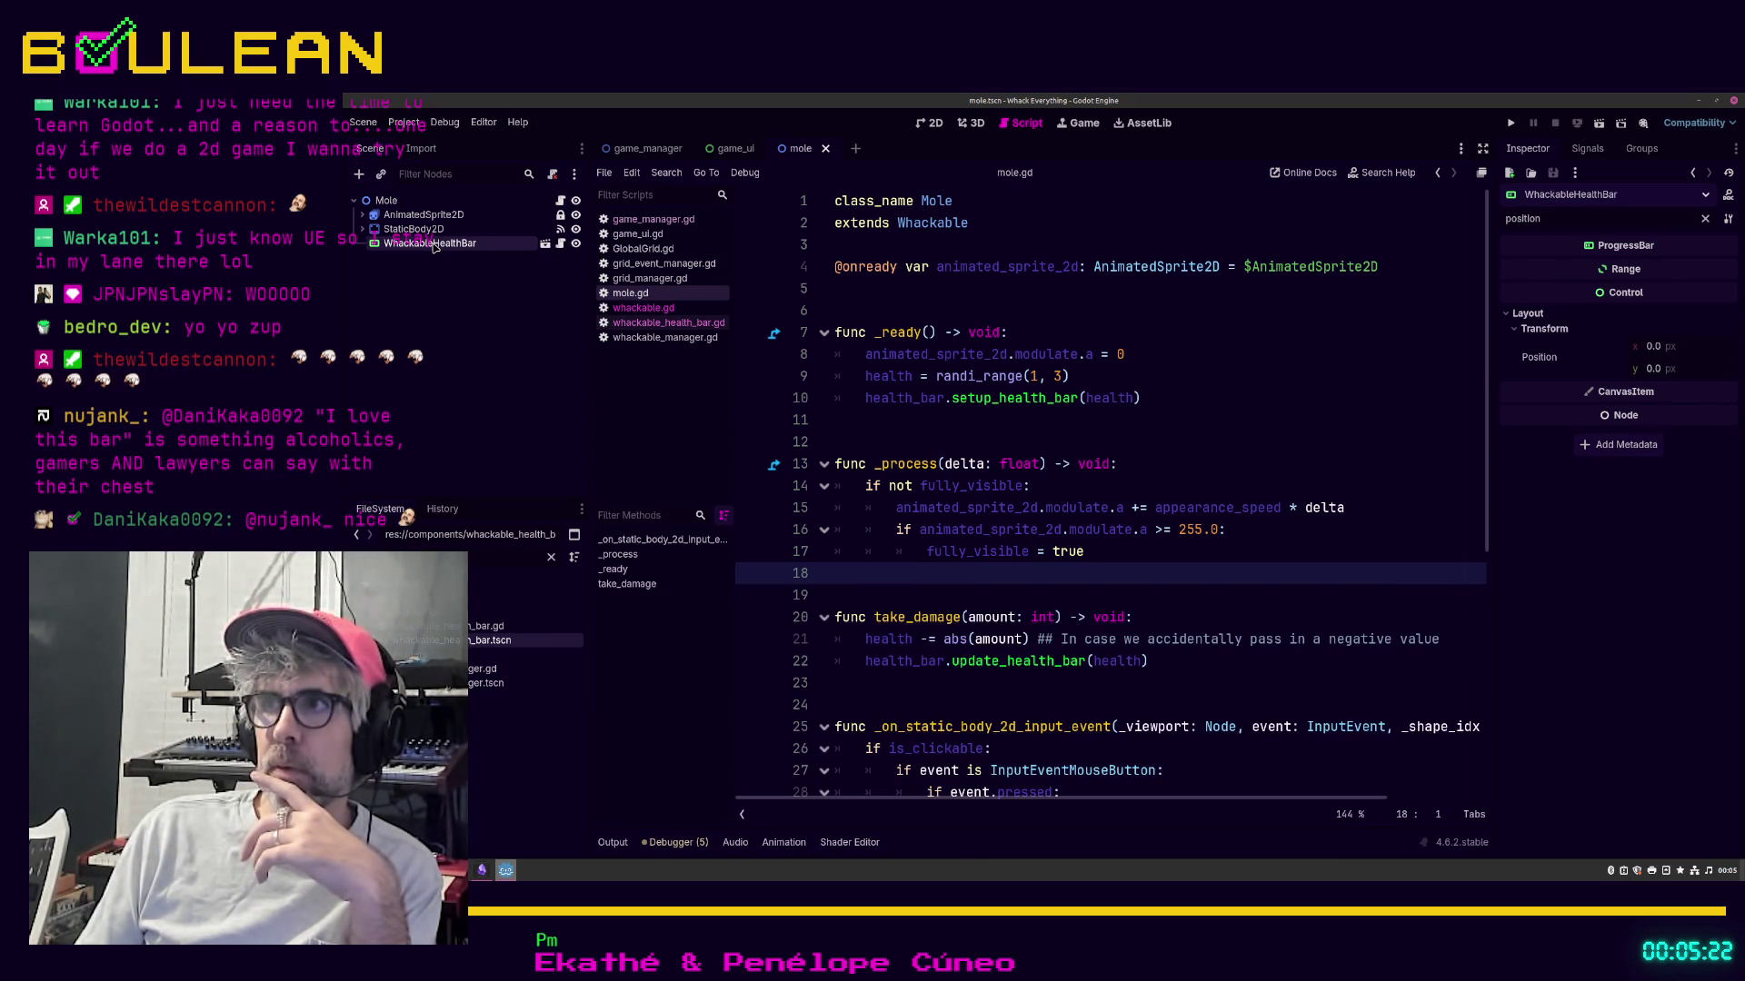
{"action": "right_click", "coordinate": [434, 245]}
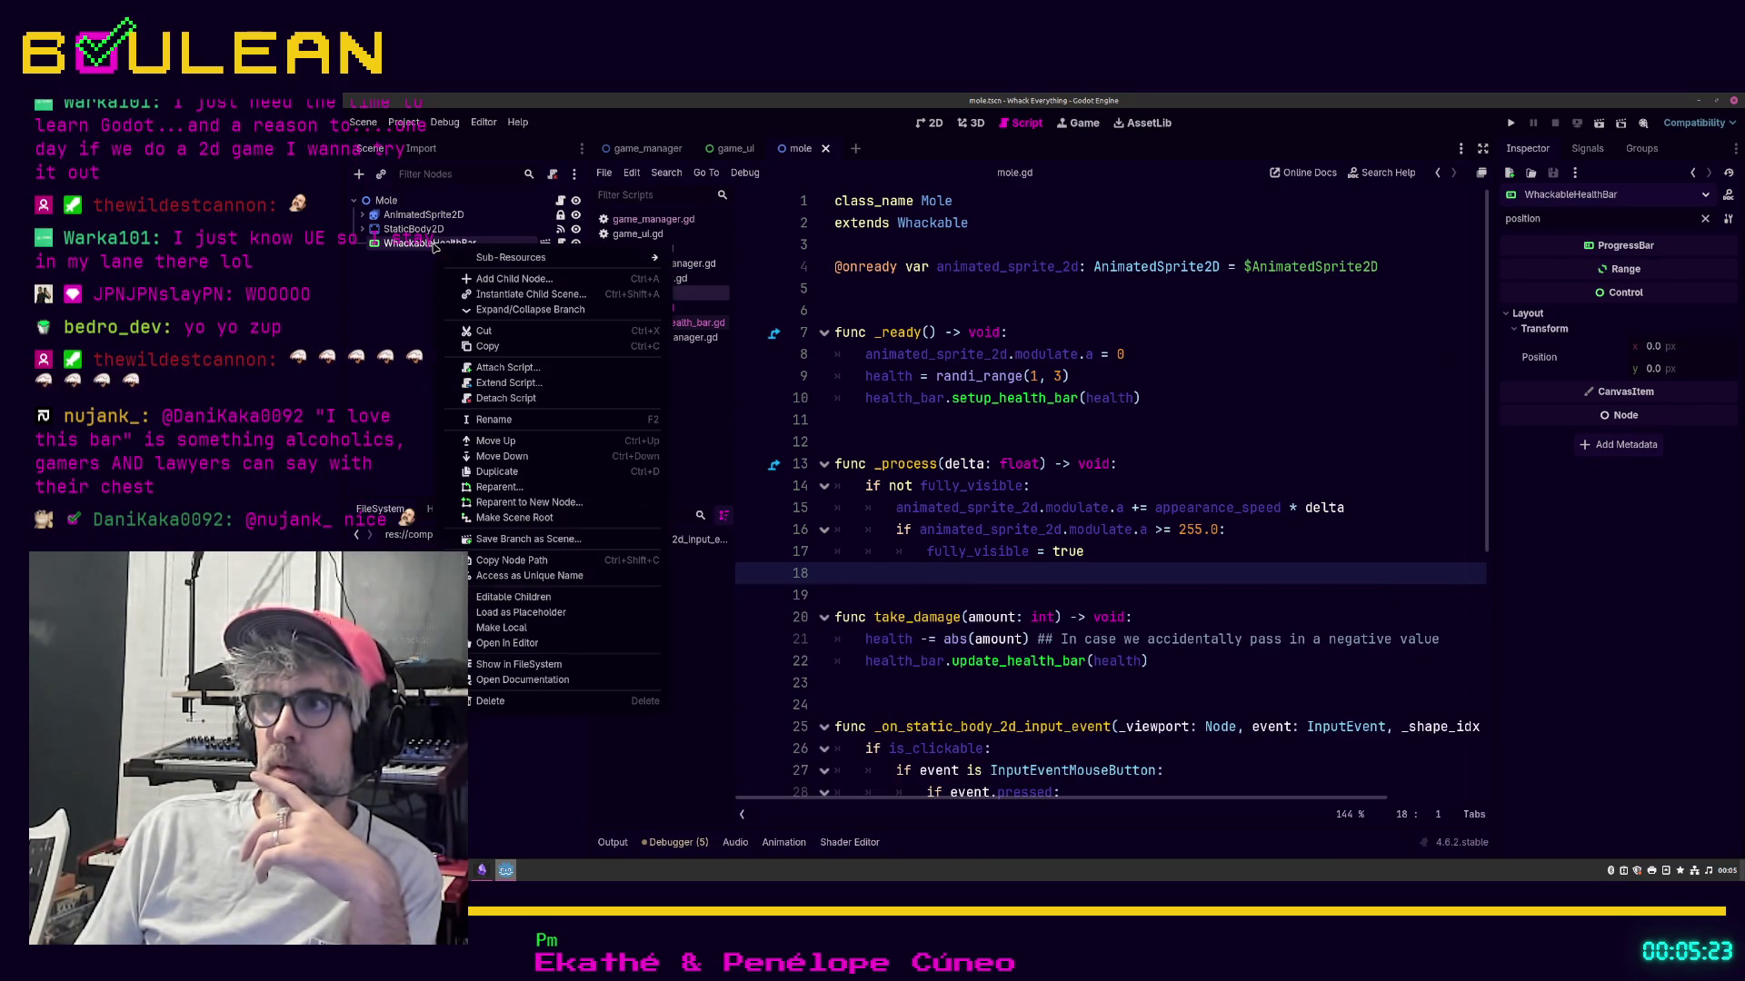
Step: Delete the WhackableHealthBar node and instance whackable_health_bar.tscn under Mole again
{"action": "left_click", "coordinate": [518, 666]}
{"action": "key", "text": "Delete"}
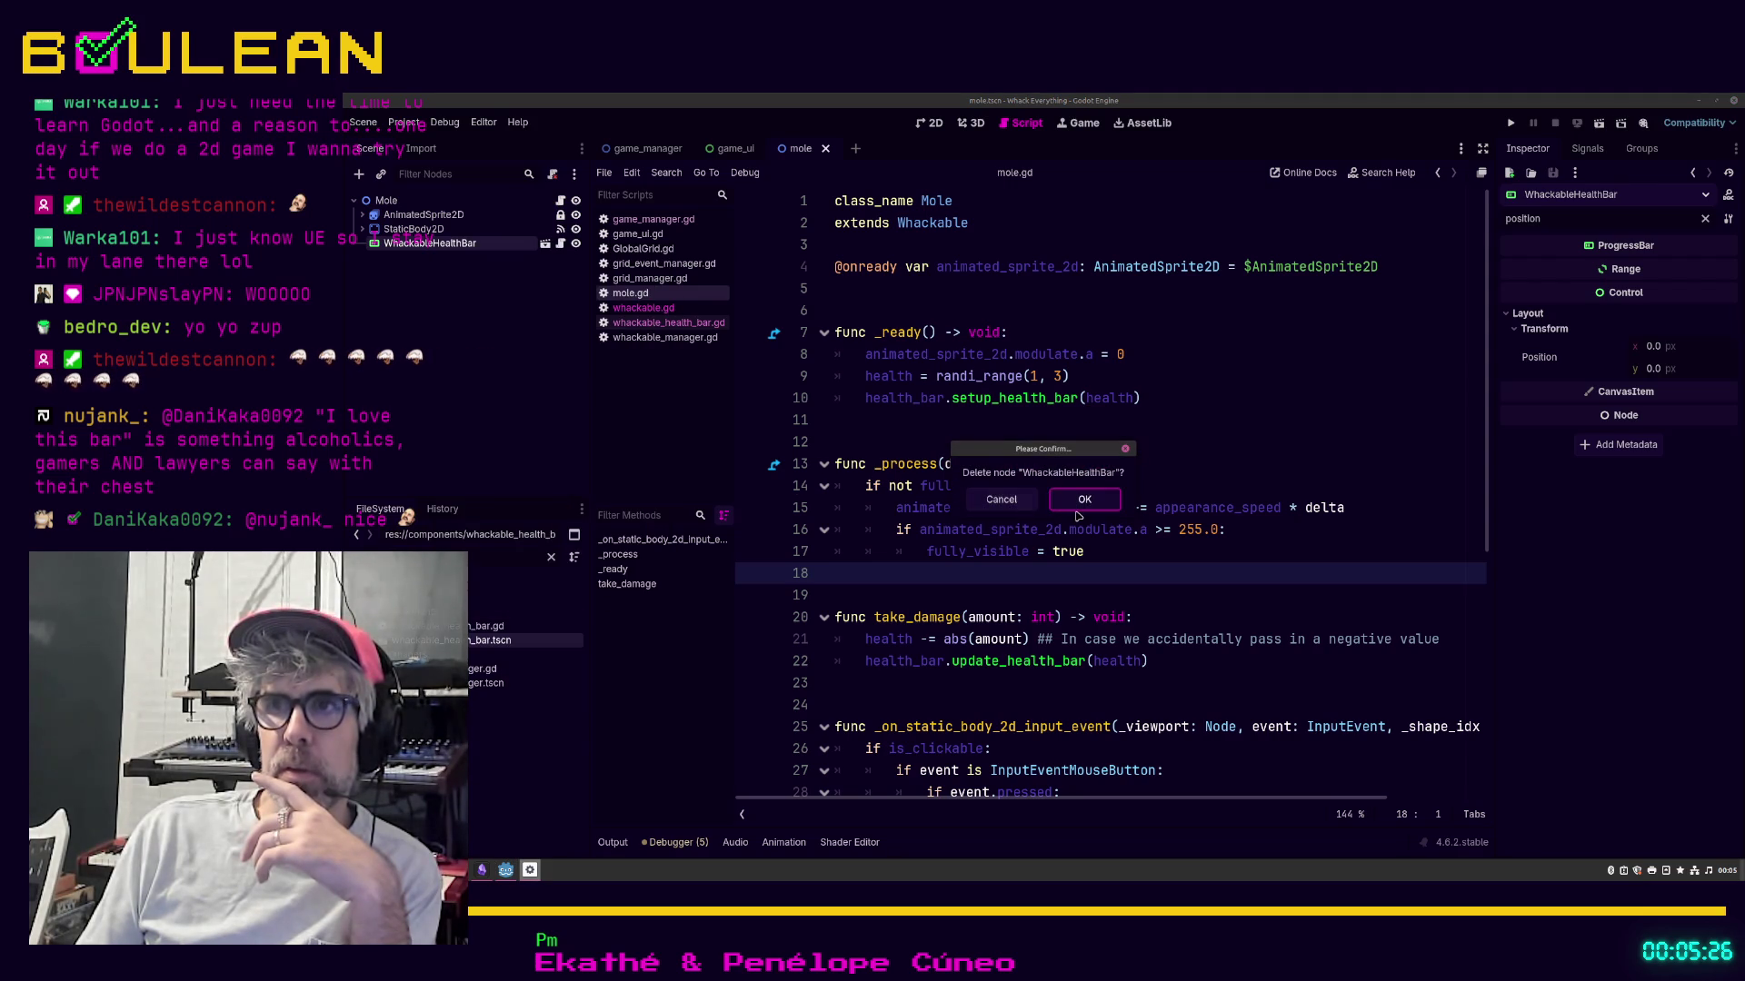
{"action": "left_click", "coordinate": [1084, 503]}
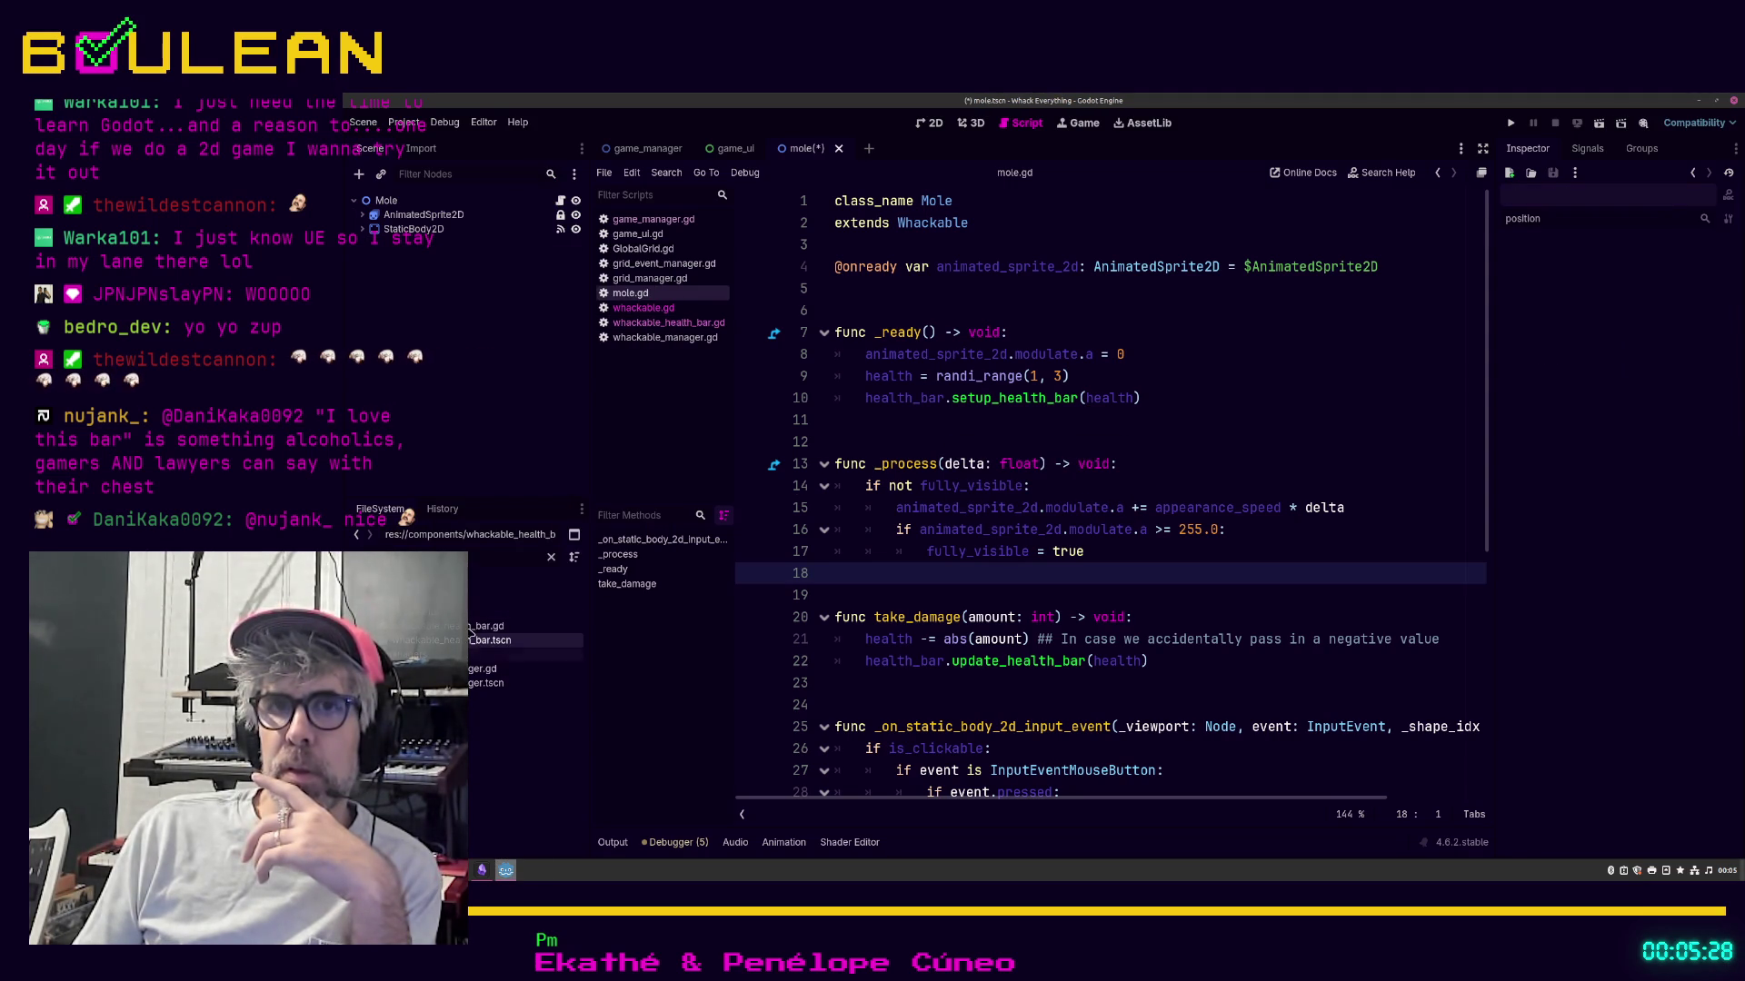
{"action": "left_click_drag", "start_coordinate": [472, 650], "coordinate": [401, 240]}
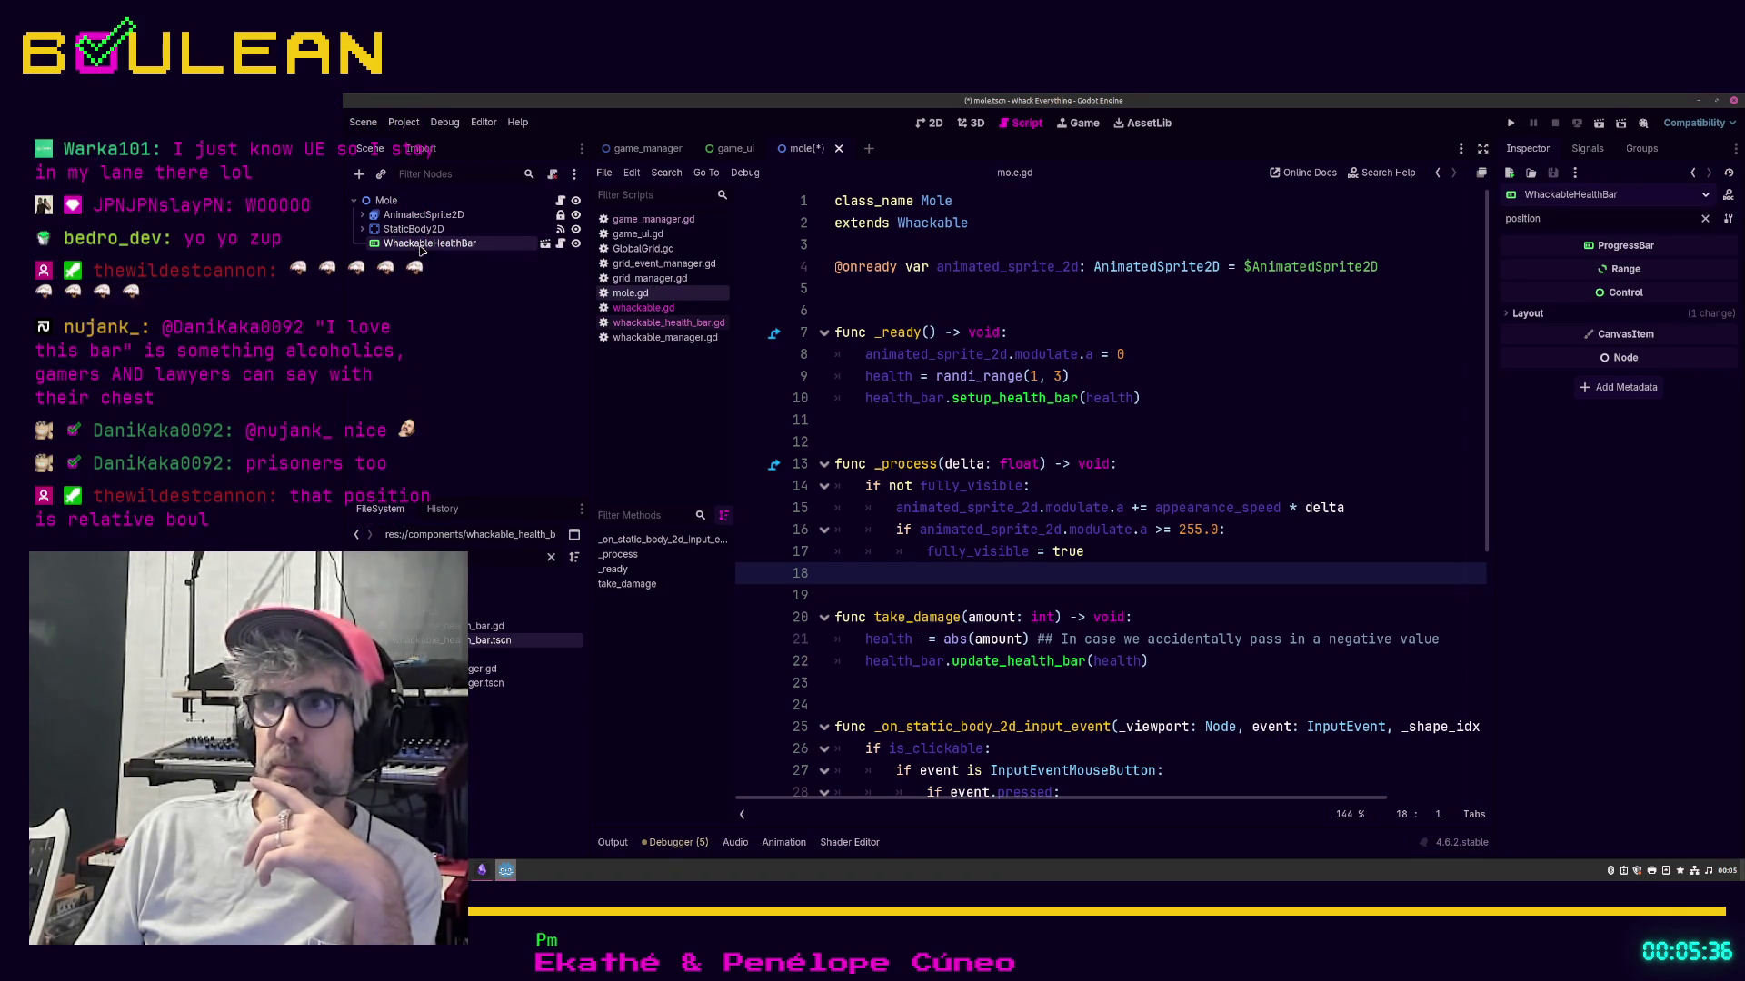
Step: Expand Layout > Transform to see the new instance at position -960, -540 in the 2D view
{"action": "left_click", "coordinate": [1509, 314]}
{"action": "left_click", "coordinate": [1536, 329]}
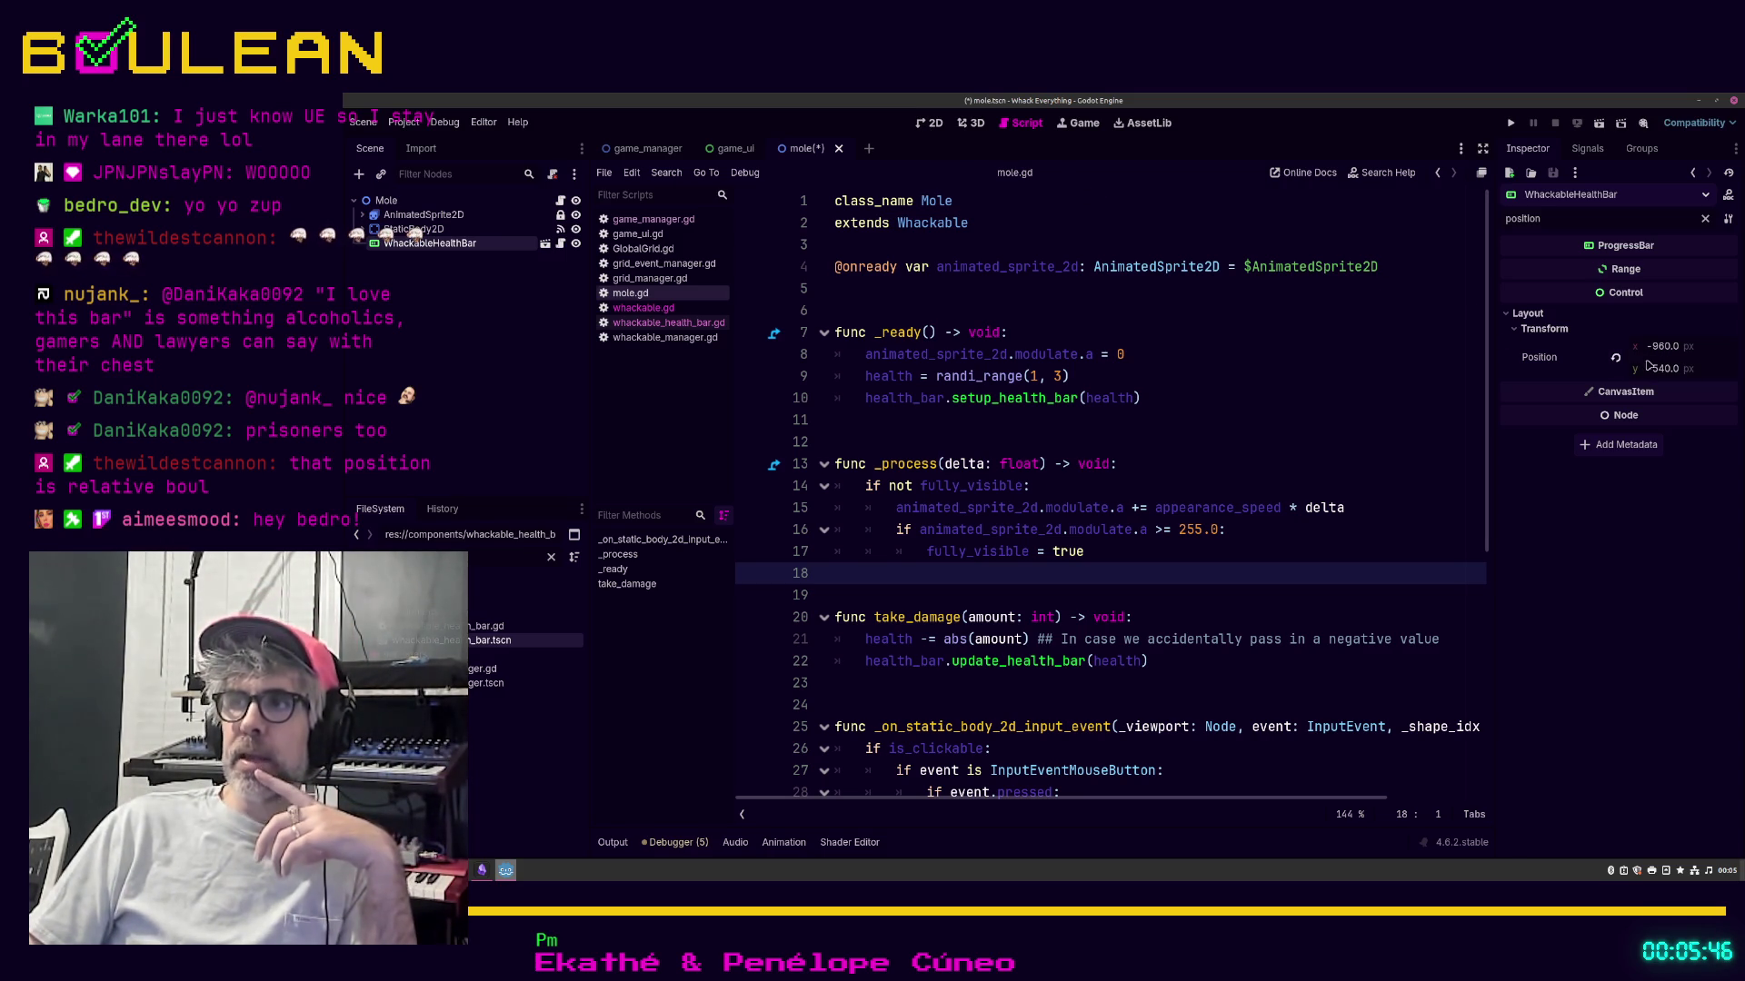
{"action": "left_click", "coordinate": [938, 130]}
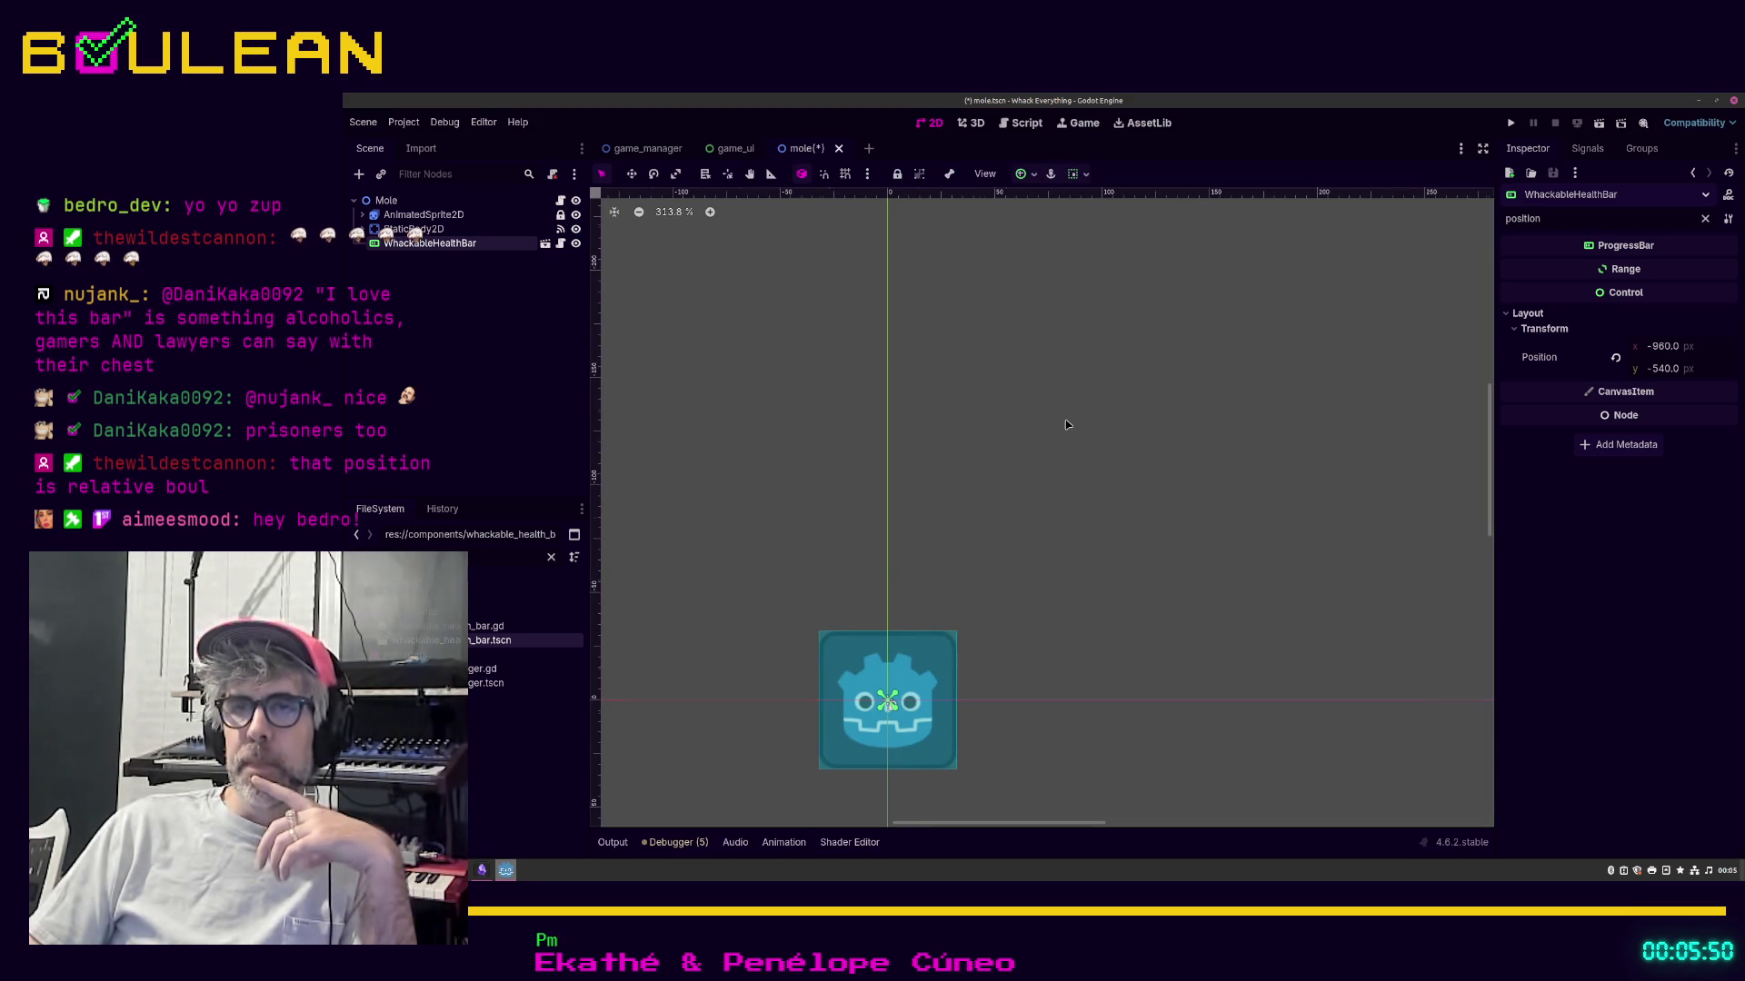
Step: Scroll the Inspector, check the GameUI node in game_manager, then return to the mole scene
{"action": "scroll", "coordinate": [1067, 424], "scroll_direction": "down", "scroll_amount": 6}
{"action": "scroll", "coordinate": [1067, 424], "scroll_direction": "down", "scroll_amount": 7}
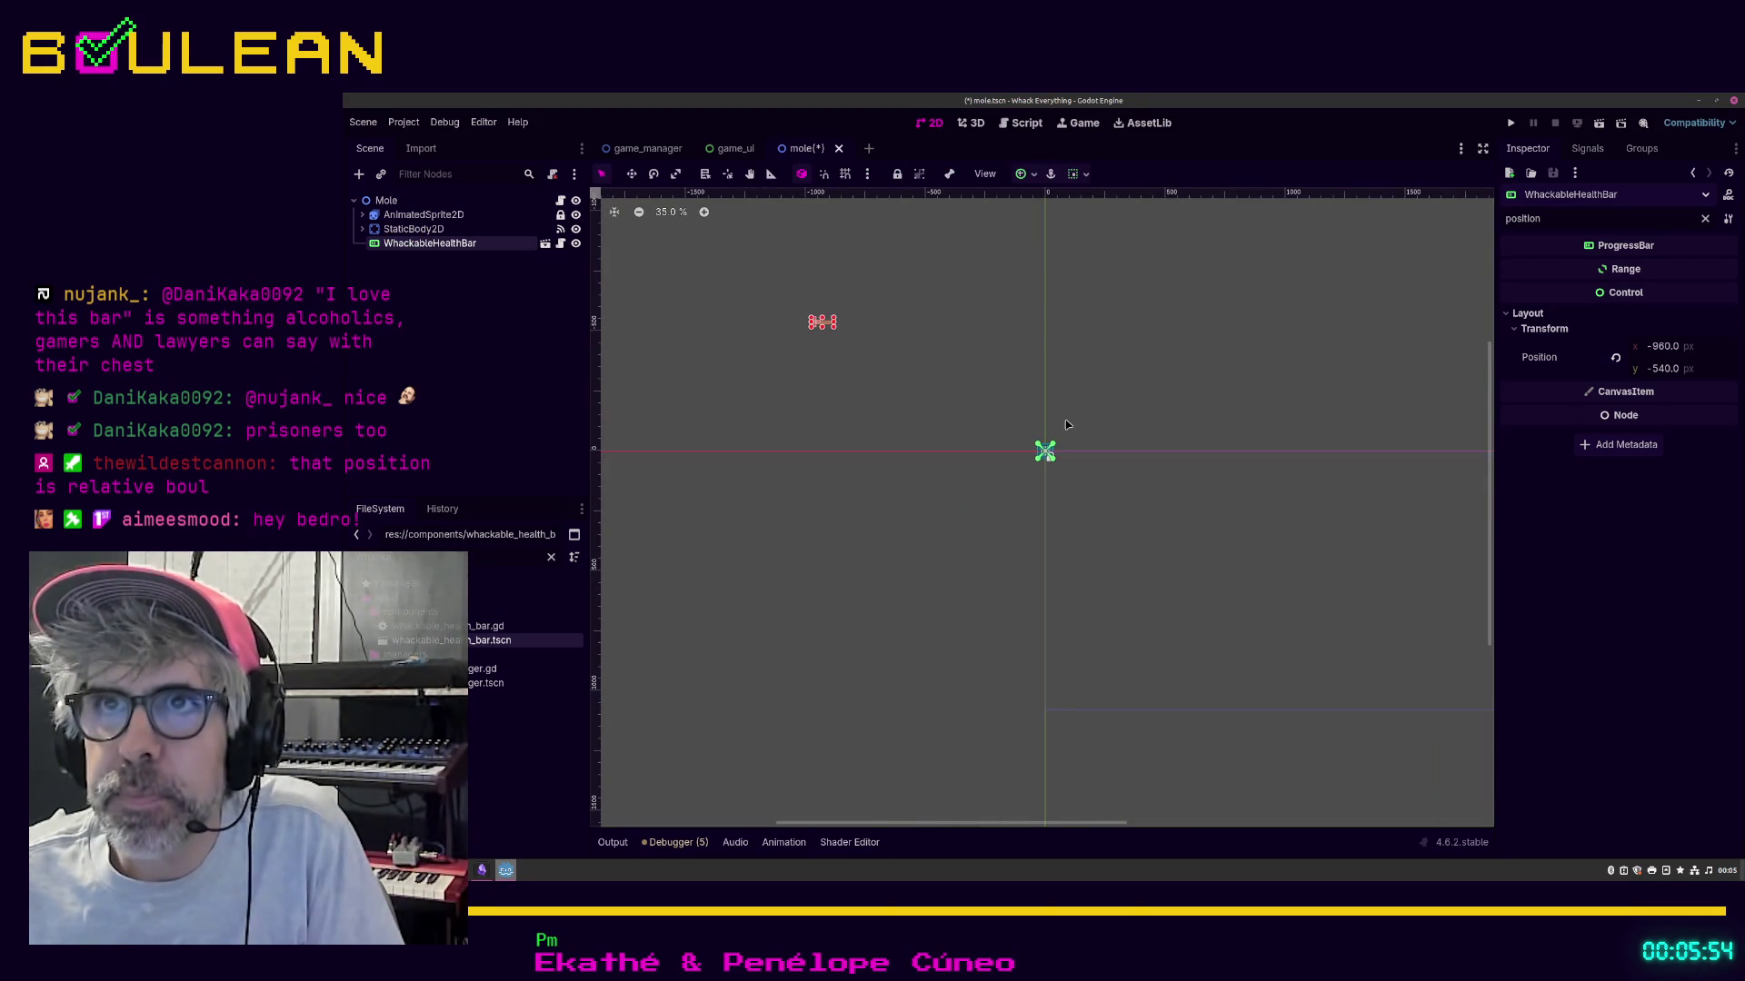
{"action": "scroll", "coordinate": [1067, 425], "scroll_direction": "down", "scroll_amount": 2}
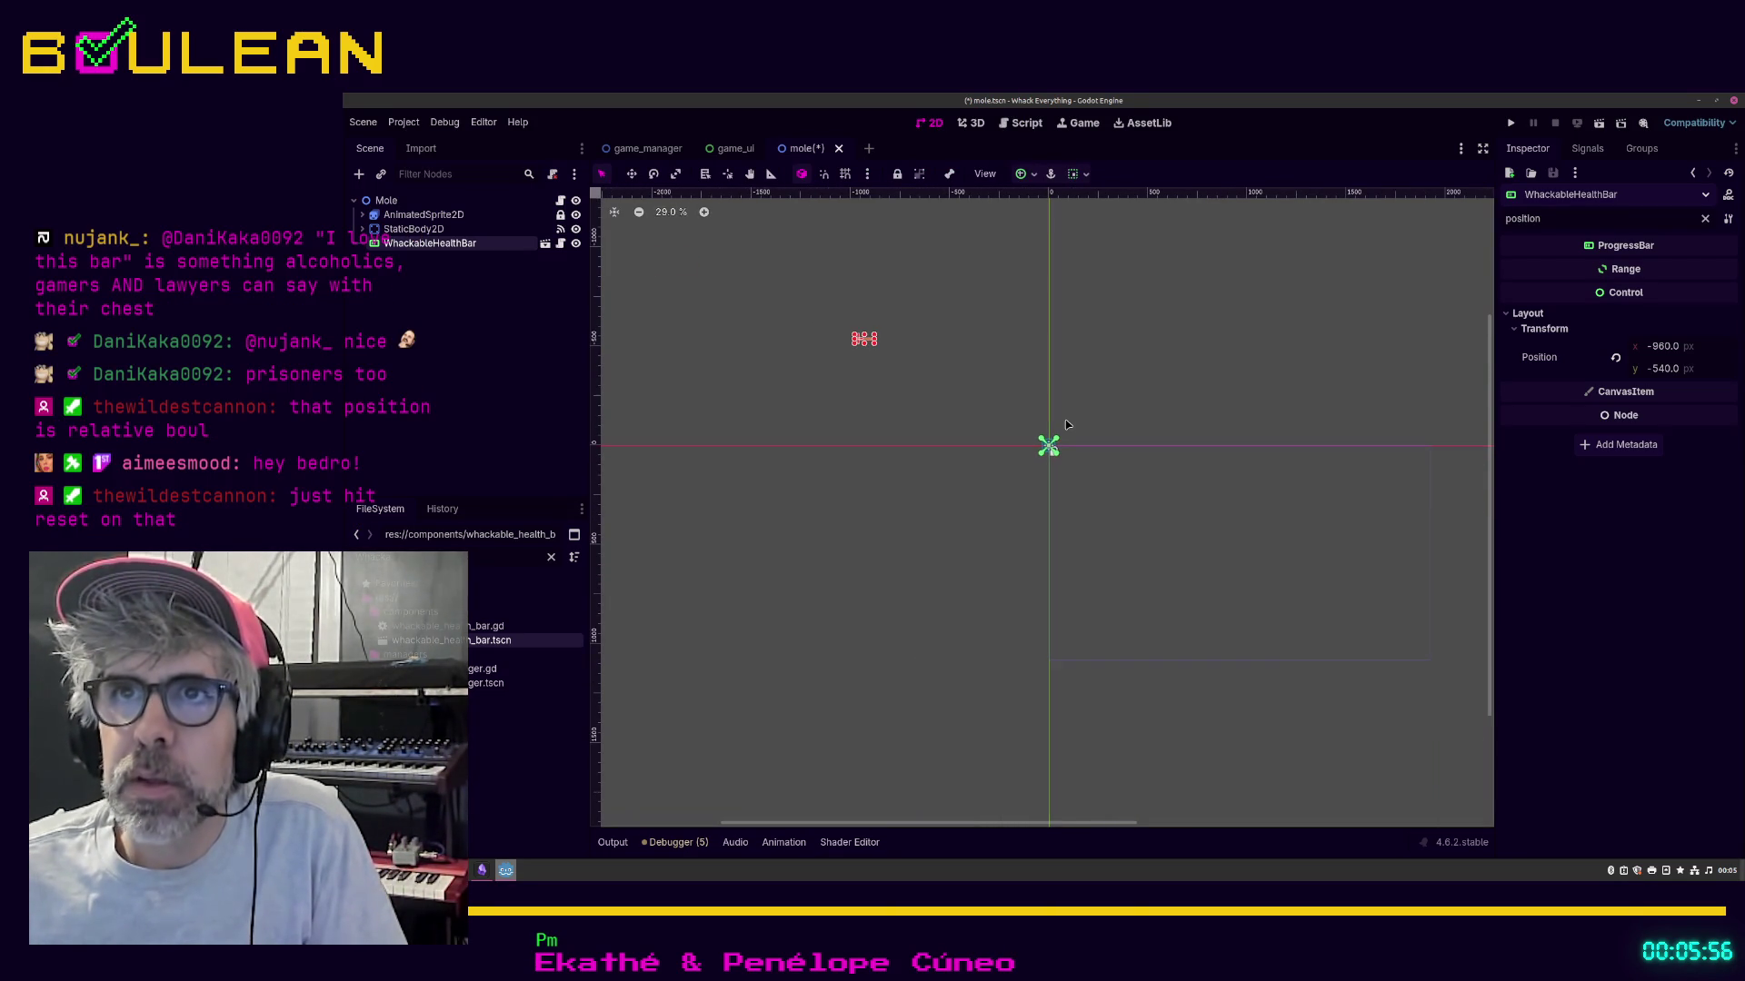
{"action": "scroll", "coordinate": [1066, 425], "scroll_direction": "down", "scroll_amount": 2}
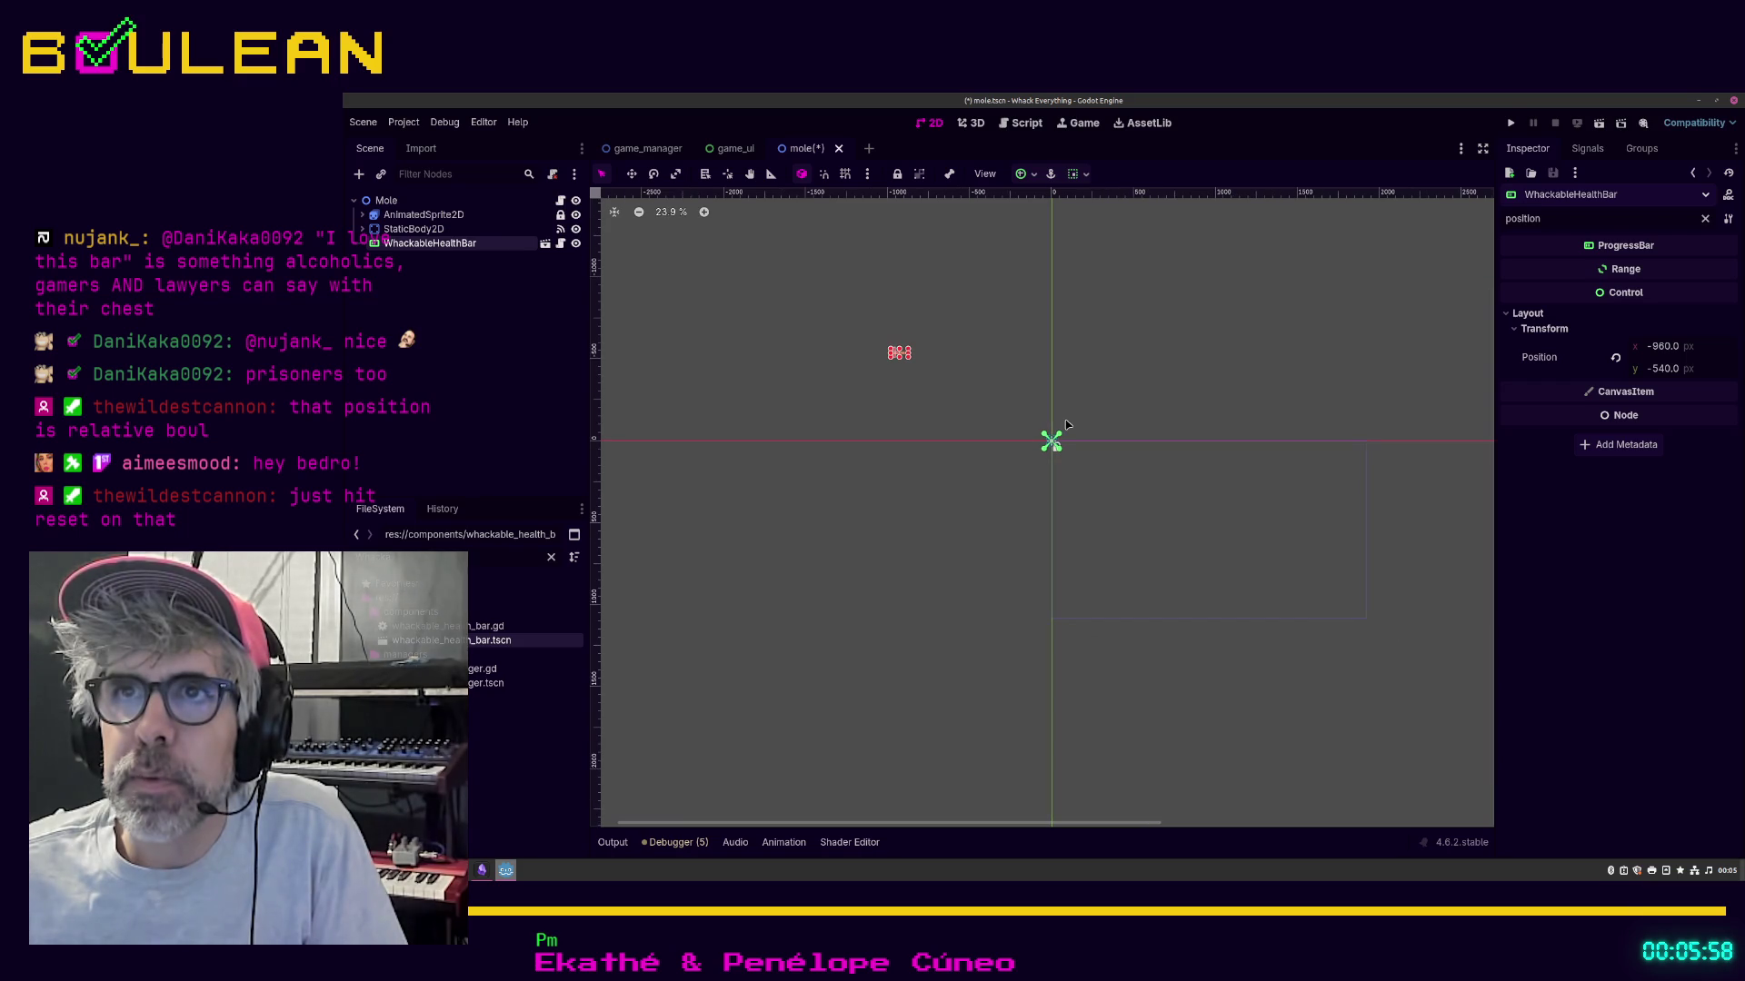
{"action": "scroll", "coordinate": [1067, 424], "scroll_direction": "up", "scroll_amount": 1}
{"action": "scroll", "coordinate": [1066, 425], "scroll_direction": "up", "scroll_amount": 1}
{"action": "scroll", "coordinate": [1067, 424], "scroll_direction": "down", "scroll_amount": 1}
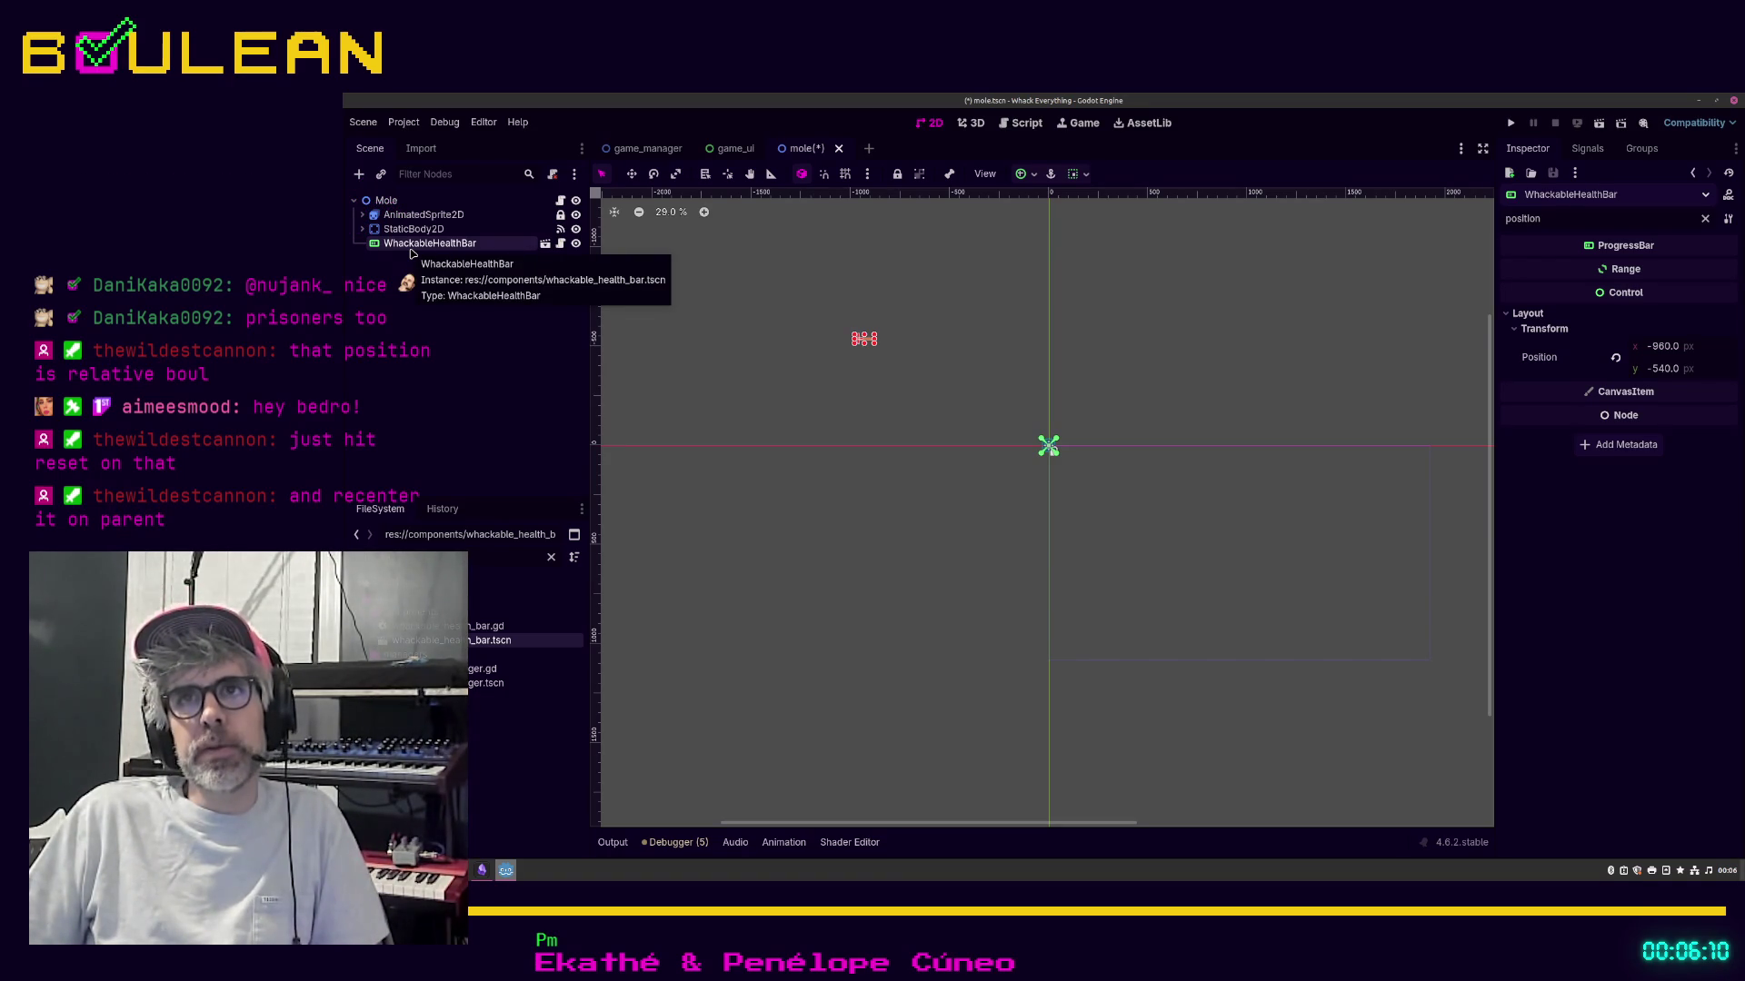
{"action": "left_click", "coordinate": [650, 150]}
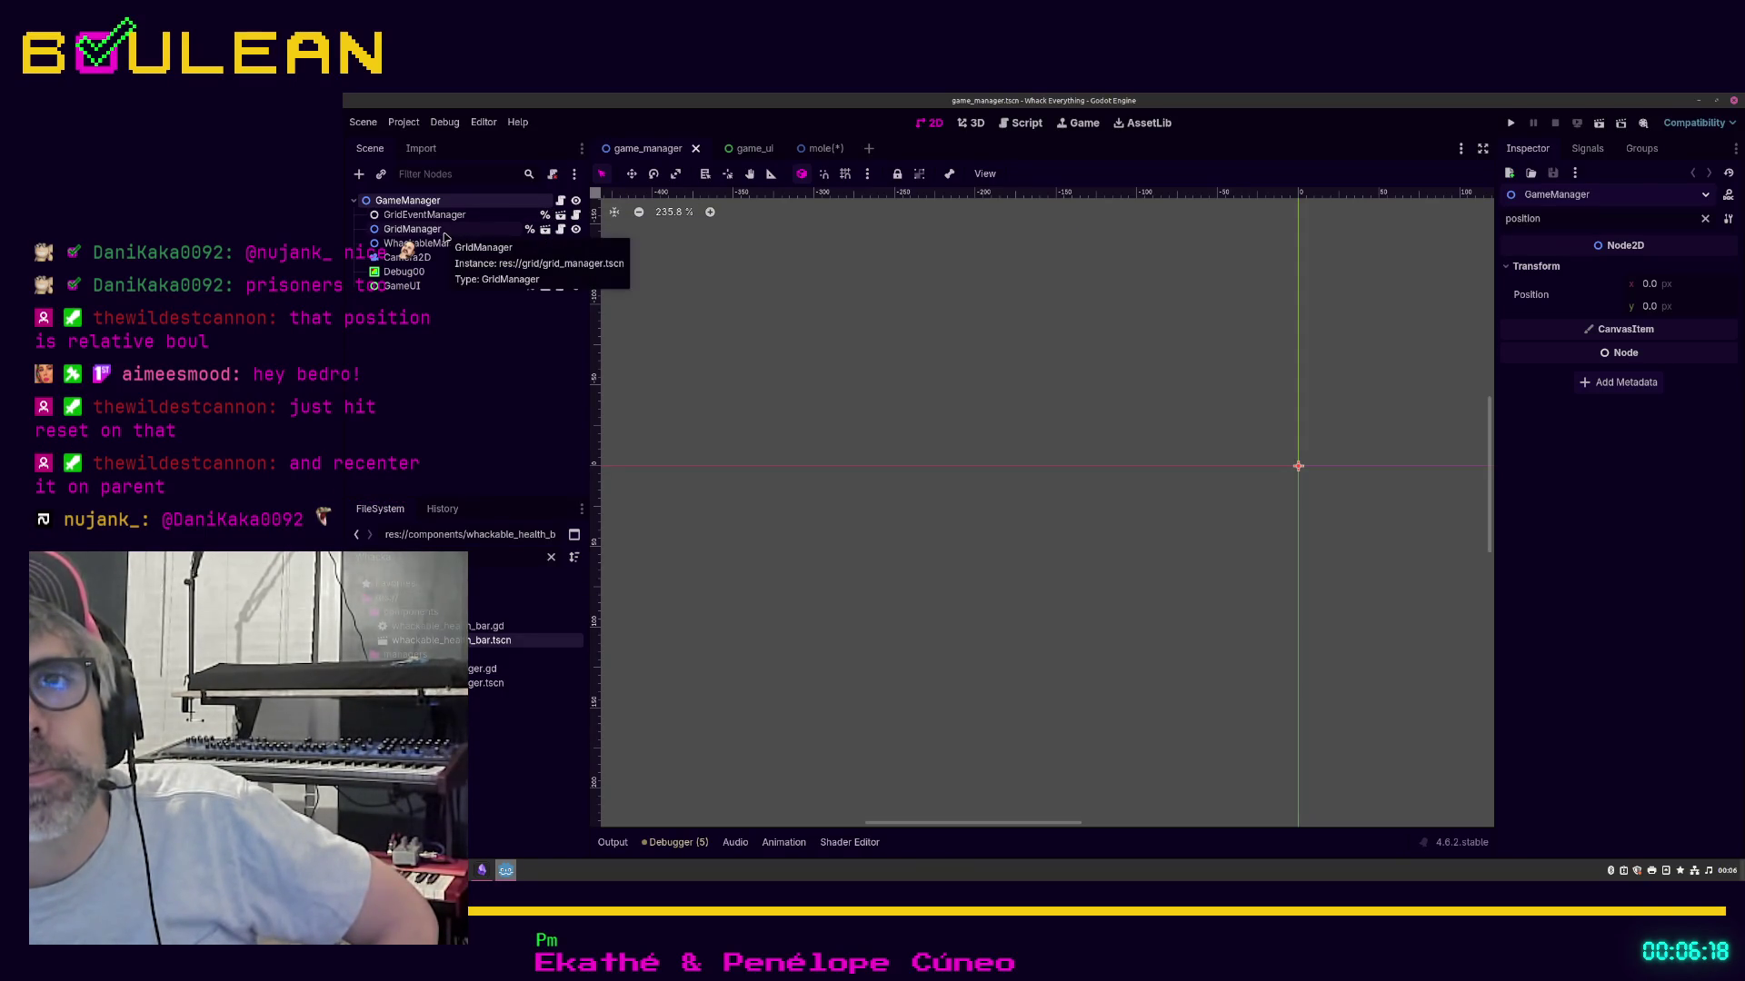
{"action": "left_click", "coordinate": [403, 286]}
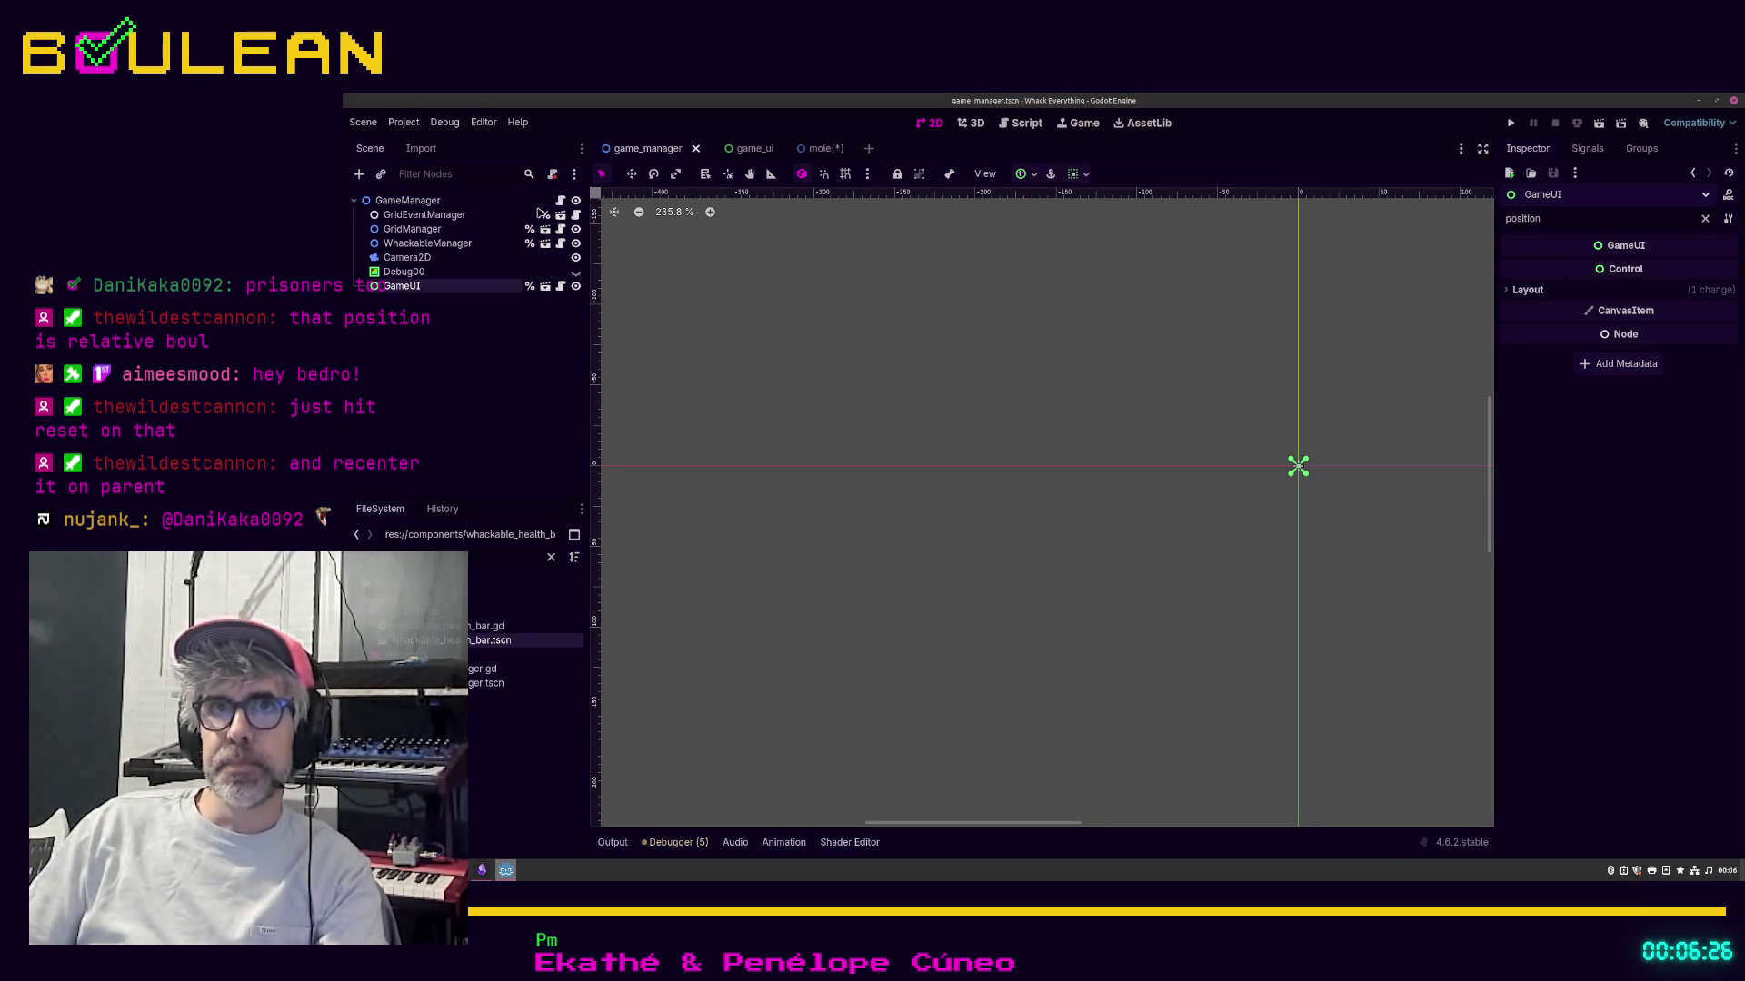
{"action": "left_click", "coordinate": [820, 153]}
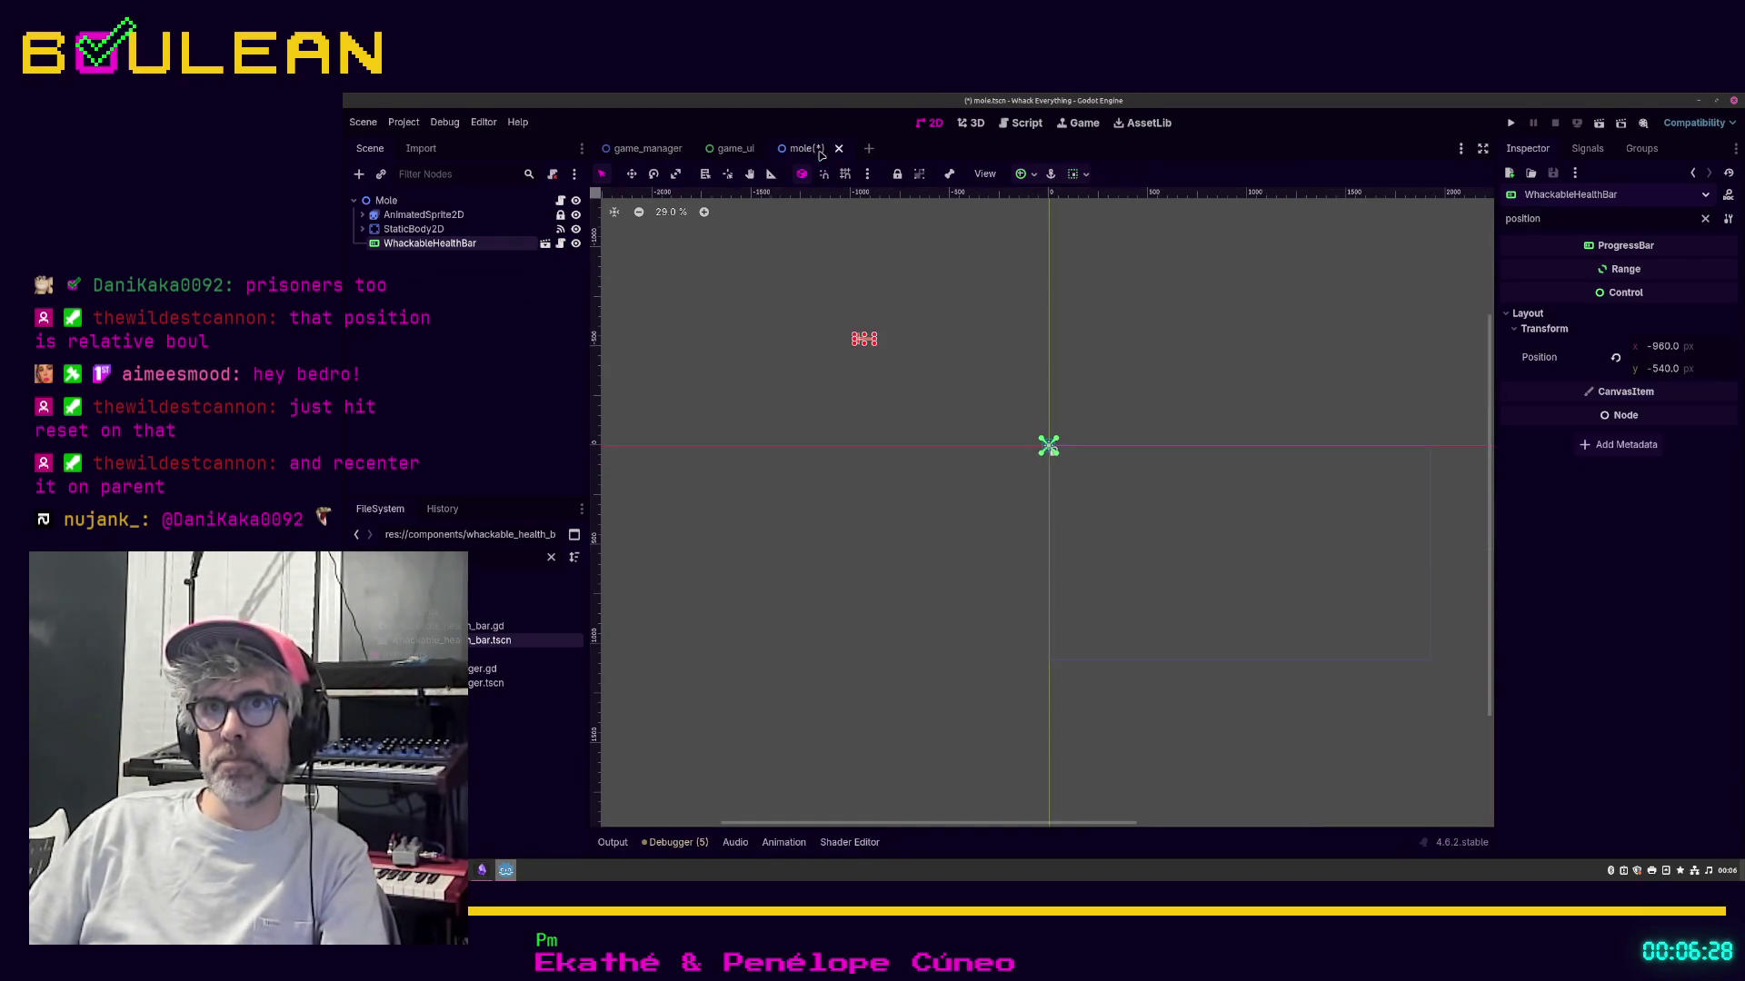
Step: Save the mole scene, revert WhackableHealthBar's position to 0, 0, and run the game
{"action": "left_click", "coordinate": [521, 351]}
{"action": "key", "text": "ctrl+s"}
{"action": "left_click", "coordinate": [466, 247]}
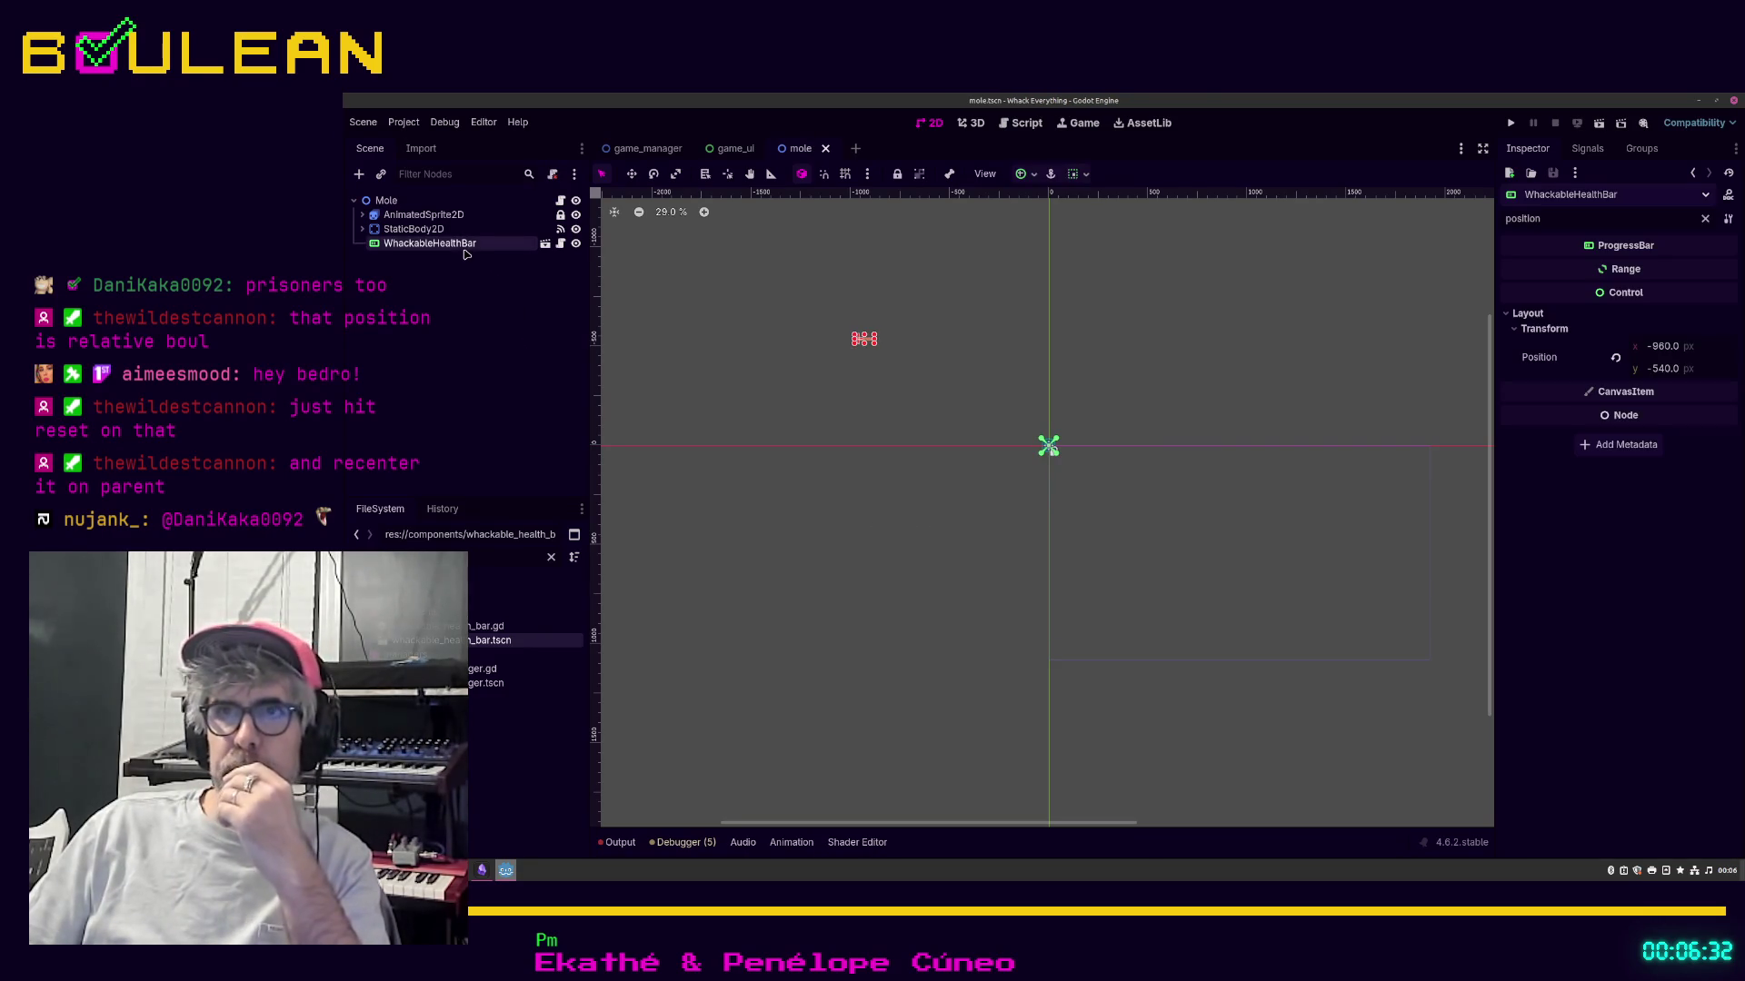
{"action": "left_click", "coordinate": [1616, 359]}
{"action": "scroll", "coordinate": [1055, 429], "scroll_direction": "up", "scroll_amount": 2}
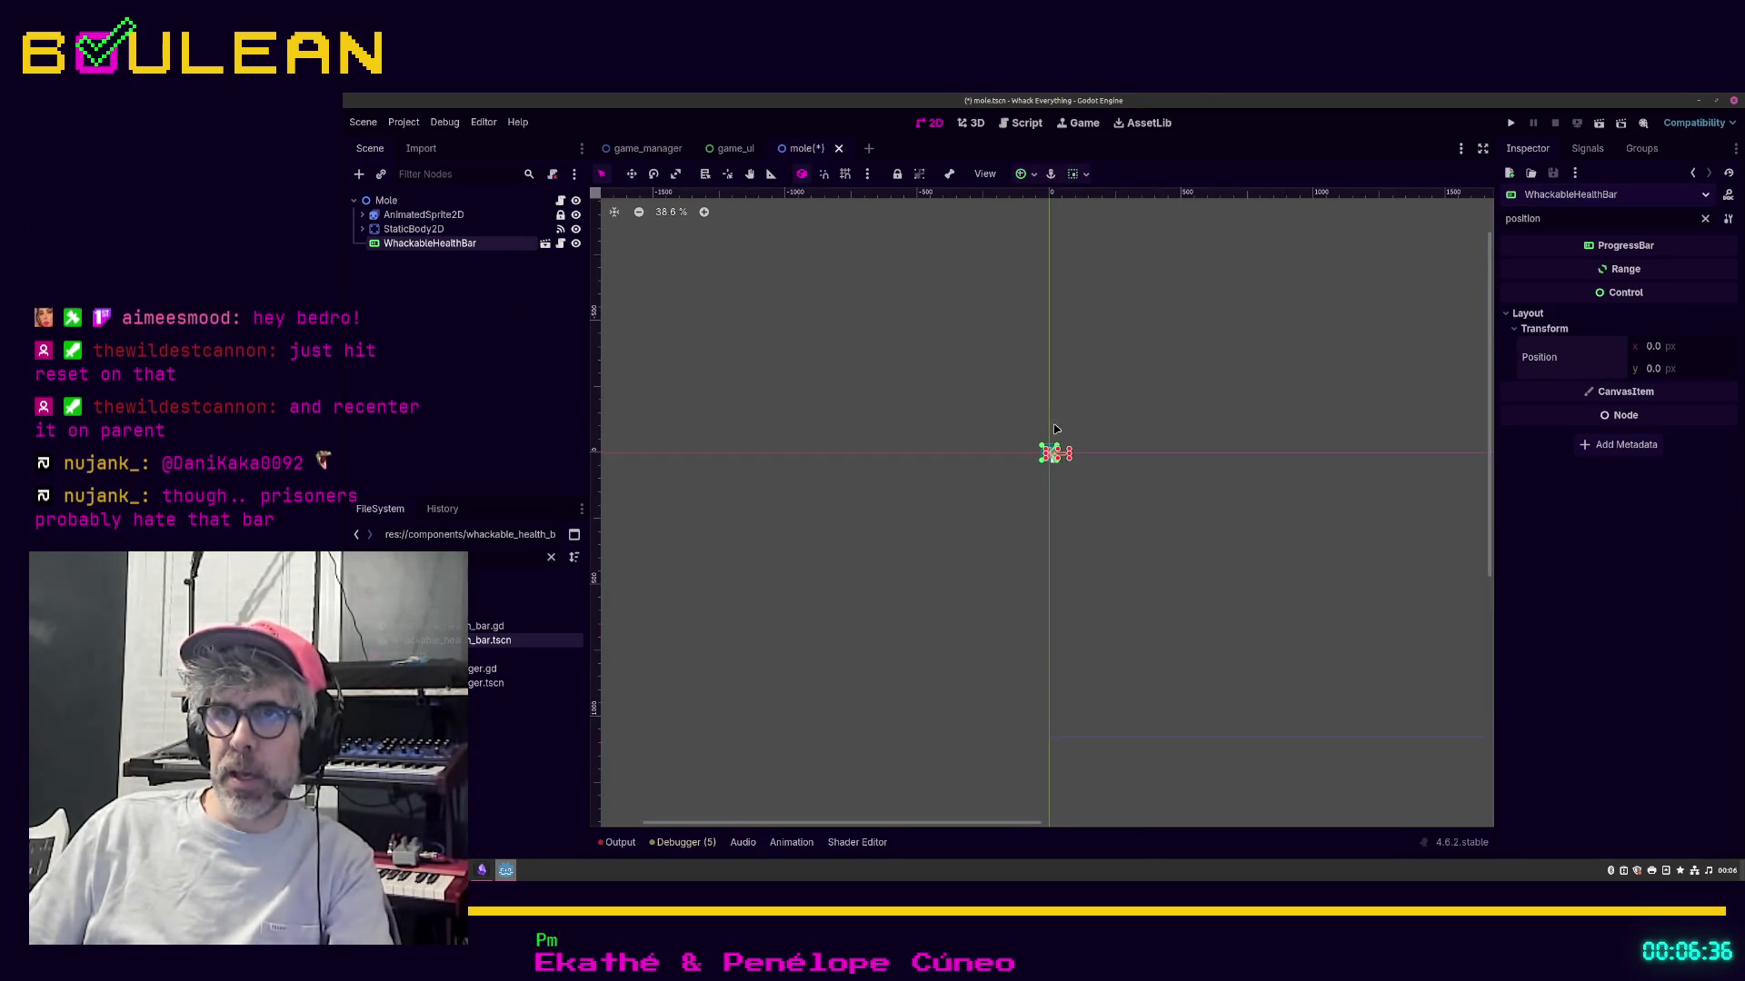
{"action": "scroll", "coordinate": [1055, 429], "scroll_direction": "up", "scroll_amount": 9}
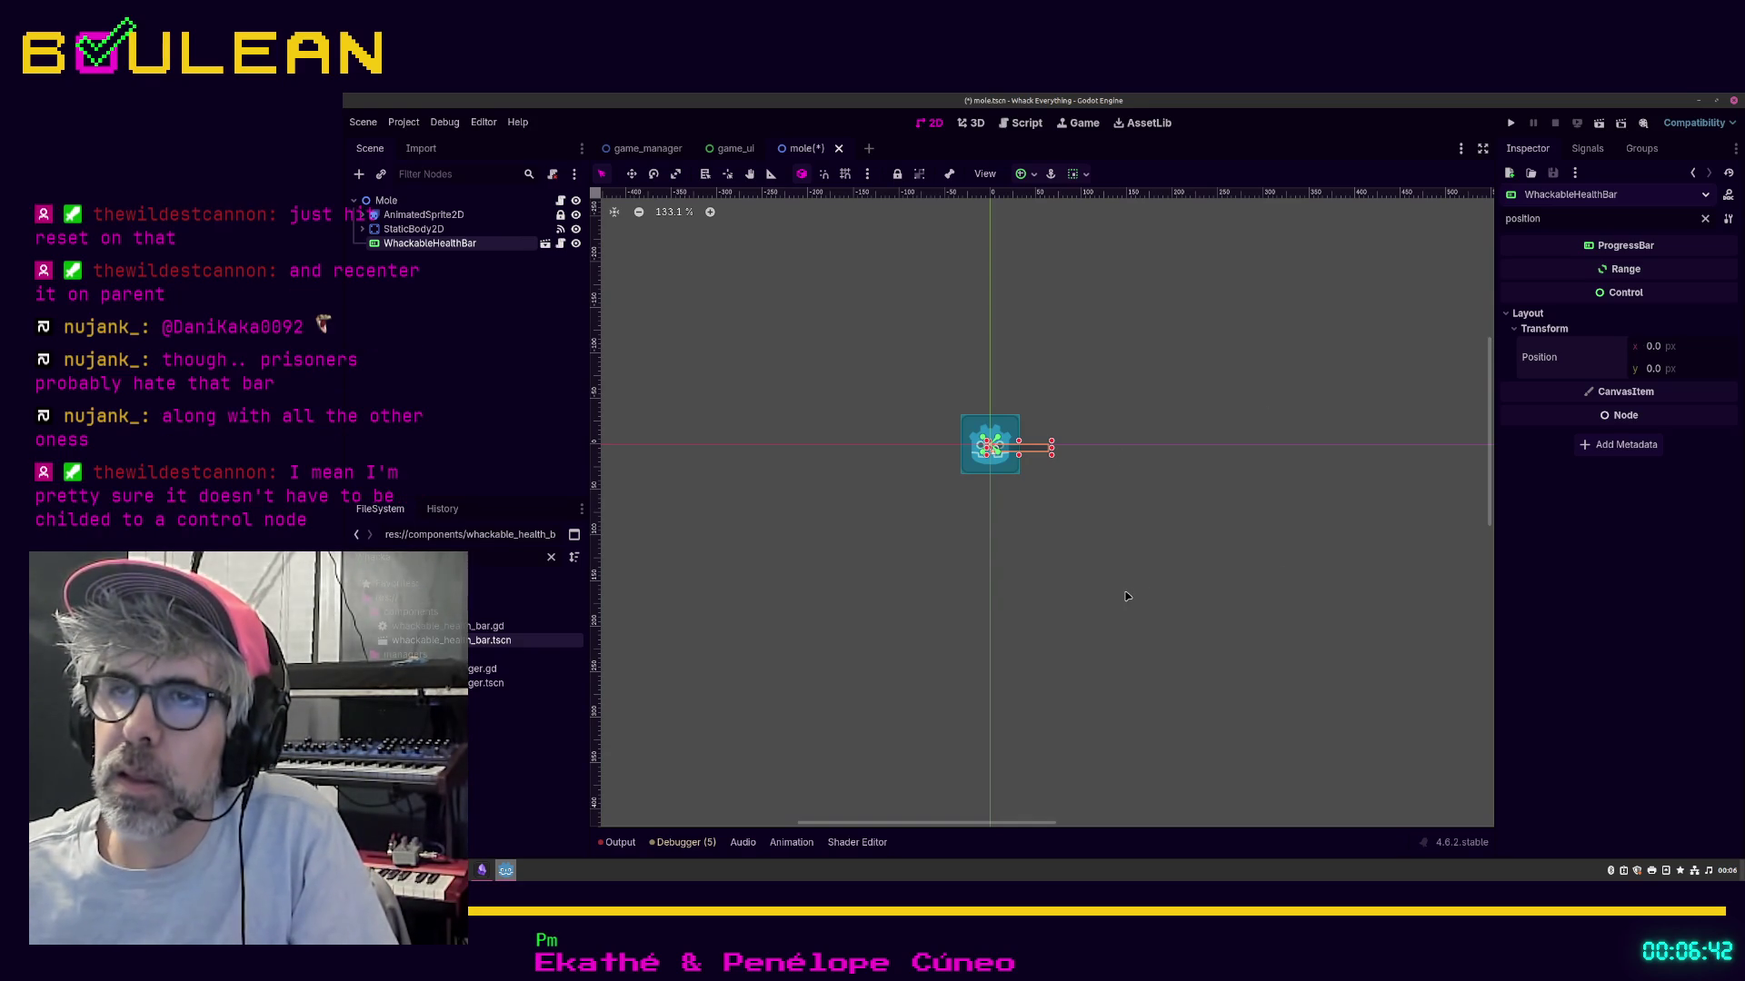
{"action": "key", "text": "F5"}
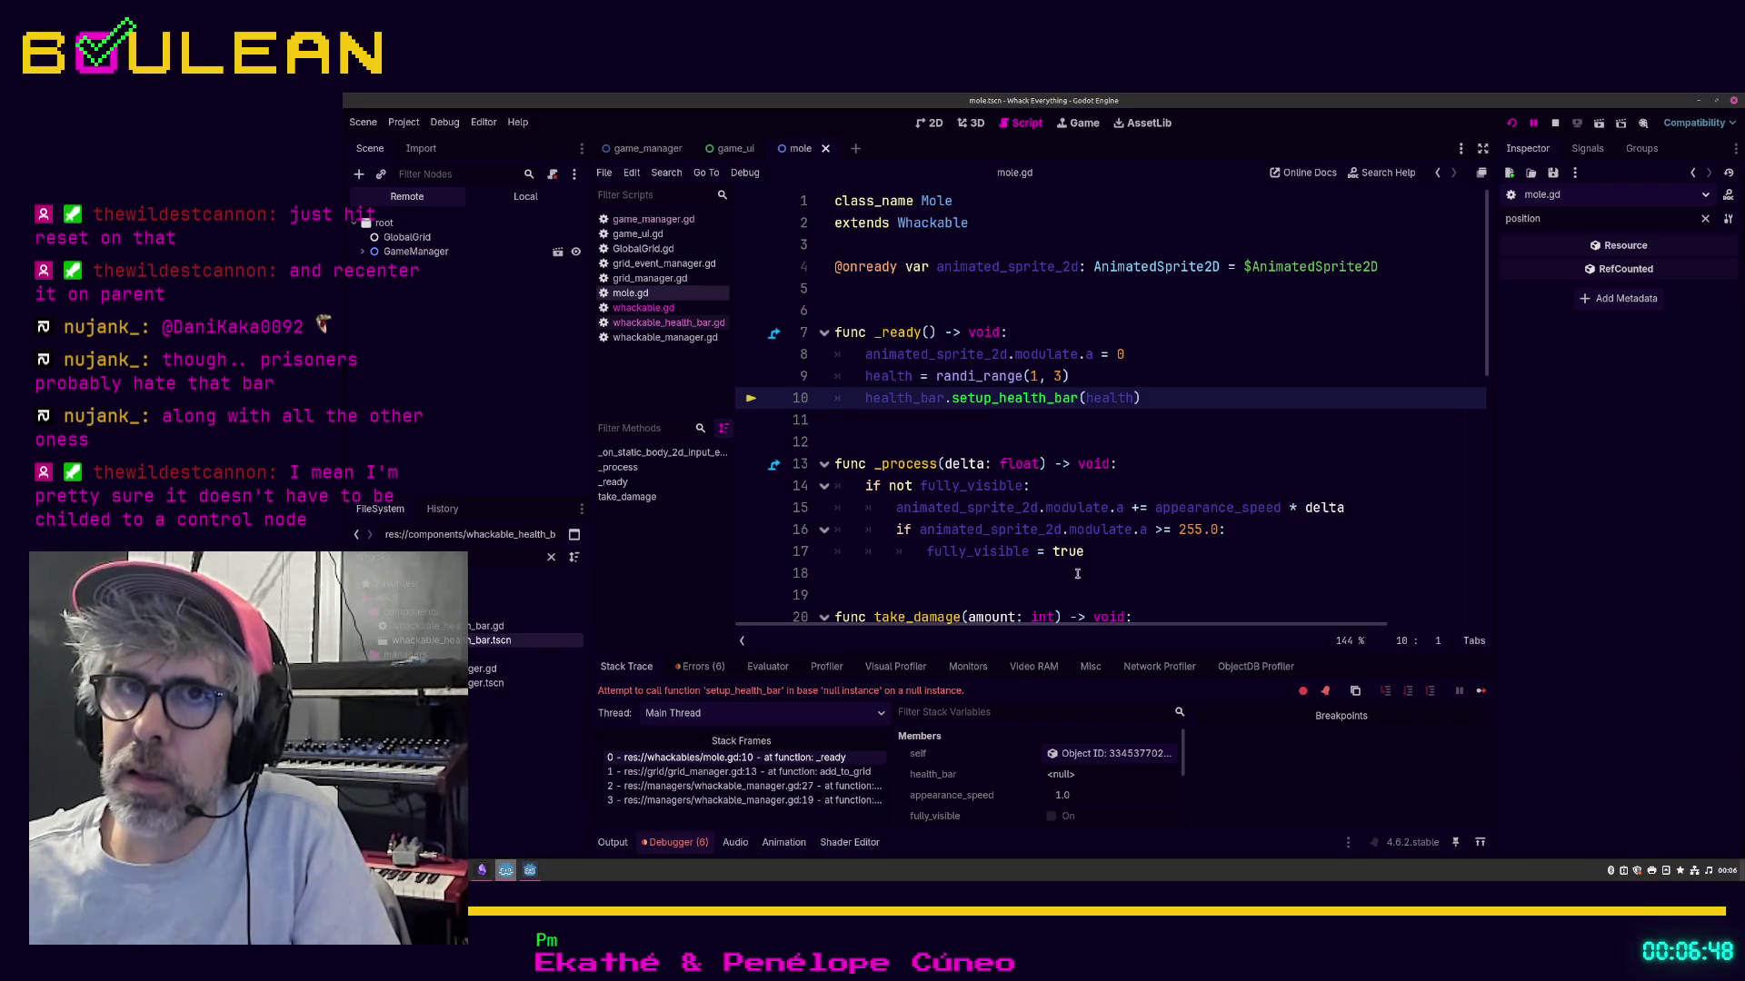
Step: Stop the debugger, clear the Inspector filter, and assign WhackableHealthBar to Mole's Health Bar
{"action": "left_click", "coordinate": [1555, 125]}
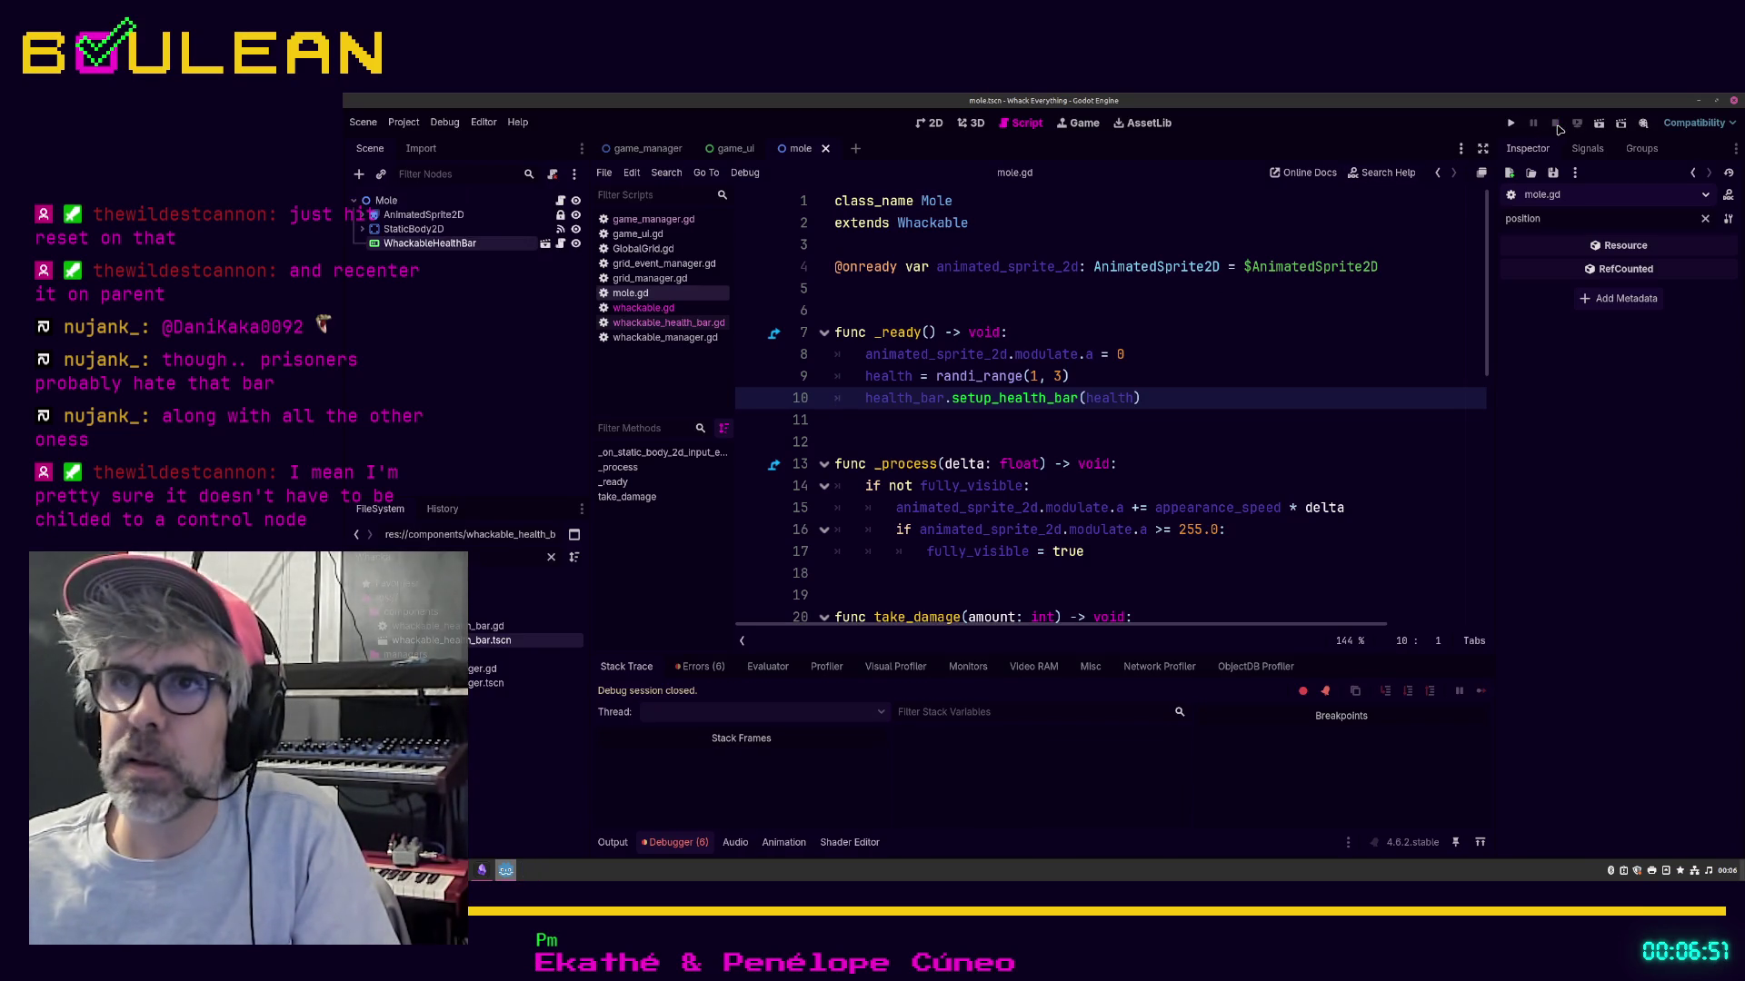
{"action": "left_click", "coordinate": [386, 204]}
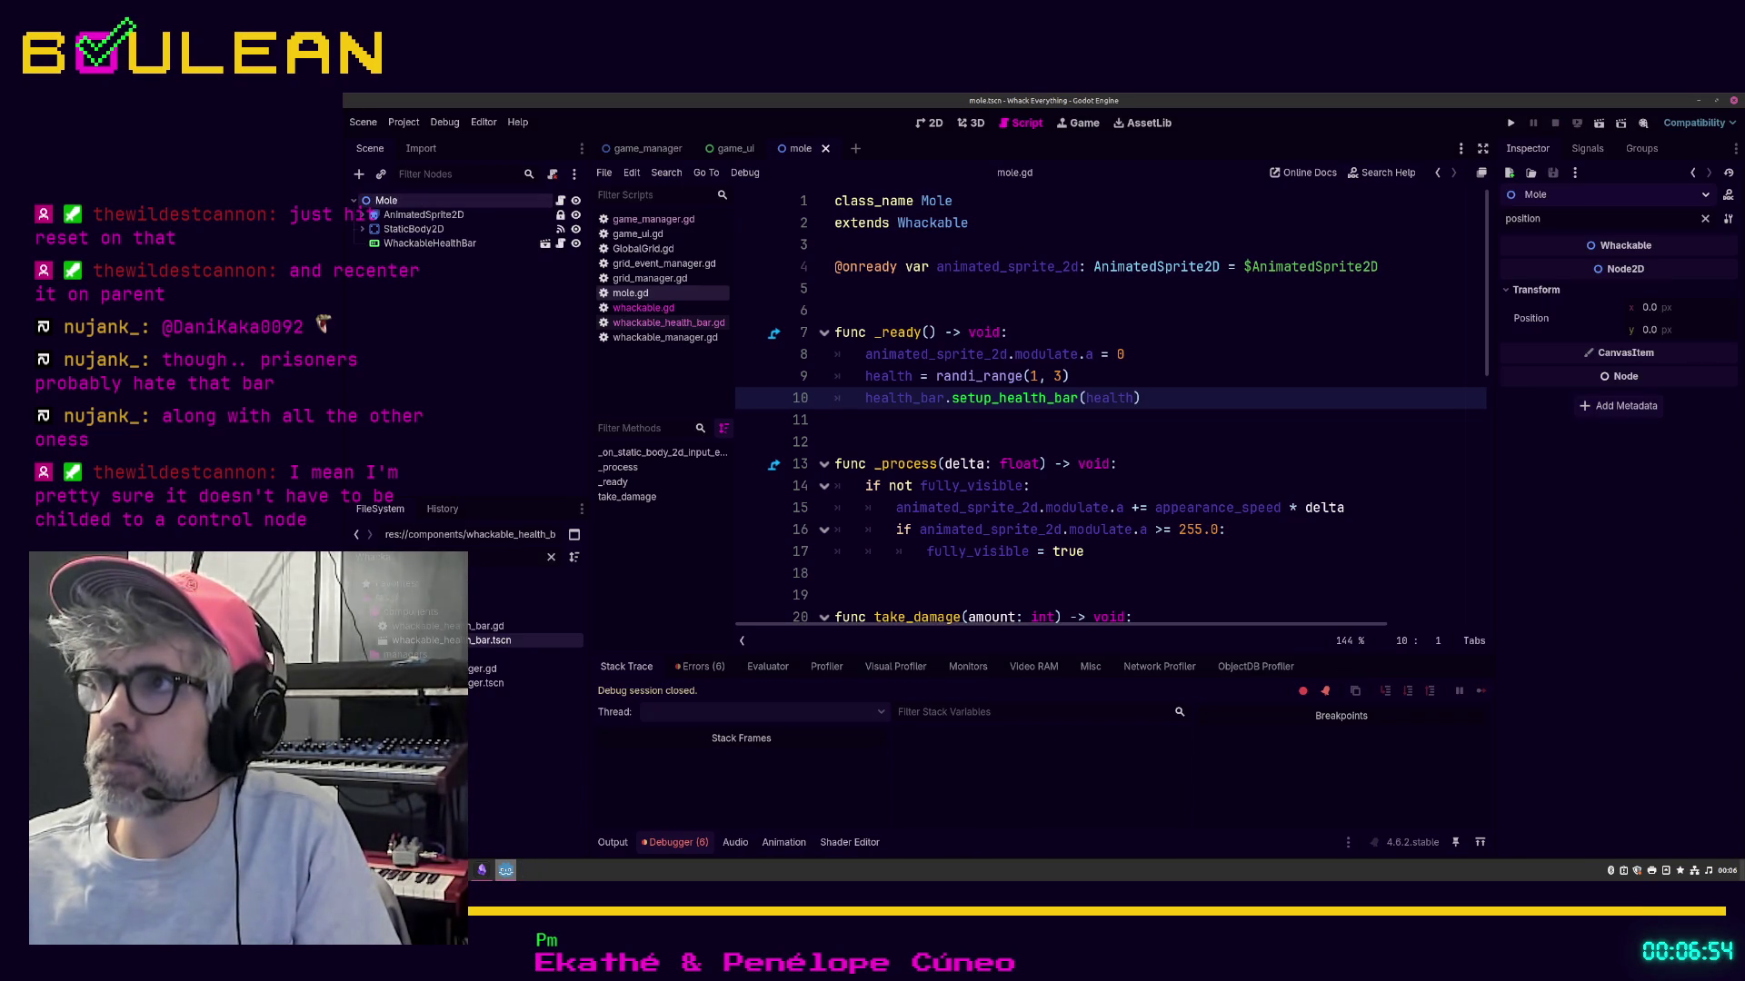
{"action": "left_click", "coordinate": [1705, 220]}
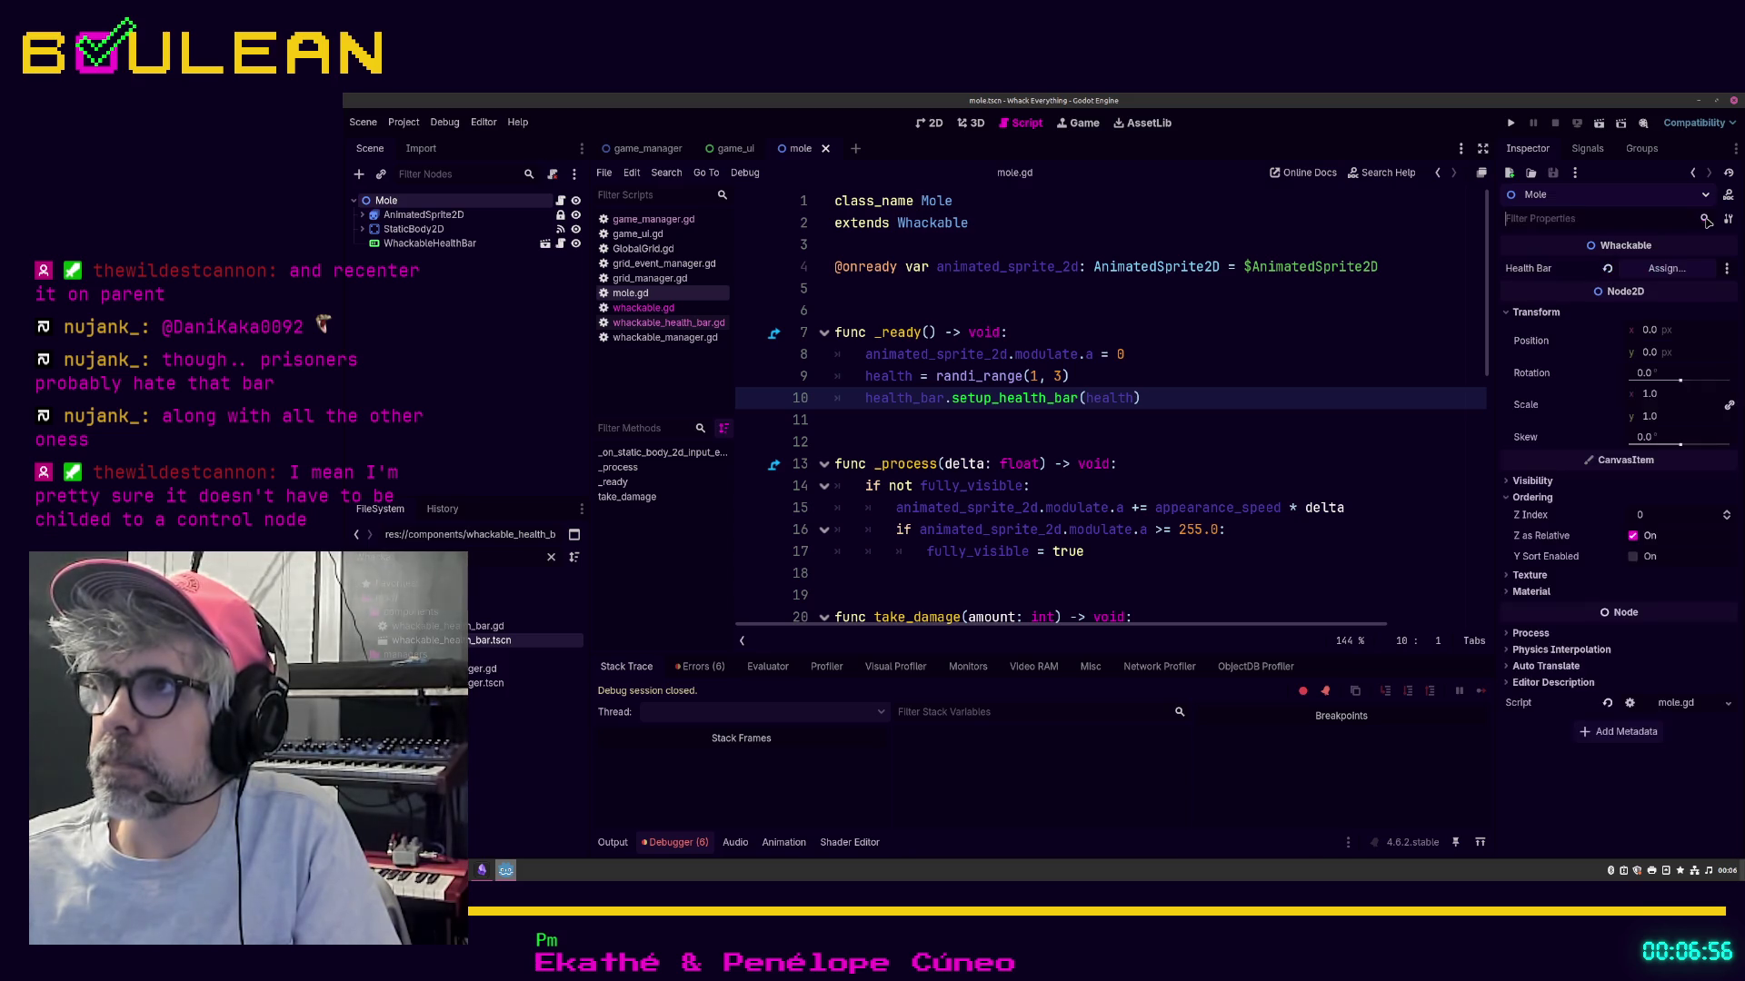
{"action": "mouse_move", "coordinate": [429, 243]}
{"action": "left_mouse_down"}
{"action": "mouse_move", "coordinate": [481, 270]}
{"action": "mouse_move", "coordinate": [1546, 312]}
{"action": "mouse_move", "coordinate": [1664, 269]}
{"action": "left_mouse_up"}
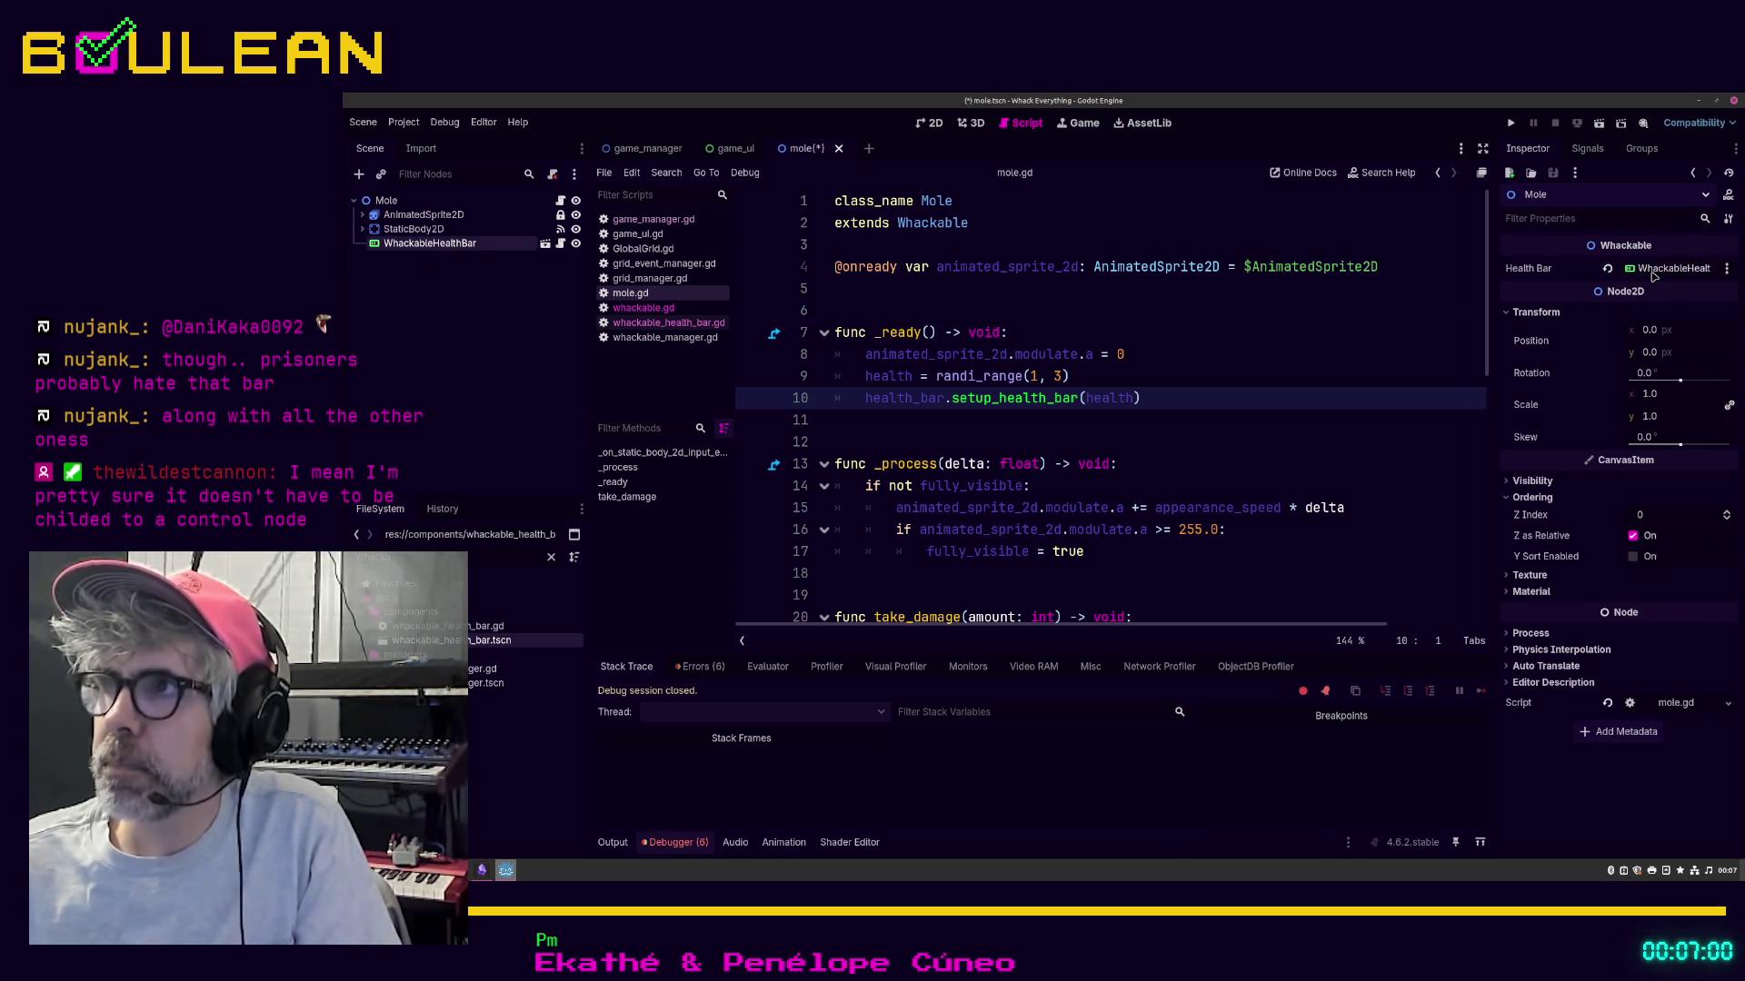
Step: Run the game to see bars beside the moles, close it, and open whackable_health_bar.tscn
{"action": "left_click", "coordinate": [1250, 372]}
{"action": "key", "text": "F5"}
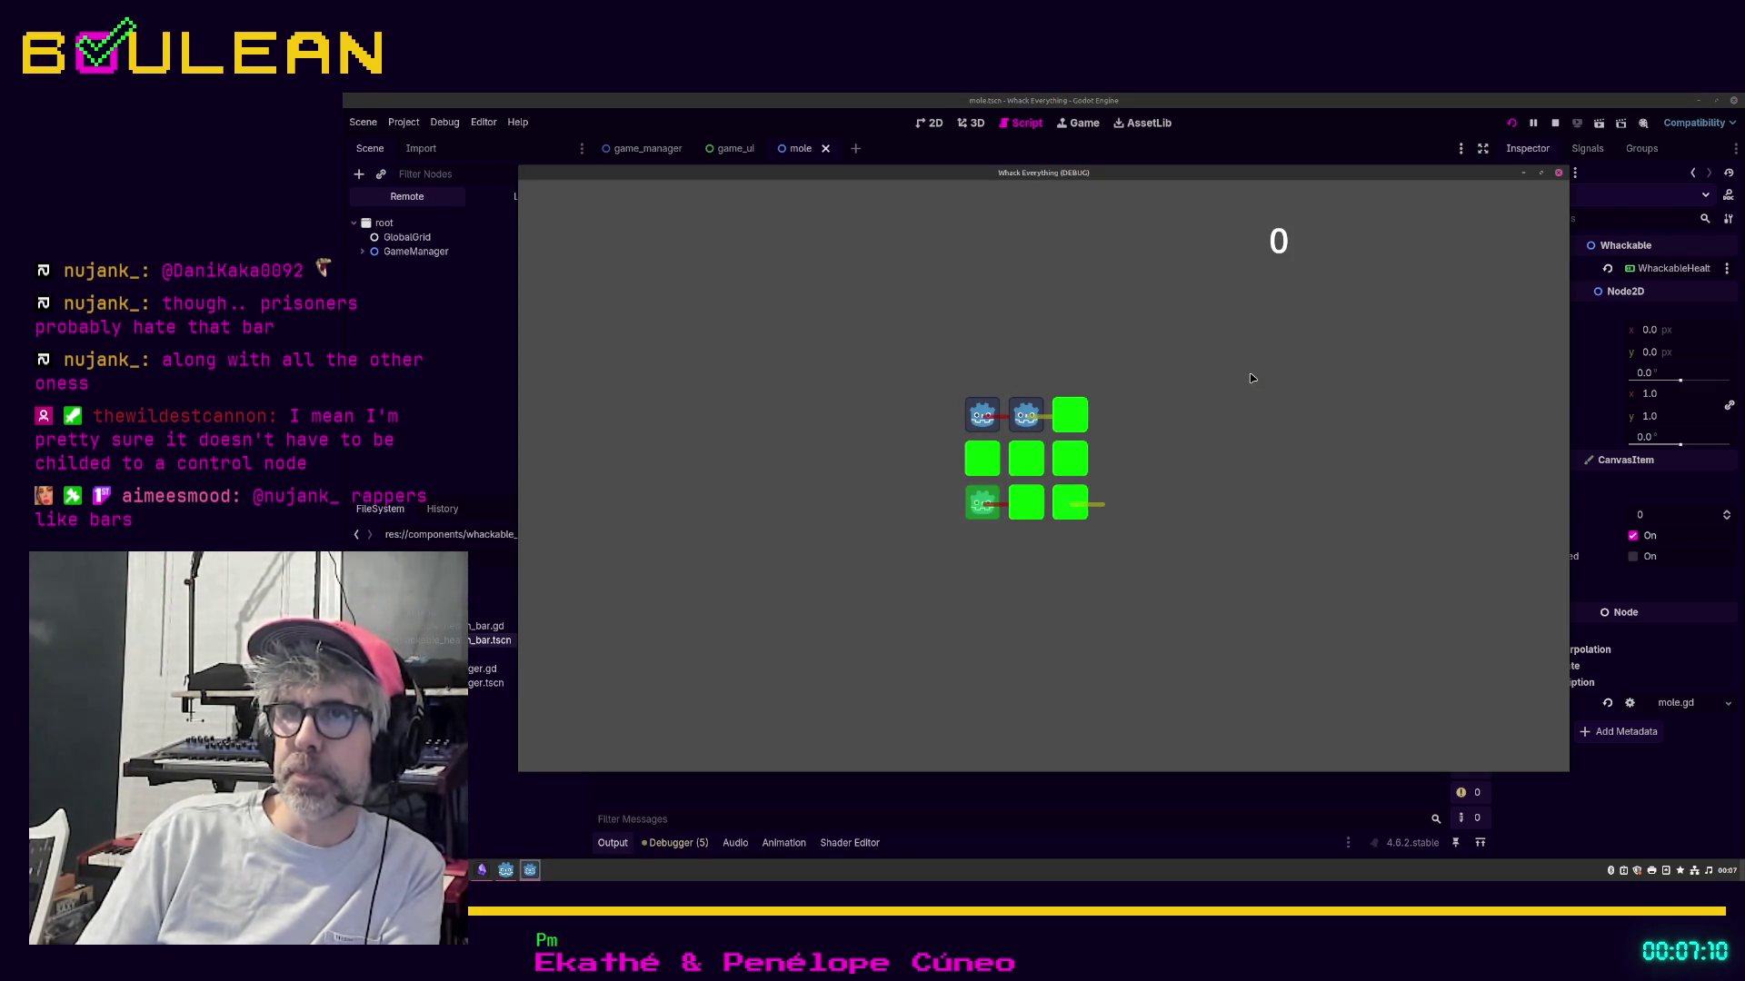
{"action": "left_click", "coordinate": [1559, 173]}
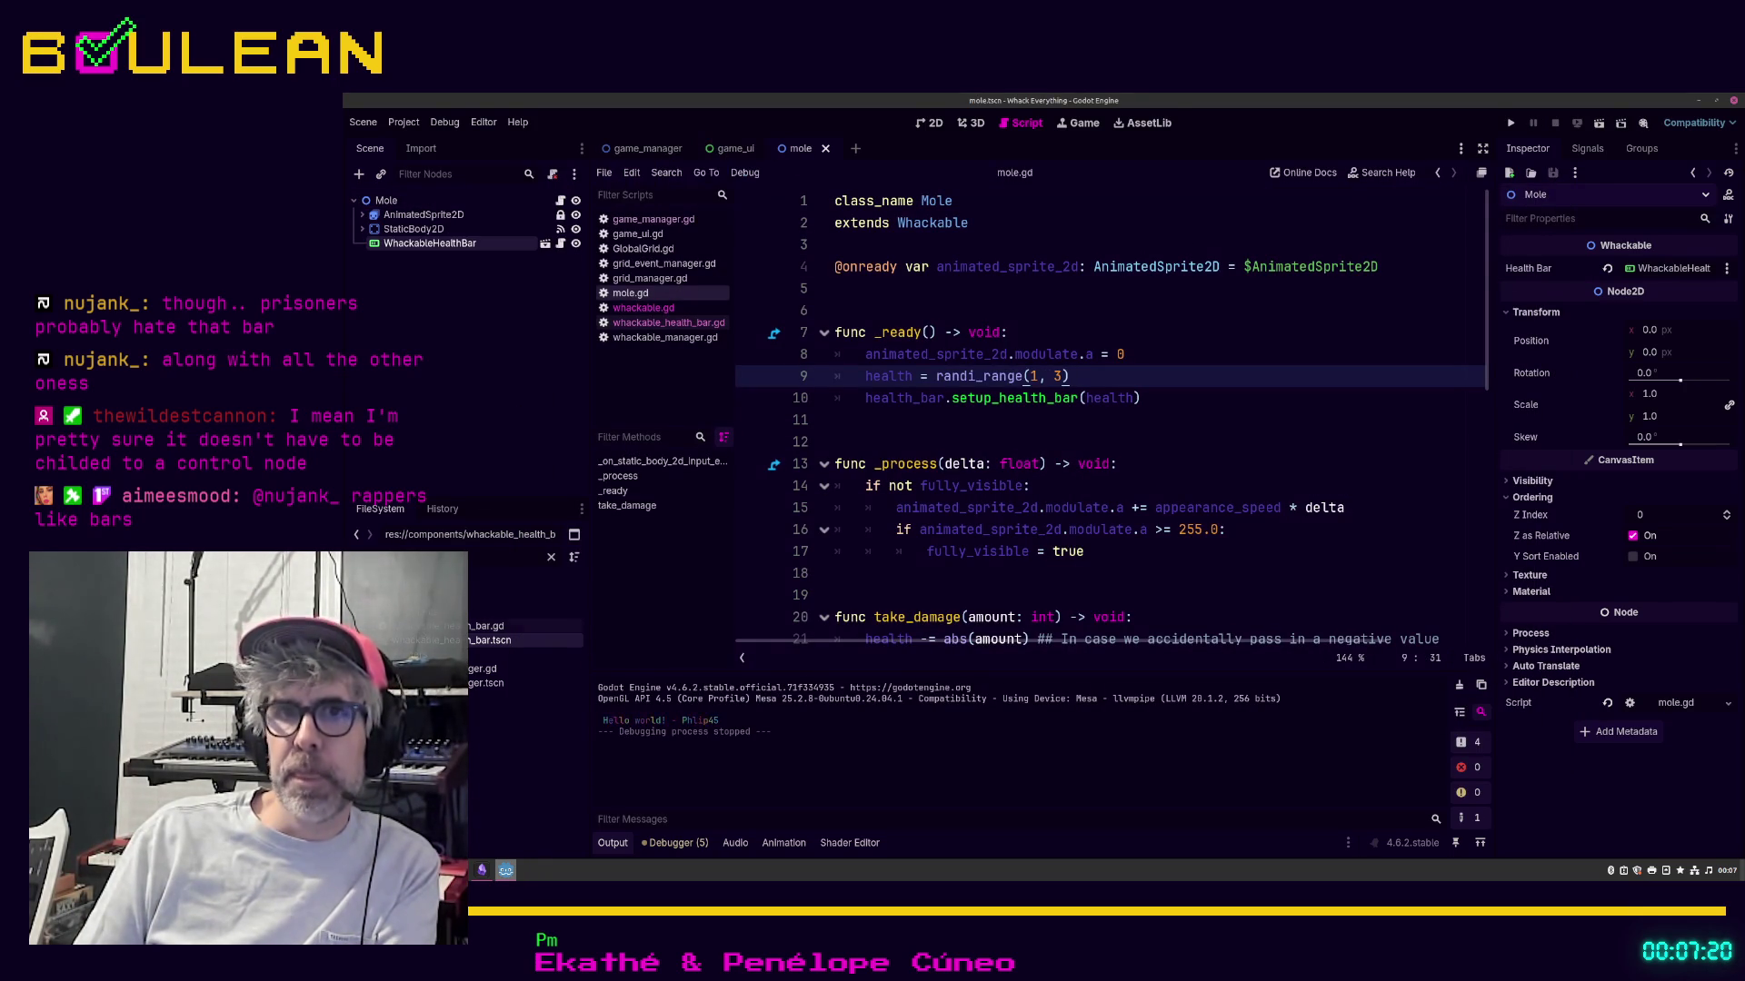
{"action": "double_click", "coordinate": [489, 642]}
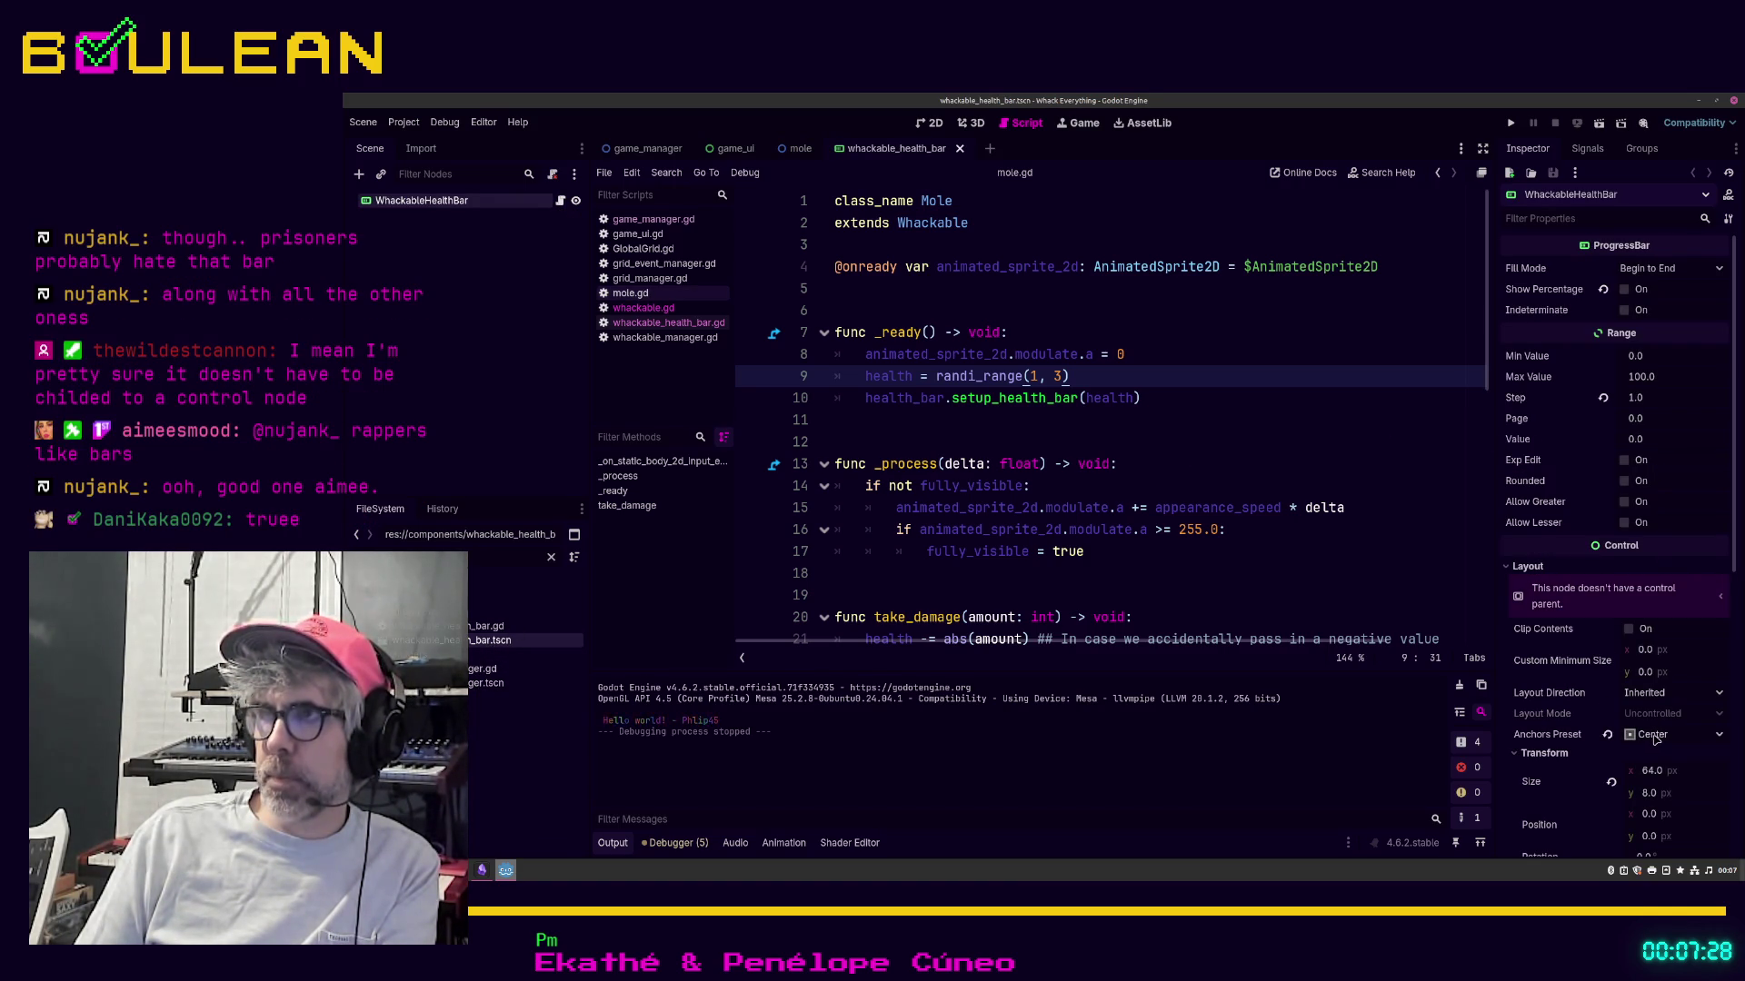
Step: Anchor the health bar ProgressBar with the Bottom Left preset and save the scene
{"action": "left_click", "coordinate": [1656, 739]}
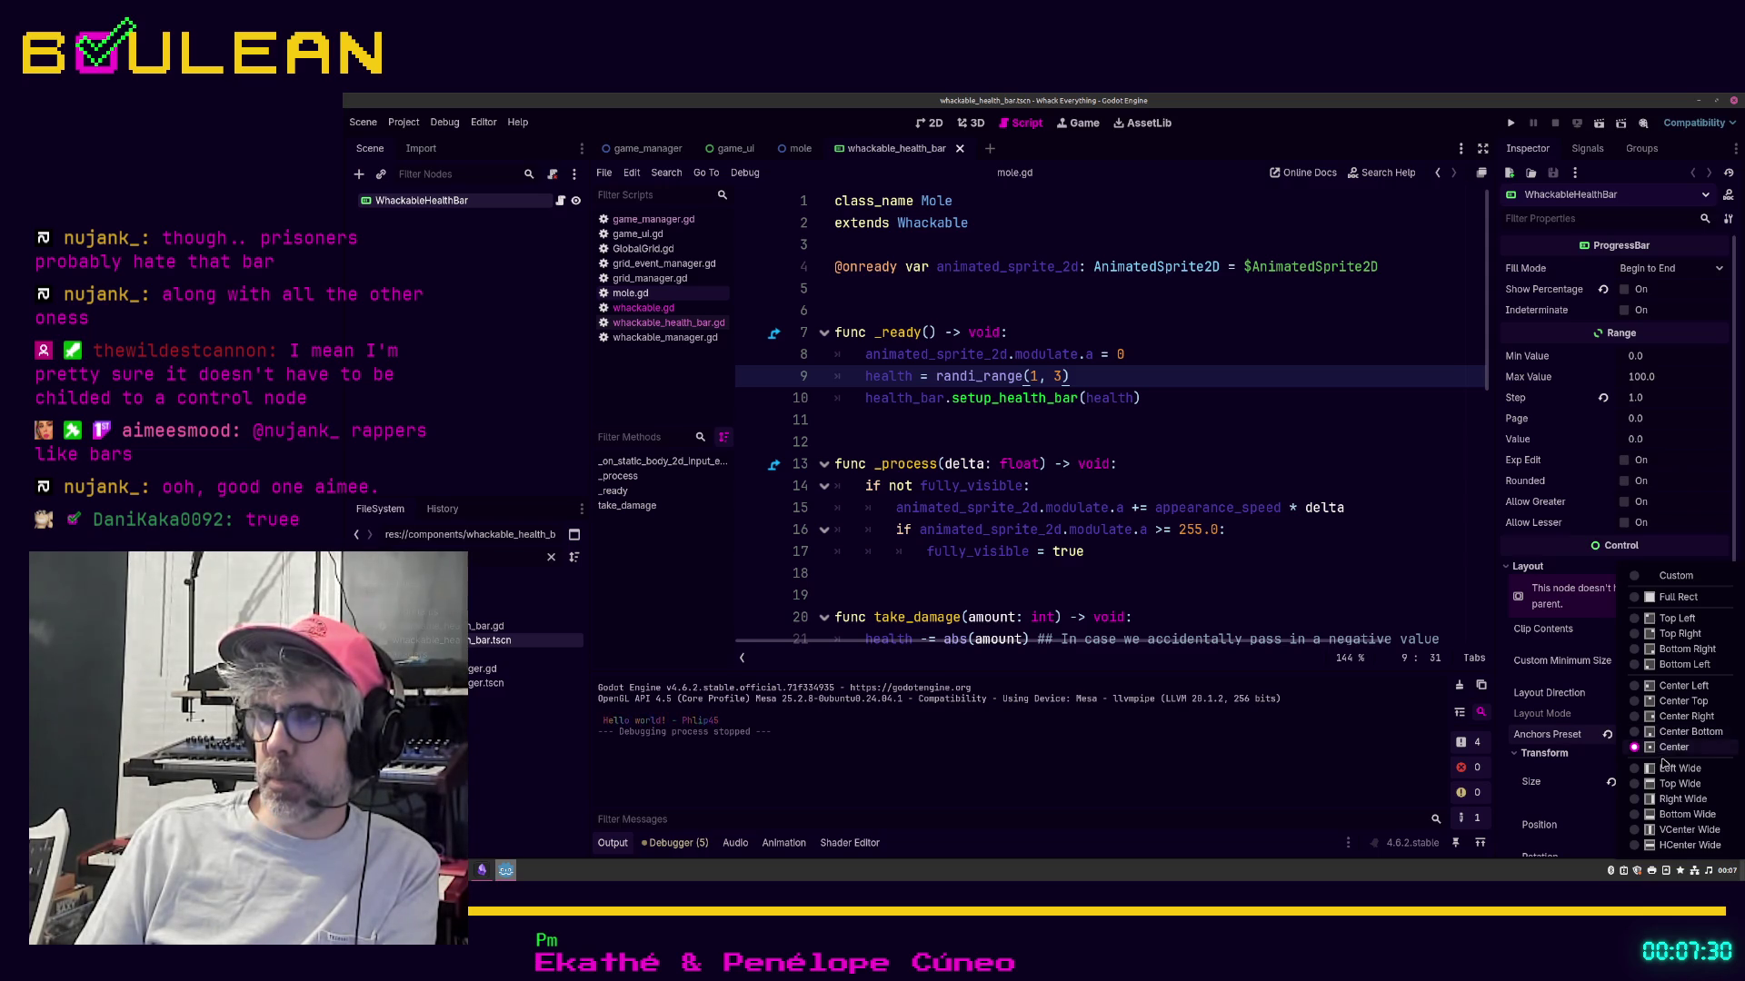
{"action": "left_click", "coordinate": [1637, 668]}
{"action": "left_click", "coordinate": [1311, 587]}
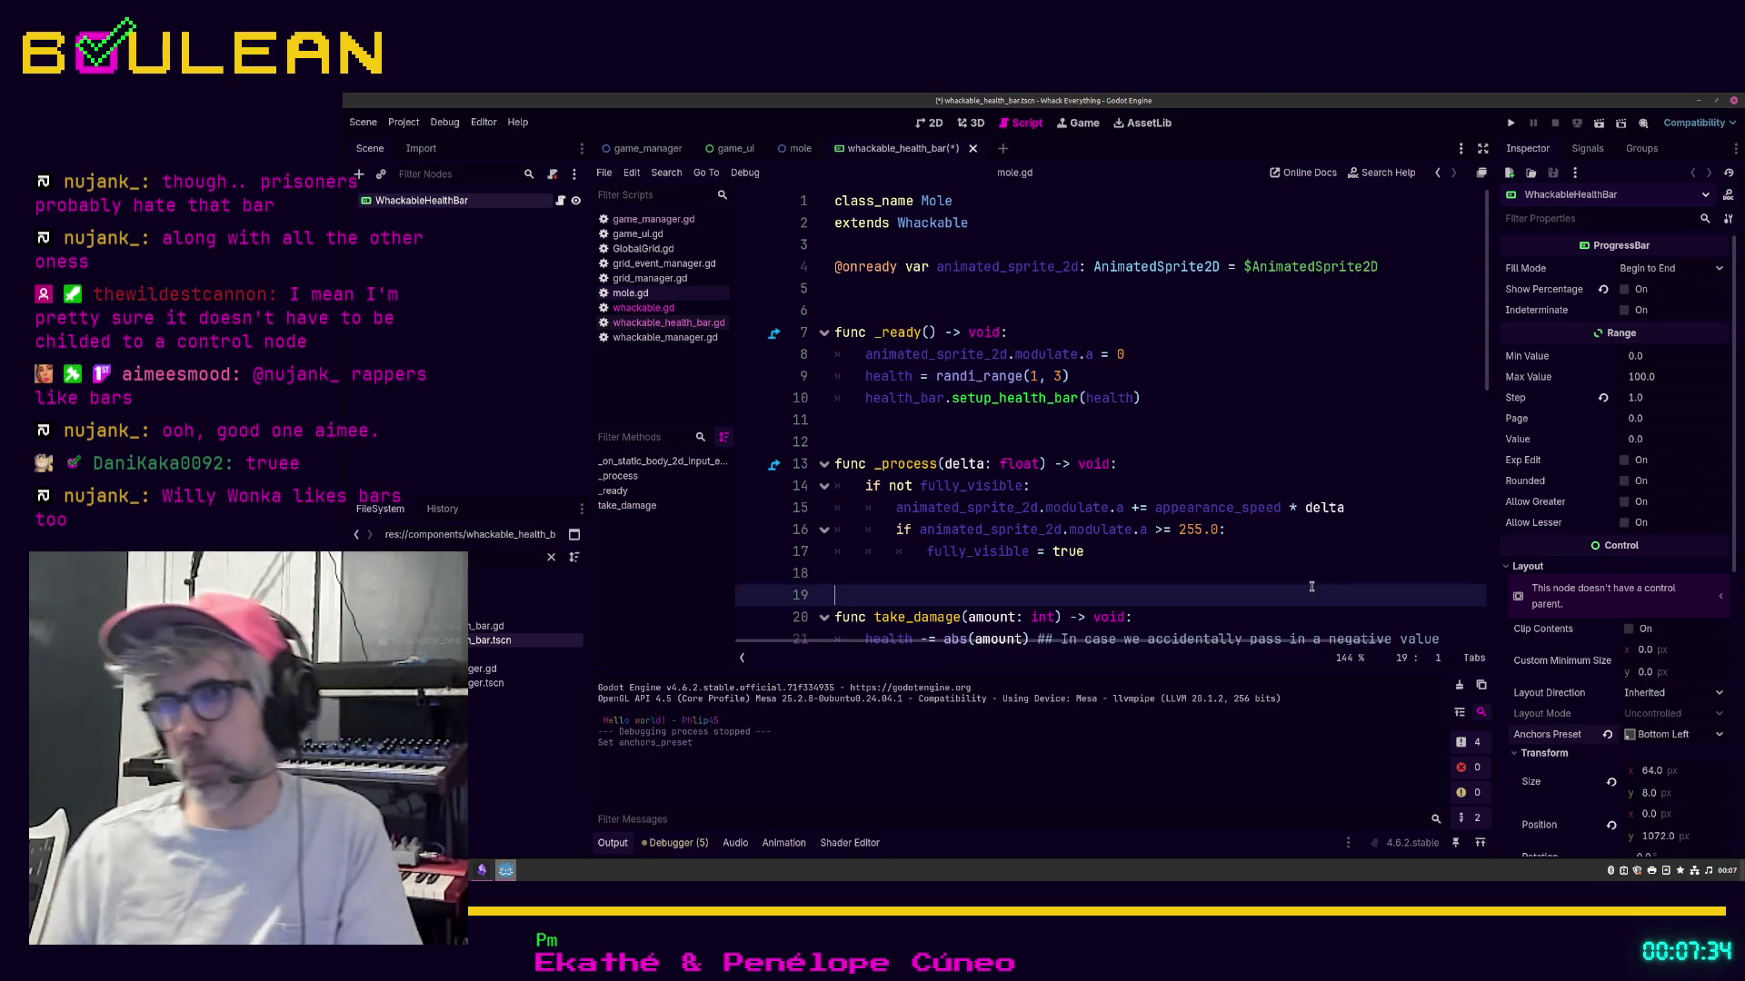
{"action": "key", "text": "ctrl+s"}
Step: Test-run the game to check the bars, then return to the 2D scene view
{"action": "key", "text": "F5"}
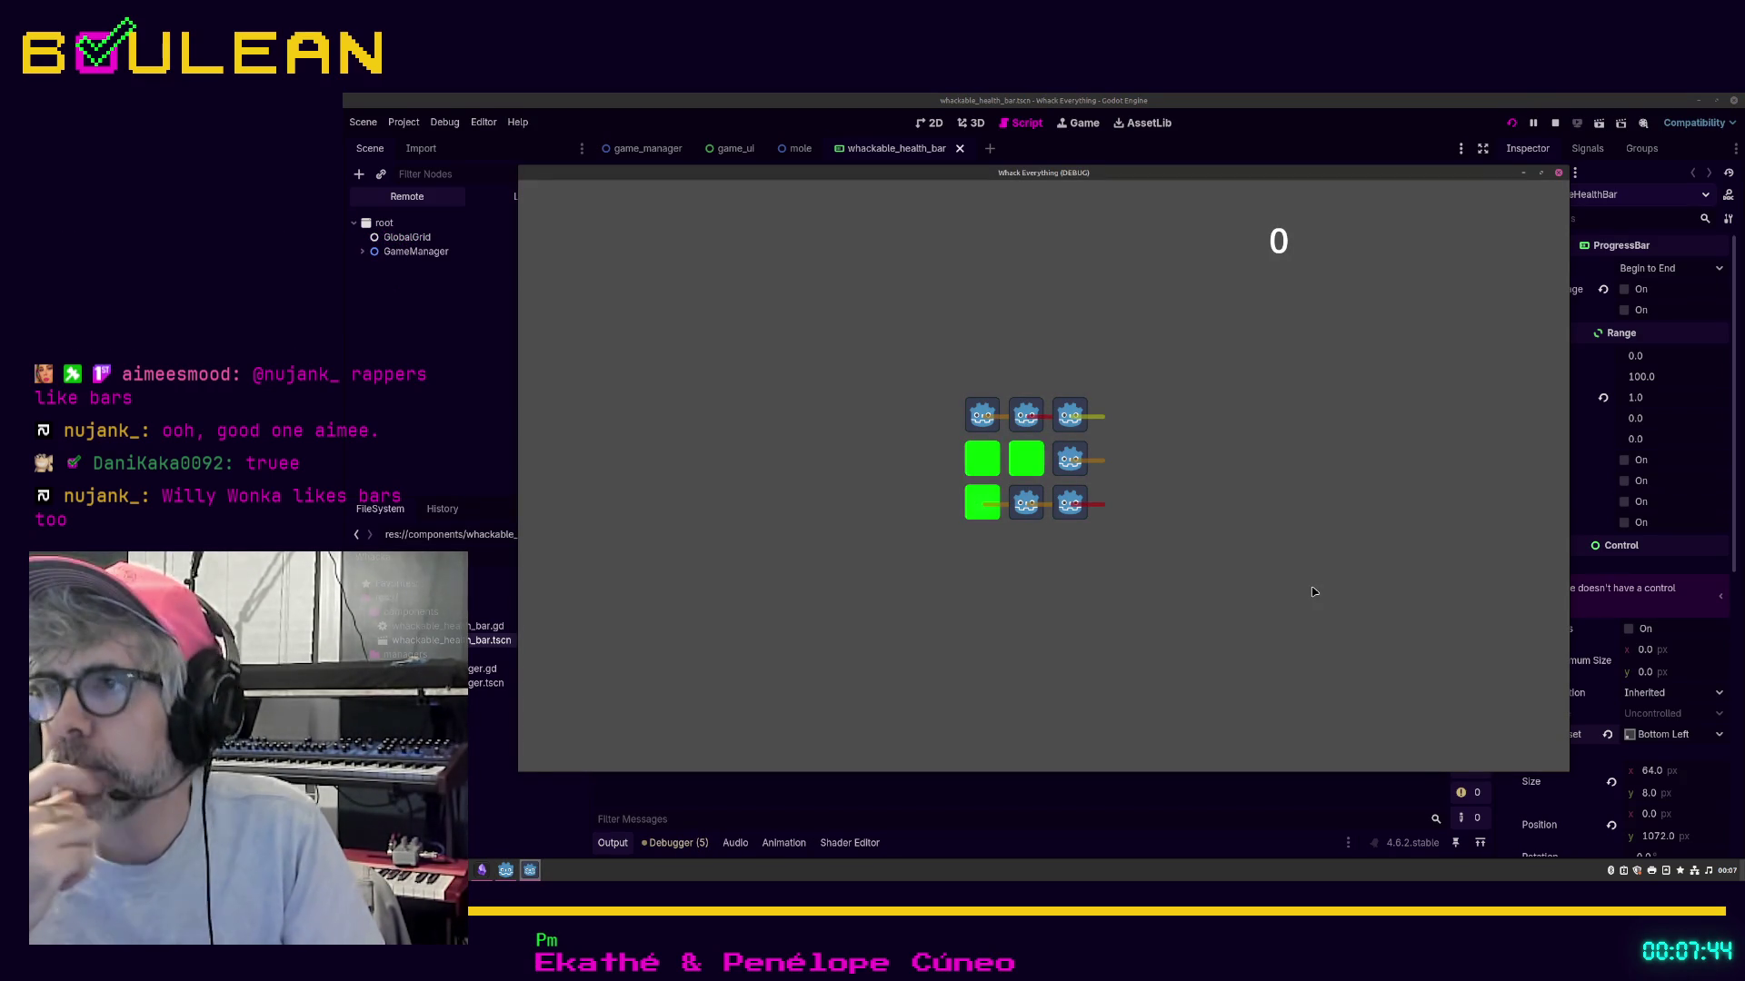
{"action": "left_click", "coordinate": [1558, 174]}
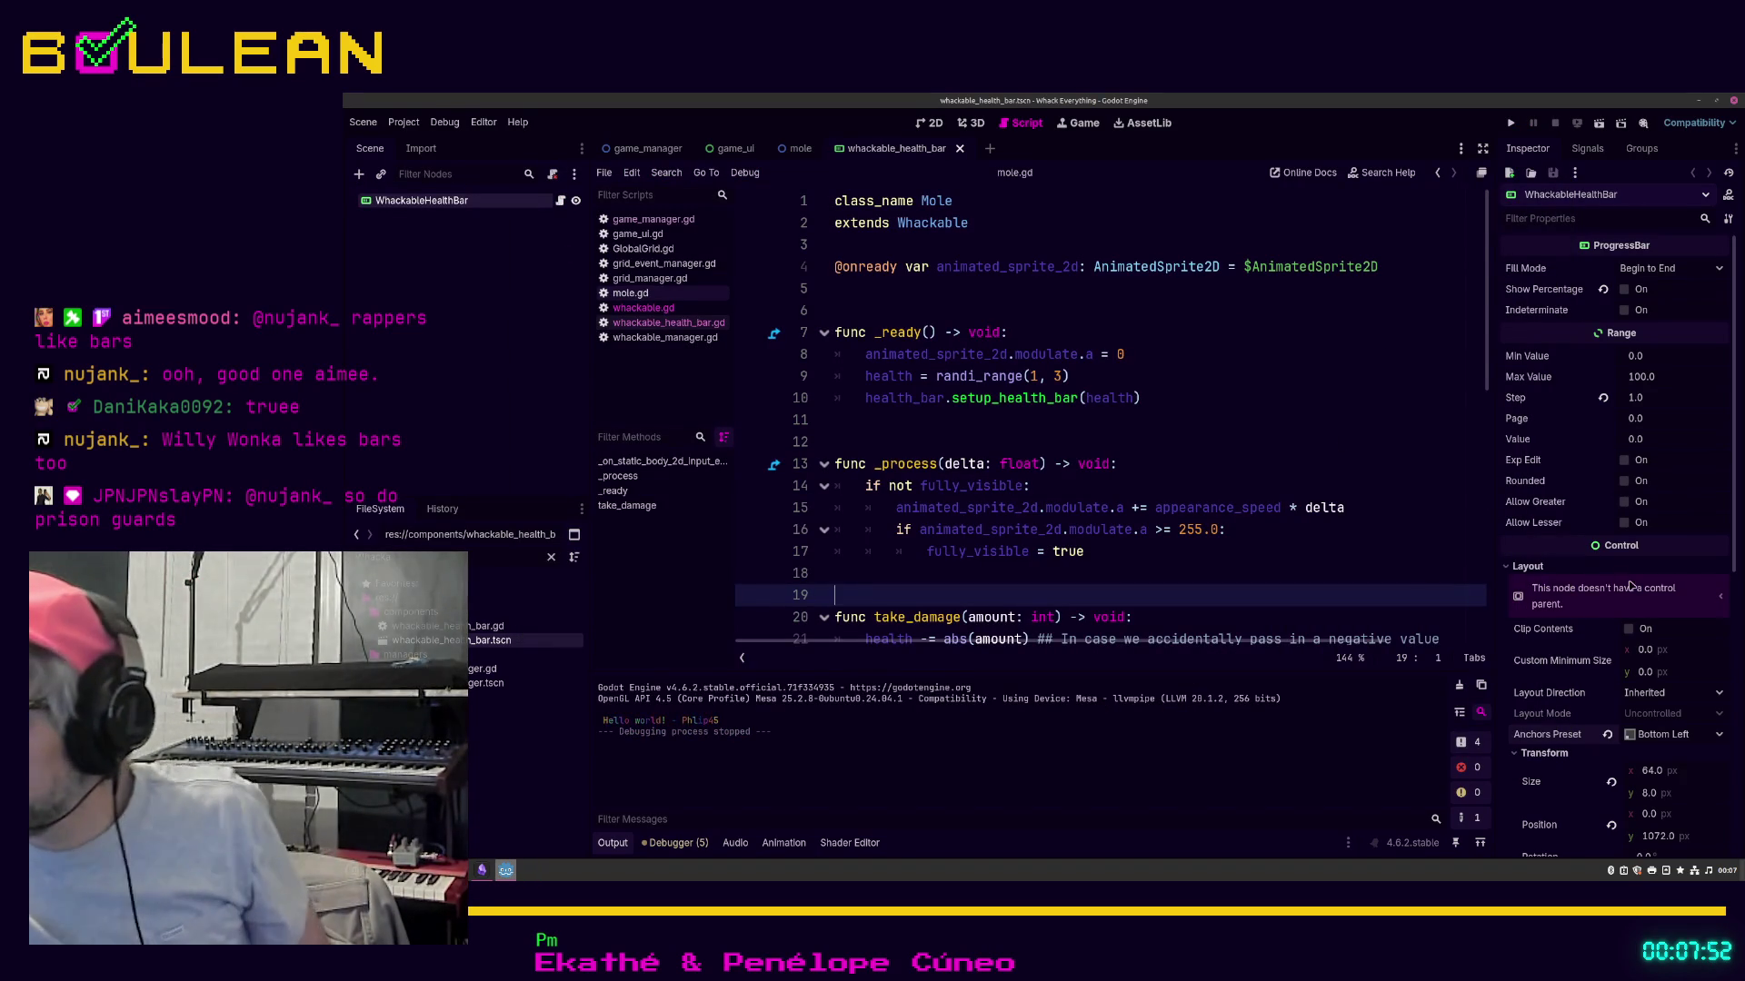
{"action": "scroll", "coordinate": [1631, 599], "scroll_direction": "down", "scroll_amount": 2}
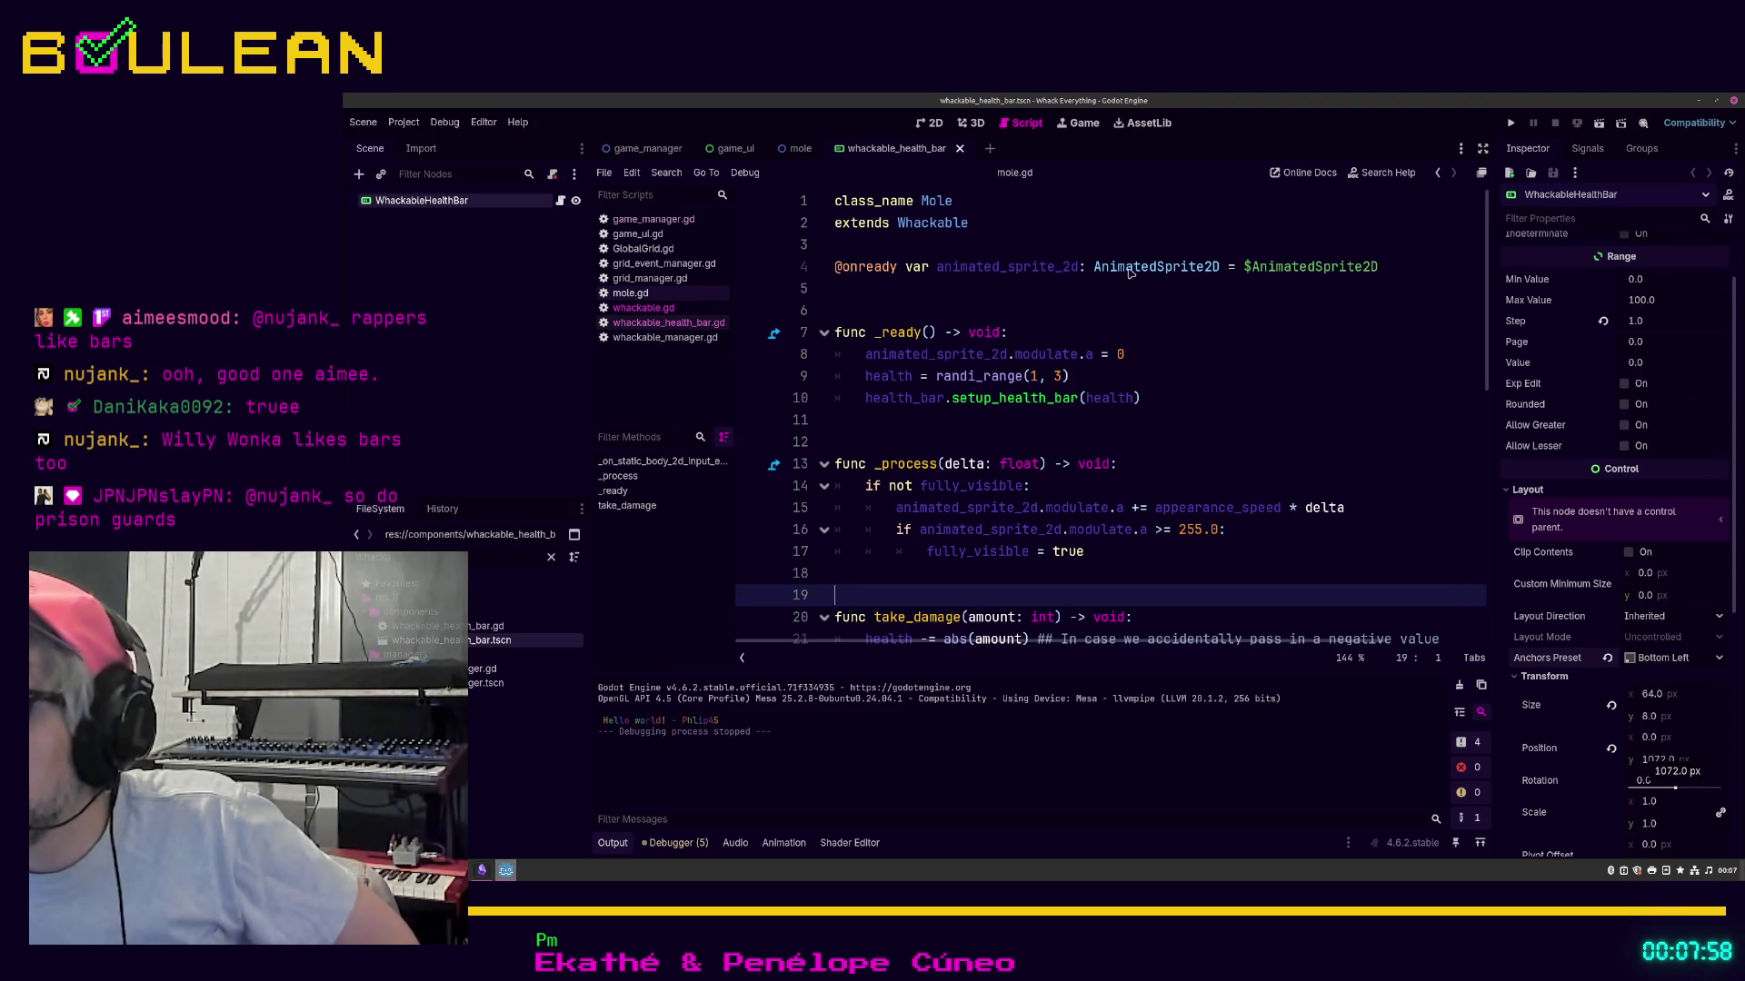
{"action": "left_click", "coordinate": [932, 130]}
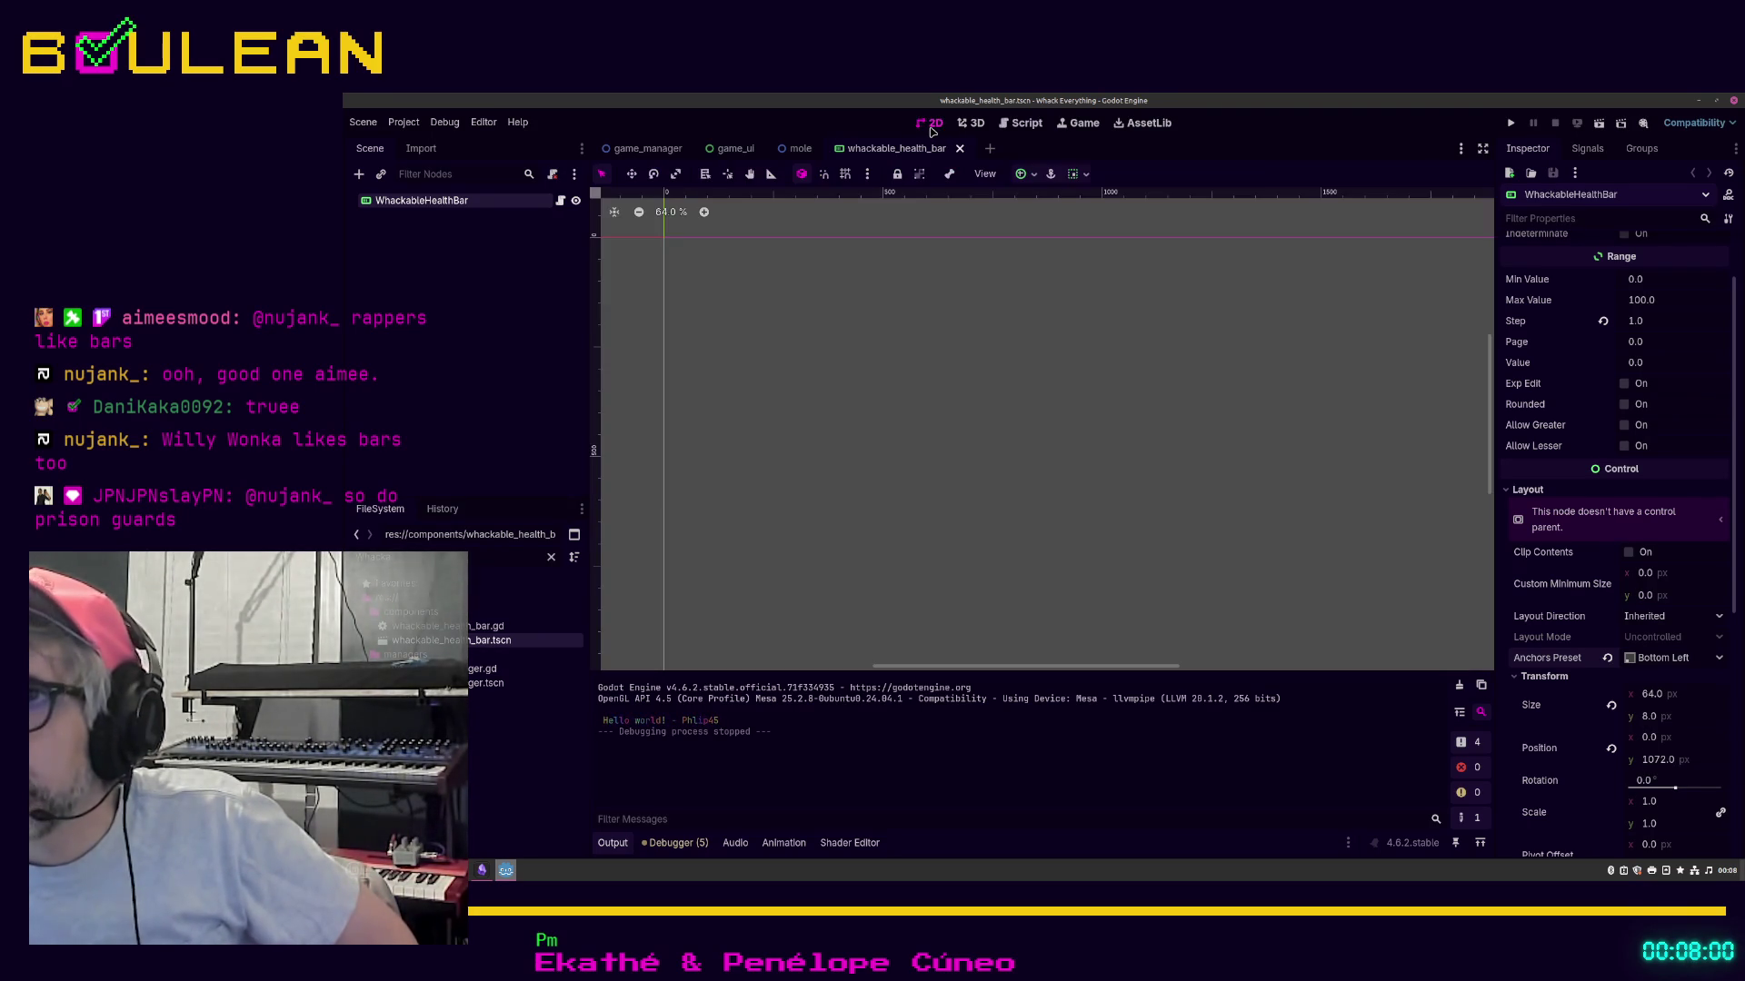
Step: Try the Full Rect anchors preset on the health bar, then switch it to Center
{"action": "scroll", "coordinate": [1048, 312], "scroll_direction": "down", "scroll_amount": 2}
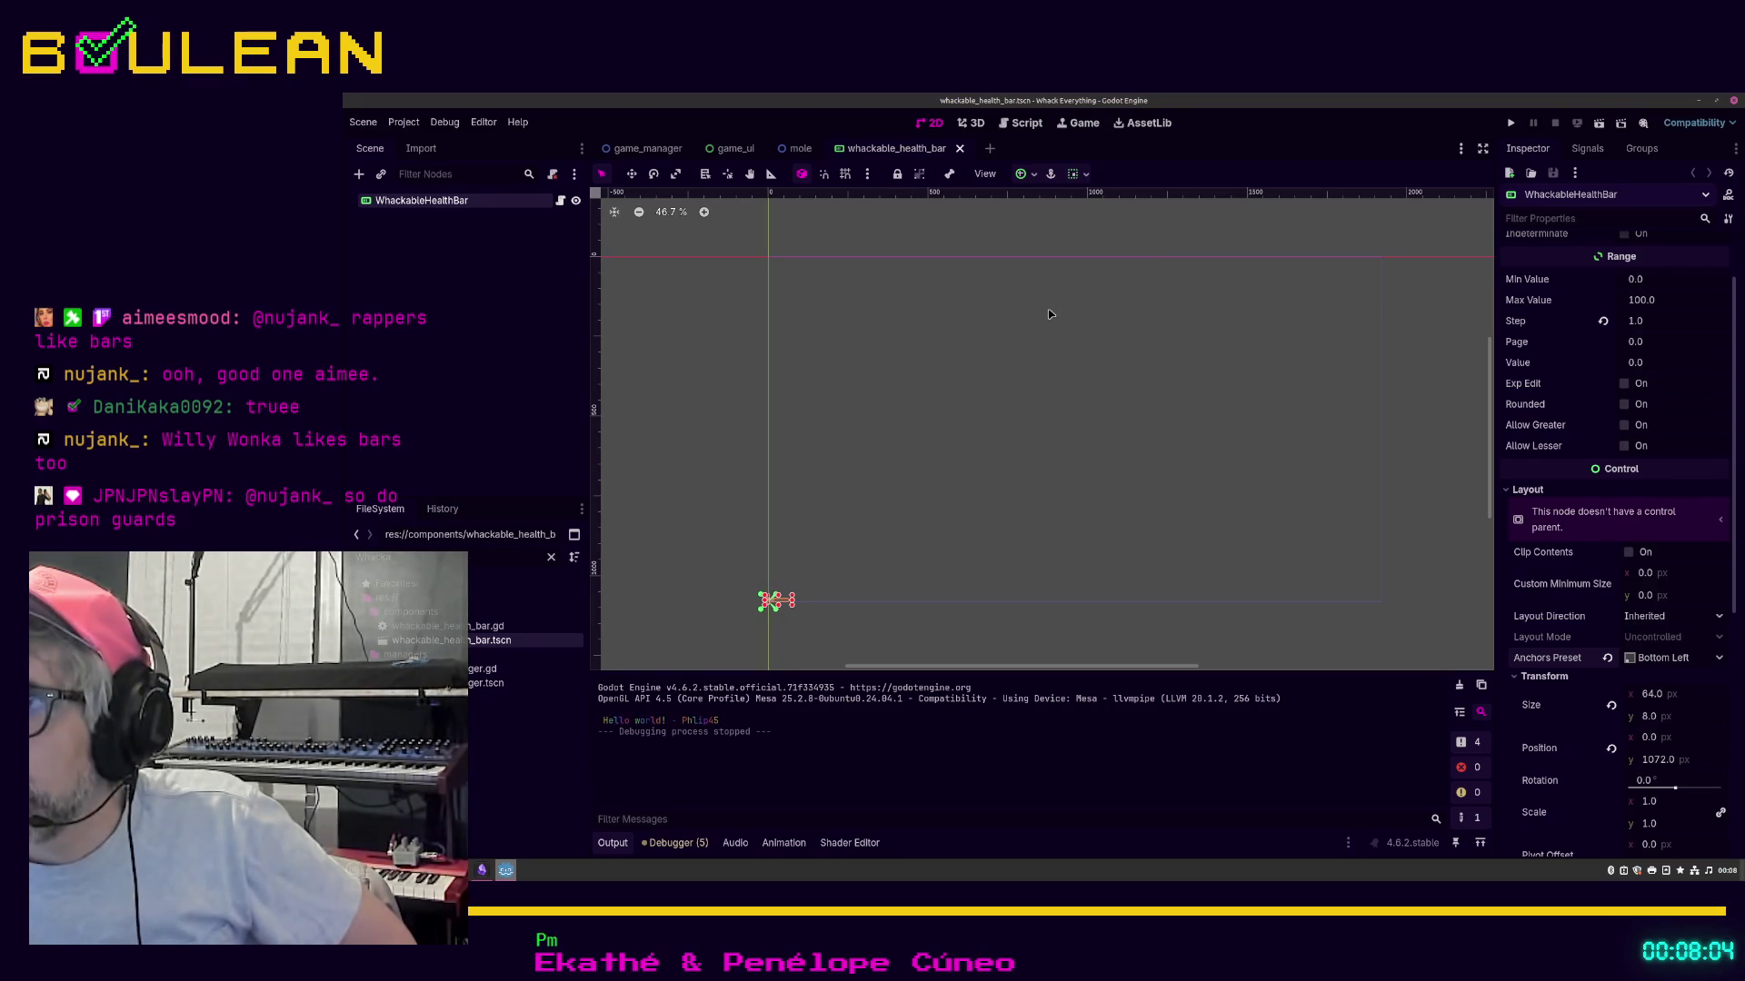
{"action": "scroll", "coordinate": [738, 502], "scroll_direction": "down", "scroll_amount": 1}
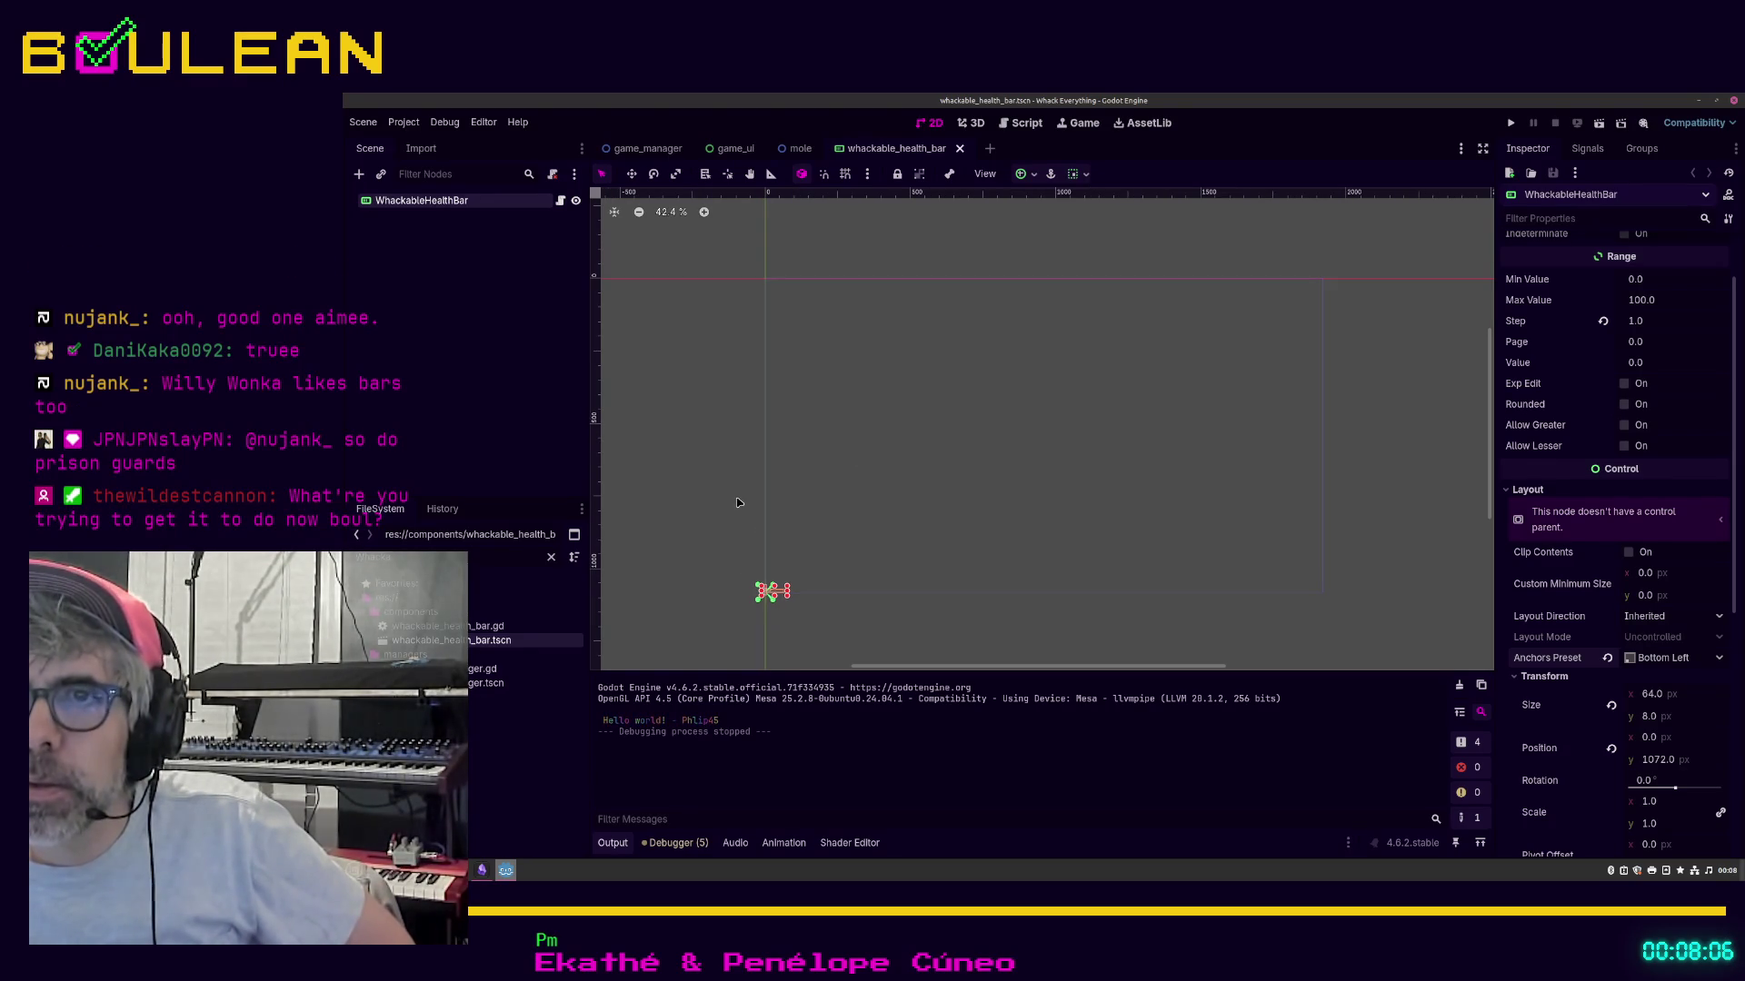
{"action": "left_click", "coordinate": [1646, 659]}
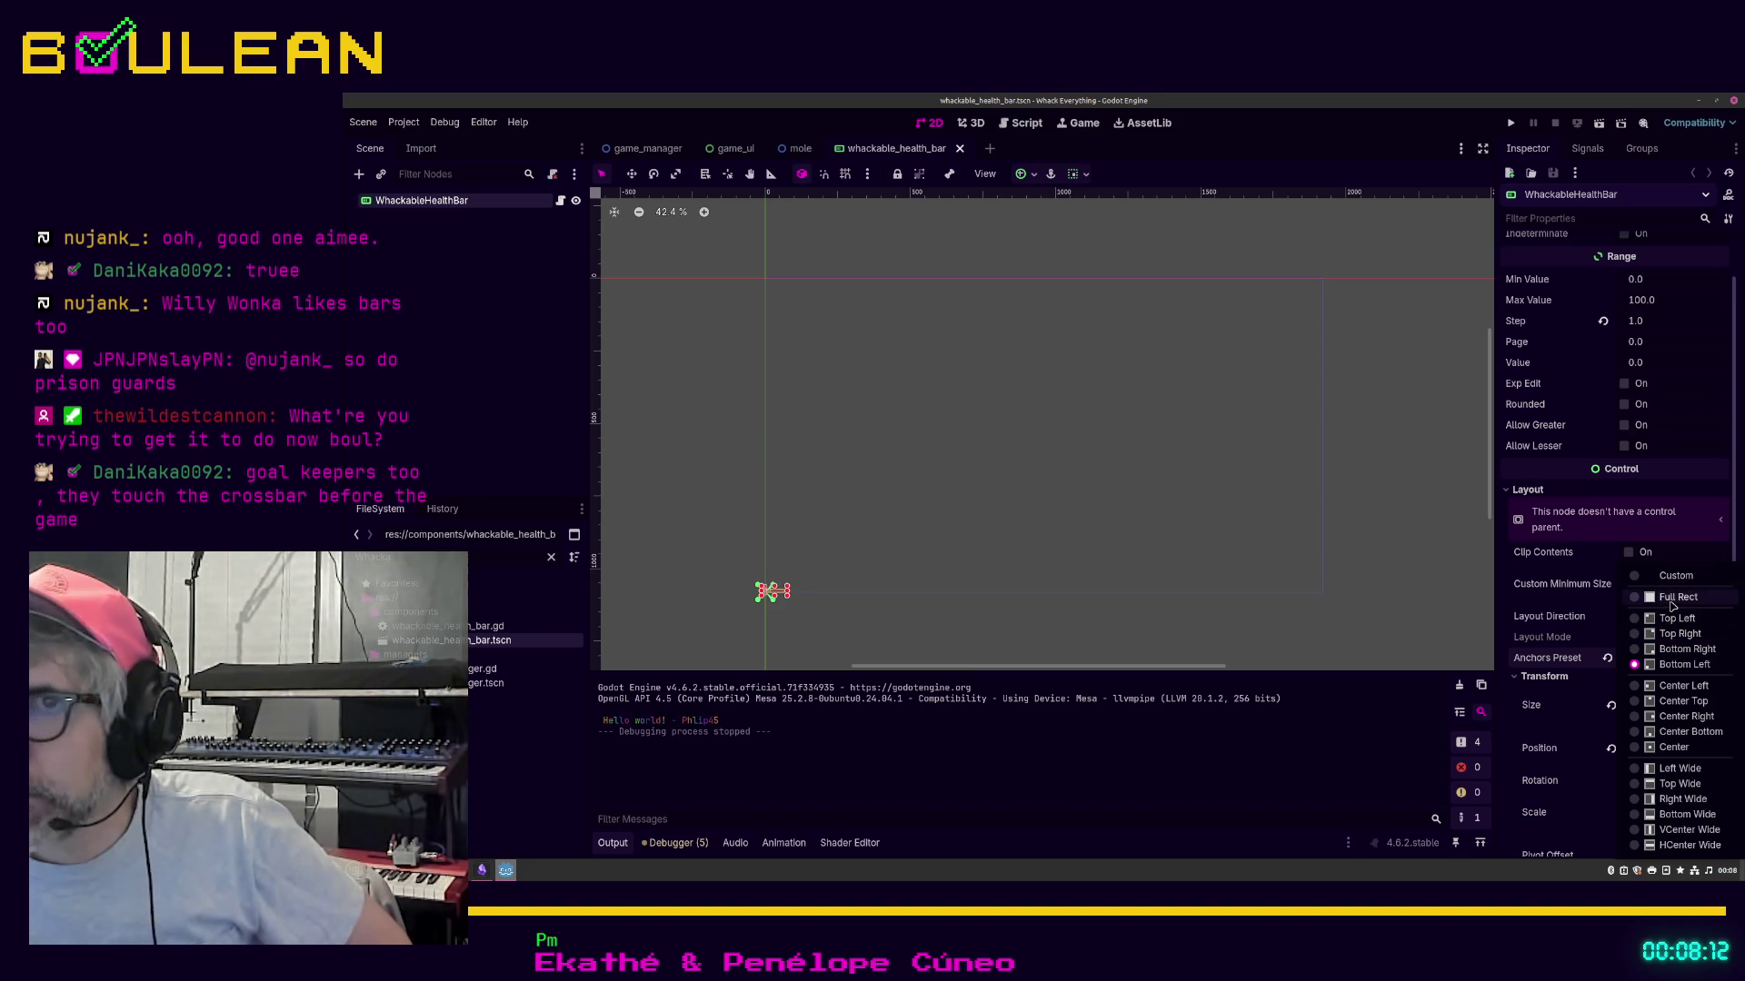
{"action": "left_click", "coordinate": [1672, 598]}
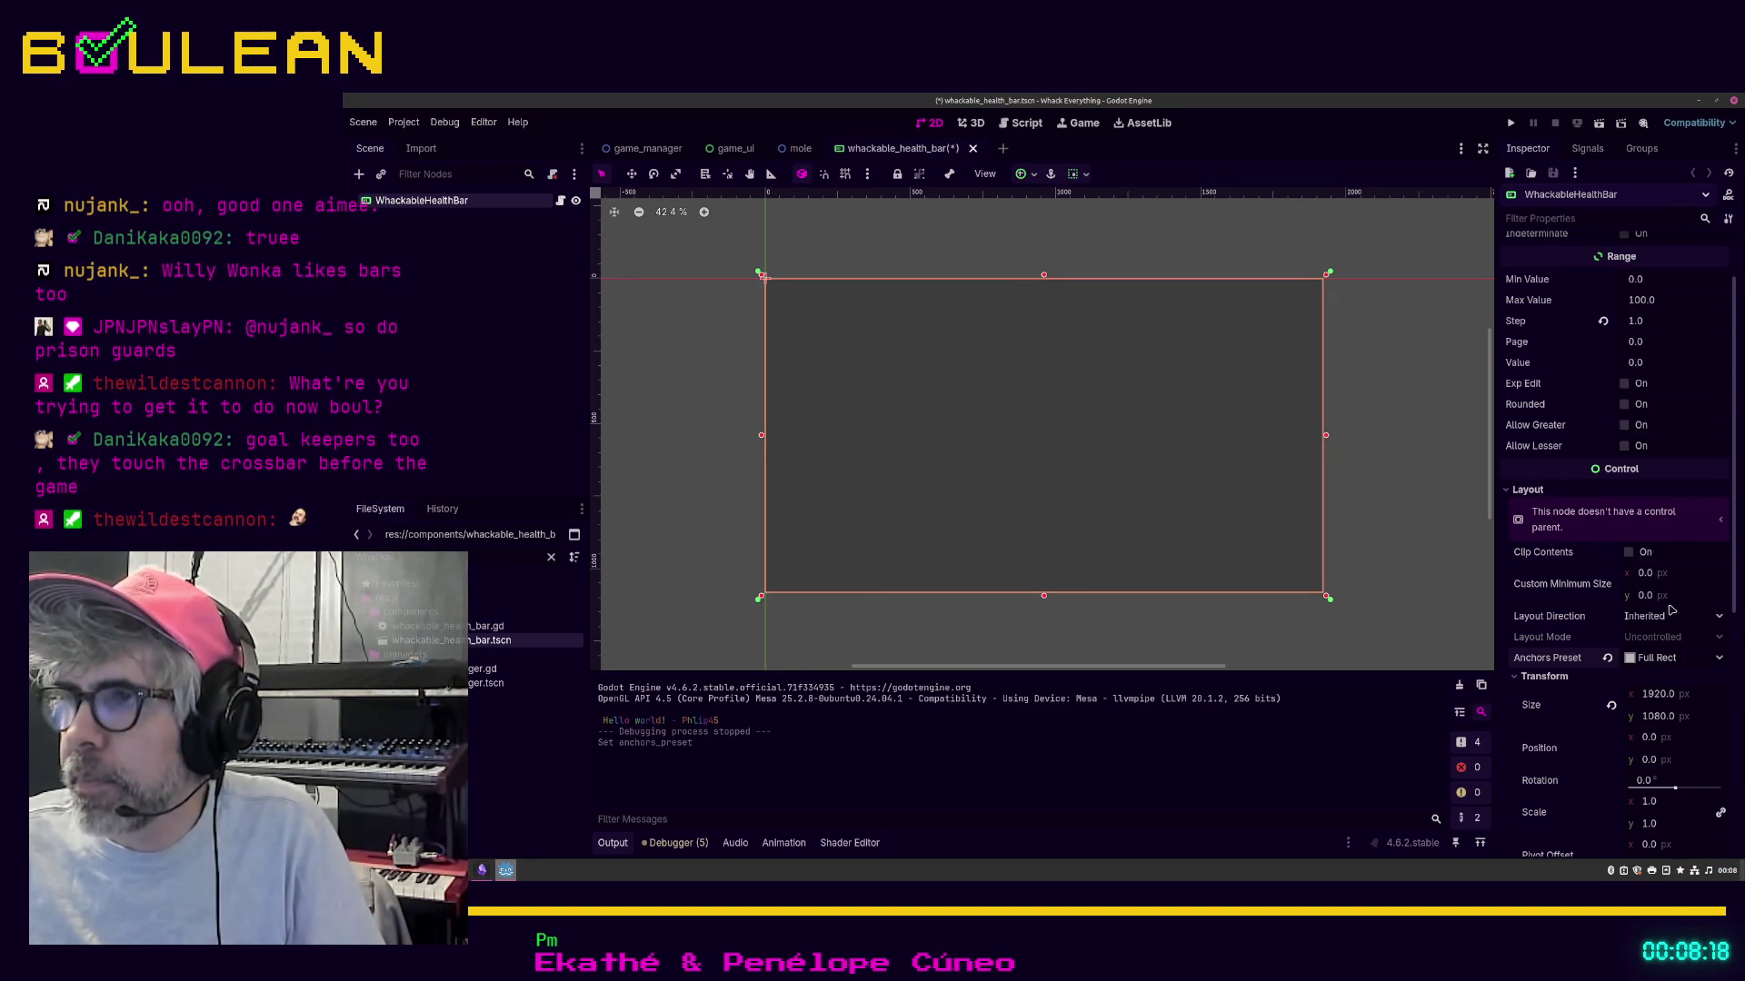
{"action": "left_click", "coordinate": [1646, 666]}
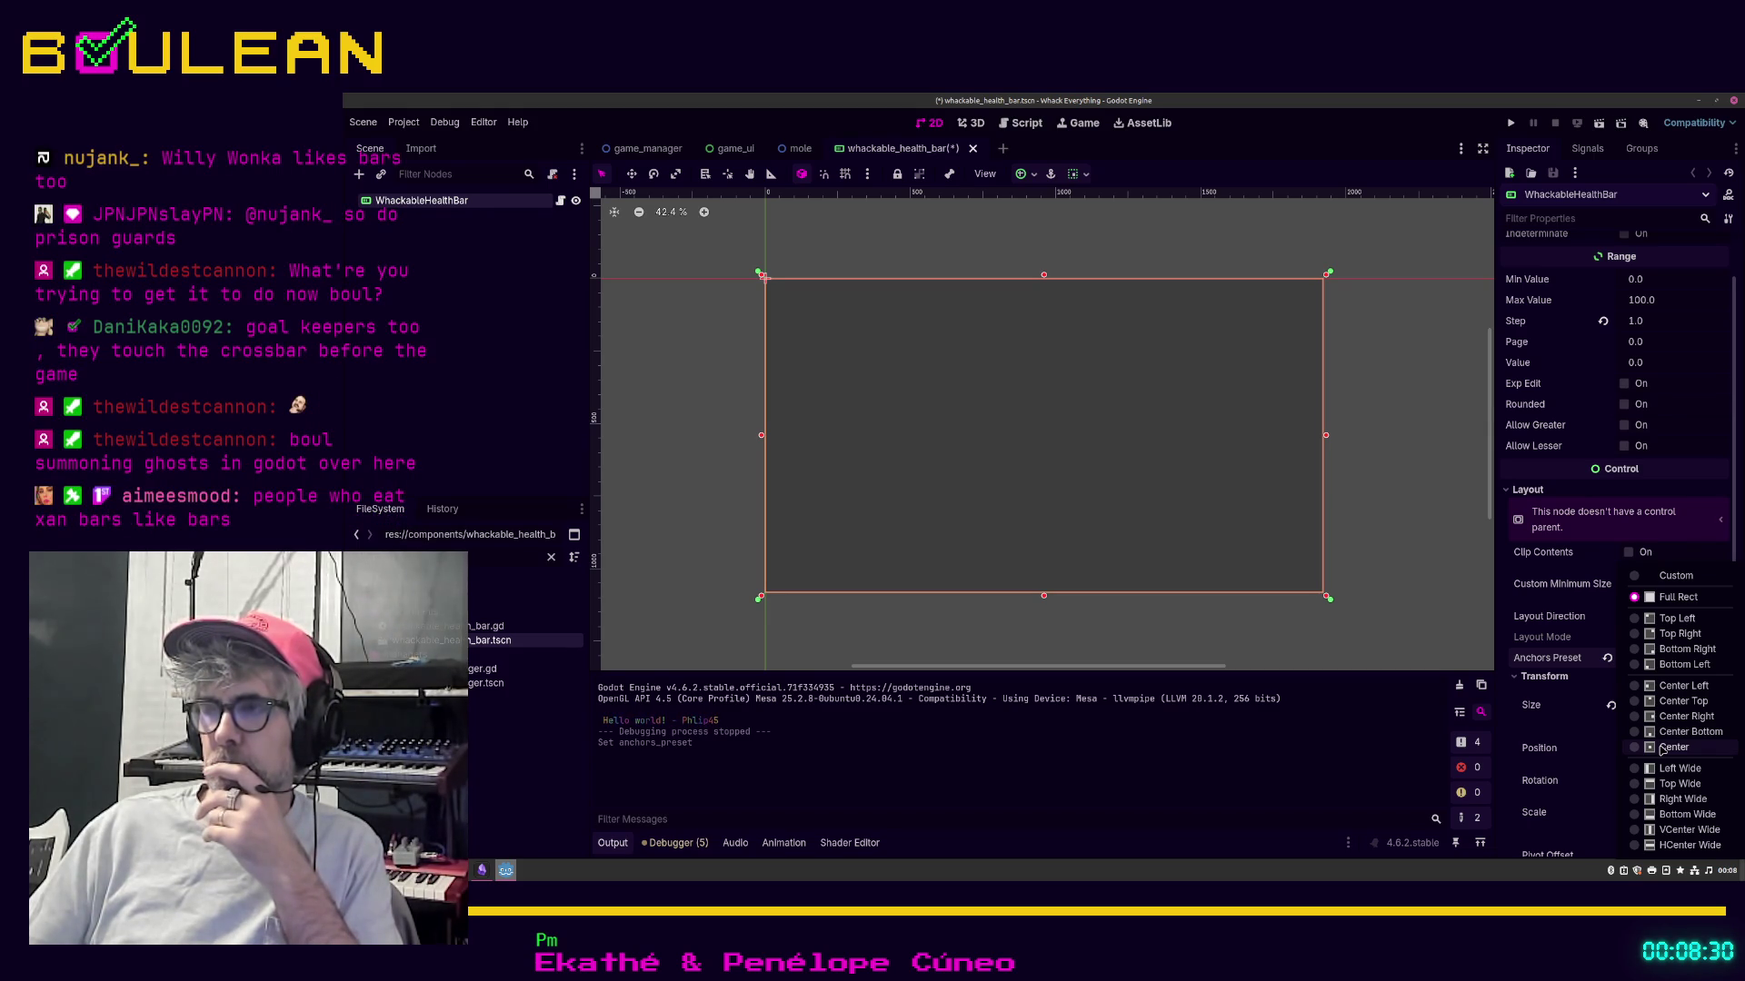
{"action": "left_click", "coordinate": [1662, 748]}
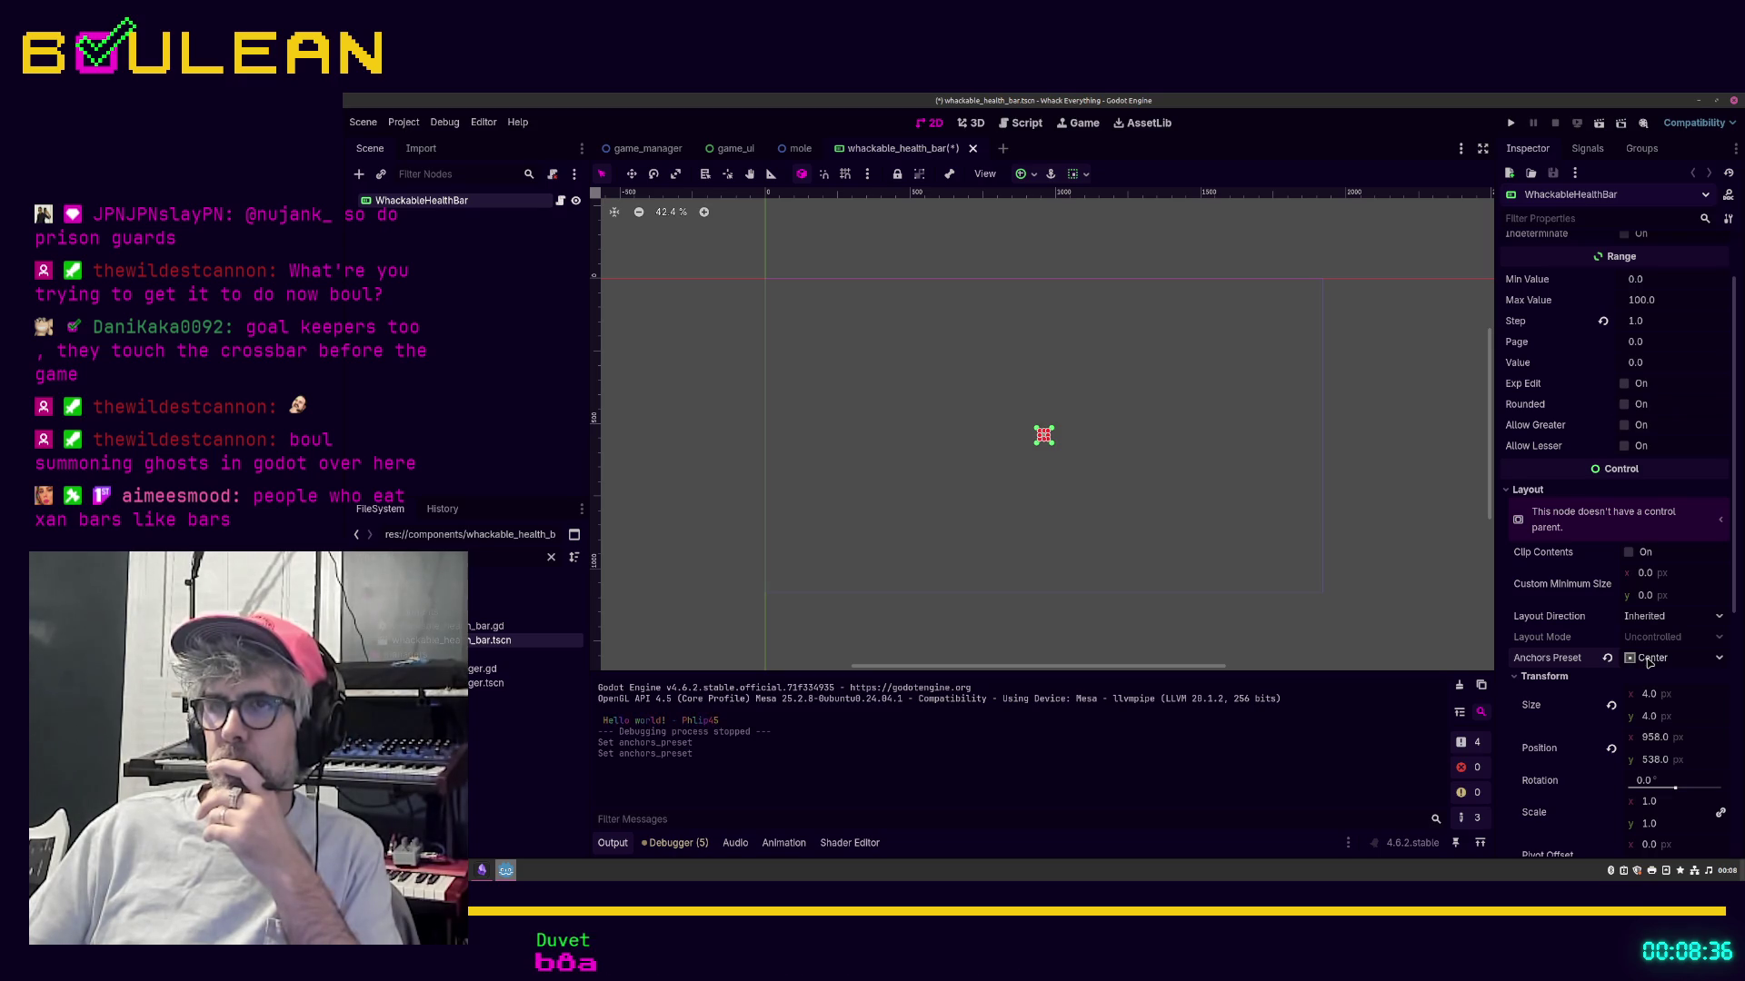
Step: Keep the Center anchors preset and revert the bar's position to 0, 0
{"action": "left_click", "coordinate": [1648, 662]}
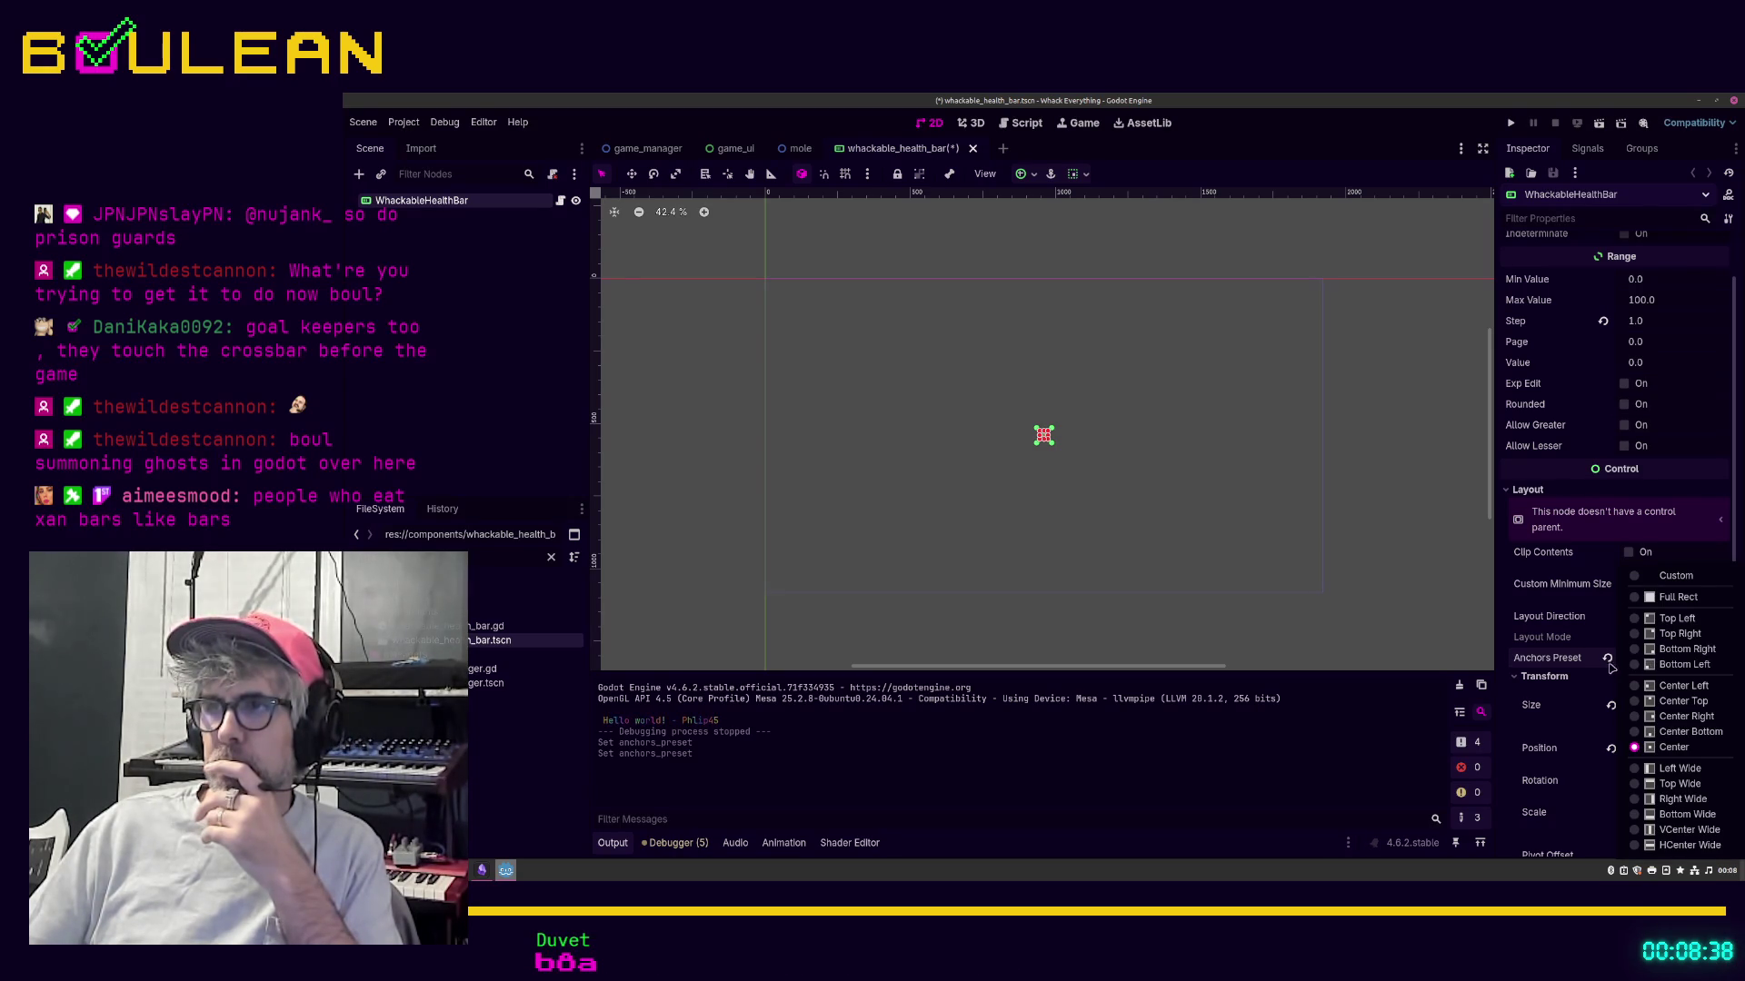
{"action": "left_click", "coordinate": [1575, 664]}
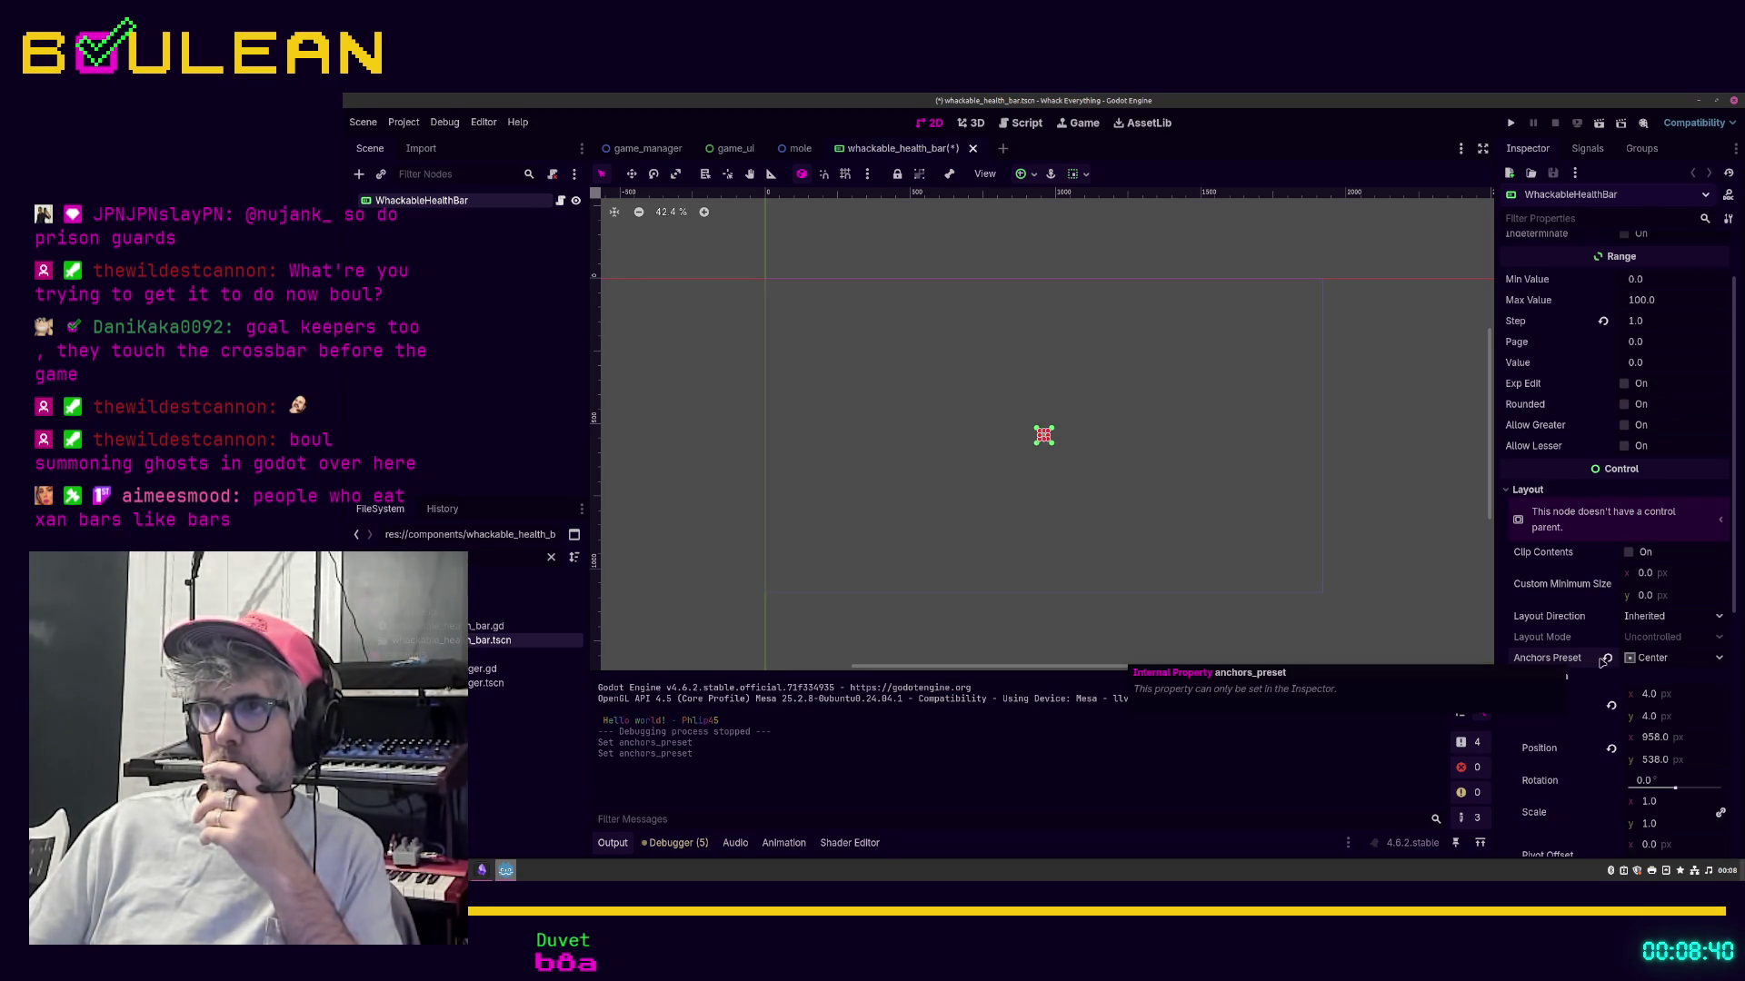
{"action": "left_click", "coordinate": [1610, 745]}
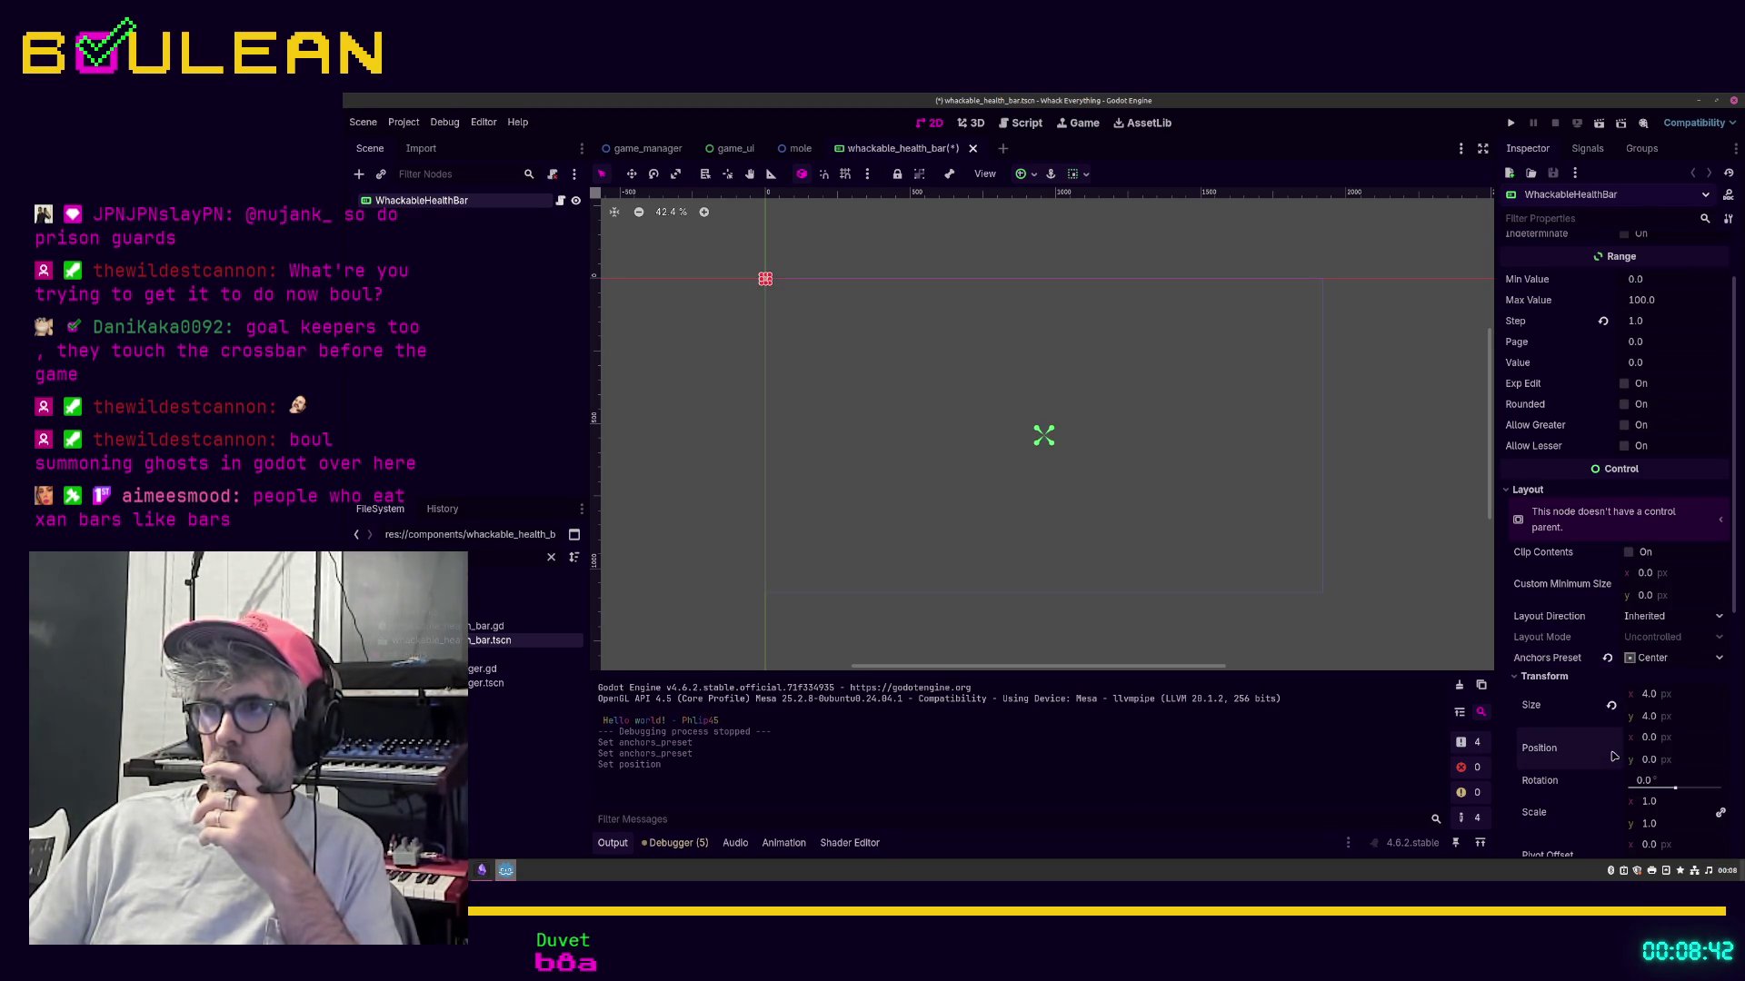